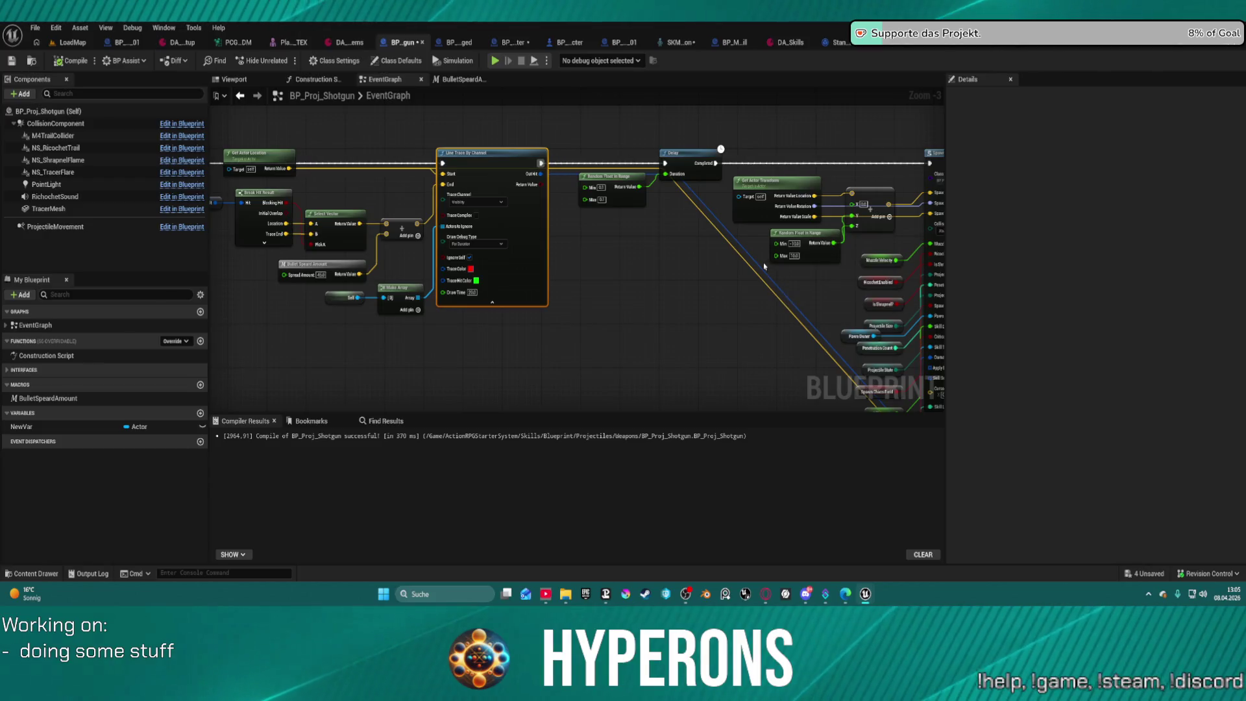
Add a SET Muzzle node right after the SpawnActor projectile node, dropping the stray wire.
drag(715, 271, 446, 277)
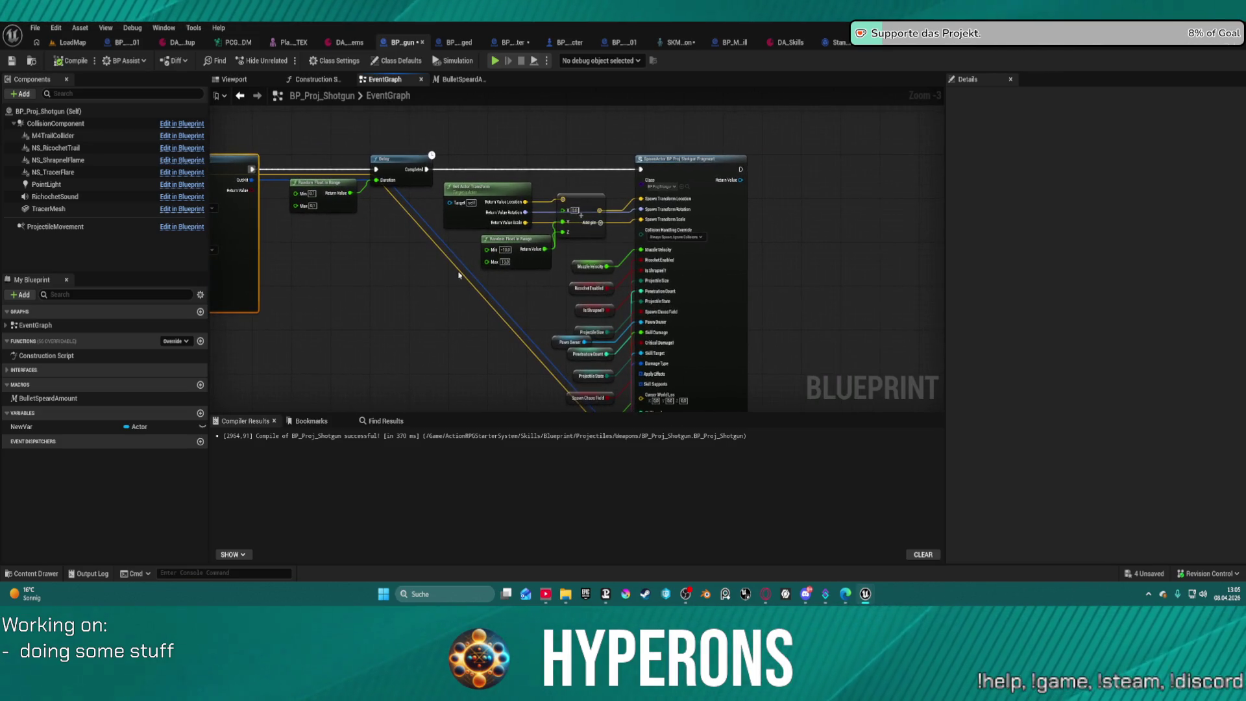
drag(706, 245, 557, 235)
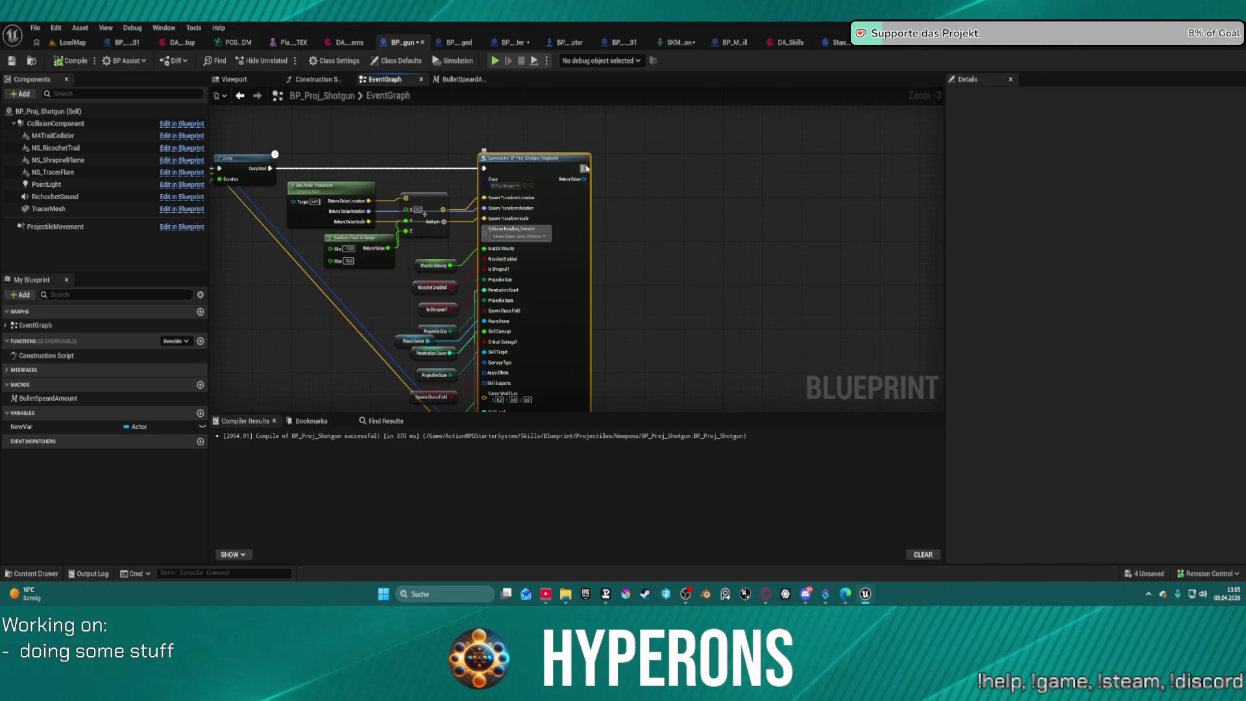
drag(584, 168, 662, 174)
text(set muzzle)
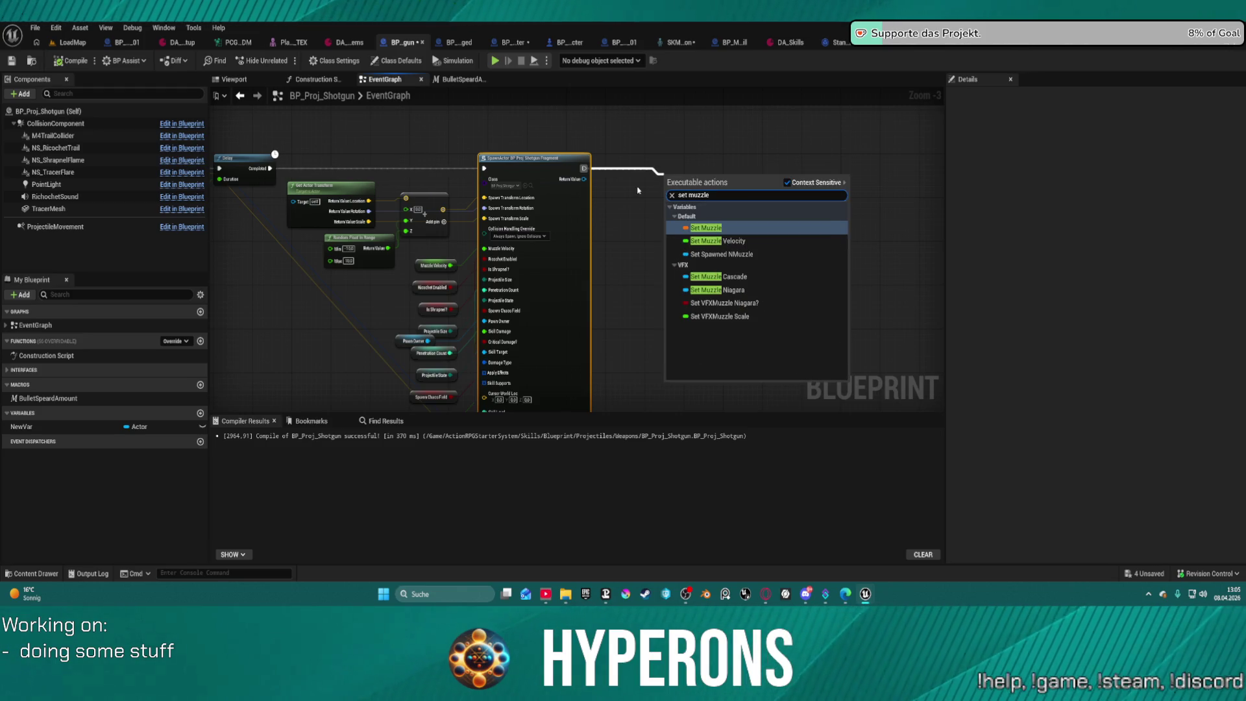
key(Return)
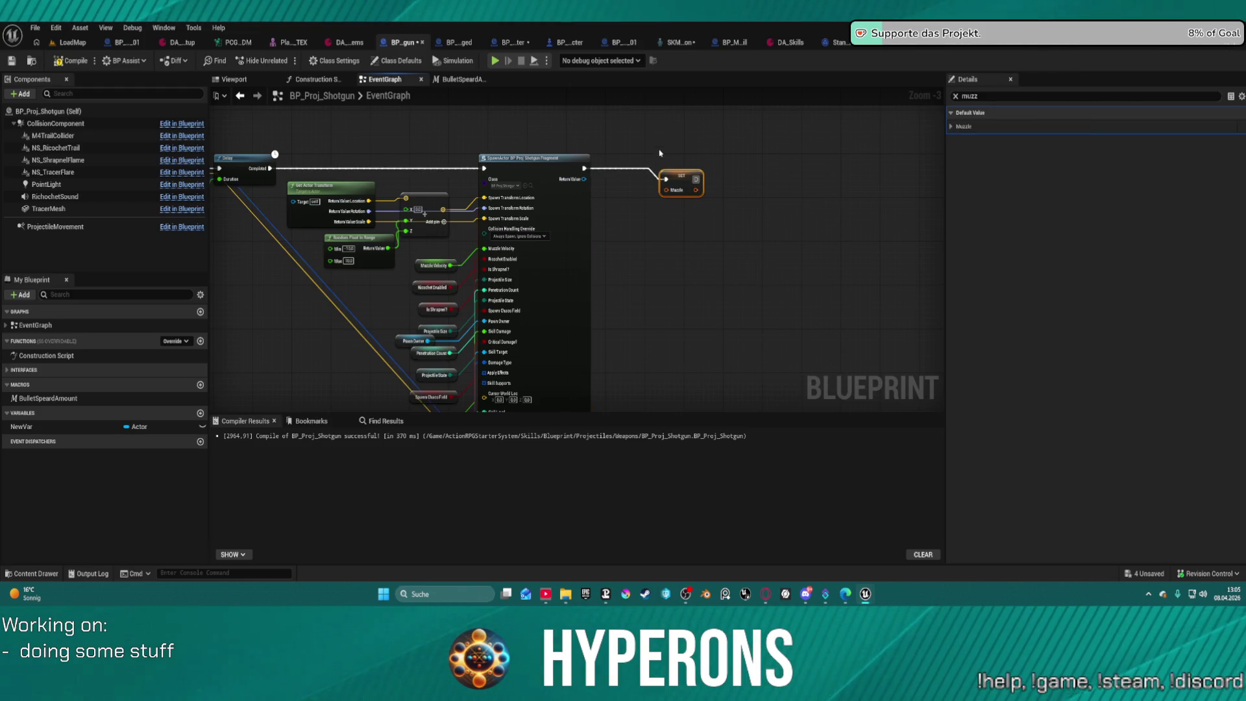
drag(279, 285, 584, 285)
mouse_move(195, 280)
mouse_down()
mouse_move(466, 277)
mouse_move(493, 289)
mouse_move(646, 231)
mouse_move(566, 230)
mouse_up()
click(471, 172)
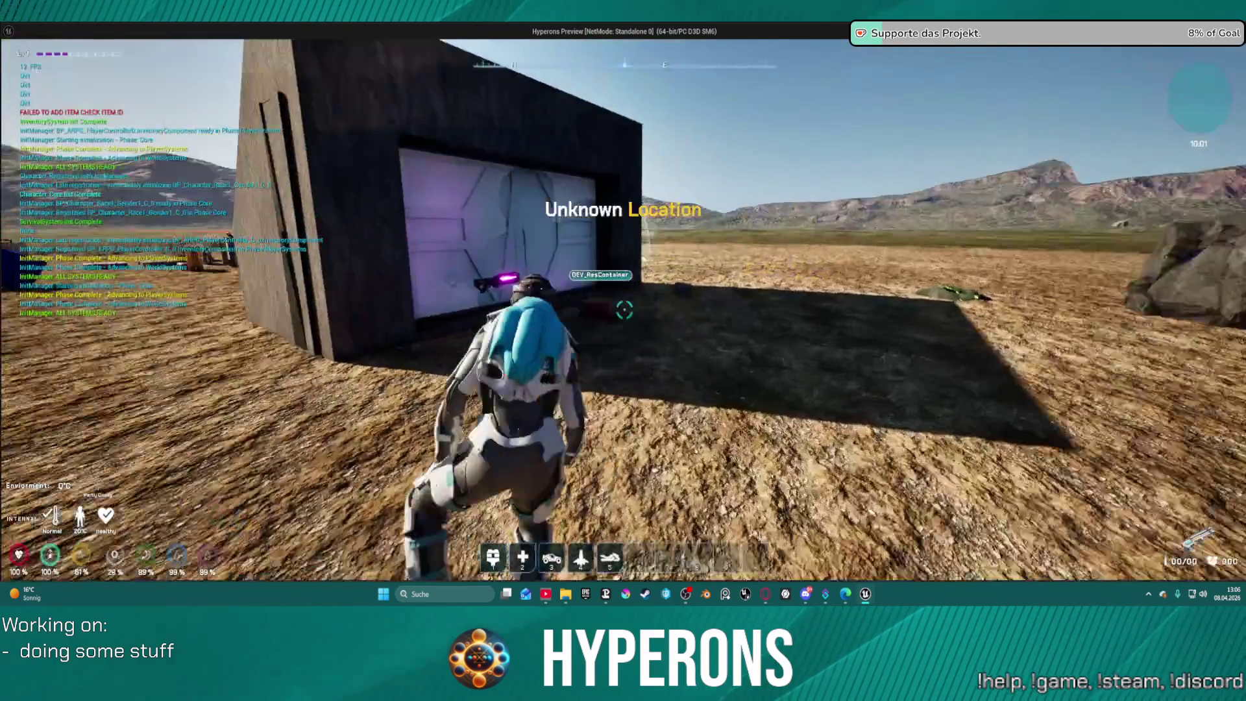
Equip Shotgun 01 from the red container and move the SPM SG and SPM PR ammo into the inventory.
key(w)
key(f)
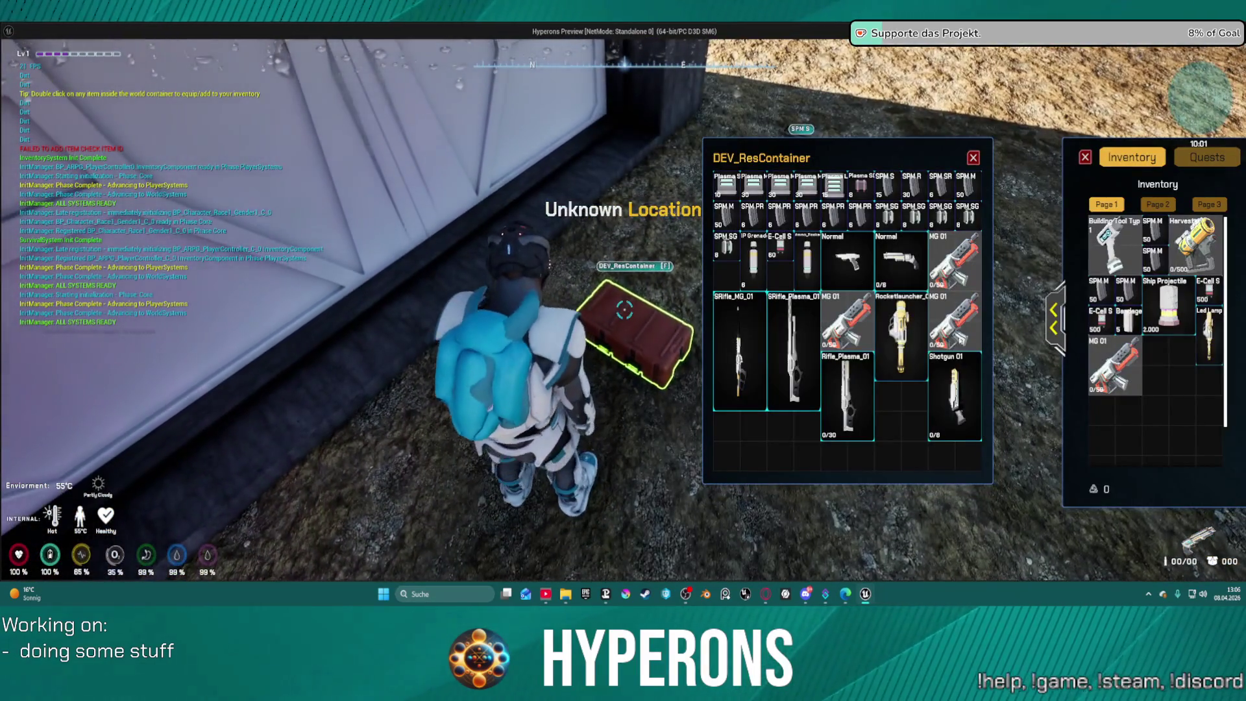
double_click(953, 396)
double_click(940, 185)
double_click(942, 214)
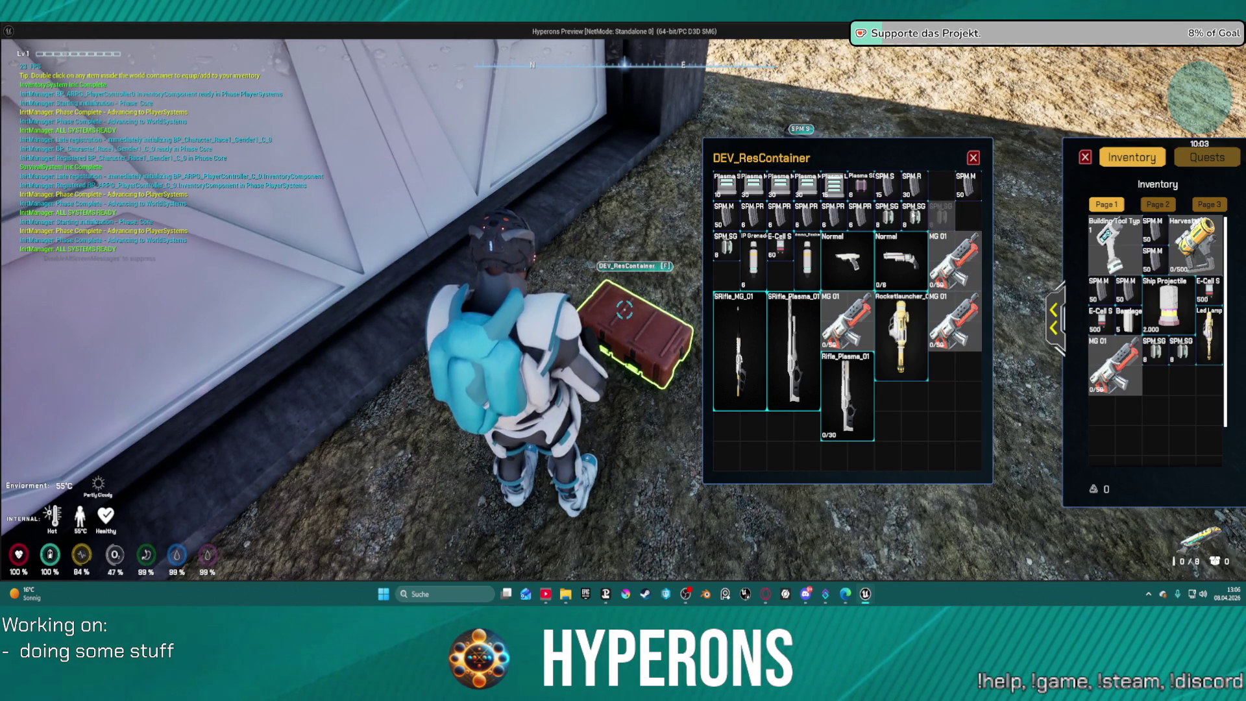
double_click(915, 214)
double_click(858, 214)
double_click(888, 214)
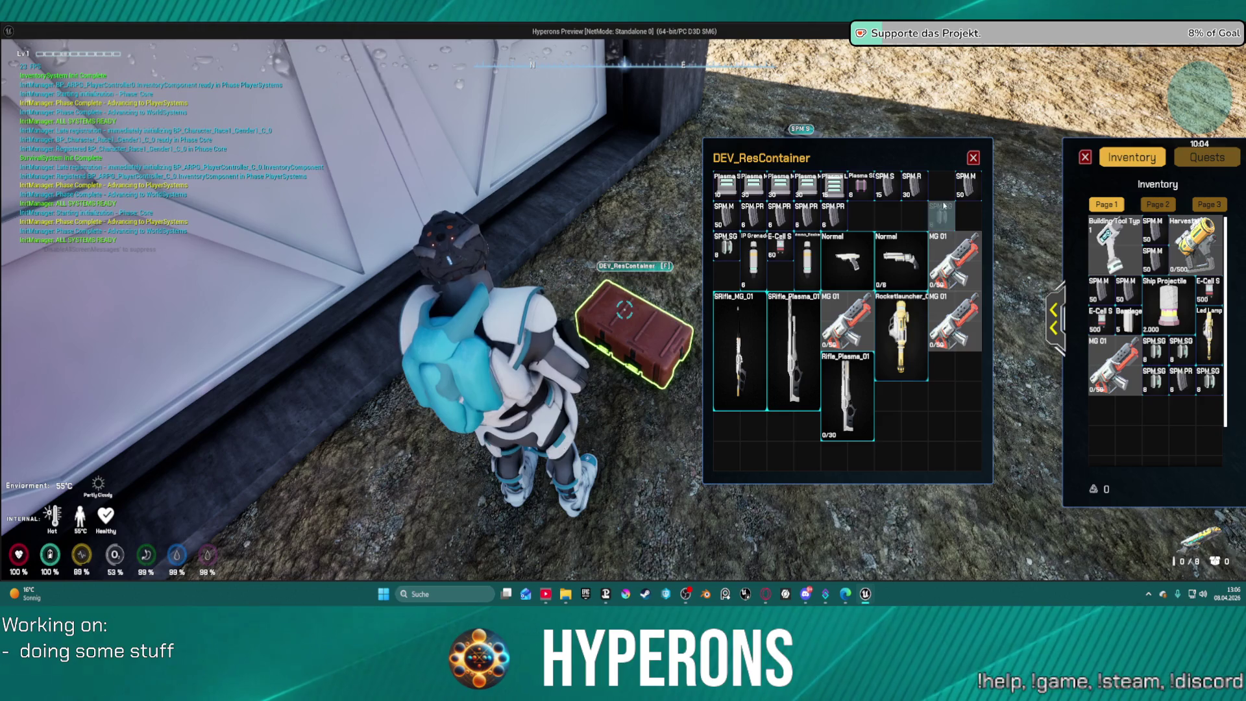
mouse_move(945, 218)
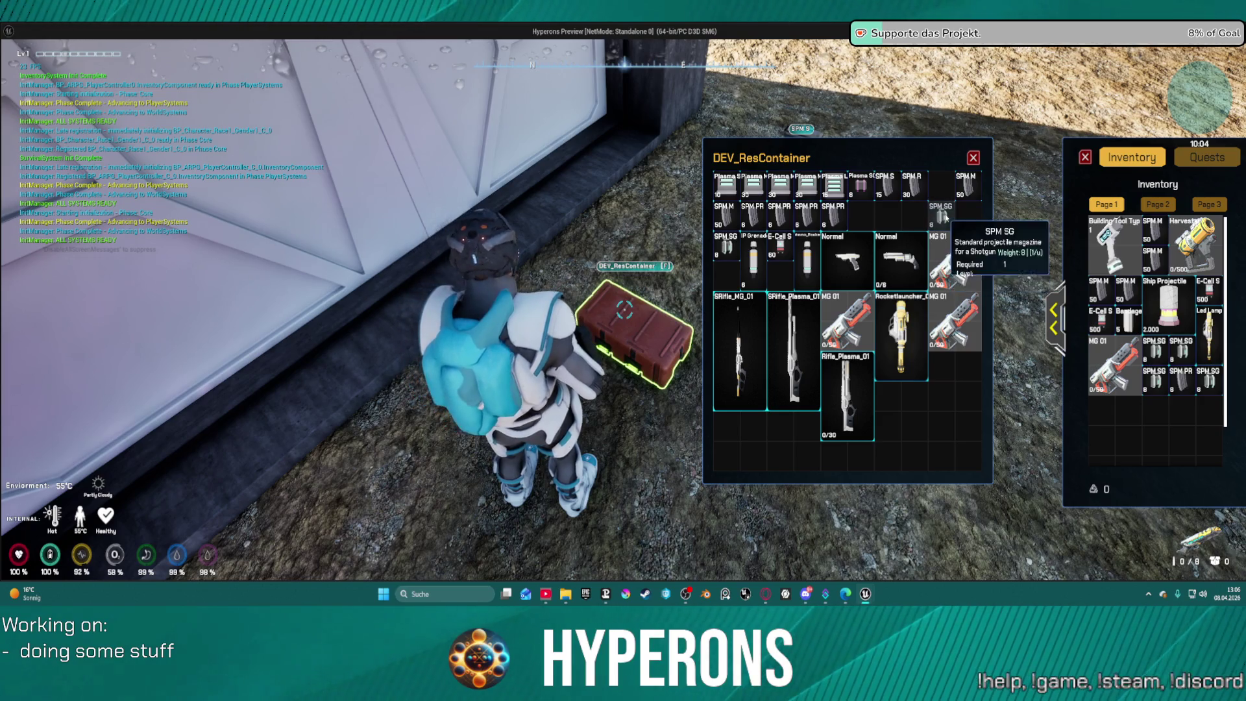
click(981, 160)
Fire the shotgun at the dark wall, reload, and exit back to the Blueprint editor.
key(w)
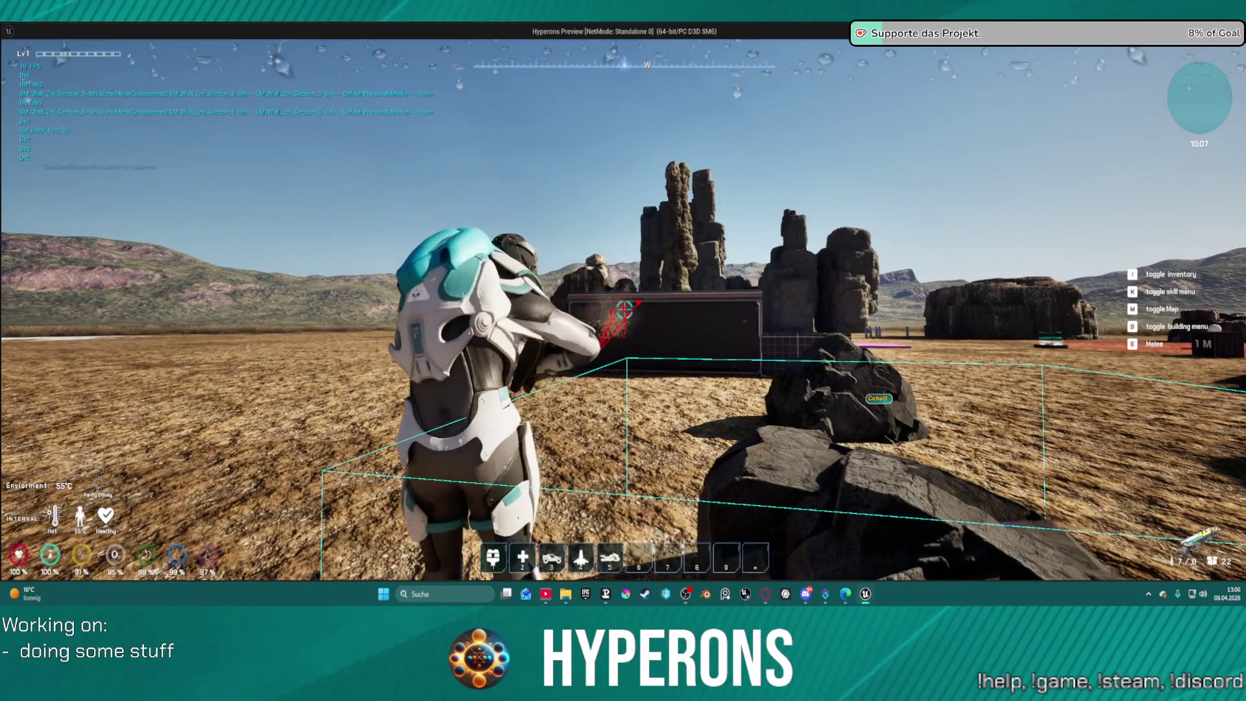
click(625, 310)
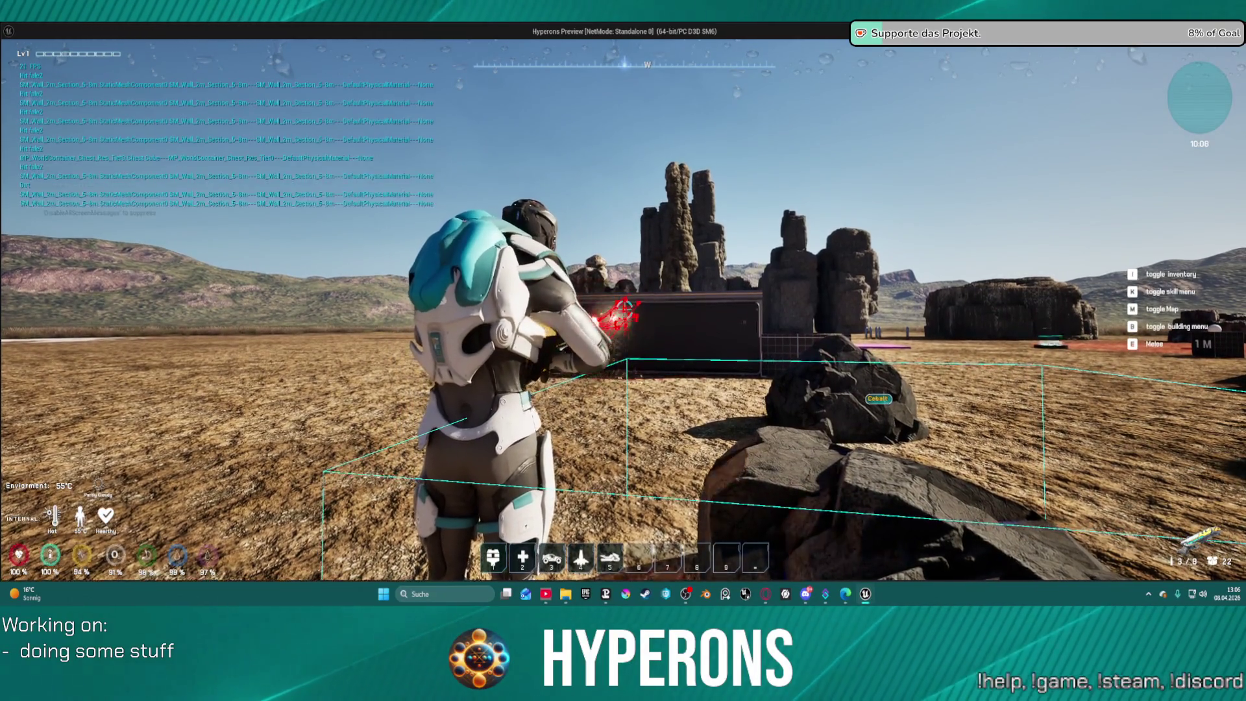
key(w)
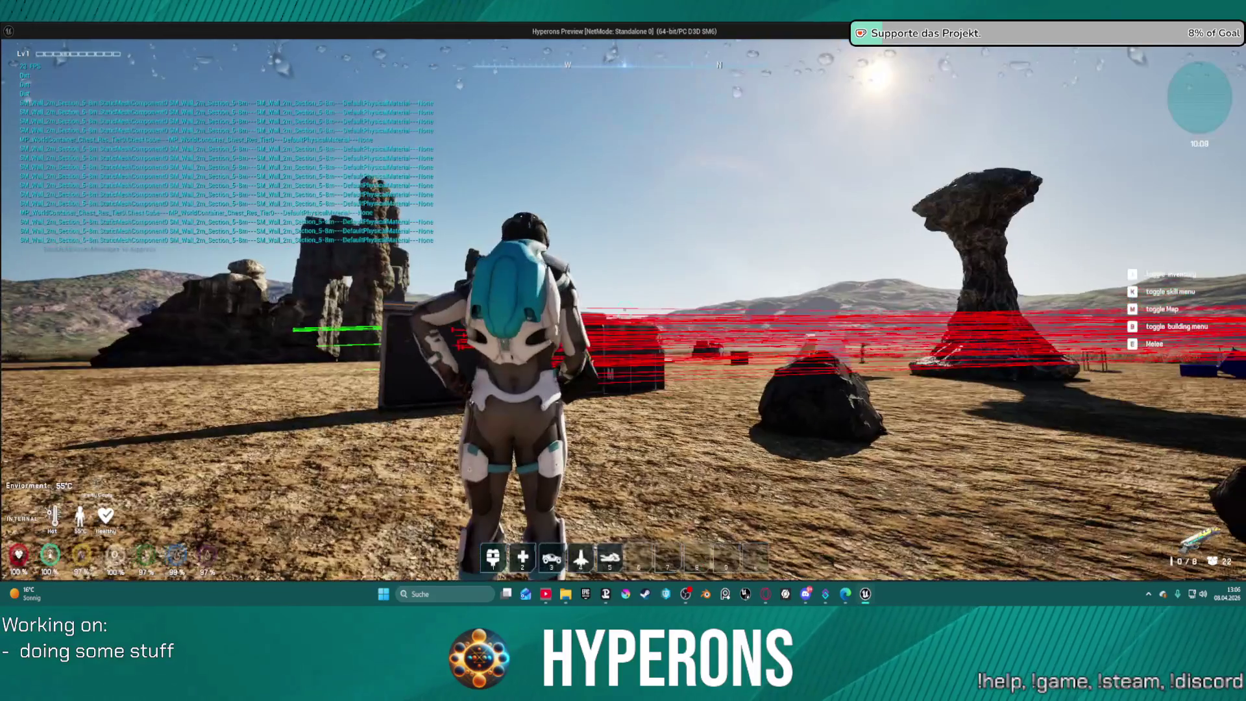
key(r)
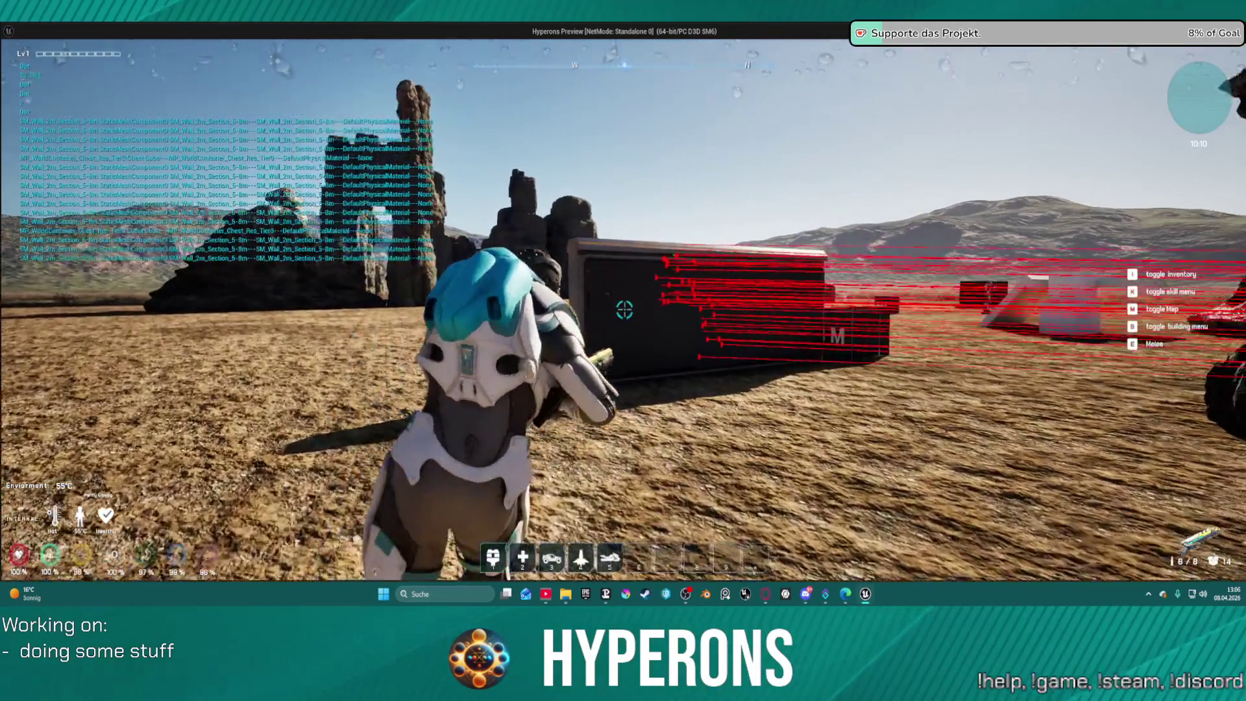
key(w)
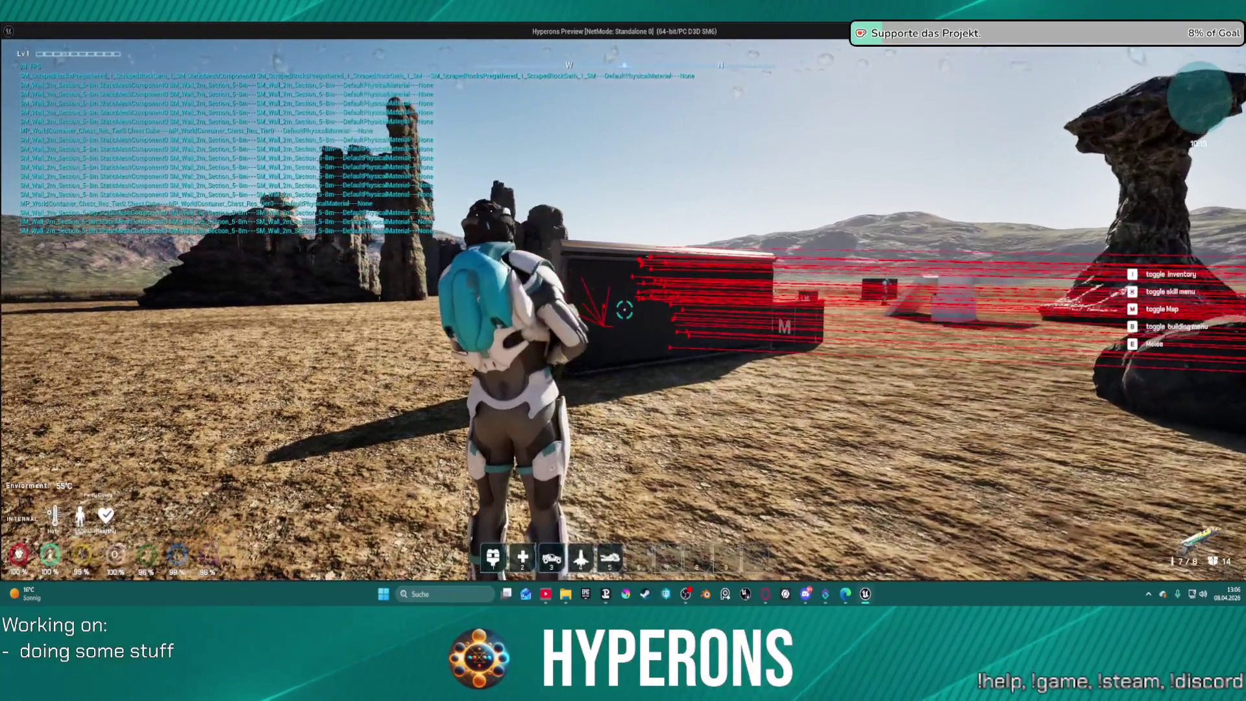
key(Escape)
mouse_move(791, 272)
mouse_down()
mouse_move(562, 220)
mouse_move(359, 220)
mouse_move(279, 252)
mouse_move(298, 243)
mouse_move(312, 98)
mouse_move(331, 242)
mouse_move(448, 335)
mouse_move(446, 292)
mouse_move(646, 254)
mouse_up()
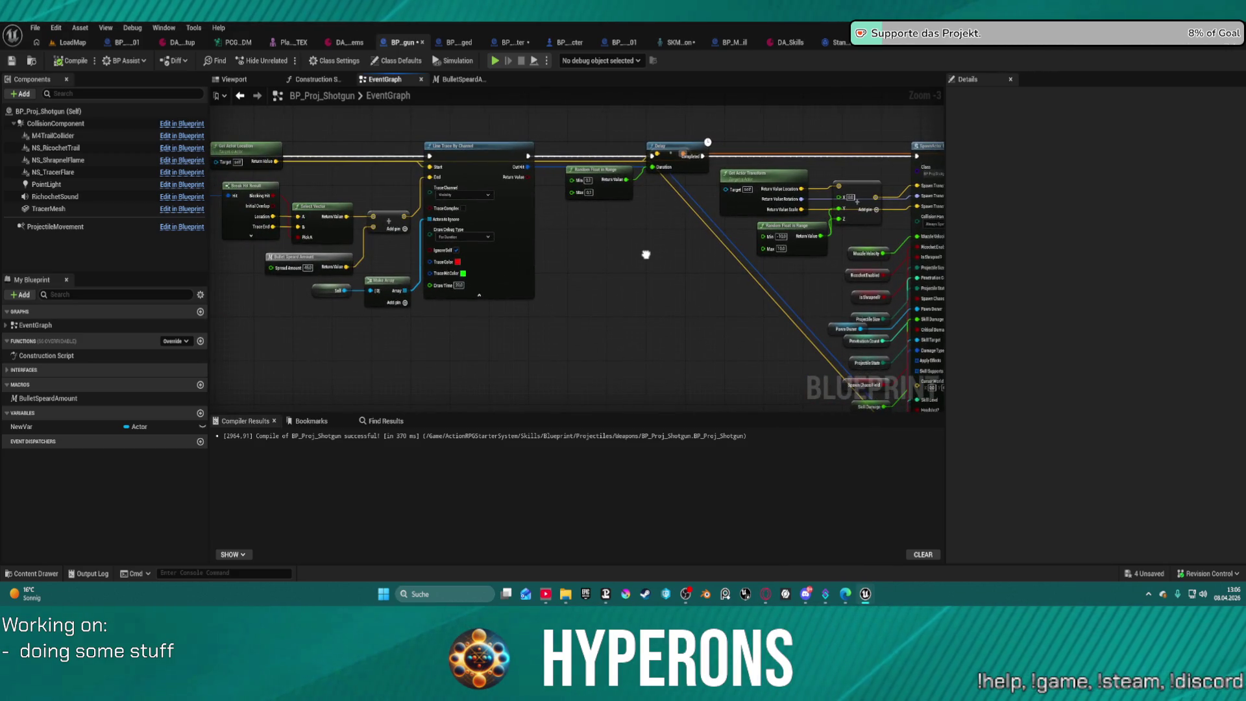
Break the SpawnActor's Rotation and Scale links so they default to 0.0 and 1.0.
mouse_move(645, 254)
mouse_down()
mouse_move(264, 281)
mouse_move(370, 119)
mouse_move(294, 237)
mouse_move(309, 212)
mouse_move(659, 239)
mouse_move(827, 329)
mouse_move(659, 319)
mouse_move(517, 270)
mouse_move(465, 292)
mouse_move(370, 242)
mouse_move(357, 220)
mouse_move(294, 277)
mouse_move(292, 261)
mouse_up()
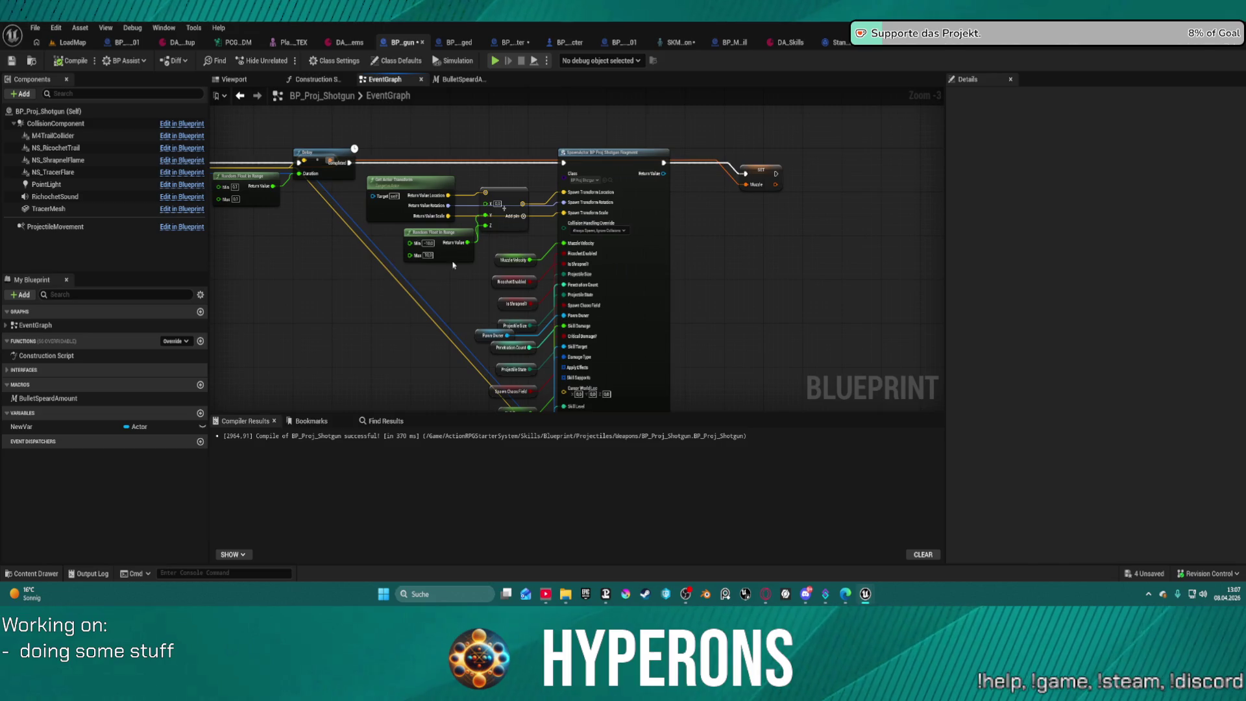
alt+click(547, 203)
alt+click(545, 213)
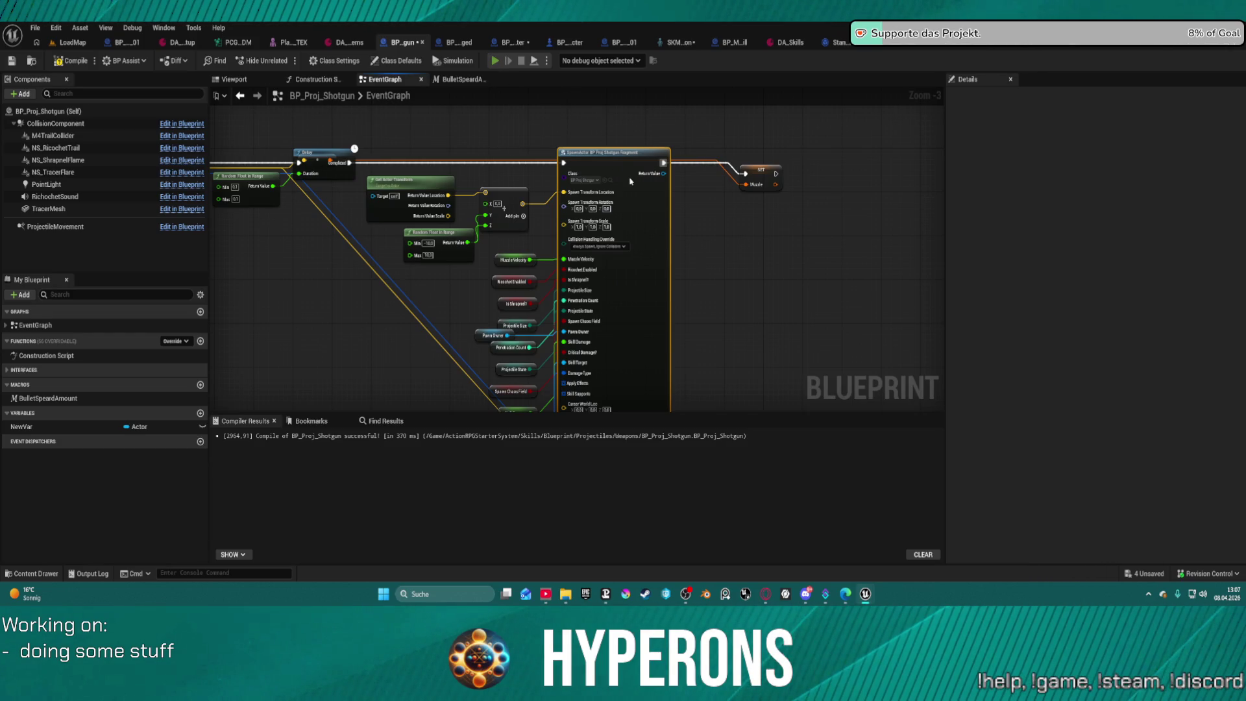
key(alt+Tab)
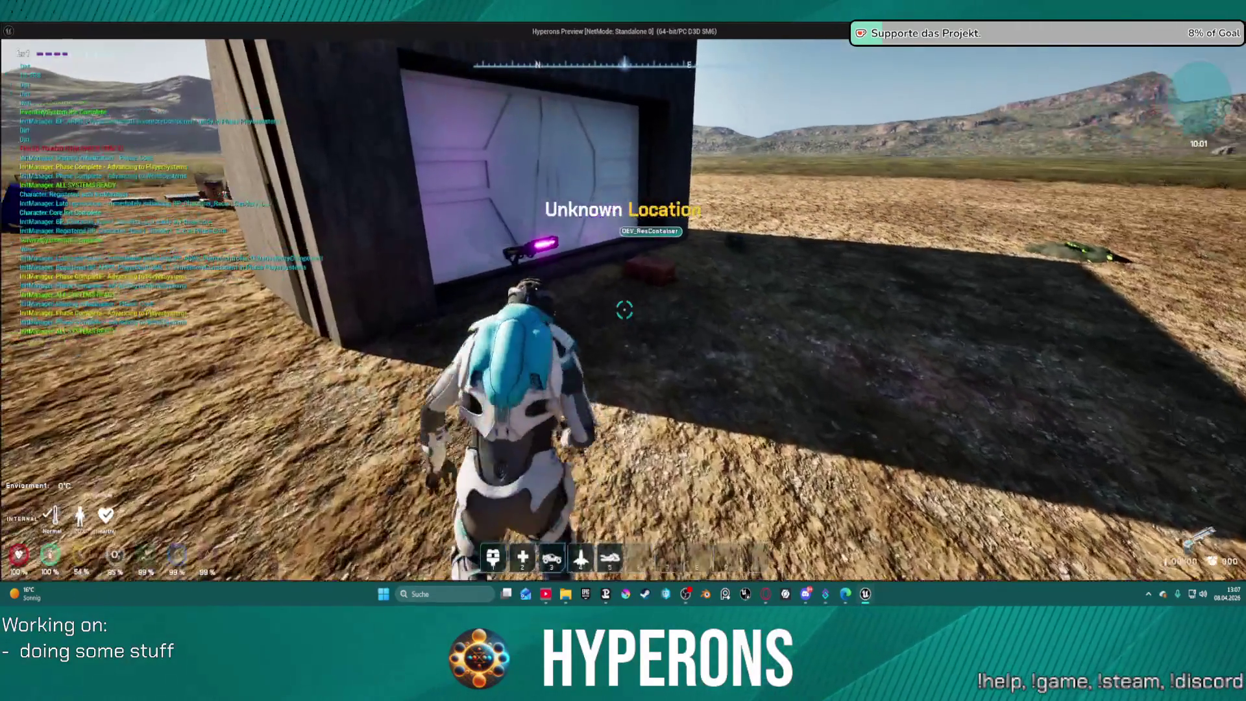
Equip Shotgun 01 from the crate and take both SPM SG ammo stacks.
key(w)
key(f)
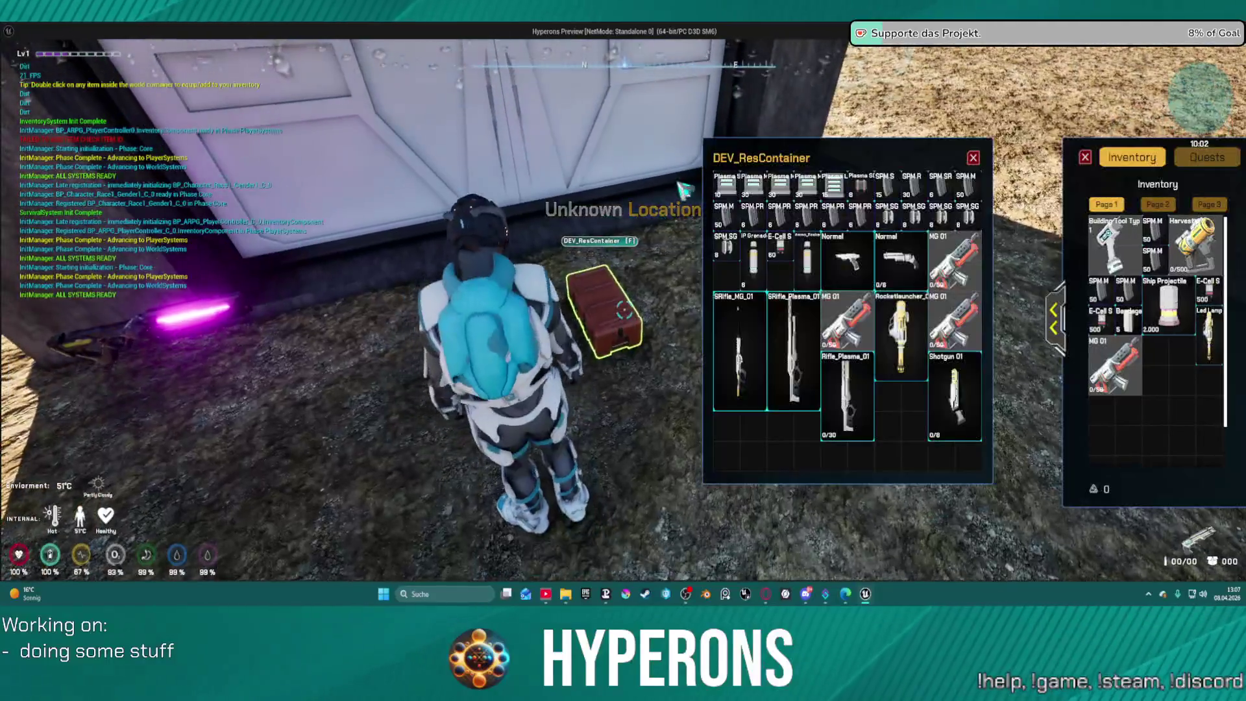
double_click(965, 405)
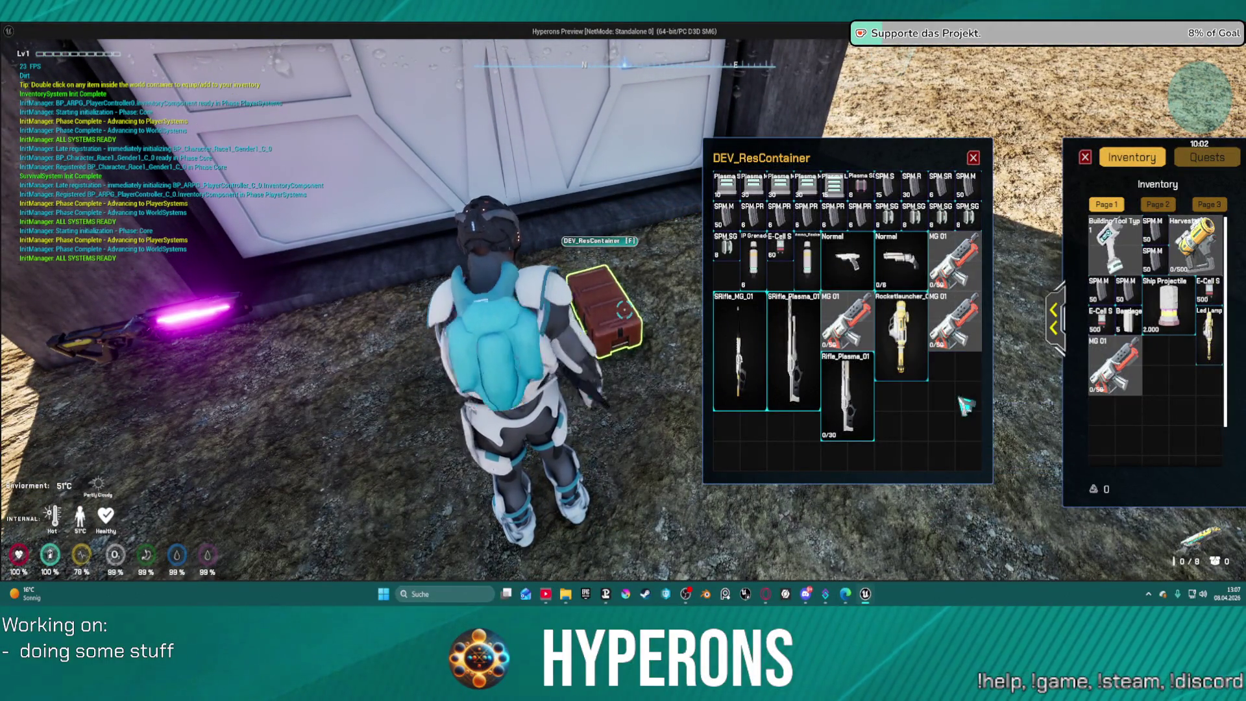
double_click(885, 206)
double_click(912, 211)
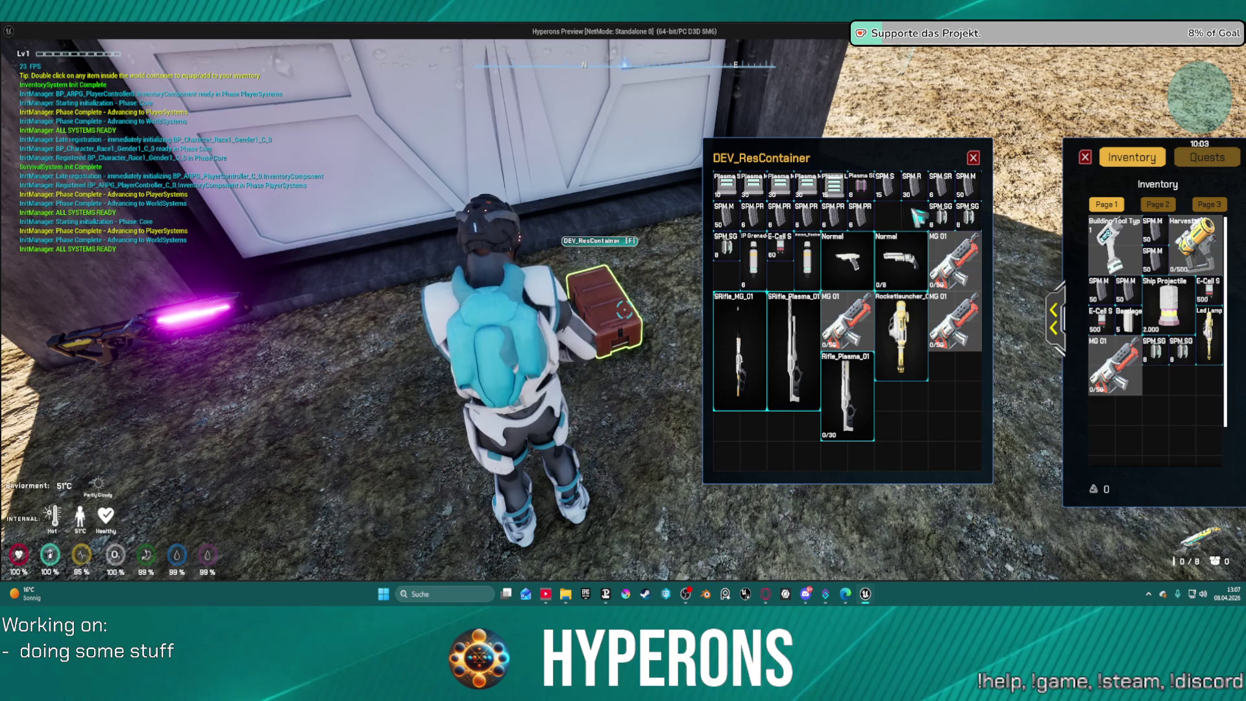
click(975, 156)
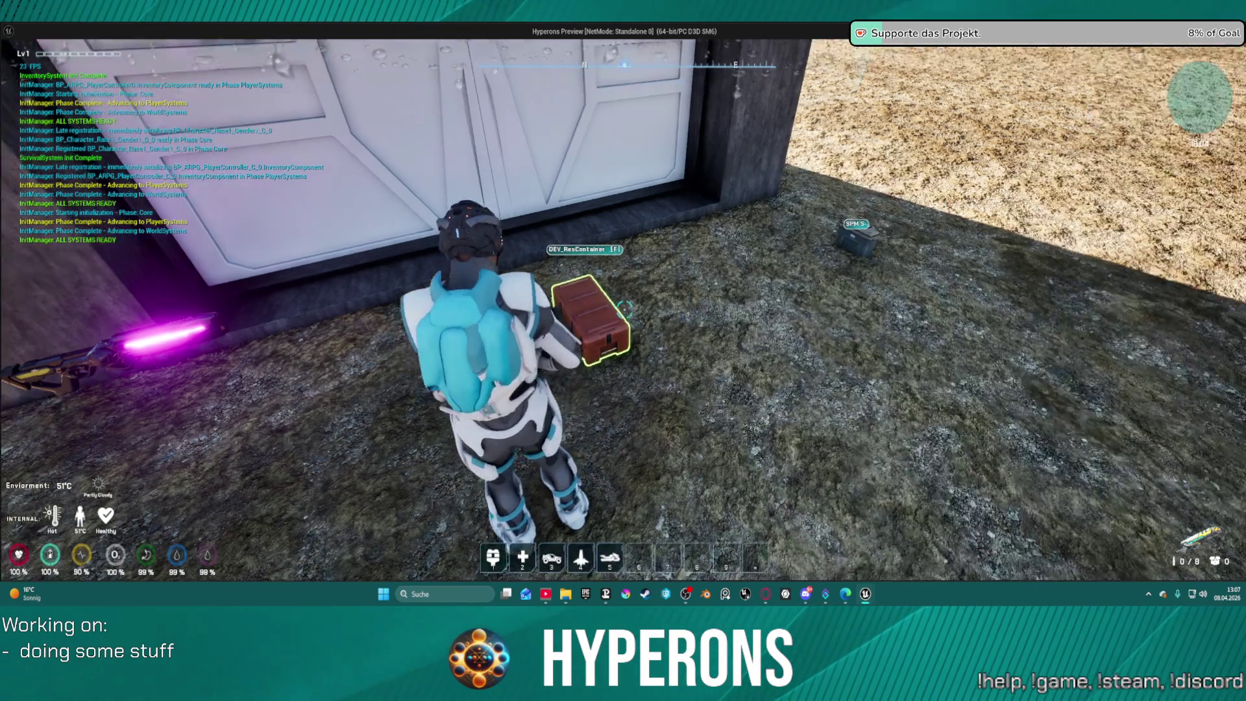
Fire the shotgun at the dark building, reload, fire twice more, then stop the session.
key(w)
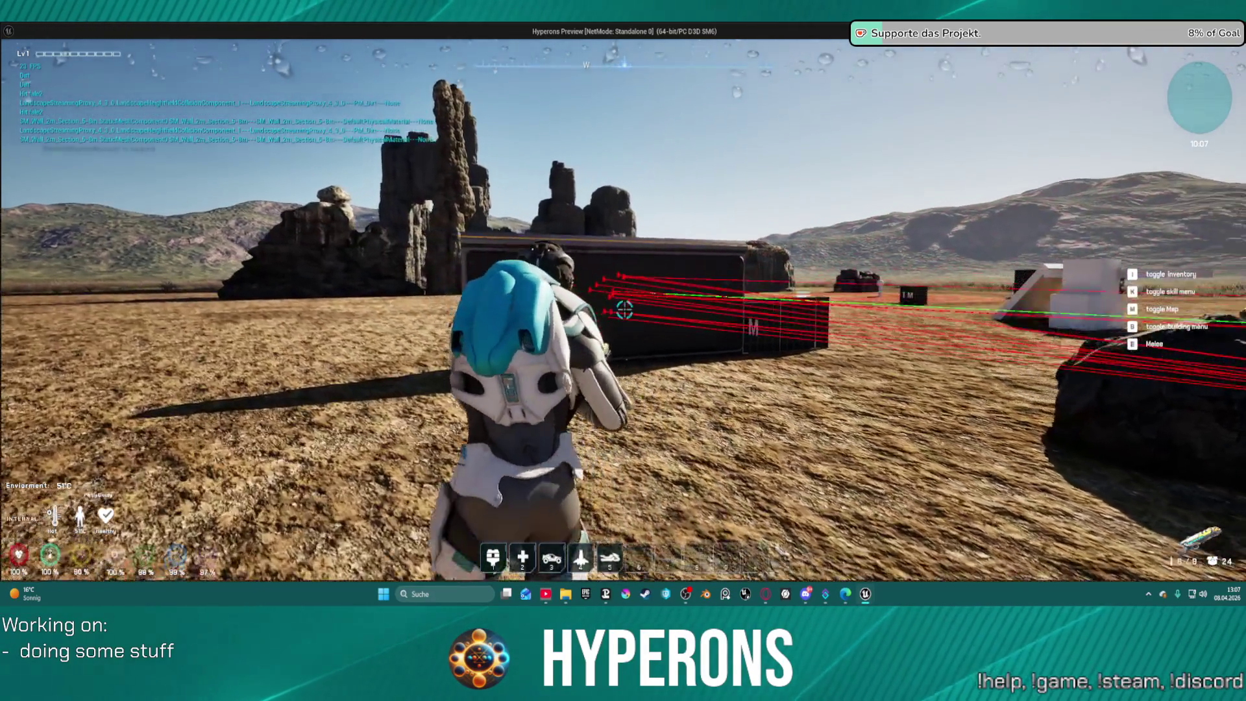
click(624, 309)
click(625, 310)
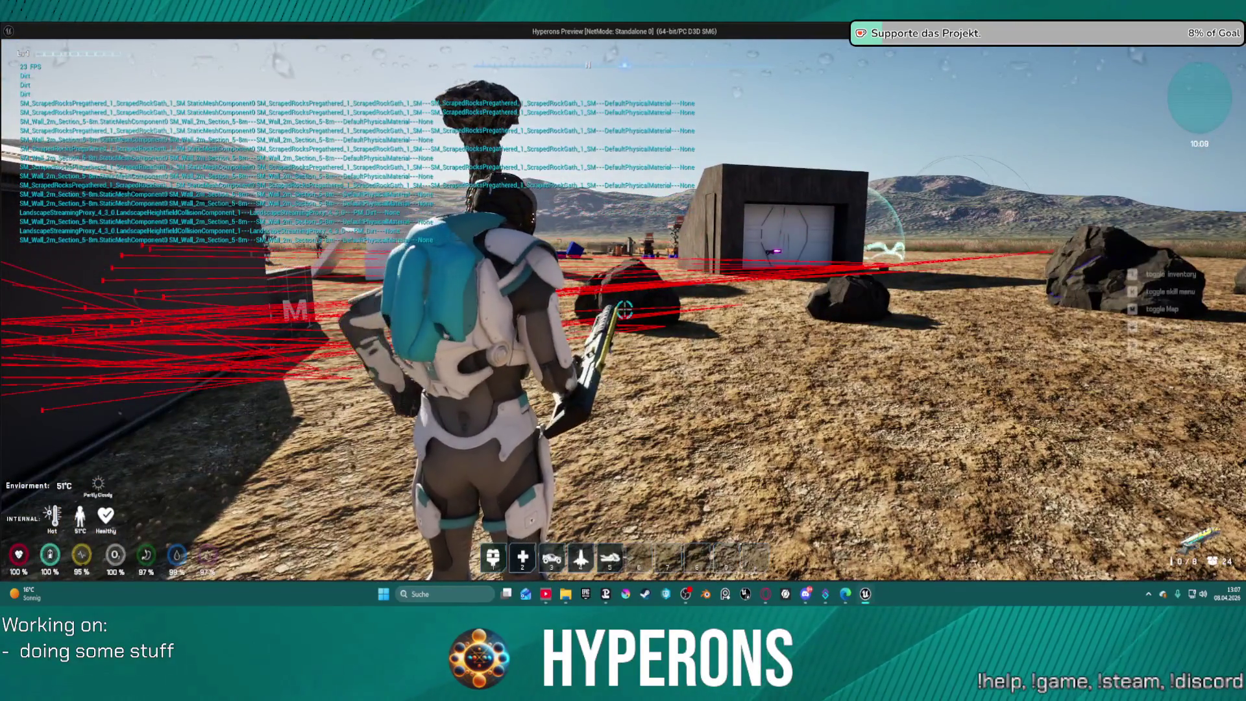
click(624, 309)
click(624, 310)
key(r)
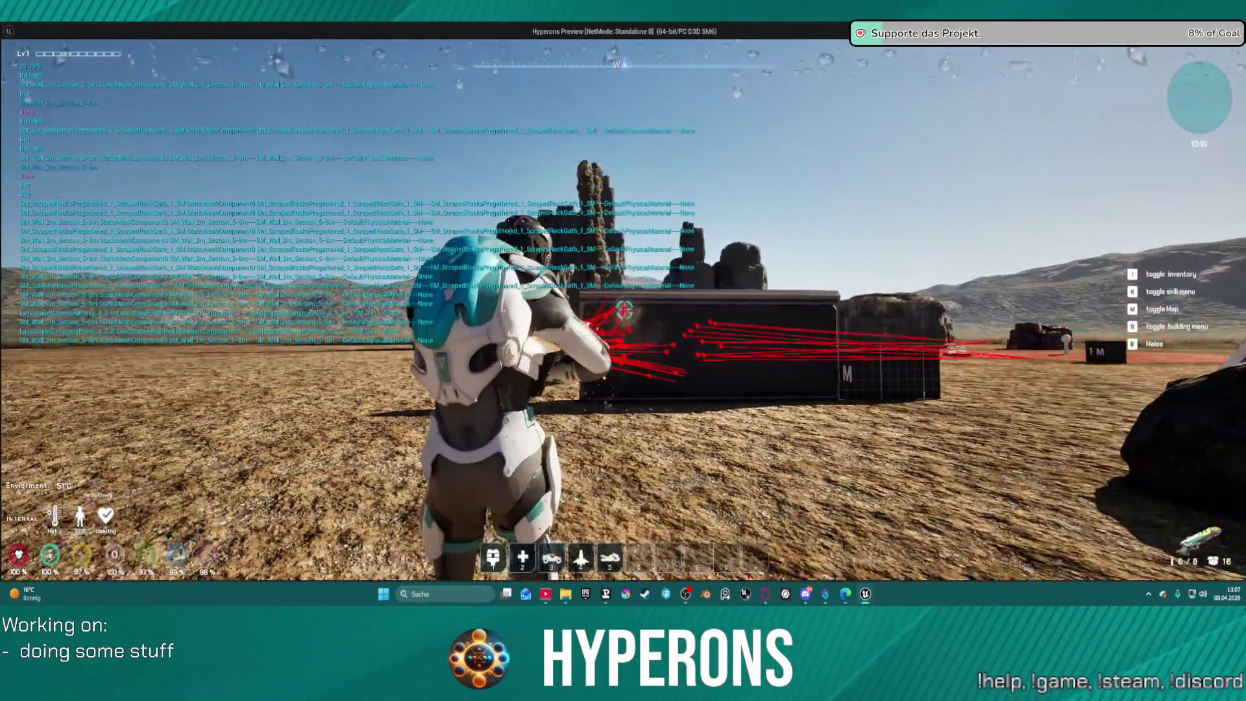
click(624, 310)
click(625, 310)
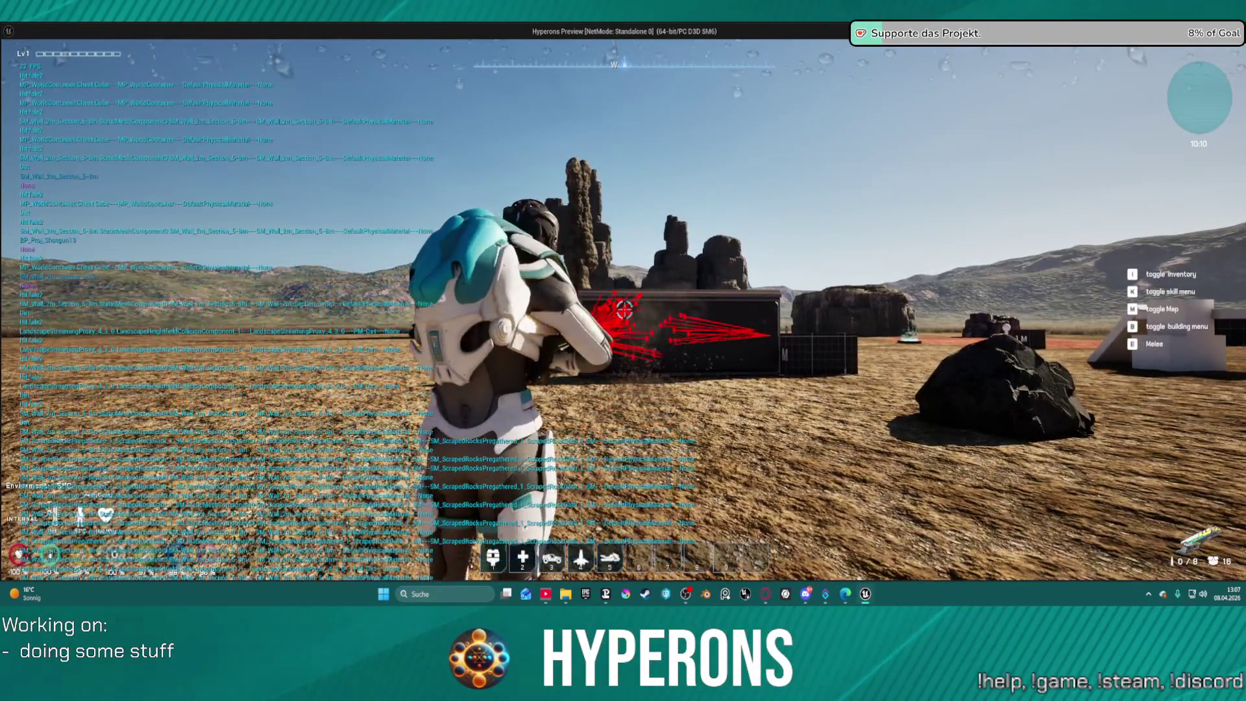
key(alt+Tab)
key(Escape)
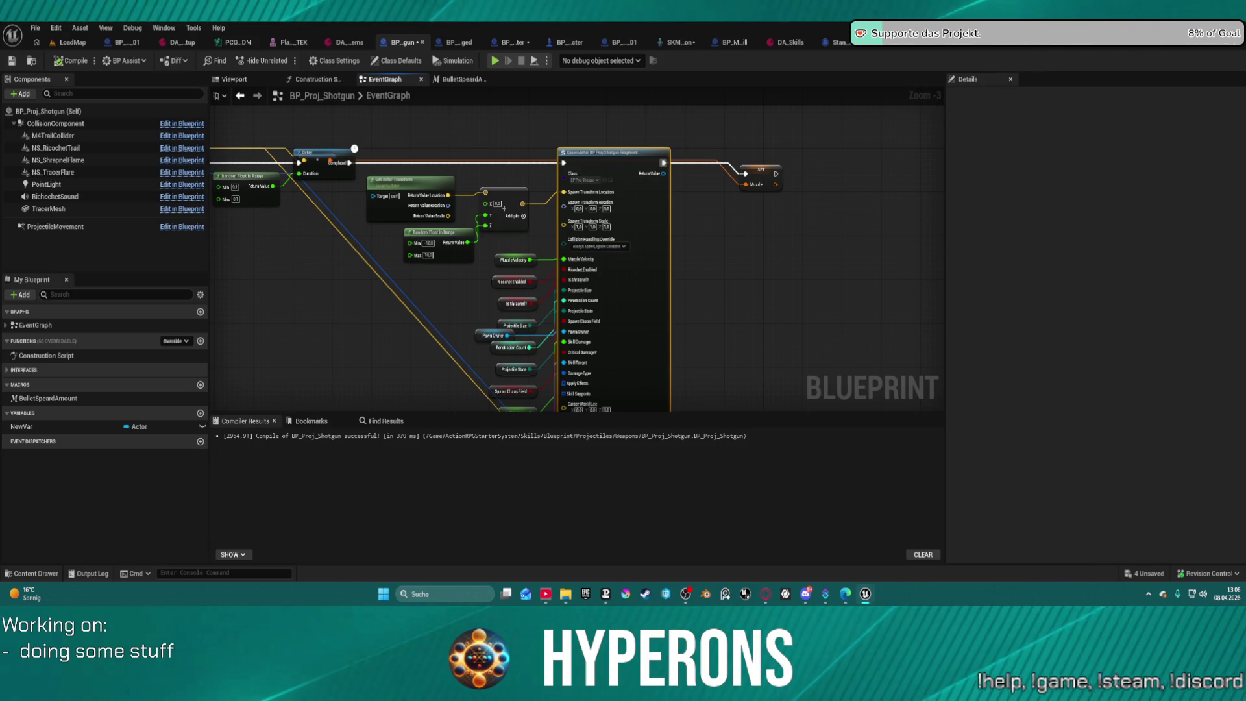
Select a group of nodes in BP_Proj_Shotgun and move them left and down.
mouse_move(571, 198)
mouse_down()
mouse_move(562, 320)
mouse_move(562, 167)
mouse_move(716, 98)
mouse_move(664, 218)
mouse_up()
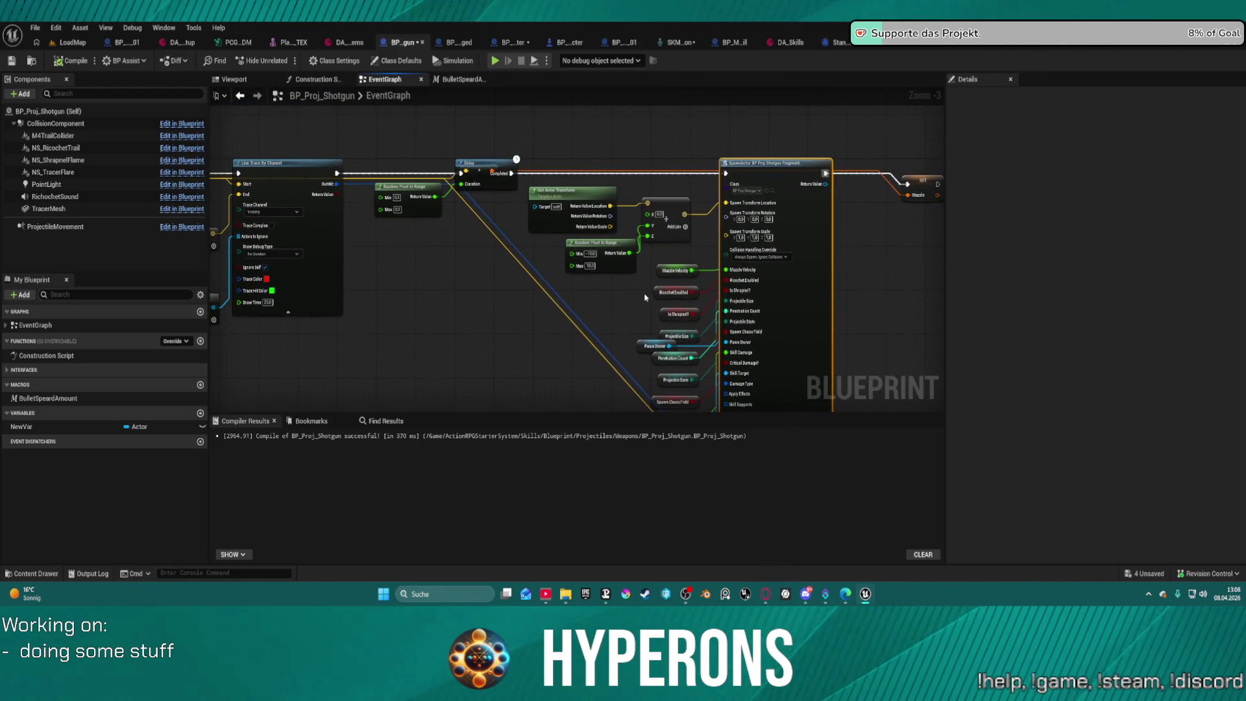
scroll(705, 198, down, 2)
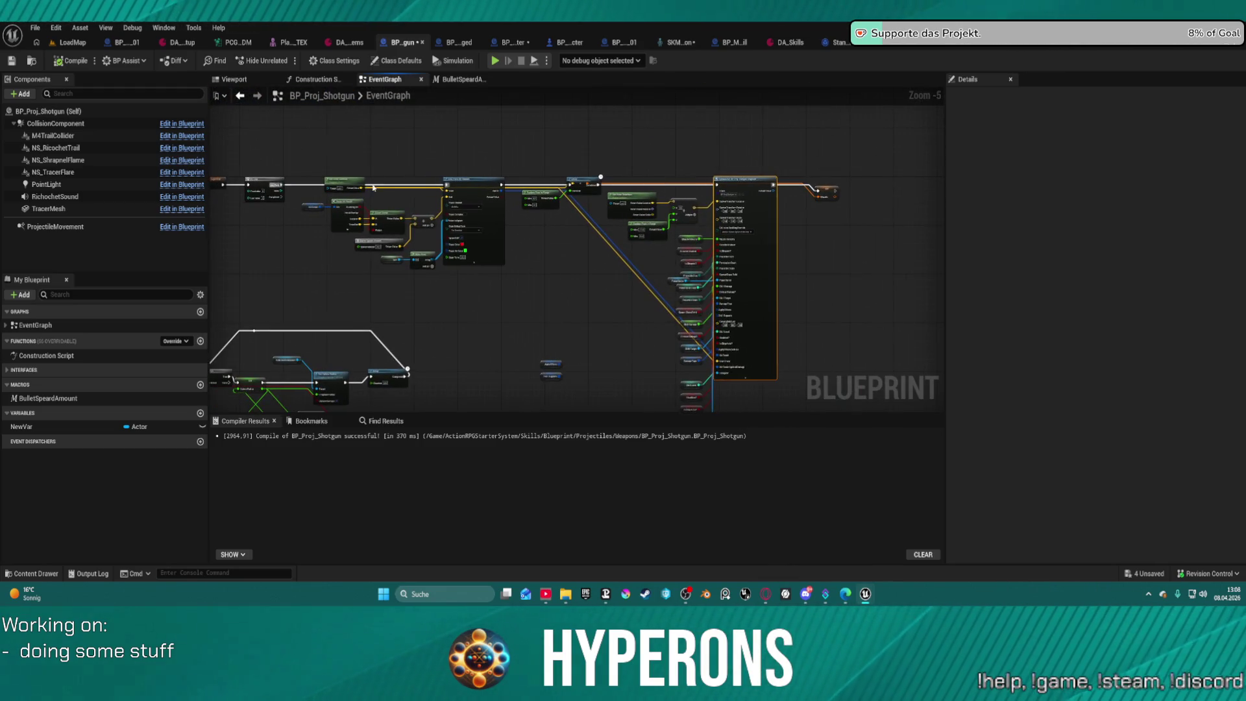
click(241, 189)
mouse_move(298, 273)
mouse_down()
mouse_move(272, 305)
mouse_move(448, 342)
mouse_up()
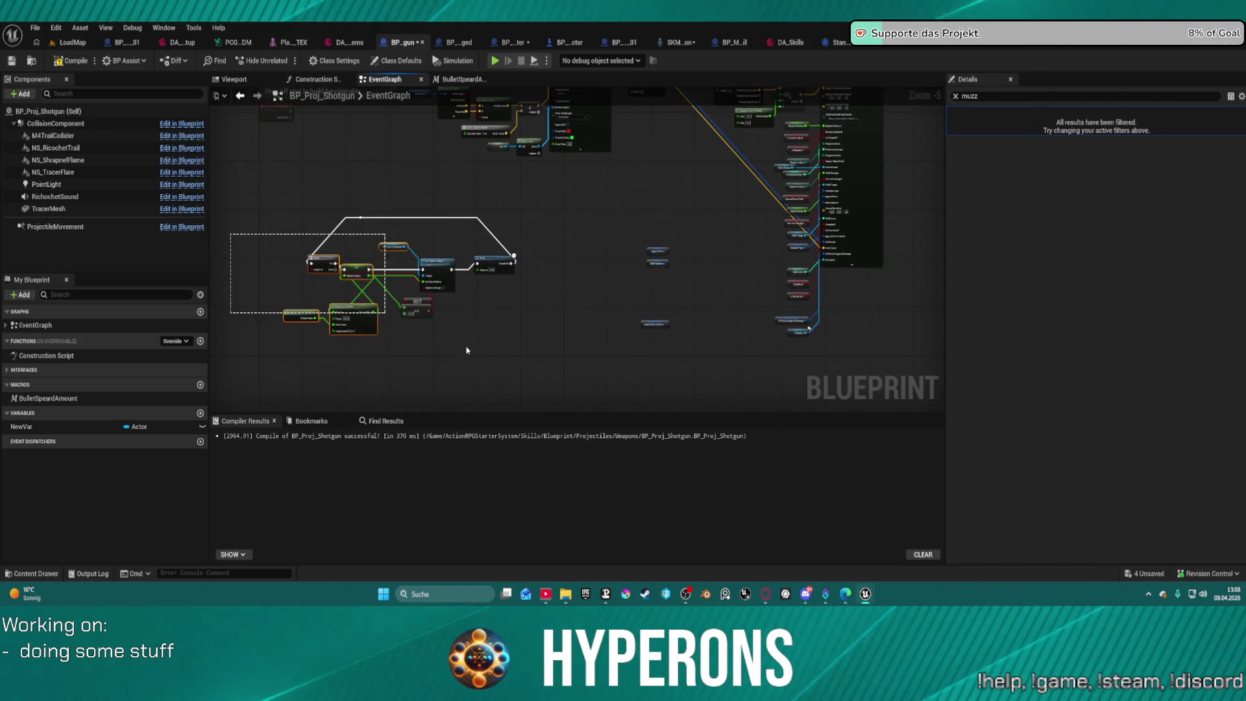
scroll(501, 348, up, 5)
mouse_move(456, 274)
mouse_down()
mouse_move(590, 292)
mouse_move(675, 325)
mouse_up()
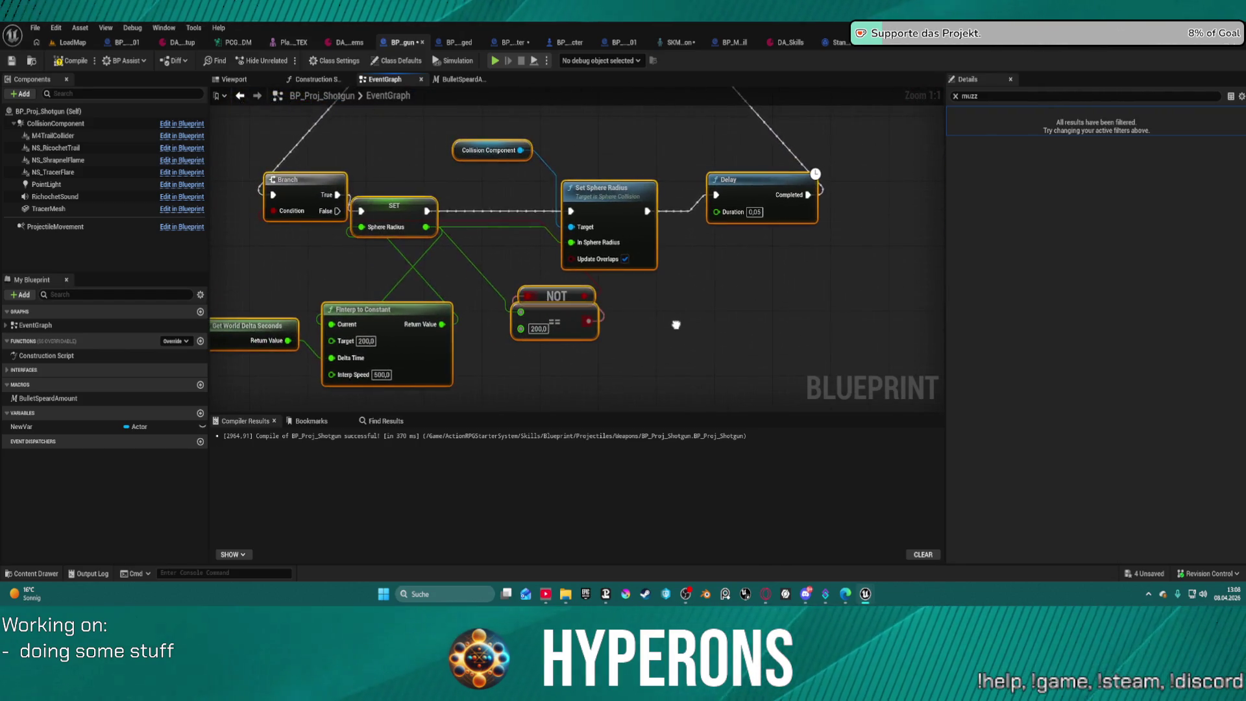
scroll(643, 314, down, 9)
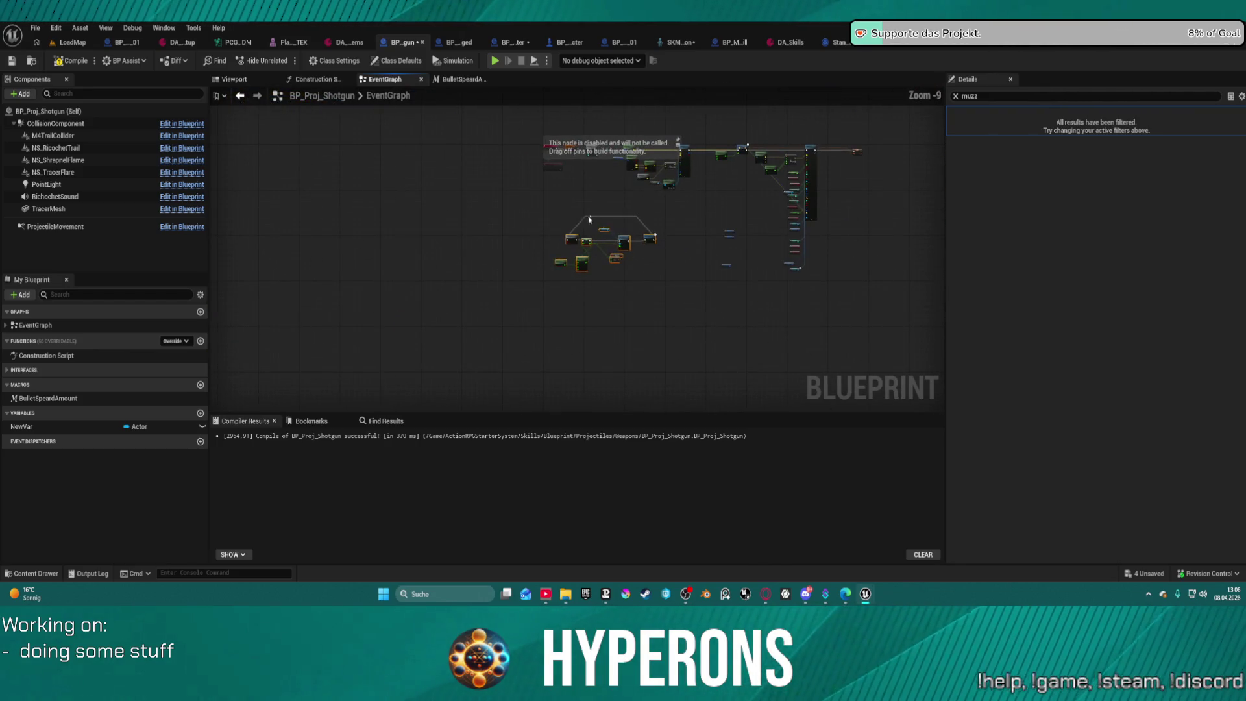
drag(650, 237, 577, 347)
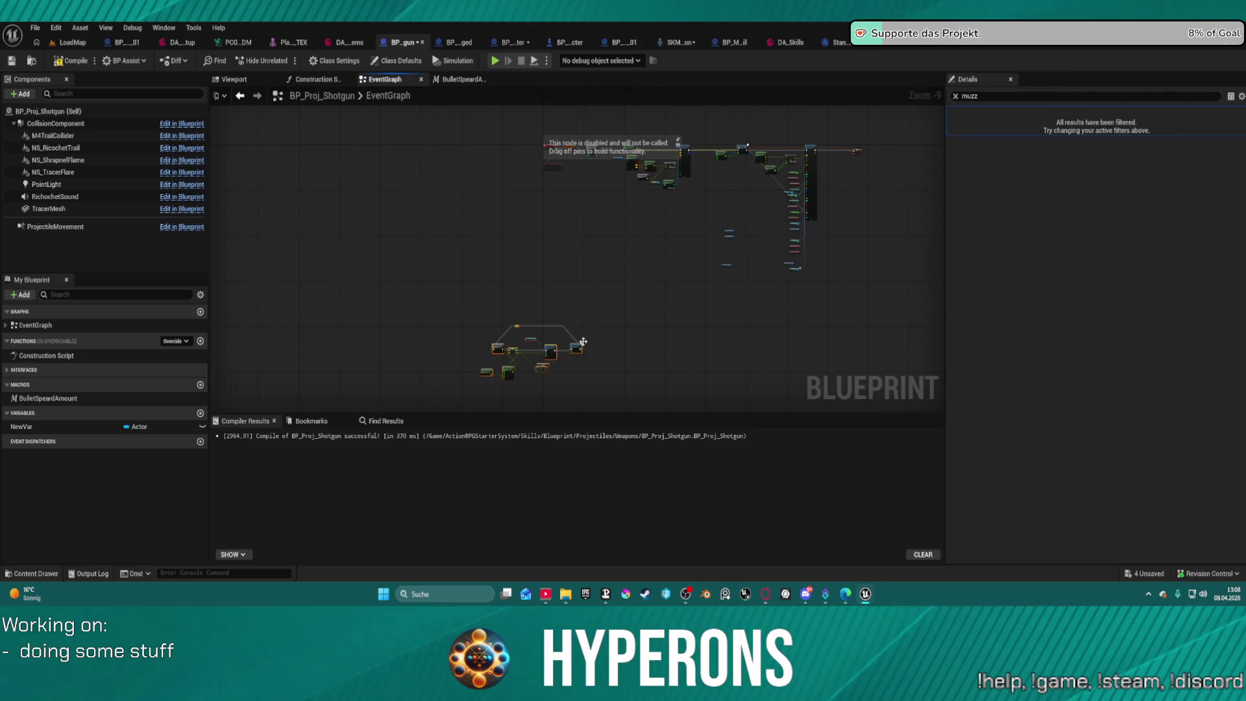
scroll(629, 170, up, 6)
click(630, 170)
scroll(495, 203, down, 6)
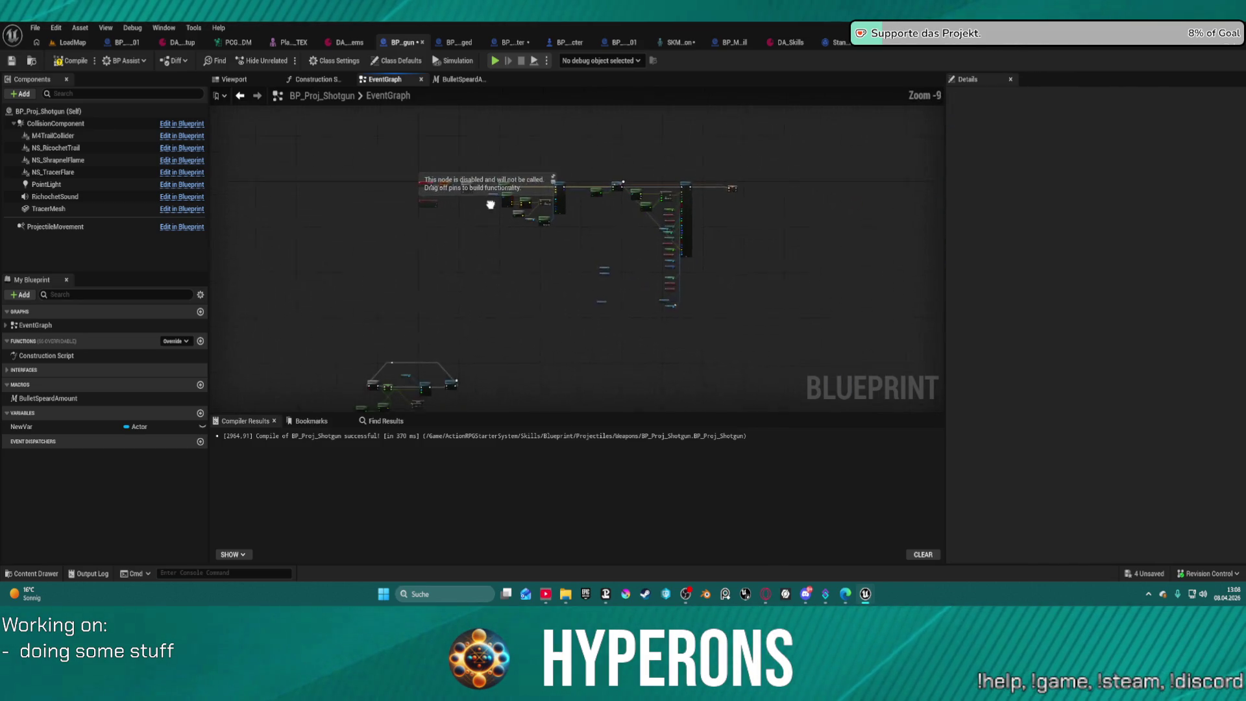
mouse_move(458, 142)
mouse_down()
mouse_move(737, 306)
mouse_move(783, 320)
mouse_up()
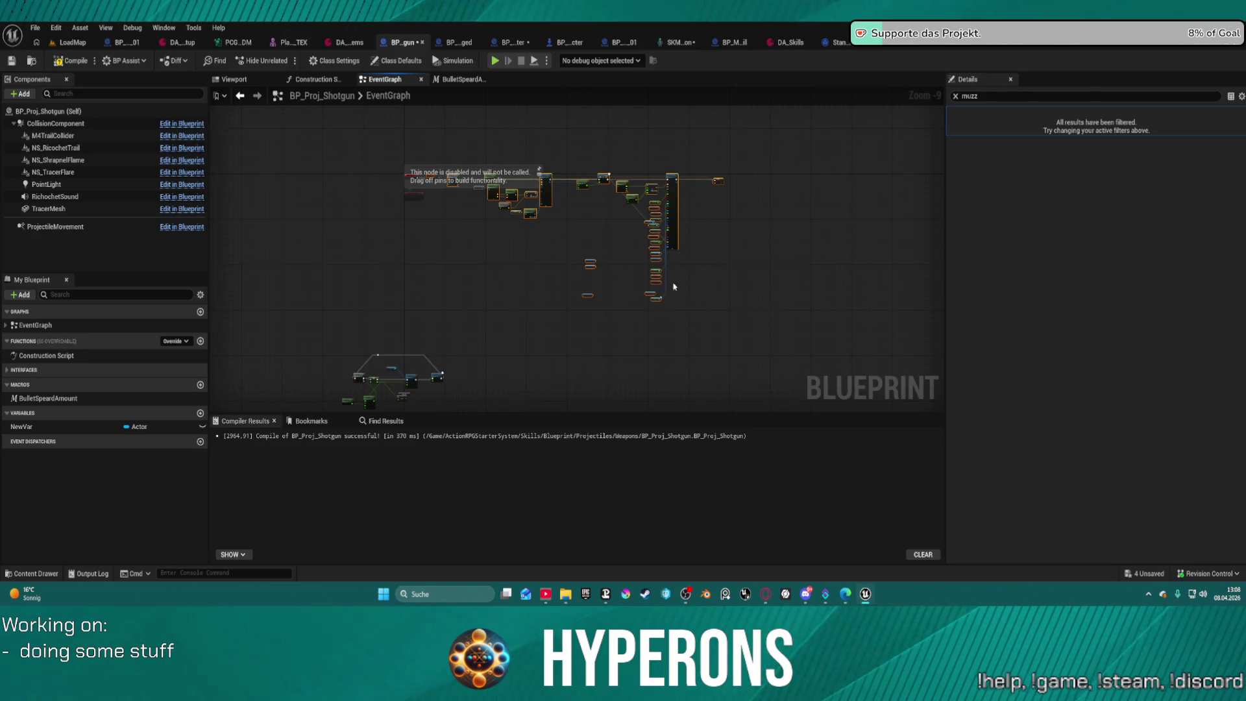
scroll(685, 290, up, 5)
scroll(617, 314, down, 5)
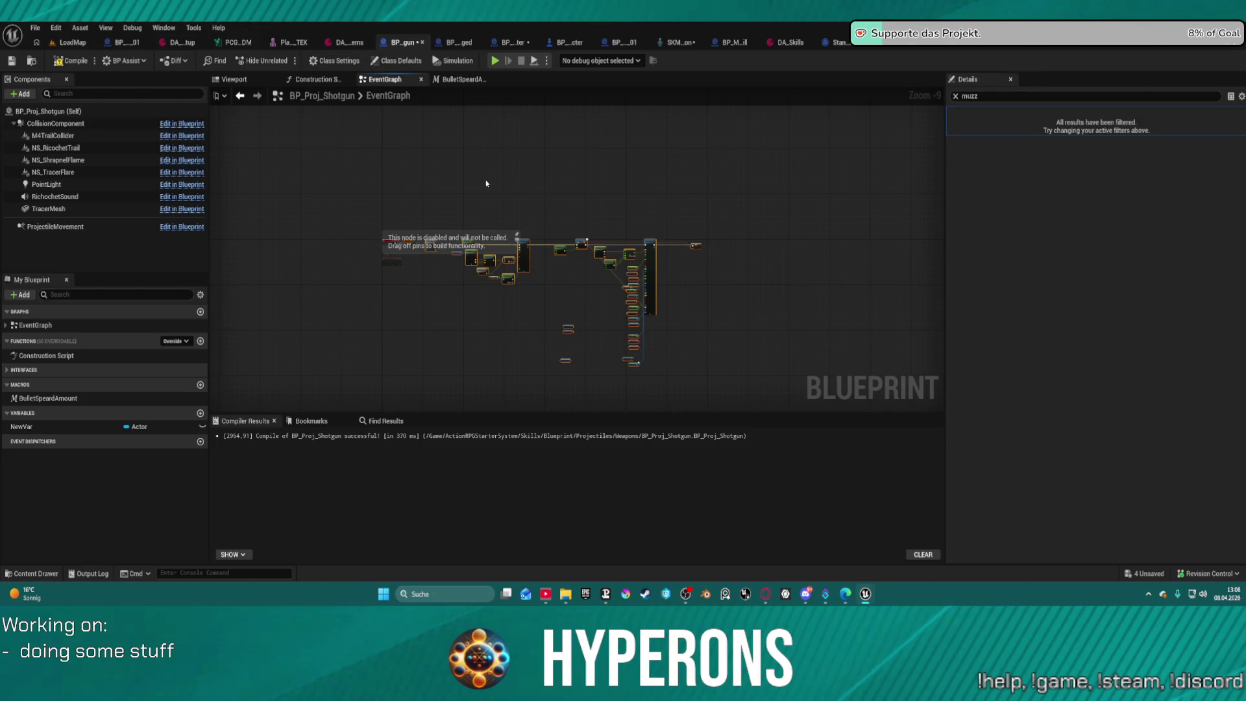
Open BP_Proj_Master's Construction Script and bring more of its graph into view.
click(515, 43)
scroll(598, 278, down, 8)
scroll(707, 179, up, 1)
mouse_move(481, 201)
mouse_down()
mouse_move(675, 169)
mouse_move(636, 166)
mouse_move(631, 153)
mouse_move(548, 156)
mouse_move(769, 157)
mouse_move(670, 171)
mouse_move(1167, 126)
mouse_move(1128, 142)
mouse_up()
scroll(641, 164, up, 2)
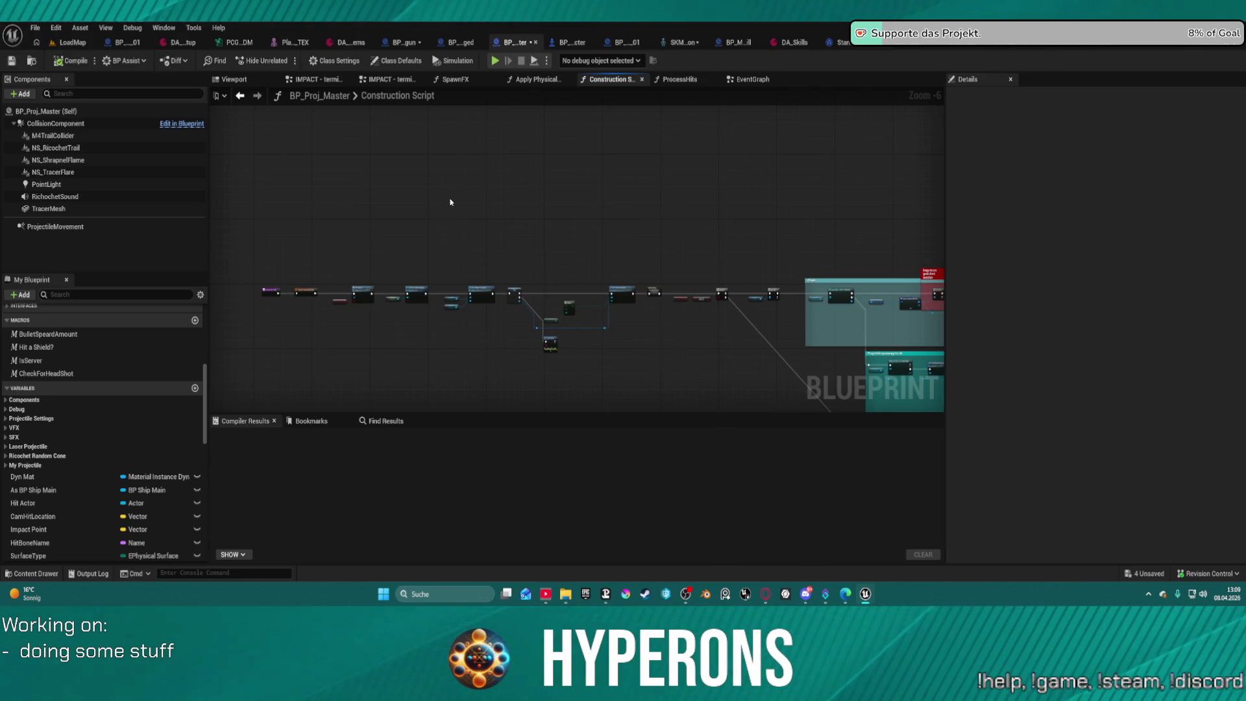
Scan across BP_Proj_Master's construction graph, then switch to the WeaponSystem EventGraph.
scroll(321, 316, up, 6)
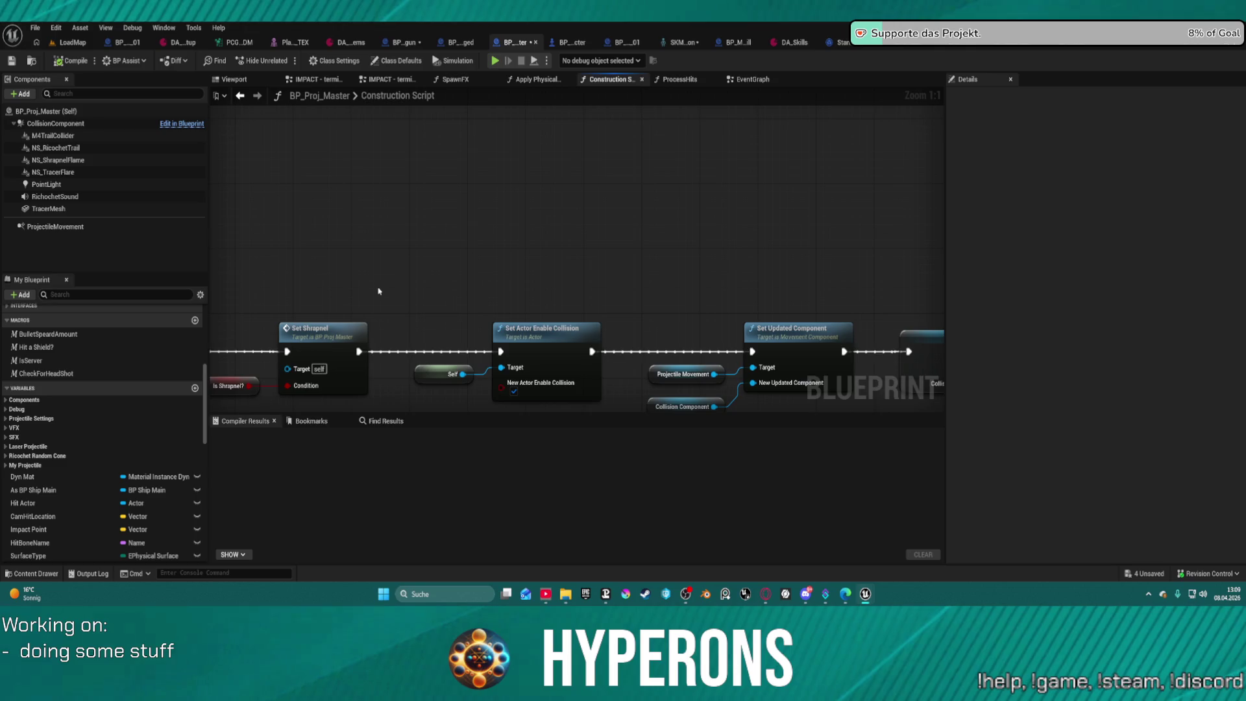
scroll(379, 291, down, 8)
mouse_move(225, 220)
mouse_down()
mouse_move(75, 217)
mouse_move(103, 205)
mouse_move(79, 206)
mouse_move(80, 187)
mouse_up()
mouse_move(260, 188)
mouse_down()
mouse_move(320, 214)
mouse_move(298, 239)
mouse_up()
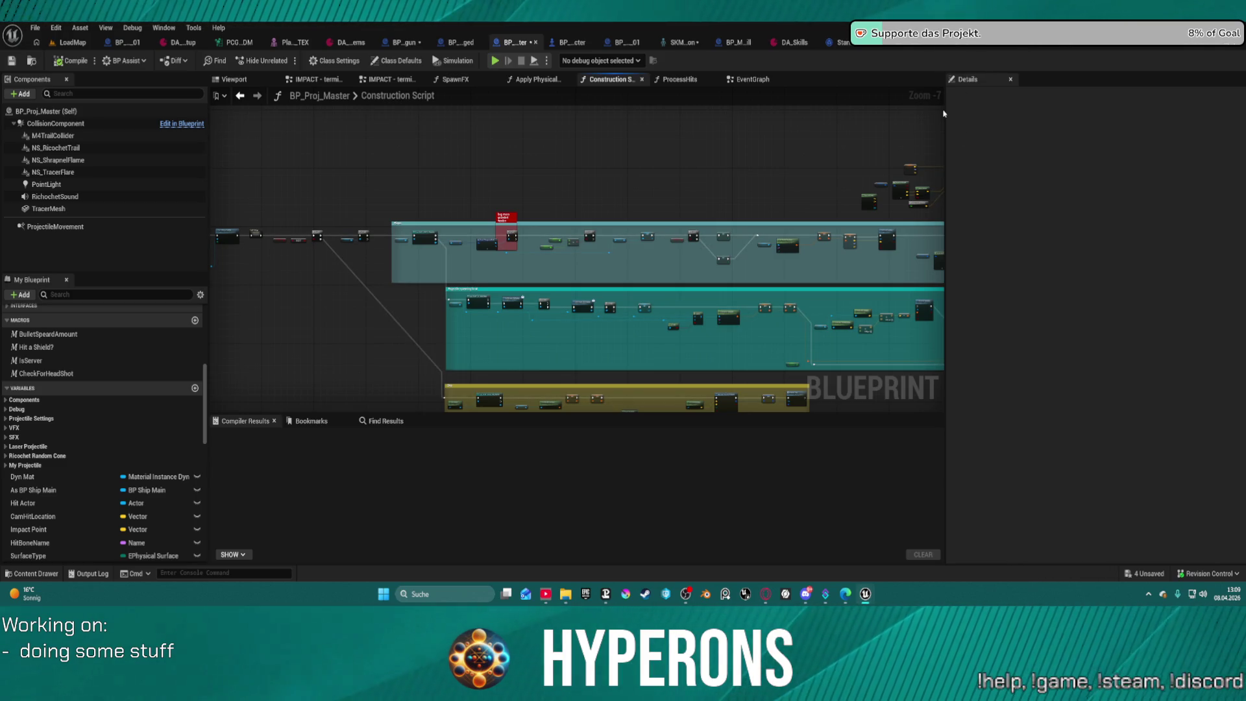
click(960, 50)
Pan through the WeaponSystem EventGraph to the SpawnActor and Get Montage by Weapon Type nodes.
scroll(683, 199, down, 5)
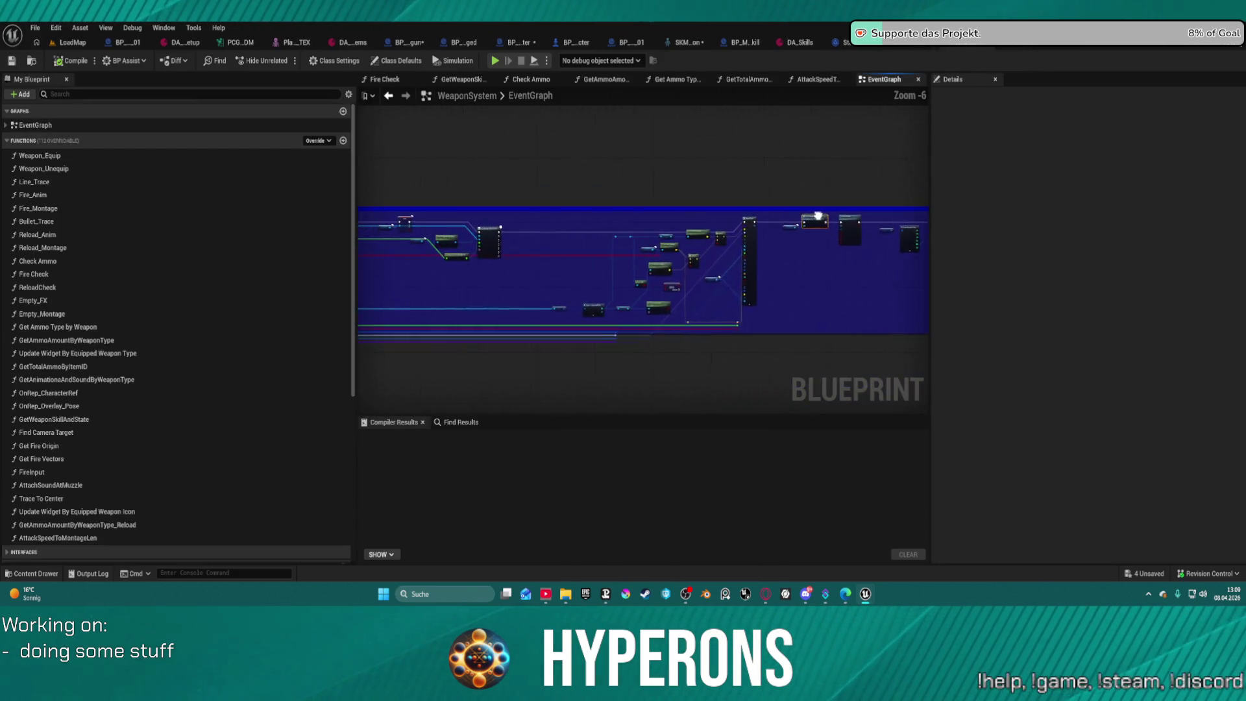
mouse_move(746, 195)
mouse_down()
mouse_move(776, 191)
mouse_move(869, 242)
mouse_up()
scroll(522, 239, up, 2)
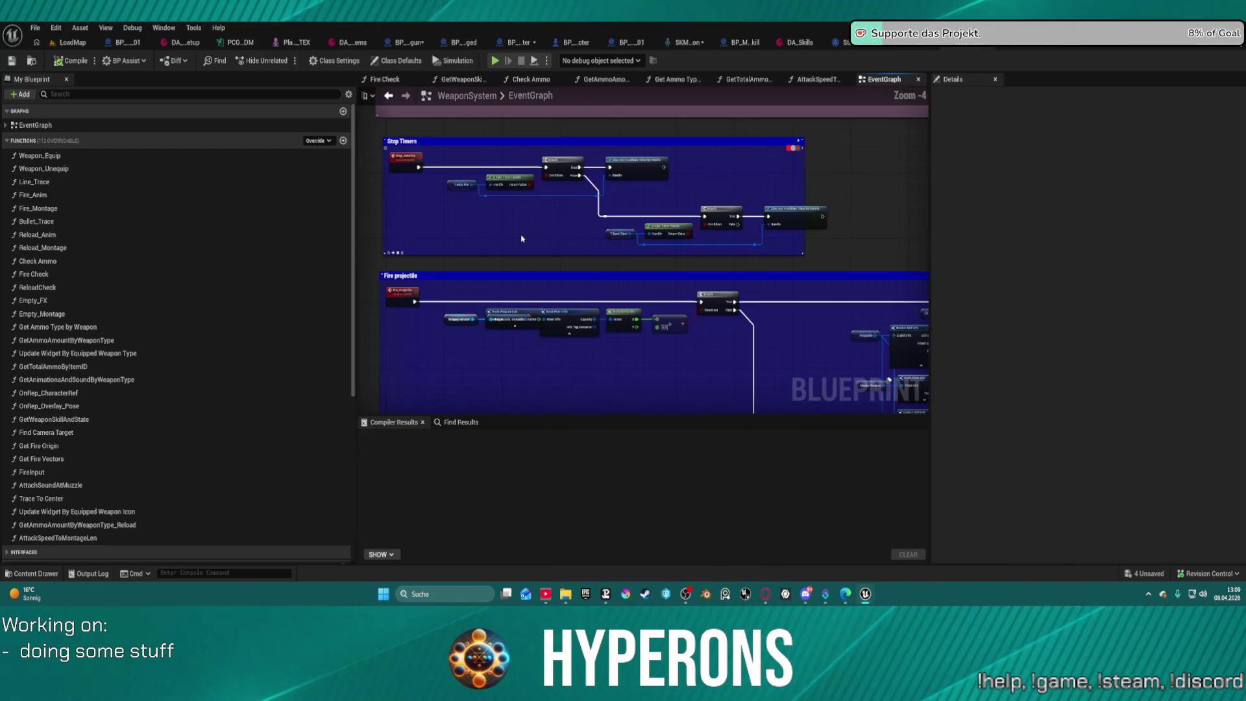
drag(711, 245, 636, 189)
scroll(675, 214, up, 2)
scroll(768, 200, up, 2)
mouse_move(767, 200)
mouse_down()
mouse_move(417, 257)
mouse_move(97, 241)
mouse_up()
mouse_move(649, 260)
mouse_down()
mouse_move(555, 290)
mouse_move(457, 300)
mouse_move(499, 276)
mouse_move(358, 312)
mouse_move(111, 305)
mouse_up()
mouse_move(643, 259)
mouse_down()
mouse_move(519, 169)
mouse_move(604, 172)
mouse_move(487, 170)
mouse_move(454, 214)
mouse_move(364, 214)
mouse_move(496, 231)
mouse_move(472, 228)
mouse_move(506, 267)
mouse_up()
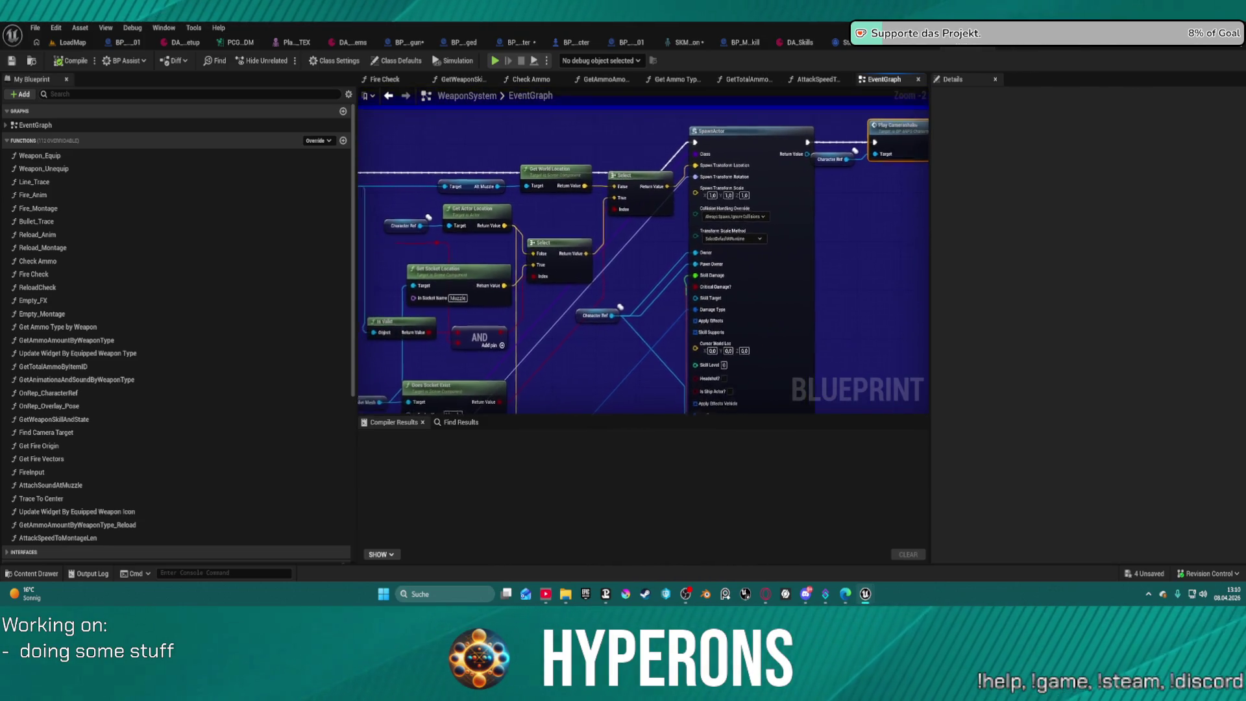
scroll(638, 166, down, 7)
scroll(765, 192, up, 7)
mouse_move(726, 251)
mouse_down()
mouse_move(704, 305)
mouse_move(671, 270)
mouse_move(743, 174)
mouse_move(772, 180)
mouse_up()
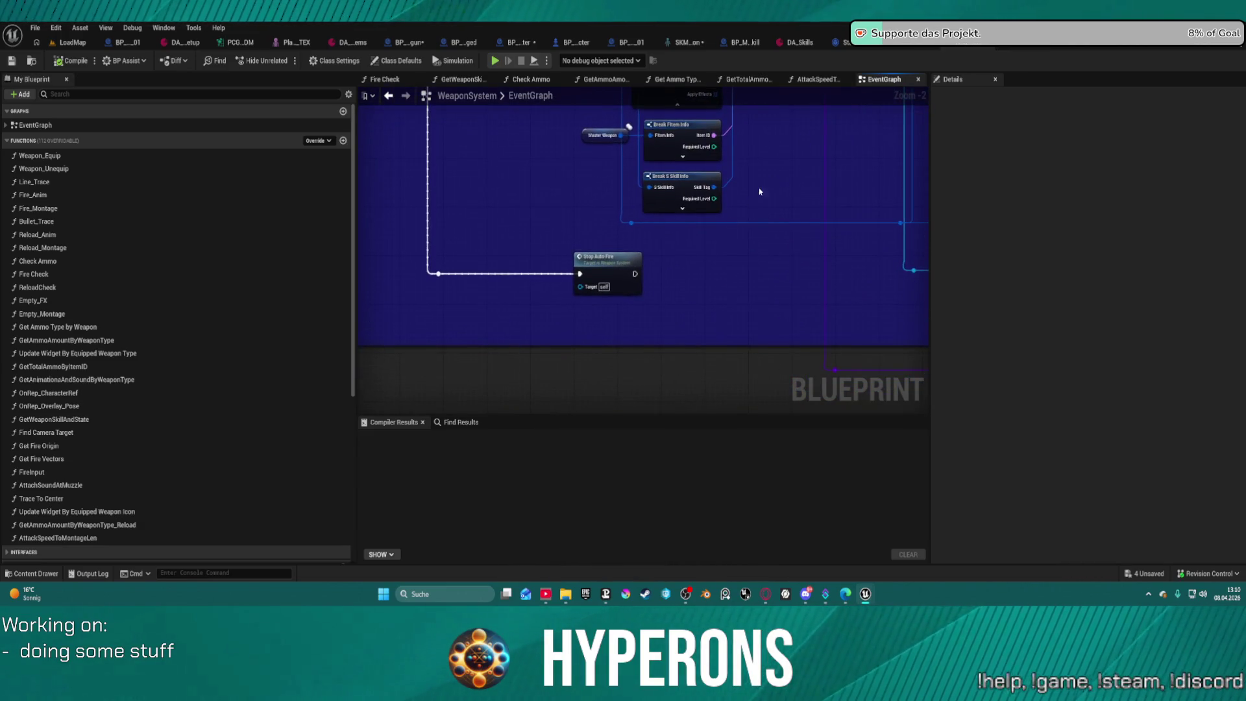
Drag the Stop Auto Fire node and its reroute point lower, then view the Fire projectile section.
mouse_move(581, 310)
mouse_down()
mouse_move(610, 312)
mouse_move(610, 392)
mouse_up()
scroll(630, 312, down, 4)
scroll(630, 311, up, 5)
mouse_move(630, 312)
mouse_down()
mouse_move(642, 247)
mouse_move(620, 181)
mouse_move(1013, 177)
mouse_move(753, 195)
mouse_move(519, 186)
mouse_move(528, 148)
mouse_up()
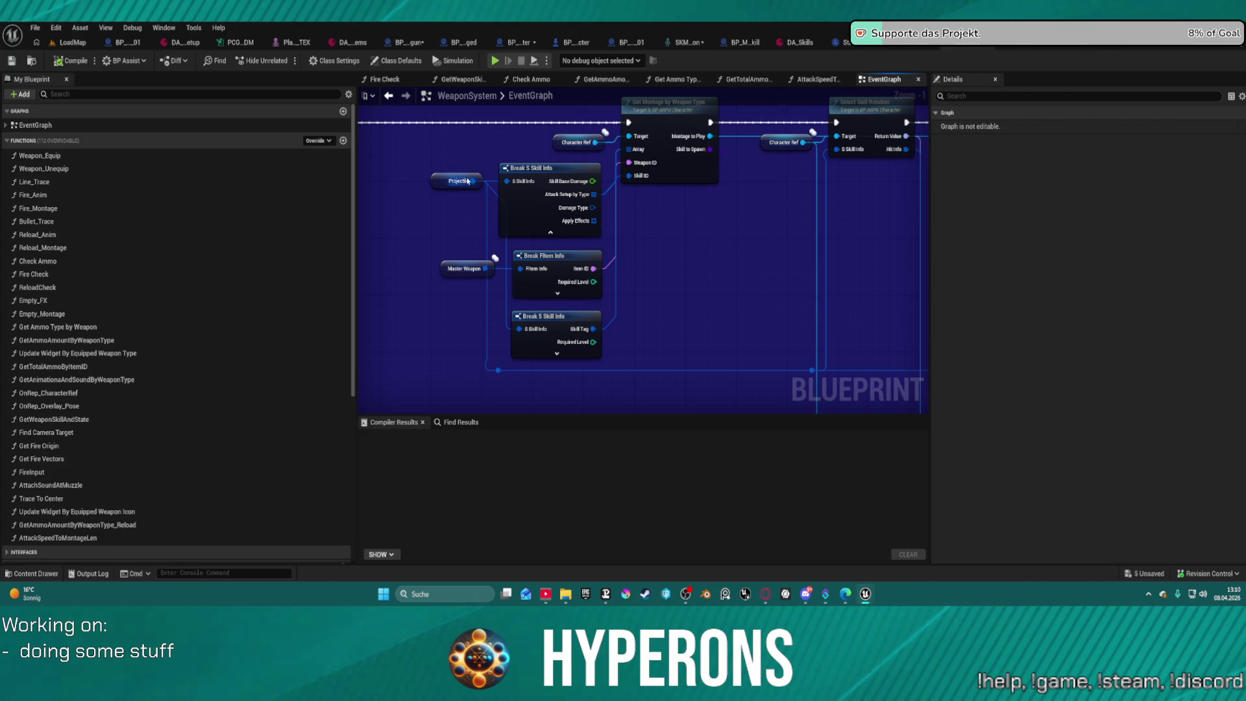
Tick SkillTag in the Break S Skill Info Pin Options and pull a wire from its Skill Tag pin.
drag(473, 181, 464, 228)
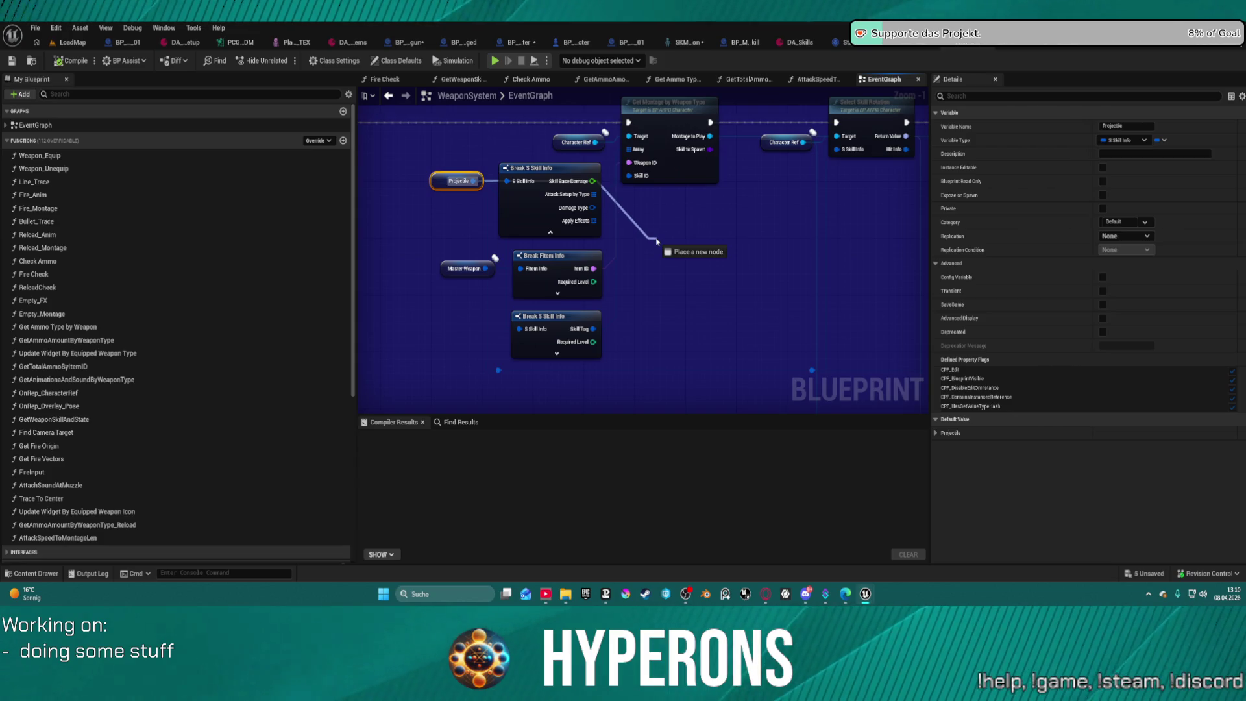
drag(689, 264, 676, 203)
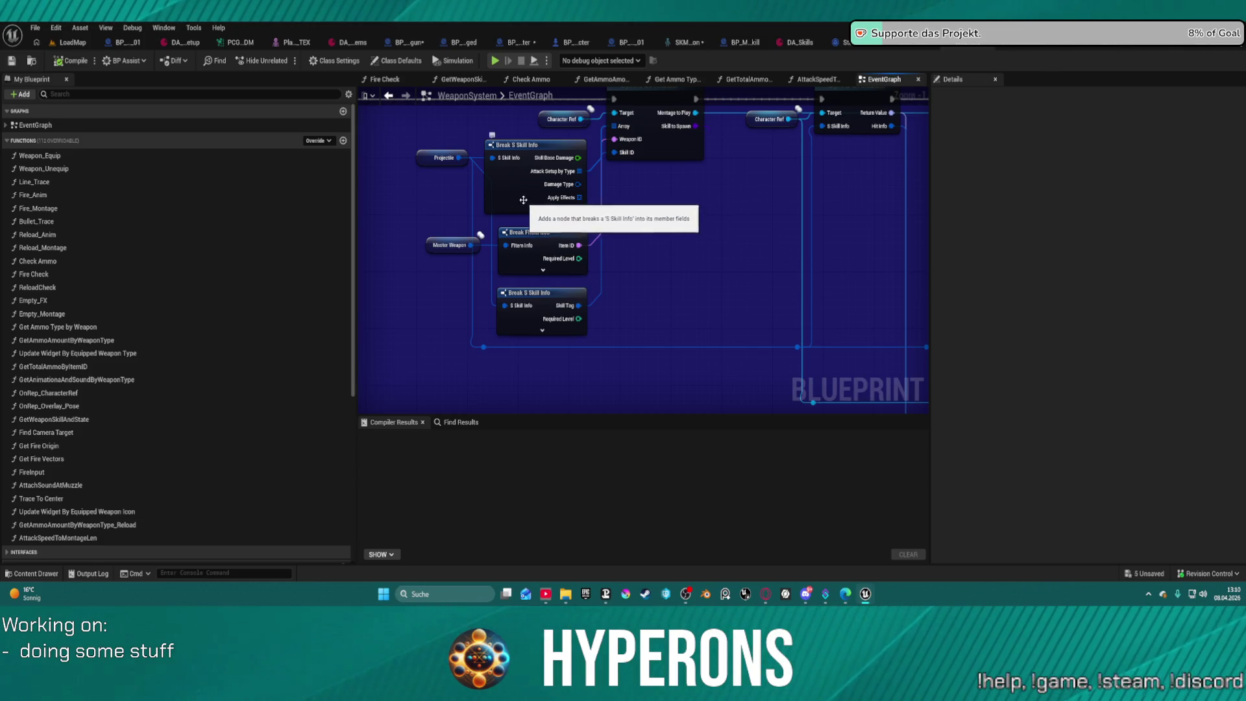
click(546, 211)
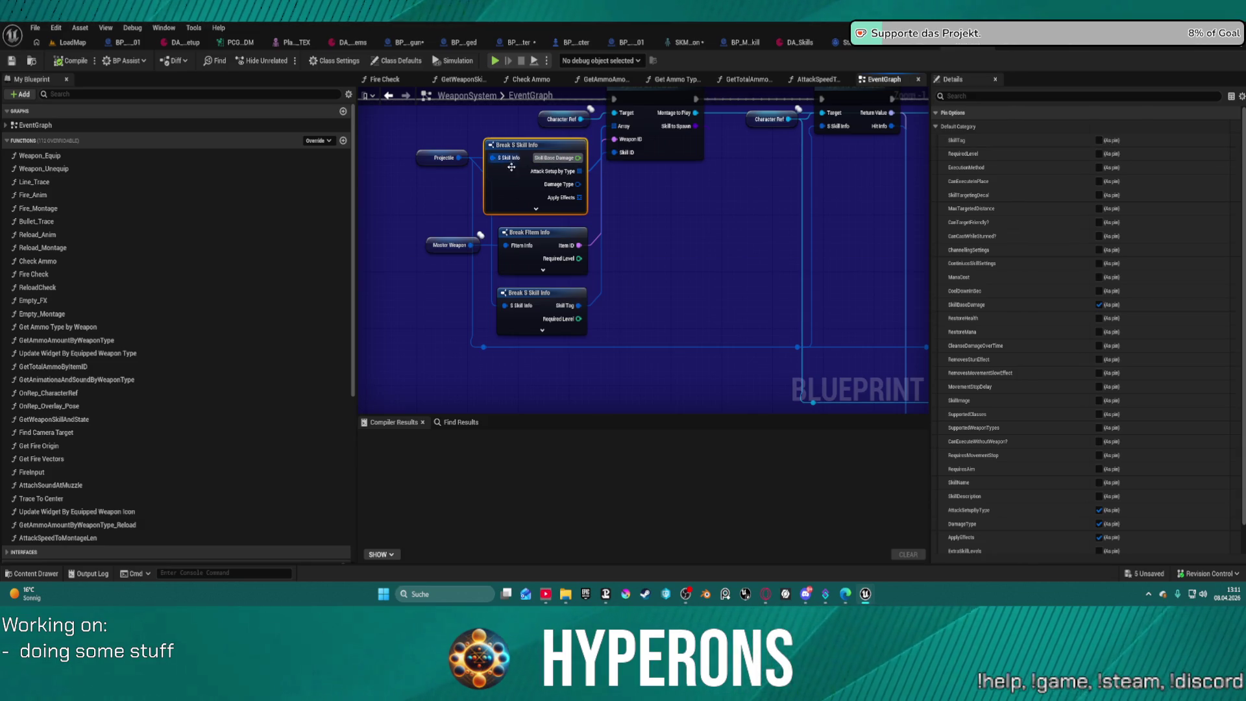
click(1098, 141)
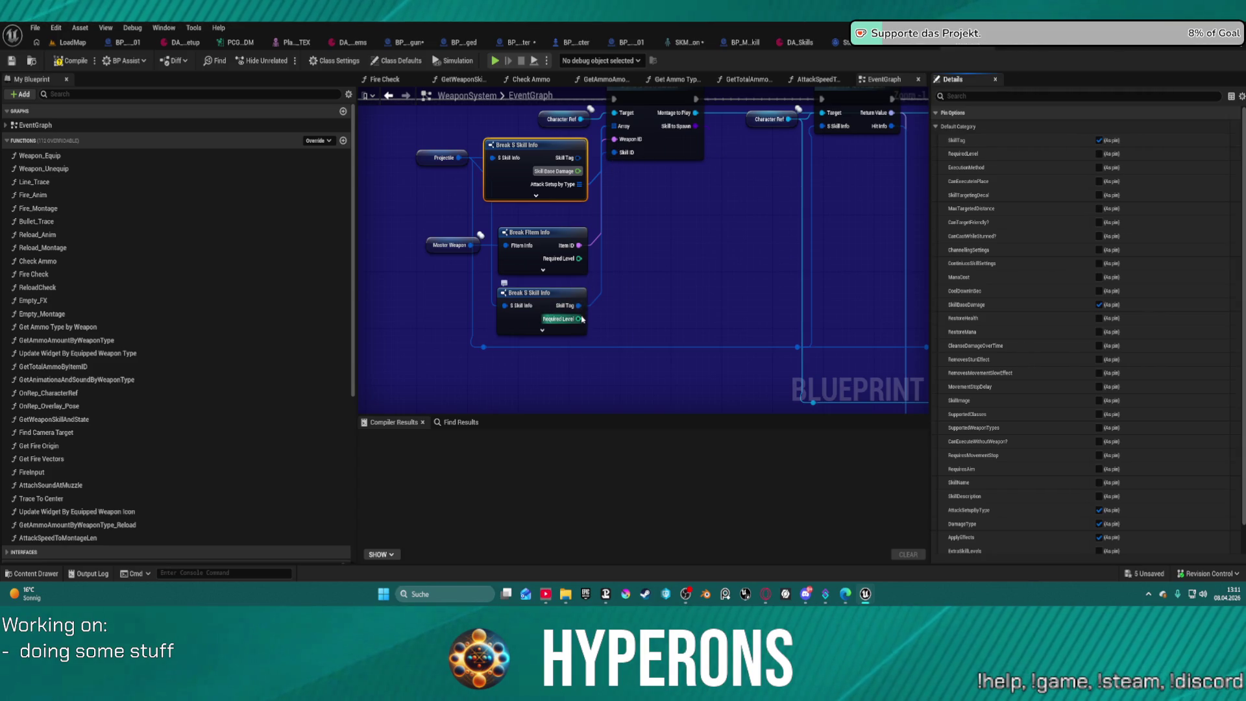
drag(578, 306, 584, 161)
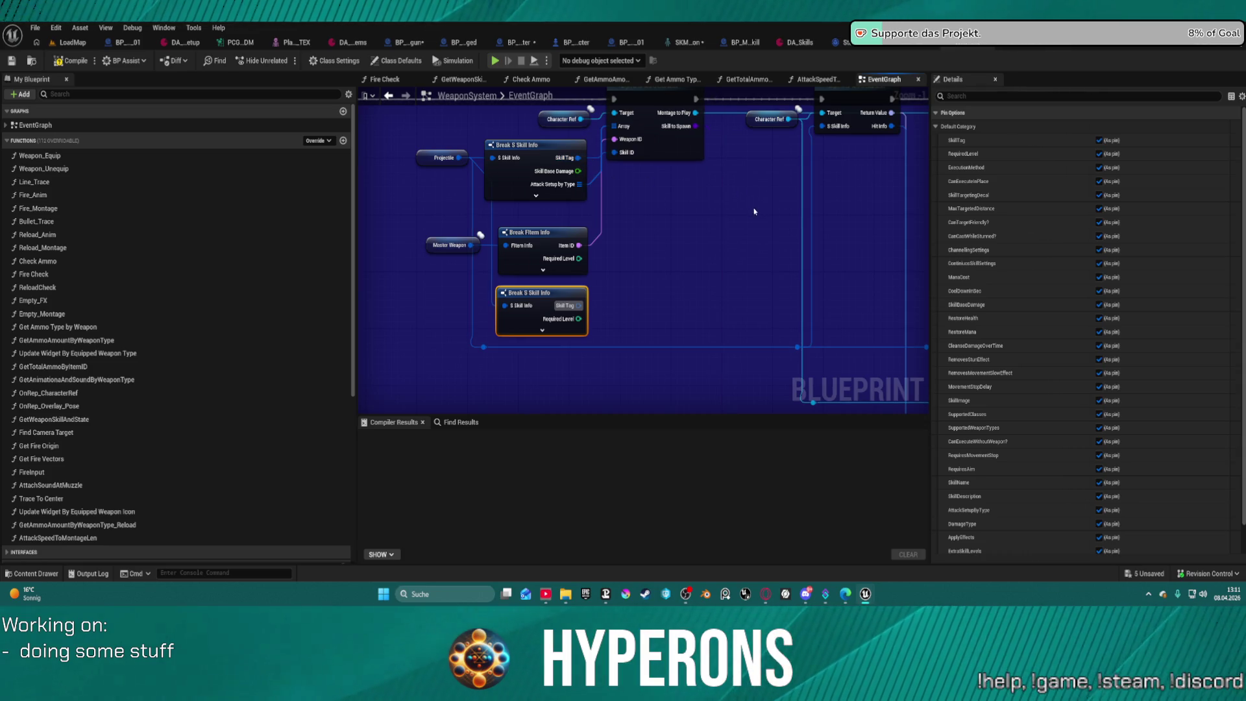
scroll(754, 207, down, 2)
scroll(642, 254, up, 2)
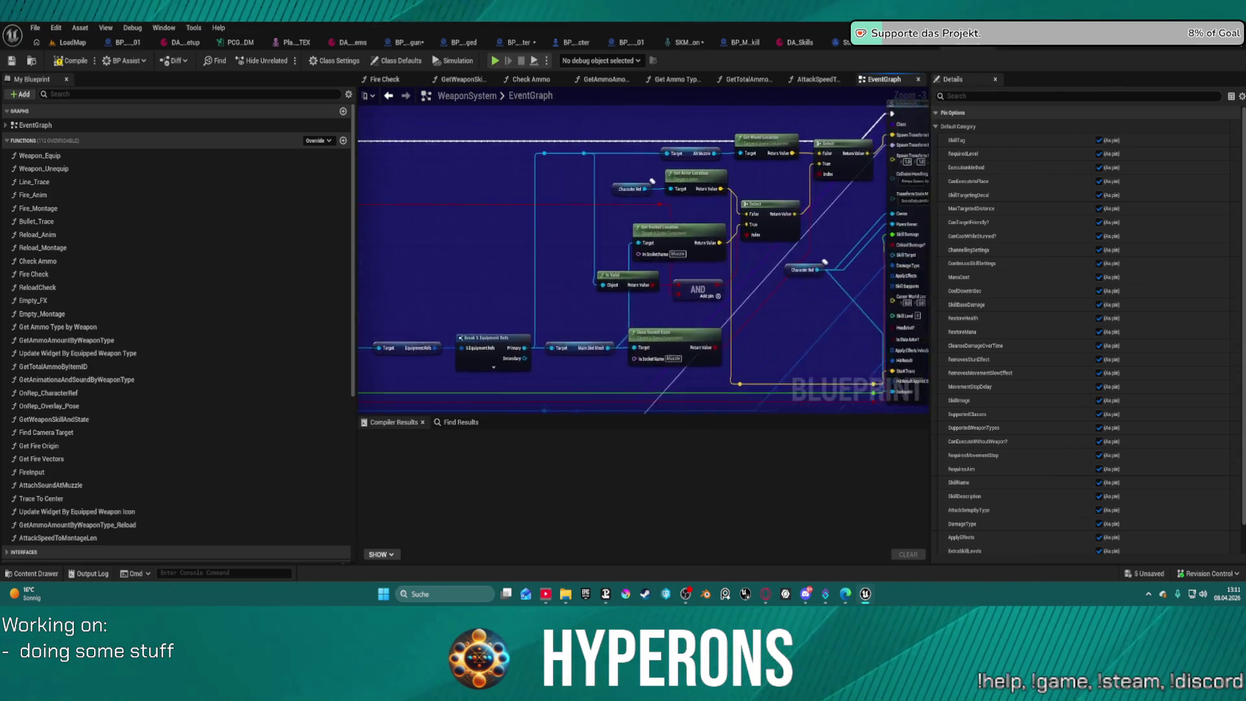
scroll(559, 166, up, 4)
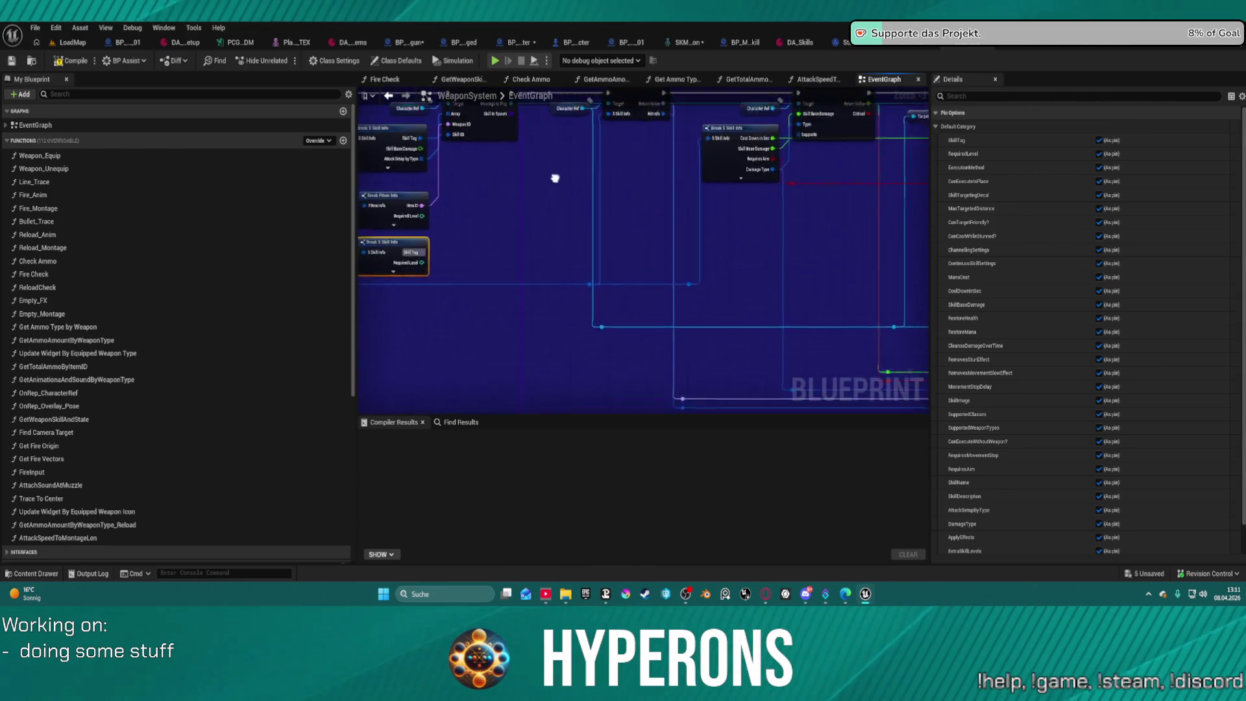
mouse_move(754, 285)
mouse_down()
mouse_move(722, 298)
mouse_move(798, 299)
mouse_up()
mouse_move(676, 351)
mouse_down()
mouse_move(692, 258)
mouse_move(519, 104)
mouse_move(564, 277)
mouse_move(591, 297)
mouse_move(685, 310)
mouse_up()
Insert a Switch on Gameplay Tag node after the Branch, with its Default output wired to Get Montage.
text(equ)
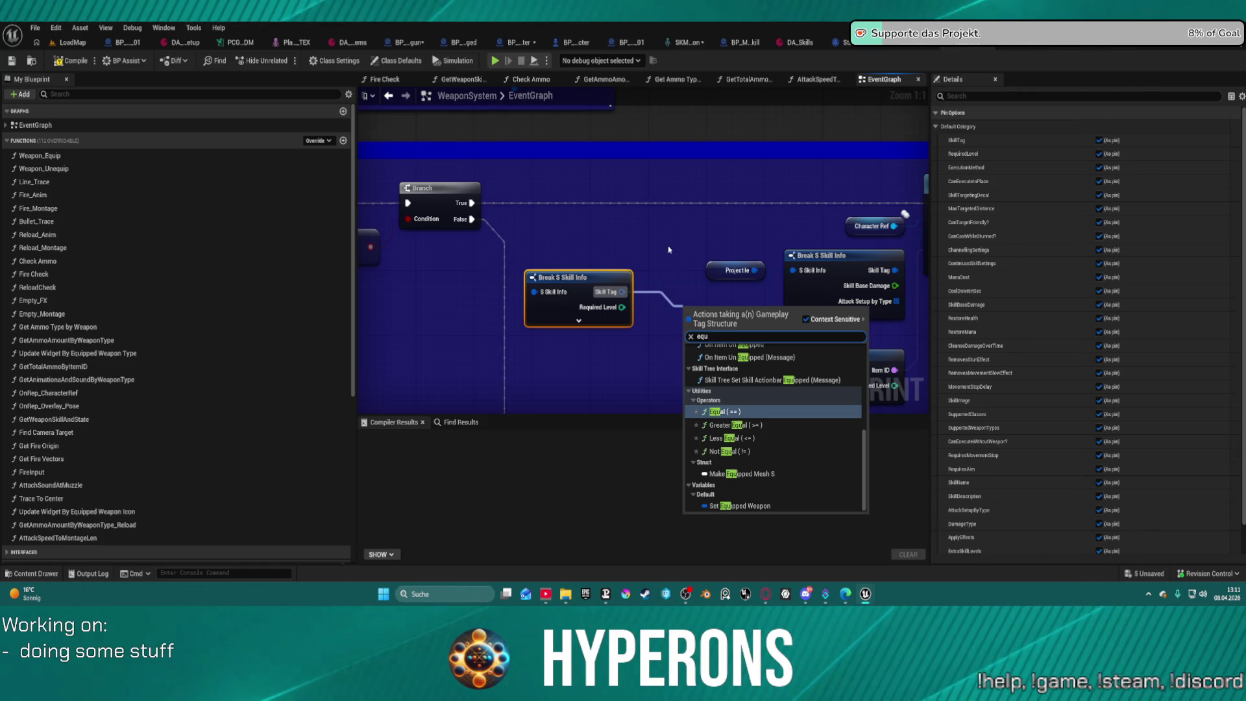
key(BackSpace)
key(BackSpace)
key(BackSpace)
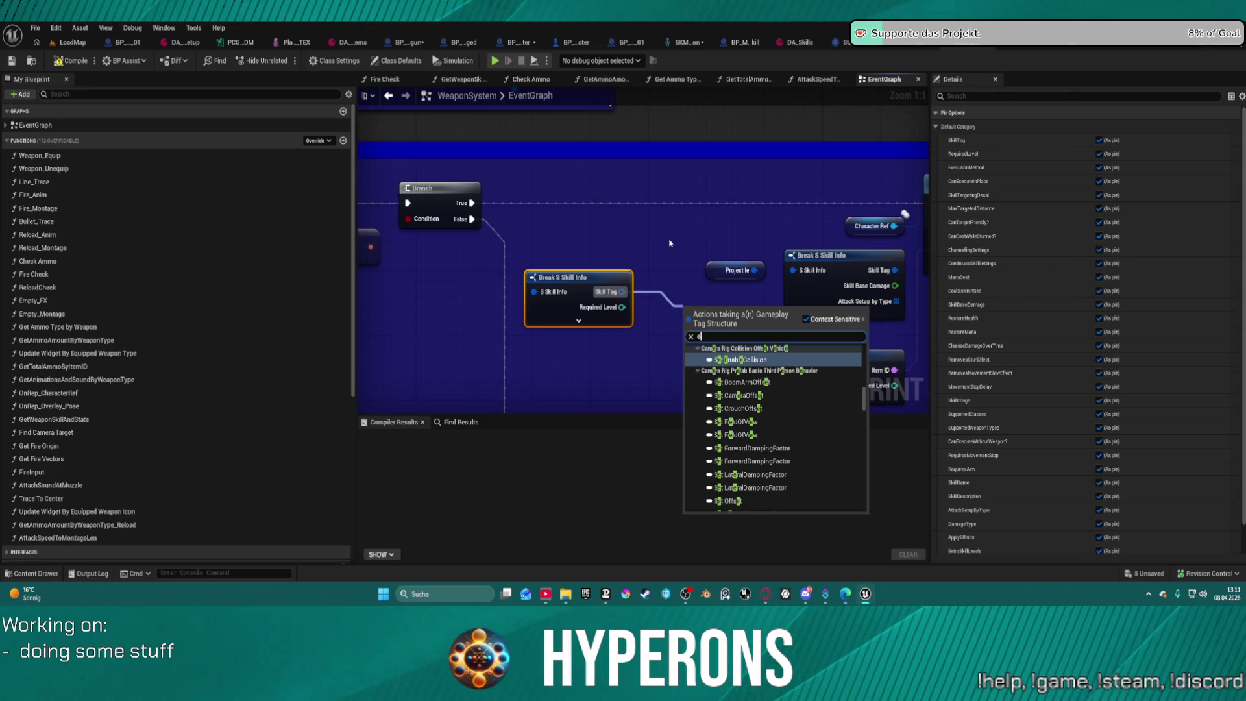
text(switch)
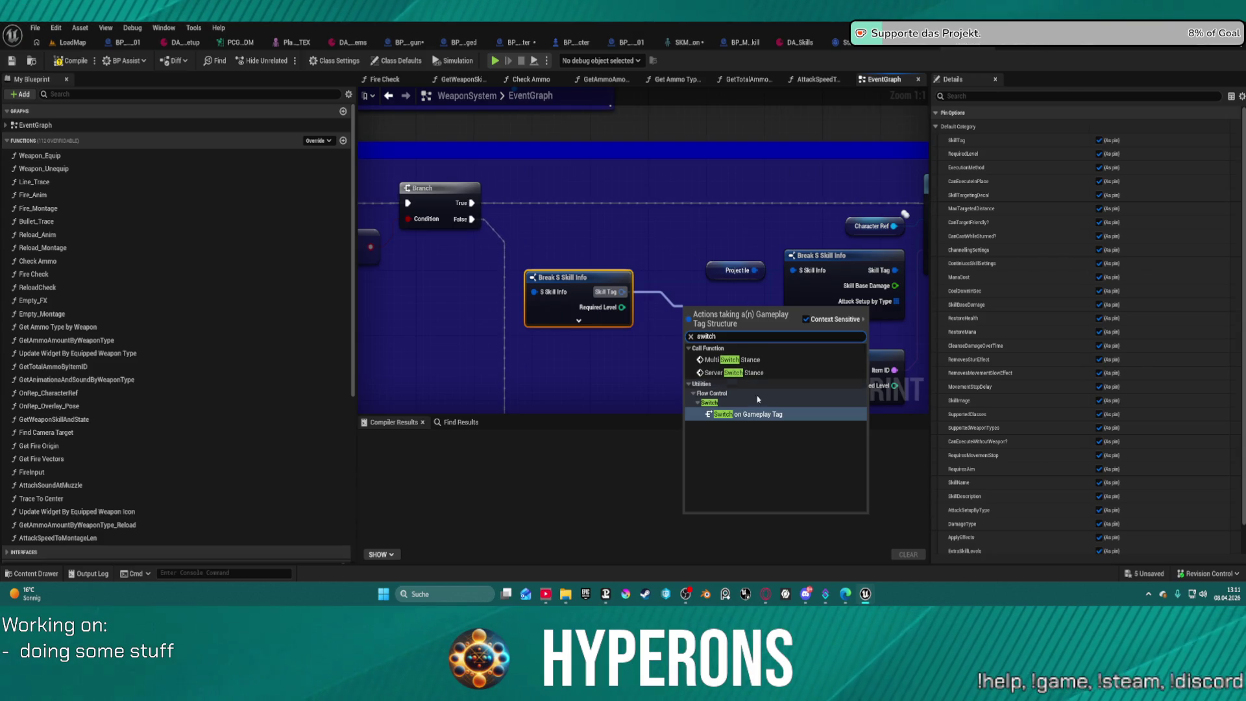
click(753, 414)
mouse_move(715, 310)
mouse_down()
mouse_move(635, 214)
mouse_move(599, 196)
mouse_up()
mouse_move(463, 201)
mouse_down()
mouse_move(596, 211)
mouse_move(798, 184)
mouse_up()
mouse_move(632, 207)
mouse_down()
mouse_move(624, 190)
mouse_move(875, 203)
mouse_up()
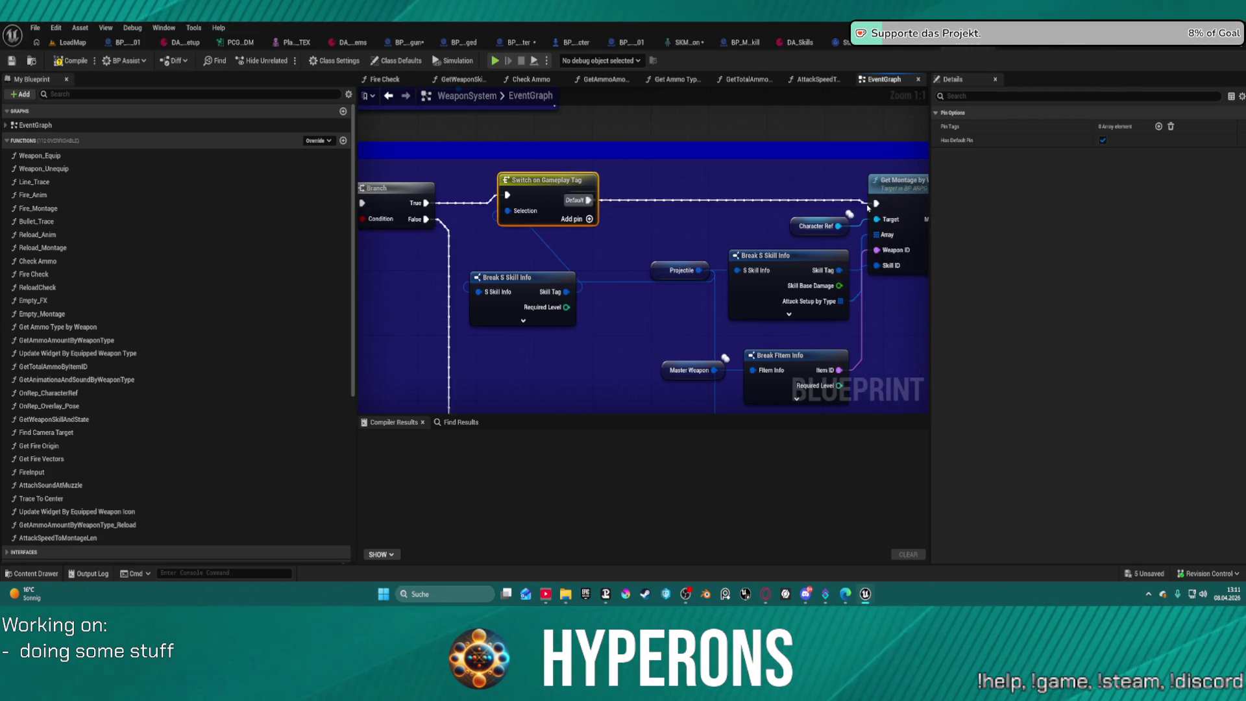
Add a case entry to the switch and browse the Skill.Active gameplay tags.
click(1158, 126)
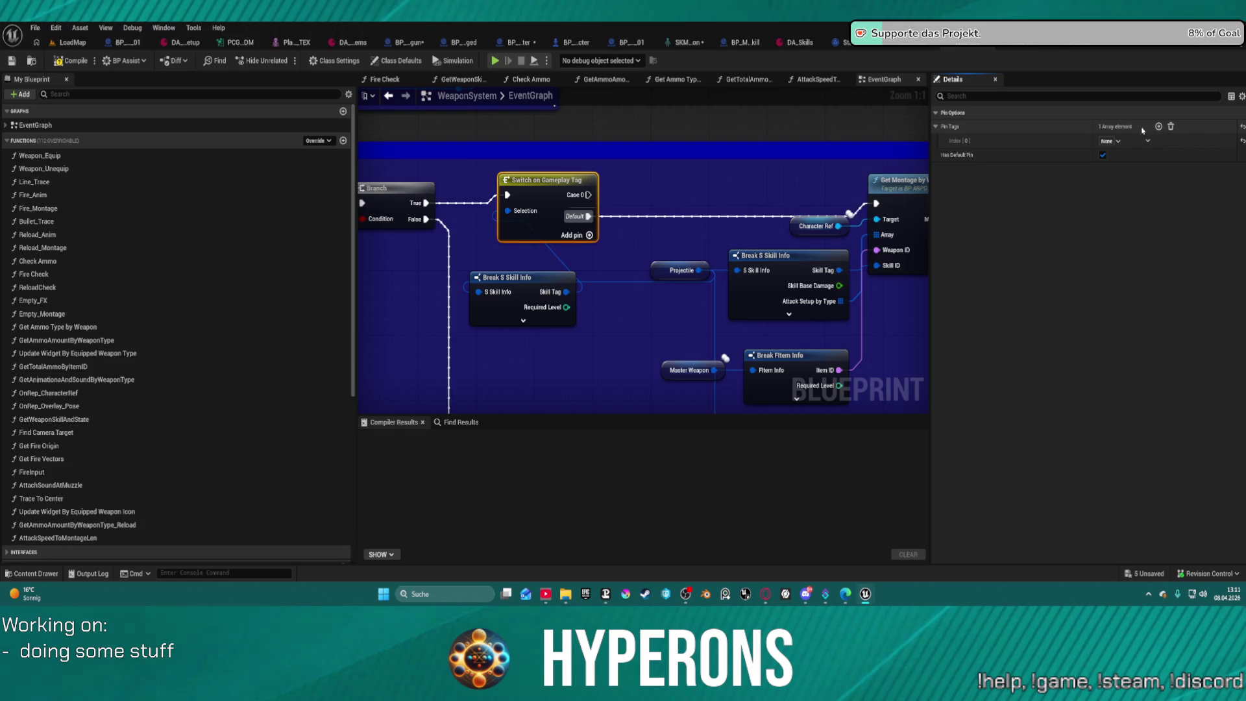
click(1116, 142)
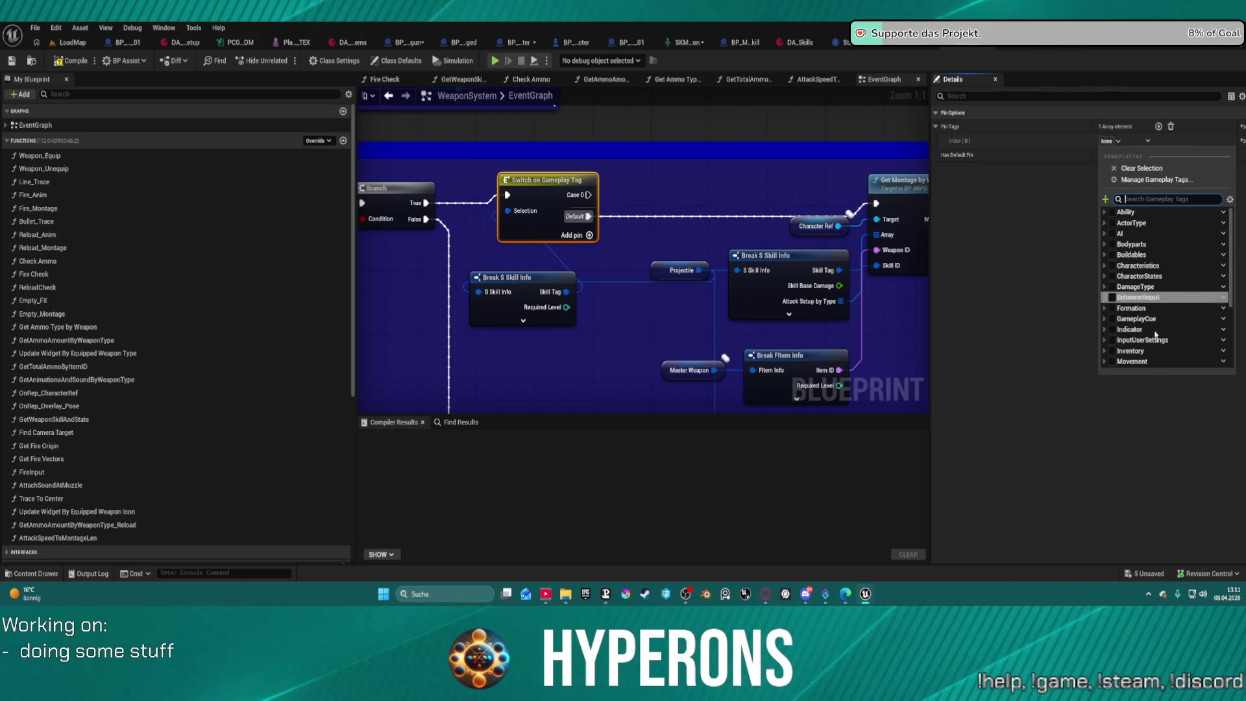
scroll(1118, 287, down, 3)
click(1104, 266)
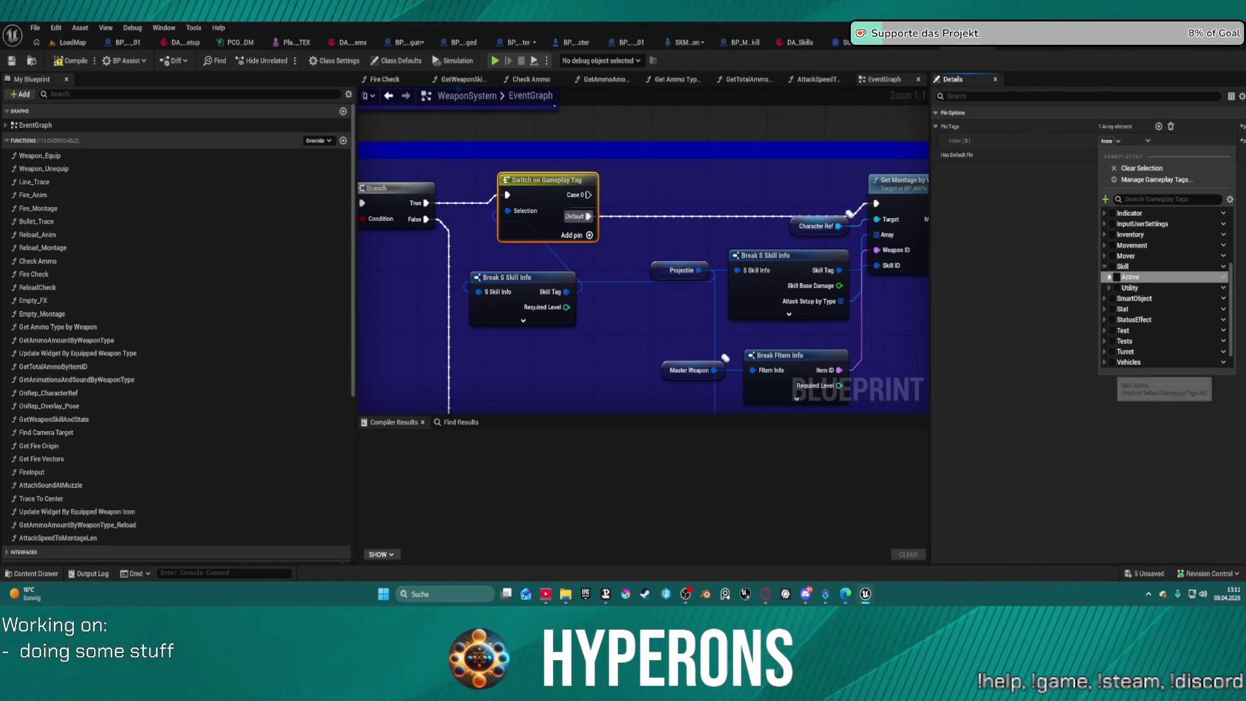
click(1110, 278)
scroll(1142, 305, down, 10)
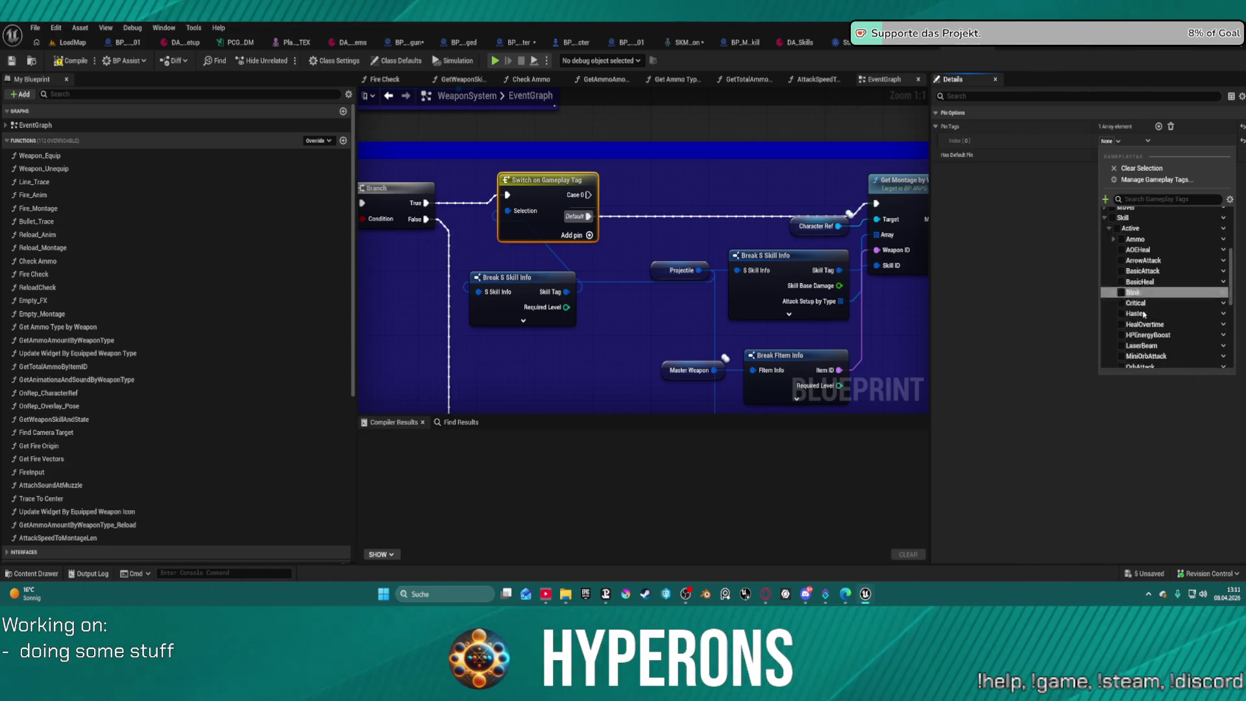
scroll(1162, 328, up, 4)
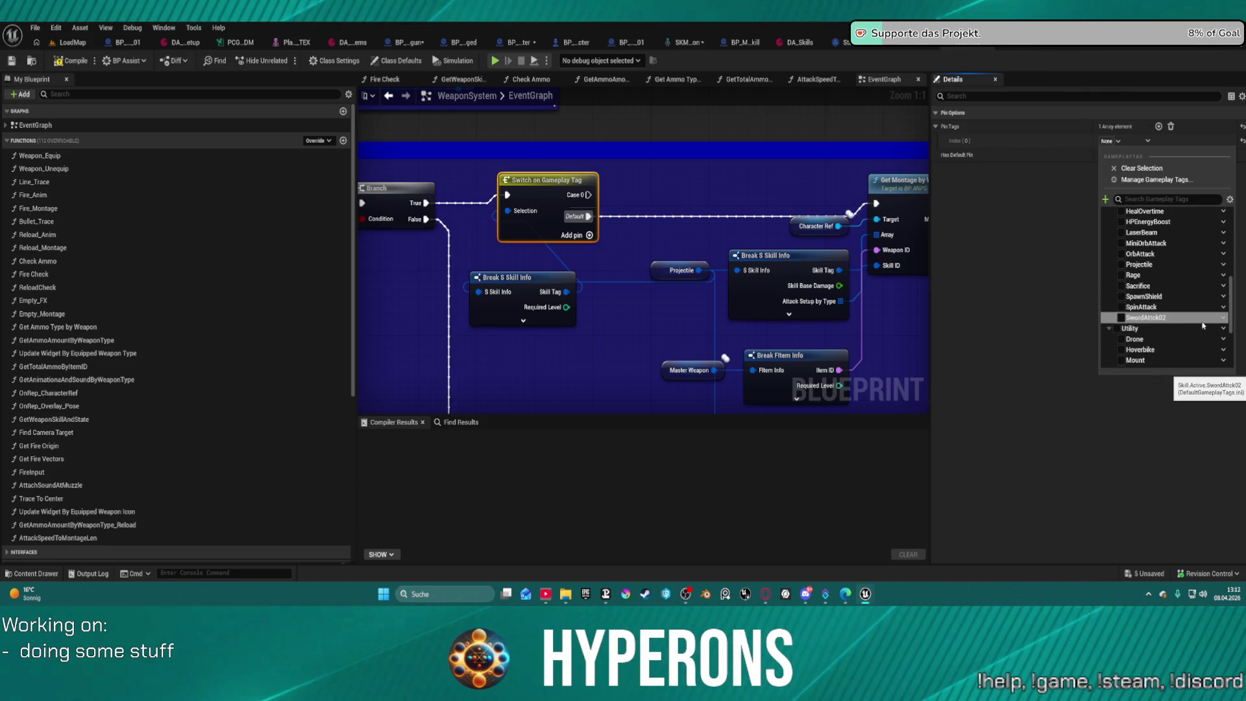
scroll(1202, 326, up, 5)
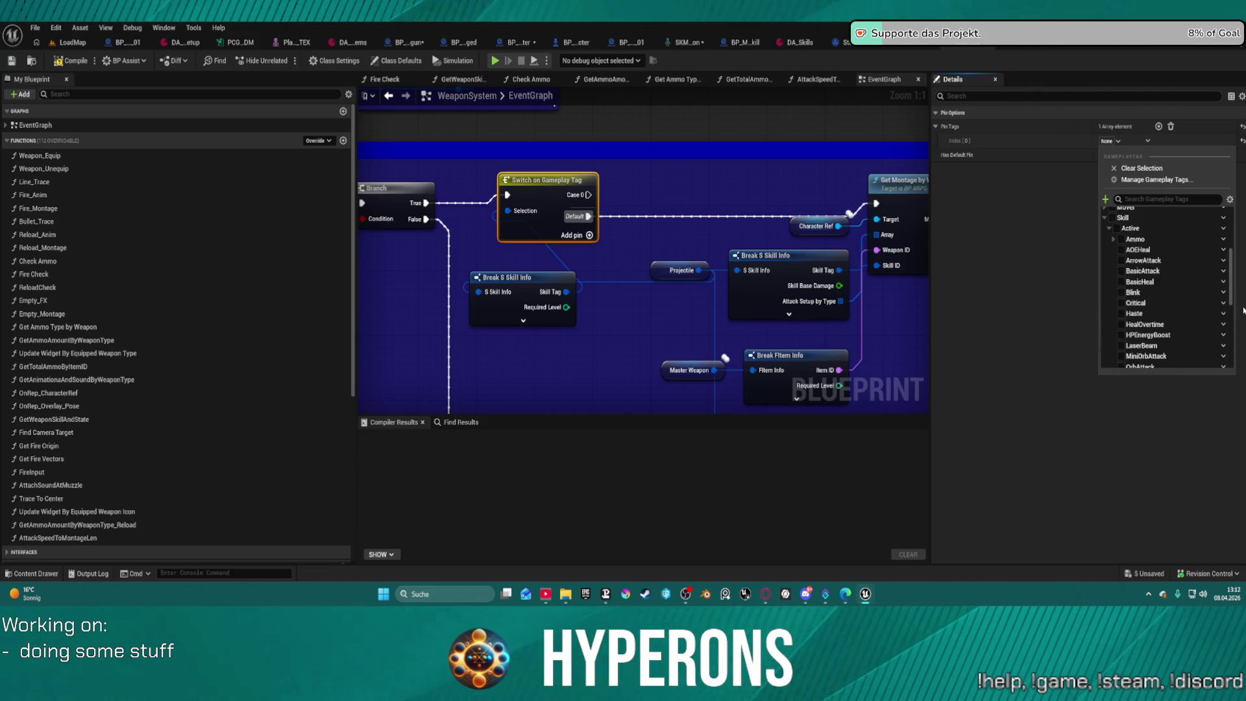
scroll(1188, 305, down, 2)
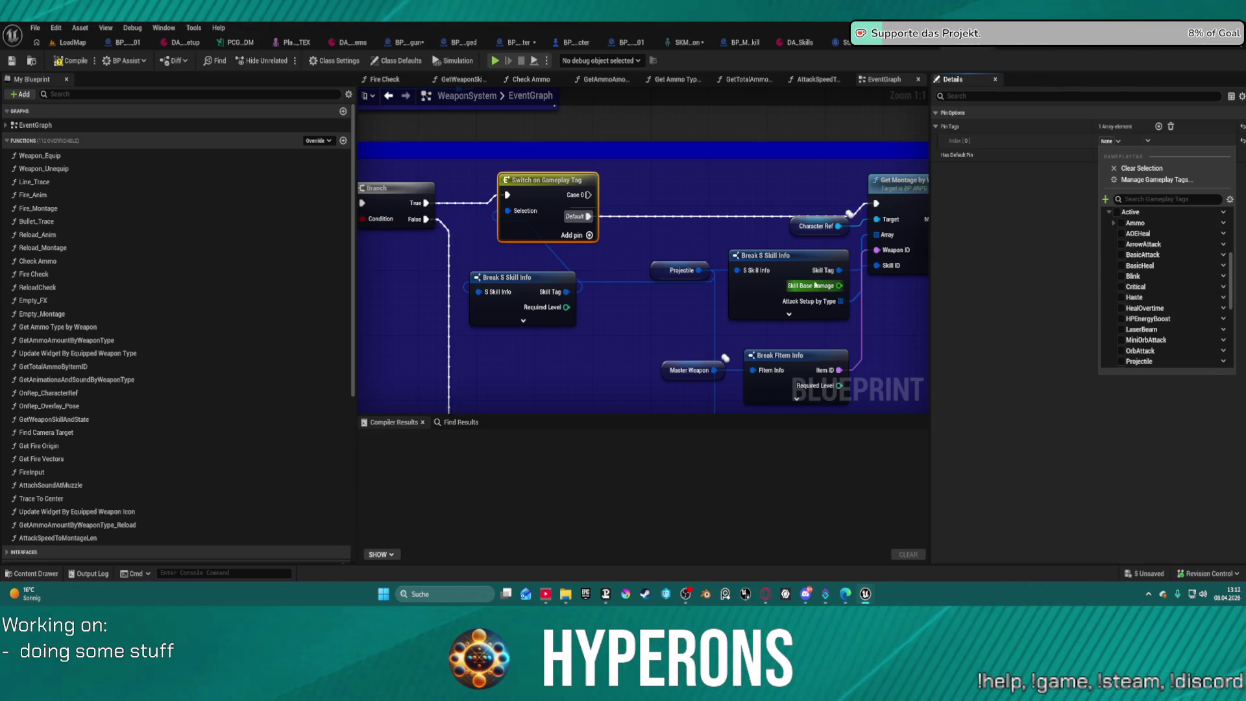
Set the switch case to the Skill.Active.Projectile tag, found by searching 'skill'.
click(787, 257)
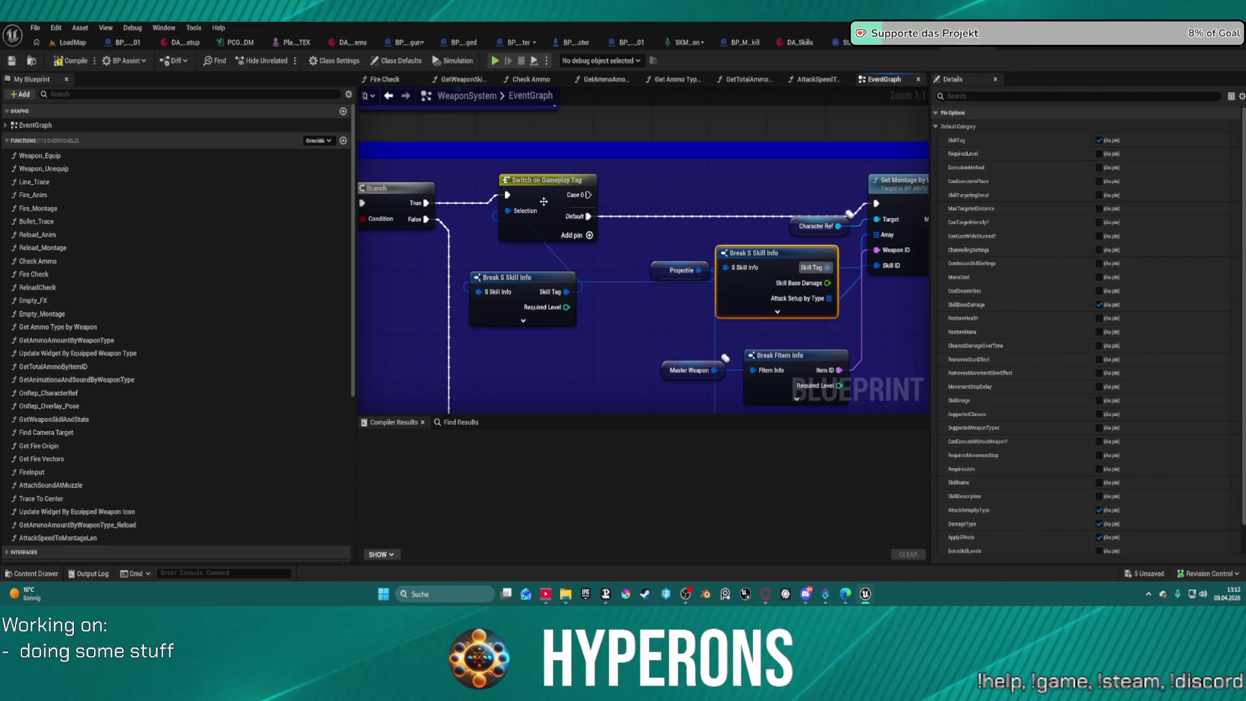
click(588, 206)
click(530, 277)
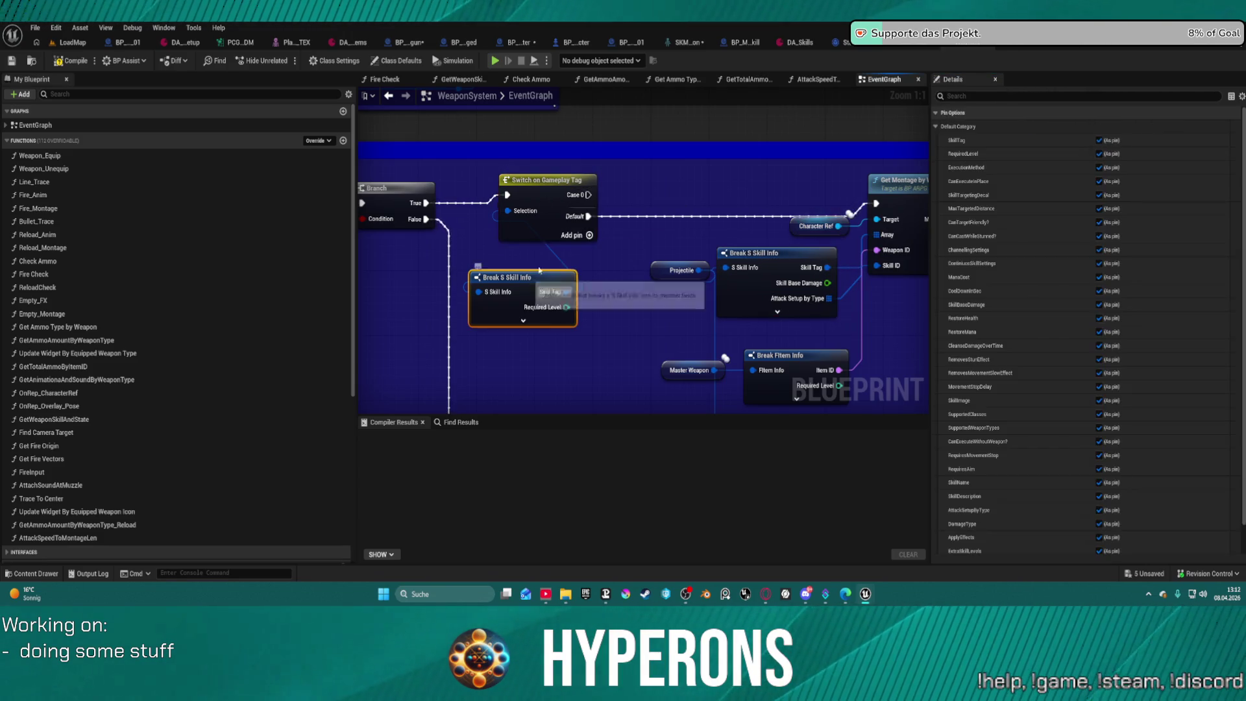
click(586, 183)
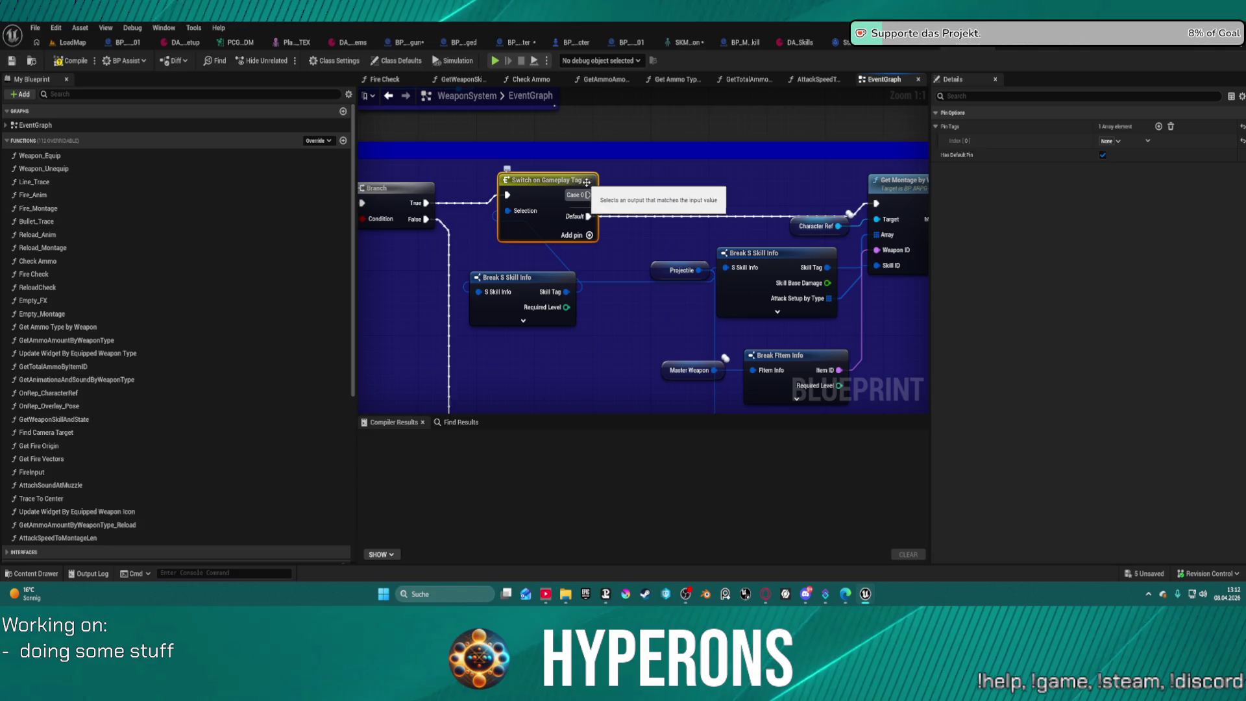
click(1119, 142)
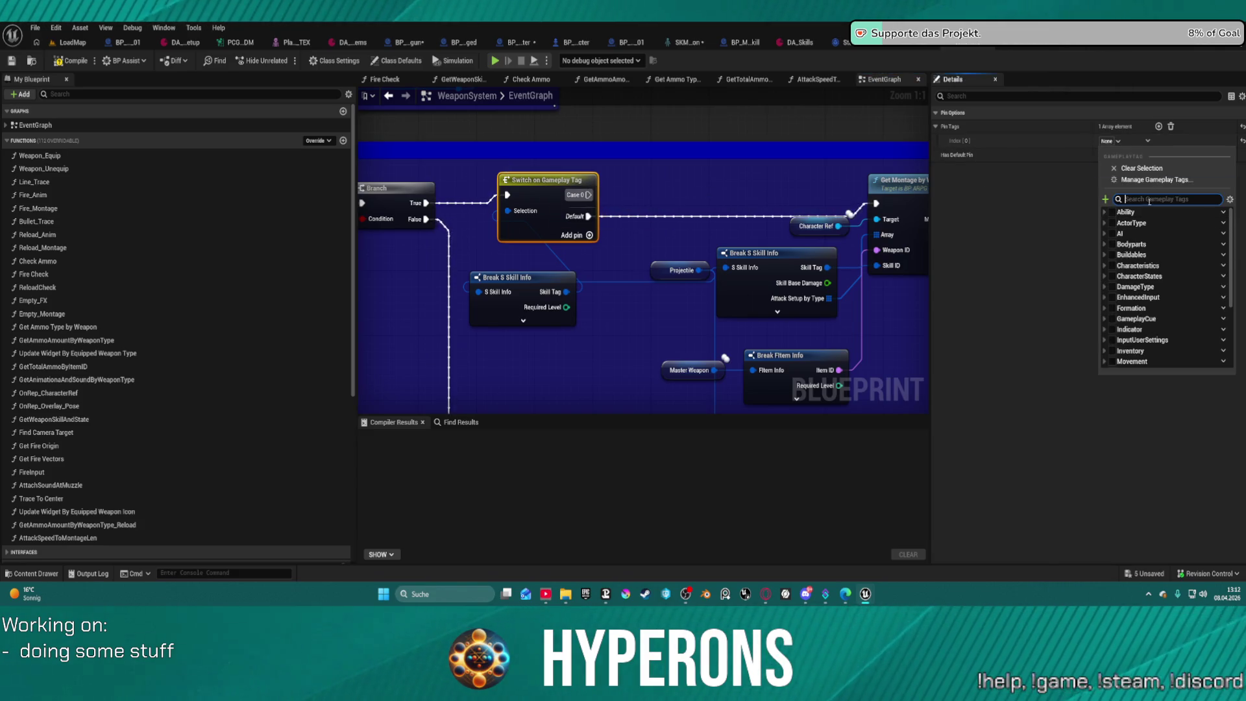
text(ski)
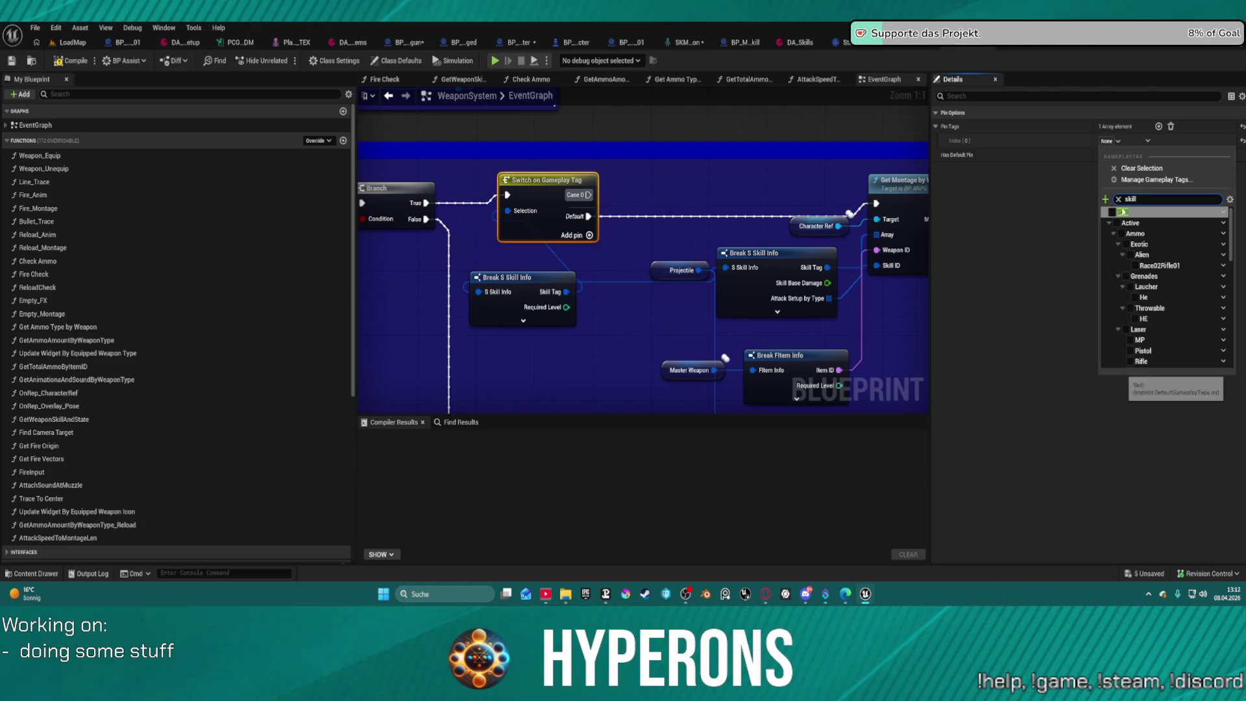
text(ll)
scroll(1168, 318, down, 5)
scroll(1171, 321, up, 3)
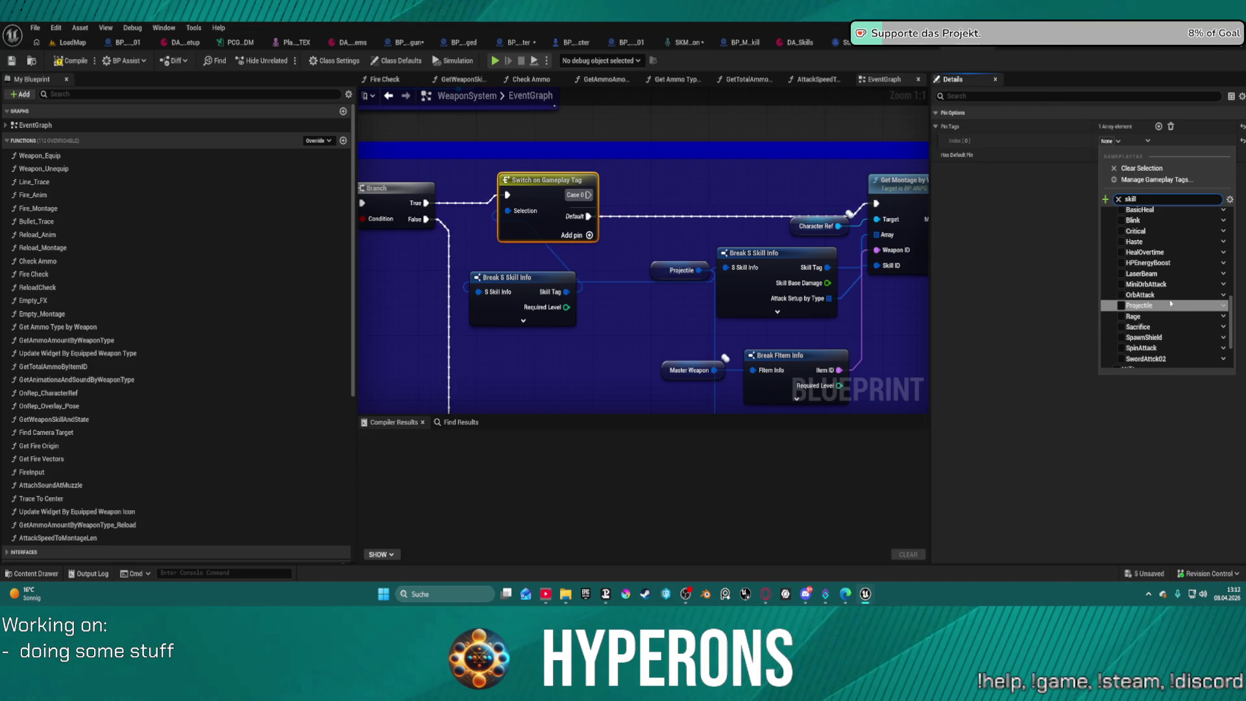
scroll(1152, 314, up, 1)
click(1121, 321)
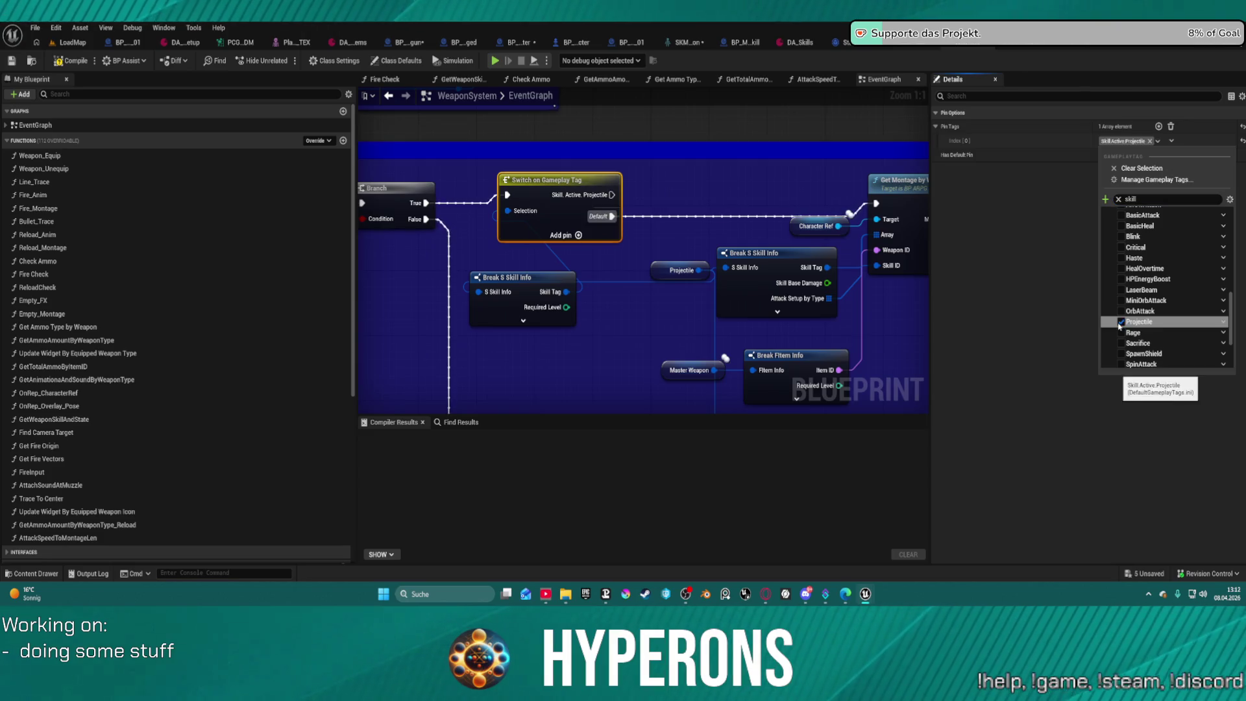
Wire the Projectile case to Get Montage by Weapon Type and add a breakpoint there.
drag(728, 212, 678, 190)
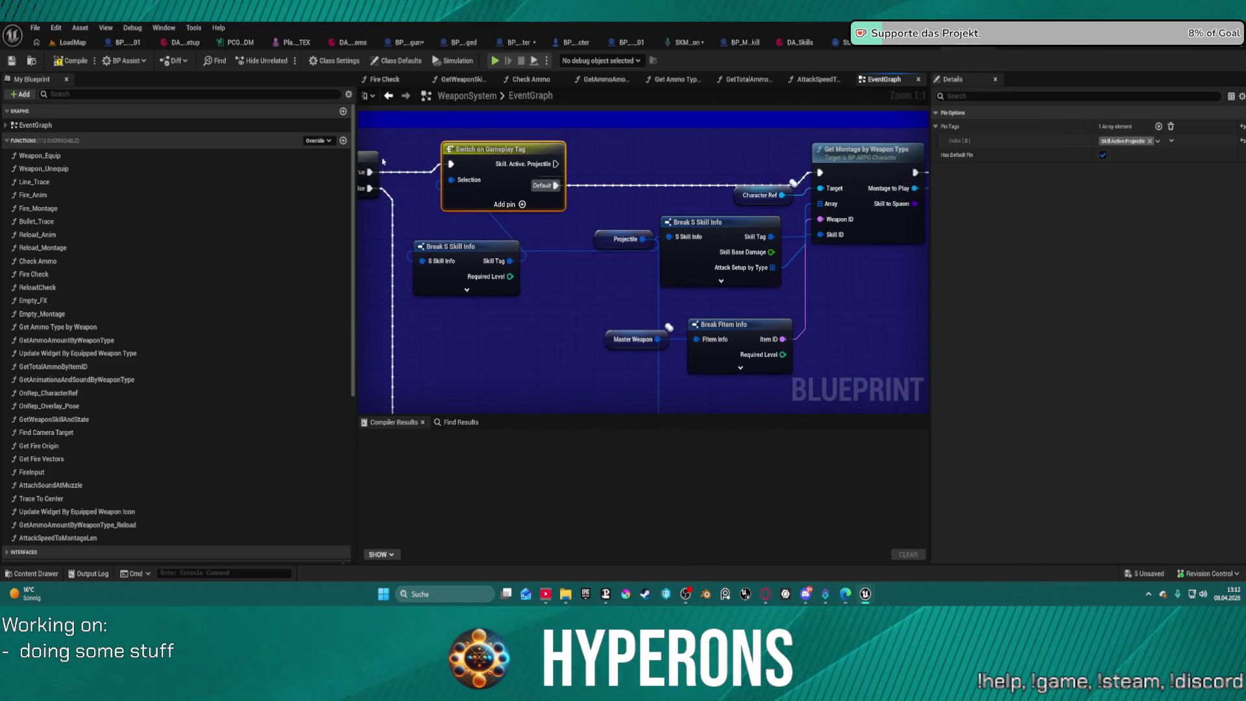
drag(555, 163, 828, 172)
drag(497, 148, 490, 197)
right_click(887, 173)
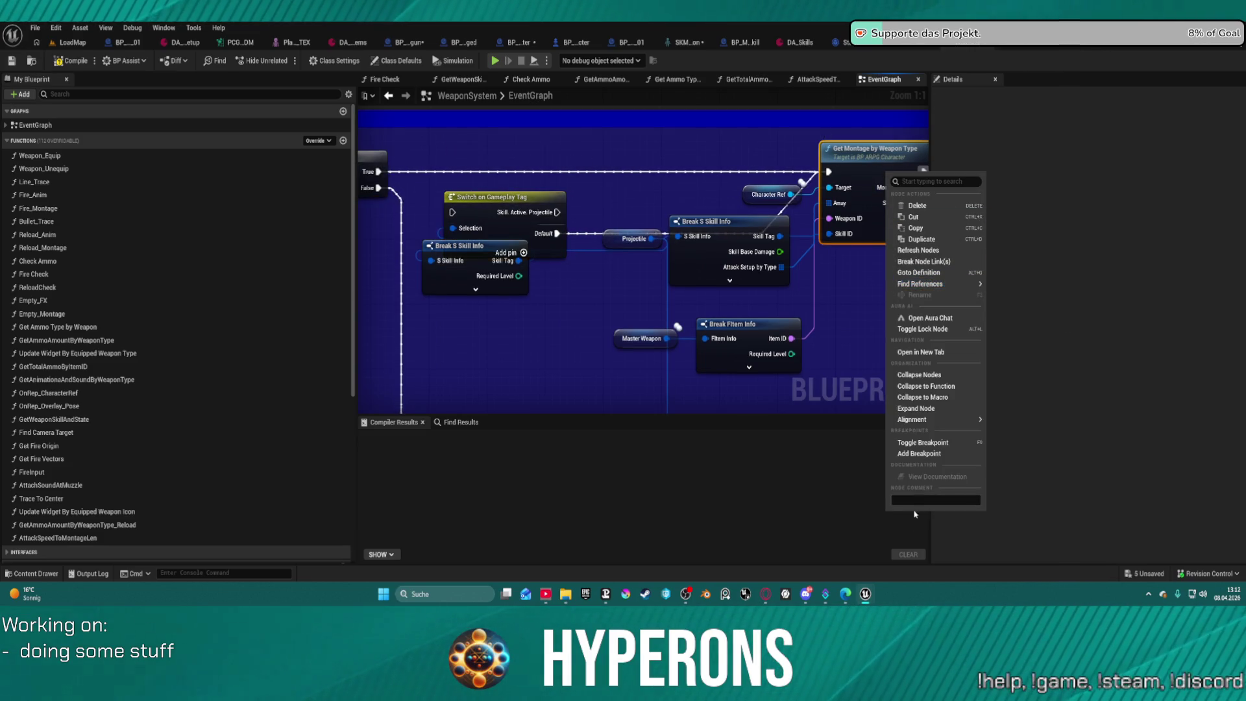
click(920, 454)
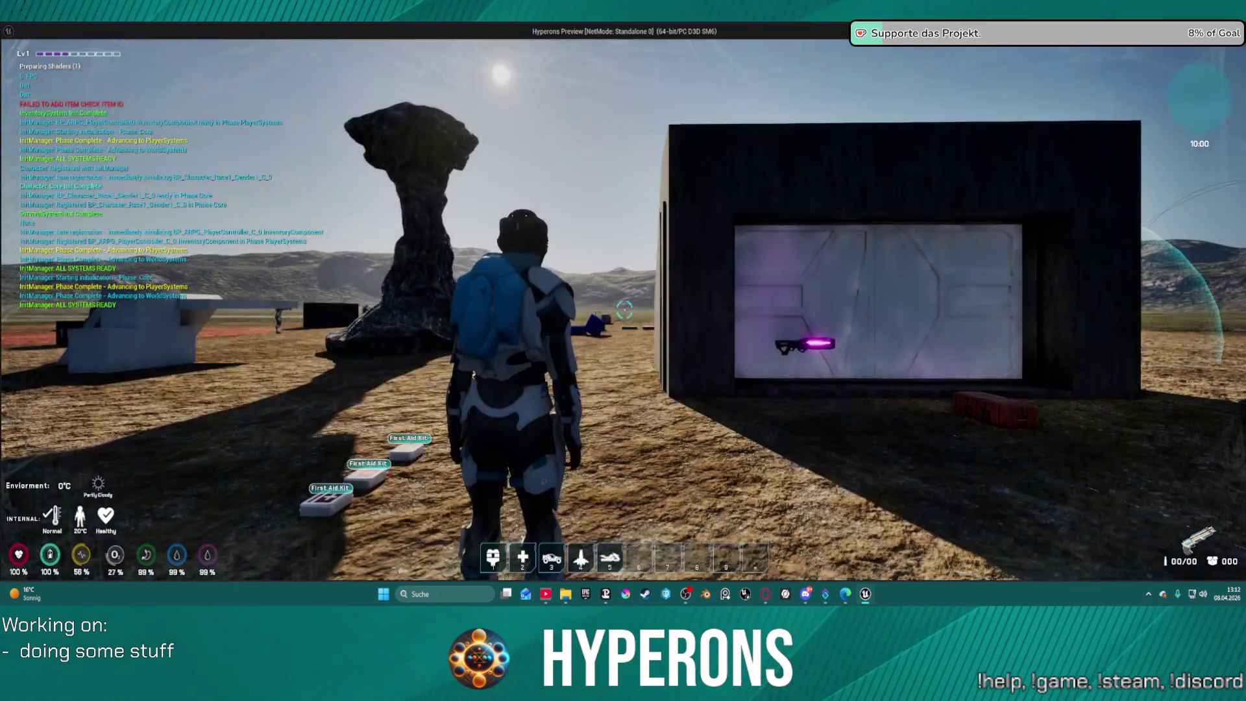
Take the shotgun and its ammo from the DEV_ResContainer, equip it, and fire to hit the breakpoint.
key(w)
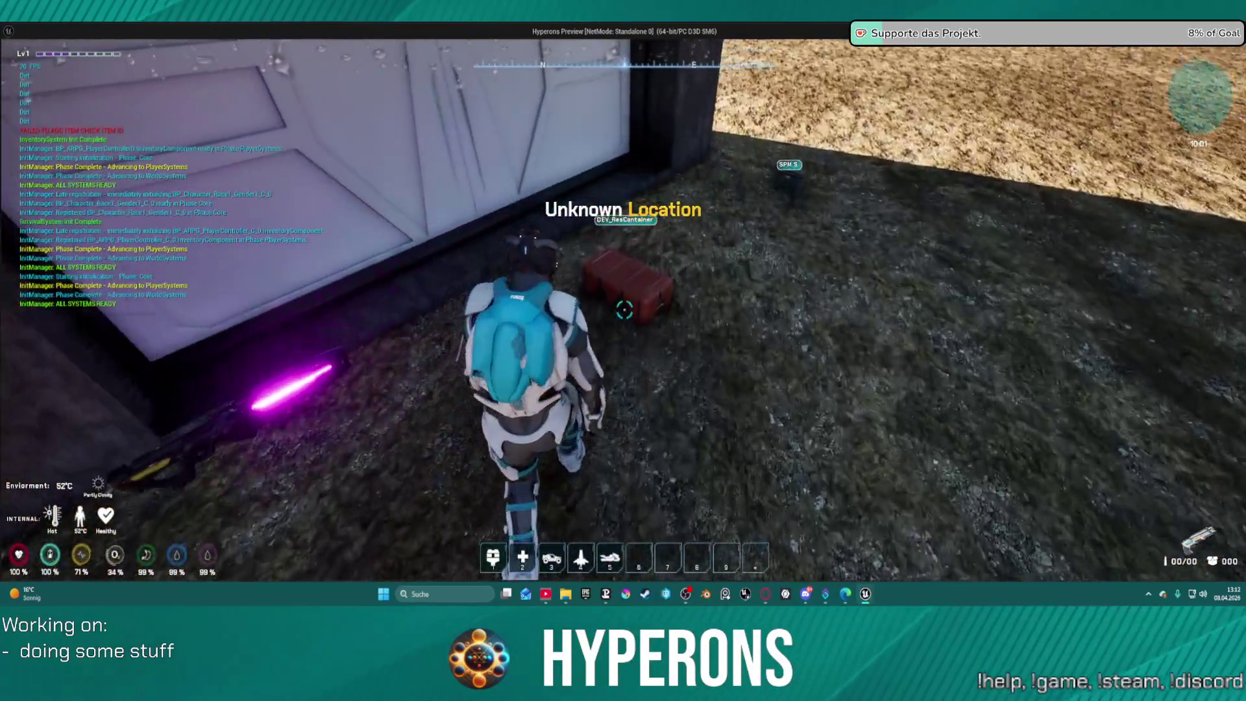
key(f)
double_click(928, 353)
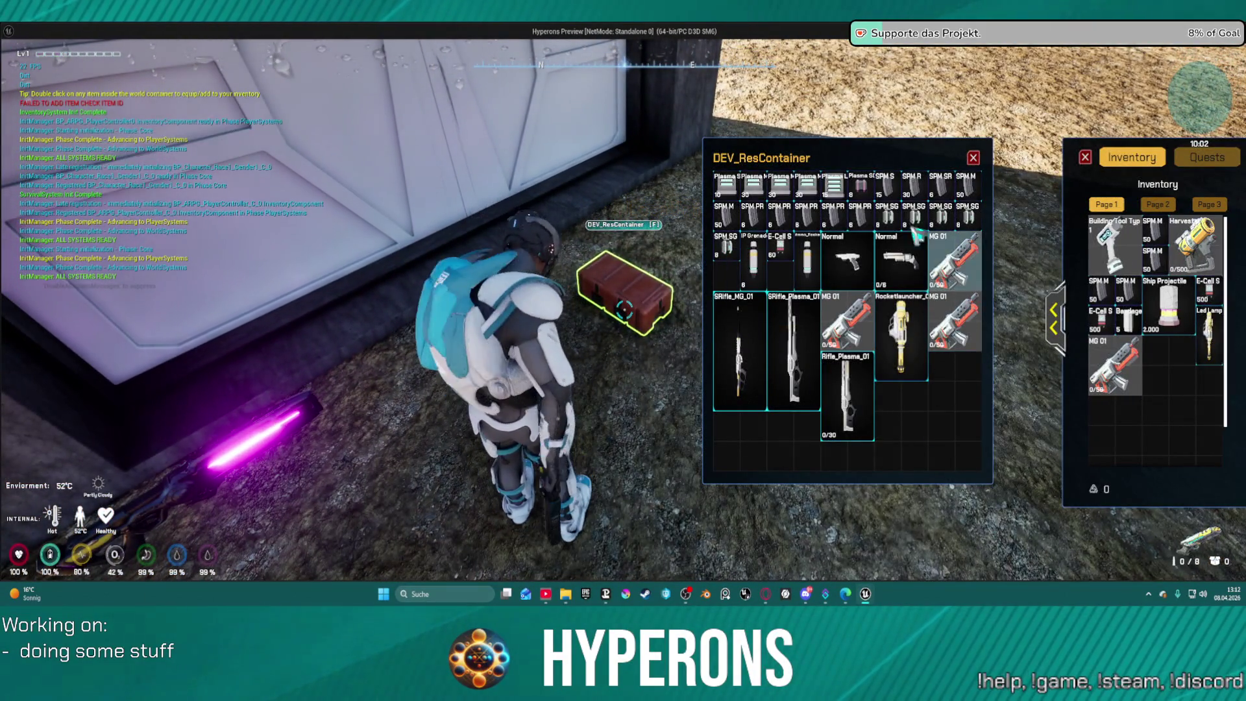
double_click(888, 214)
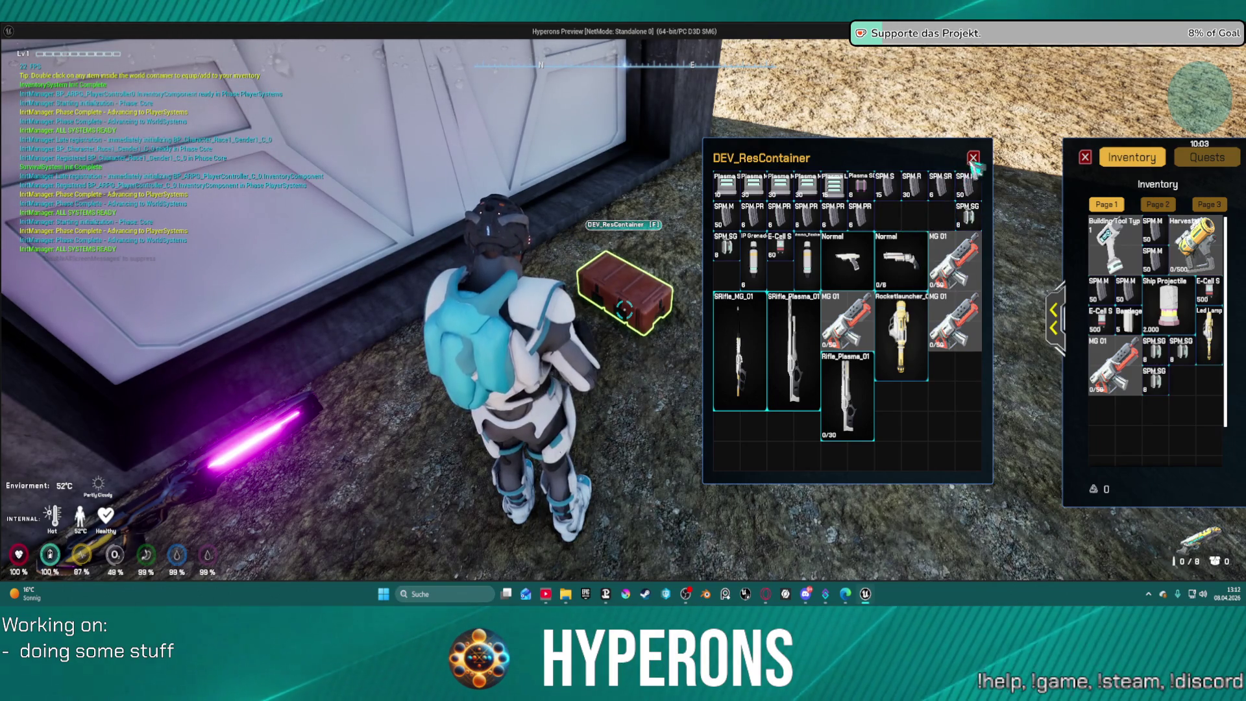
key(Escape)
key(w)
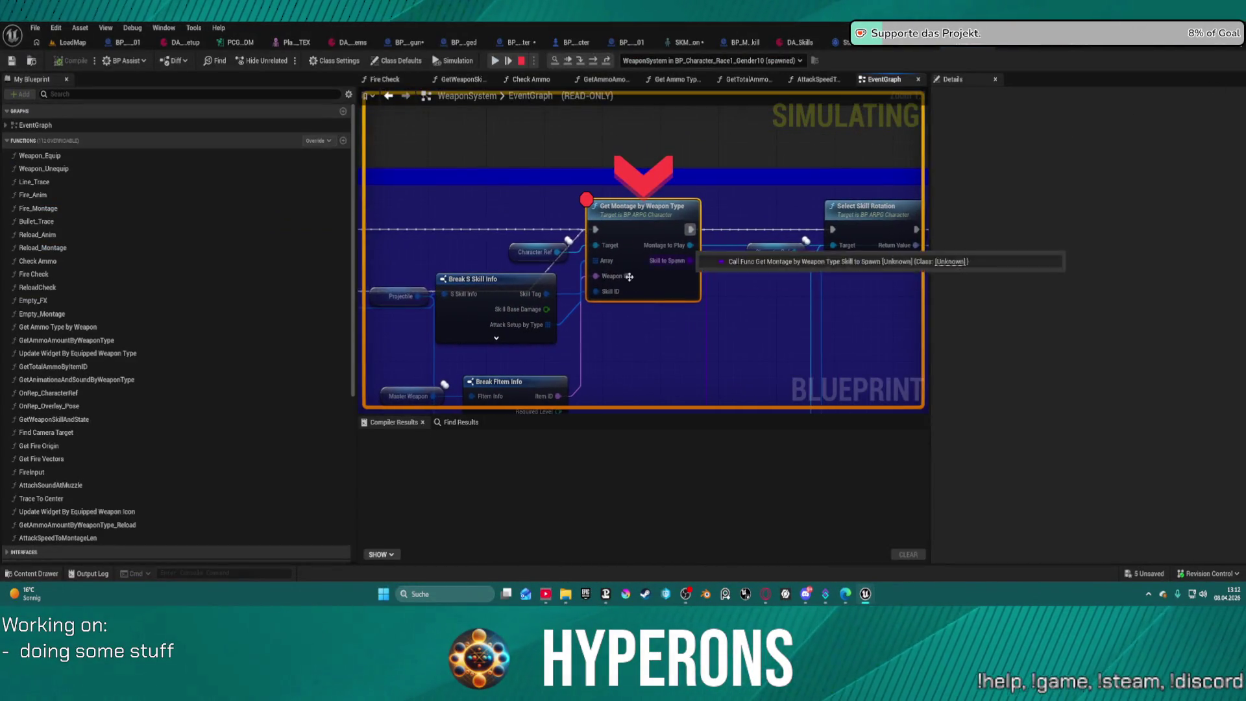
Expand the Projectile debug value to confirm Skill.Active.Ammo.Projectile.Shotgun, then stop the play session.
drag(437, 273, 741, 264)
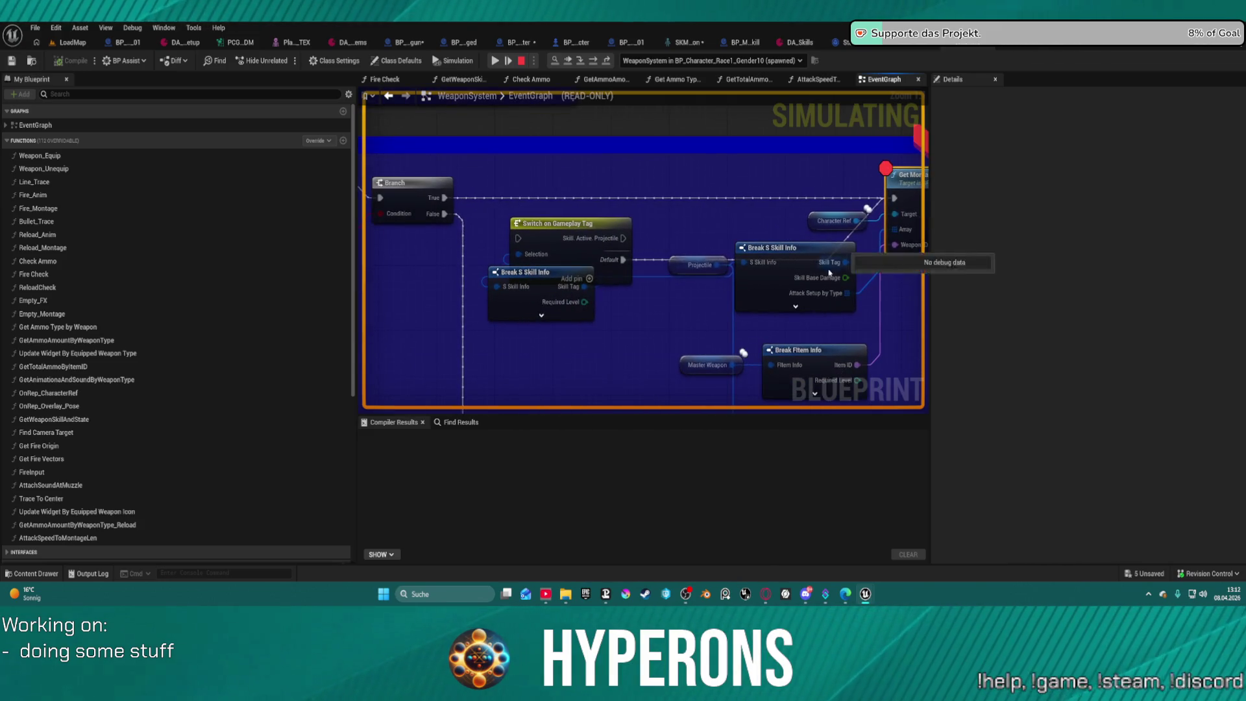
mouse_move(741, 264)
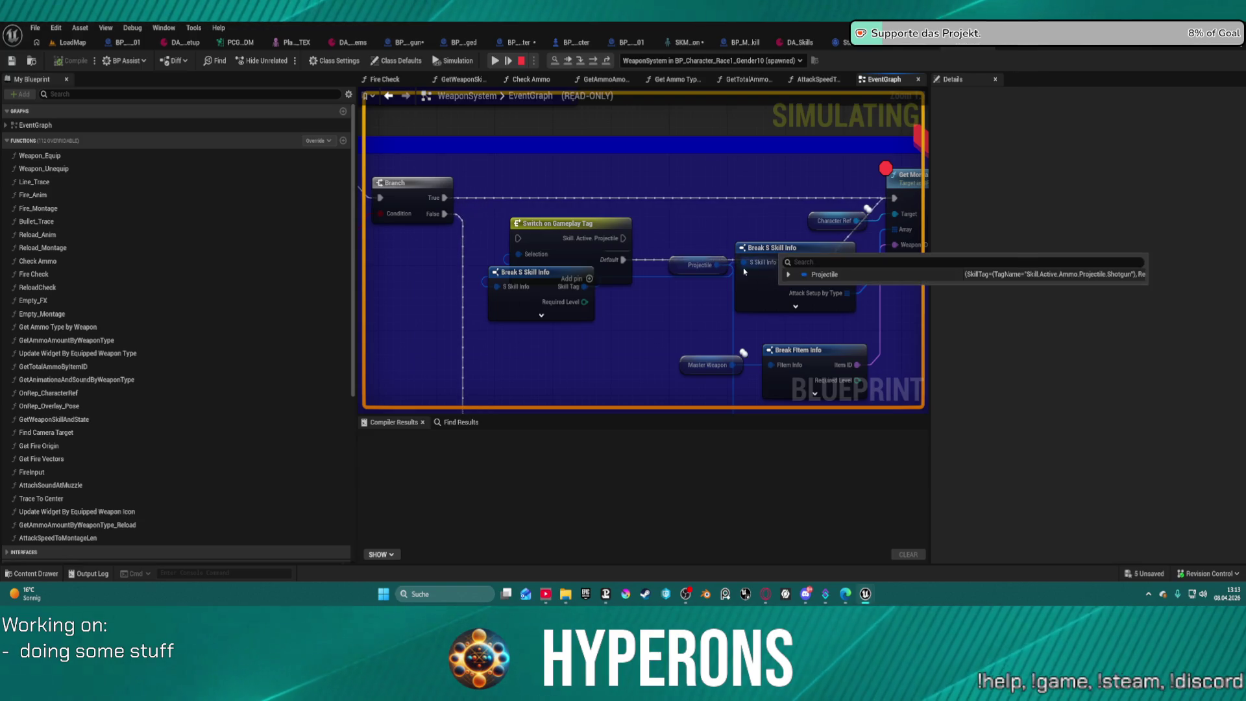
click(789, 274)
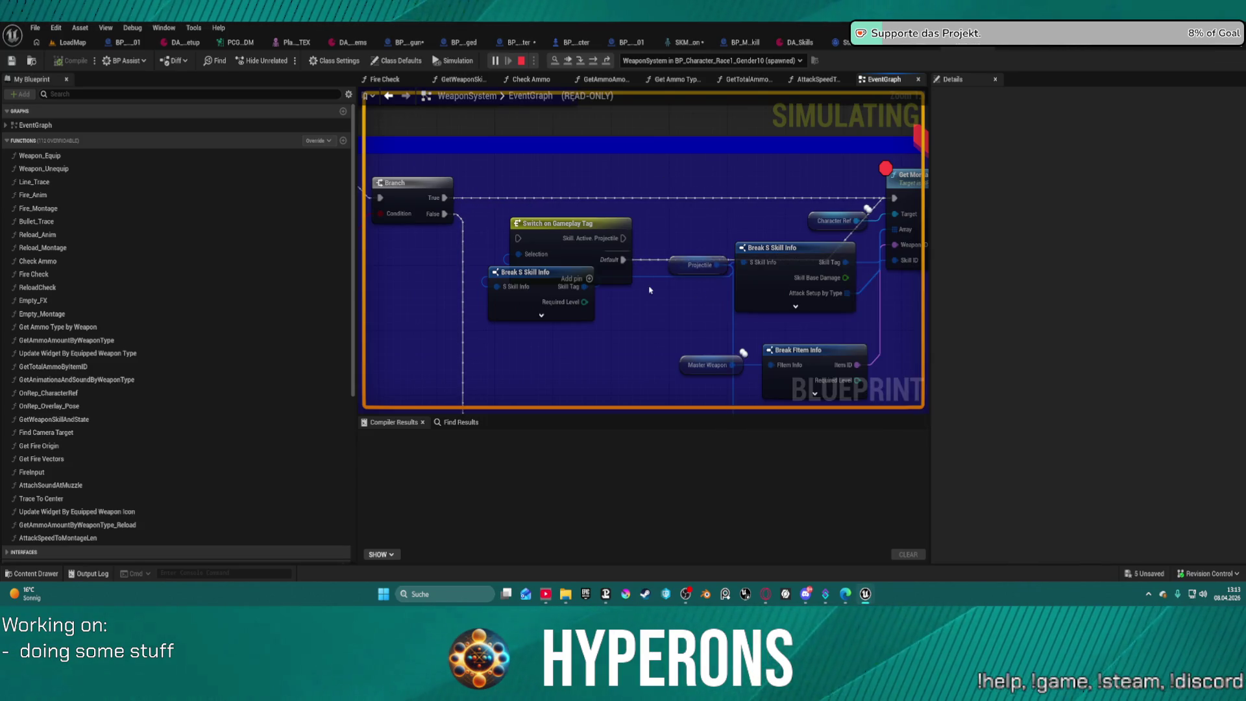
key(Escape)
click(613, 245)
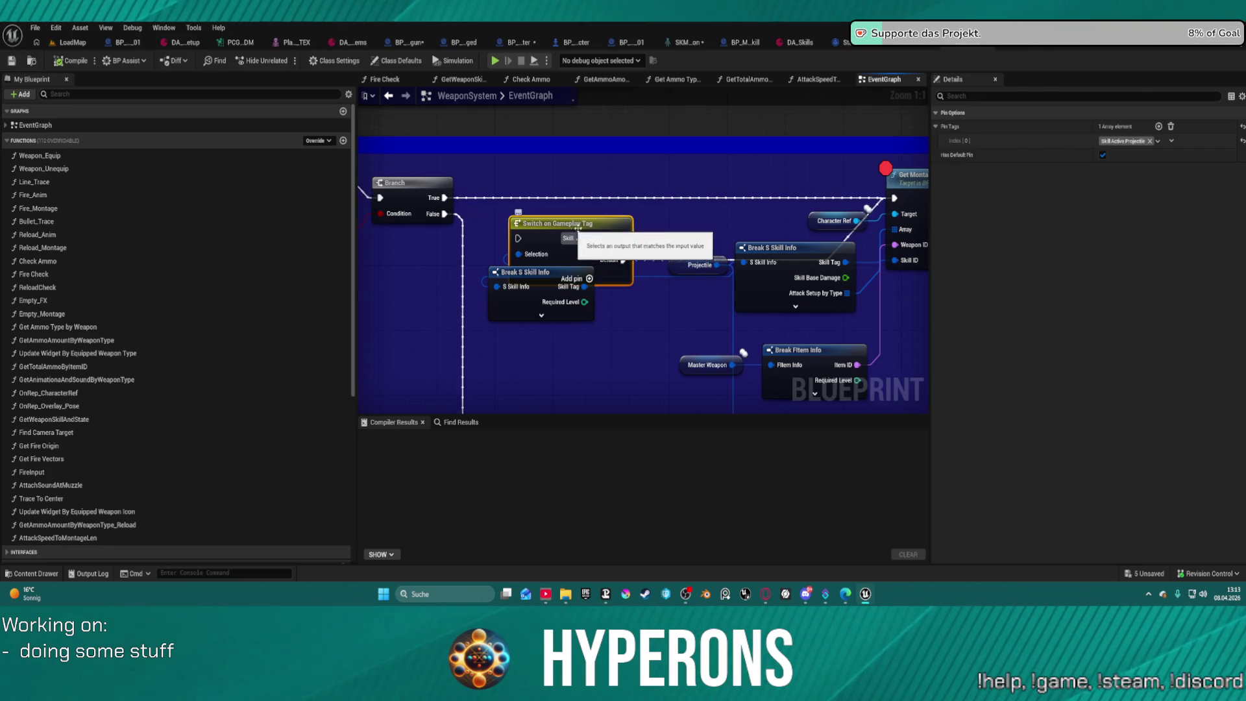
Set the switch case to the Ammo > Projectile > Shotgun tag and wire Branch True into the switch.
click(1121, 144)
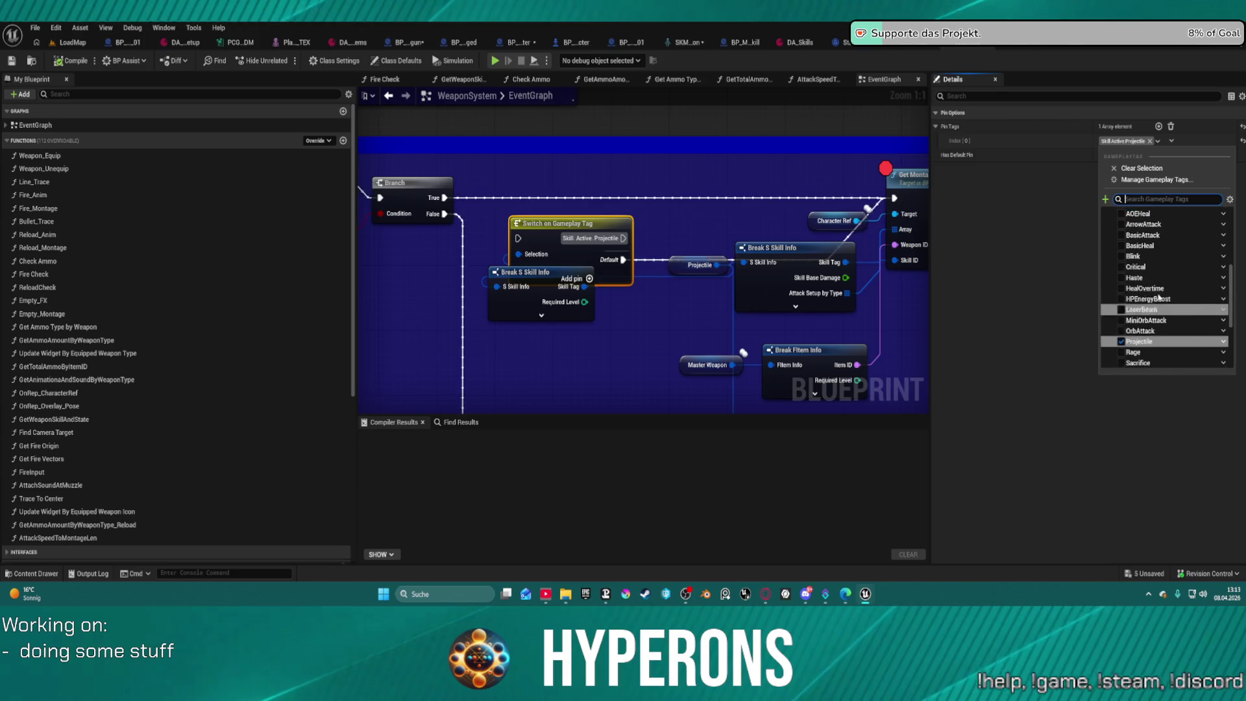
click(1113, 236)
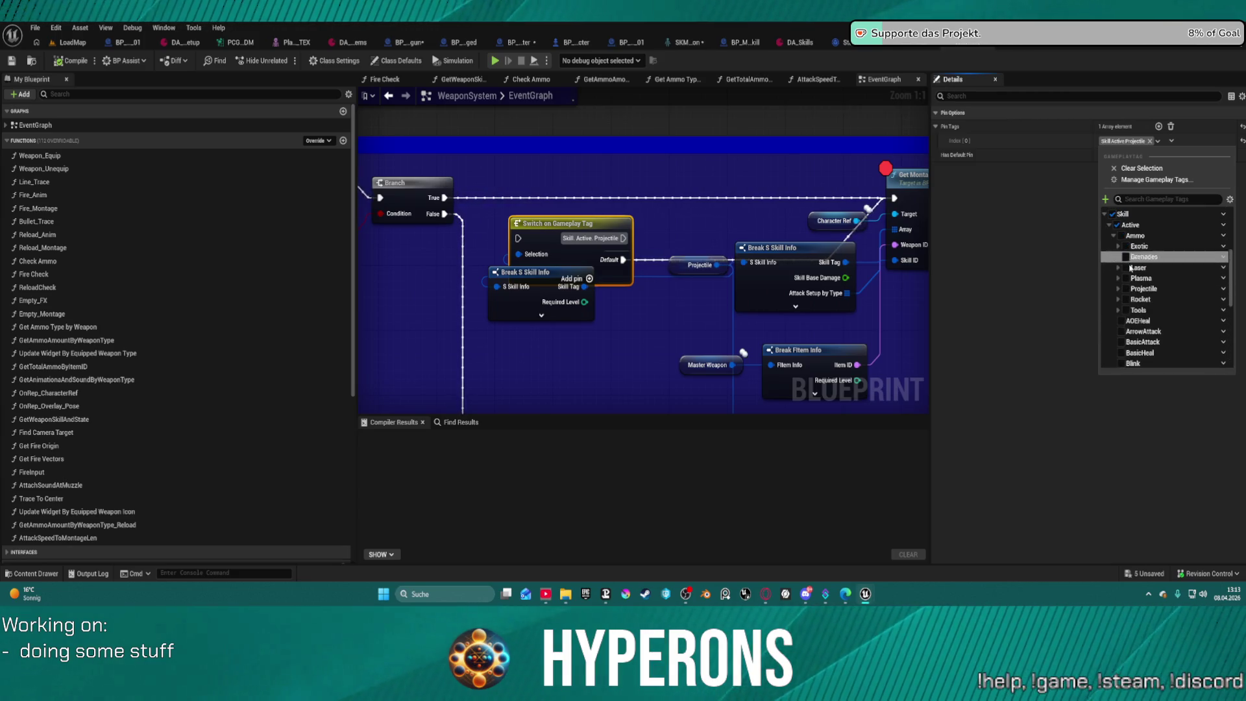
click(1117, 290)
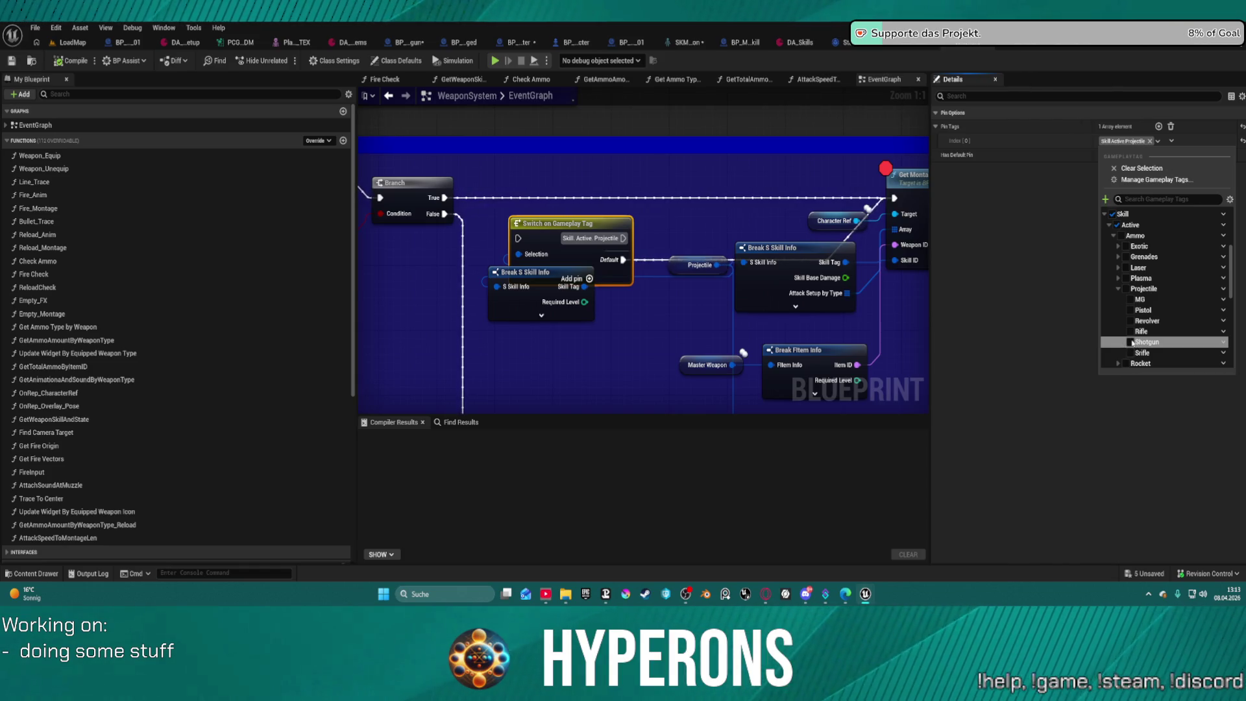
click(1131, 342)
drag(603, 234, 596, 210)
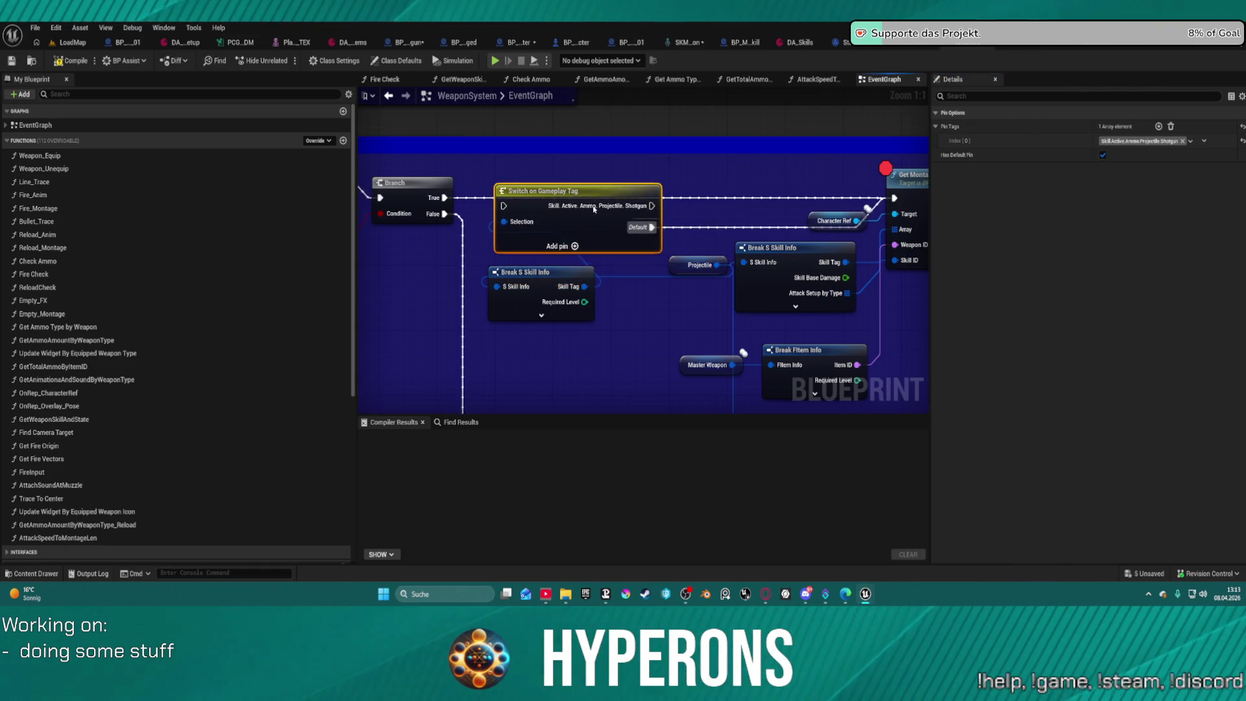
mouse_move(444, 197)
mouse_down()
mouse_move(508, 219)
mouse_move(571, 181)
mouse_move(602, 221)
mouse_up()
Box-select a group of graph nodes and bring up their node actions, then dismiss the menu.
scroll(571, 181, down, 12)
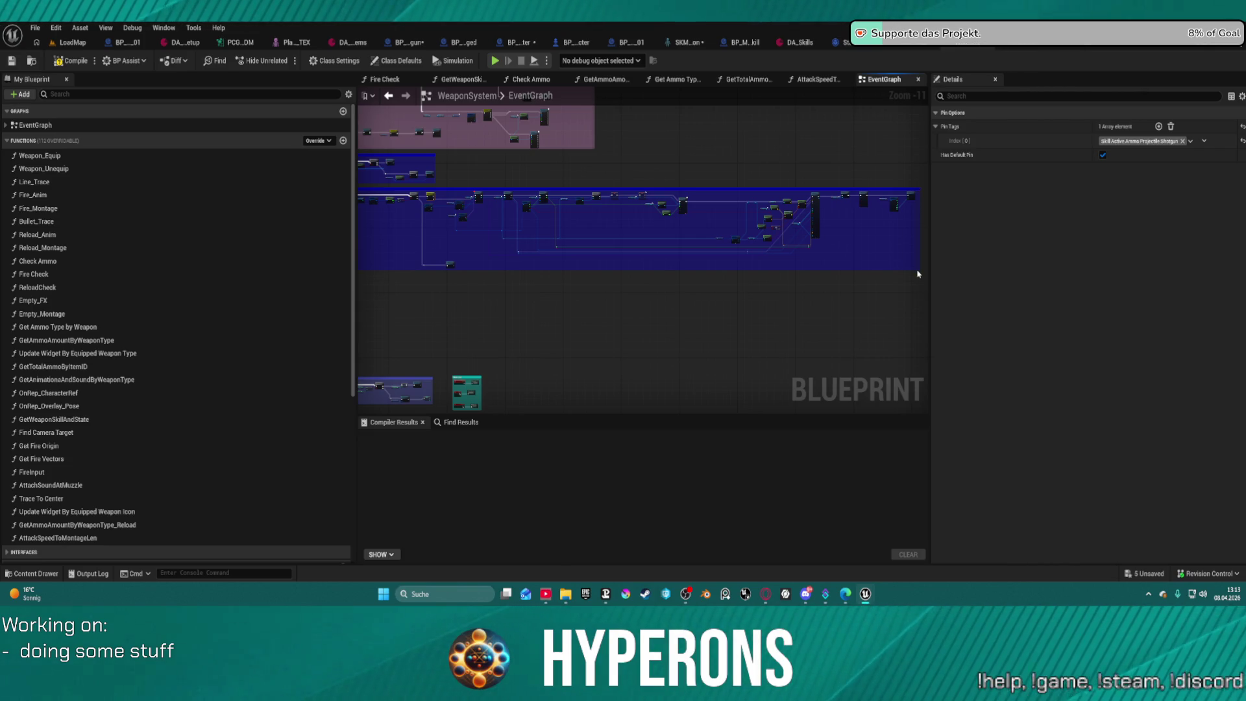
mouse_move(919, 273)
mouse_down()
mouse_move(634, 195)
mouse_move(441, 203)
mouse_move(471, 195)
mouse_up()
scroll(605, 271, up, 4)
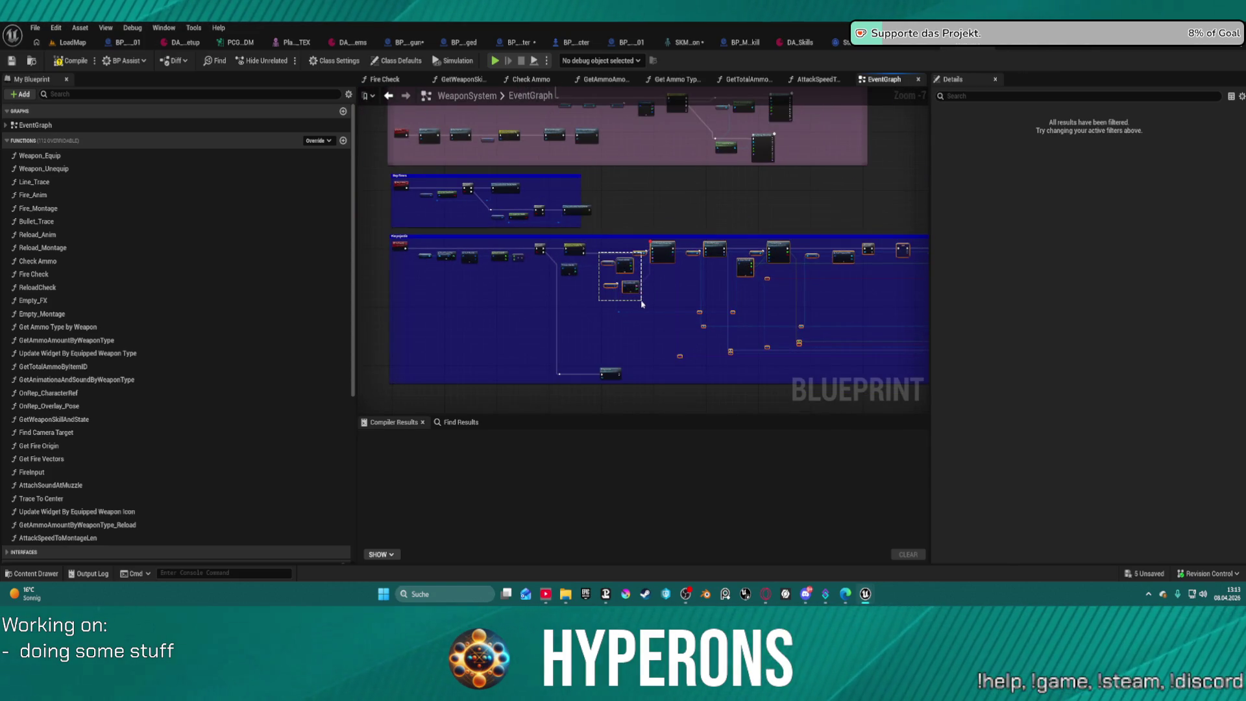
scroll(656, 286, up, 3)
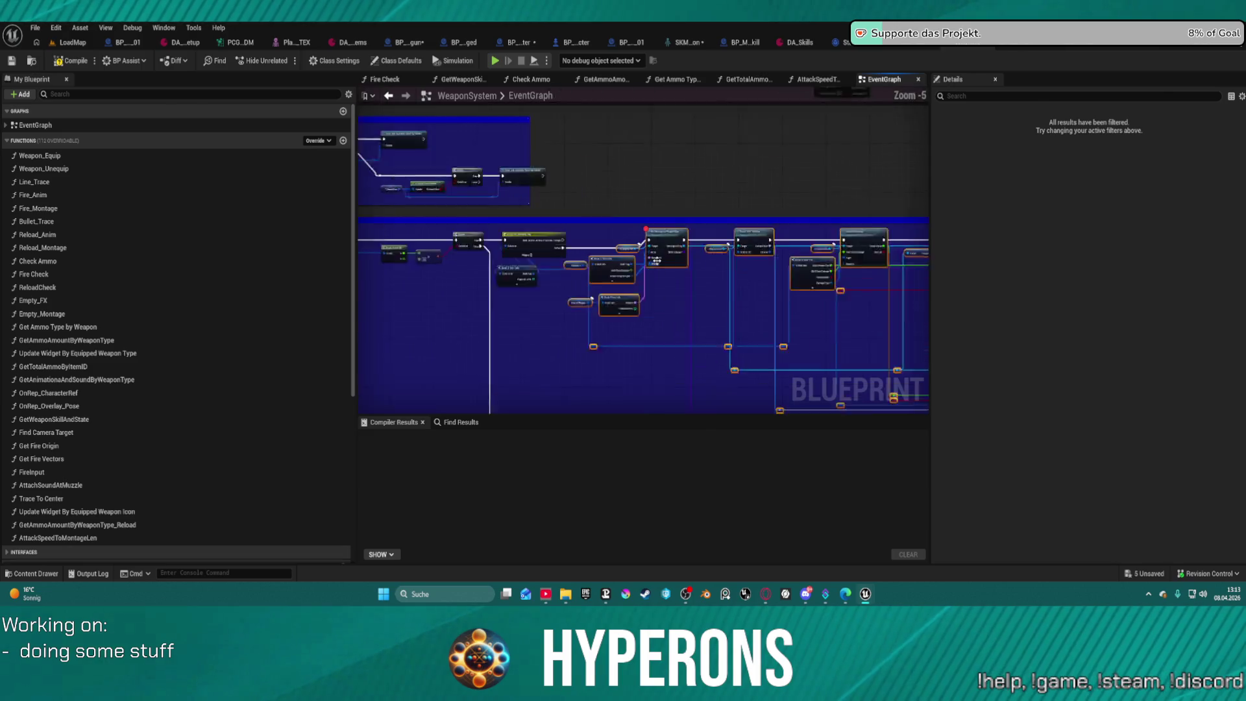
right_click(665, 247)
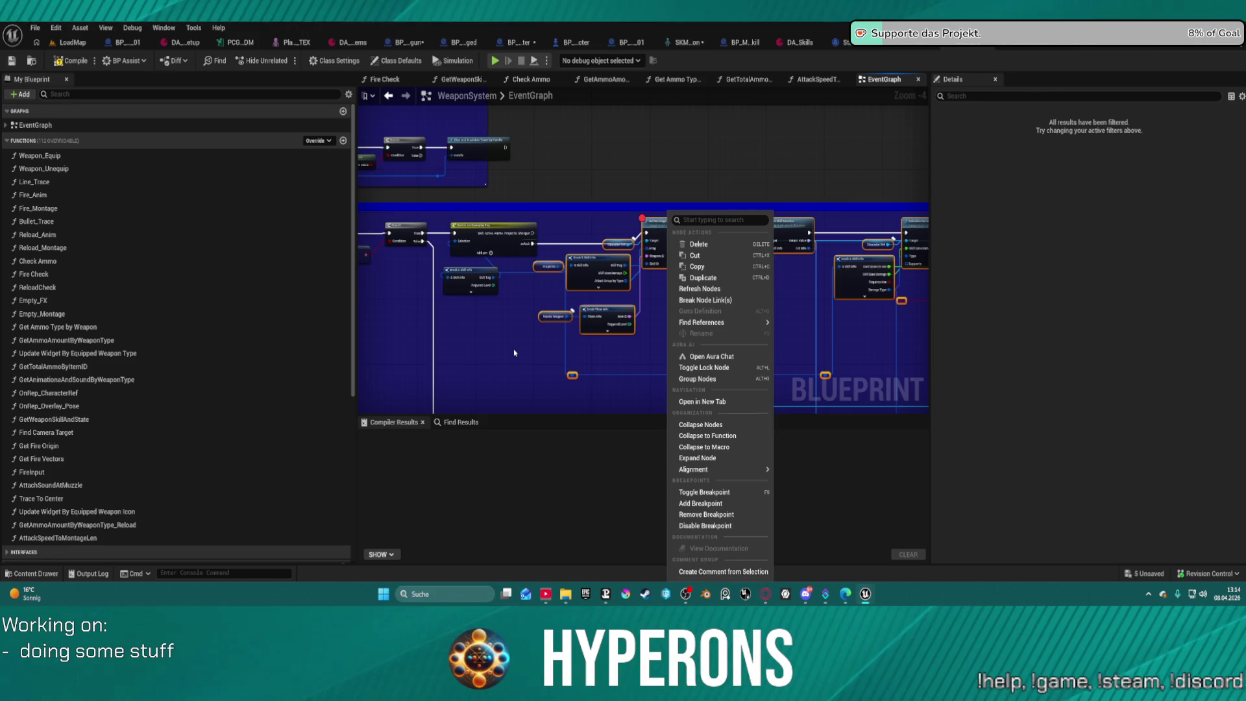
click(643, 366)
Select the Projectile variable node and paste a duplicate of it elsewhere in the graph.
scroll(559, 249, up, 3)
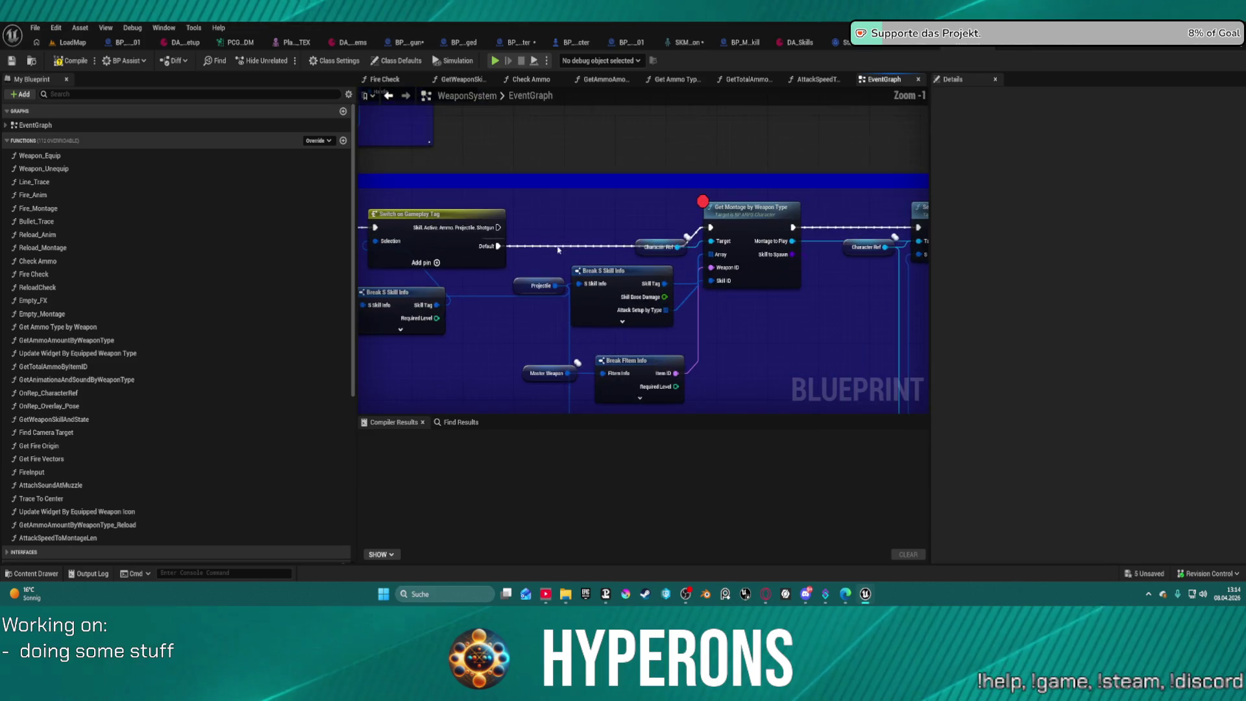
click(529, 290)
mouse_move(411, 366)
mouse_down()
mouse_move(483, 361)
mouse_move(546, 331)
mouse_up()
key(ctrl+v)
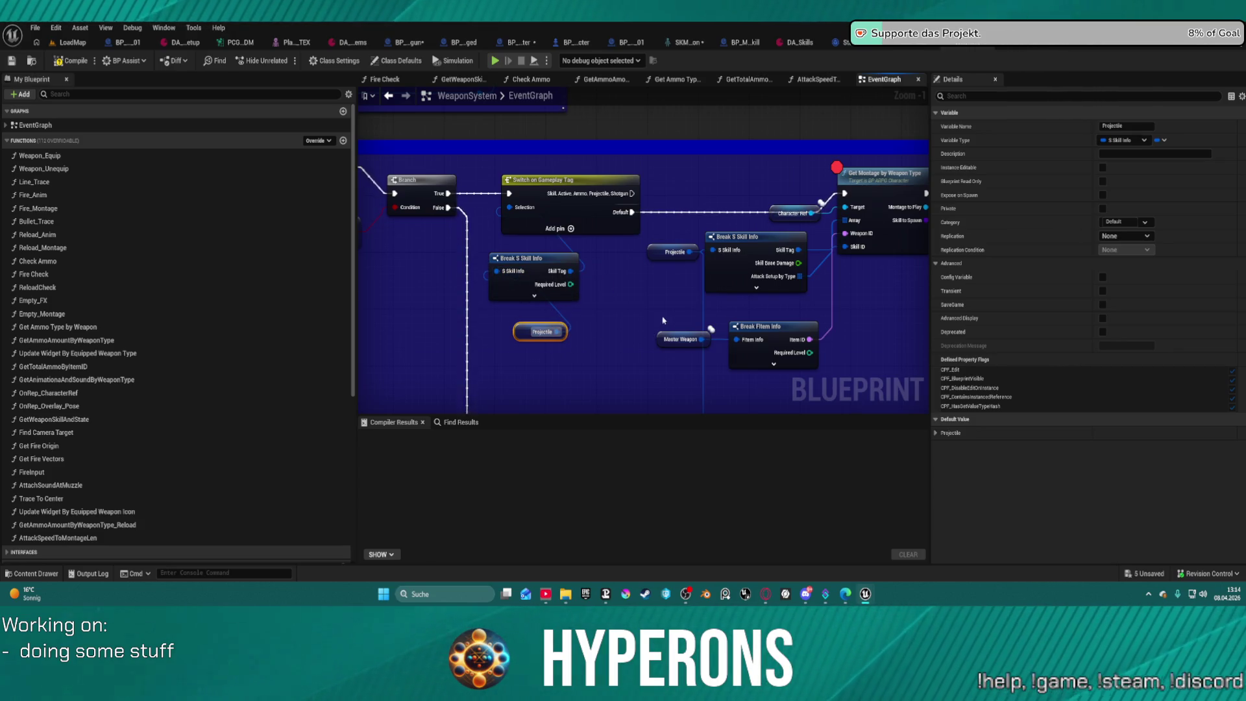
scroll(662, 323, down, 4)
Box-select the trailing firing nodes in the blue comment and bring up their node actions.
mouse_move(502, 199)
mouse_down()
mouse_move(704, 331)
mouse_move(1022, 387)
mouse_move(881, 383)
mouse_move(856, 311)
mouse_move(864, 238)
mouse_up()
right_click(865, 195)
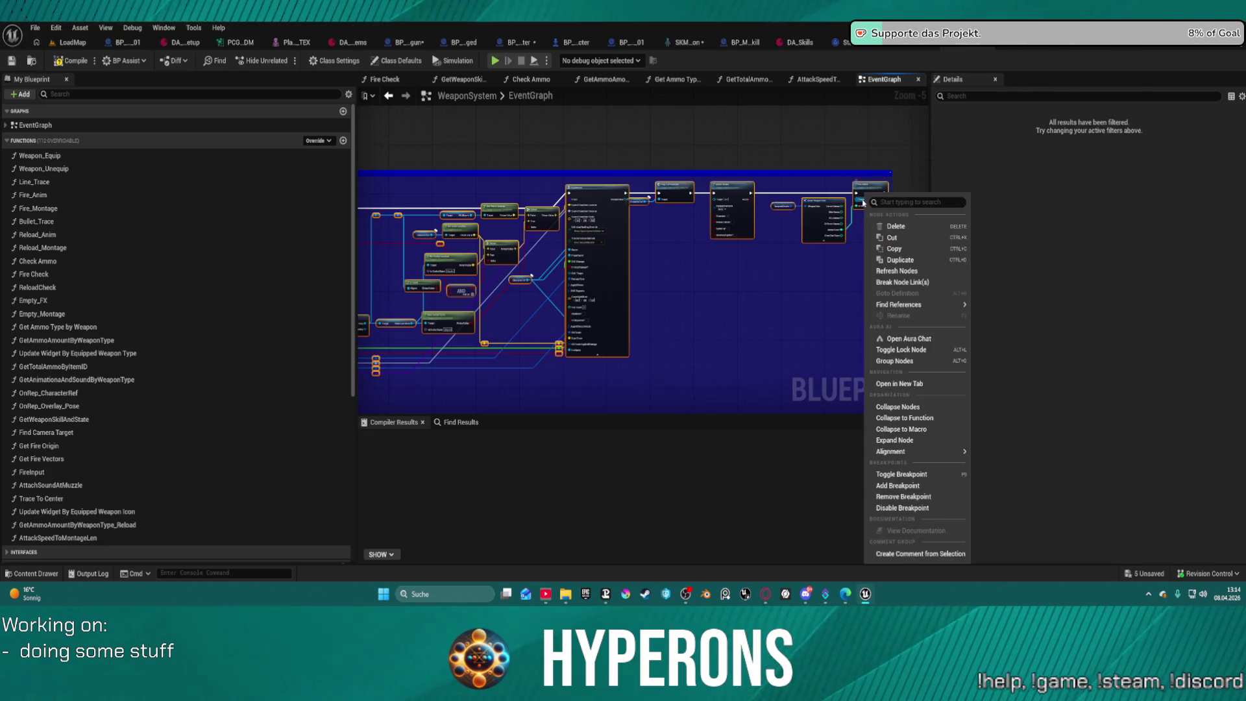
click(955, 413)
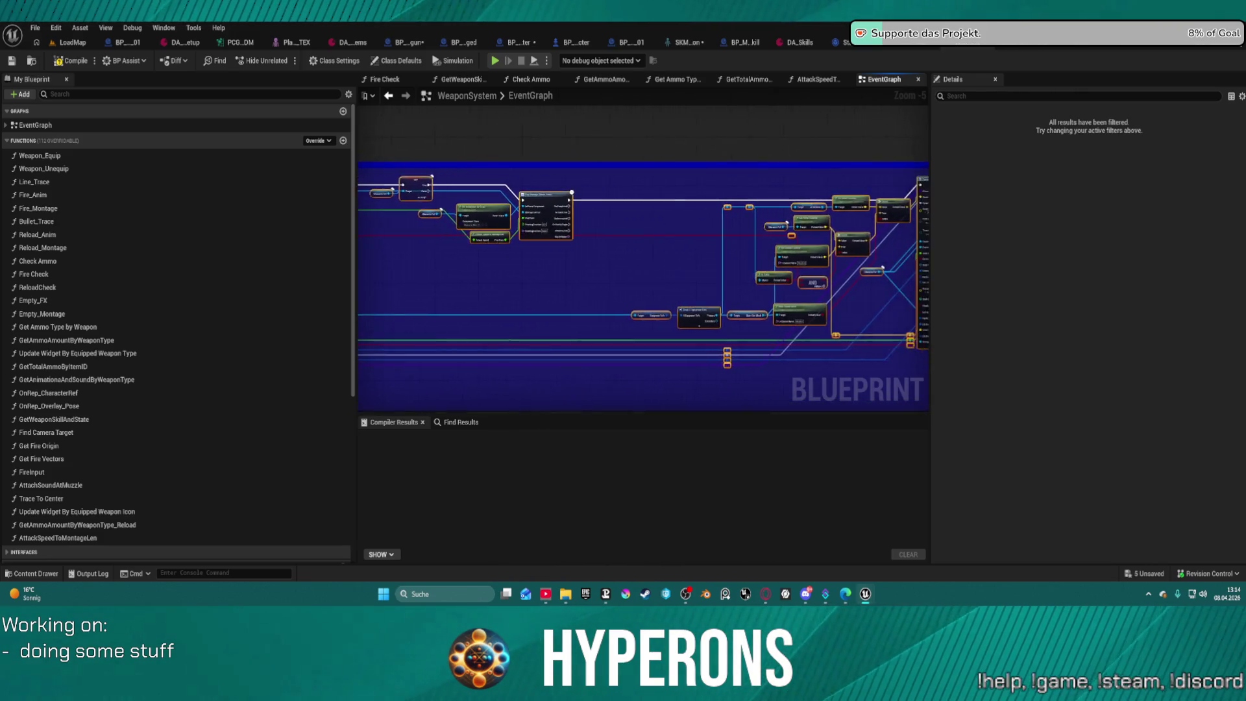
drag(822, 282, 573, 292)
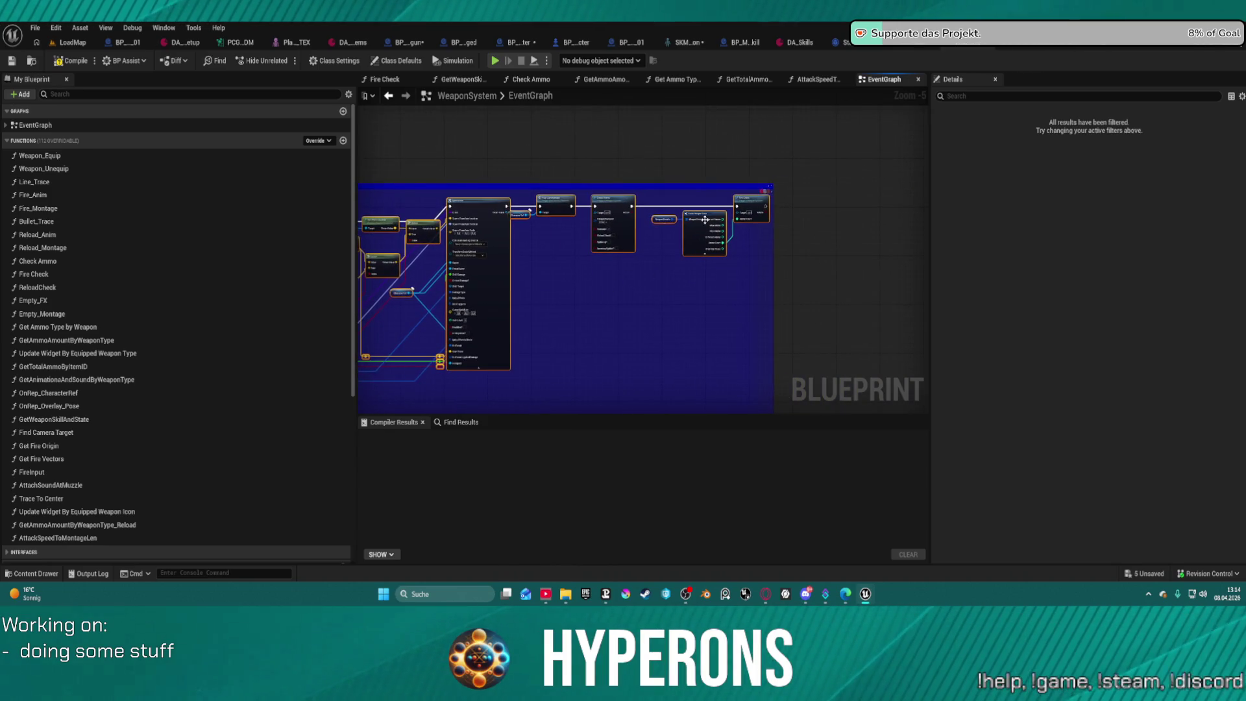
right_click(694, 232)
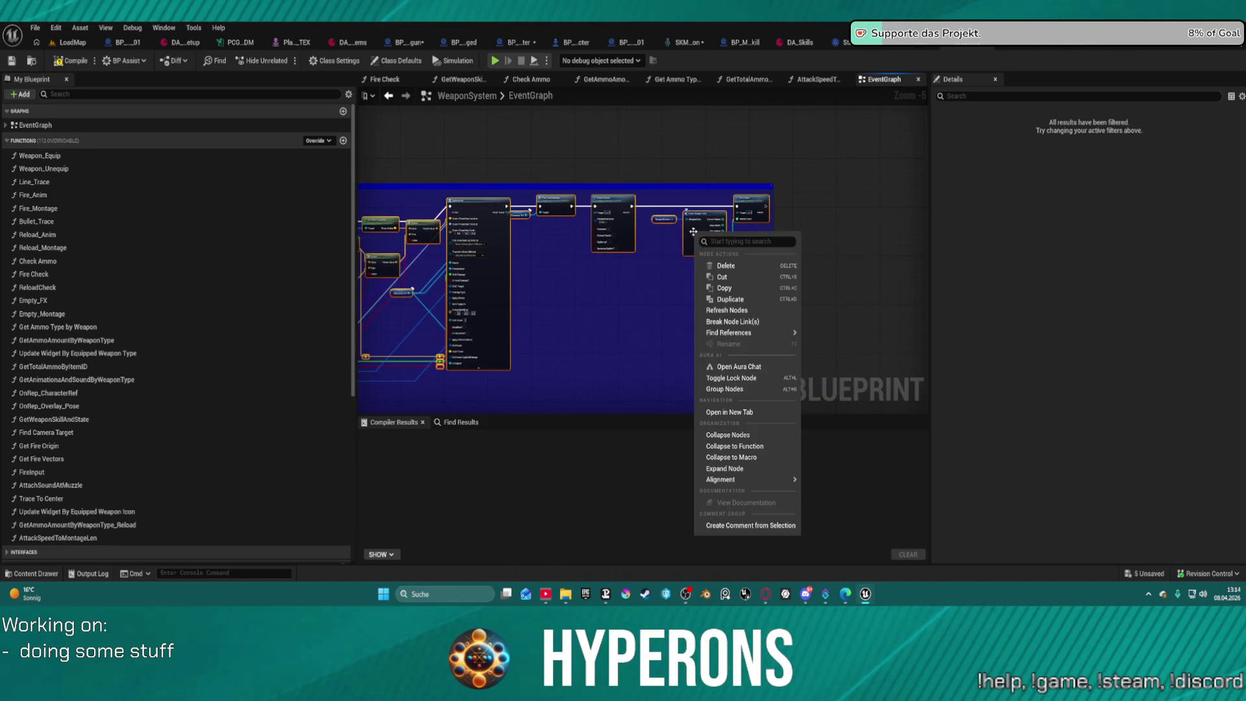
Collapse the chosen nodes into one node named Fire Single Projectile, then reopen renaming to fix the typo.
click(742, 443)
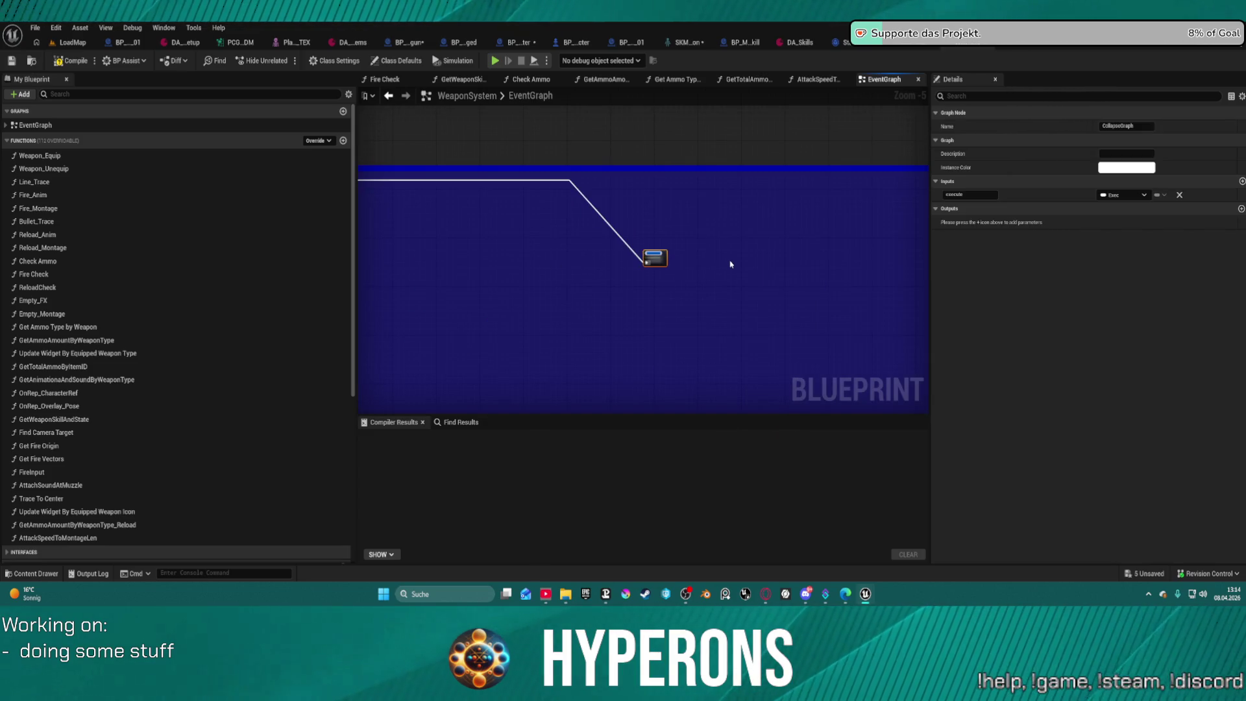
scroll(730, 264, up, 5)
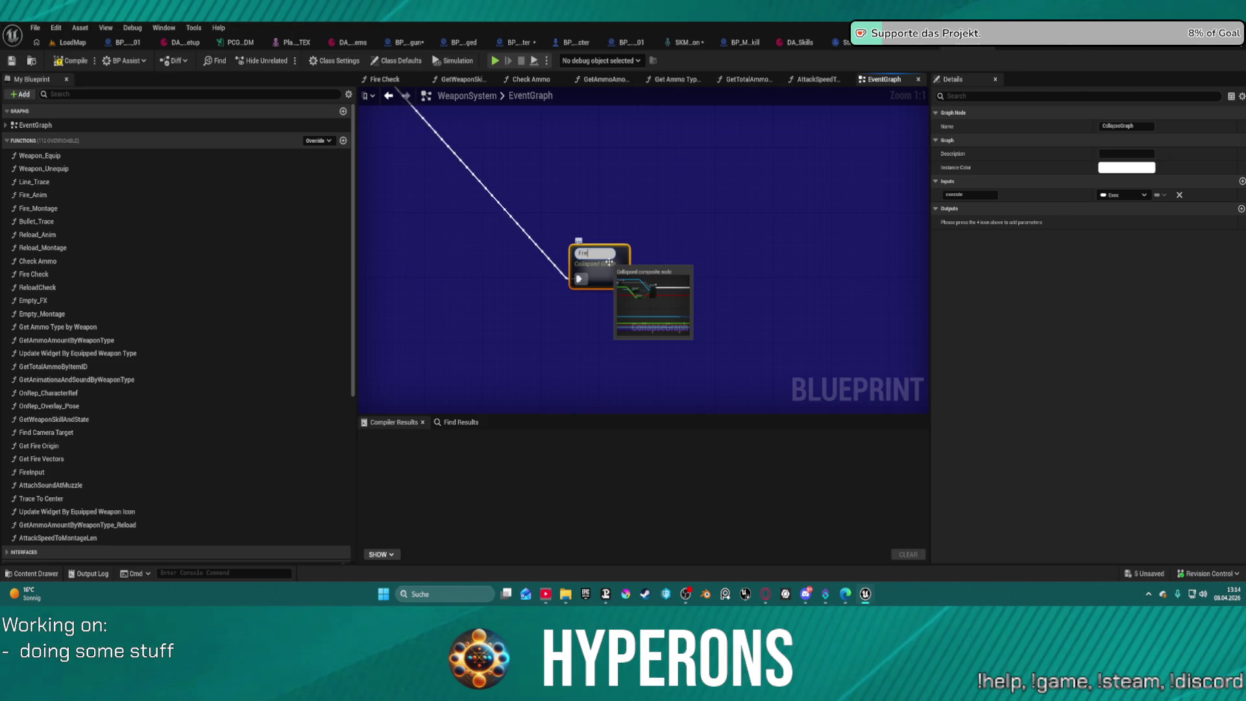
key(BackSpace)
key(BackSpace)
key(BackSpace)
text(ir)
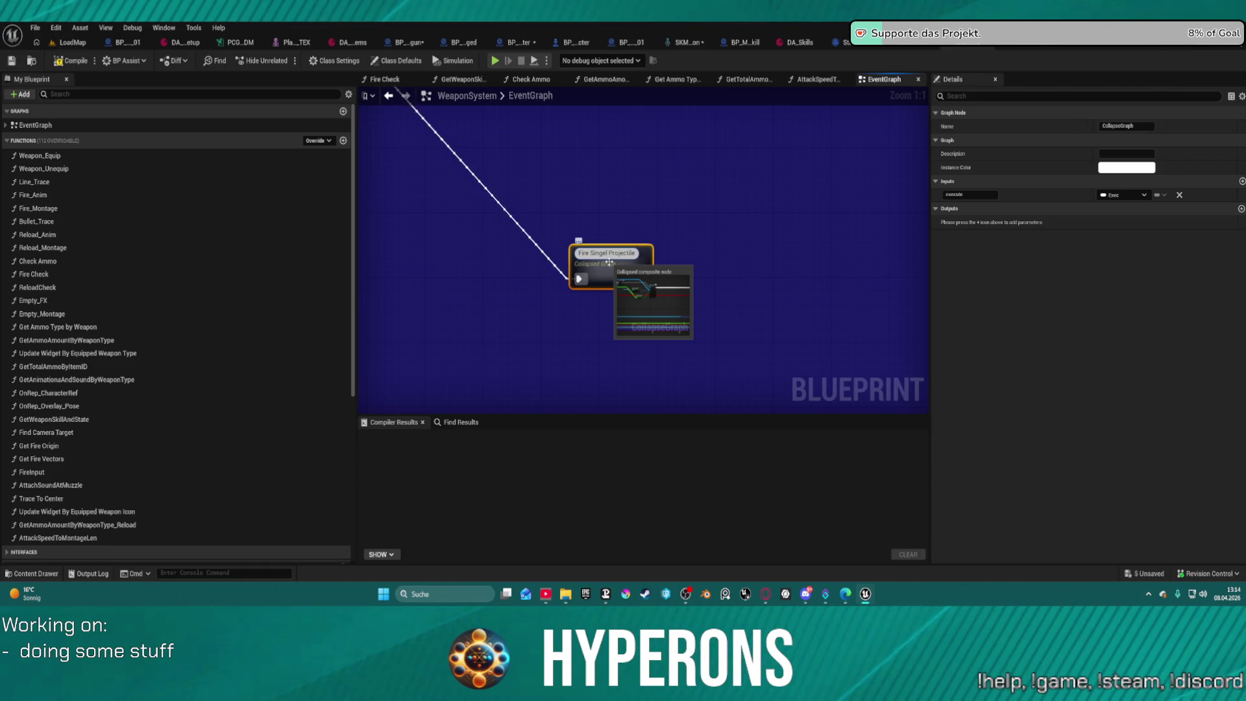
key(Return)
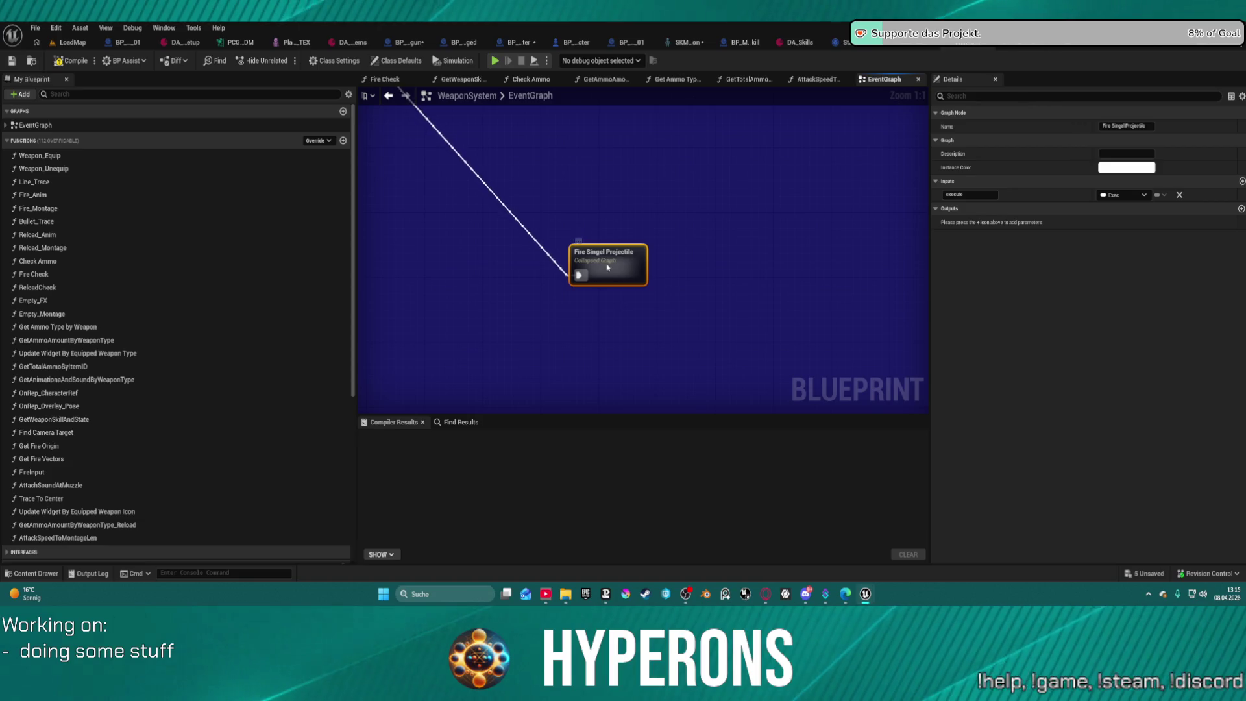
key(F2)
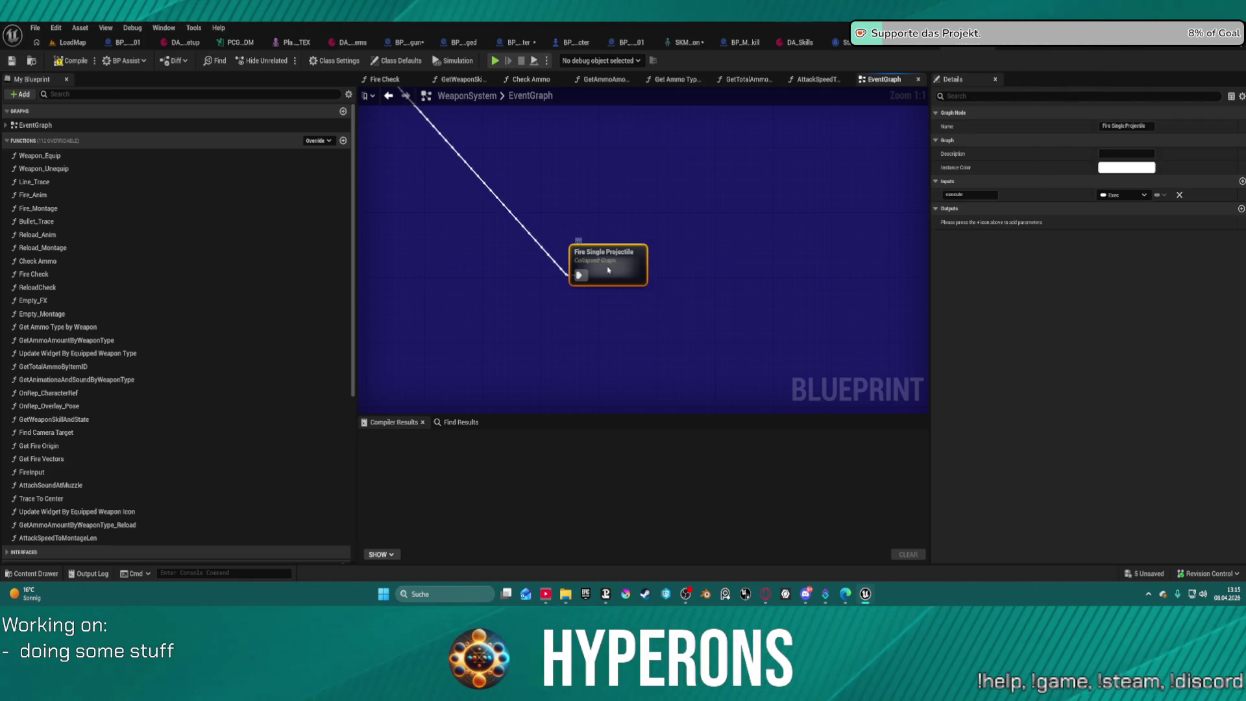
Rearrange the blue comment's nodes and move Fire Single Projectile beside the switch's Default output.
drag(607, 272, 196, 117)
scroll(496, 117, down, 11)
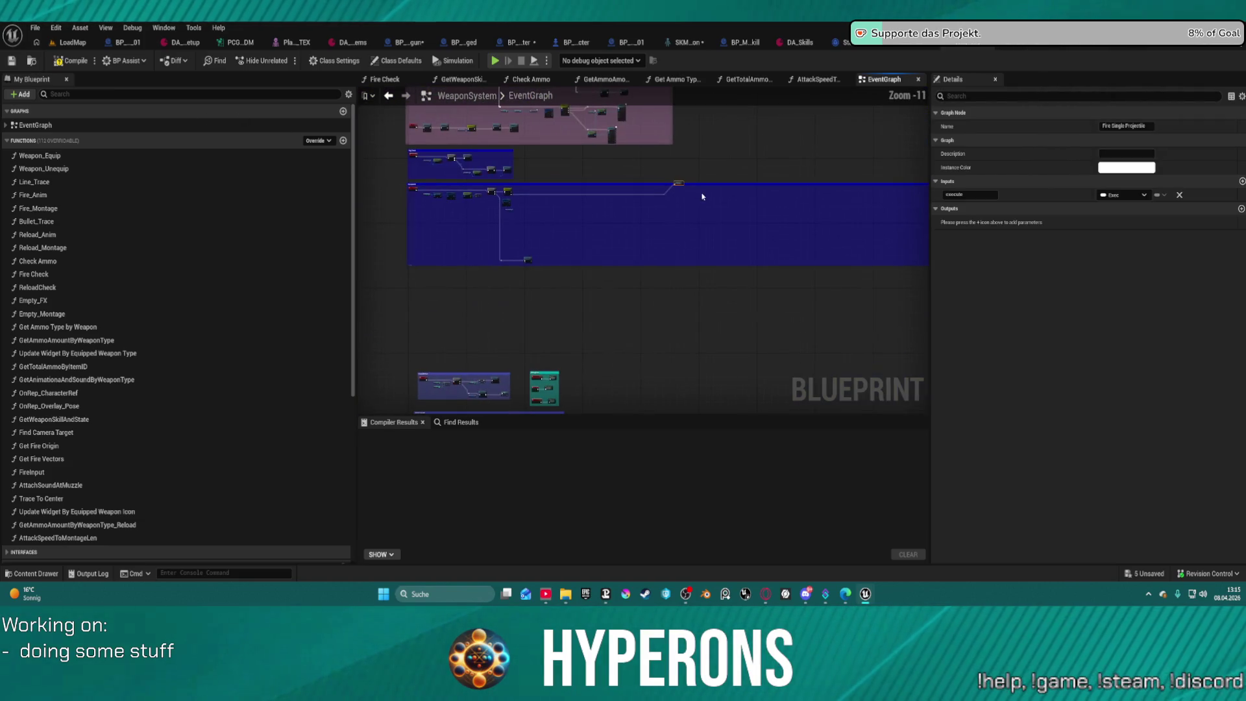
mouse_move(676, 186)
mouse_down()
mouse_move(626, 211)
mouse_move(543, 201)
mouse_up()
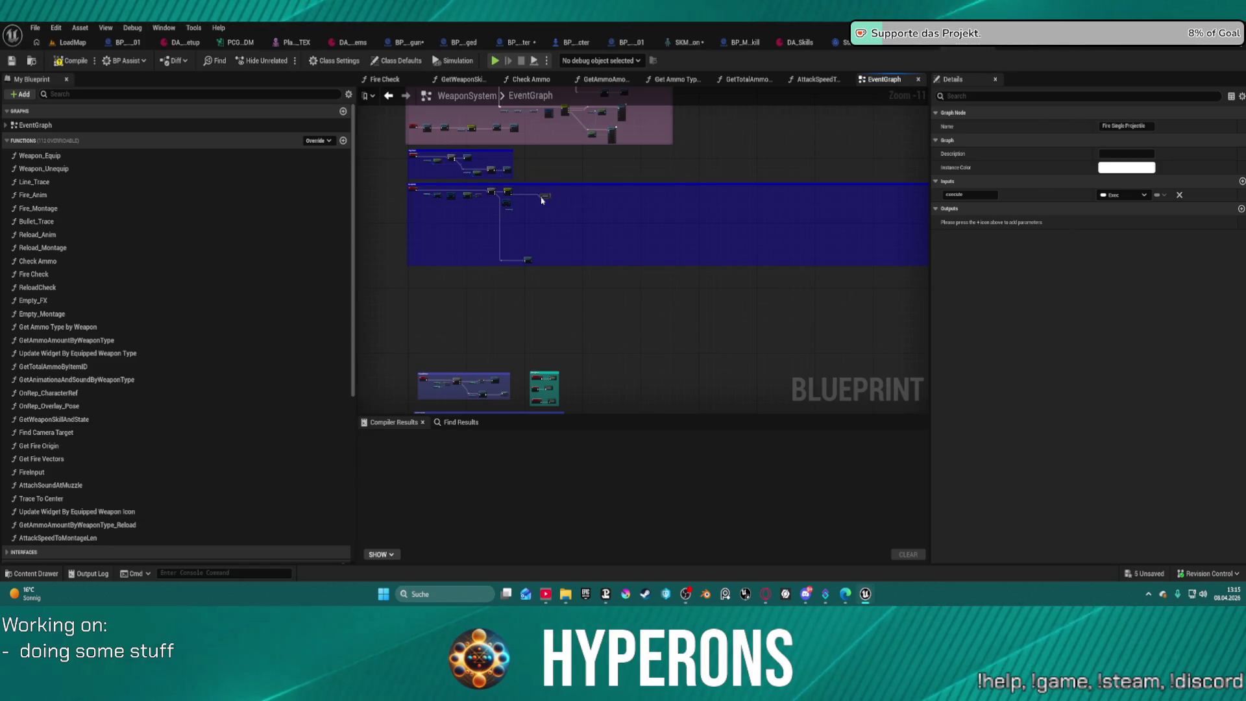
drag(617, 247, 393, 180)
scroll(419, 207, up, 12)
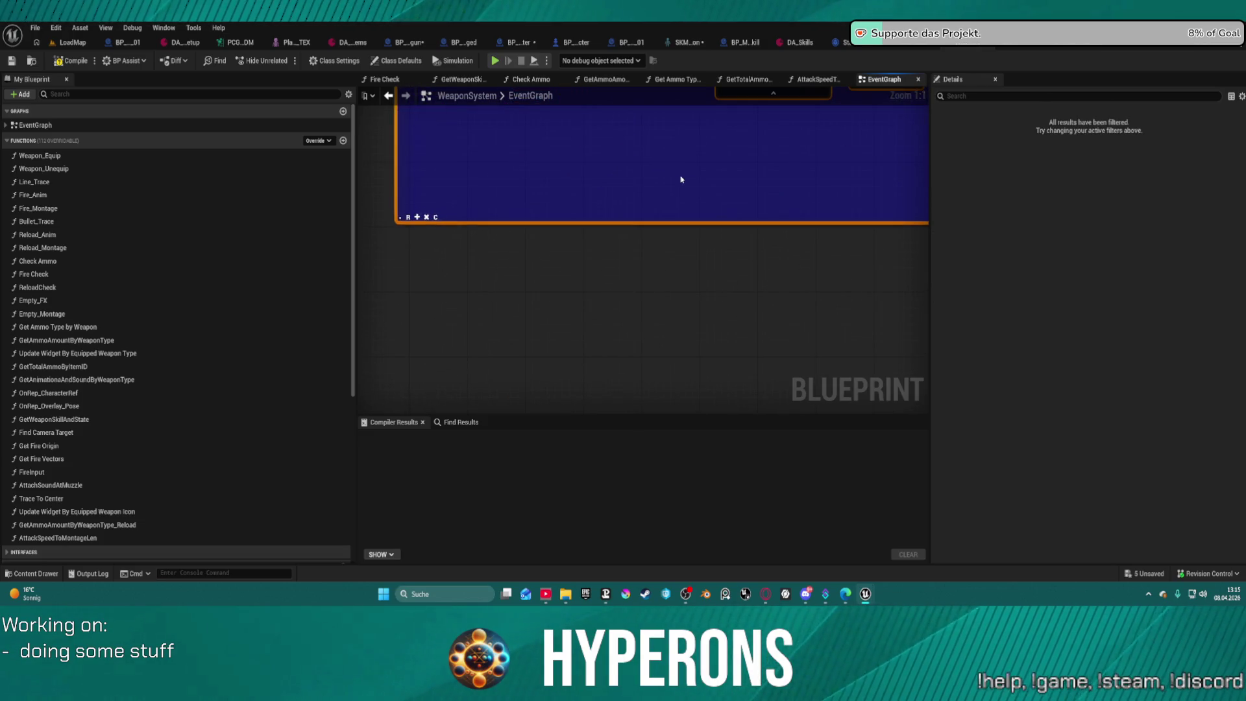
scroll(664, 184, down, 5)
scroll(409, 205, up, 5)
scroll(648, 176, down, 3)
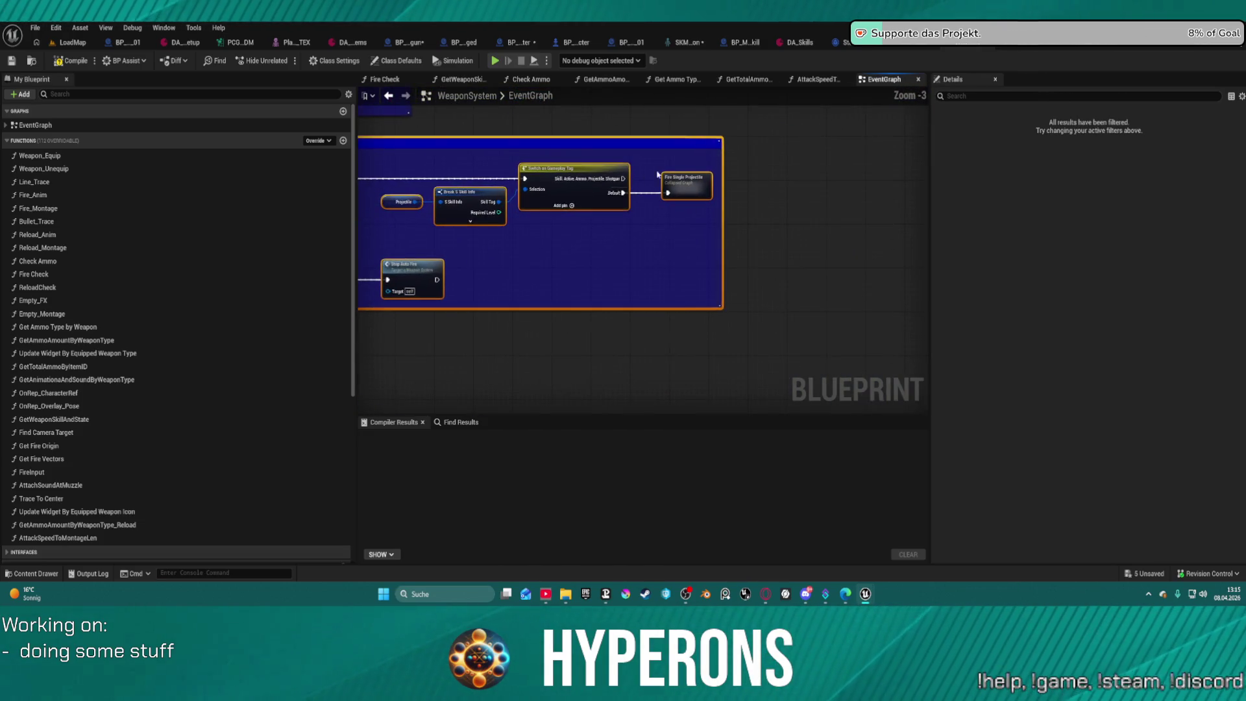
mouse_move(690, 212)
mouse_down()
mouse_move(714, 233)
mouse_move(712, 202)
mouse_move(820, 222)
mouse_move(709, 228)
mouse_up()
drag(465, 189, 522, 225)
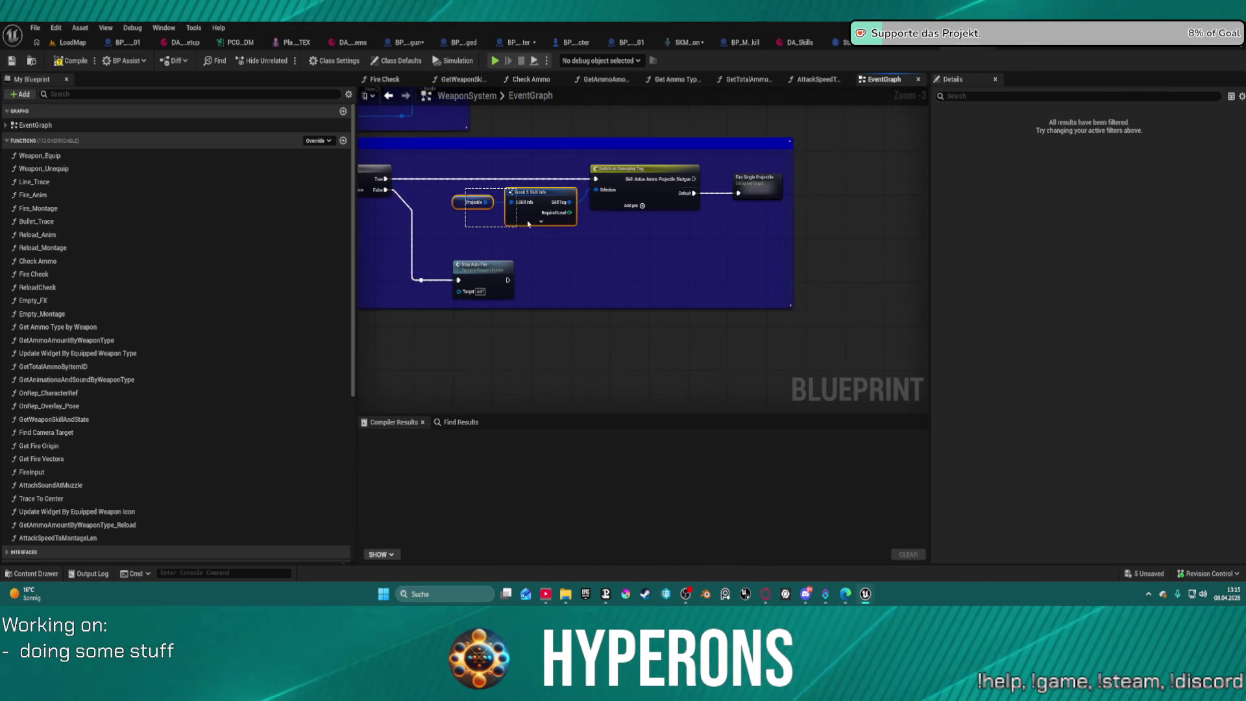
drag(758, 189, 763, 249)
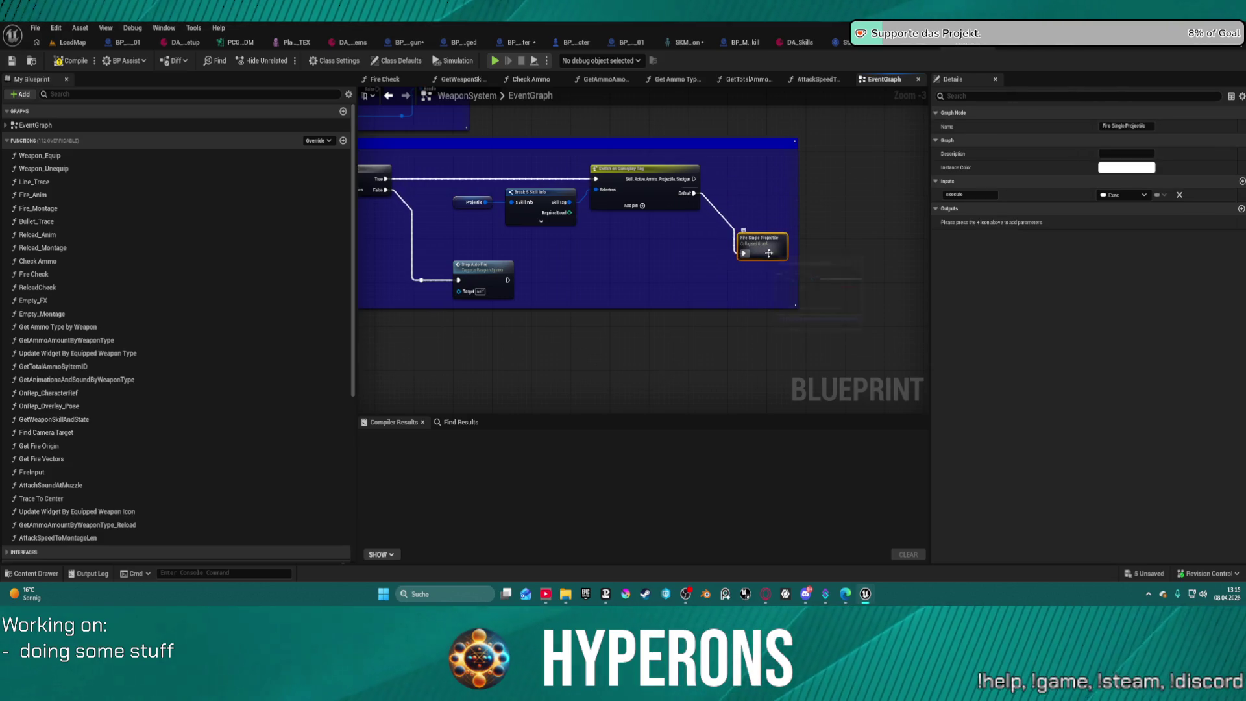
click(748, 183)
Paste a copy of the node onto the Shotgun case and rename it Fire Shotgun Projectiles.
key(ctrl+v)
drag(754, 198, 695, 180)
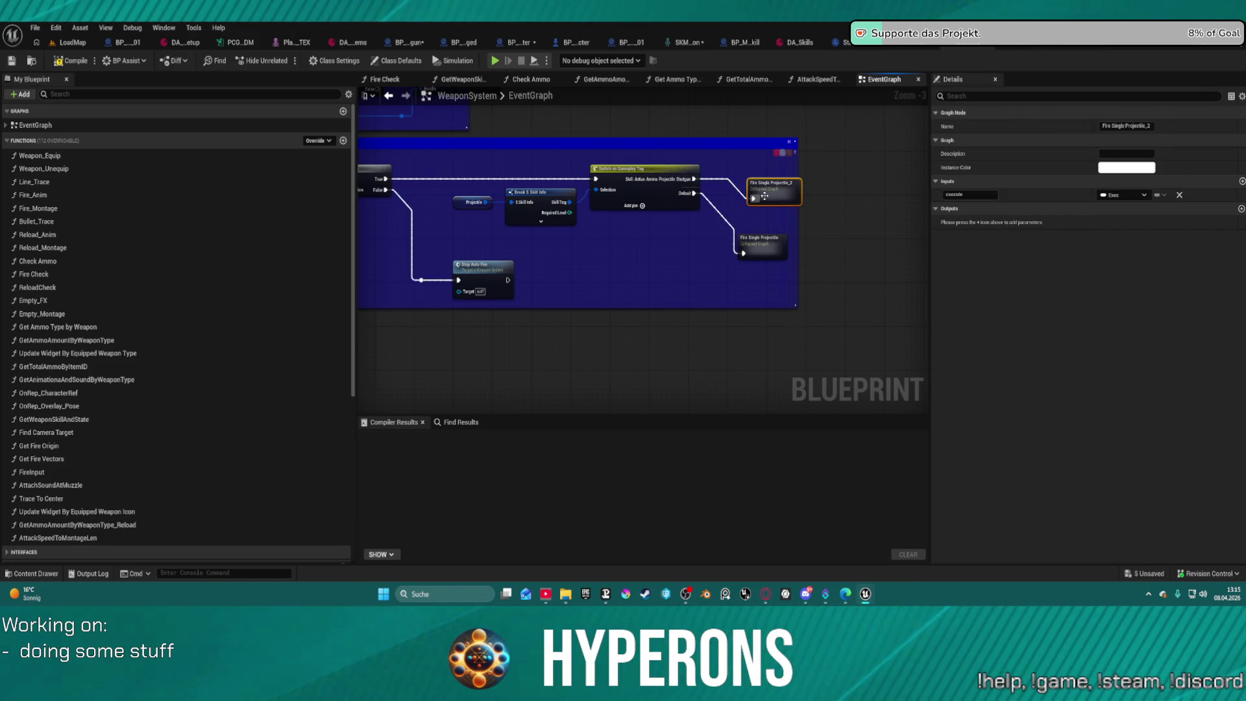
click(1125, 126)
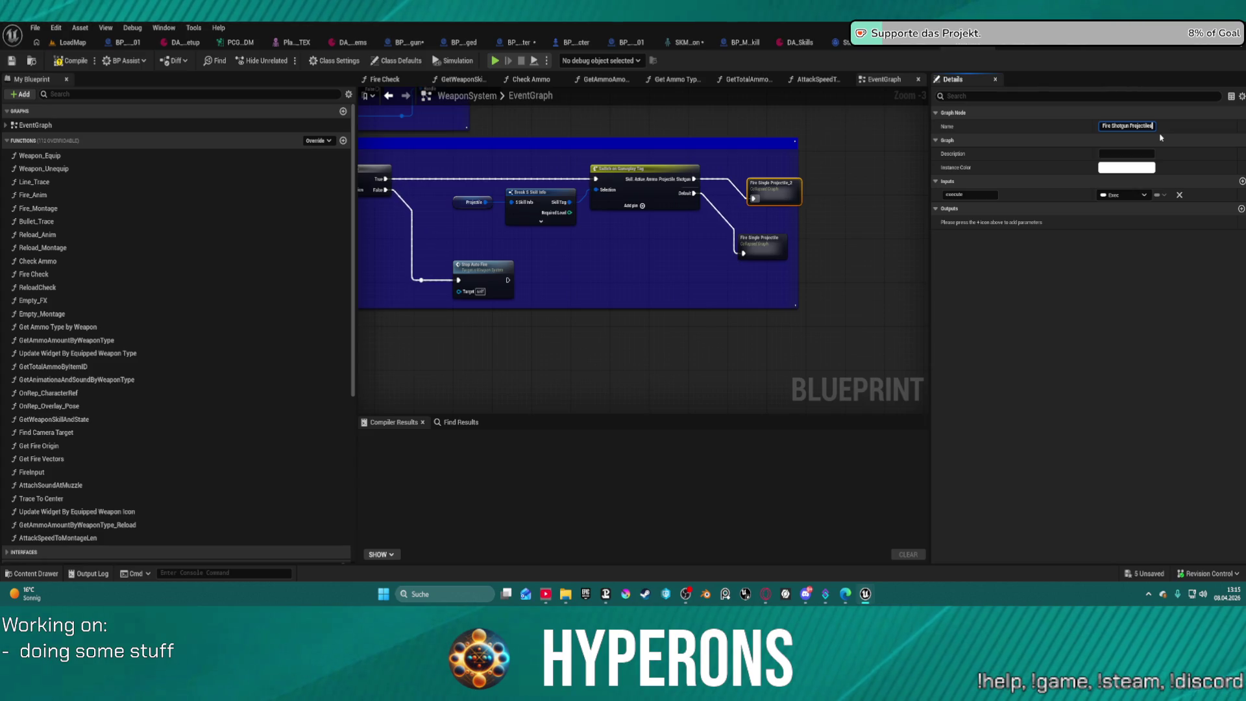
key(Return)
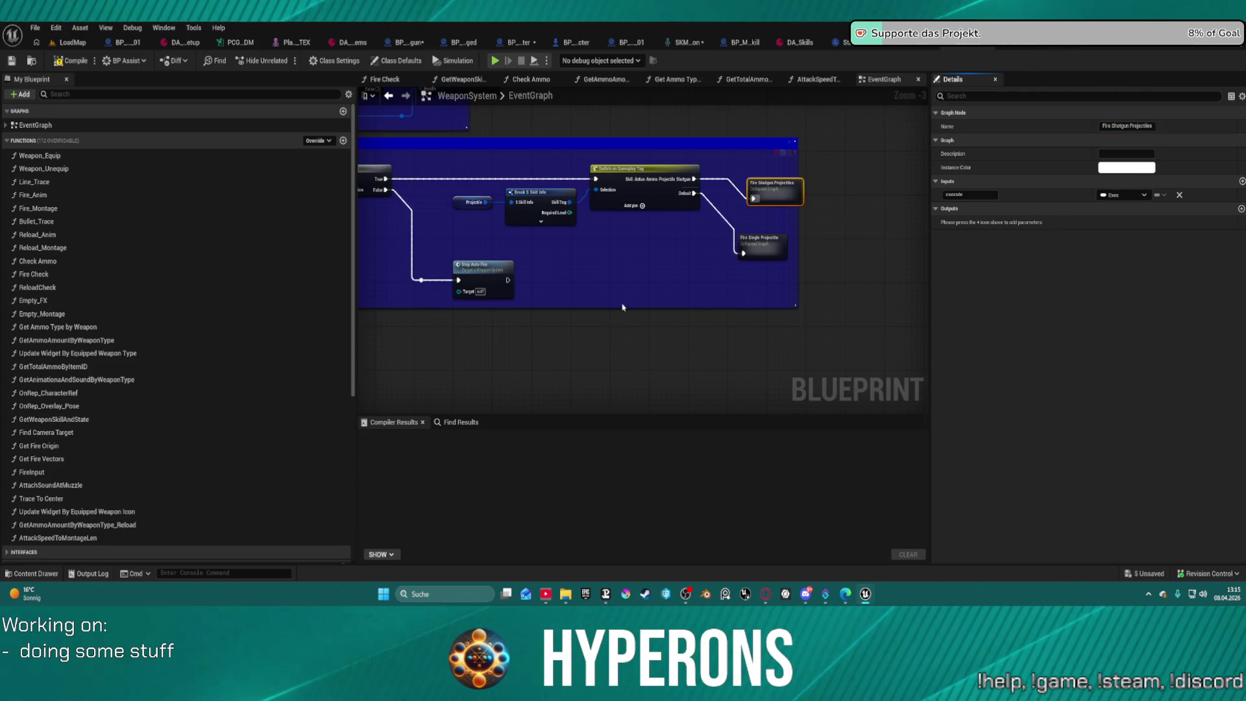
click(769, 337)
scroll(60, 360, down, 5)
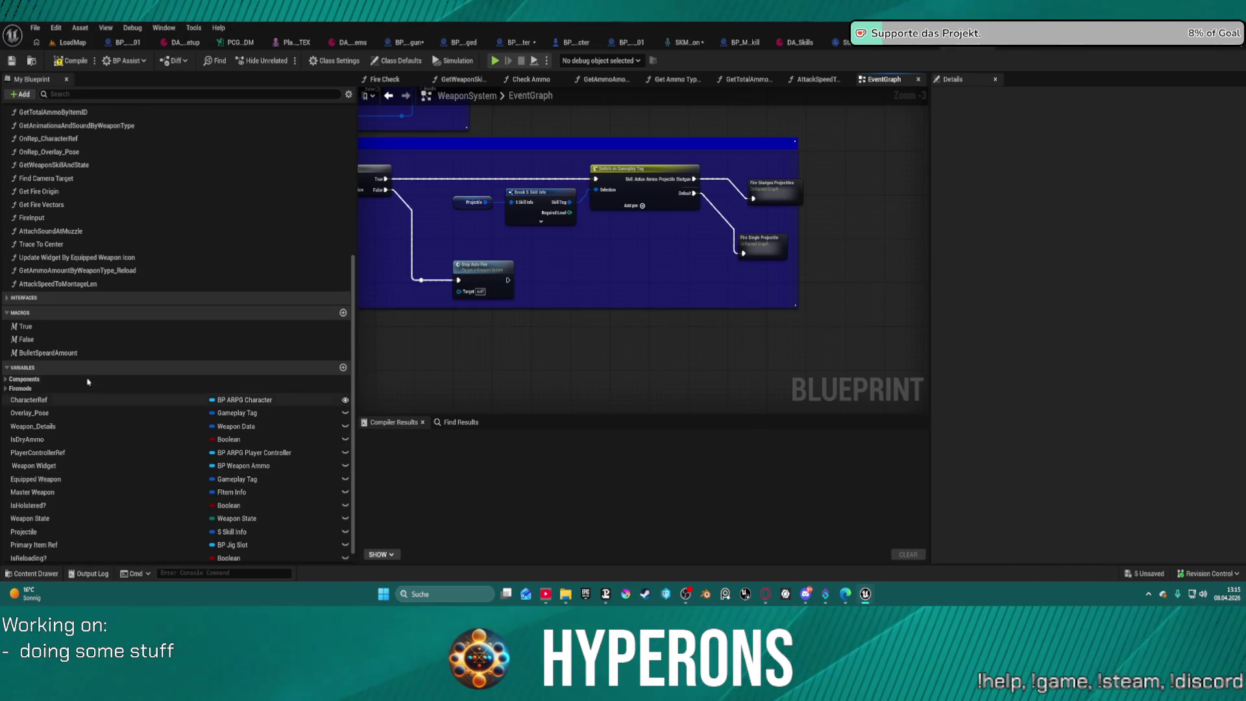
scroll(753, 182, up, 2)
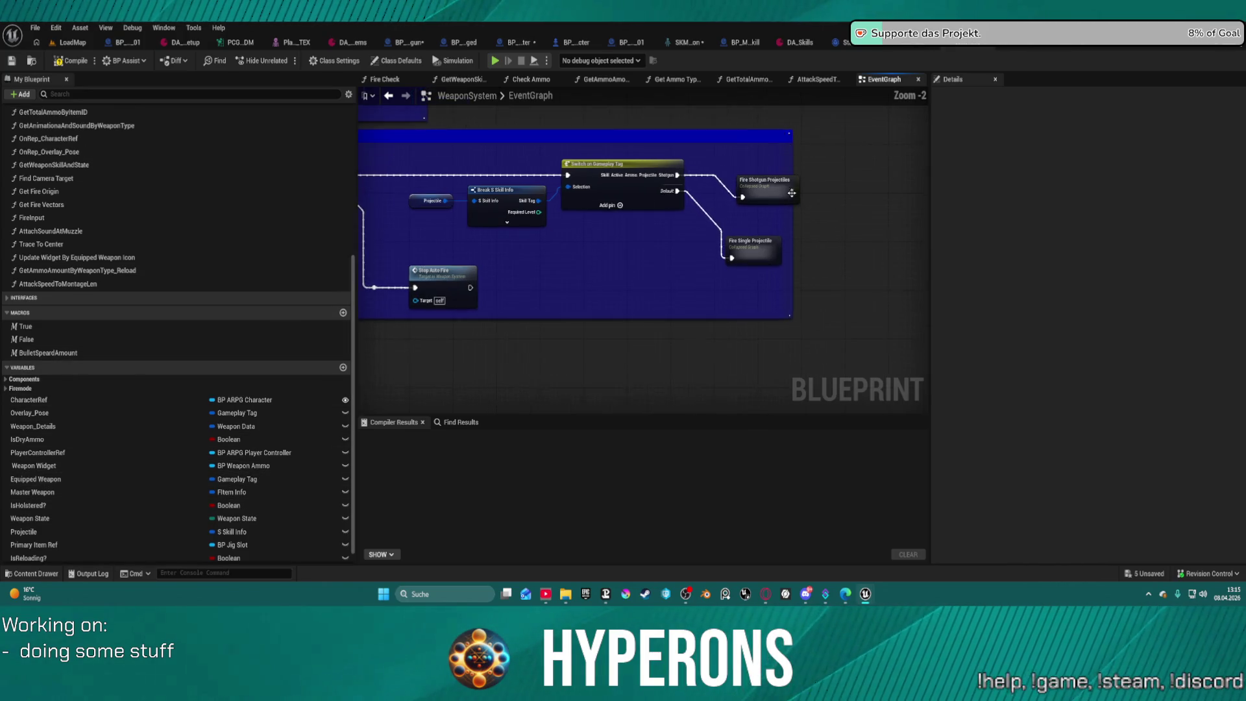
click(756, 178)
Open the Fire Shotgun Projectiles collapsed graph and bring its earlier nodes into view.
double_click(757, 177)
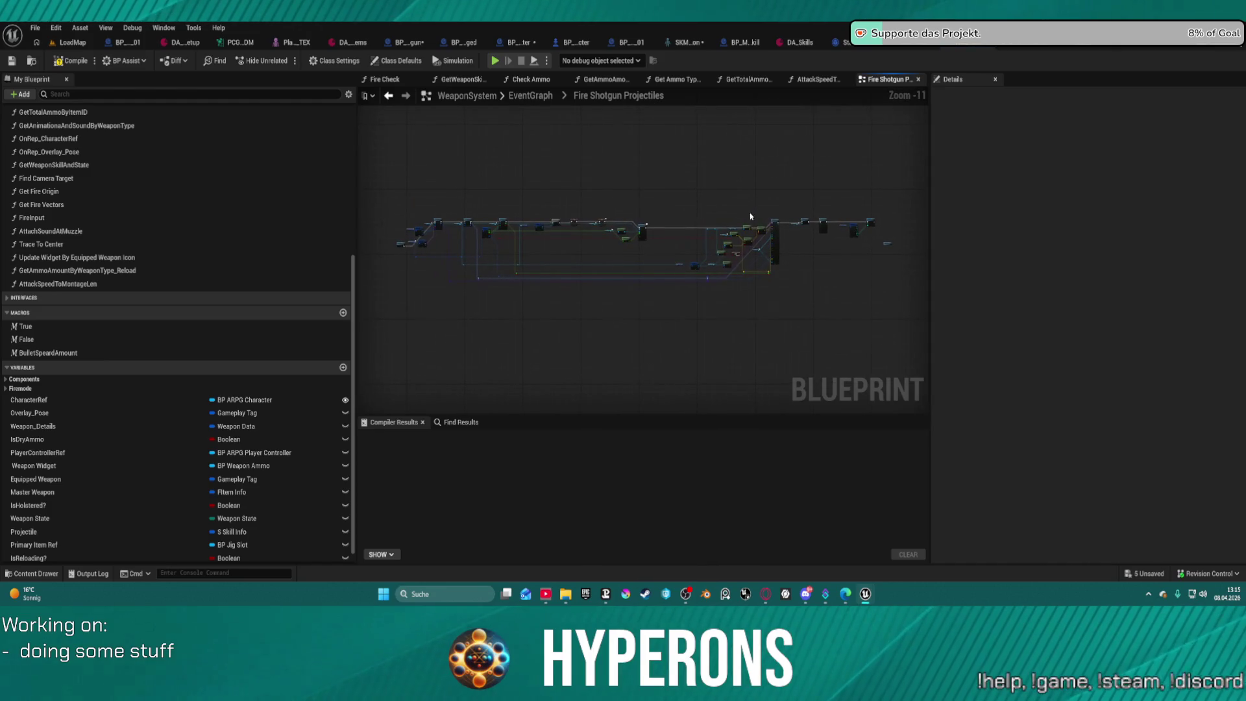
scroll(825, 235, up, 5)
scroll(834, 214, up, 2)
scroll(863, 198, up, 4)
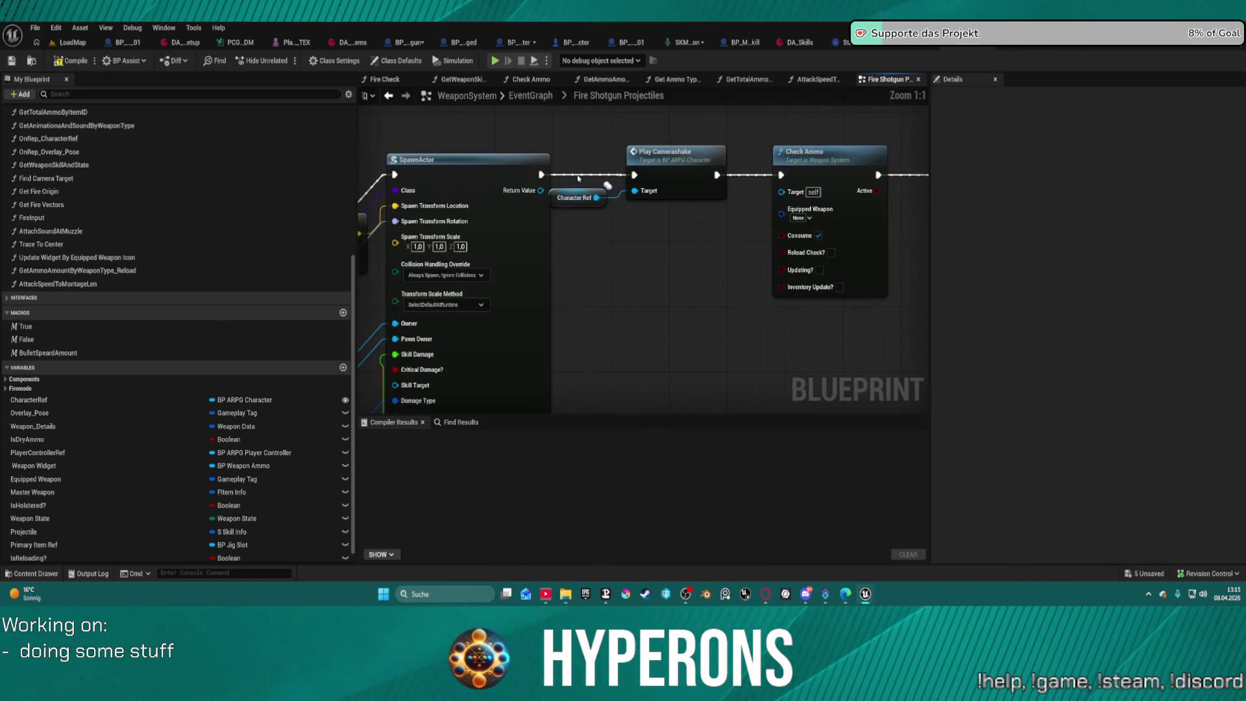
drag(579, 179, 340, 204)
mouse_move(522, 199)
mouse_down()
mouse_move(496, 207)
mouse_move(643, 176)
mouse_up()
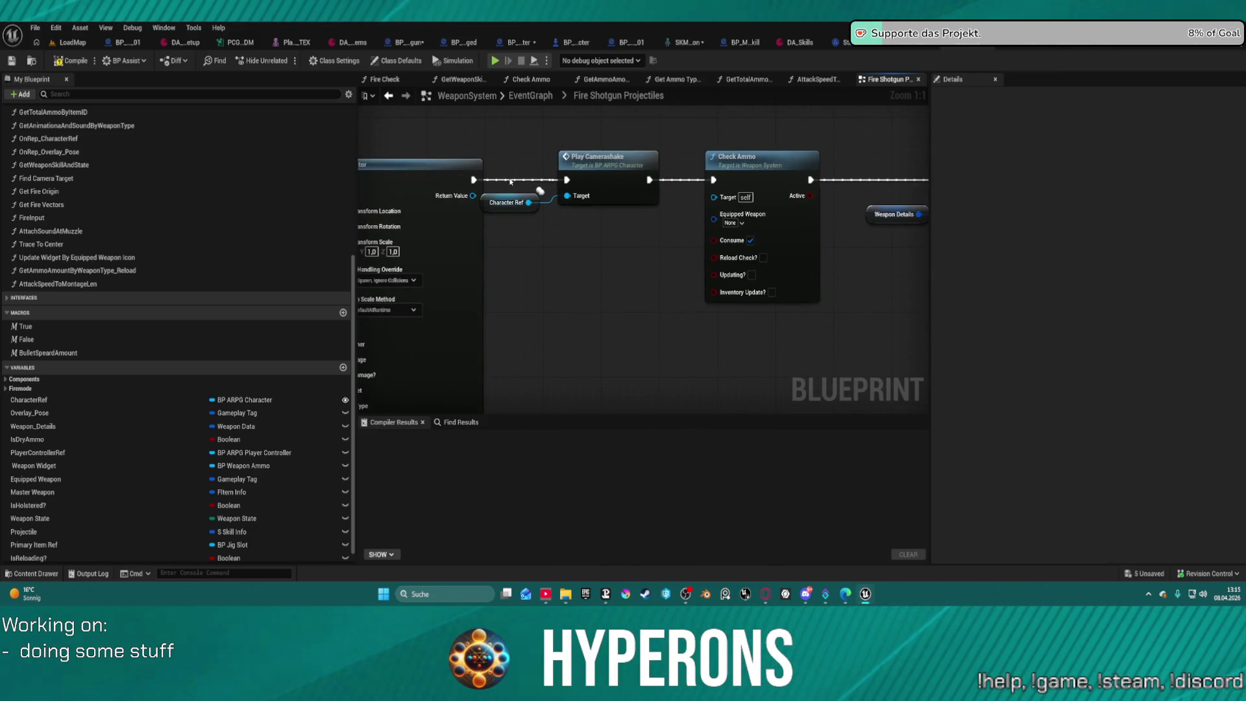
Move the Camerashake and Check Ammo chain below the main line and pull a wire off Play Montage's output.
click(608, 157)
scroll(703, 142, down, 4)
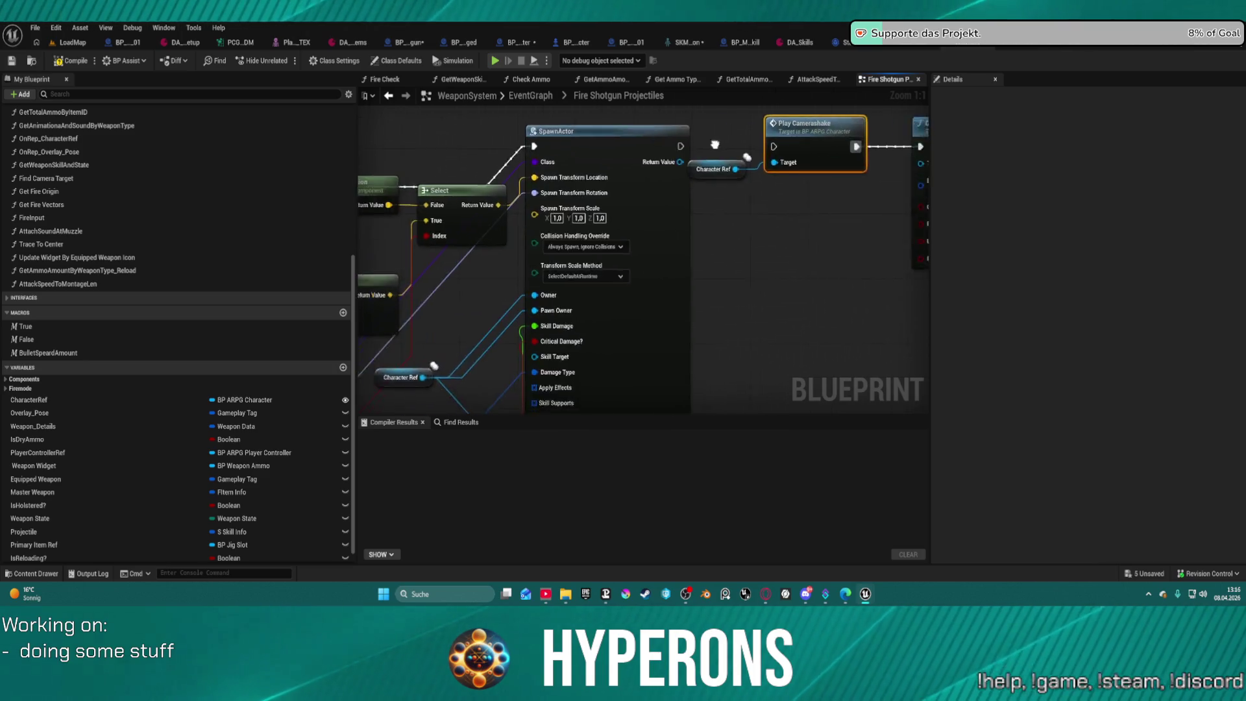
scroll(703, 143, down, 4)
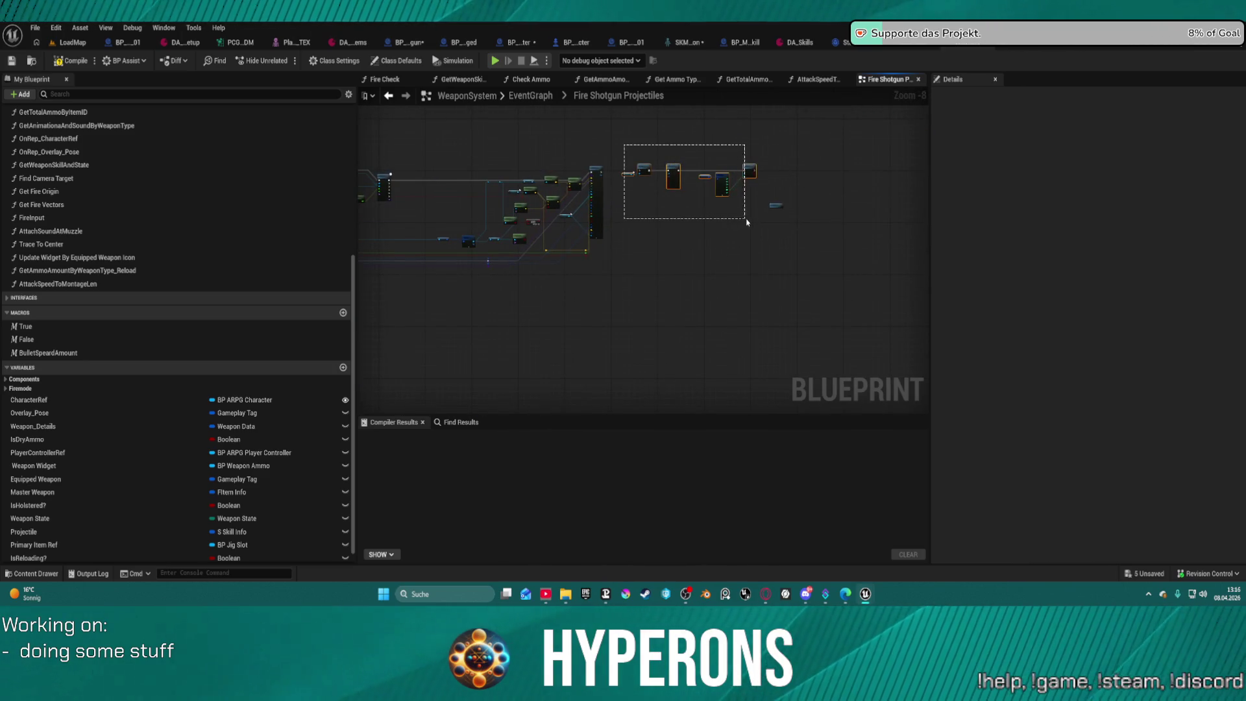
drag(758, 164, 742, 321)
drag(661, 261, 819, 267)
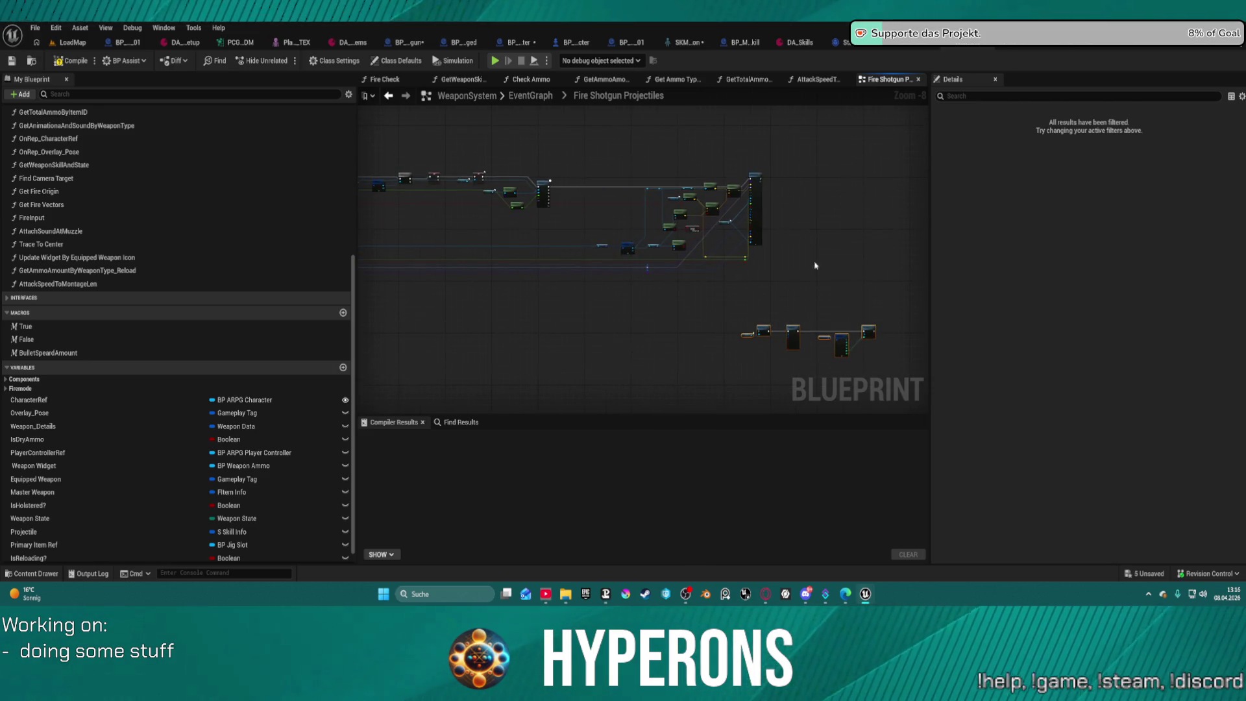
scroll(551, 190, up, 8)
drag(540, 162, 540, 132)
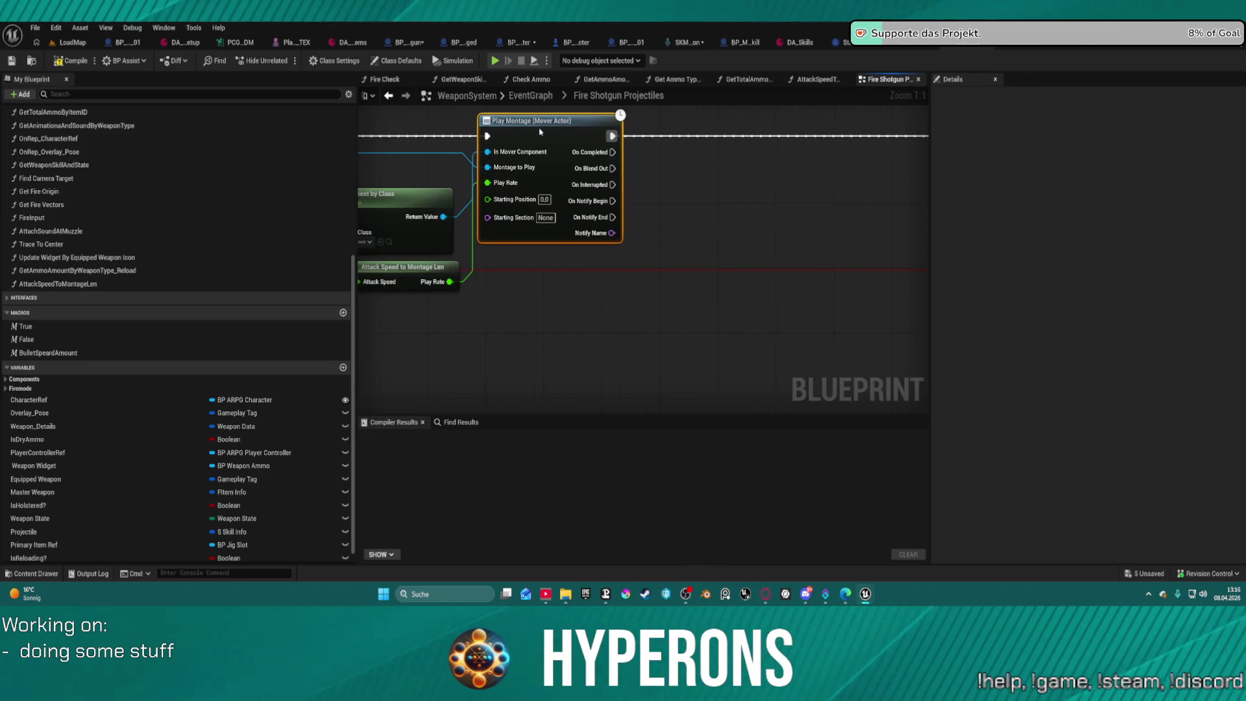
scroll(545, 162, down, 2)
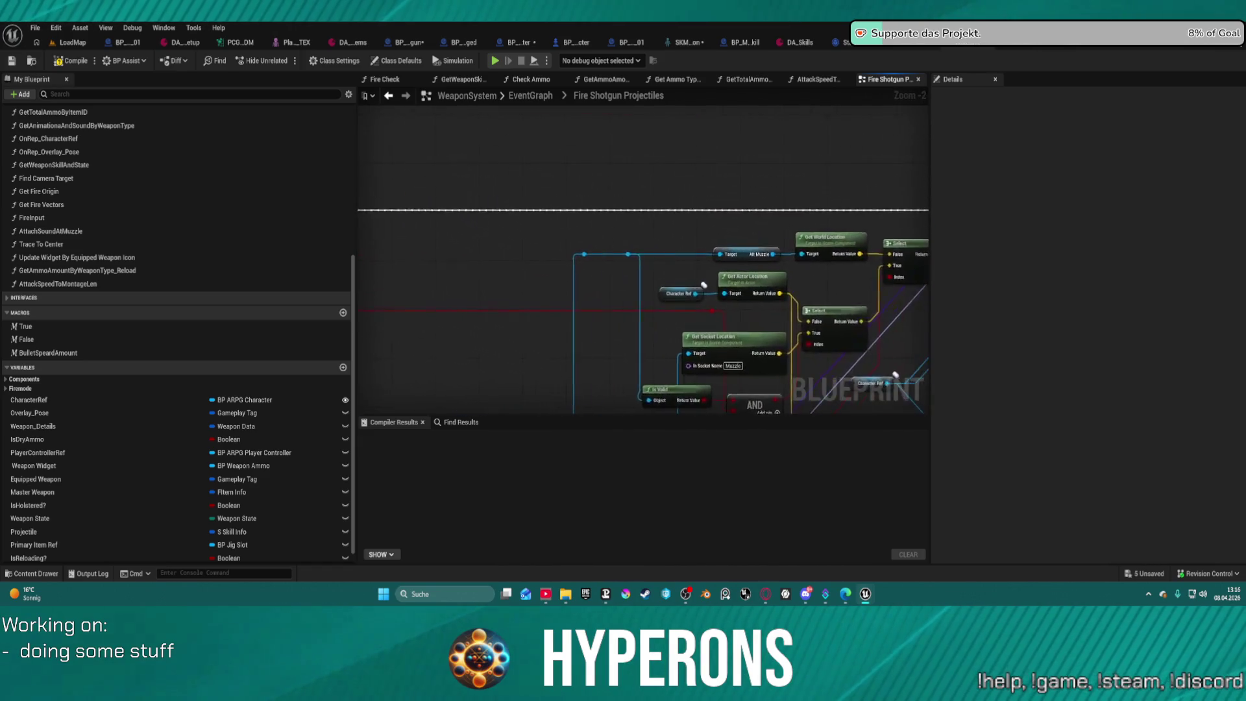
mouse_move(569, 216)
mouse_down()
mouse_move(653, 236)
mouse_move(650, 195)
mouse_up()
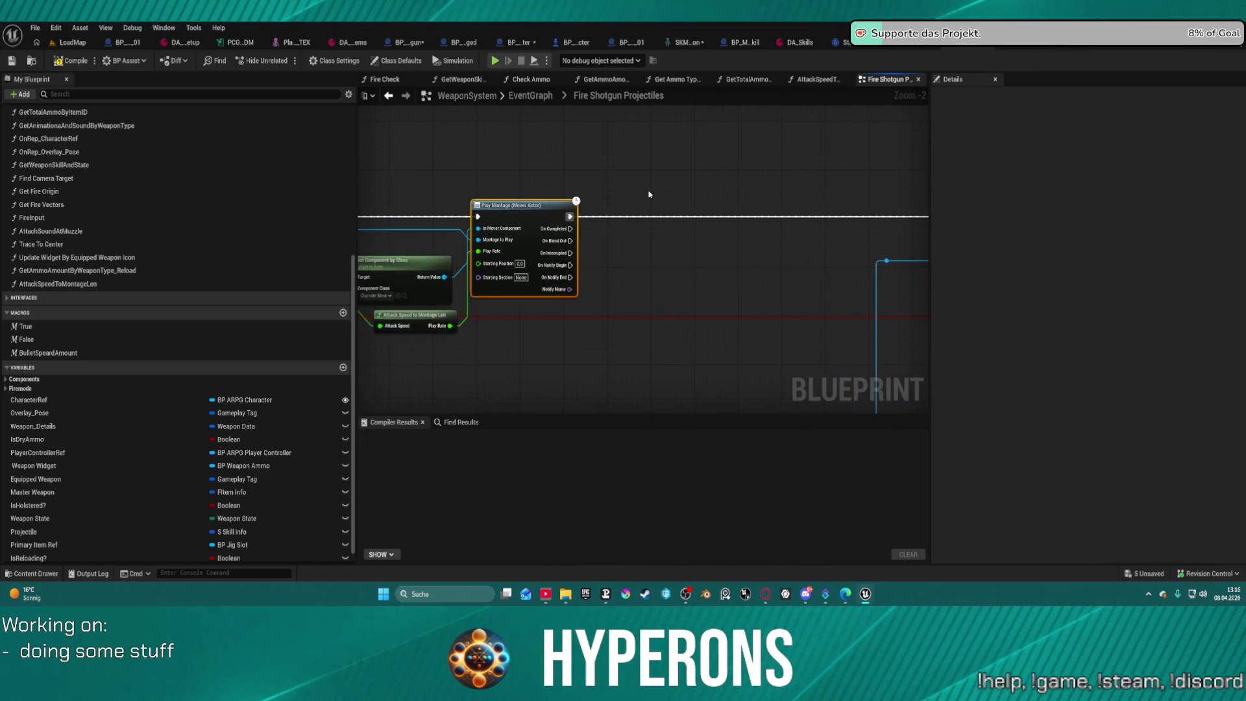
drag(570, 217, 646, 219)
Search the node menu for 'fore' and 'loop' variants, then dismiss it without adding a node.
text(fore)
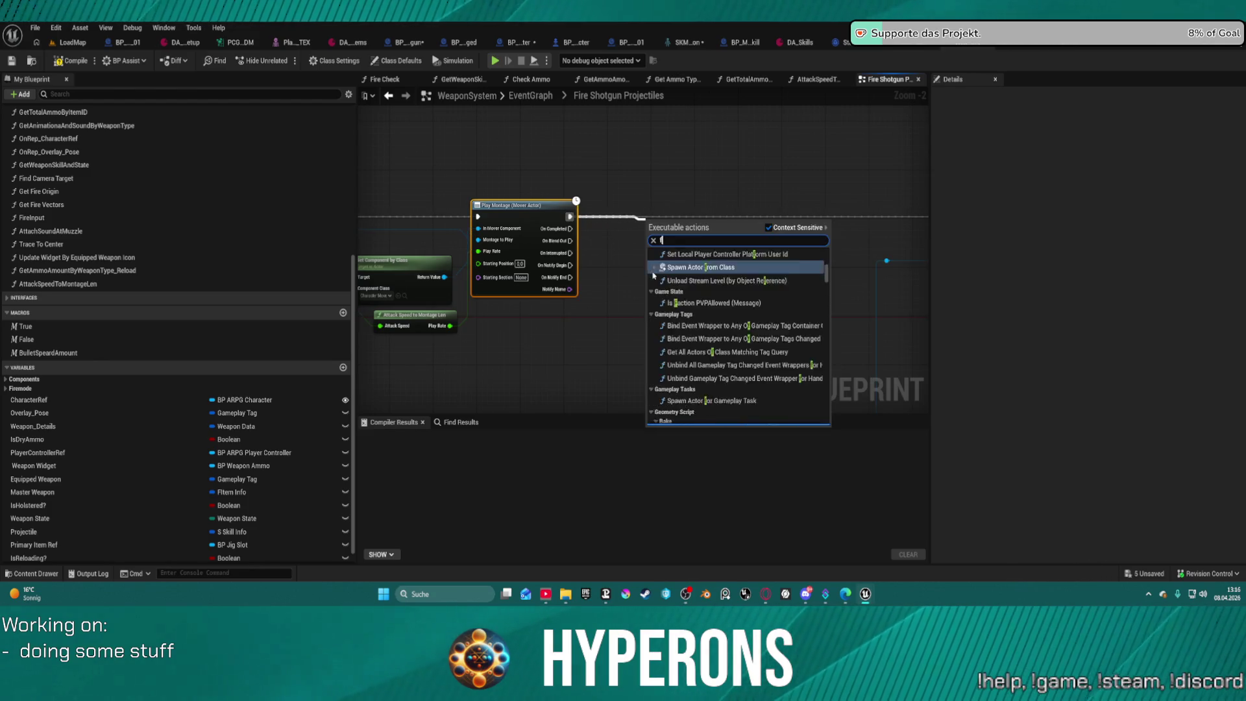
key(Down)
key(Down)
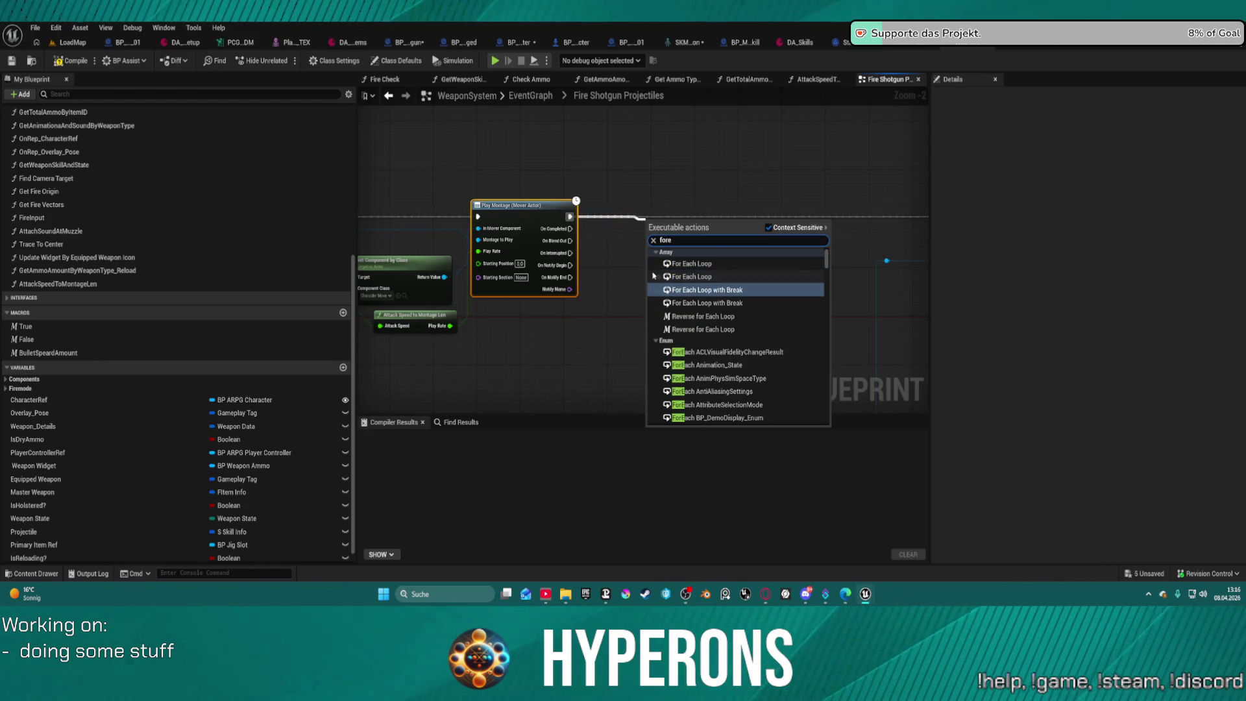
key(Up)
key(Down)
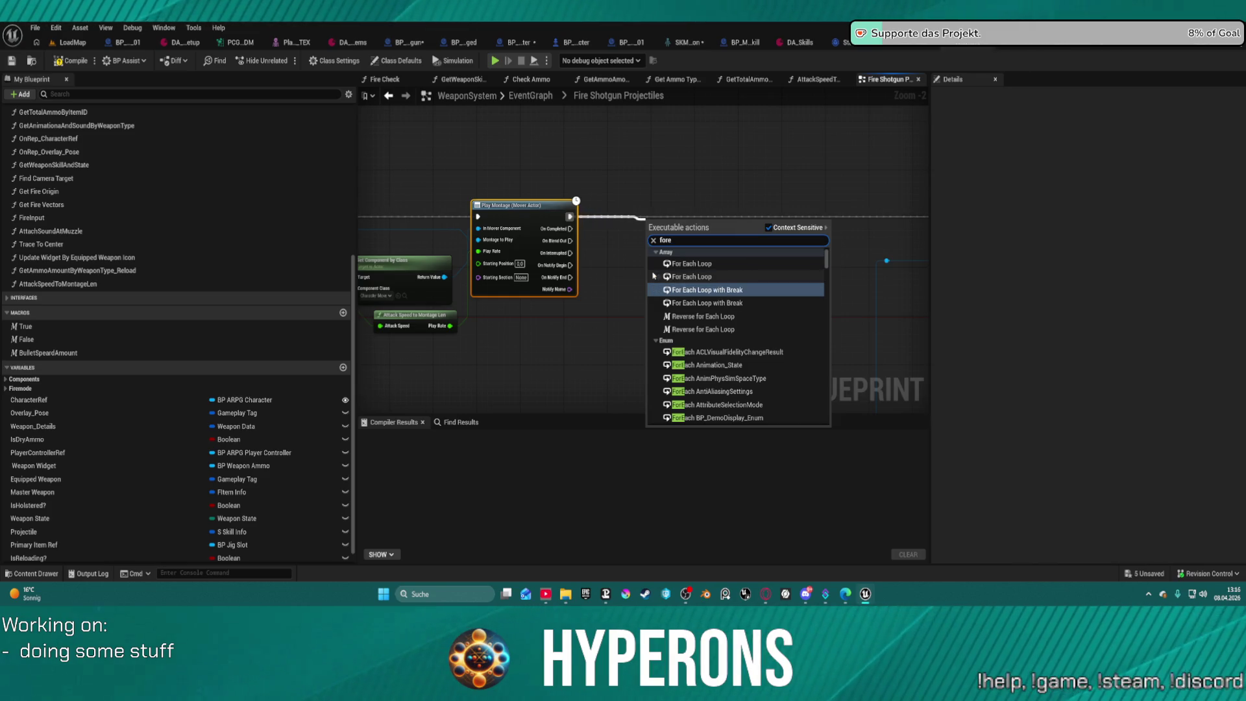
text(e)
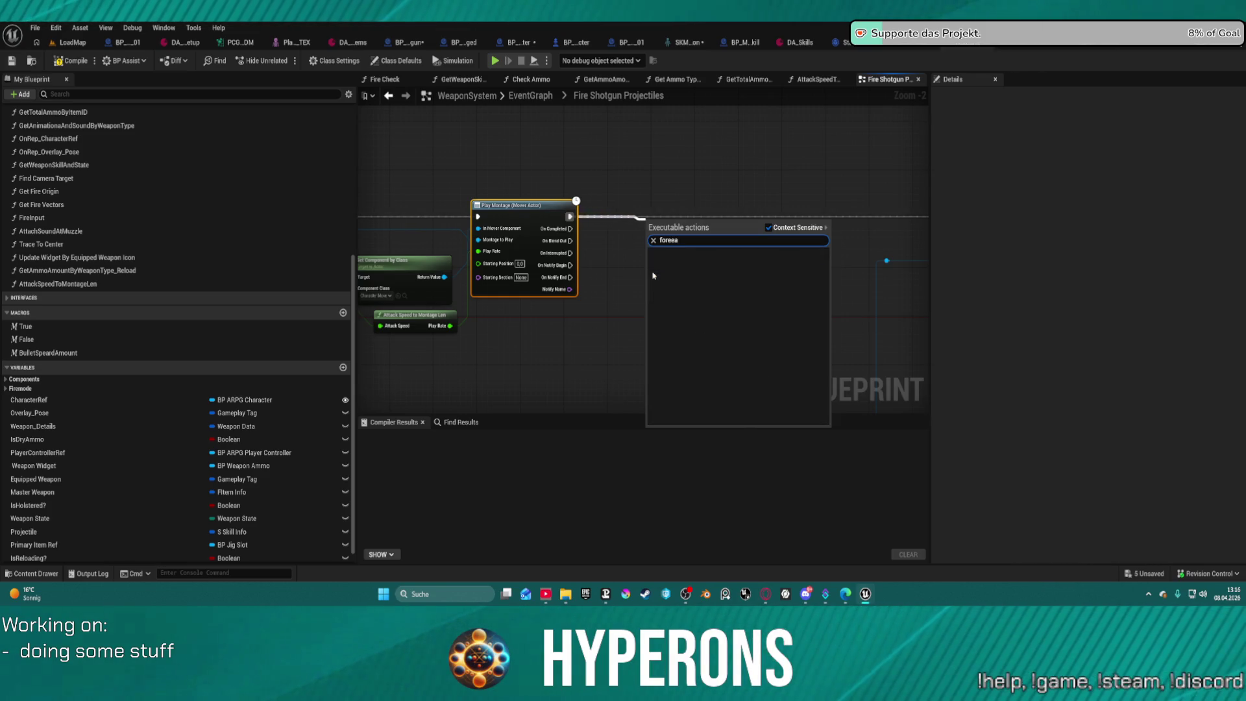
key(BackSpace)
text(e)
key(BackSpace)
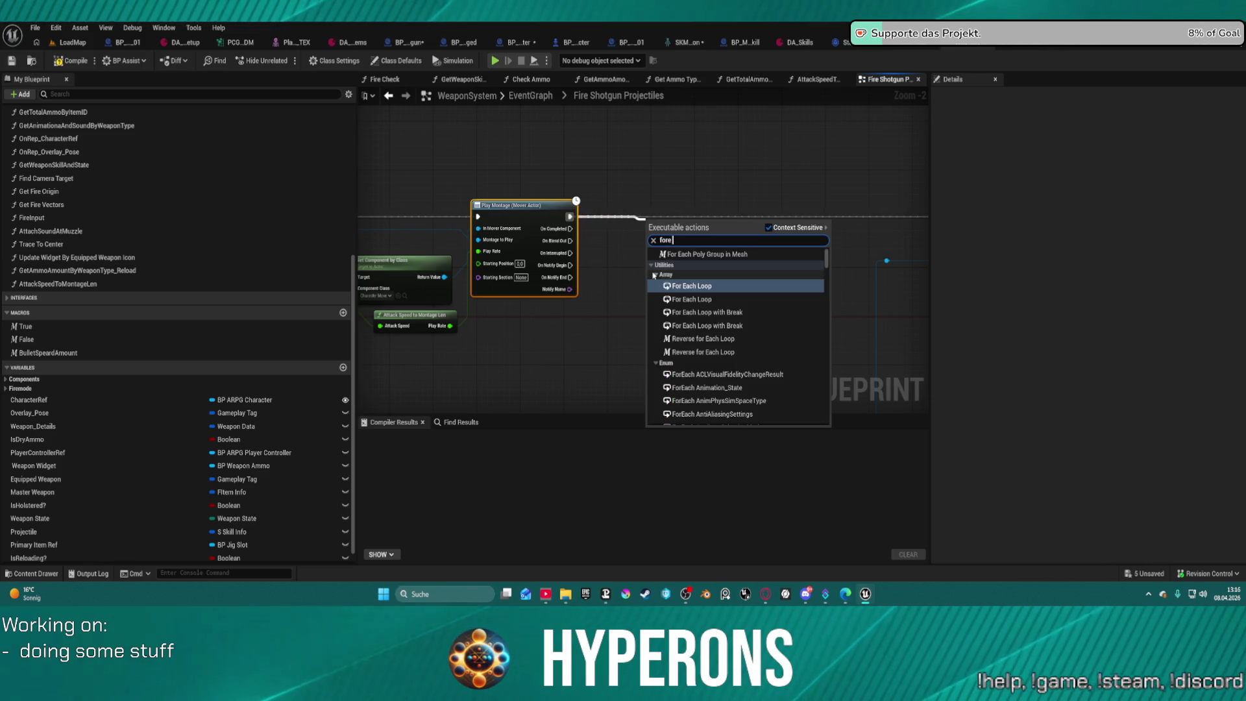
text(ea)
scroll(746, 364, down, 10)
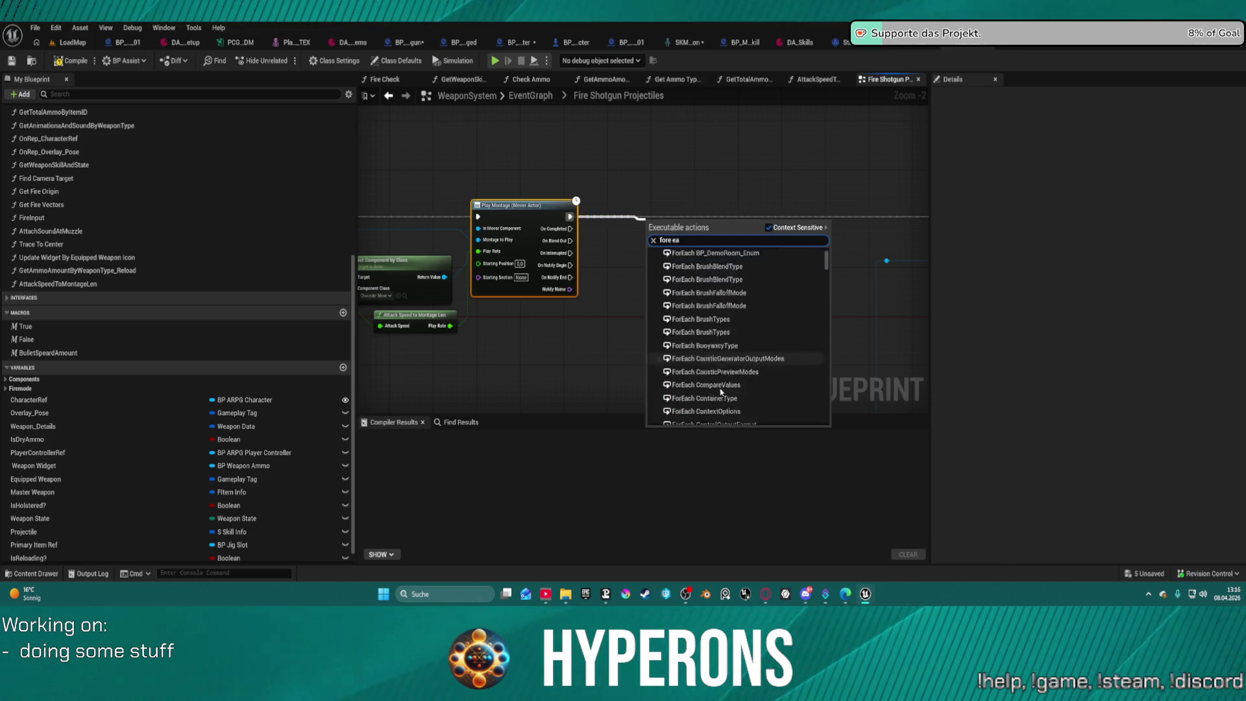
text(looüp)
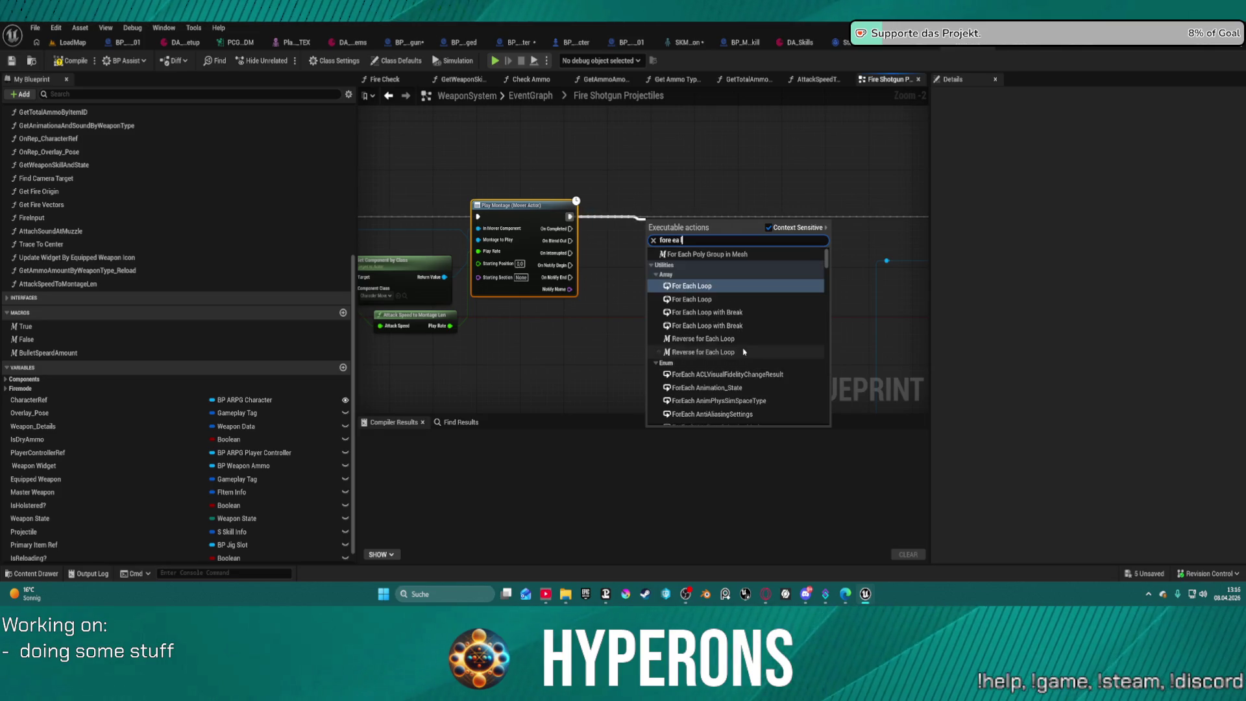
key(BackSpace)
key(BackSpace)
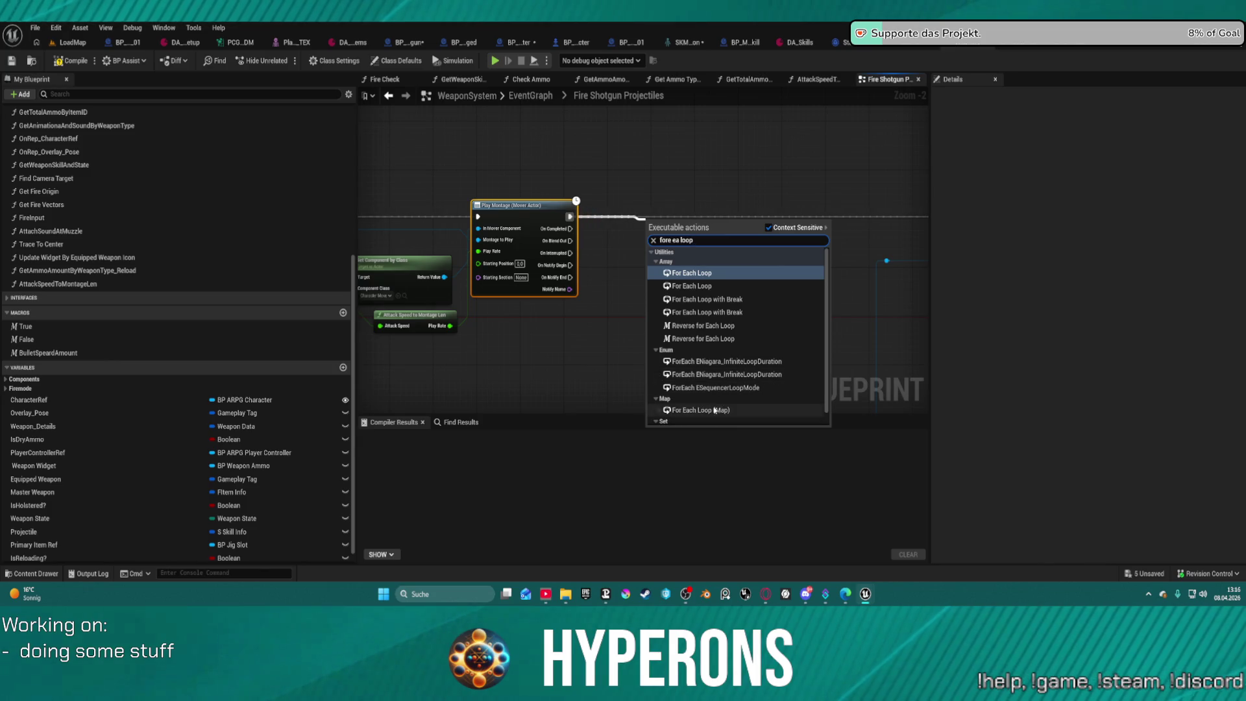
text(p)
scroll(705, 402, up, 1)
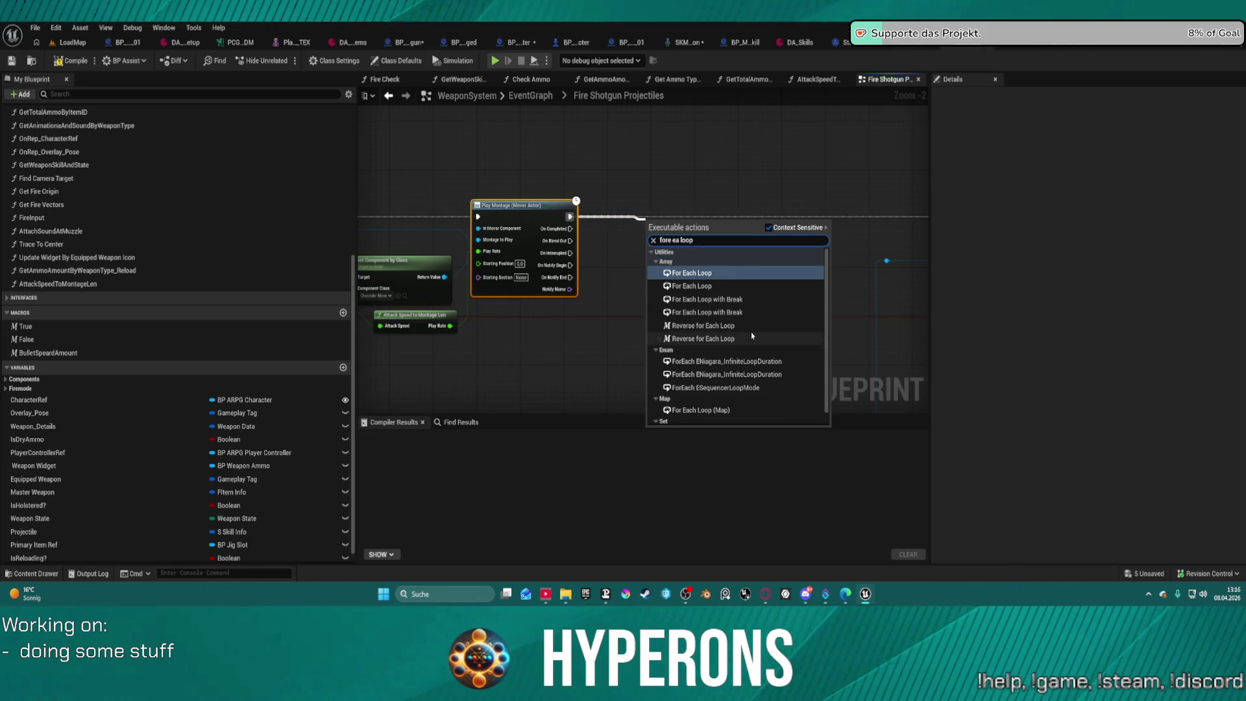
click(684, 144)
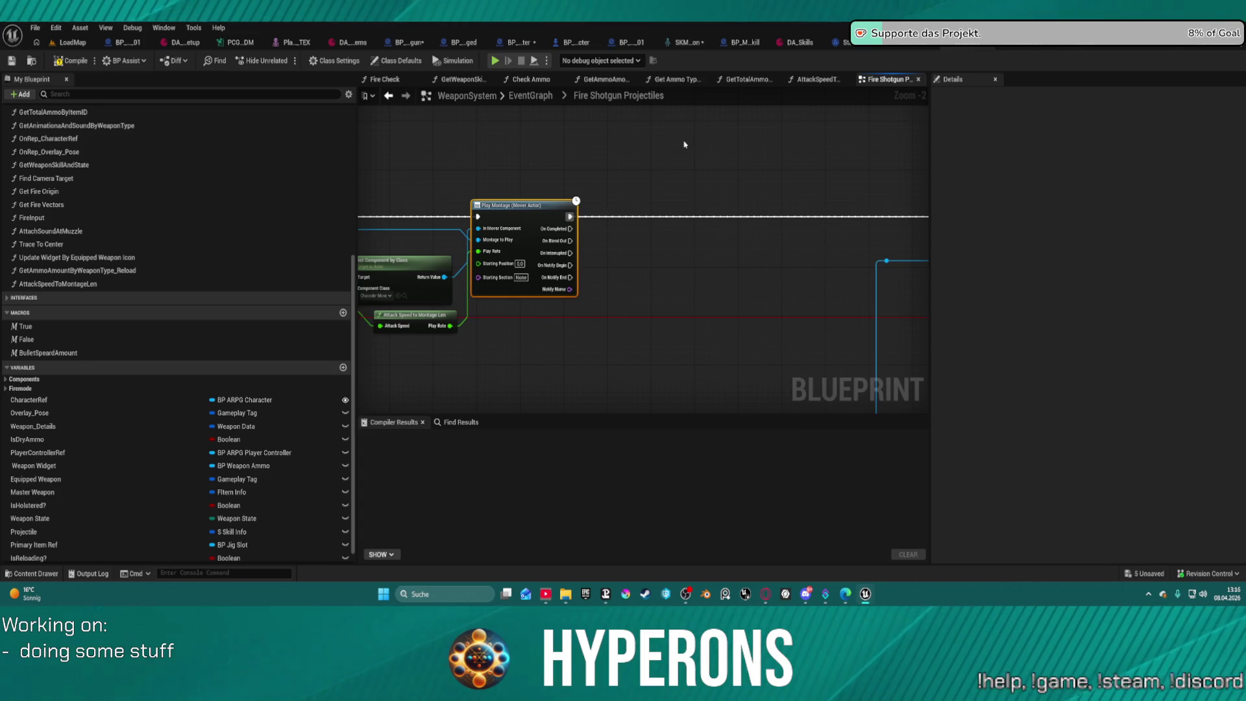
Add a For Loop node and wire Play Montage's execution output into it.
right_click(684, 144)
text(for lo)
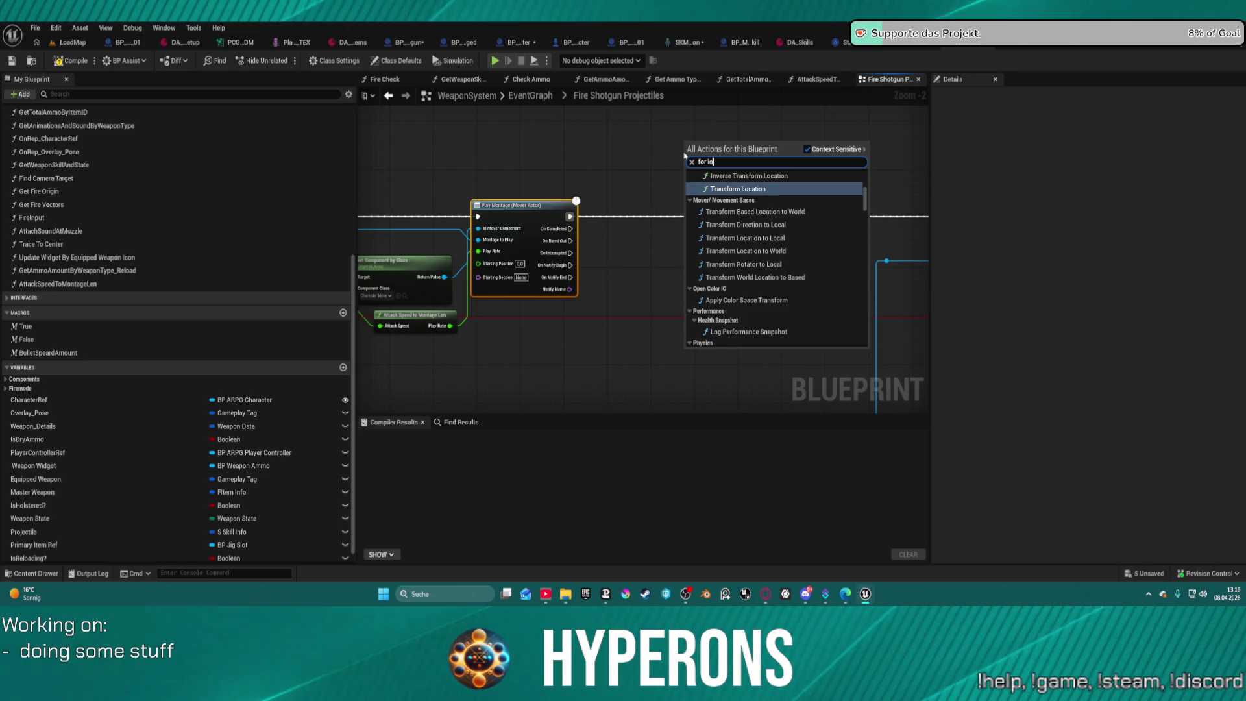
text(op)
key(Down)
key(Down)
key(Down)
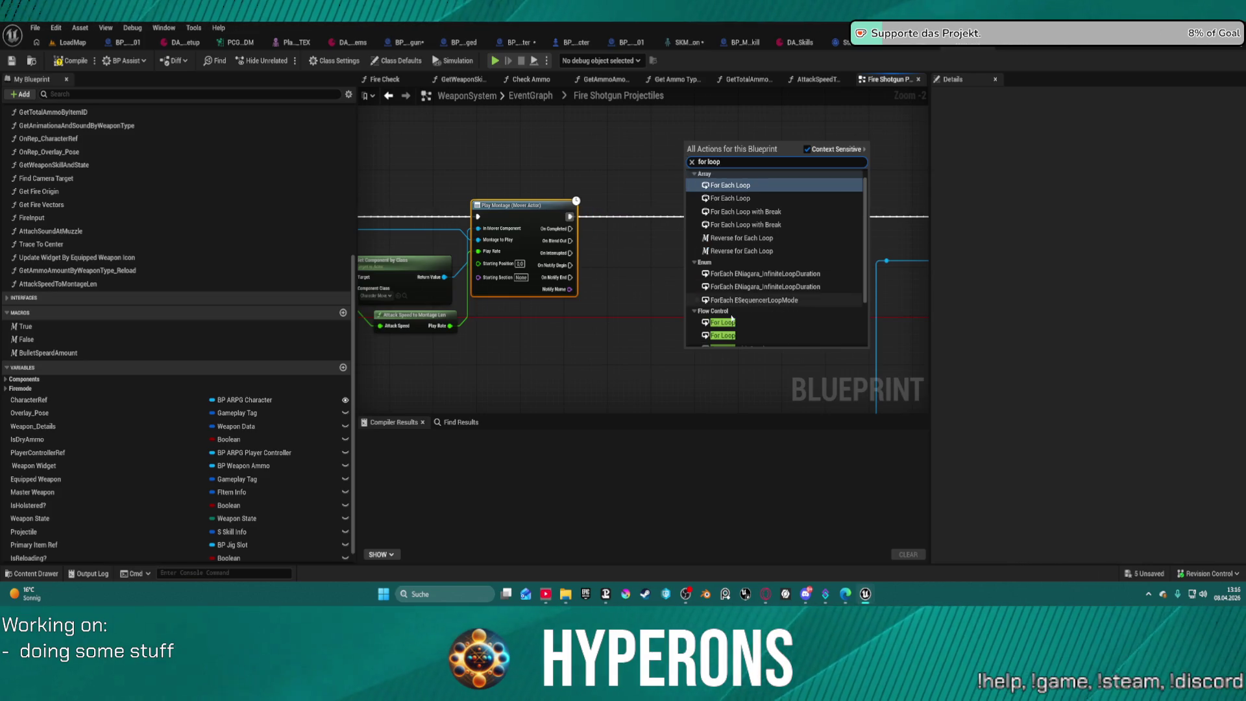
key(Return)
mouse_move(690, 156)
mouse_down()
mouse_move(570, 216)
mouse_move(691, 157)
mouse_up()
key(Escape)
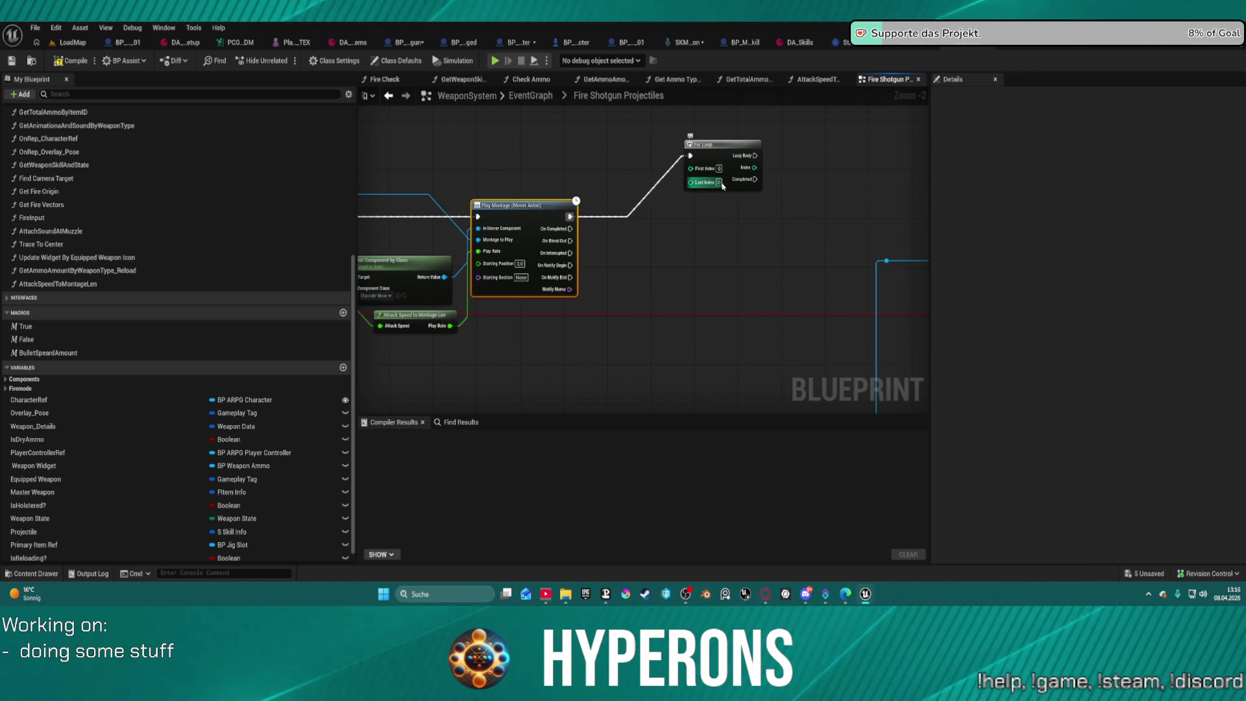
click(707, 183)
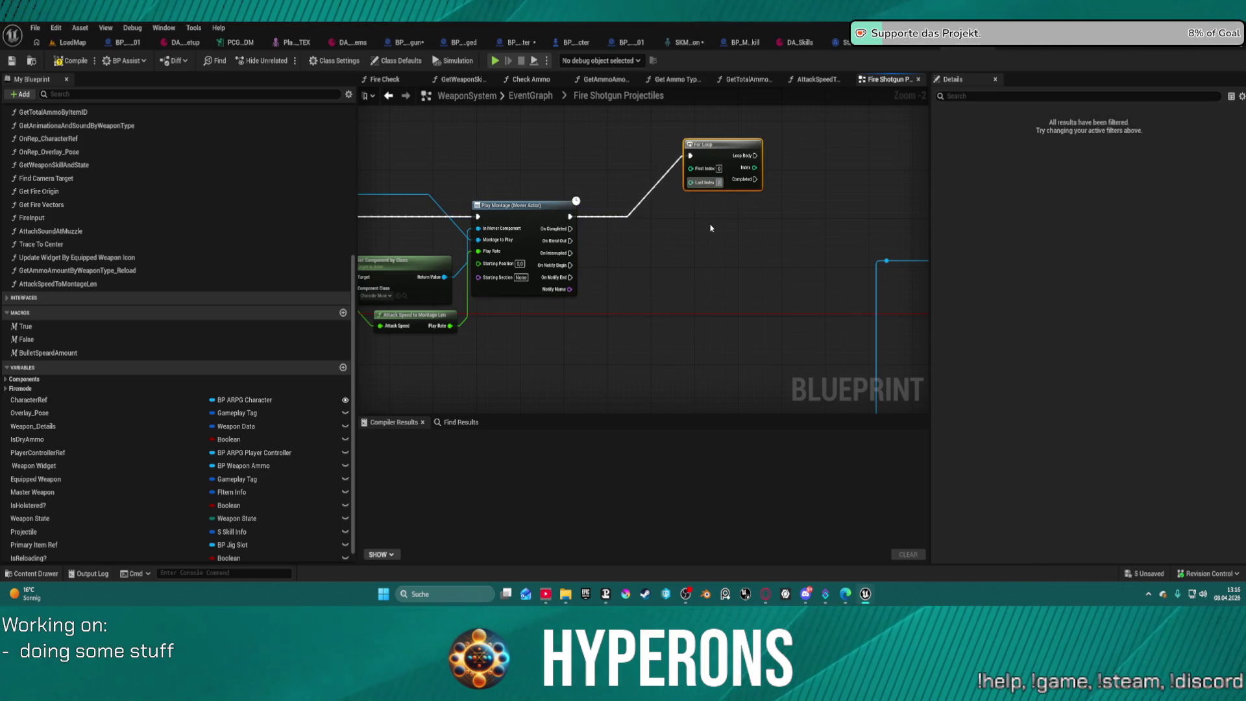
Move the For Loop node down-left and connect its Completed output to Play Camerashake.
mouse_move(702, 169)
mouse_down()
mouse_move(707, 193)
mouse_move(668, 232)
mouse_move(826, 226)
mouse_move(758, 223)
mouse_up()
scroll(553, 235, down, 4)
scroll(554, 235, up, 4)
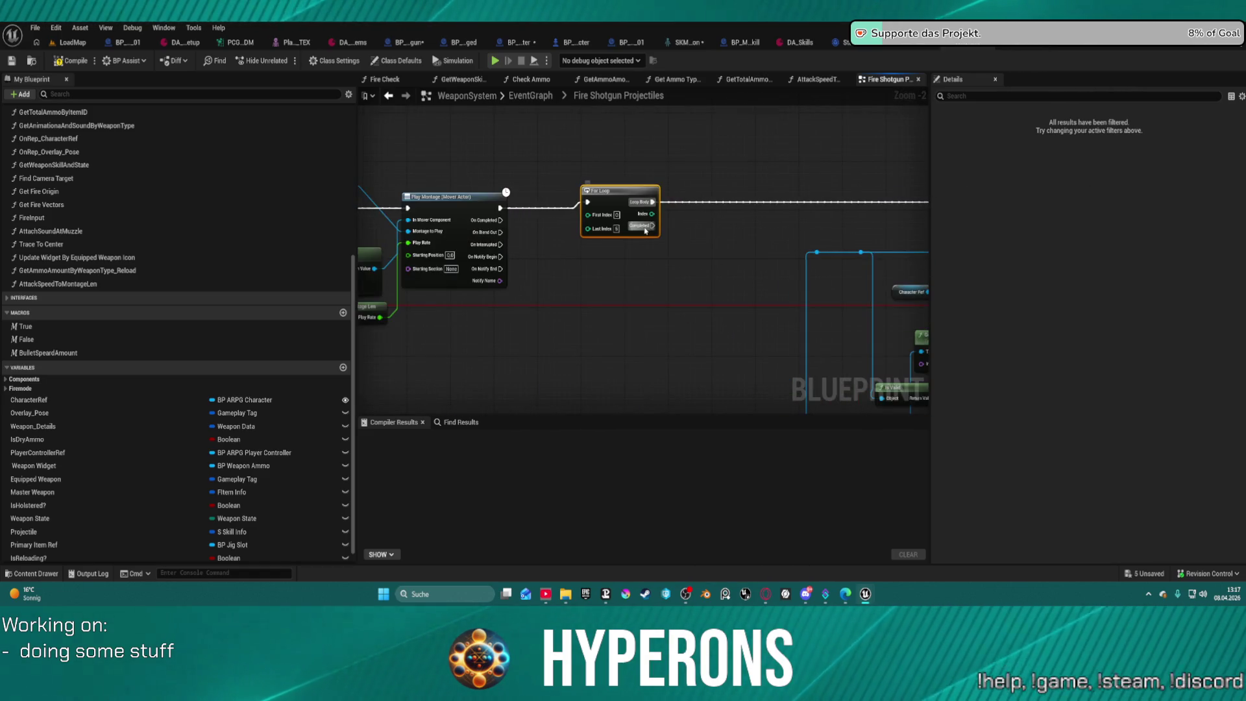
mouse_move(648, 228)
mouse_down()
mouse_move(766, 482)
mouse_move(984, 434)
mouse_move(745, 439)
mouse_move(452, 257)
mouse_move(506, 289)
mouse_up()
scroll(658, 228, down, 4)
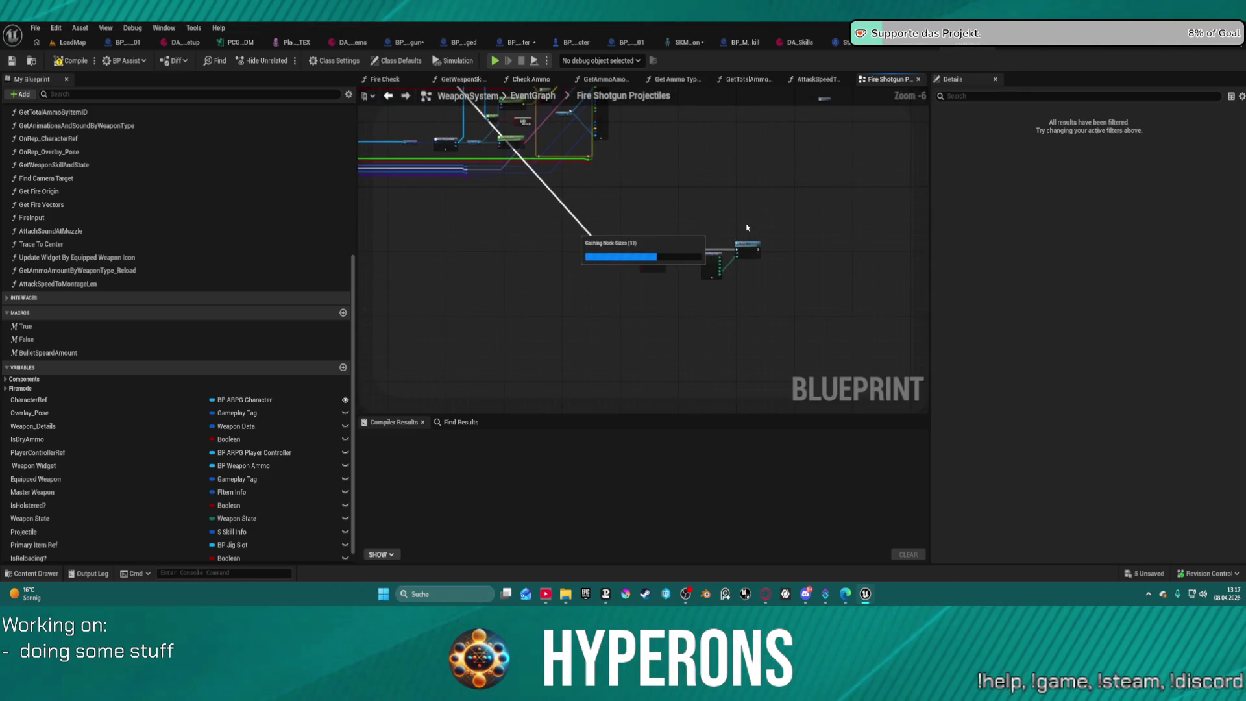
scroll(742, 224, up, 3)
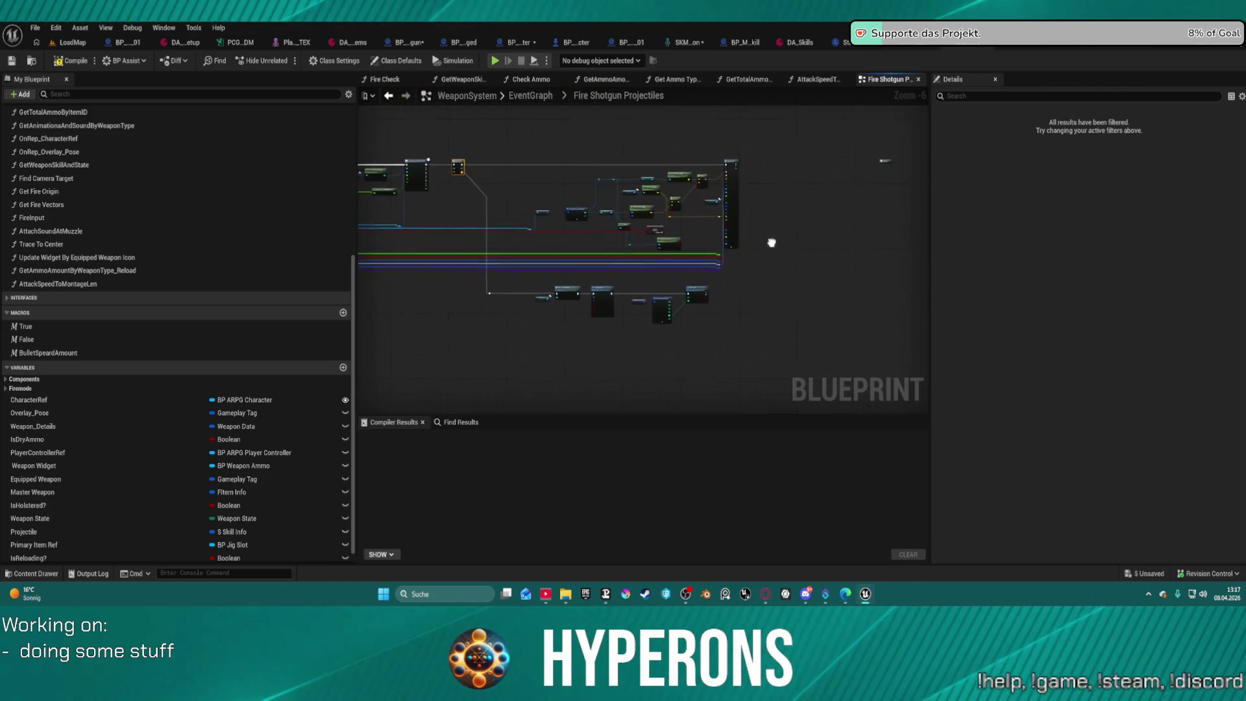
Pull a wire off the For Loop's Loop Body output and search for 'delay'.
mouse_move(765, 139)
mouse_down()
mouse_move(805, 236)
mouse_move(603, 239)
mouse_up()
scroll(805, 236, up, 2)
scroll(603, 239, down, 1)
drag(463, 215, 667, 208)
text(delay)
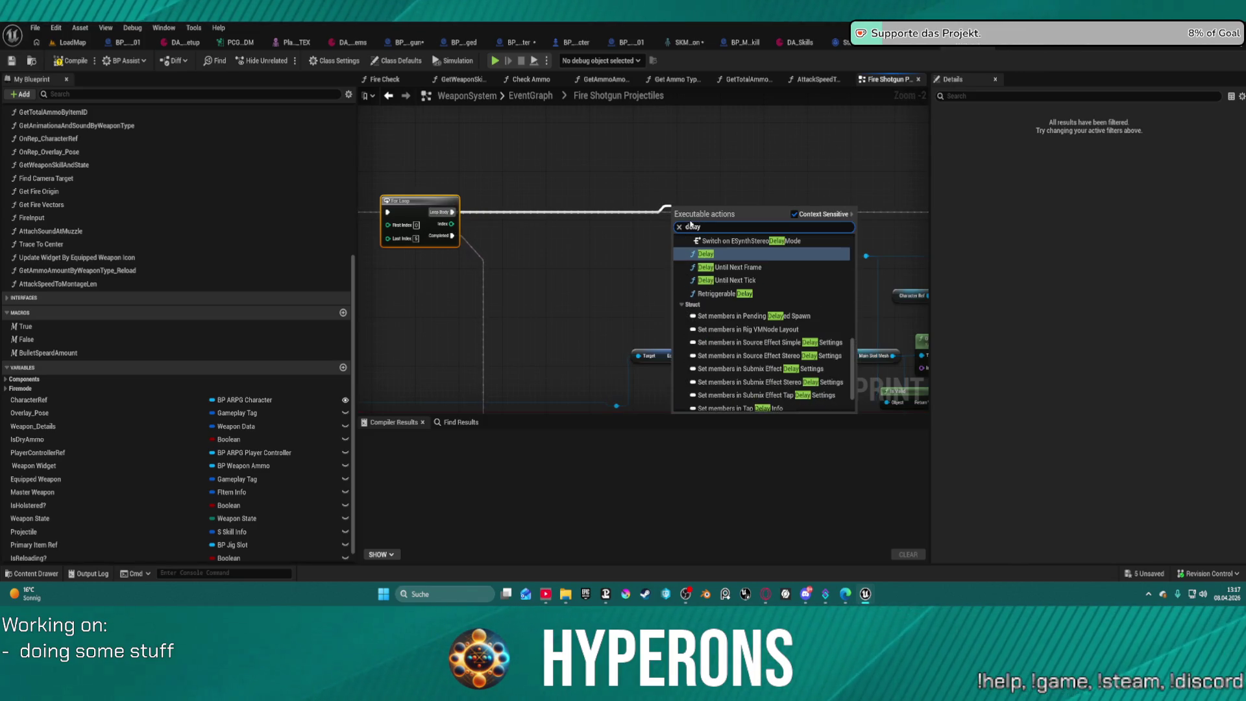
Place a Delay node on Loop Body, then shift SpawnActor right and inspect its inputs.
click(730, 255)
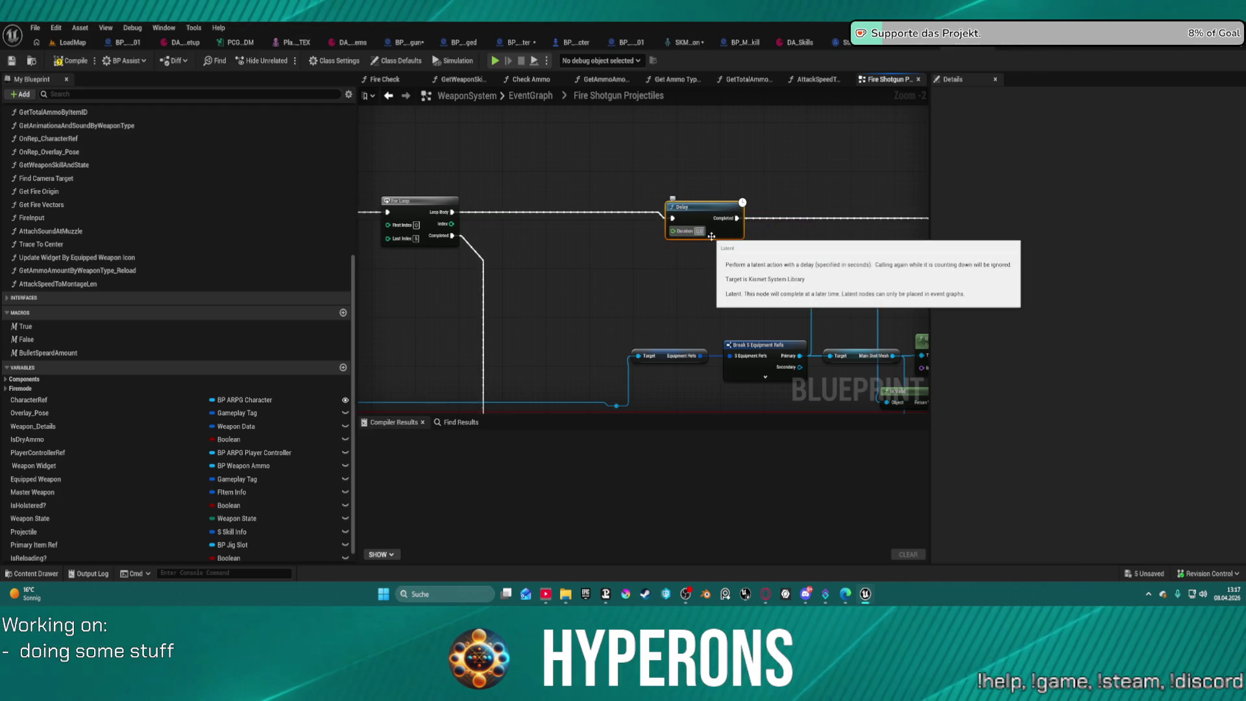
mouse_move(711, 237)
mouse_down()
mouse_move(709, 220)
mouse_move(647, 187)
mouse_up()
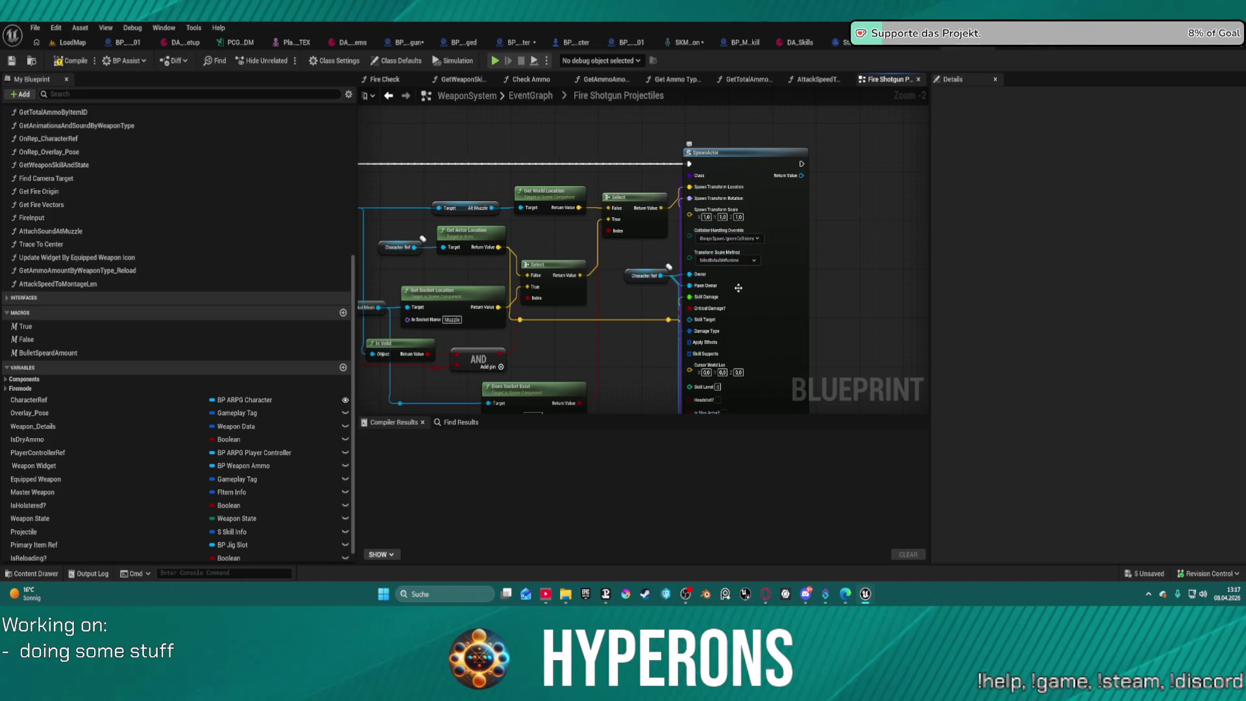
mouse_move(737, 263)
mouse_down()
mouse_move(876, 172)
mouse_move(665, 189)
mouse_move(709, 208)
mouse_up()
drag(868, 176, 908, 176)
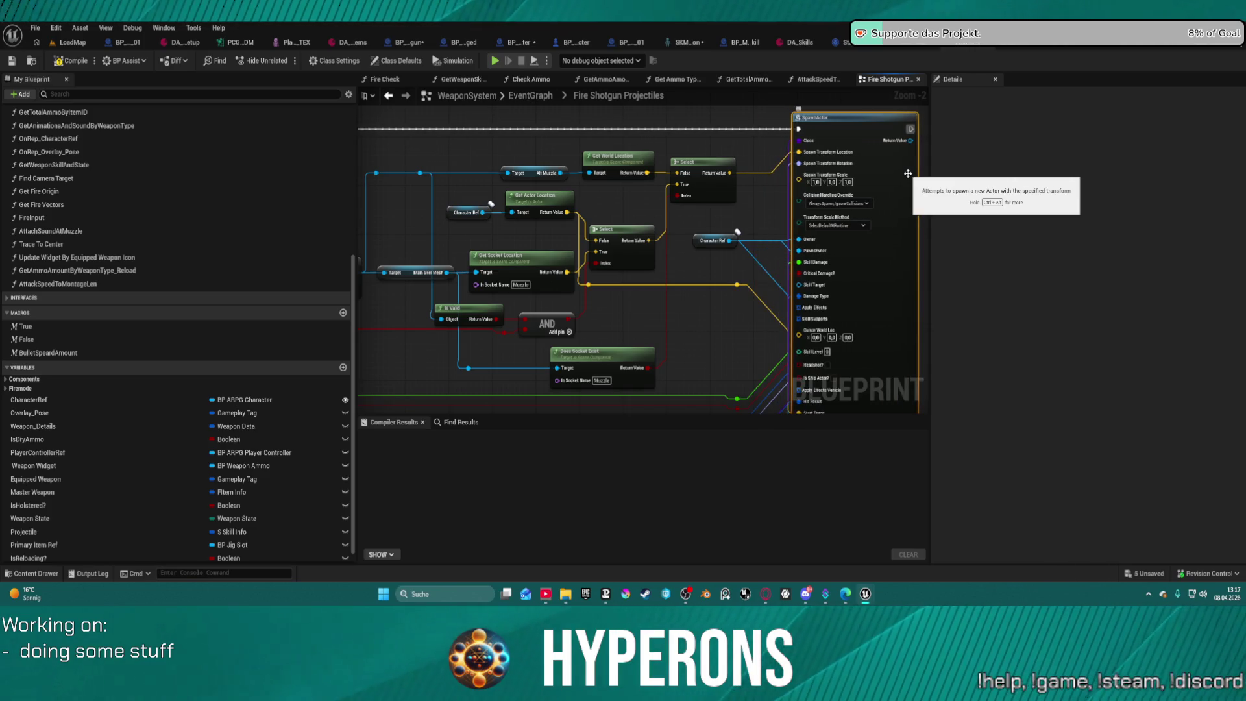
mouse_move(887, 239)
mouse_down()
mouse_move(871, 155)
mouse_move(865, 179)
mouse_up()
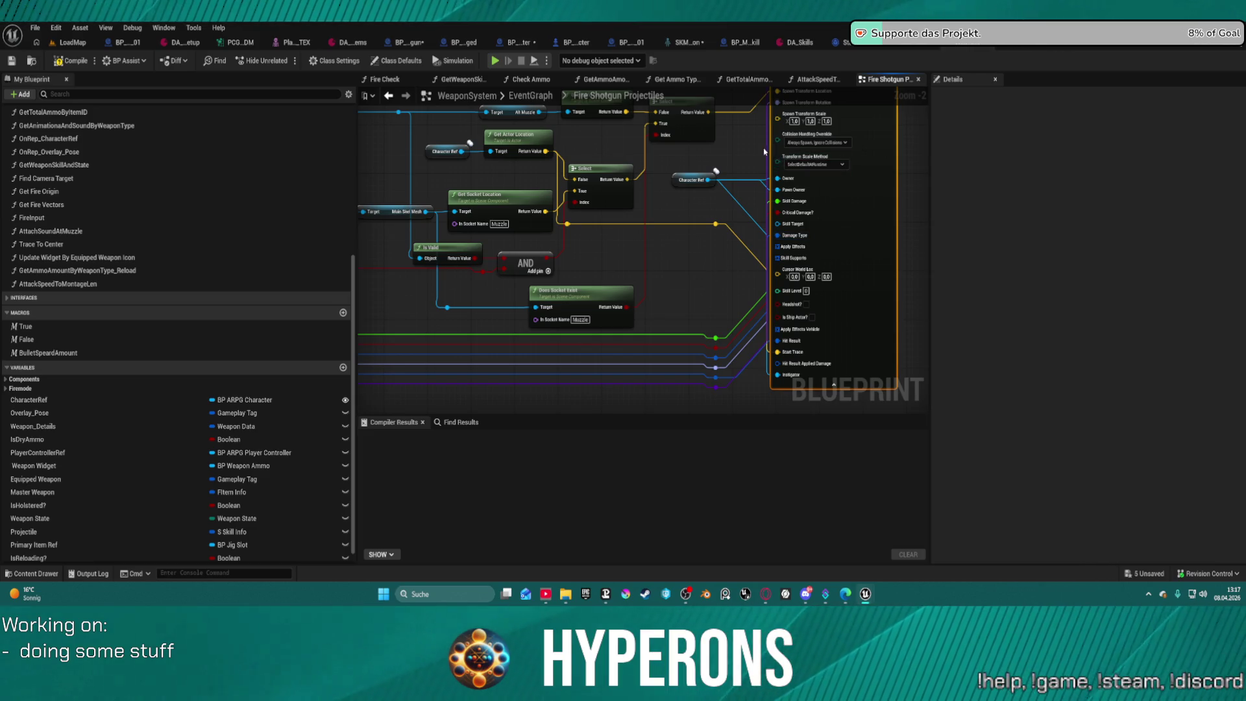
scroll(767, 150, down, 3)
scroll(738, 202, up, 5)
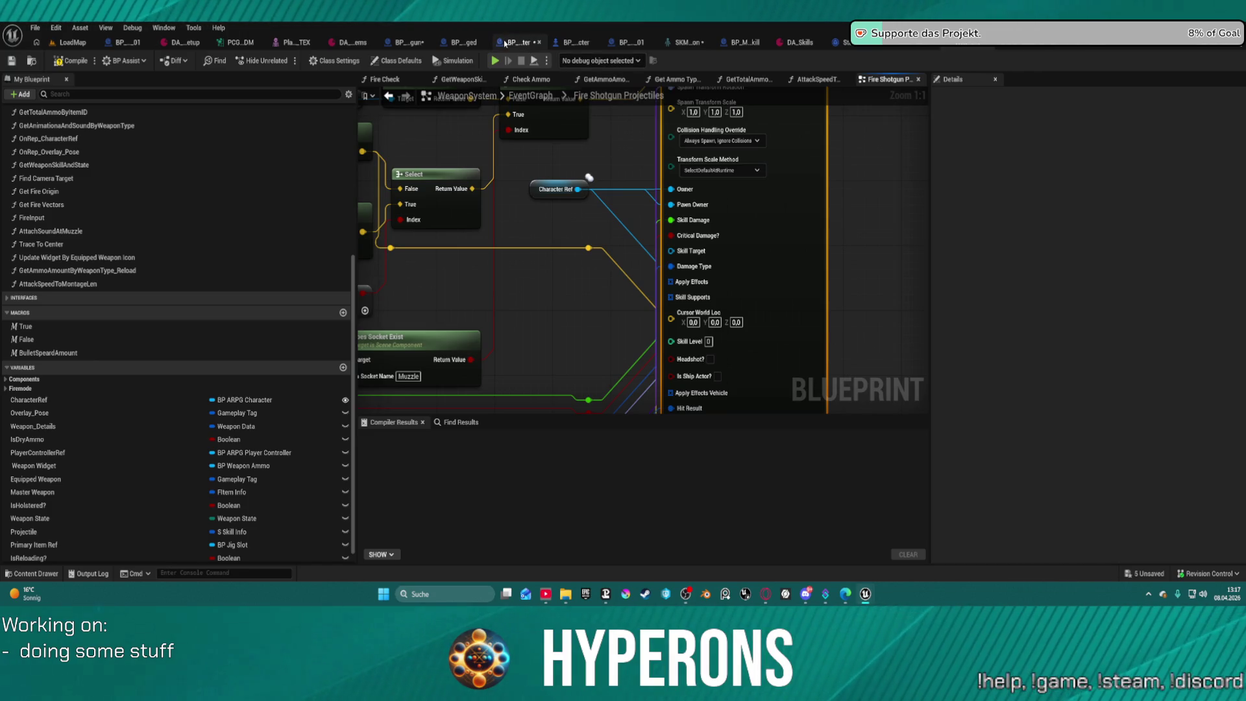
Open the Trace To Center function graph in BP_Proj_Master.
click(505, 44)
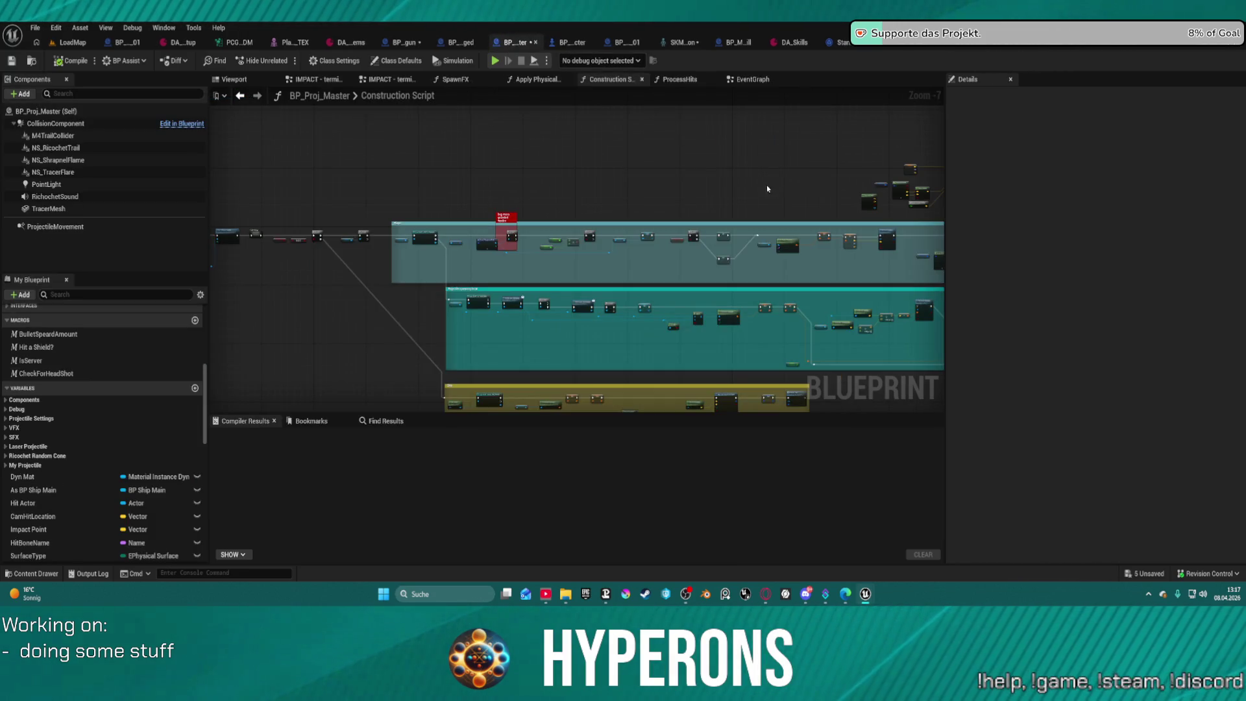
scroll(686, 188, up, 5)
mouse_move(686, 188)
mouse_down()
mouse_move(711, 204)
mouse_move(686, 146)
mouse_move(770, 231)
mouse_up()
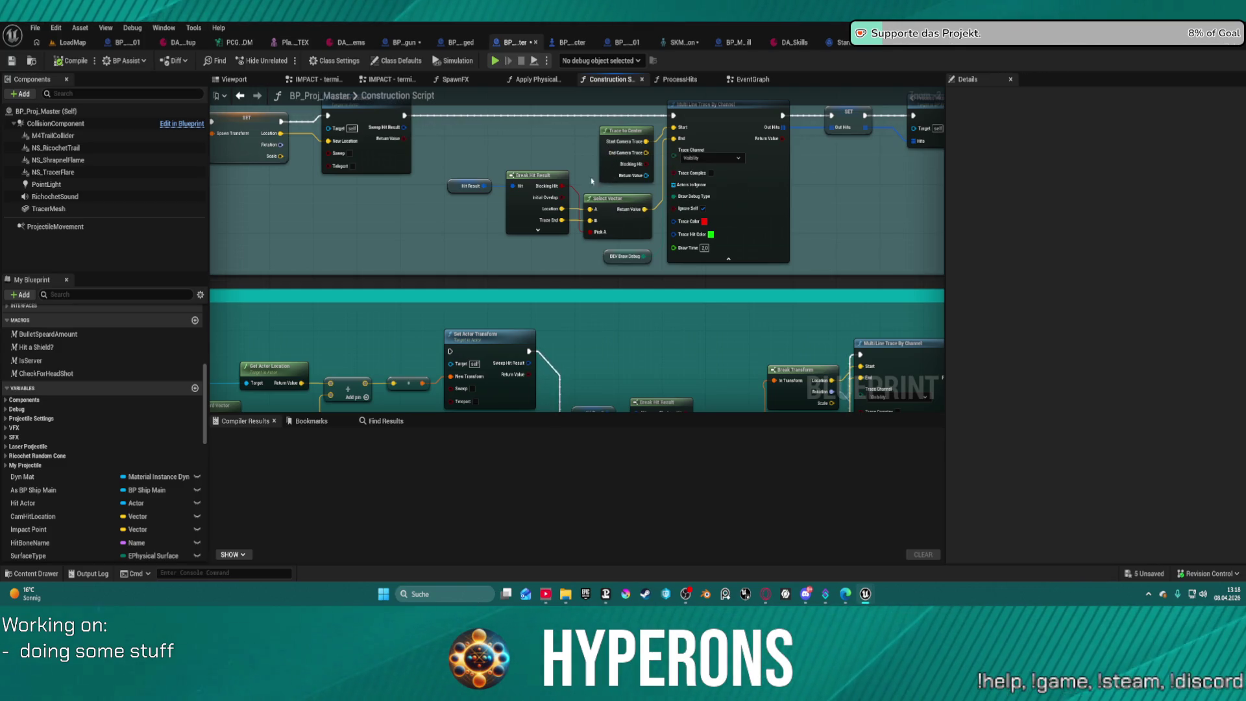
double_click(611, 171)
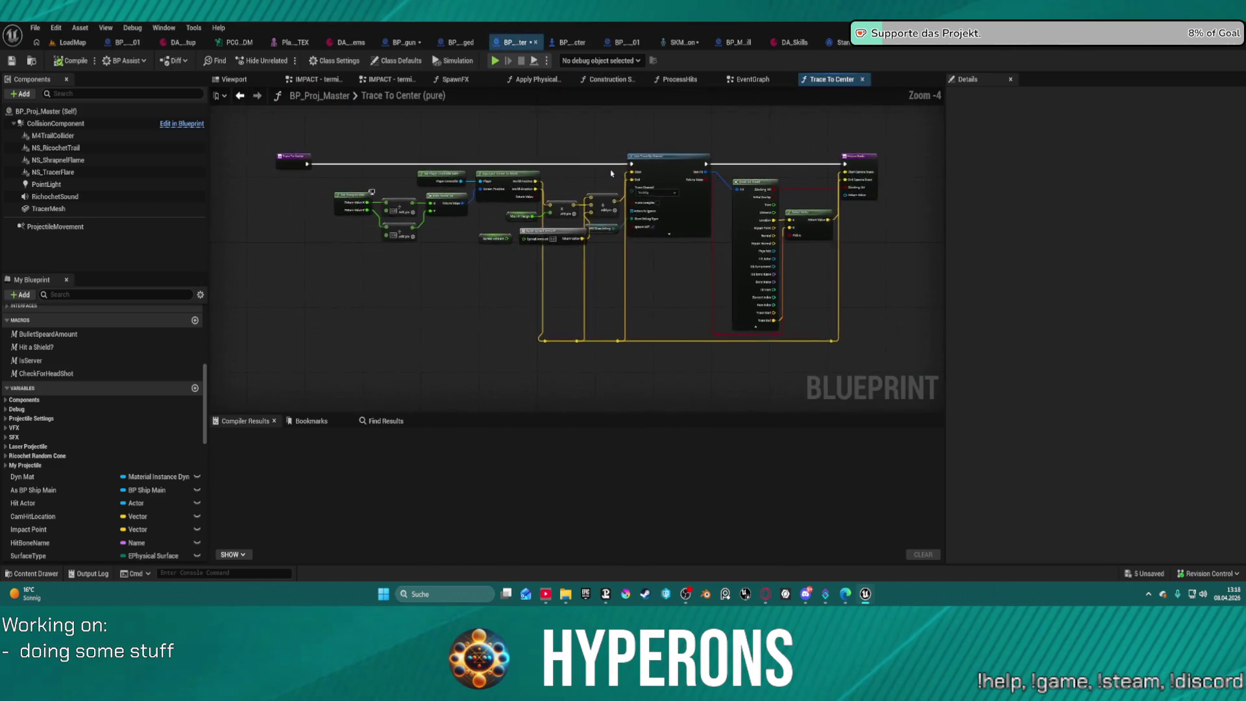
Wire the Spread Amount getter into the Bullet Speard Amount node's Spread Amount input.
scroll(560, 238, up, 2)
mouse_move(559, 239)
mouse_down()
mouse_move(548, 288)
mouse_move(618, 221)
mouse_move(543, 259)
mouse_move(487, 265)
mouse_up()
drag(461, 248, 425, 275)
click(434, 260)
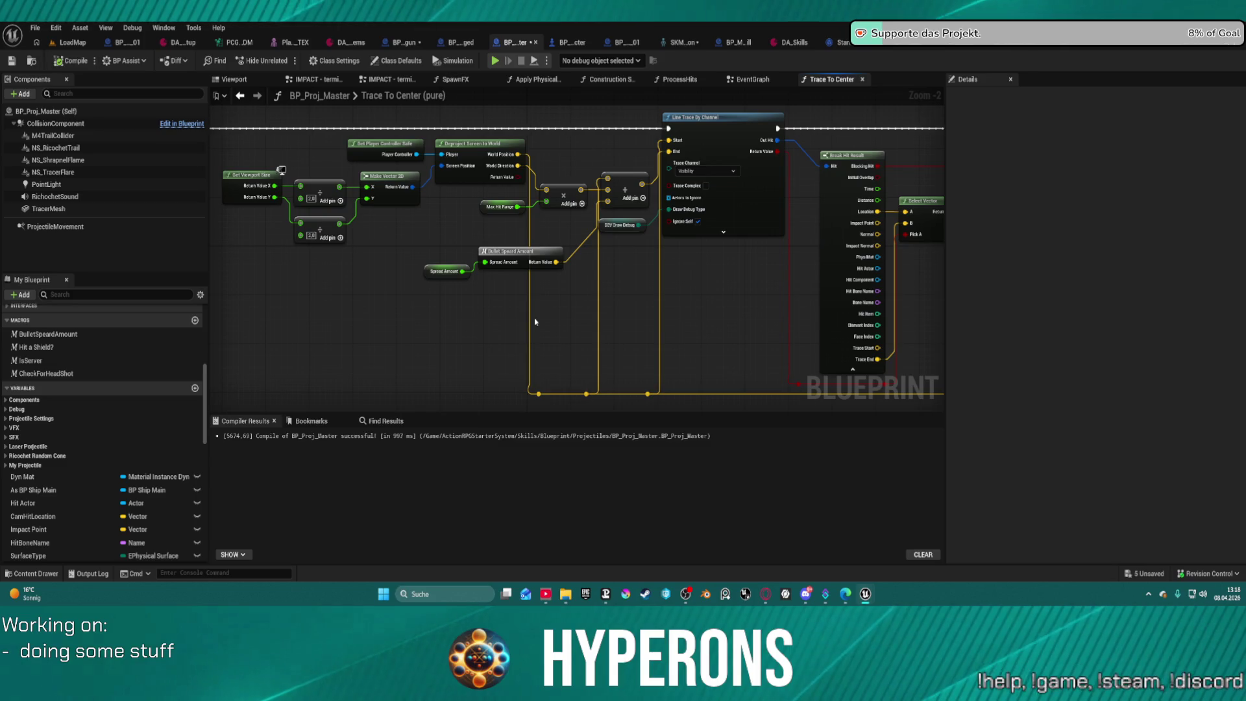
click(454, 272)
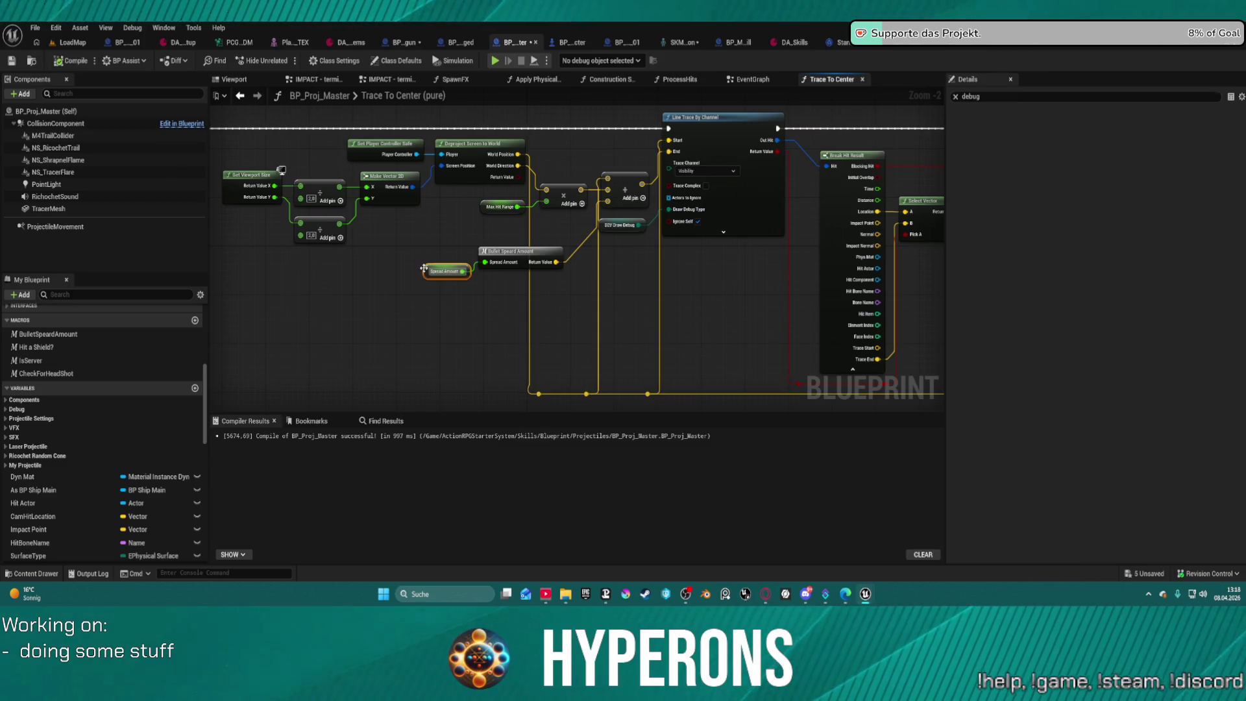
Clear the Details filter for Spread Amount and compile BP_Proj_Master, keeping its type unchanged.
click(955, 97)
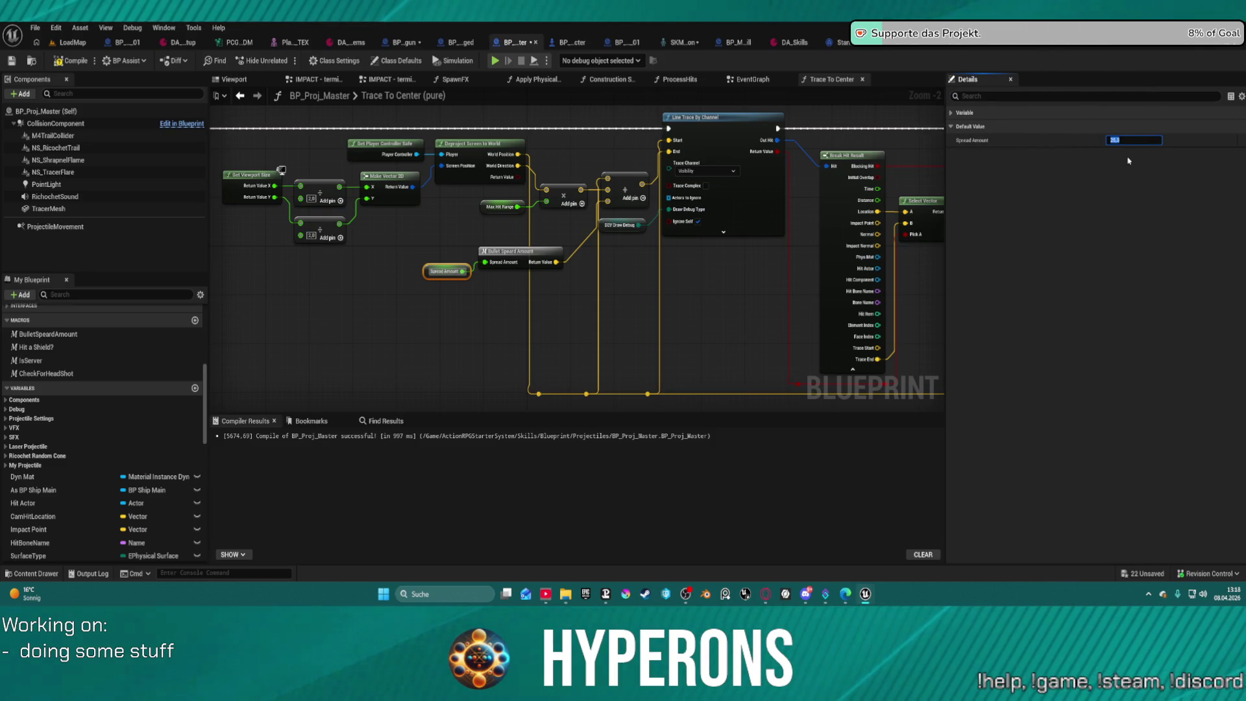
key(F7)
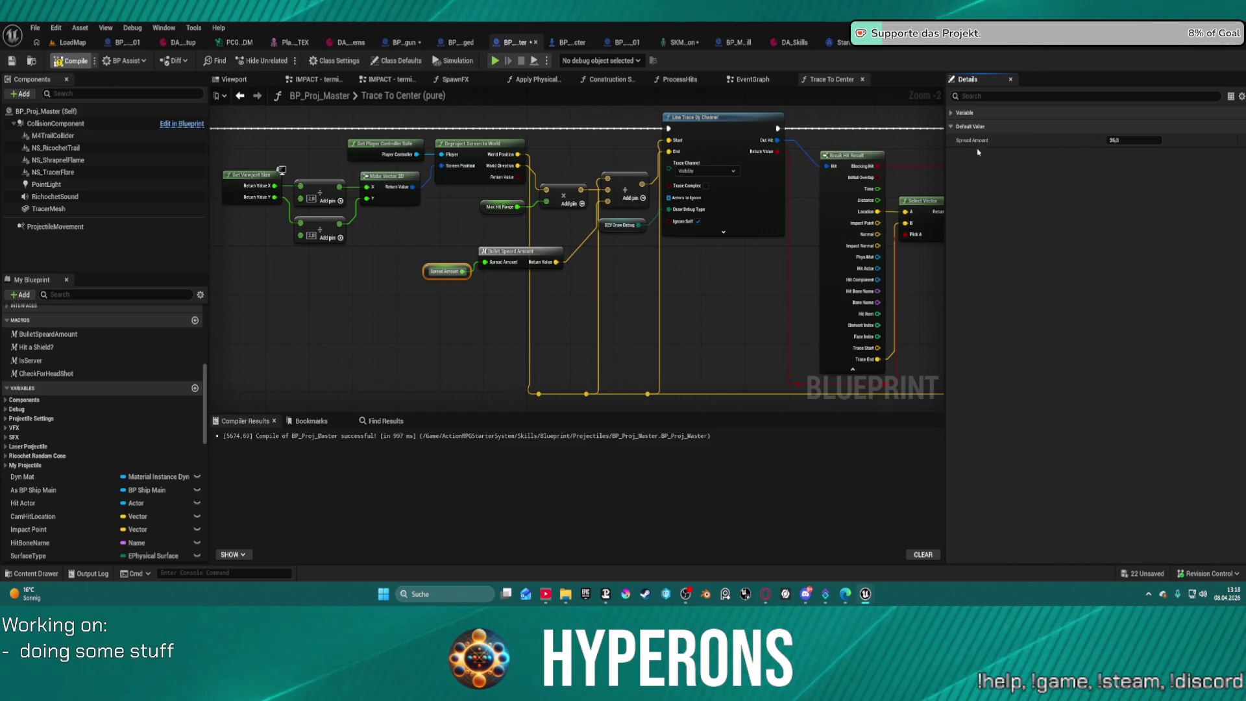
click(1128, 141)
key(Escape)
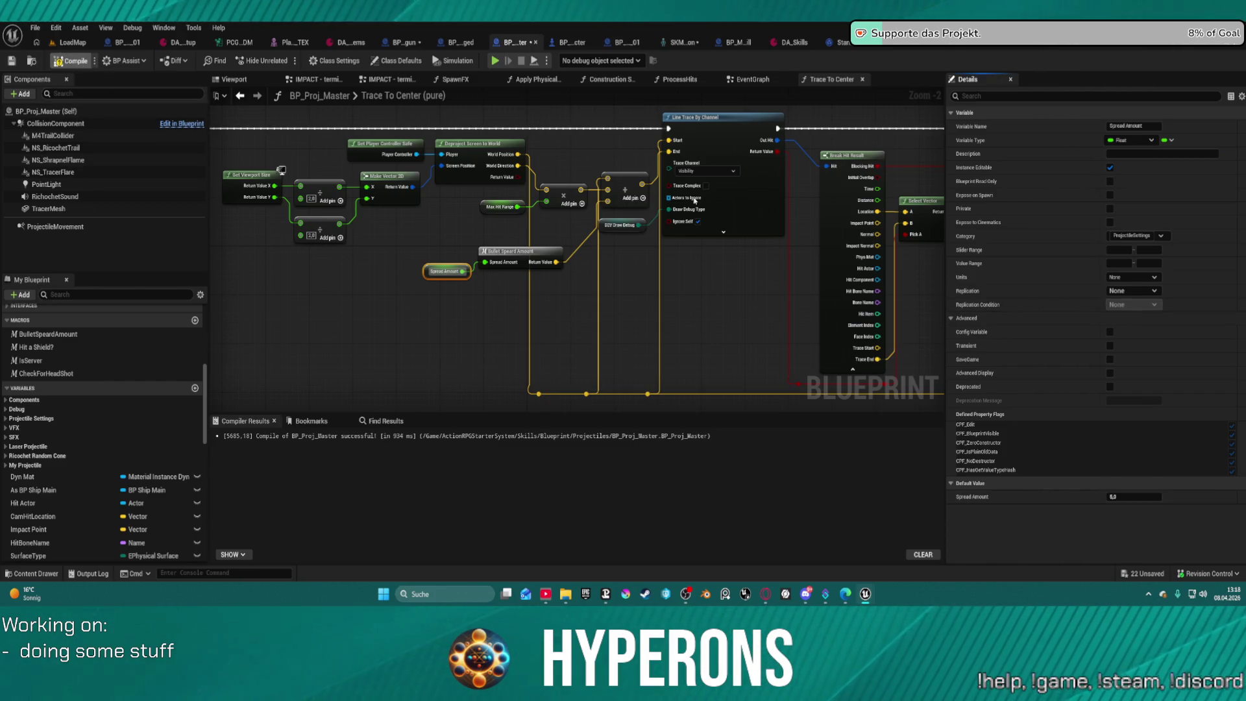
key(F7)
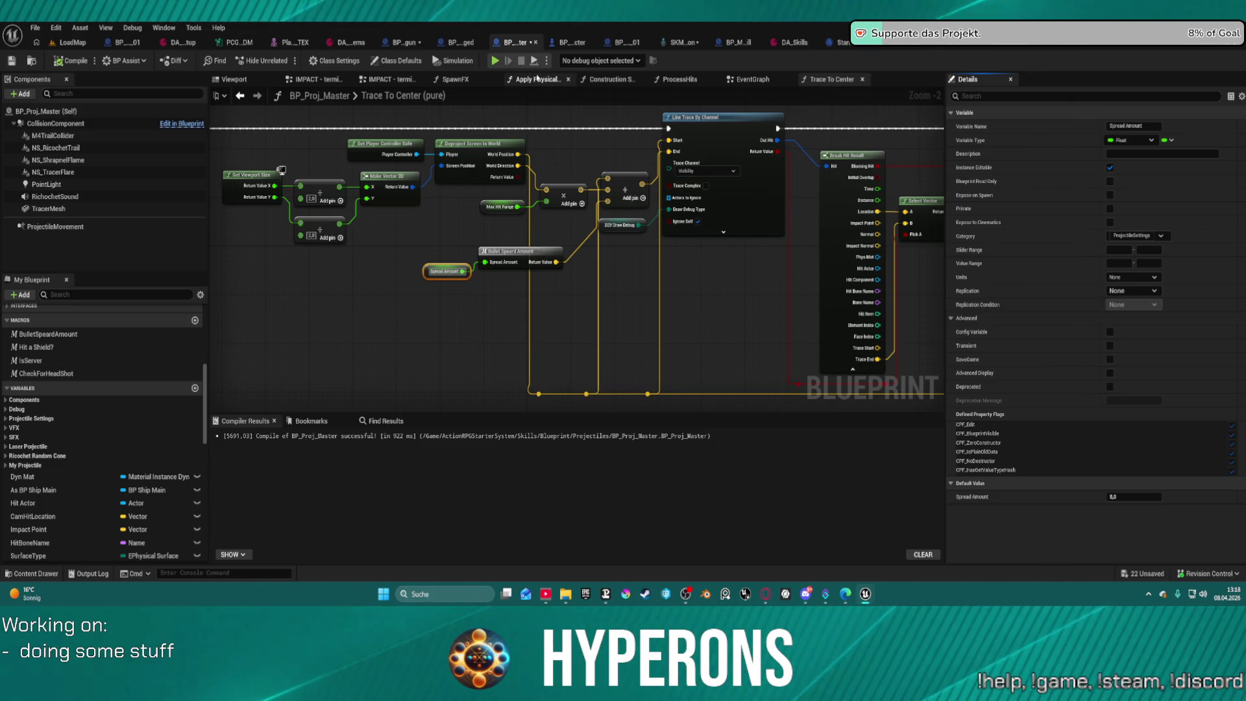
Tick Expose on Spawn for Spread Amount and return to the EventGraph.
scroll(132, 481, down, 10)
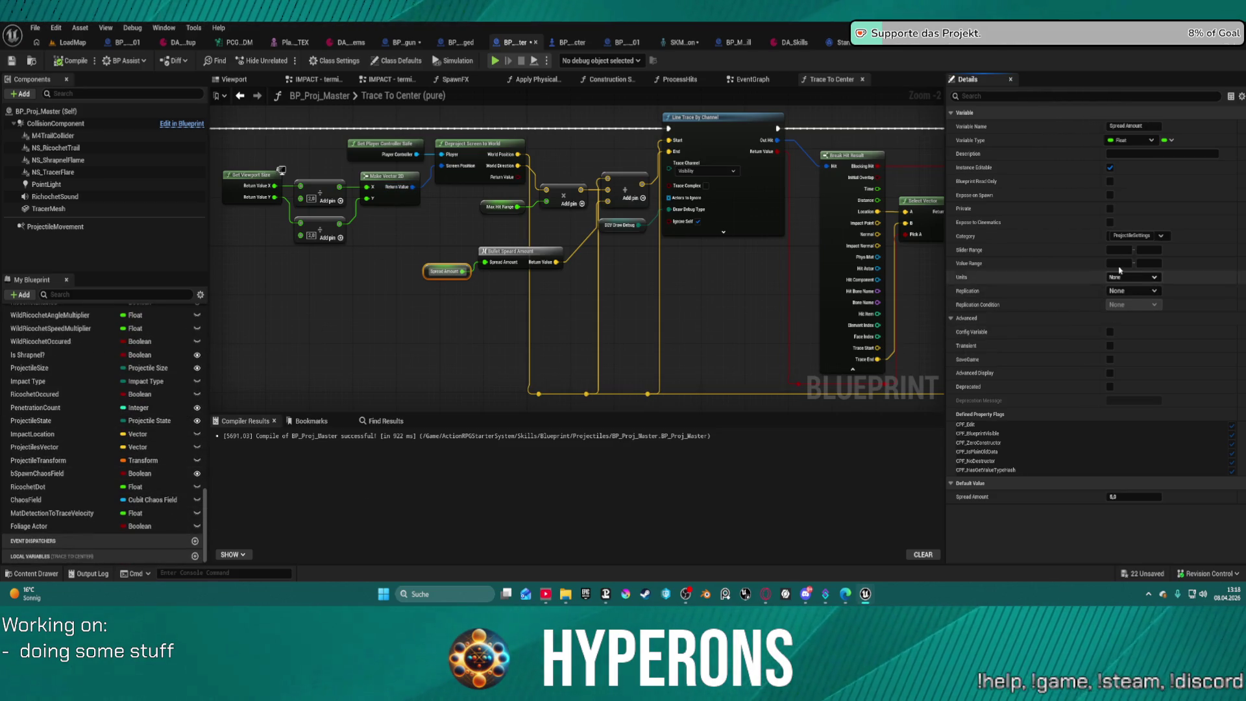
click(1110, 195)
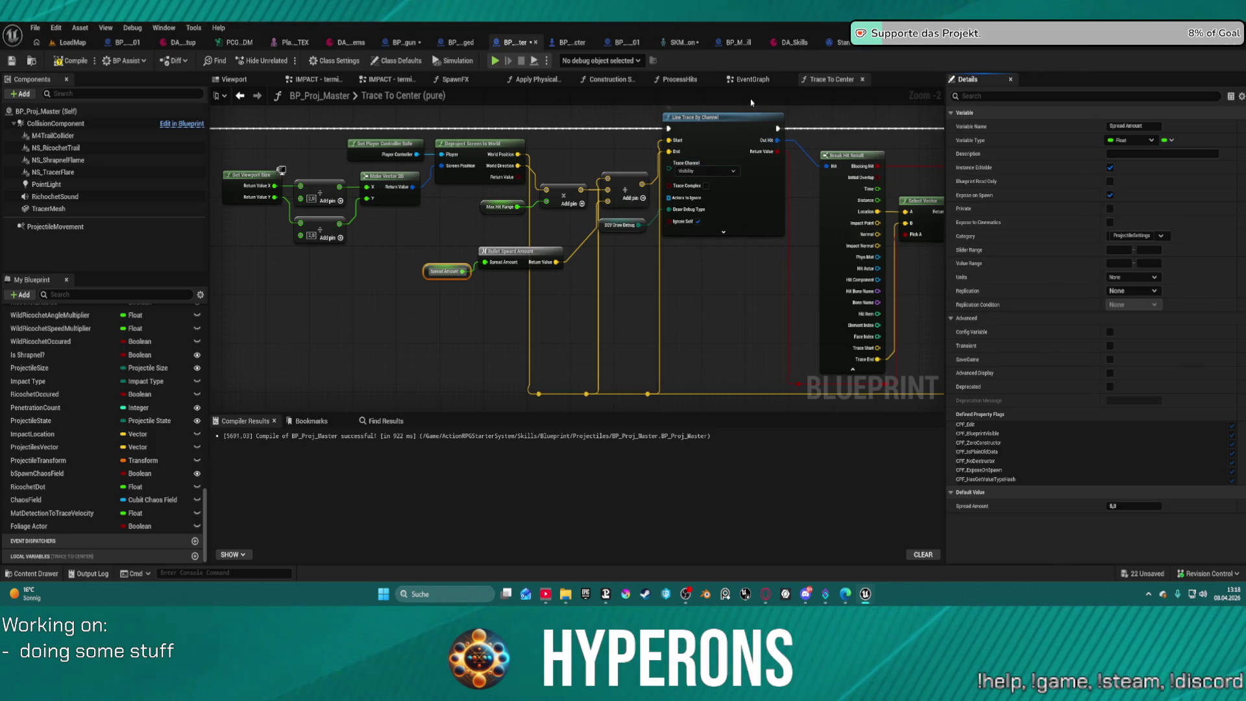
click(745, 80)
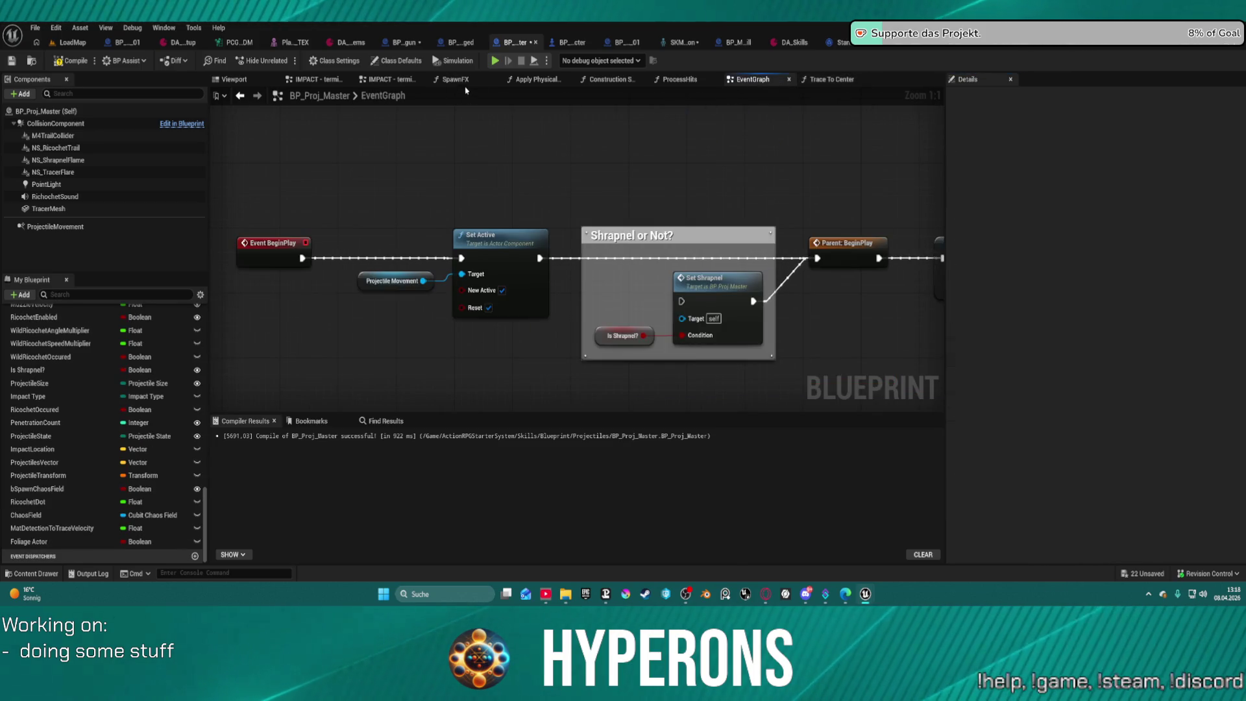
Save BP_Proj_Shotgun, then open the S_SkillInfo structure from the Skills folder in the Content Drawer.
click(403, 43)
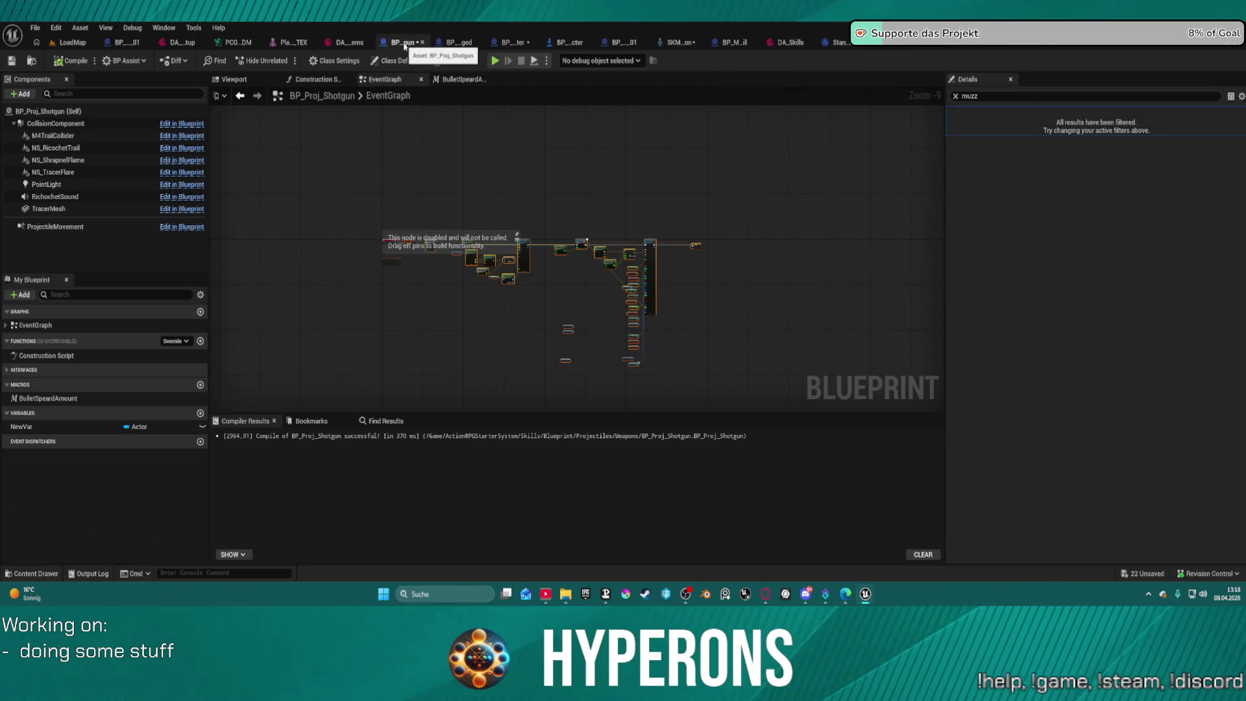
key(ctrl+s)
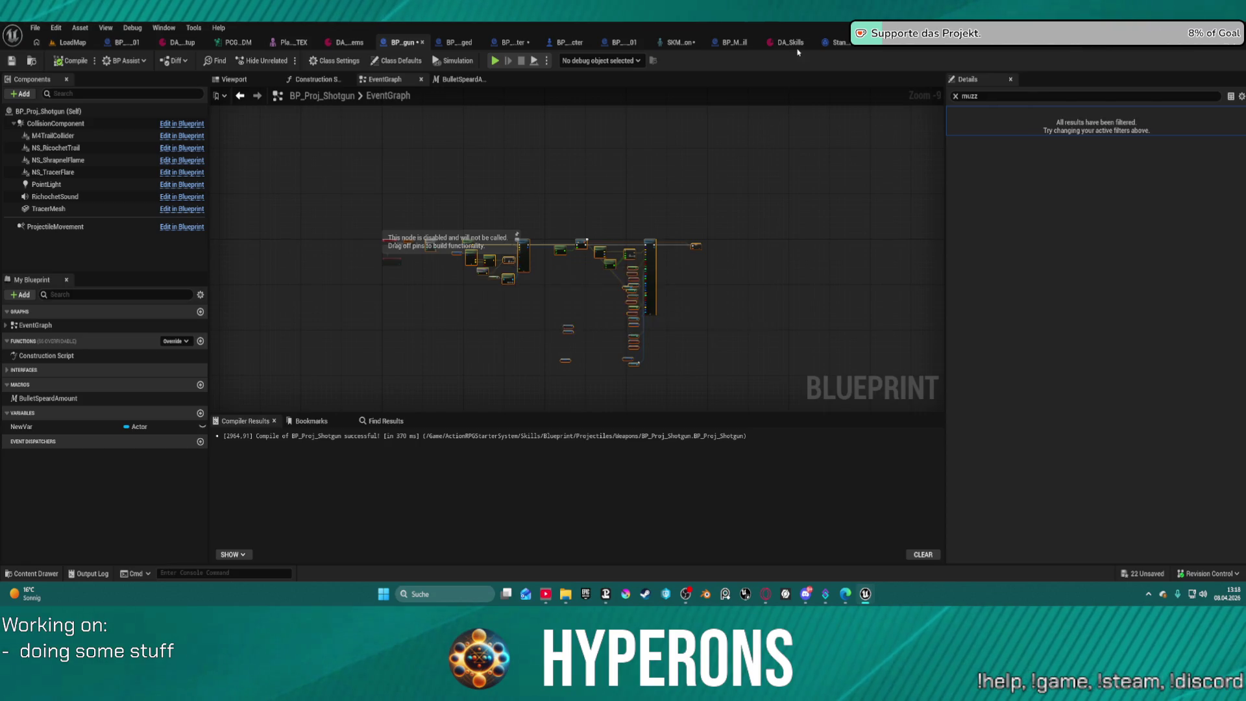
click(790, 43)
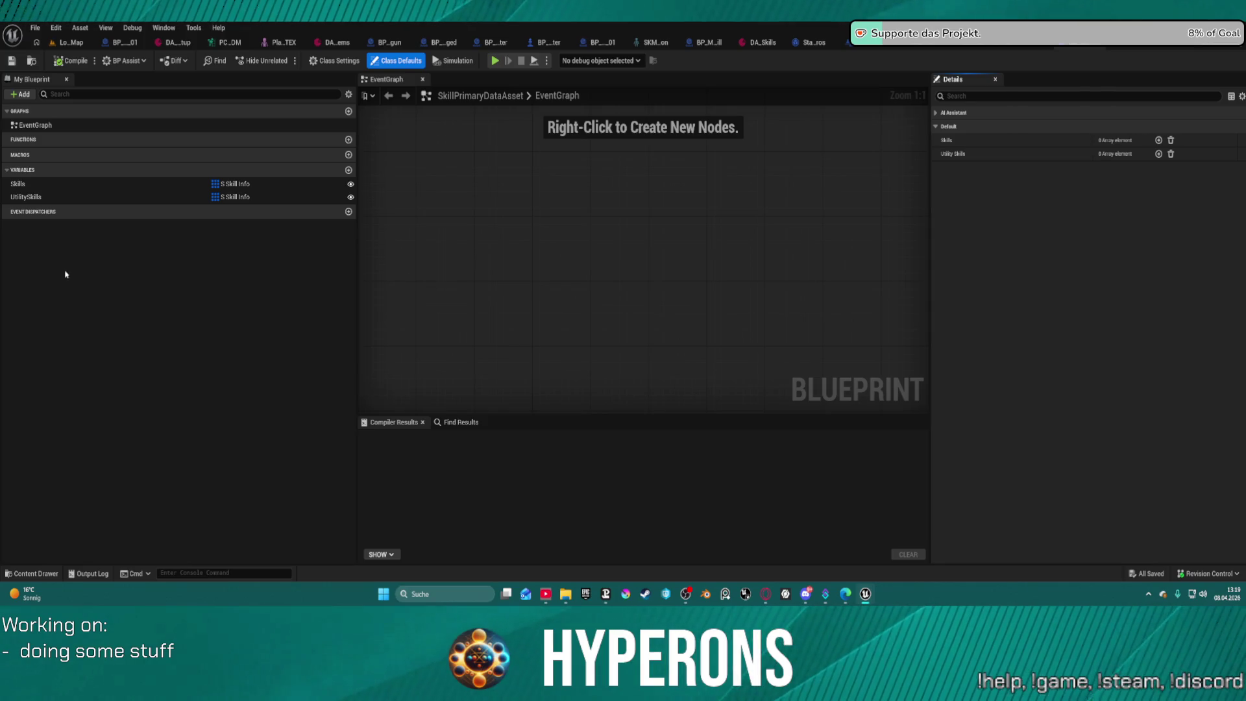
key(ctrl+space)
scroll(46, 434, up, 1)
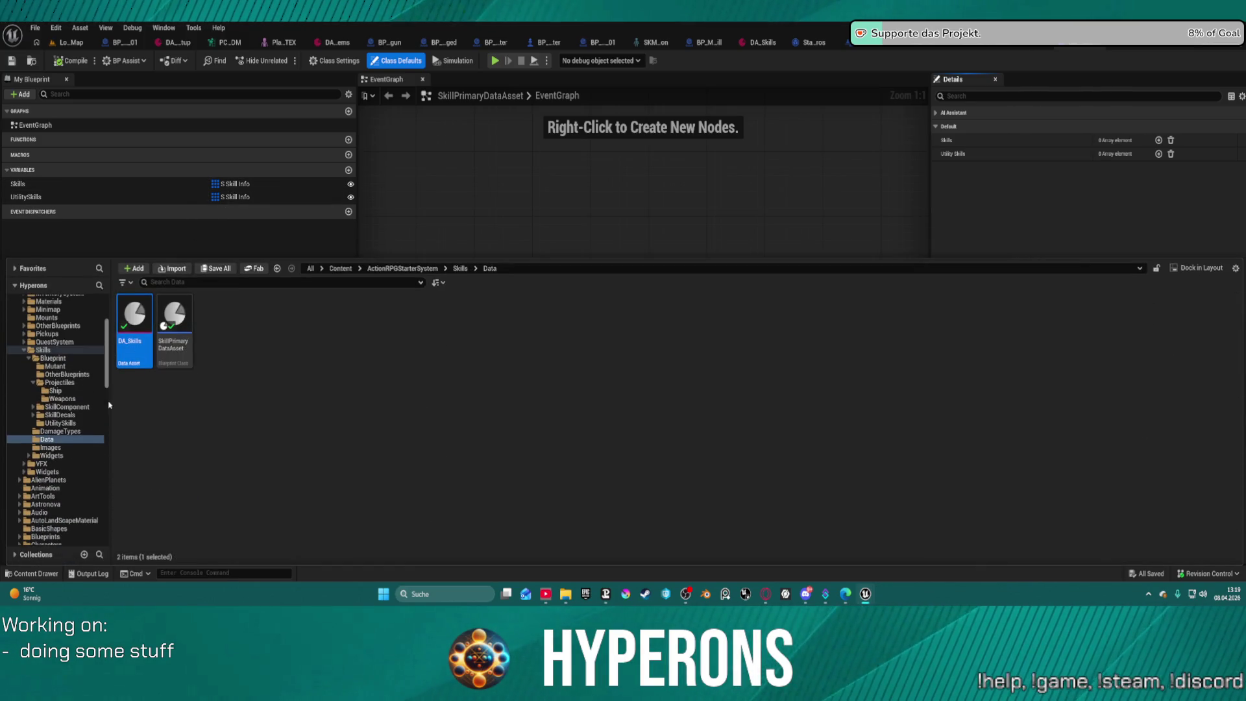
click(43, 350)
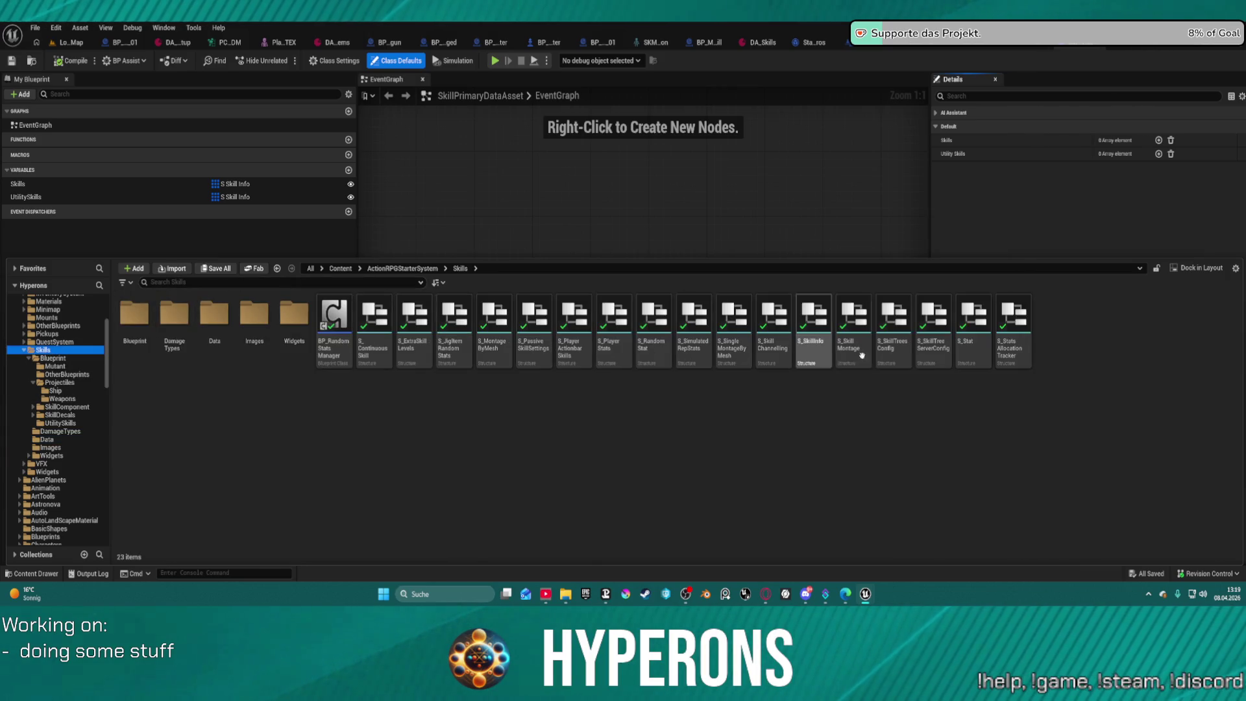
double_click(811, 354)
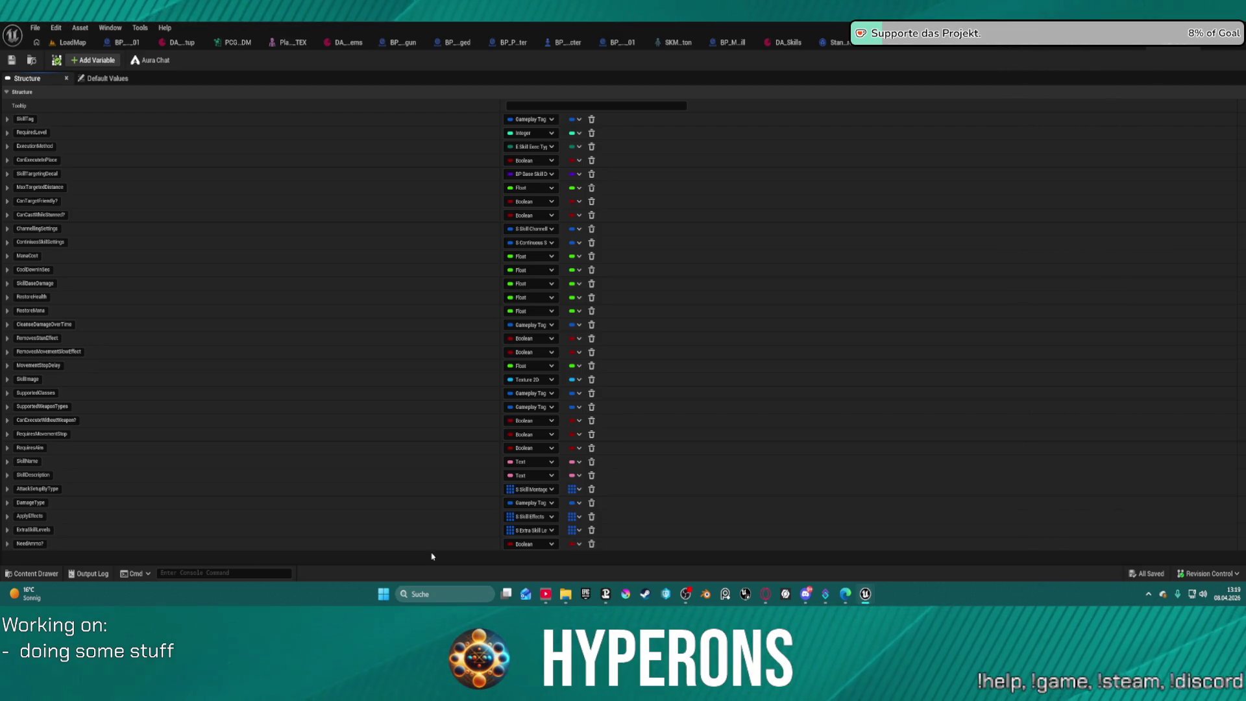
Add a Float field named SpreadAmount to S_SkillInfo and save the structure.
click(79, 62)
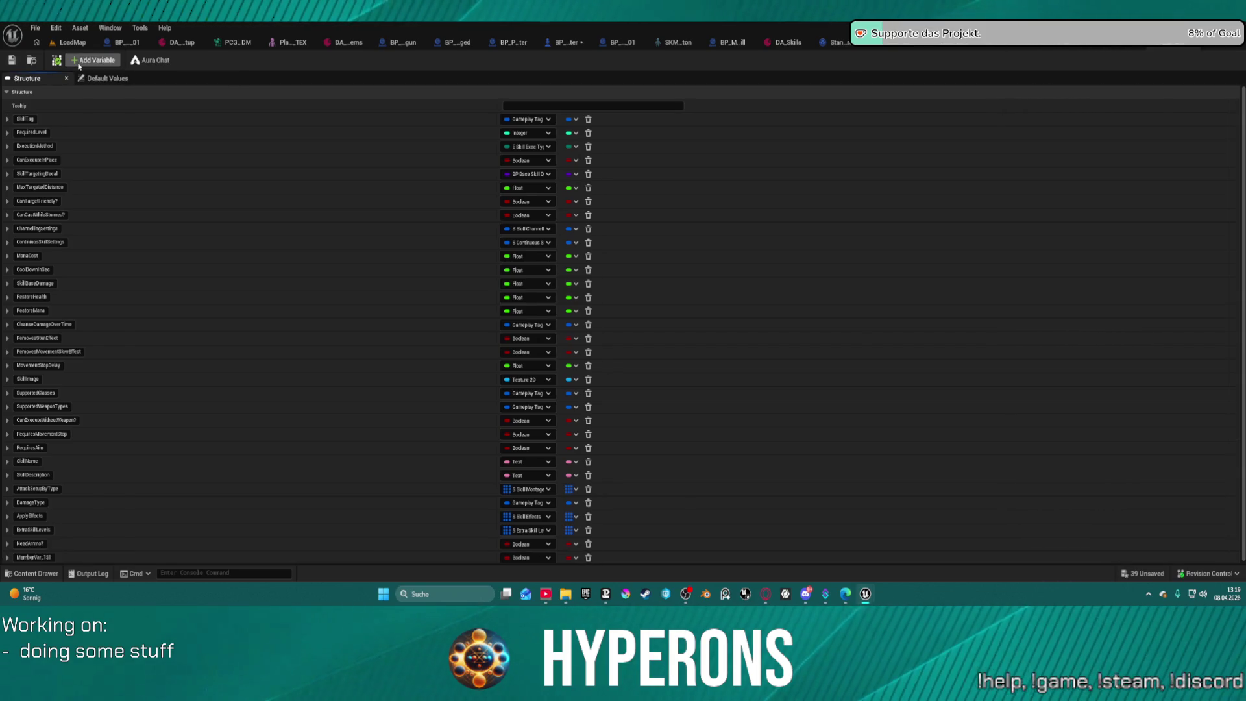
click(529, 558)
key(Escape)
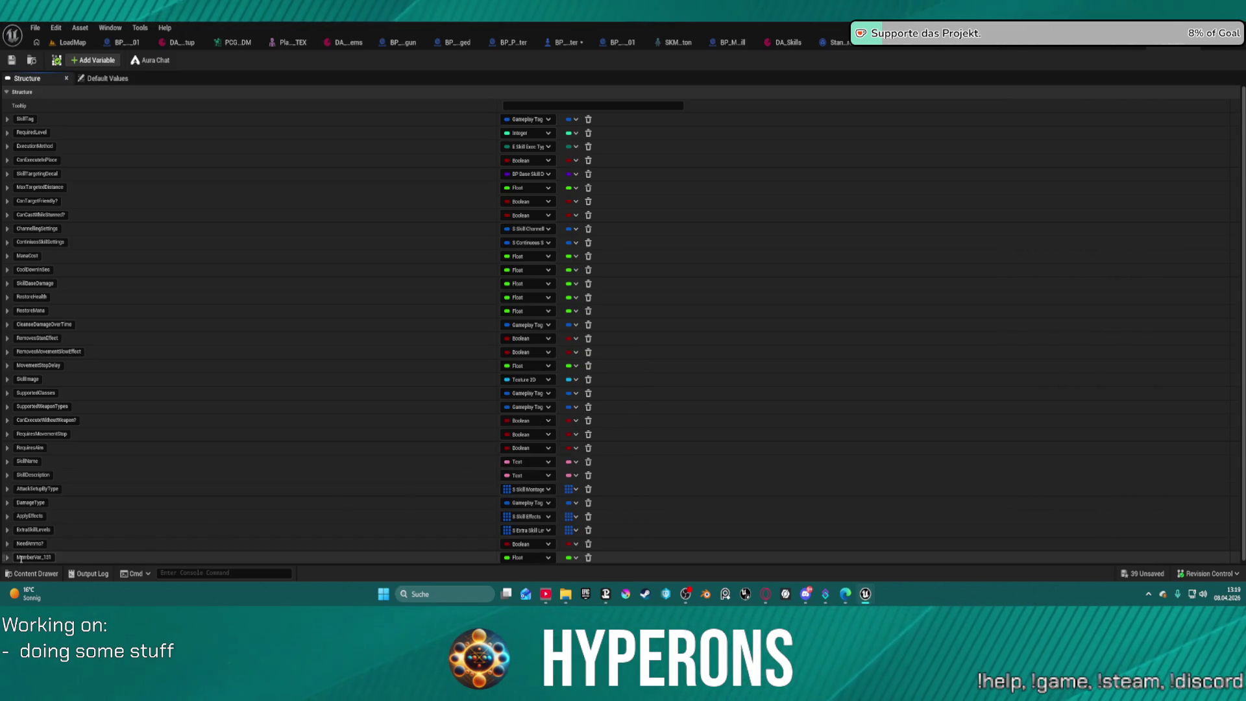
click(31, 556)
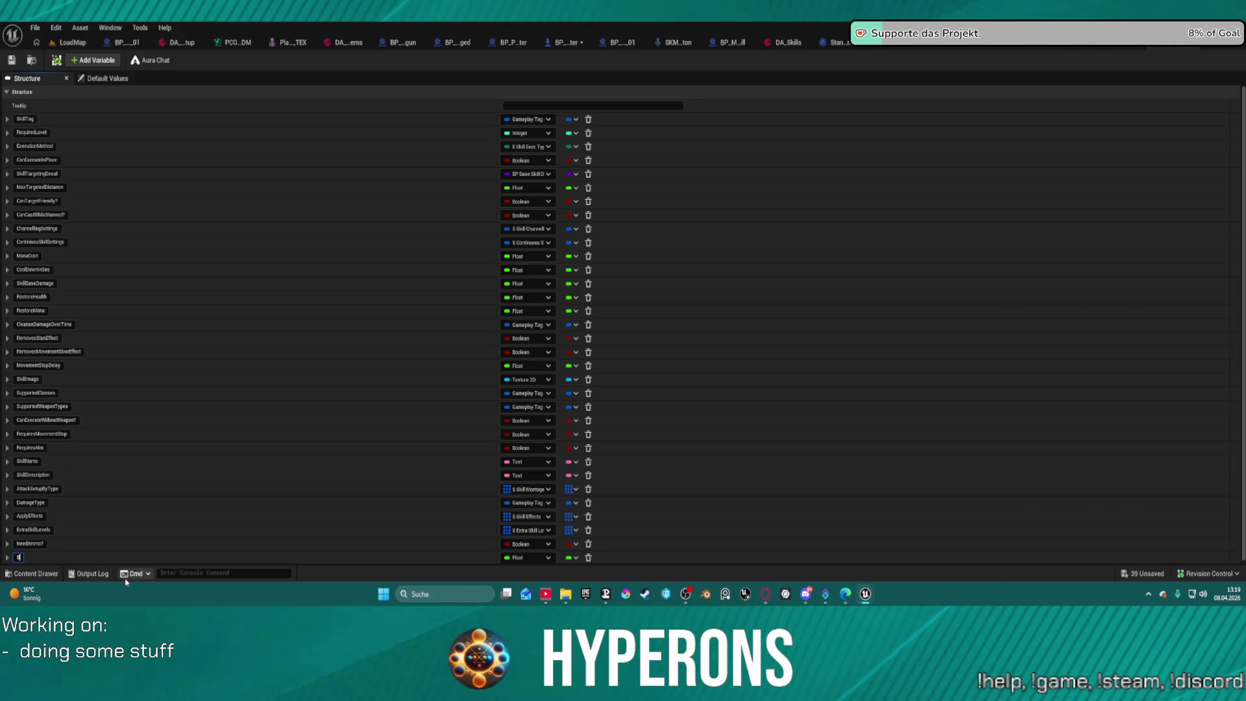
text(preadamount)
key(Return)
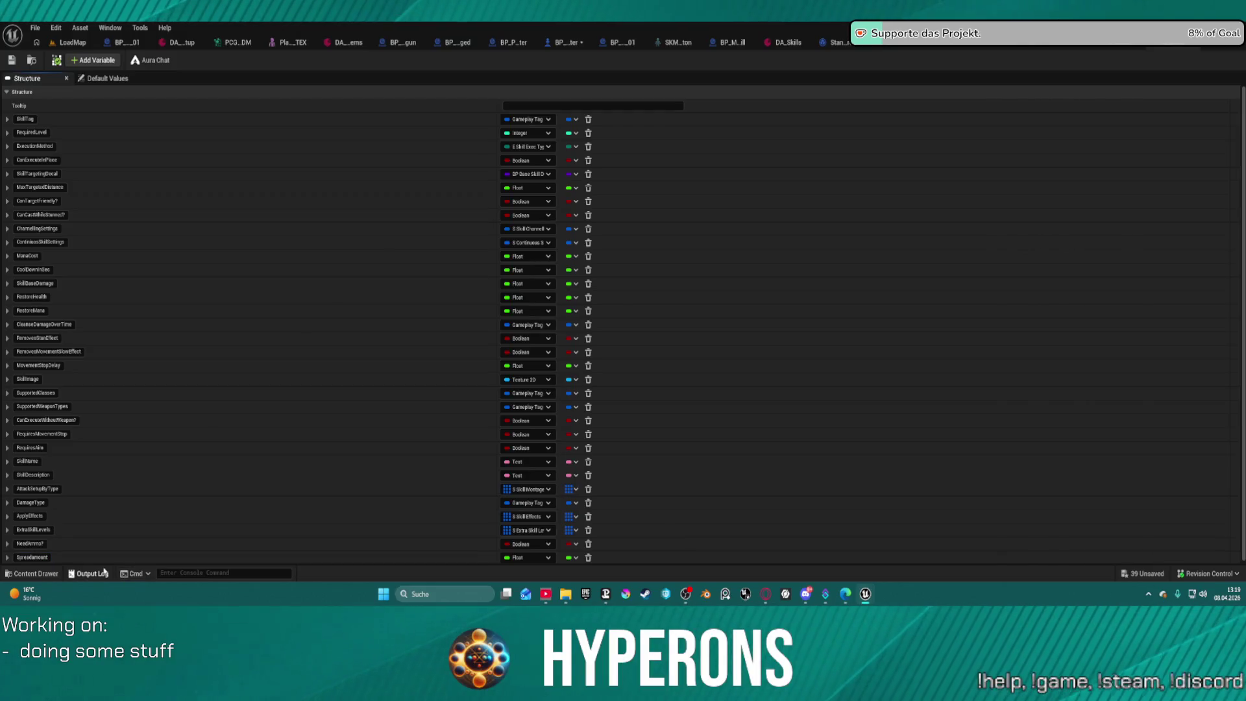
click(11, 61)
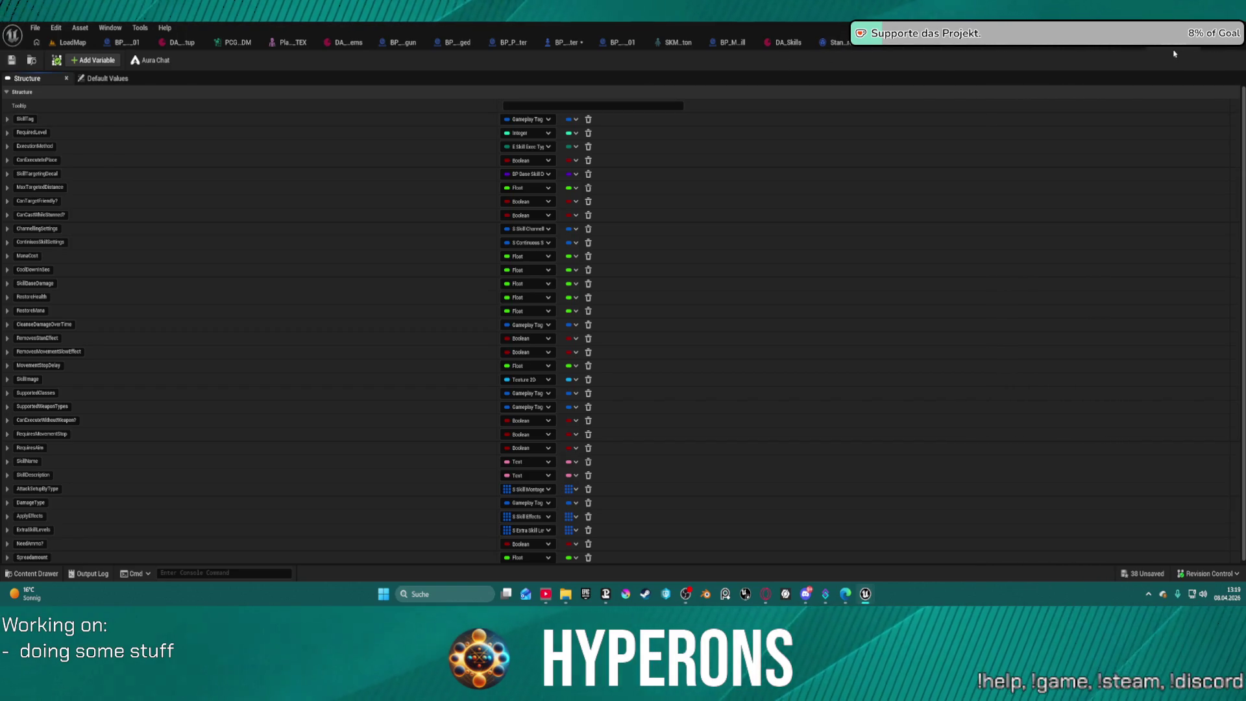
Save all modified assets, then save and close SkillPrimaryDataAsset.
key(ctrl+shift+s)
click(1128, 44)
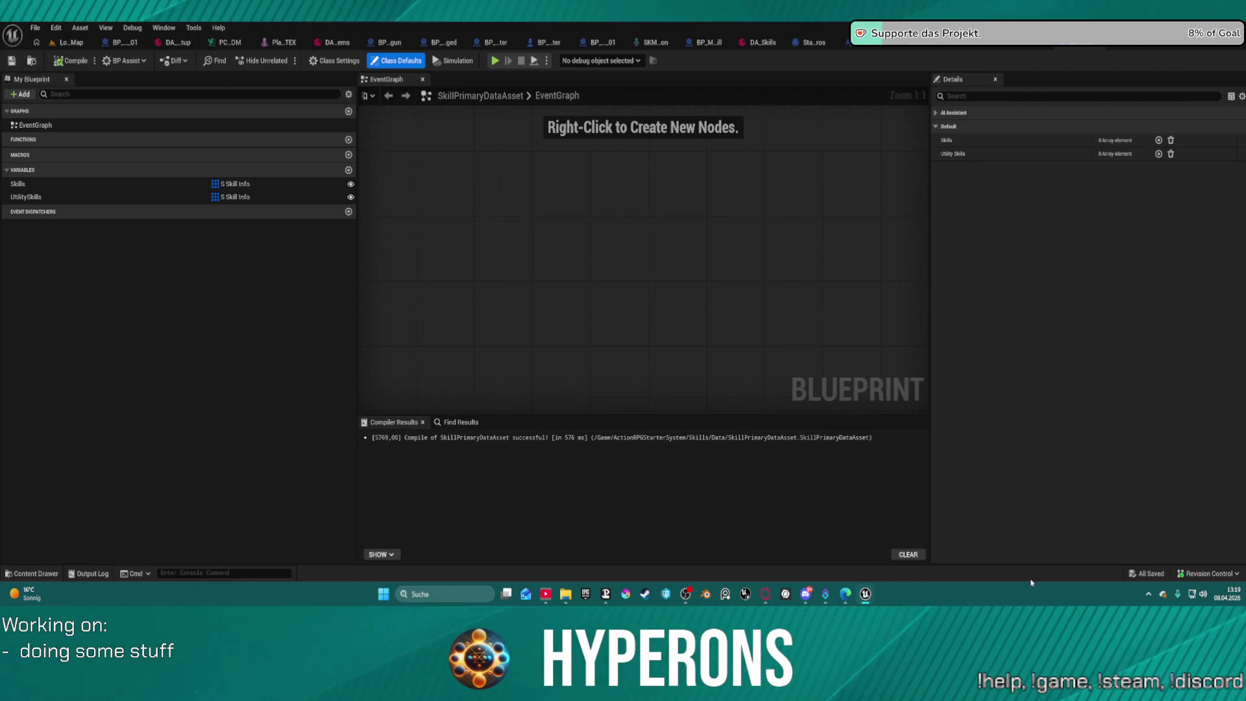
click(11, 60)
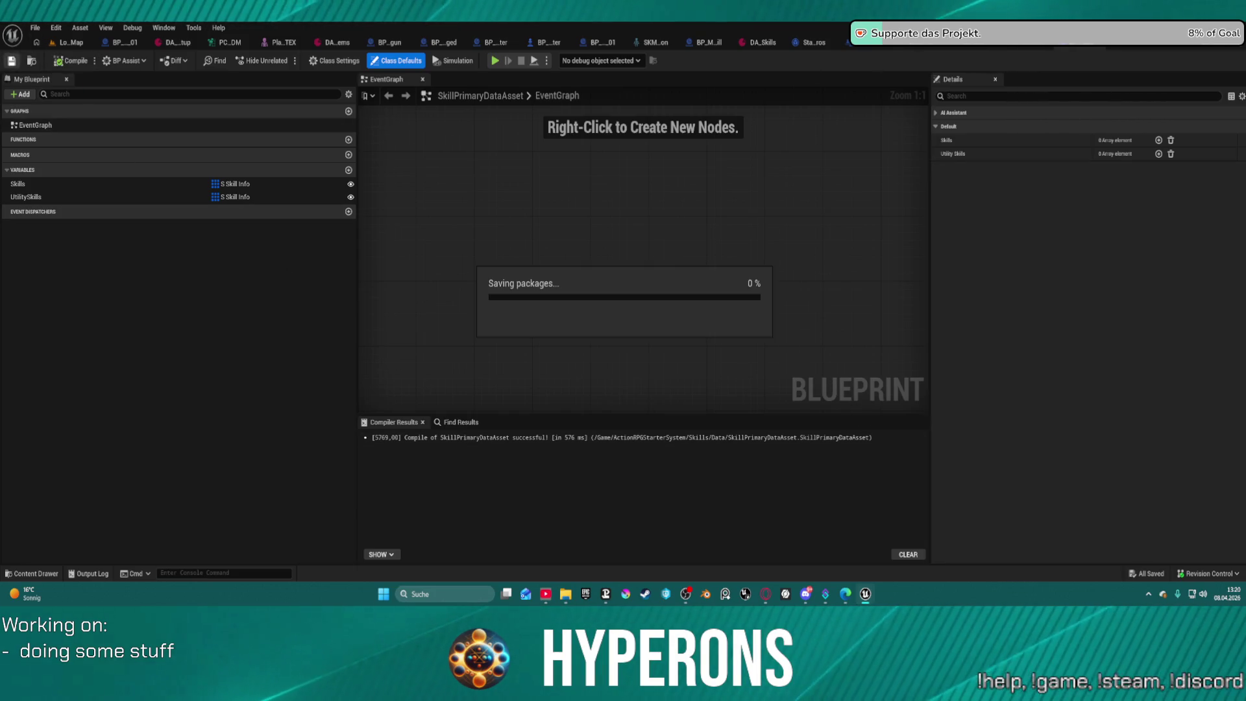
click(1080, 47)
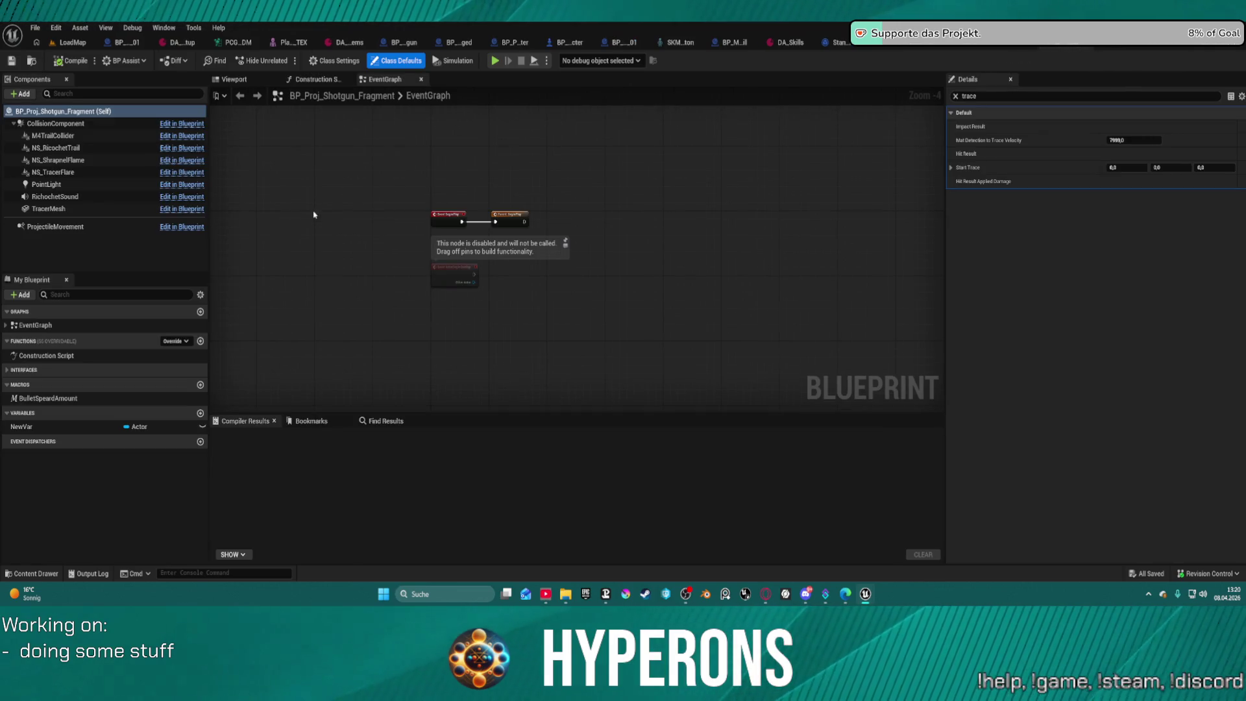
In DA_Skills, set the shotgun skill's SpreadAmount to 50 and save the data asset.
click(797, 46)
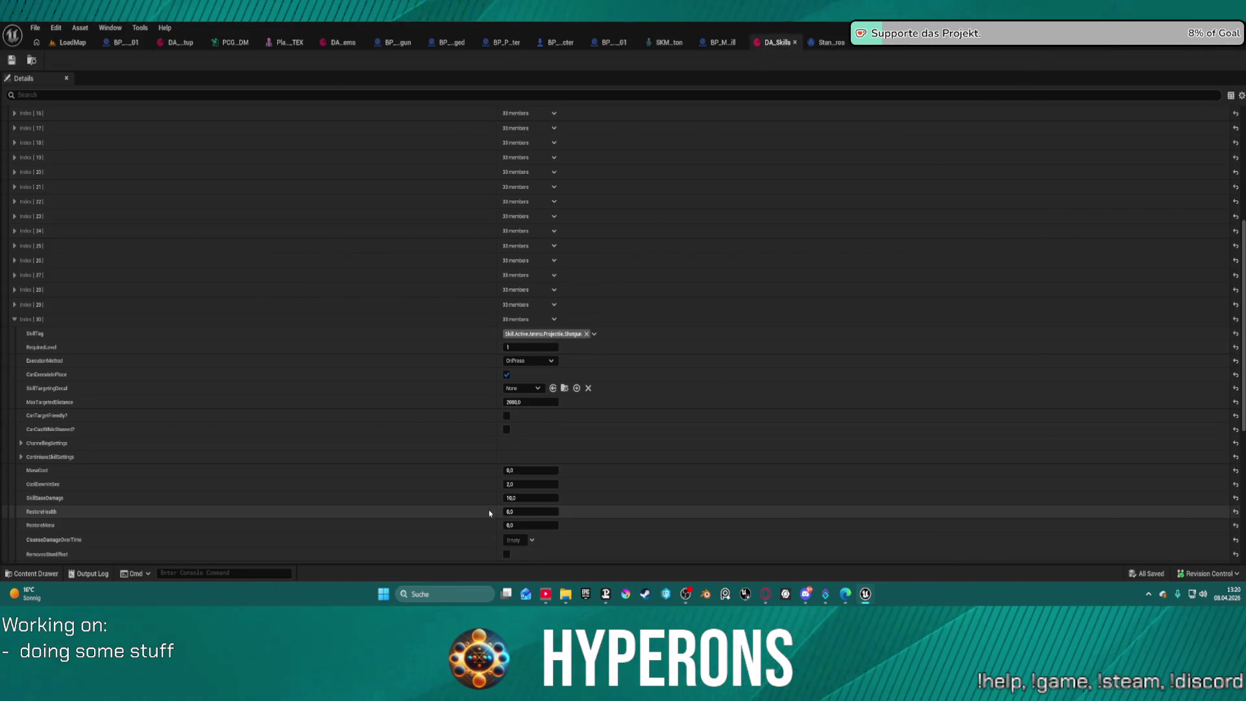
scroll(513, 506, down, 5)
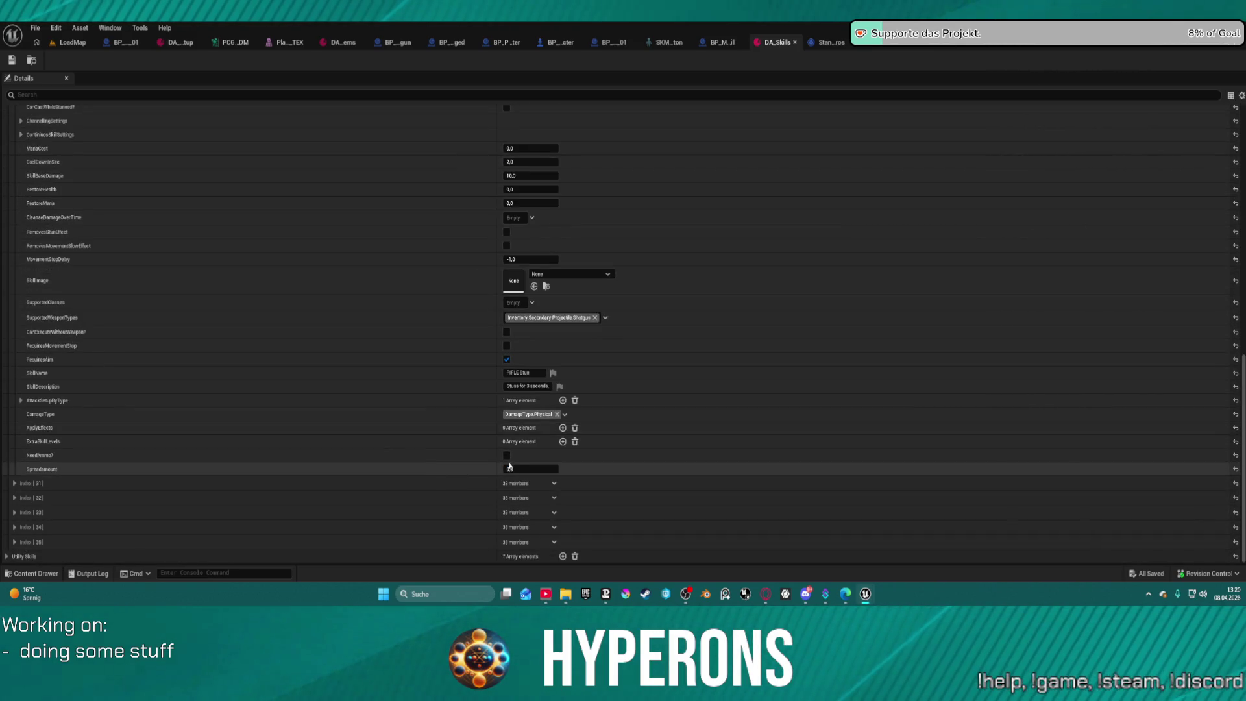
click(541, 469)
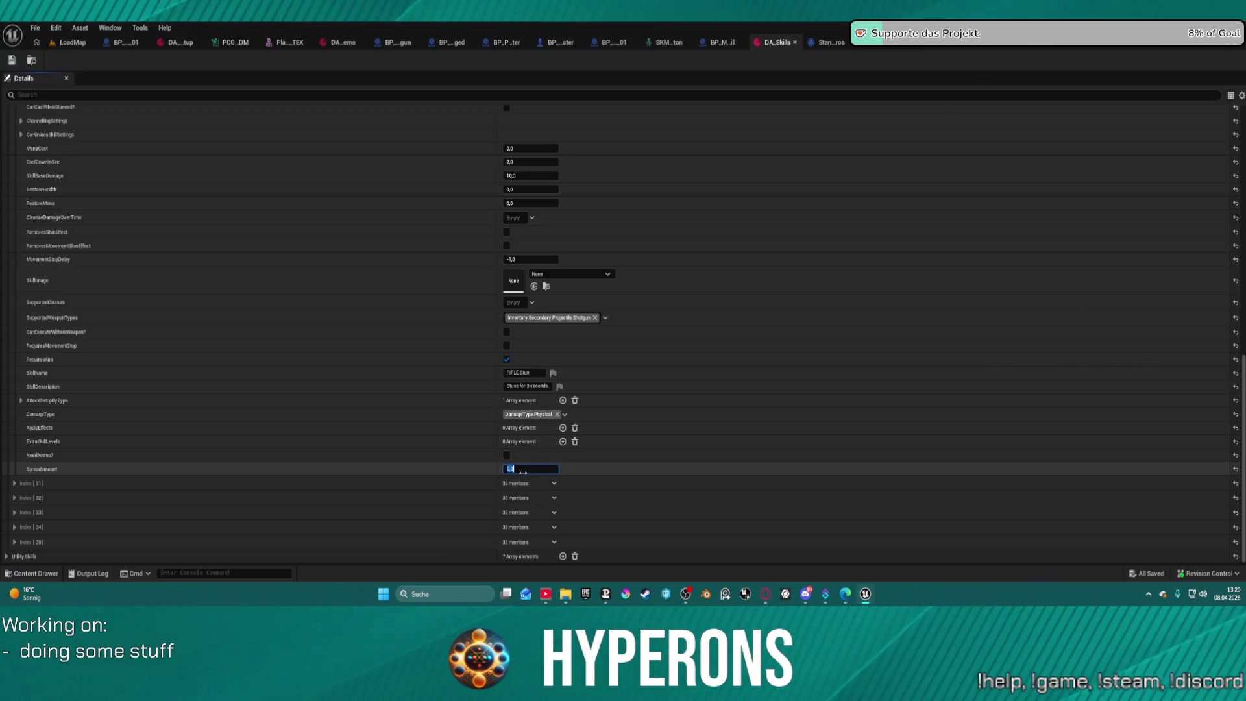
text(20)
key(BackSpace)
key(BackSpace)
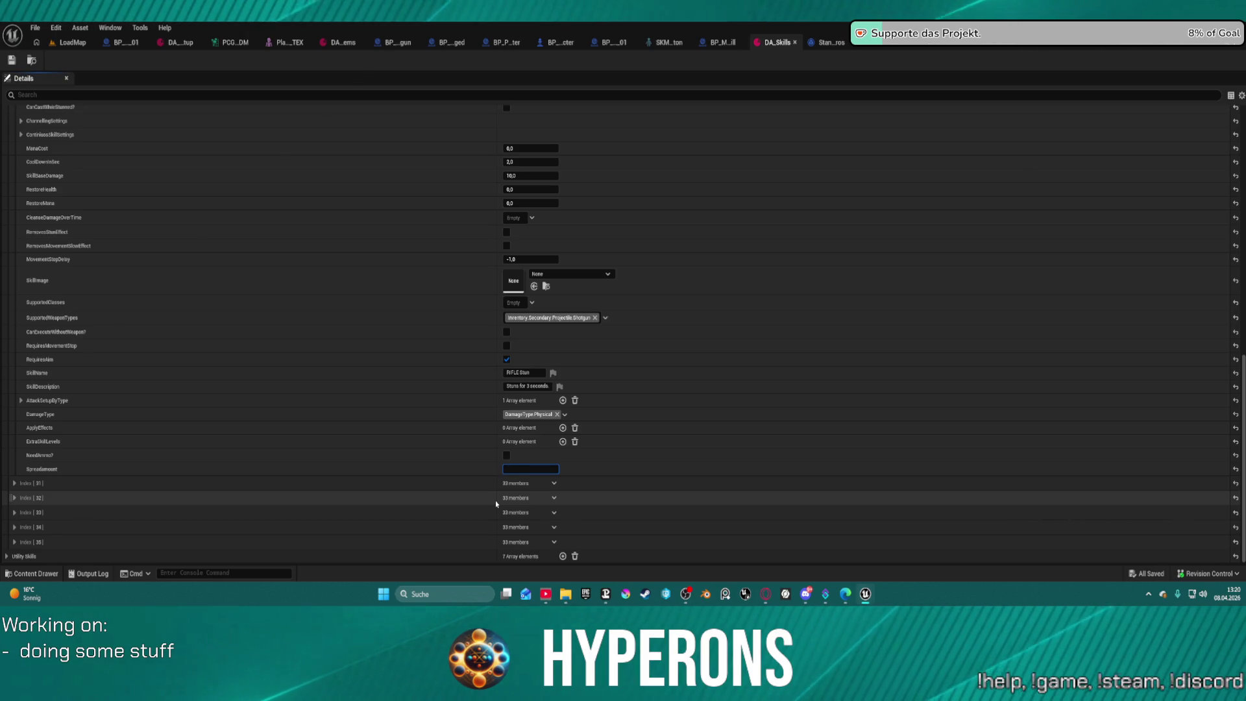
key(BackSpace)
text(50,0)
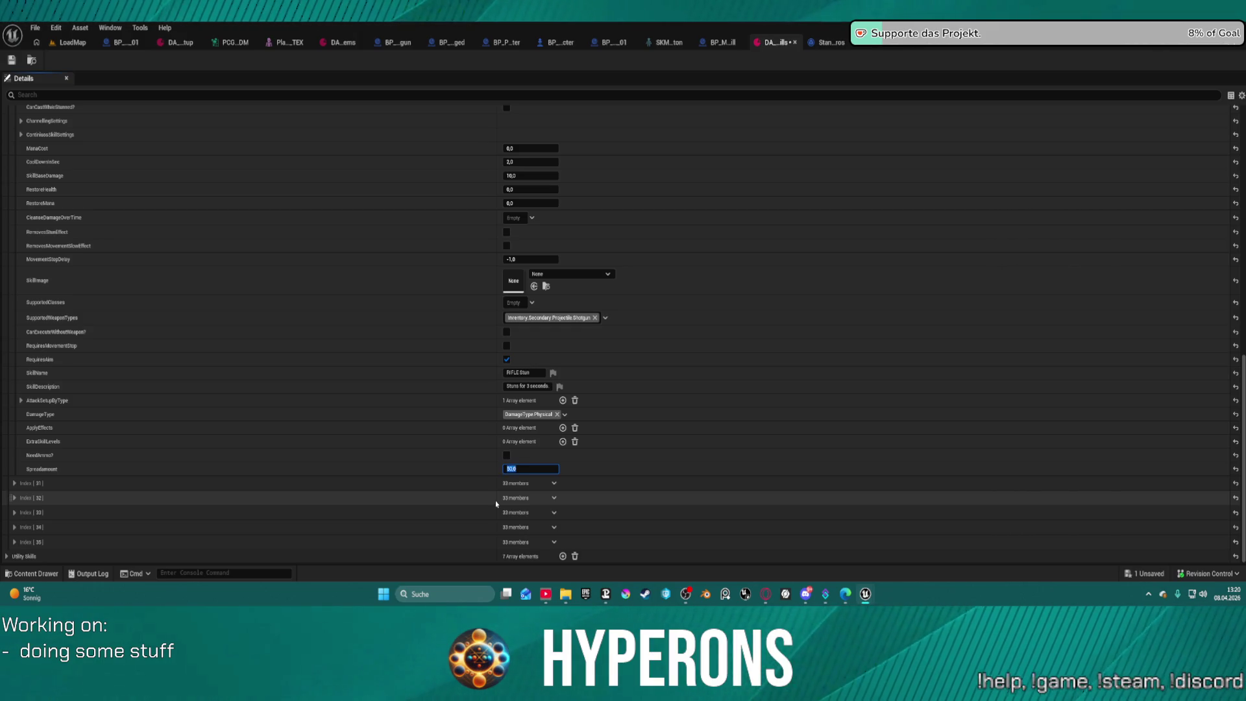
click(6, 62)
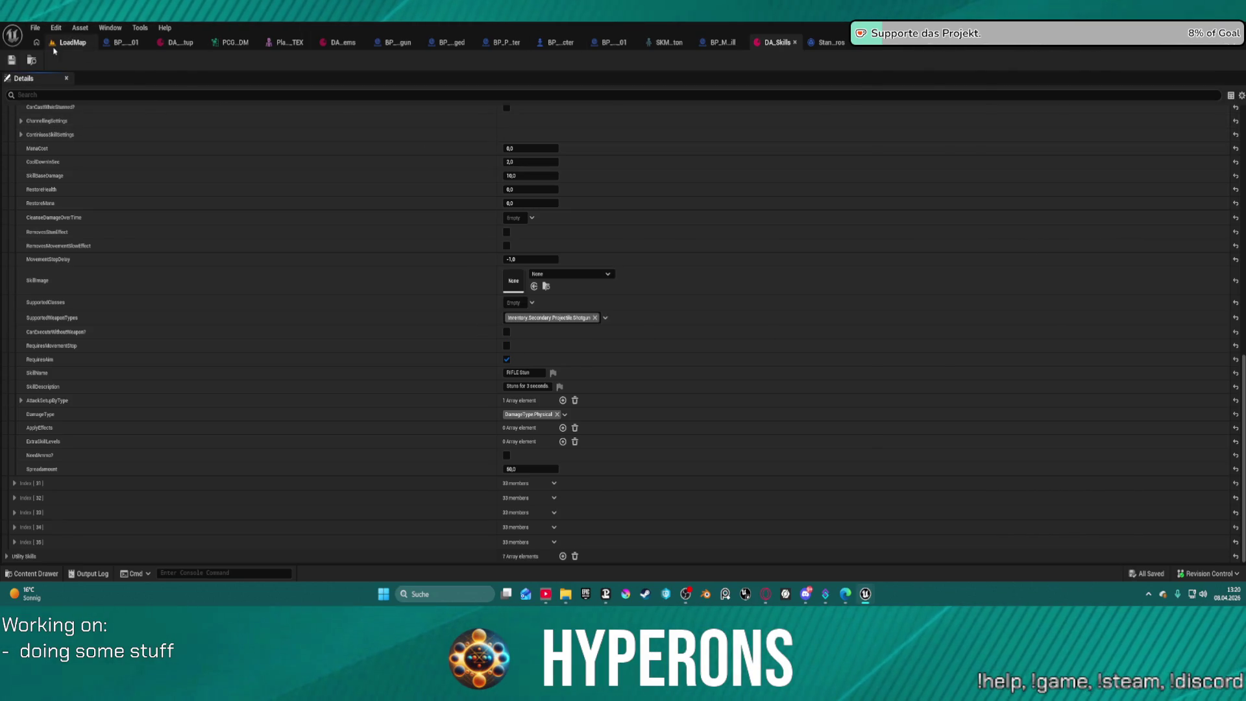
click(54, 47)
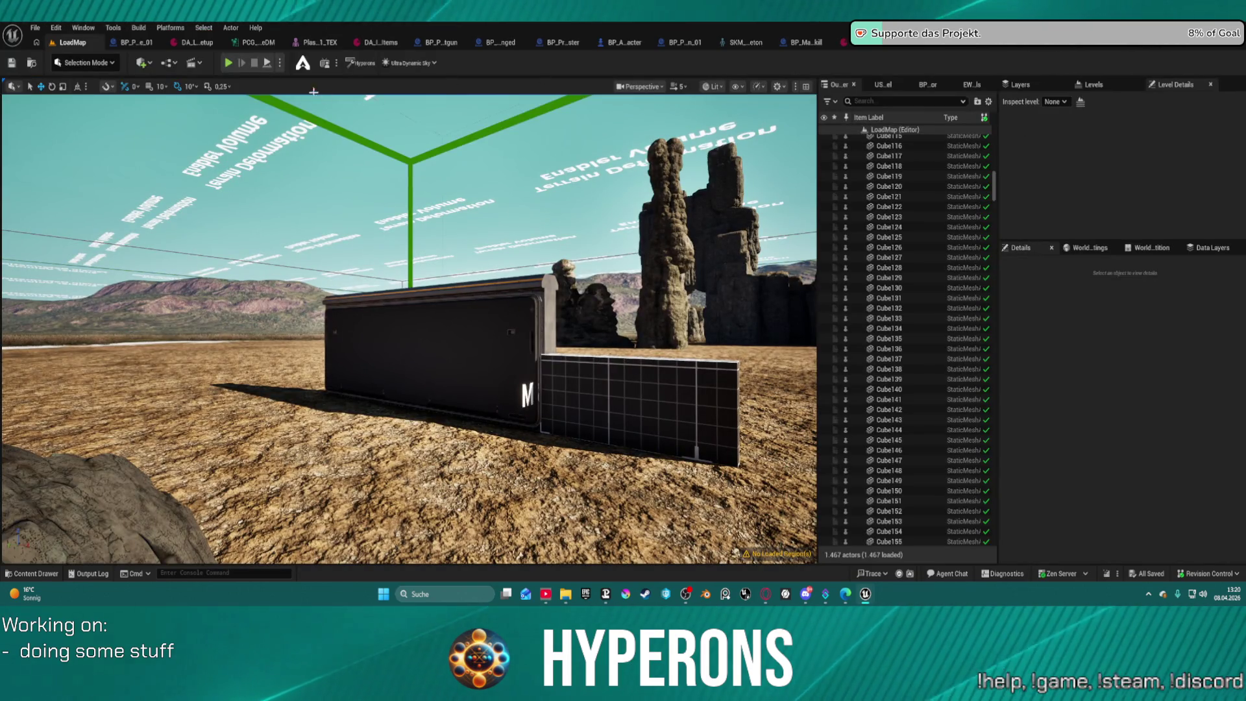
Delete the leftover and disabled nodes from BP_Proj_Shotgun's EventGraph.
click(135, 42)
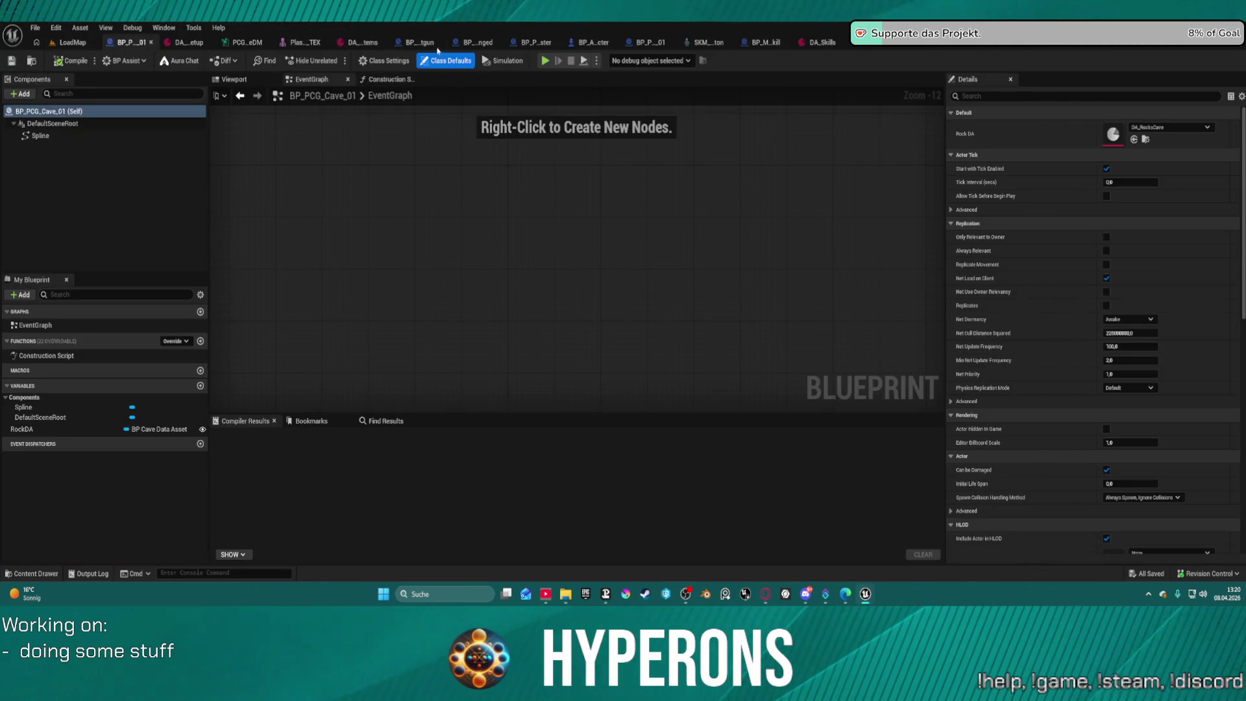
click(433, 44)
drag(454, 196, 733, 365)
key(Delete)
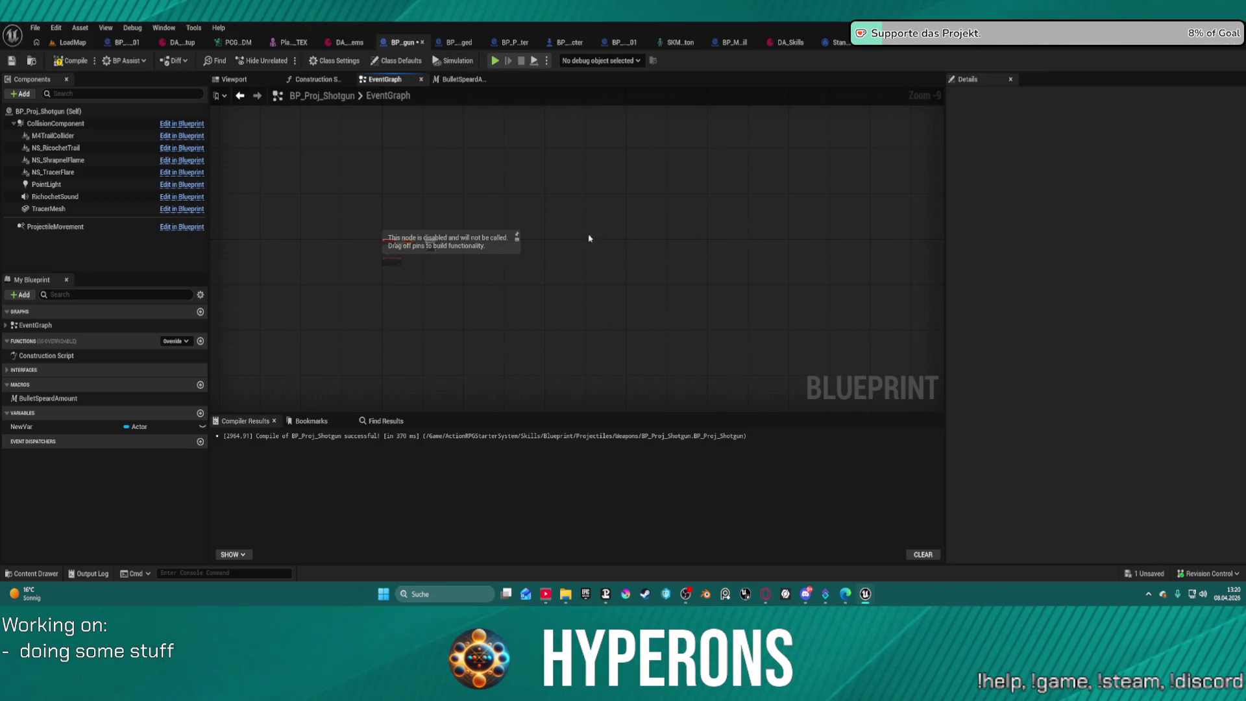
drag(357, 206, 445, 281)
scroll(413, 256, up, 9)
scroll(414, 256, down, 2)
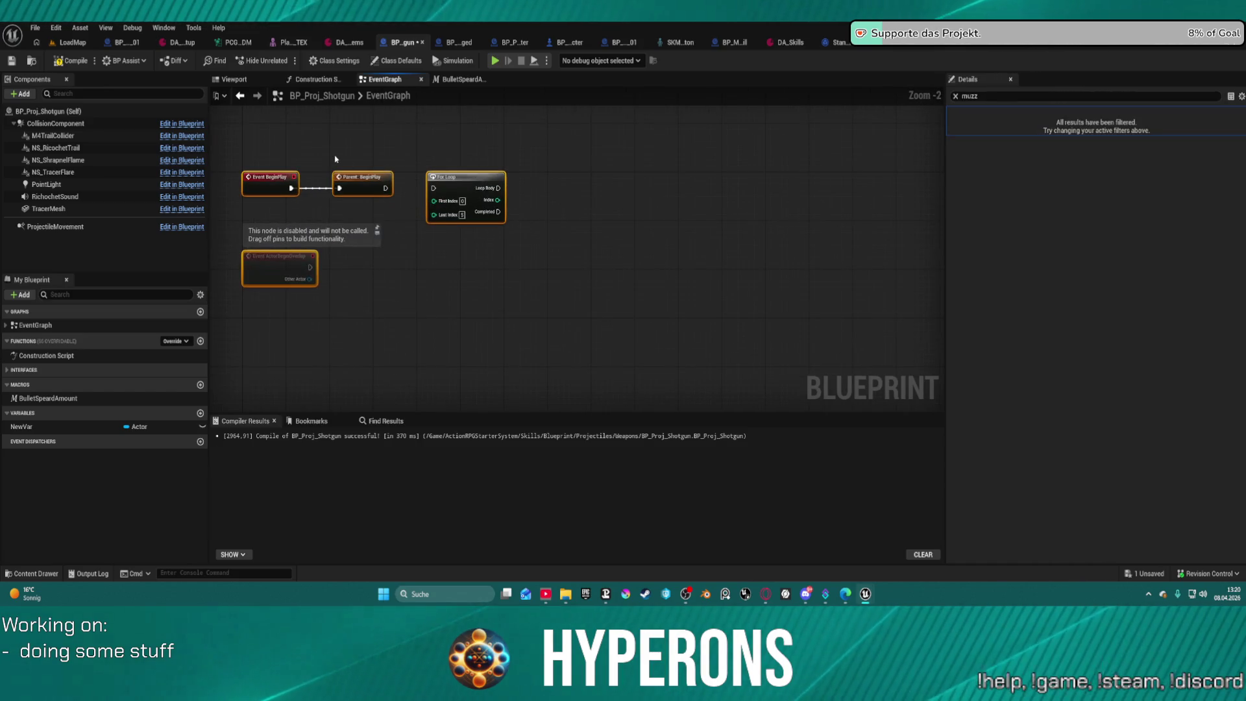
key(Delete)
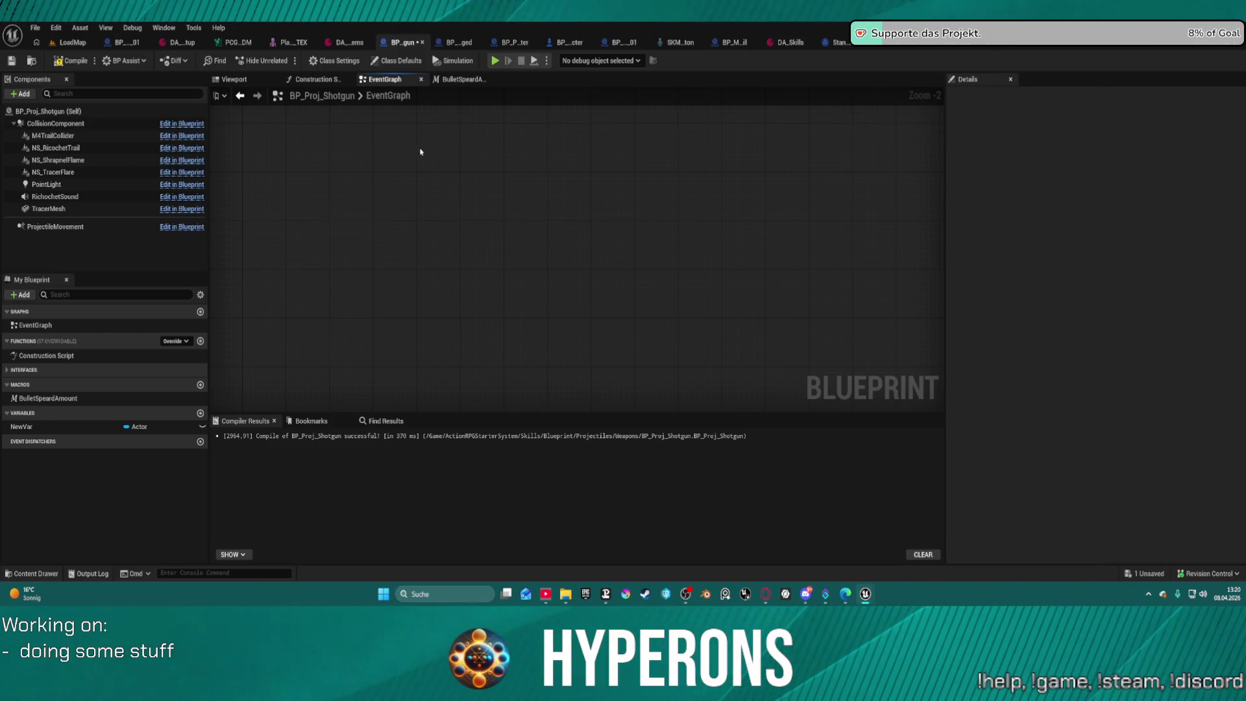
Compile the BP_Proj_Shotgun blueprint.
click(68, 43)
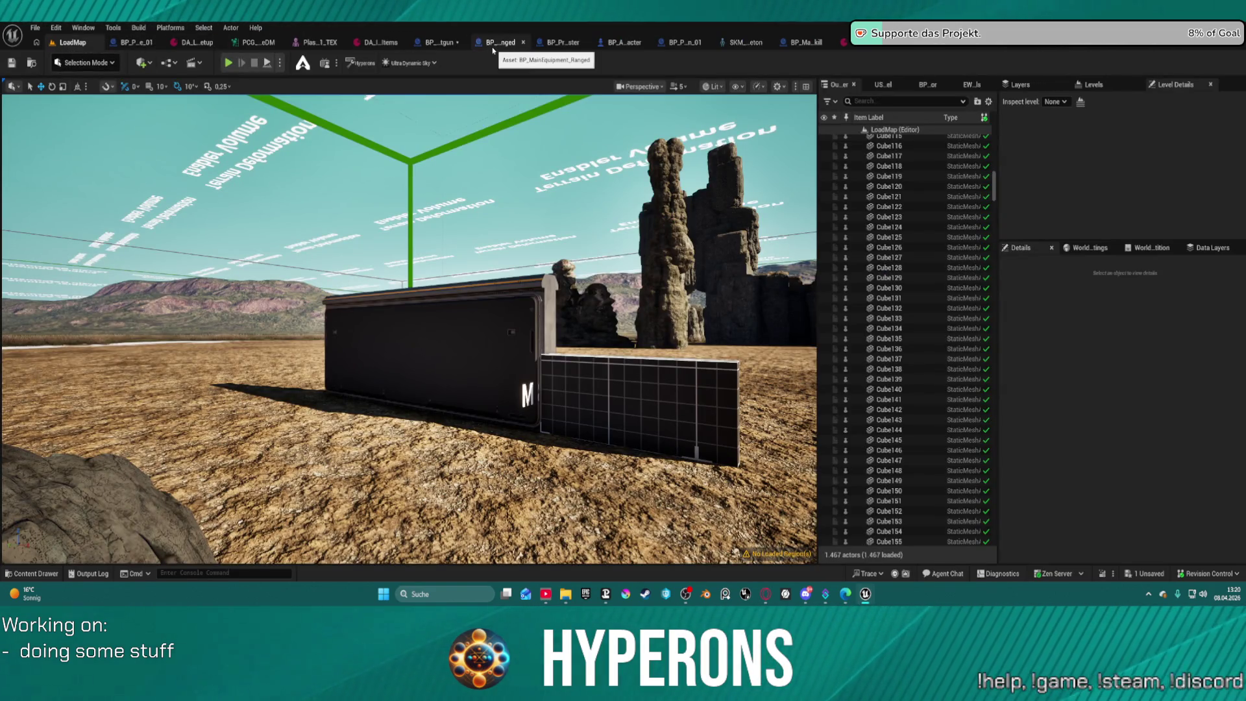
click(428, 44)
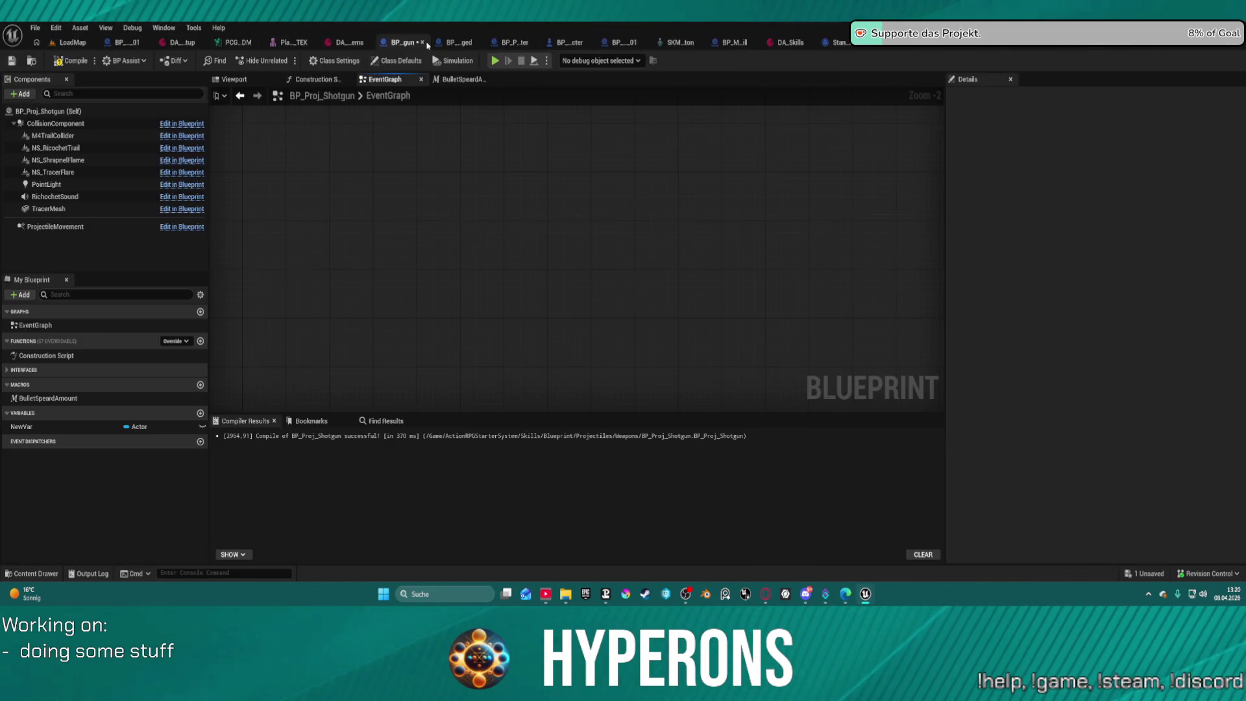
click(73, 62)
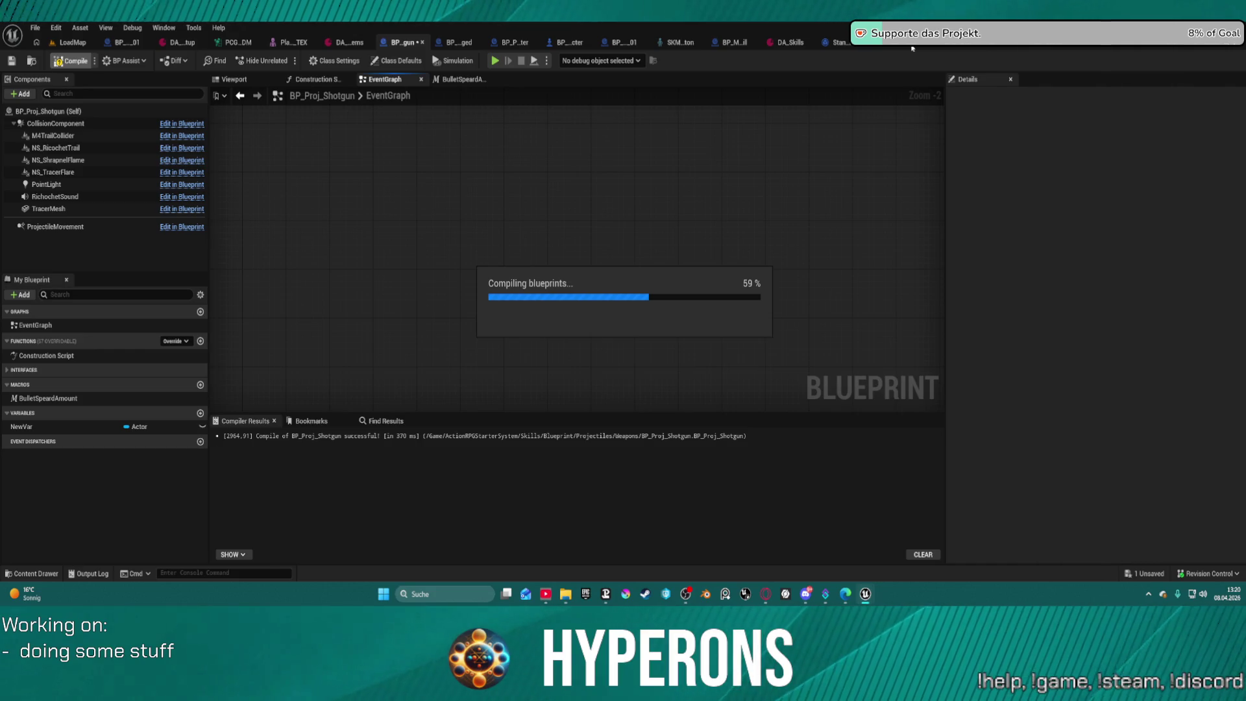
click(954, 48)
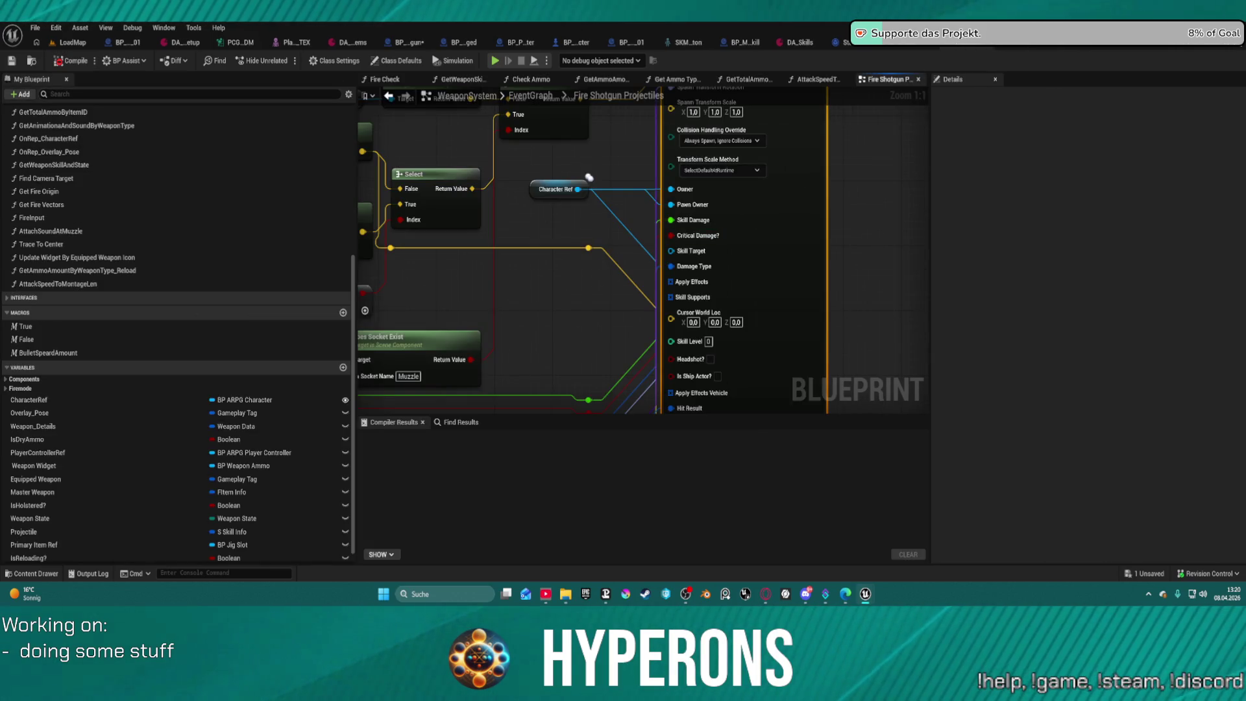
Inspect the projectile spawn node and its spawn location inputs in Fire Shotgun Projectiles.
scroll(572, 254, down, 1)
drag(572, 255, 651, 336)
drag(784, 161, 793, 141)
drag(614, 248, 824, 163)
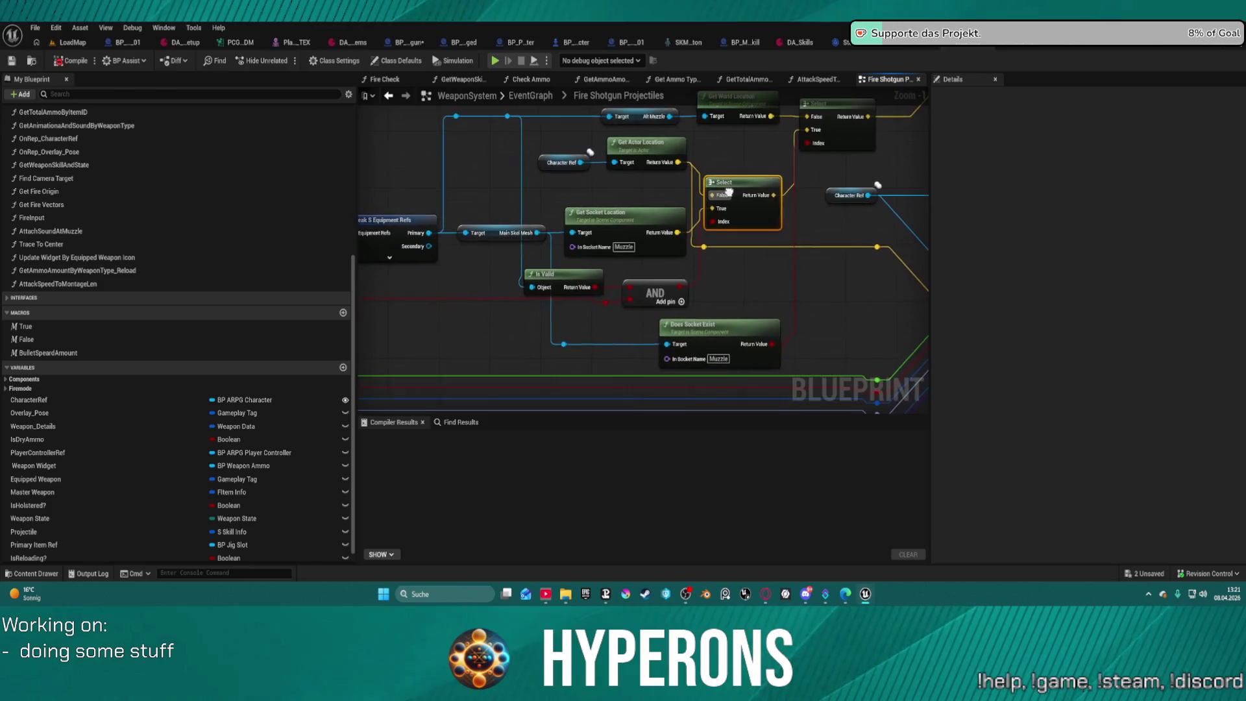
click(725, 189)
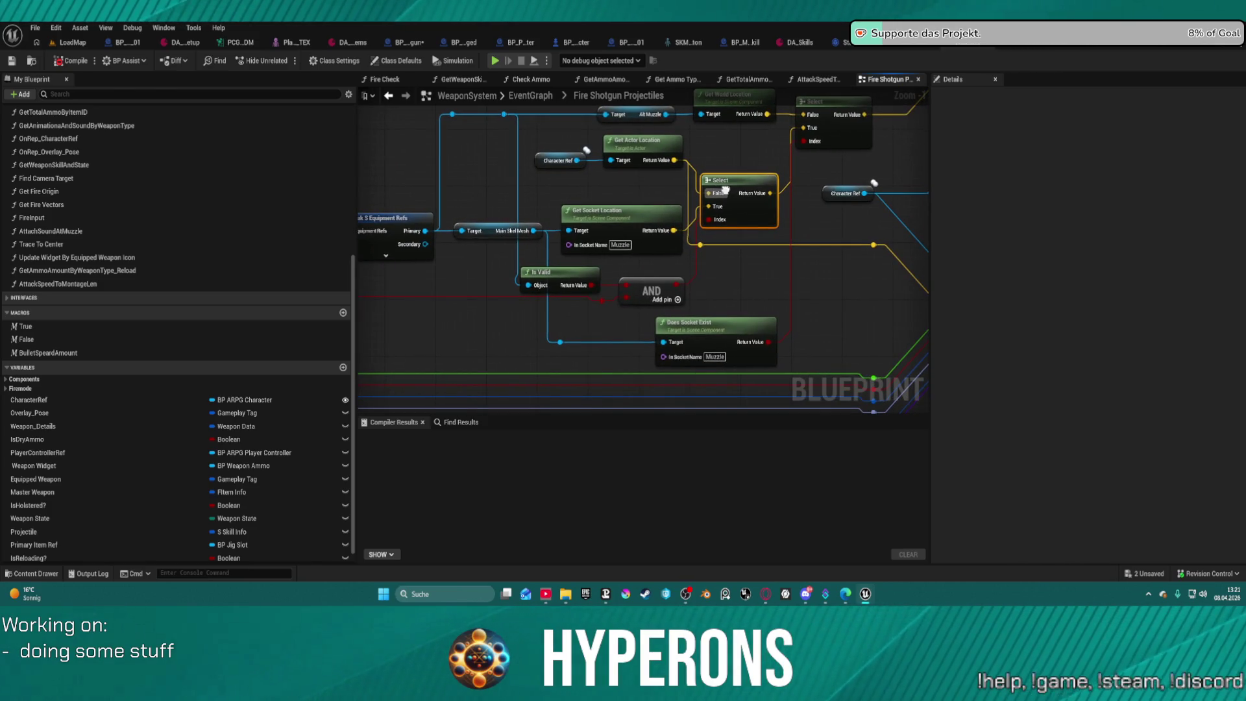
mouse_move(725, 189)
mouse_down()
mouse_move(673, 189)
mouse_move(455, 325)
mouse_move(552, 409)
mouse_up()
Pan across the damage calculation and skill info breakdown nodes to view the whole network.
mouse_move(642, 259)
mouse_down()
mouse_move(623, 312)
mouse_move(669, 298)
mouse_move(1017, 339)
mouse_up()
mouse_move(584, 312)
mouse_down()
mouse_move(847, 292)
mouse_move(828, 291)
mouse_up()
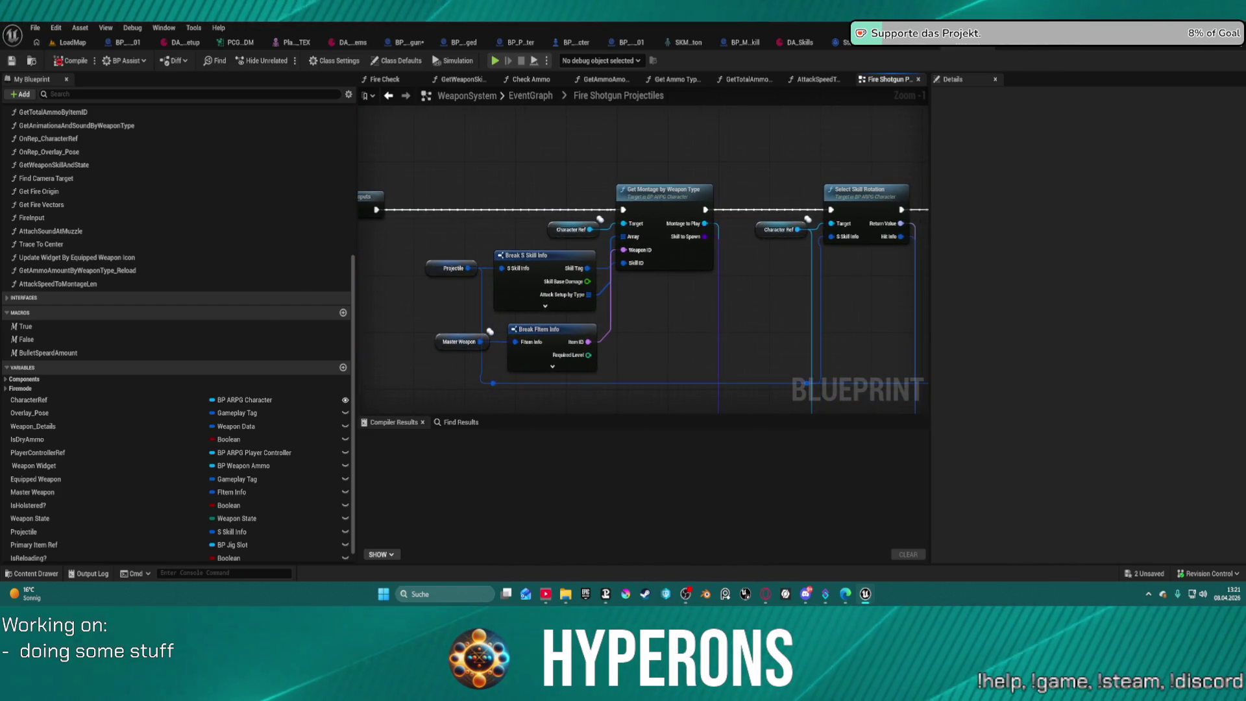
scroll(620, 195, down, 10)
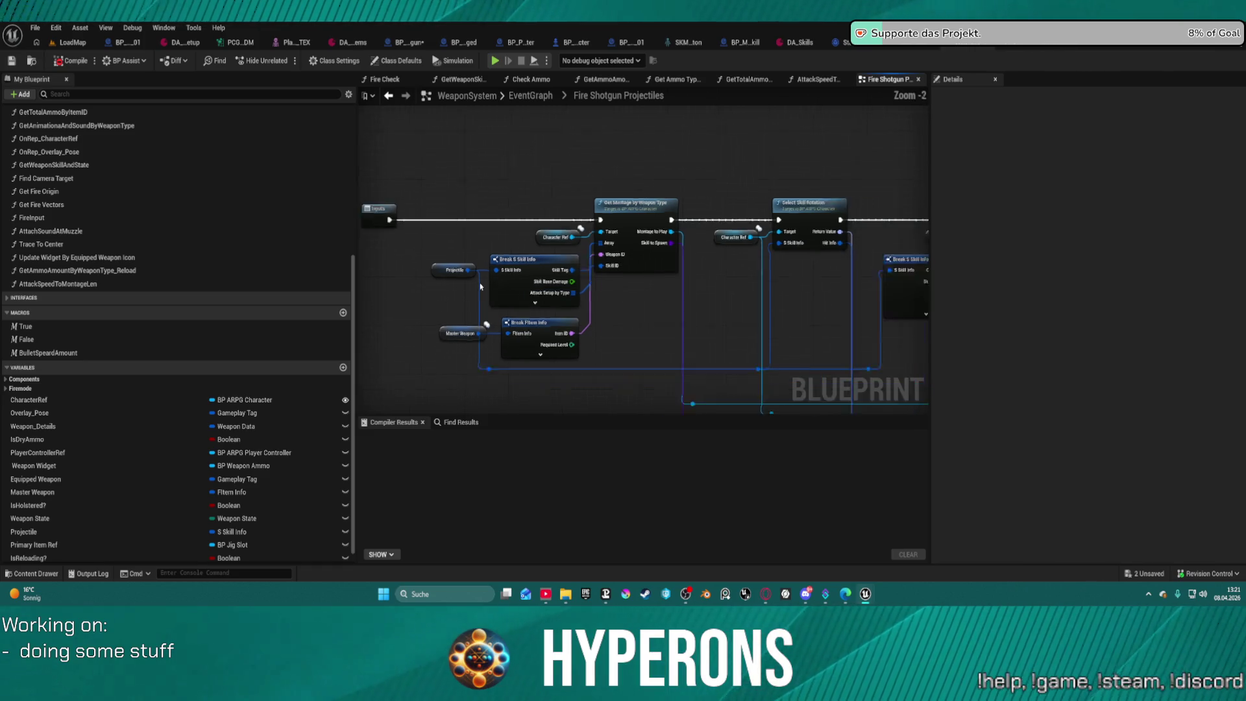
drag(519, 260, 728, 255)
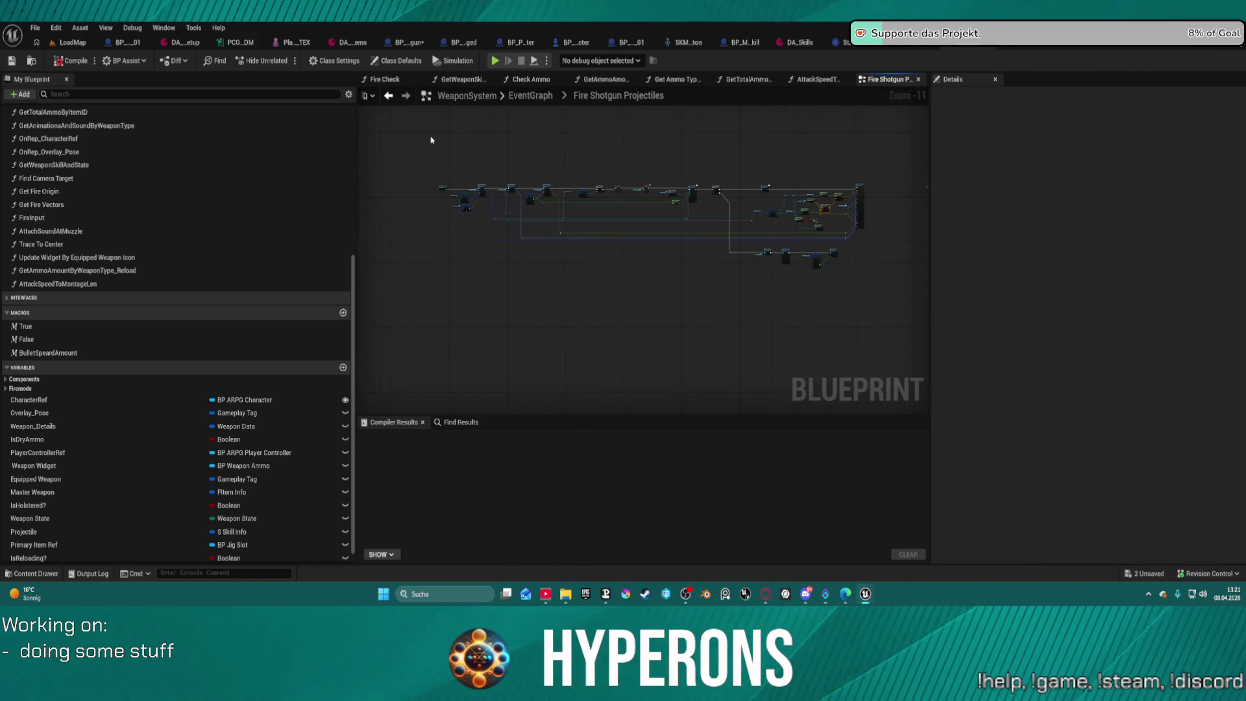
click(462, 208)
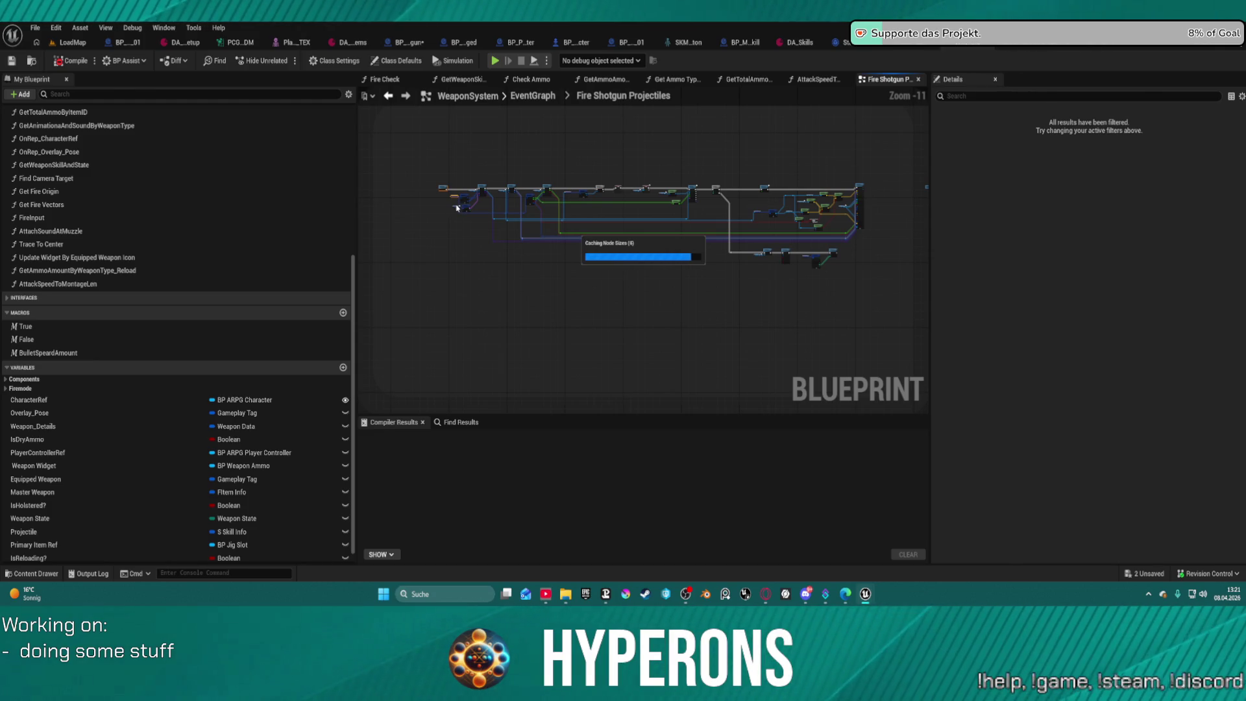
scroll(790, 191, up, 9)
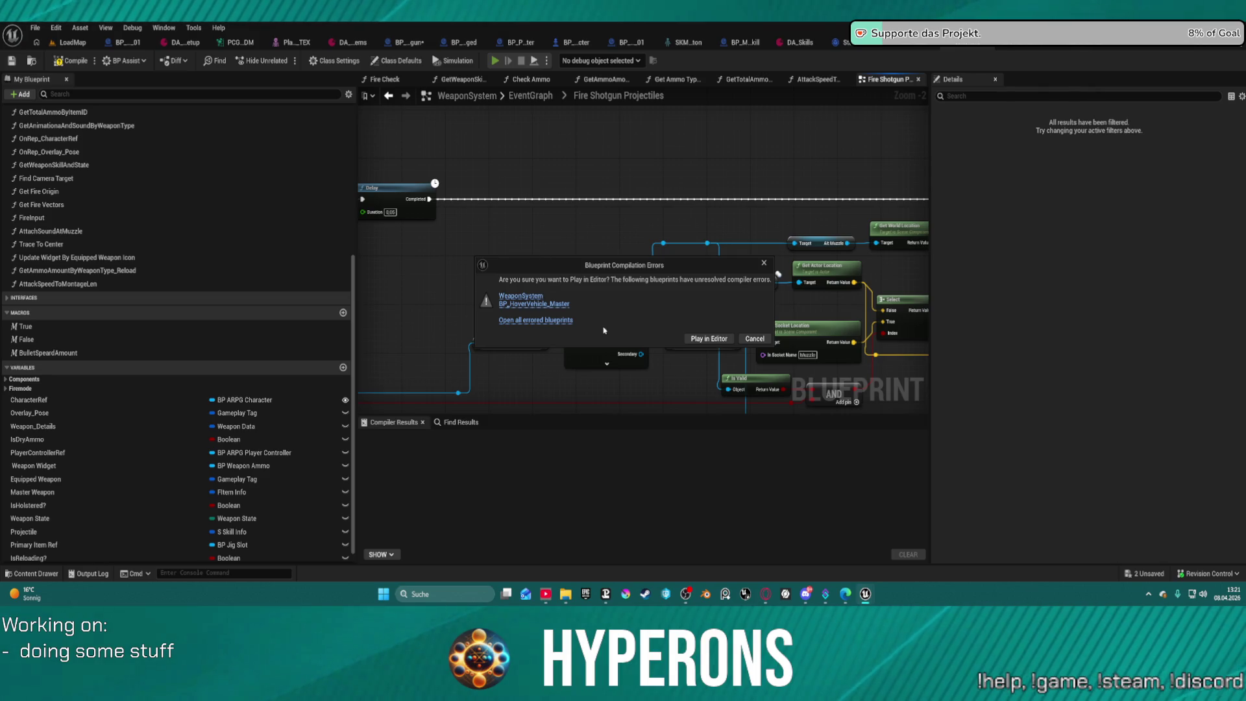
Cancel the play warning and jump to the first compiler error at the Play Montage node.
click(516, 296)
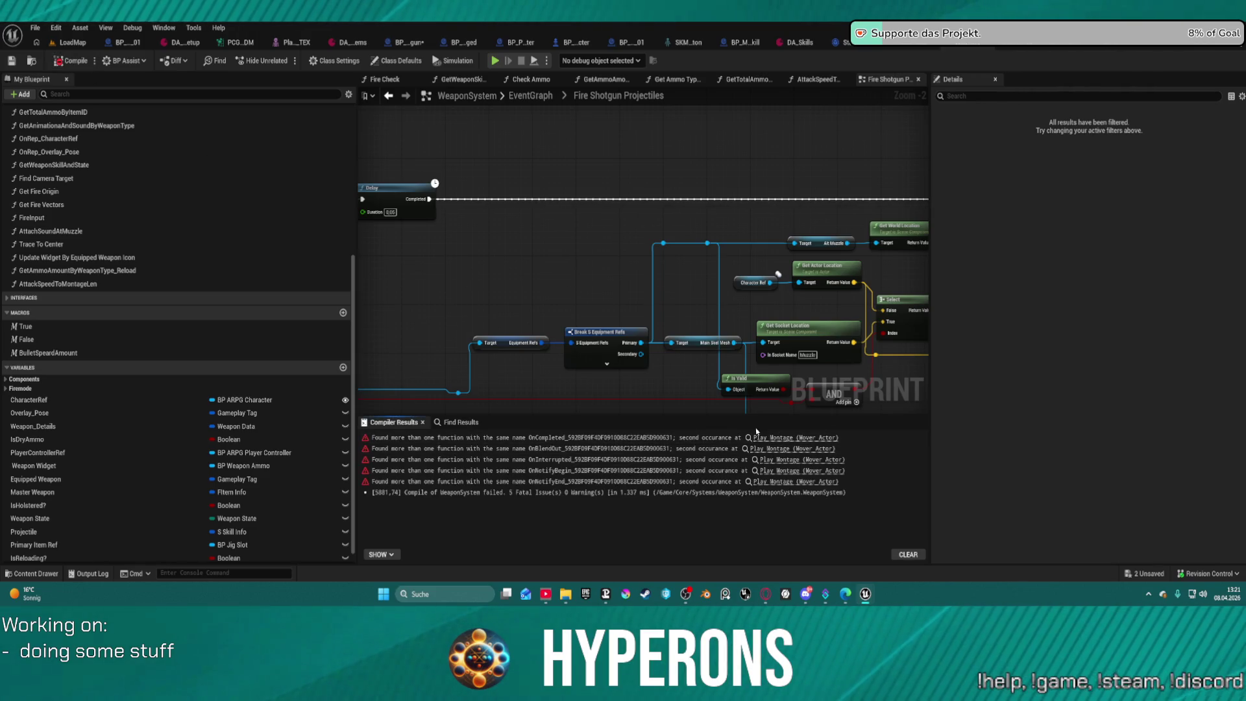
click(784, 439)
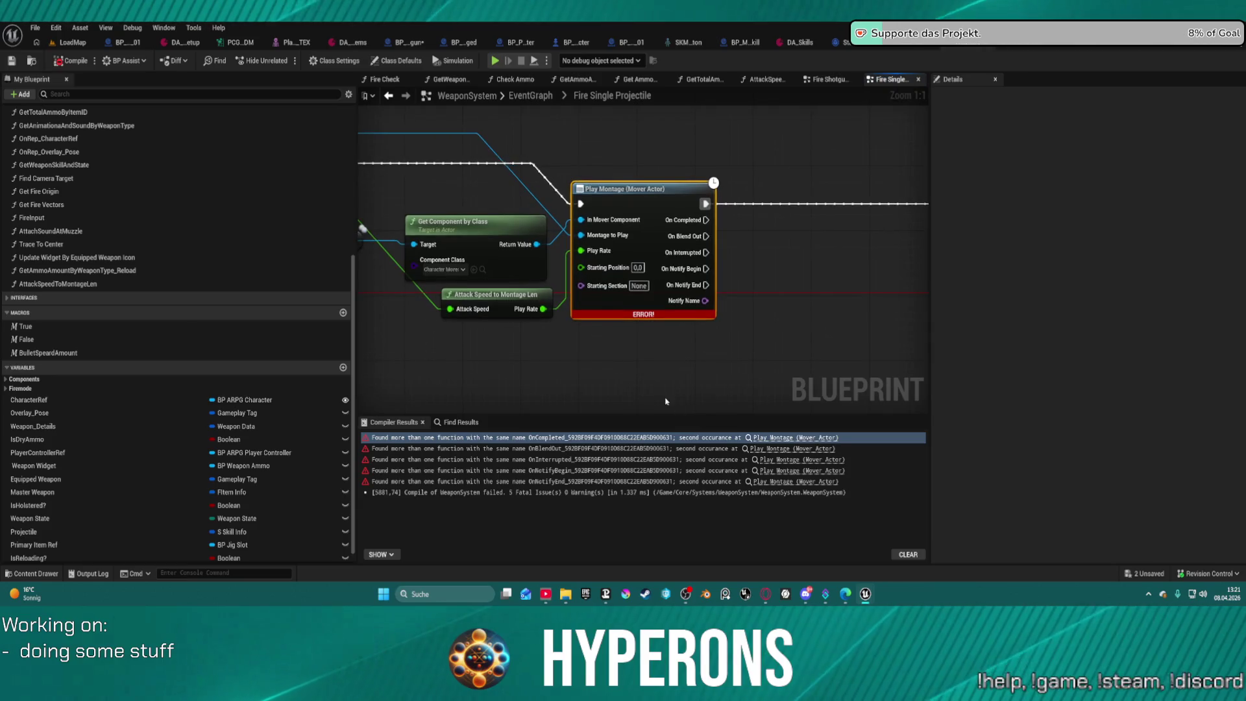
mouse_move(539, 355)
mouse_down()
mouse_move(685, 337)
mouse_move(733, 346)
mouse_up()
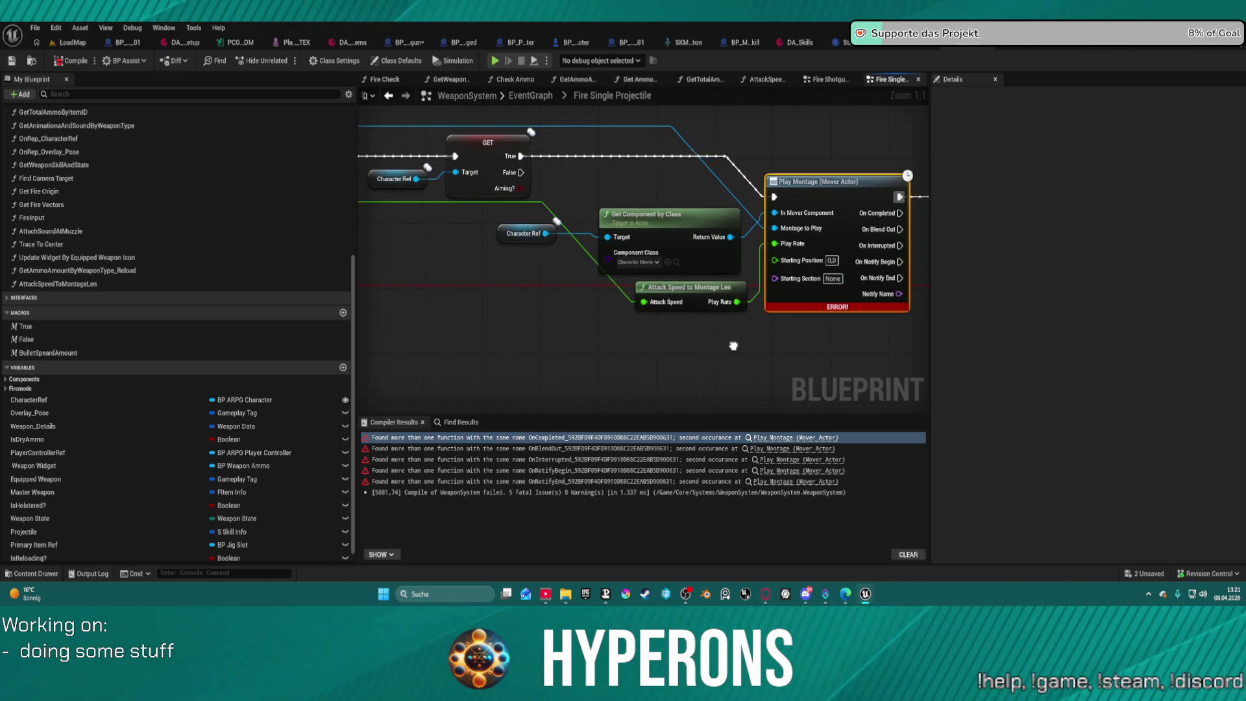
scroll(733, 345, down, 3)
mouse_move(824, 353)
mouse_down()
mouse_move(883, 337)
mouse_move(866, 338)
mouse_up()
click(782, 450)
Refresh the Play Montage node and recompile WeaponSystem.
scroll(781, 231, up, 3)
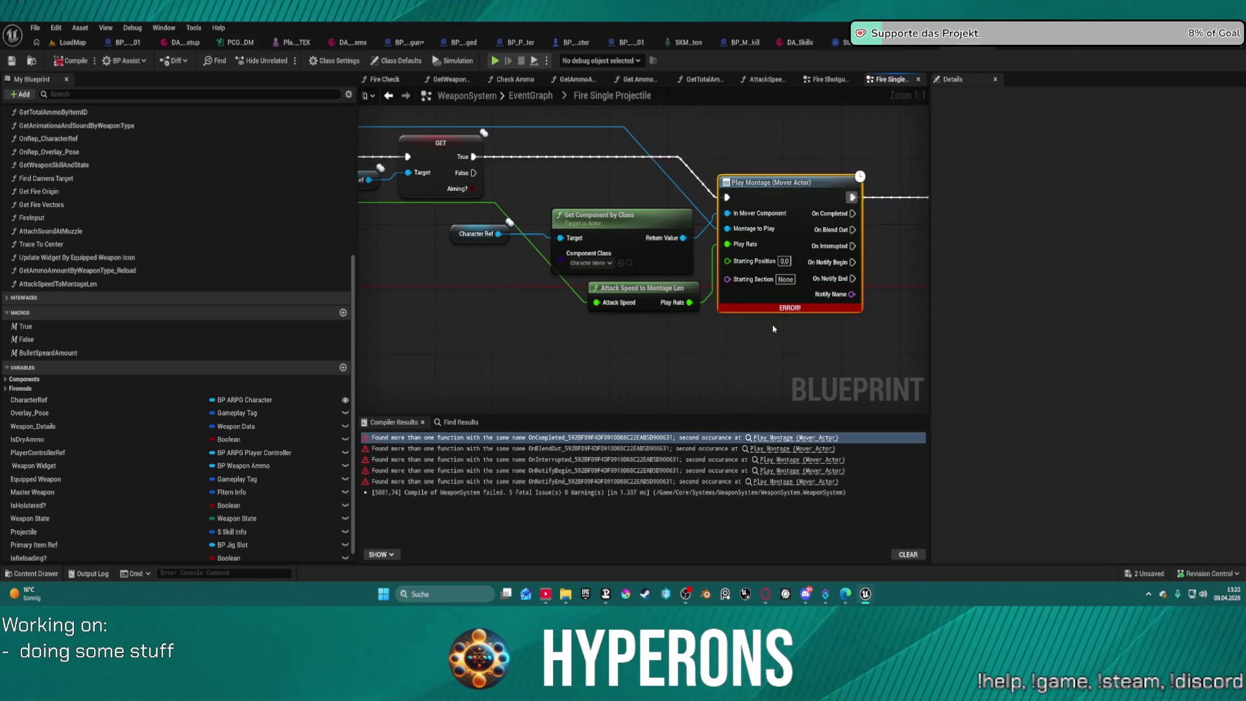
right_click(767, 205)
click(837, 281)
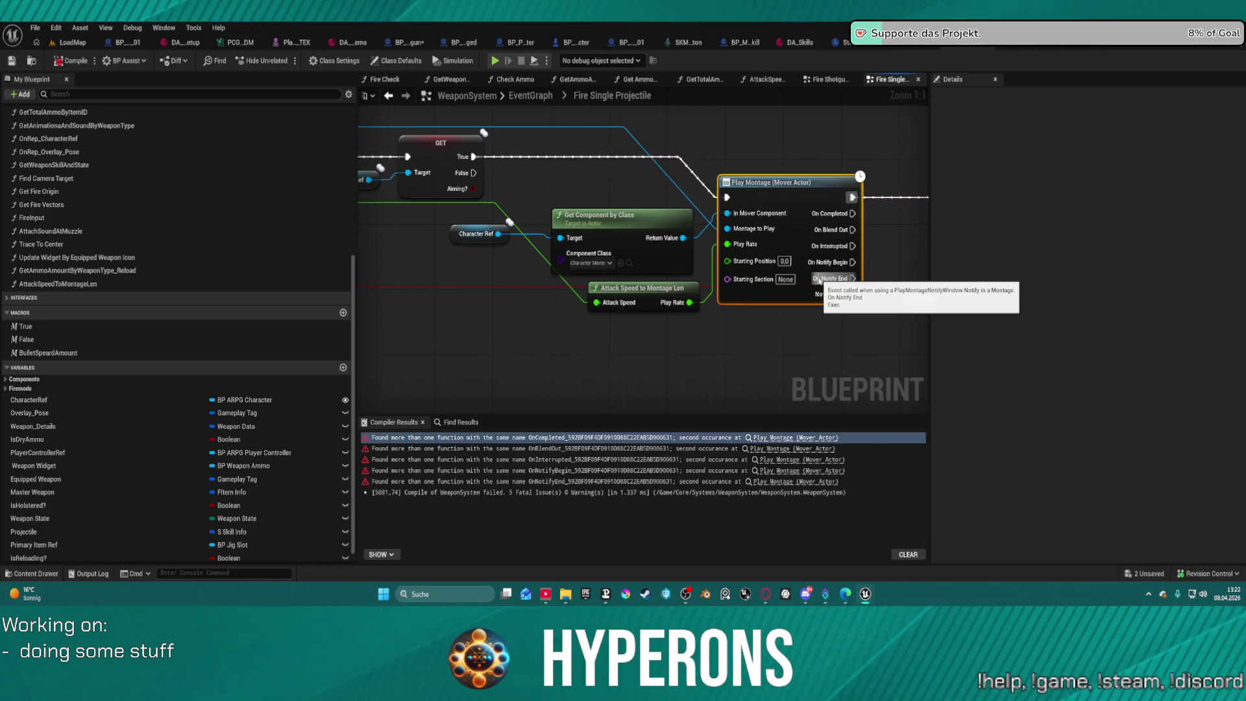
click(76, 61)
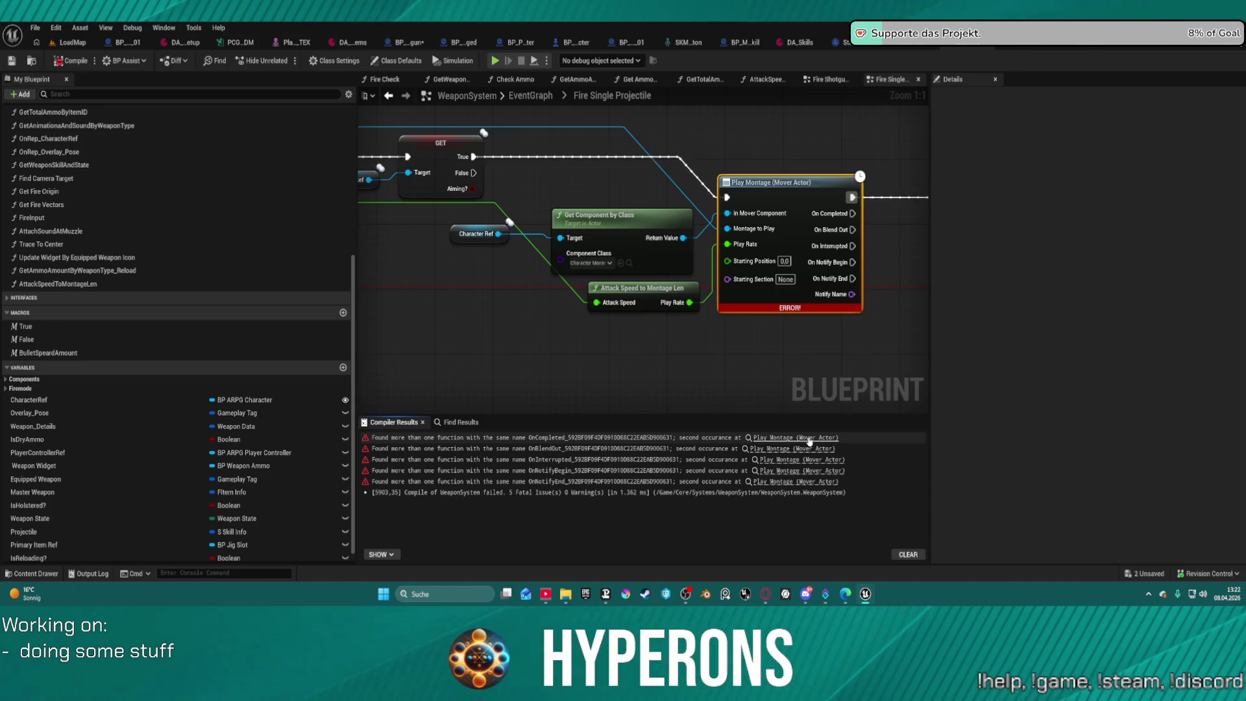
mouse_move(755, 349)
mouse_down()
mouse_move(655, 362)
mouse_move(664, 370)
mouse_up()
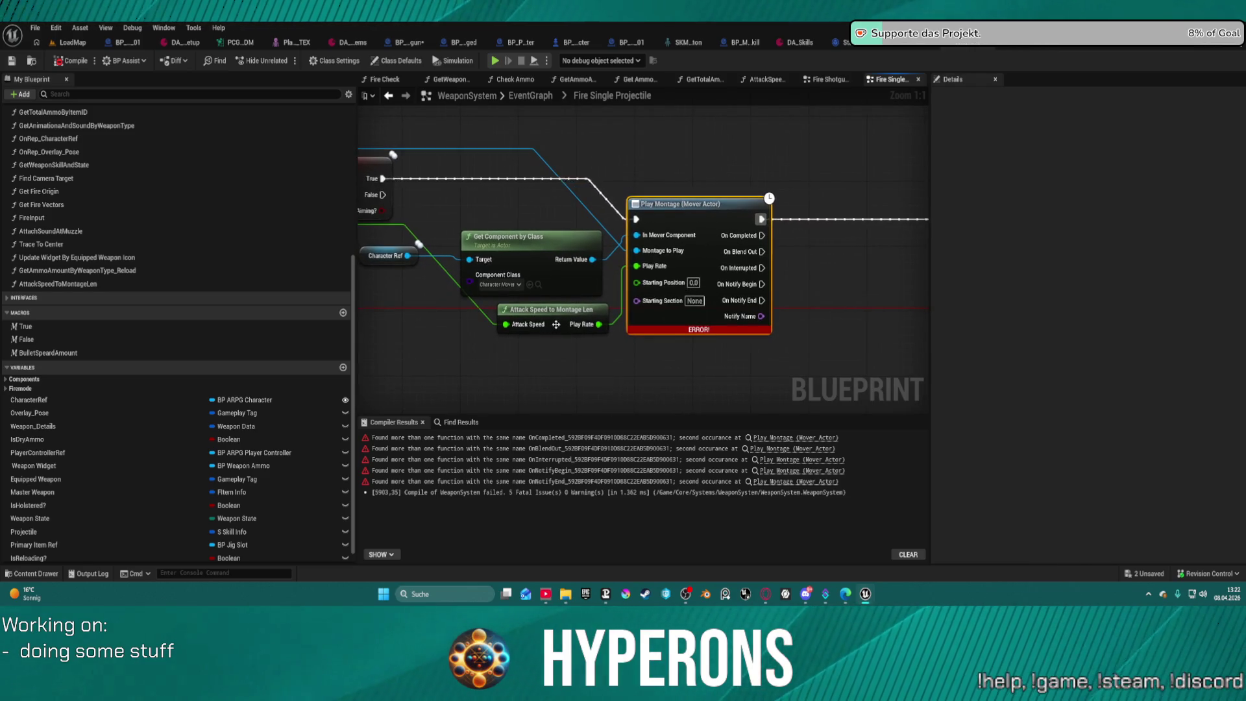
mouse_move(559, 319)
mouse_down()
mouse_move(479, 338)
mouse_move(519, 337)
mouse_move(501, 339)
mouse_move(521, 326)
mouse_up()
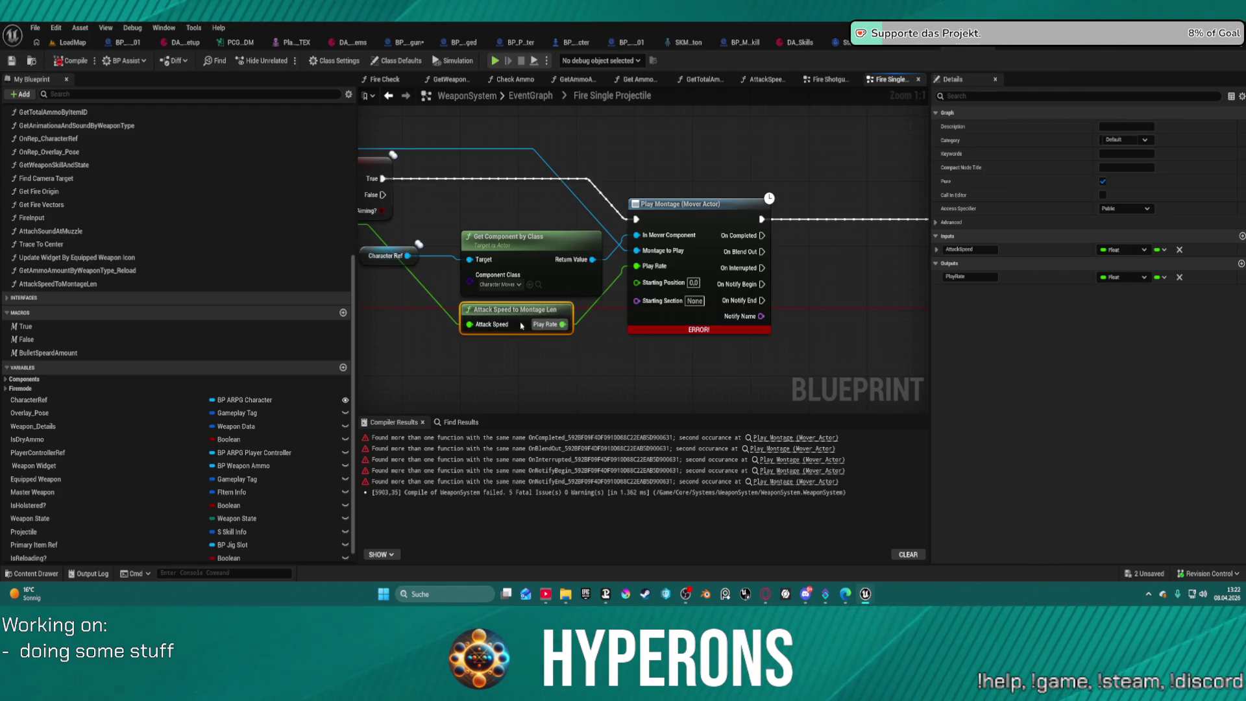
Remove the breakpoint from the Get Montage by Weapon Type node.
scroll(605, 287, down, 5)
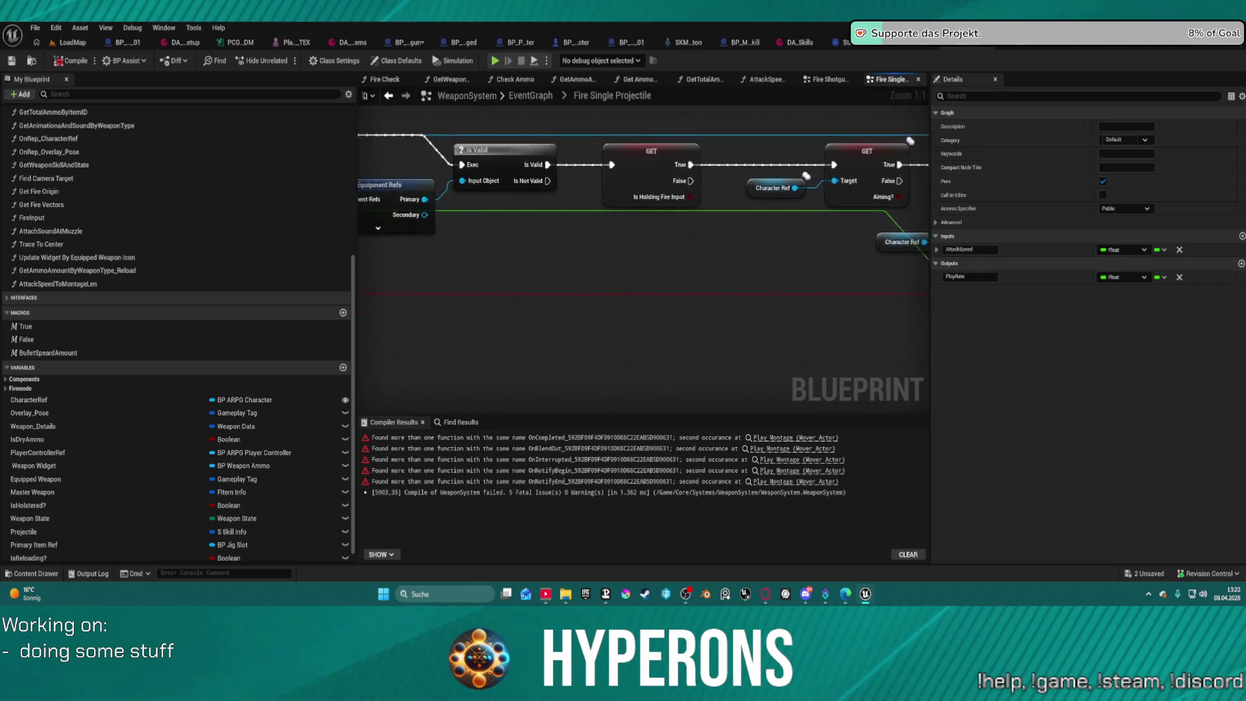
mouse_move(657, 188)
mouse_down()
mouse_move(615, 184)
mouse_move(568, 227)
mouse_move(562, 188)
mouse_up()
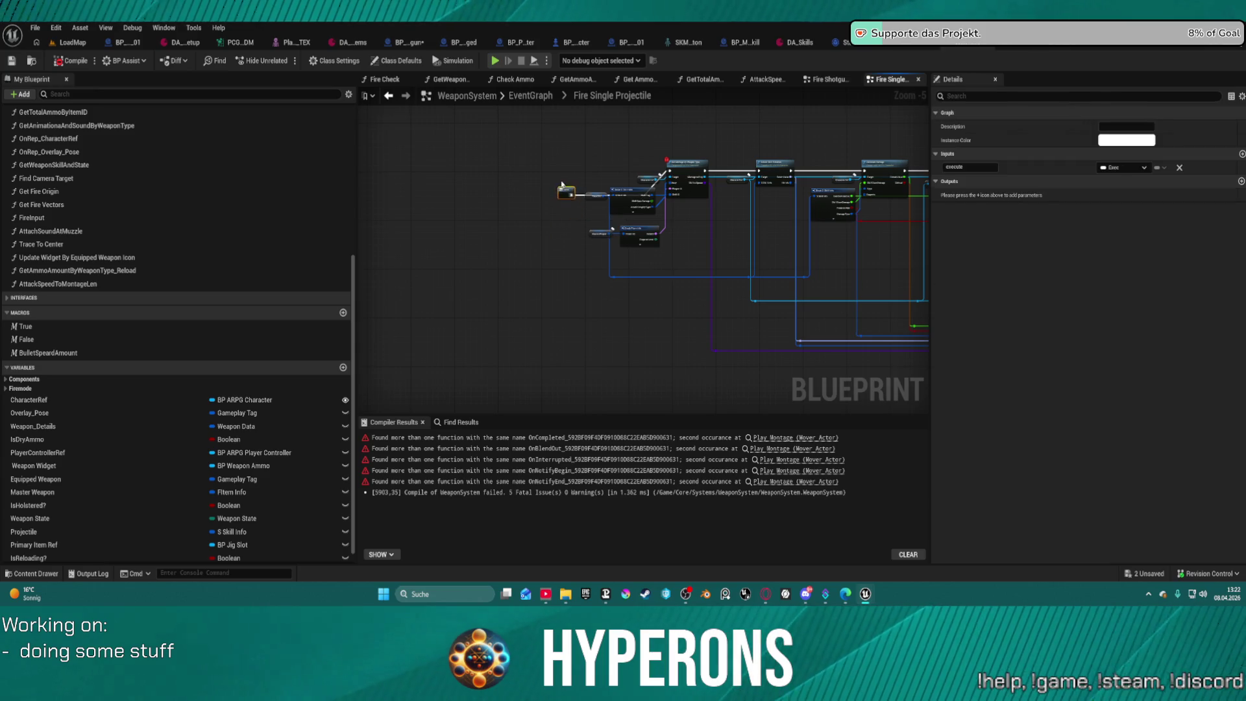
scroll(630, 167, up, 5)
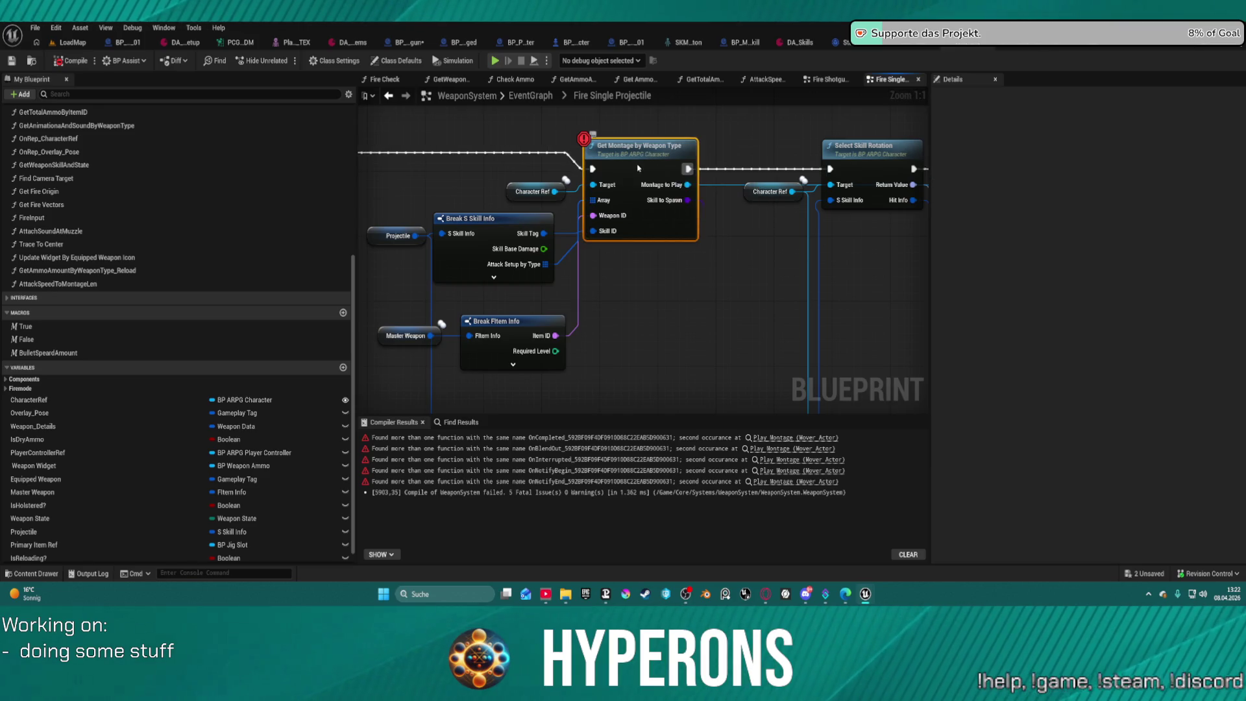
right_click(644, 168)
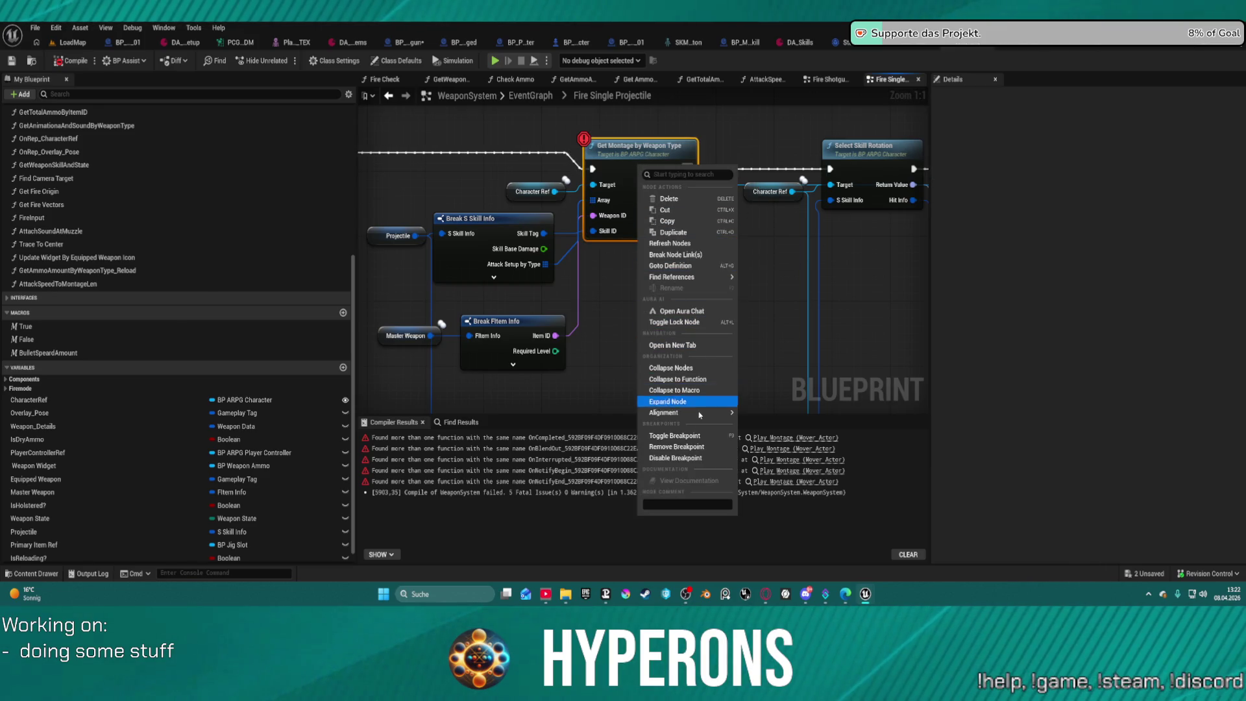
click(676, 447)
scroll(761, 276, down, 2)
drag(761, 276, 390, 284)
drag(522, 217, 478, 219)
click(830, 80)
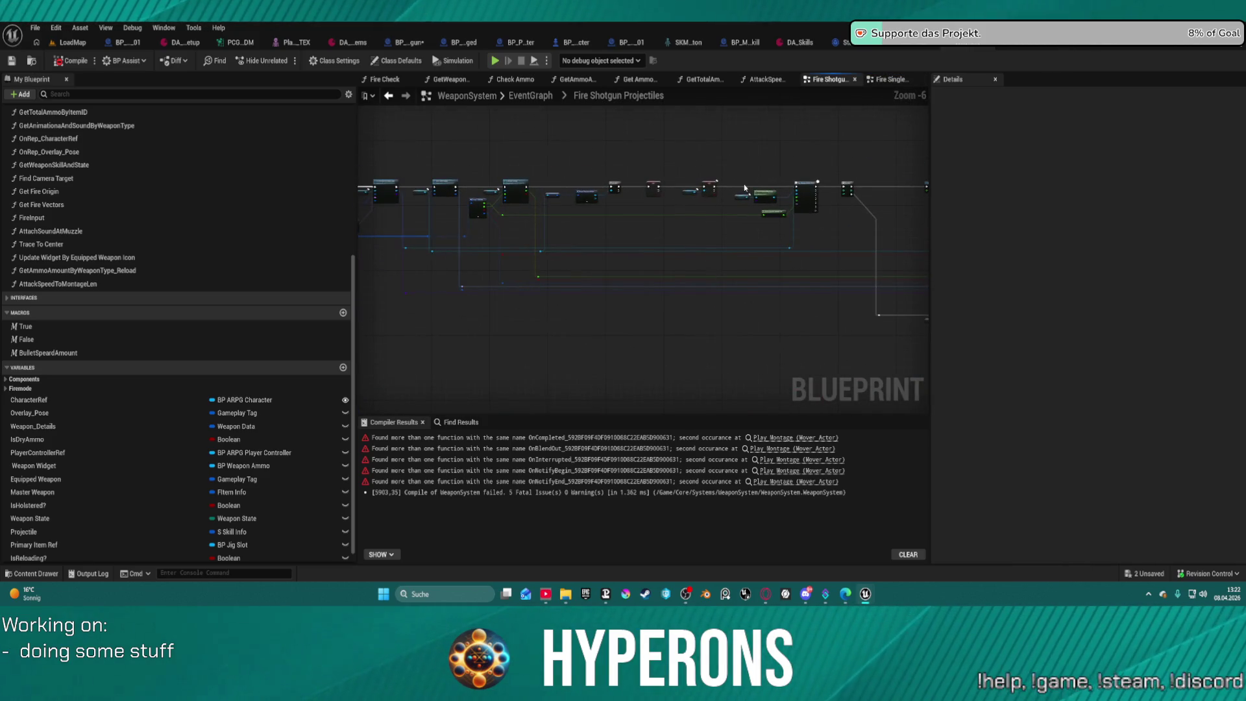
Connect the Aiming? branch's True output to the For Loop and compile WeaponSystem.
scroll(827, 180, up, 1)
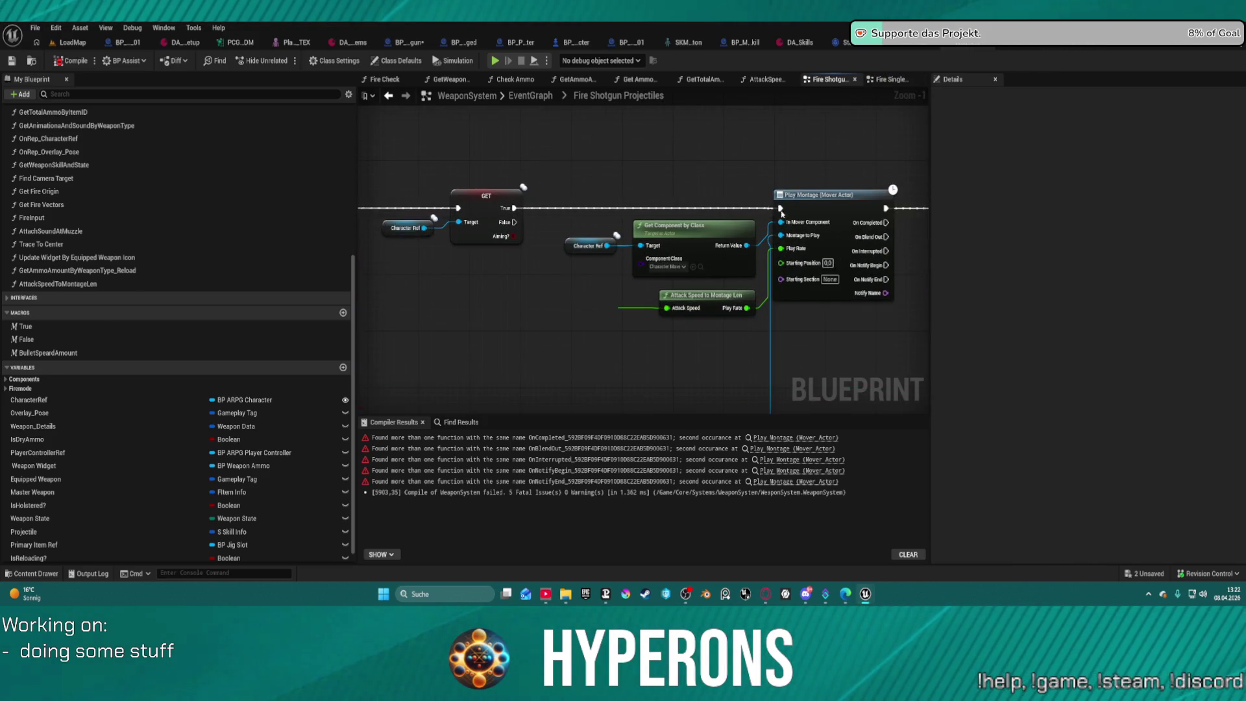
mouse_move(508, 208)
mouse_down()
mouse_move(908, 208)
mouse_move(814, 210)
mouse_up()
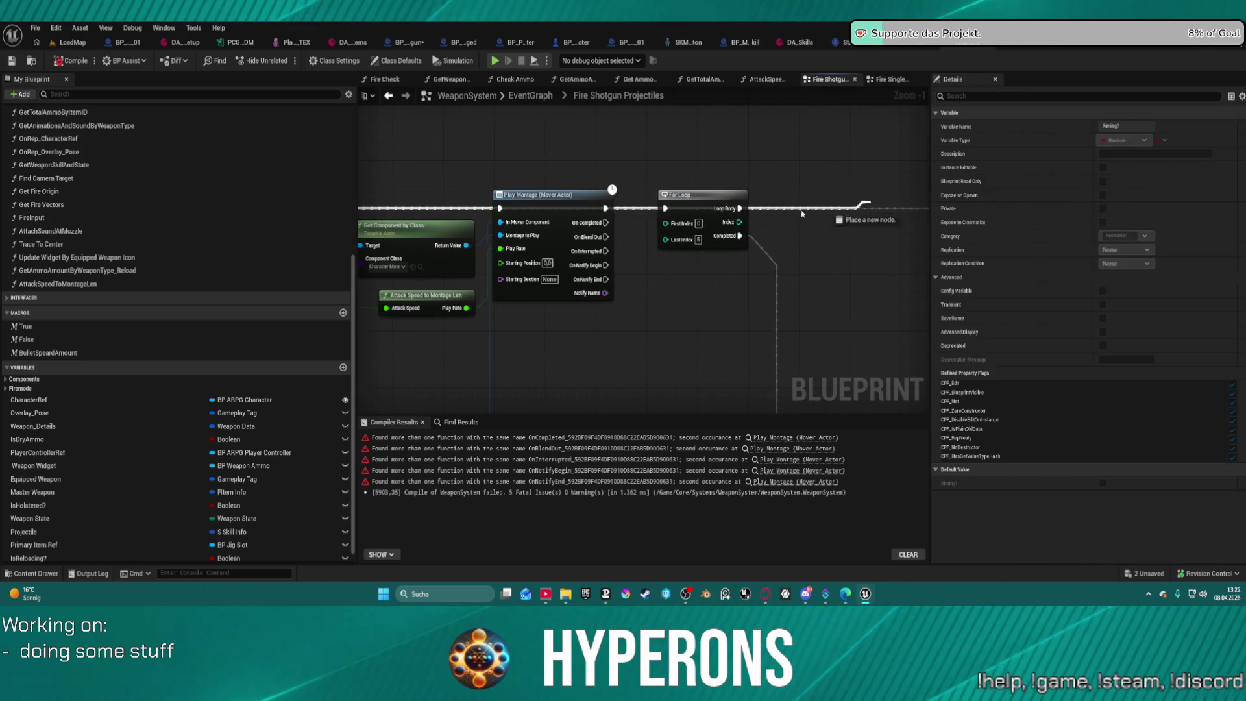
drag(666, 211, 666, 209)
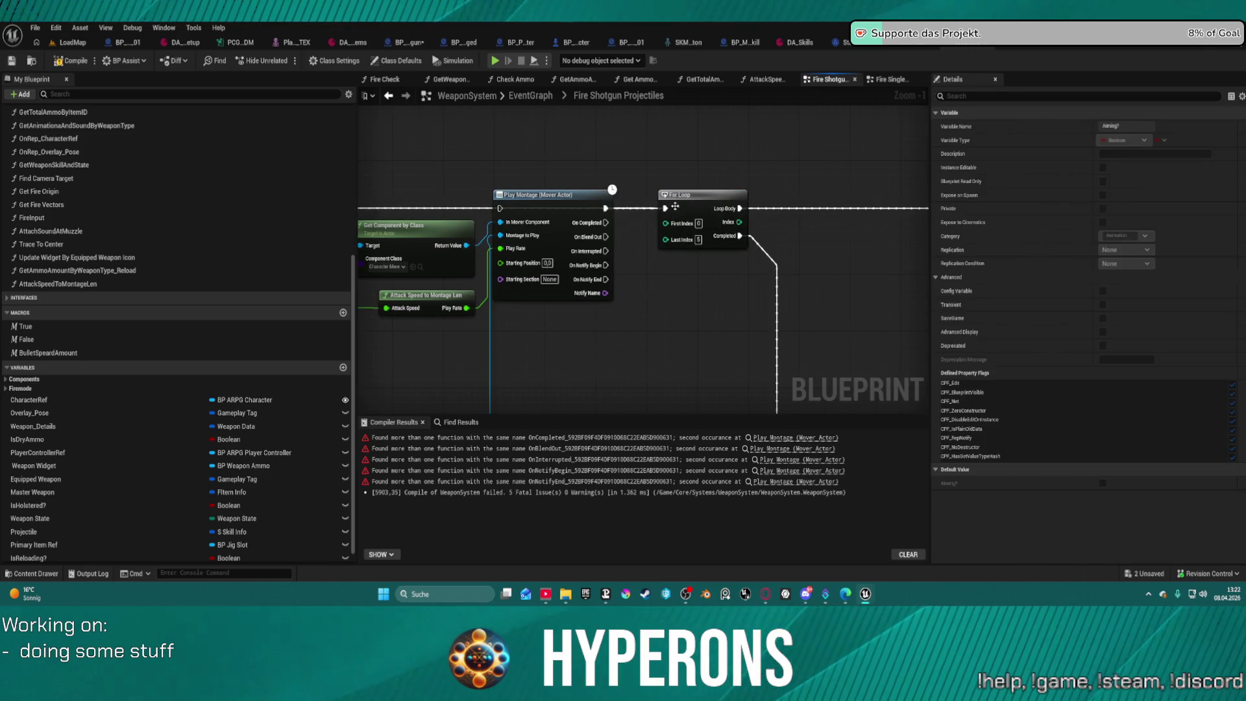
click(76, 60)
Add a Play Montage (Mover Actor) node from the Get Component by Class return value.
mouse_move(444, 236)
mouse_down()
mouse_move(738, 222)
mouse_move(747, 133)
mouse_up()
text(paly)
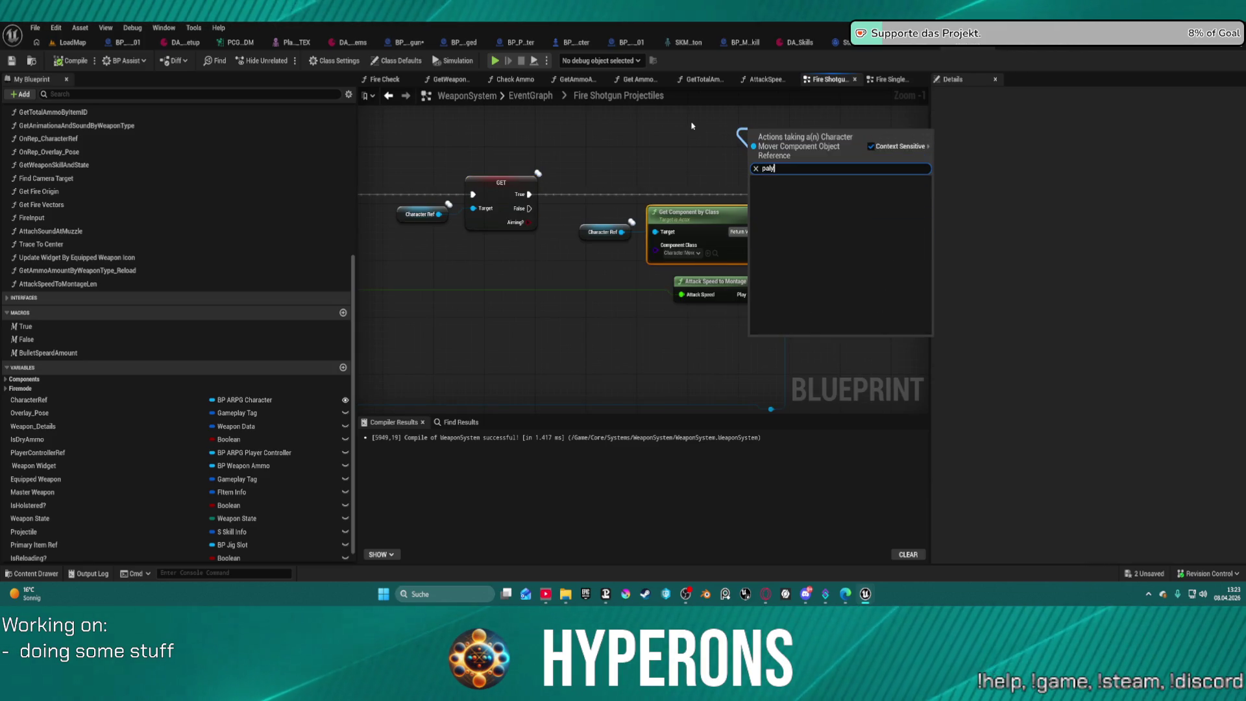
key(BackSpace)
key(BackSpace)
key(BackSpace)
text(la)
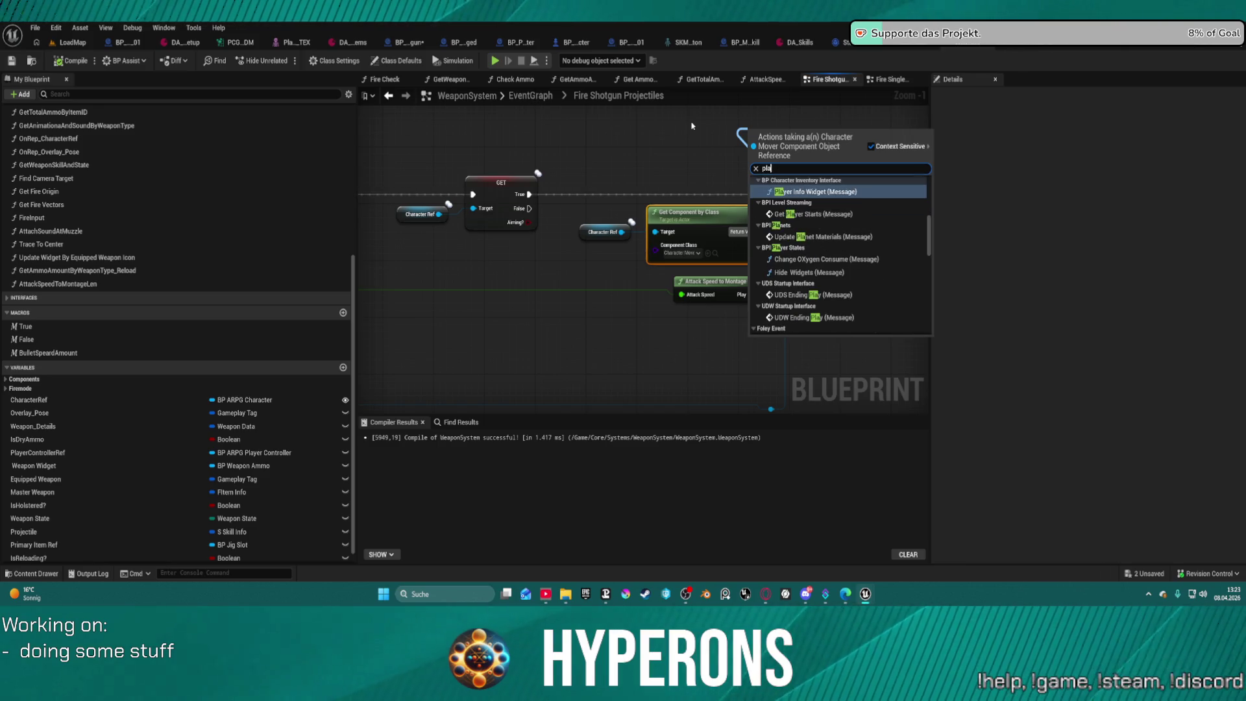
text(y)
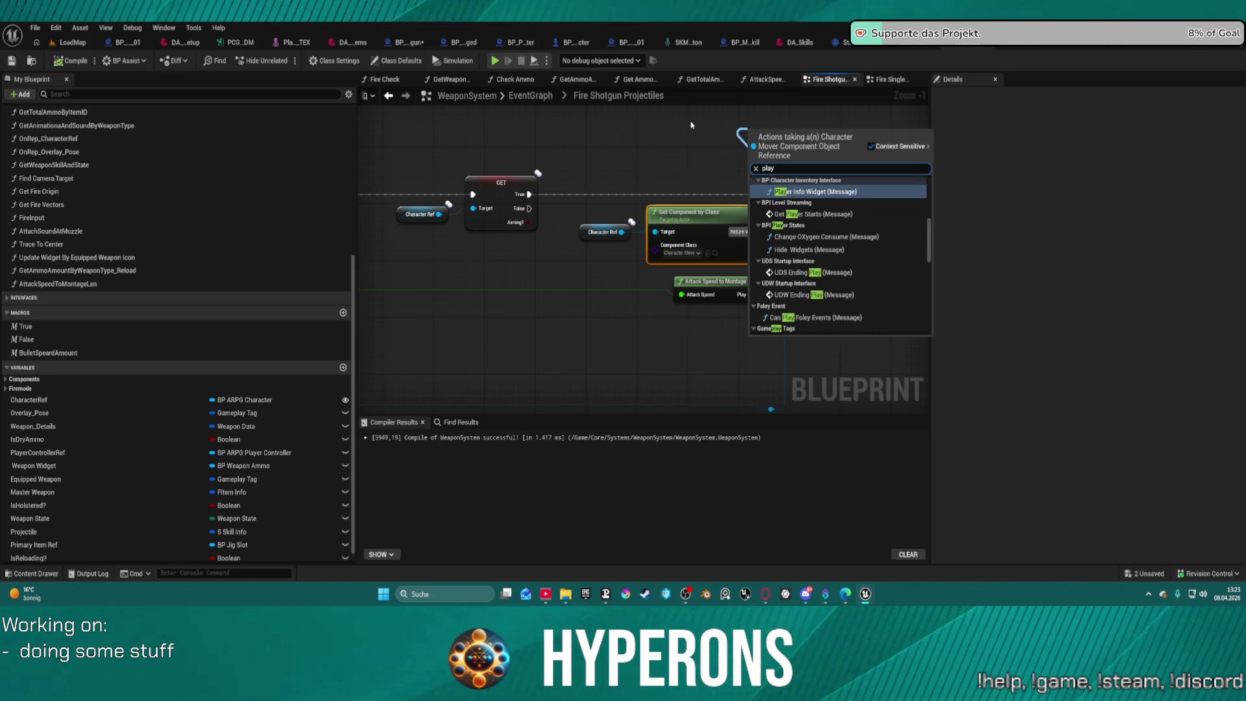
text(er)
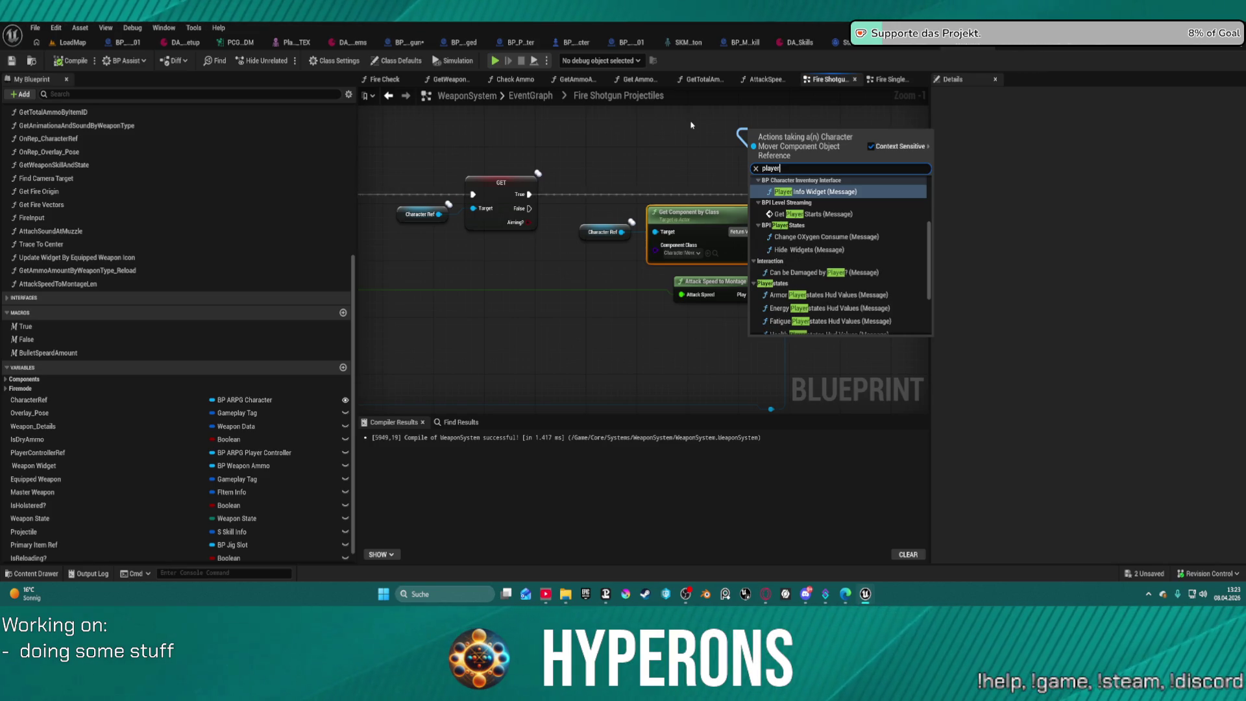
key(BackSpace)
key(BackSpace)
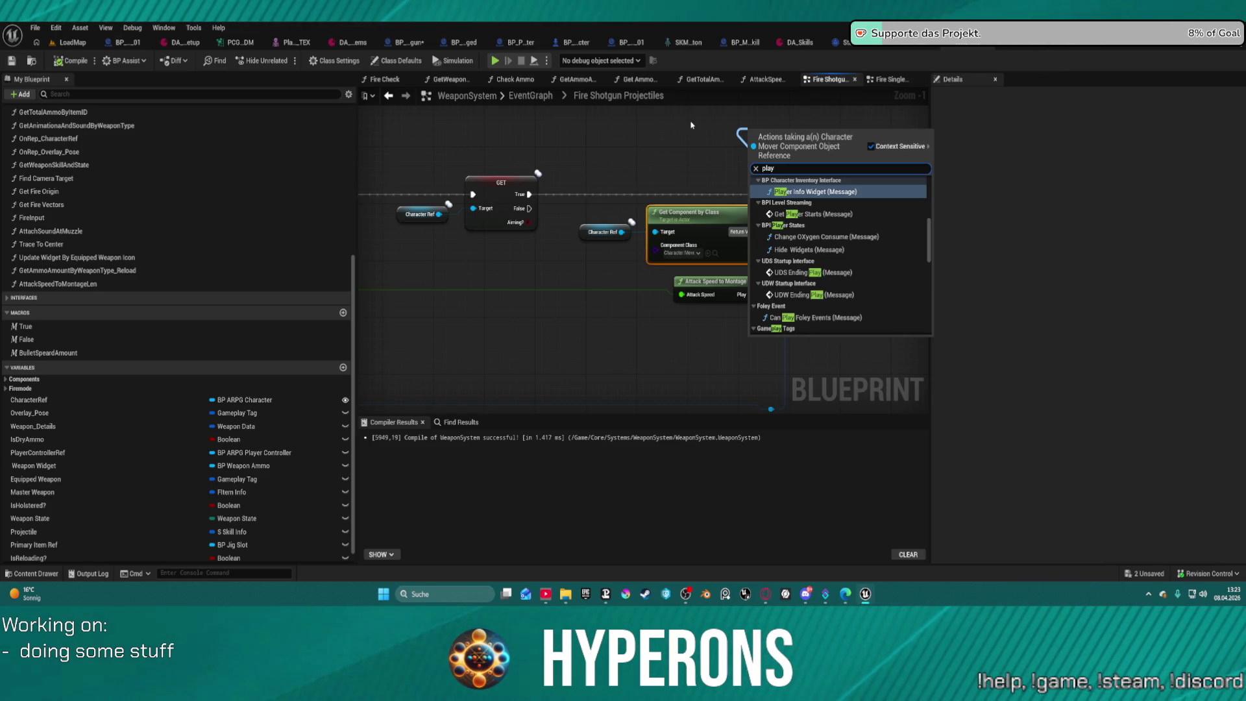
text( montage)
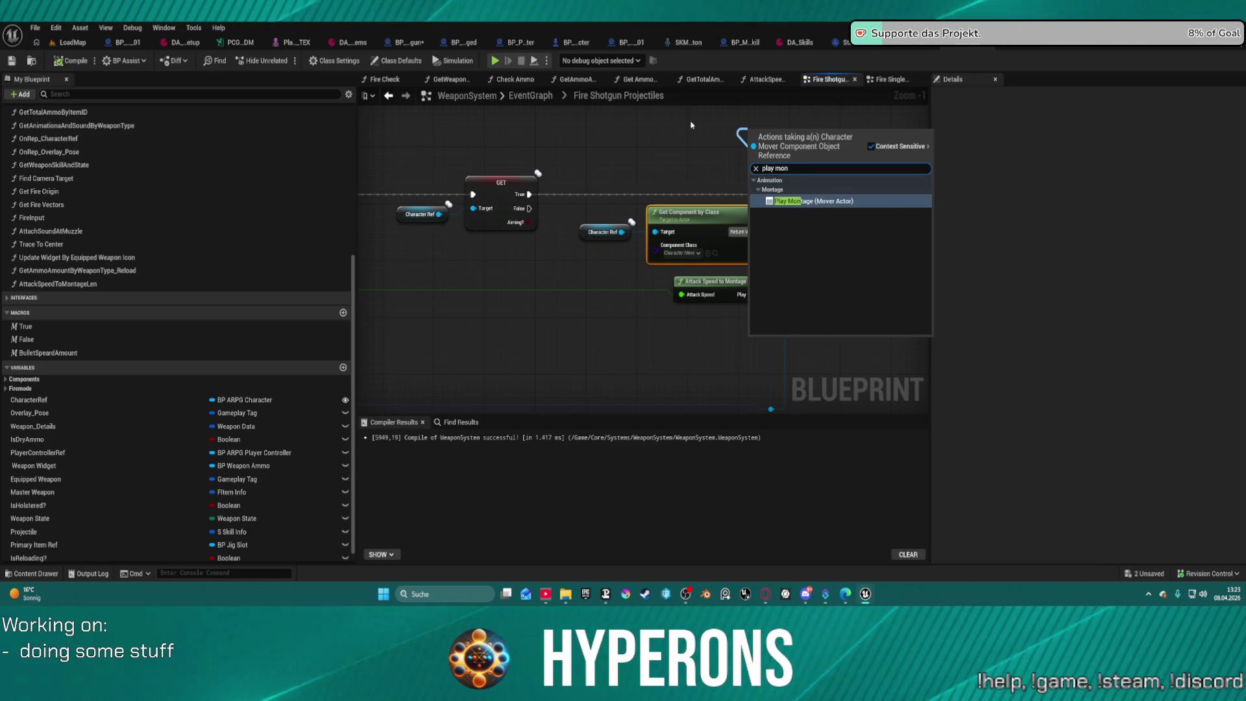
key(Return)
Feed Play Rate into the new Play Montage node, delete the duplicate, and rewire the GET True output.
drag(649, 232, 529, 237)
mouse_move(730, 285)
mouse_down()
mouse_move(578, 299)
mouse_move(757, 212)
mouse_move(756, 199)
mouse_up()
drag(887, 187, 888, 242)
key(Delete)
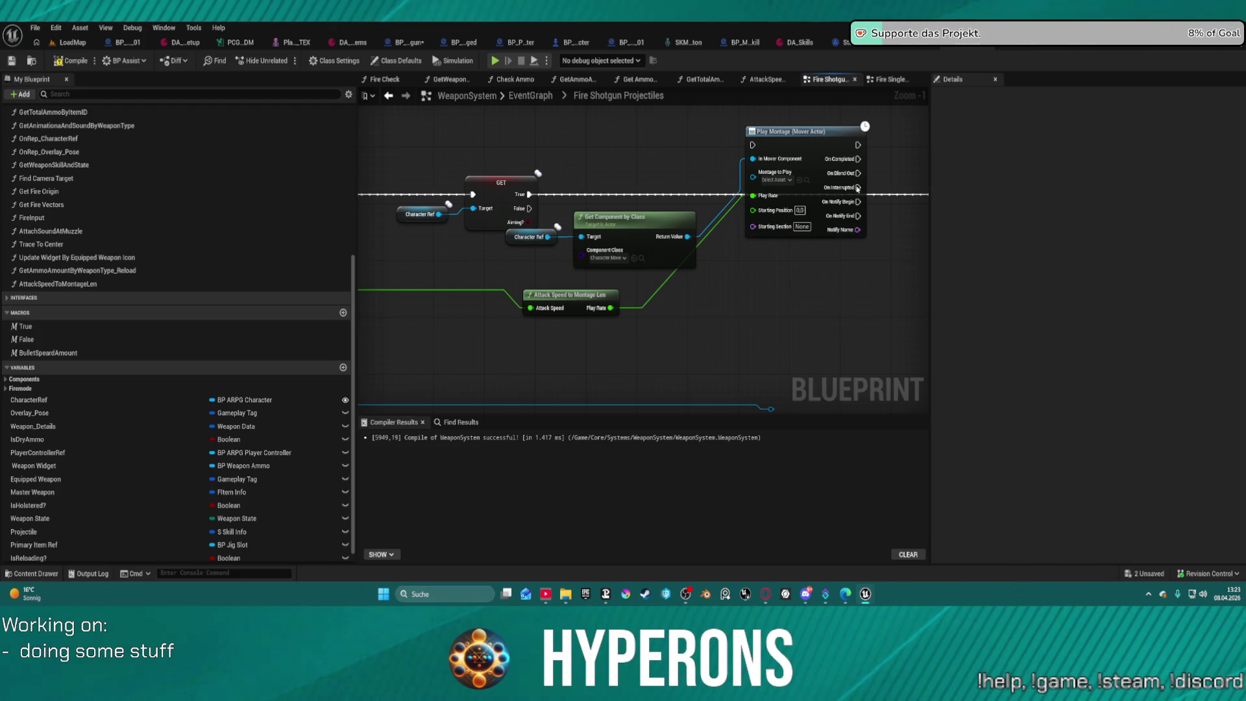
mouse_move(785, 136)
mouse_down()
mouse_move(834, 191)
mouse_move(479, 210)
mouse_move(645, 226)
mouse_move(688, 217)
mouse_up()
mouse_move(393, 223)
mouse_down()
mouse_move(737, 227)
mouse_move(659, 228)
mouse_up()
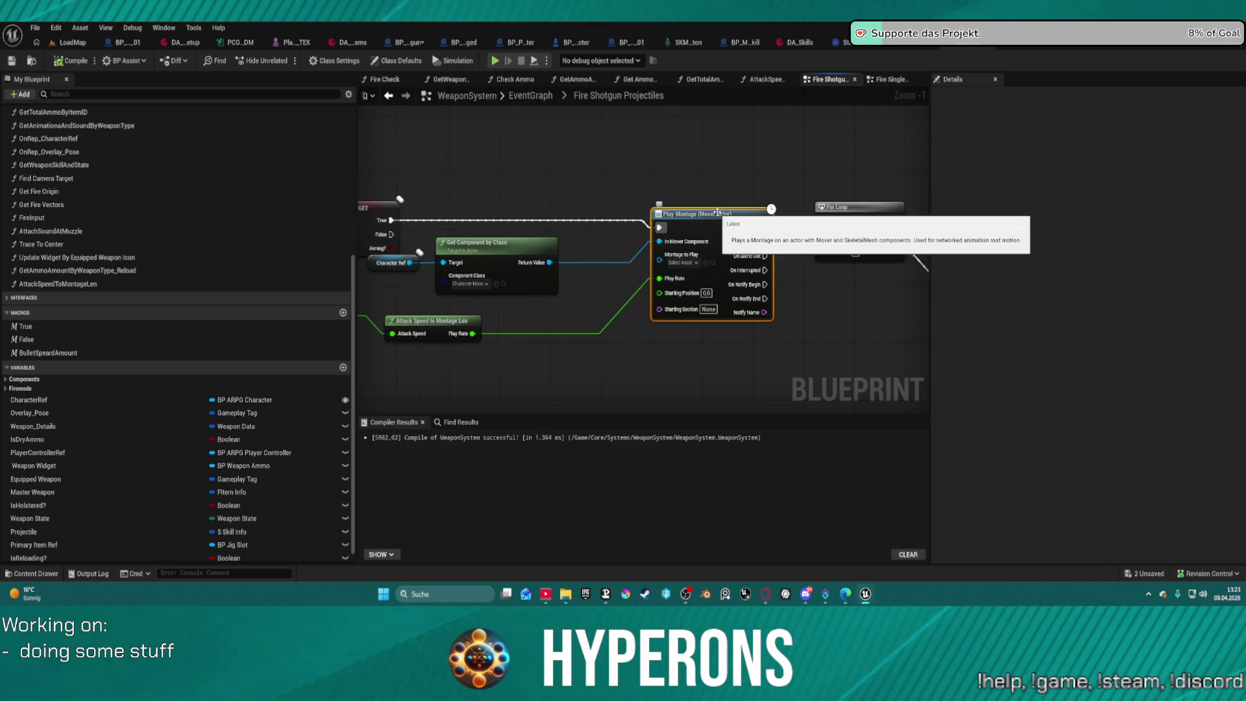
click(72, 43)
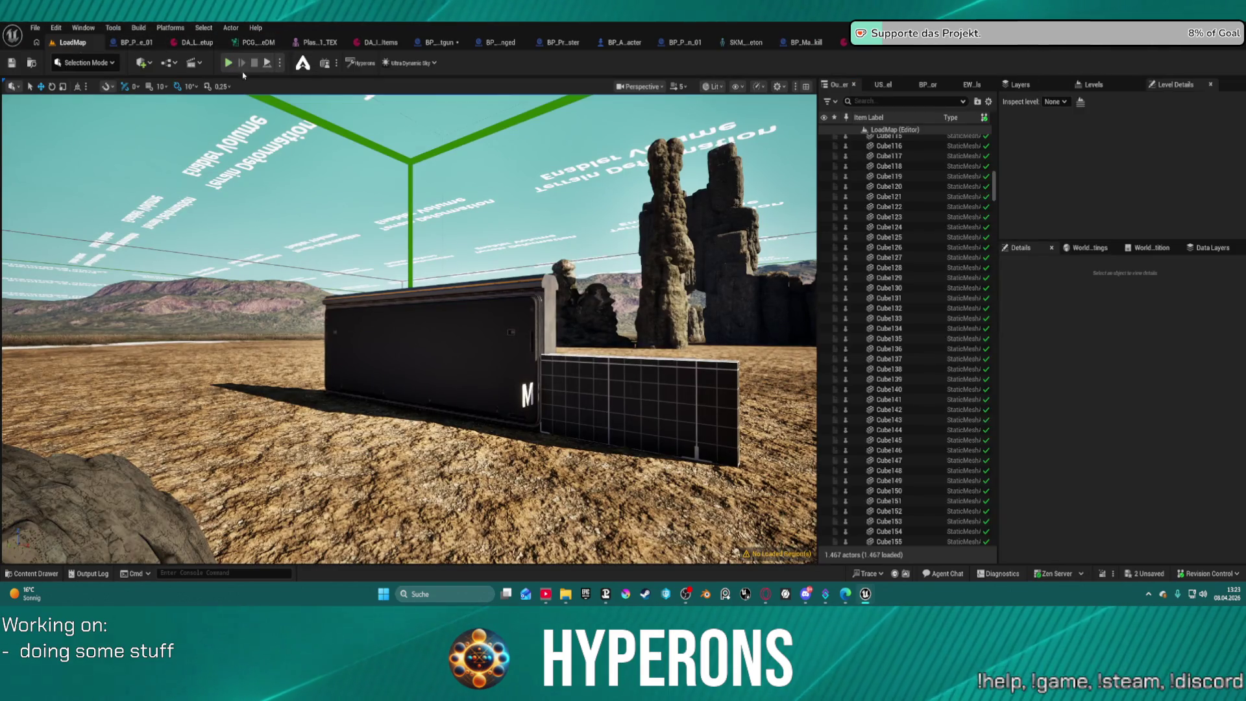
In play-in-editor, equip Shotgun 01 from DEV_ResContainer, take its ammo, and reload to 8/8.
key(alt+p)
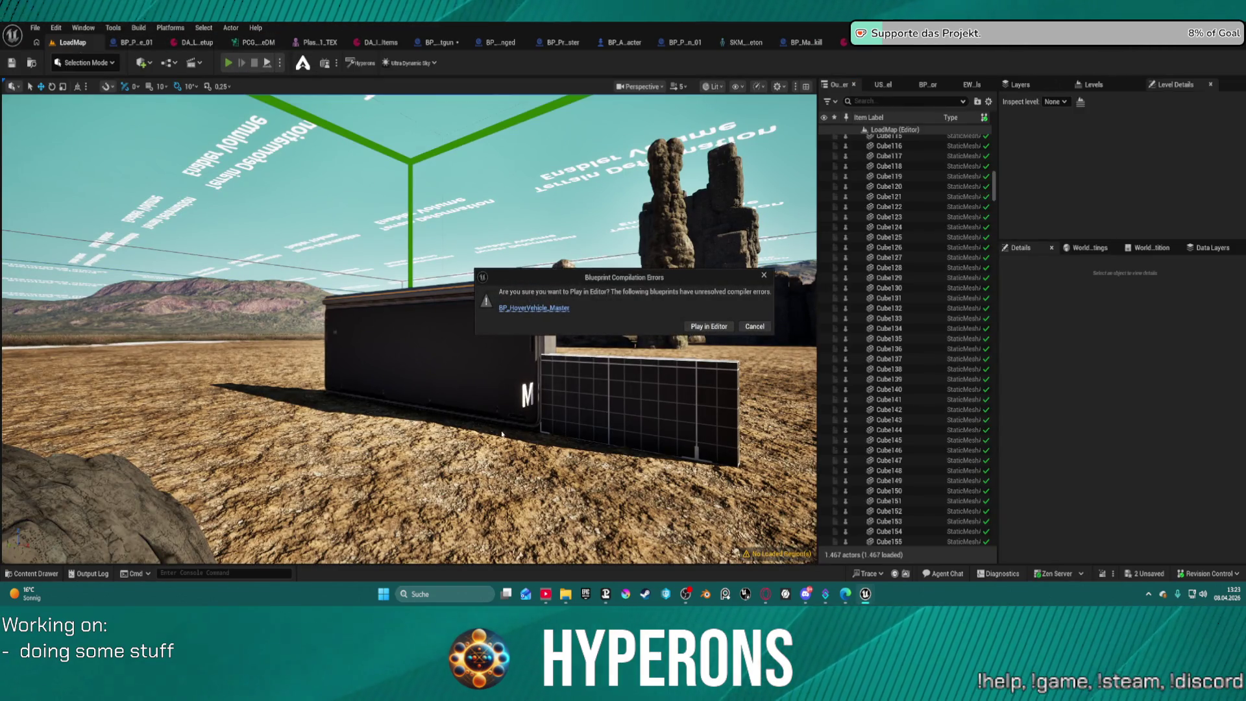
click(705, 328)
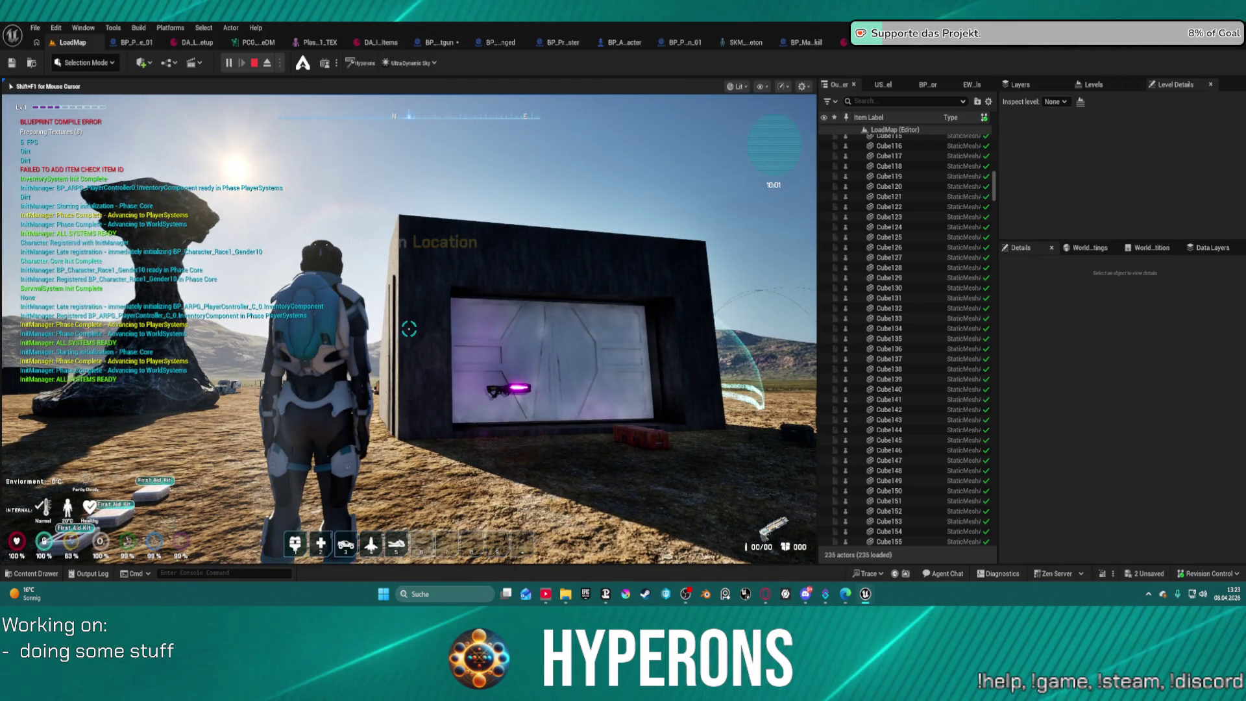
key(shift+w)
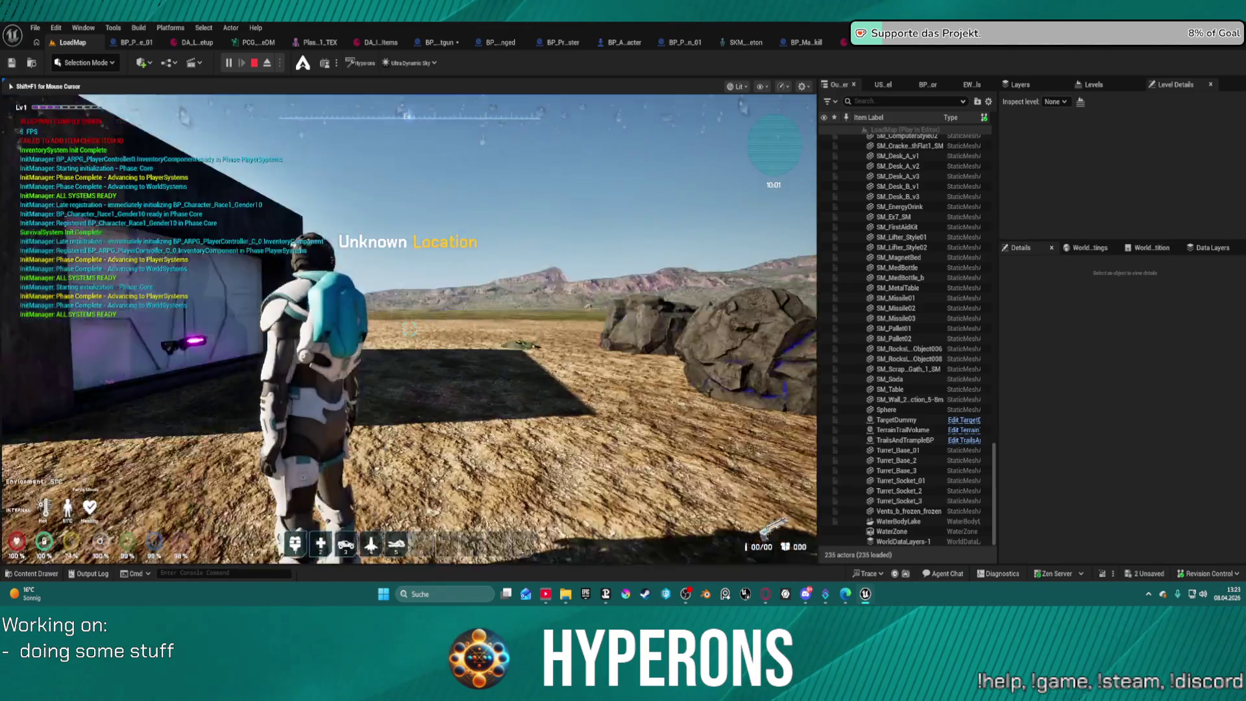
key(e)
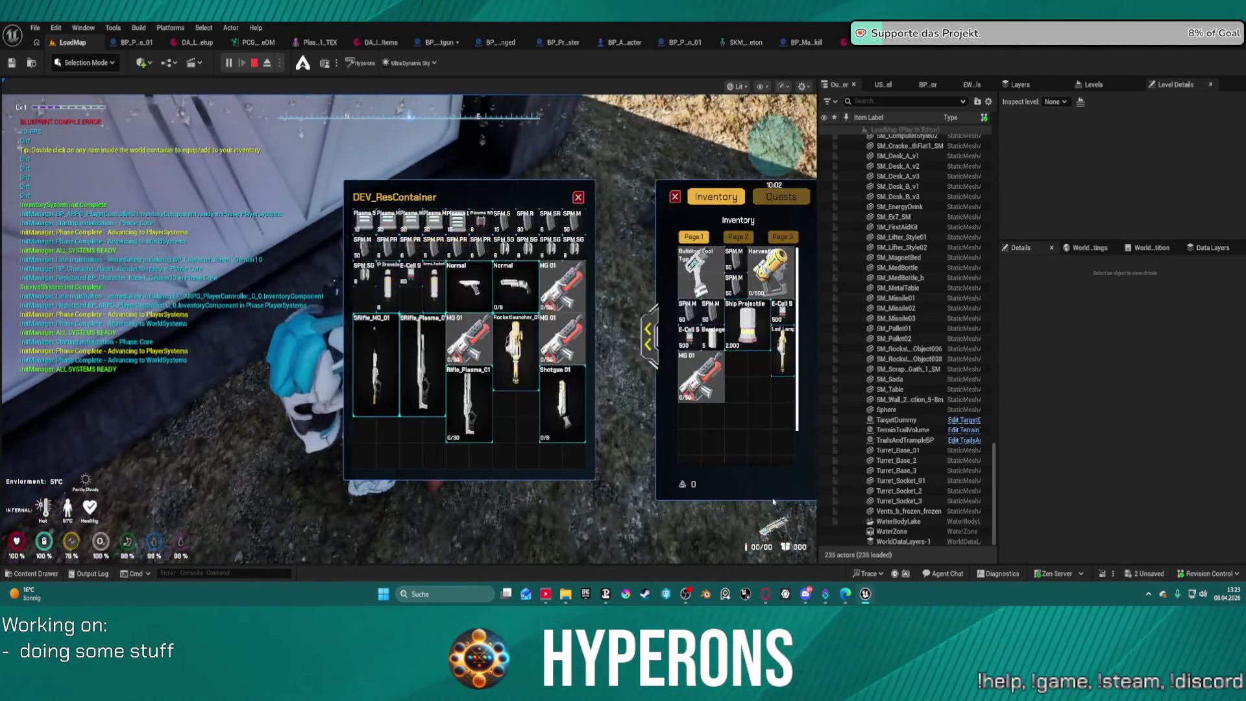
double_click(562, 389)
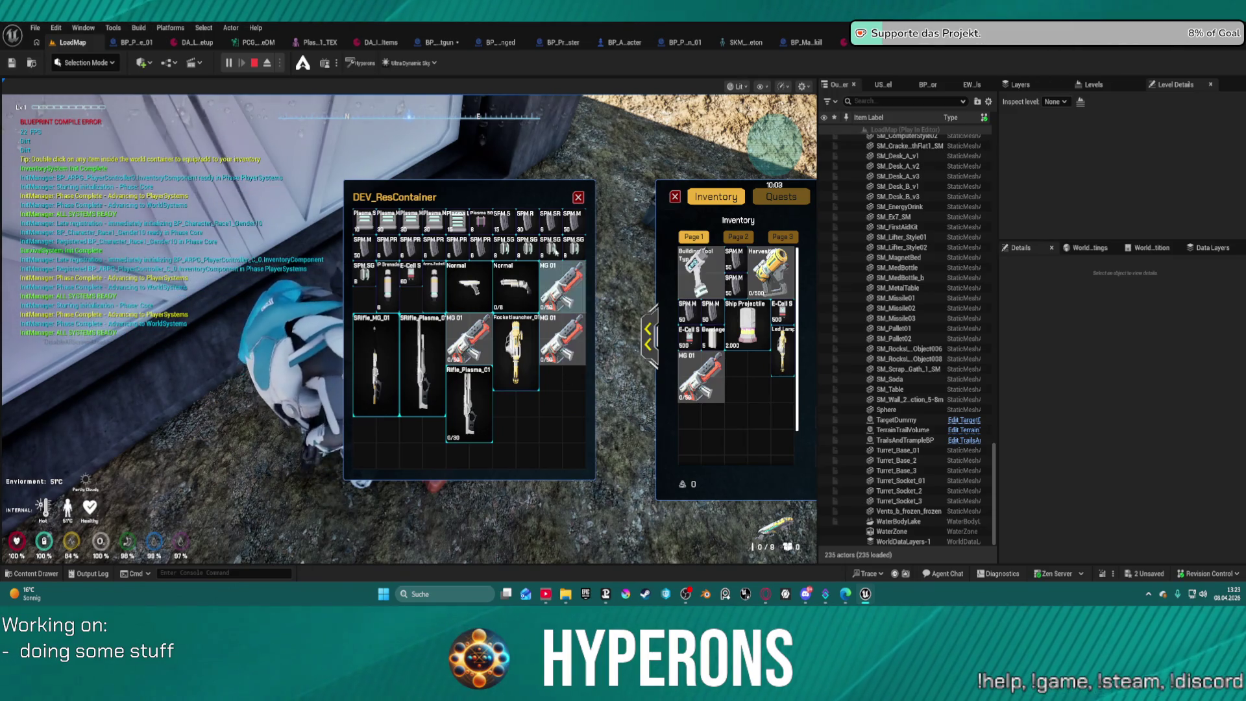
double_click(550, 244)
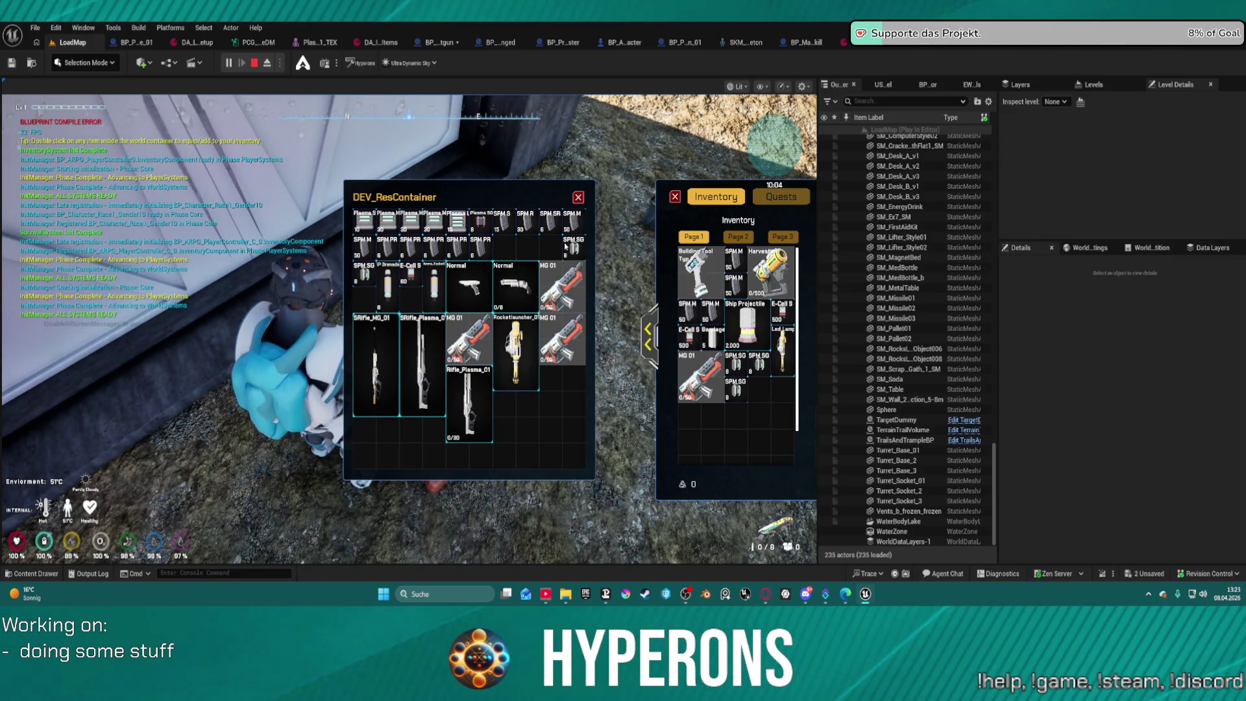
key(e)
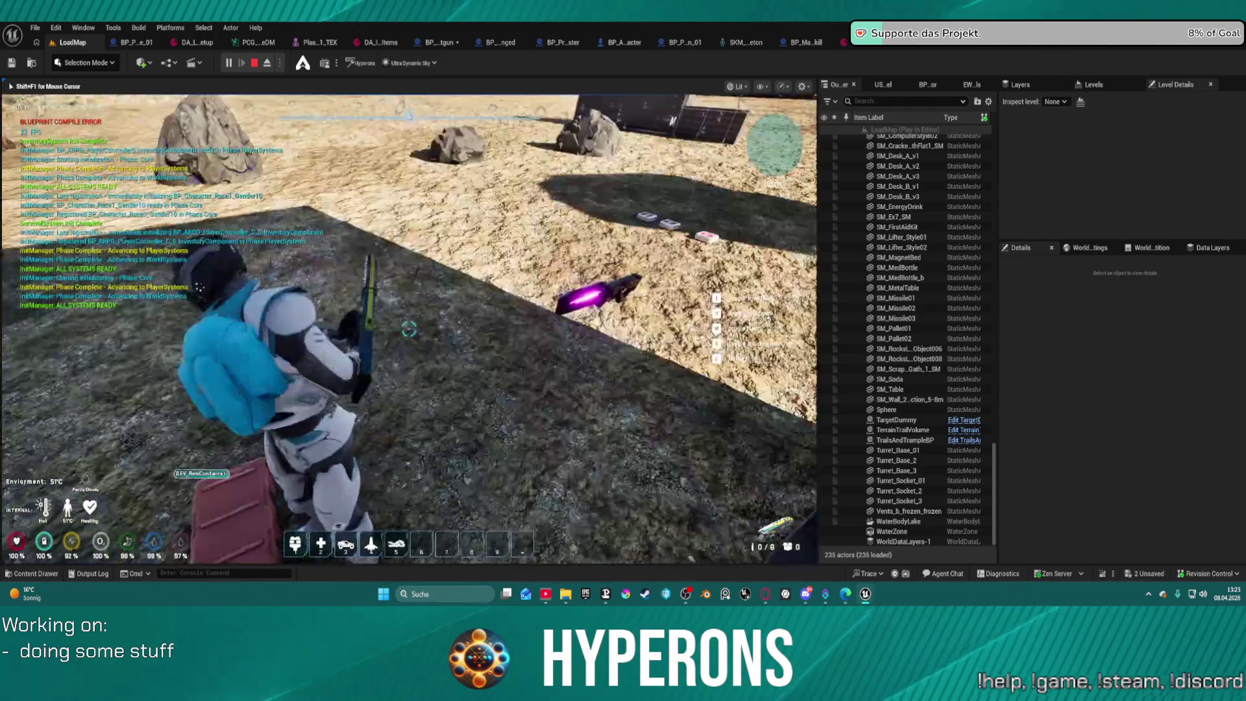
key(r)
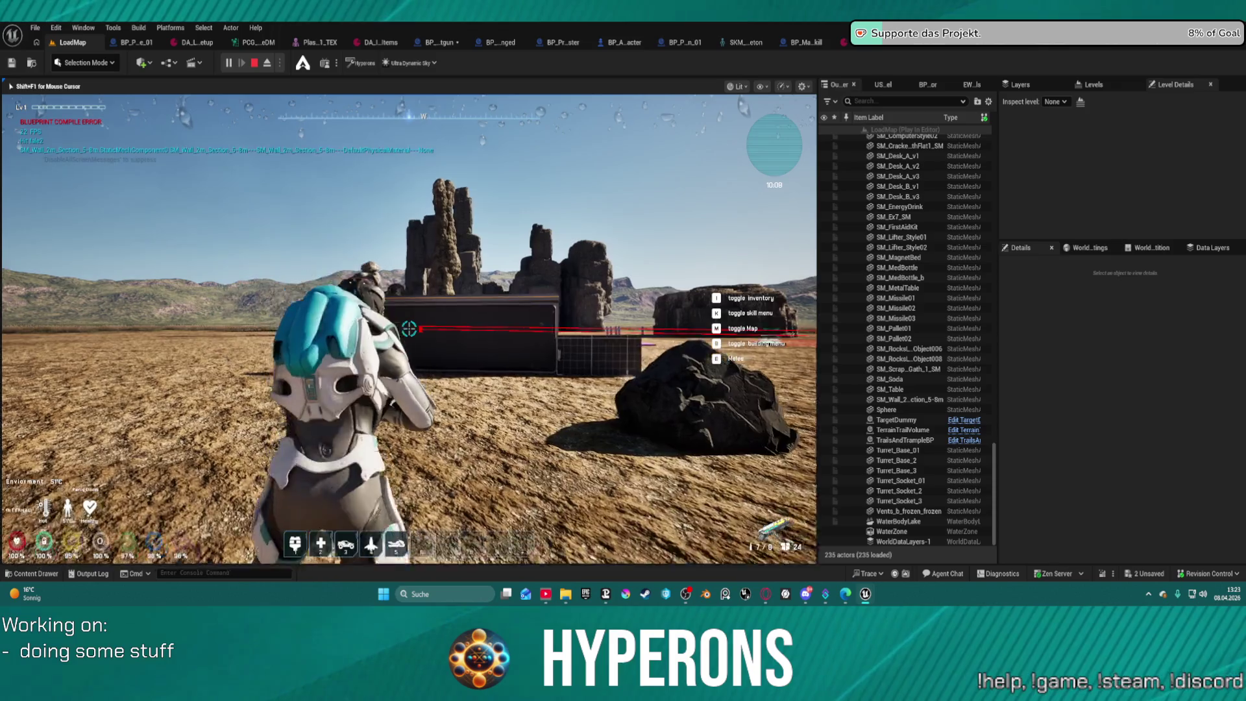
Fire several shotgun blasts at the dark box, then return to the BP_Proj_Shotgun blueprint.
key(w)
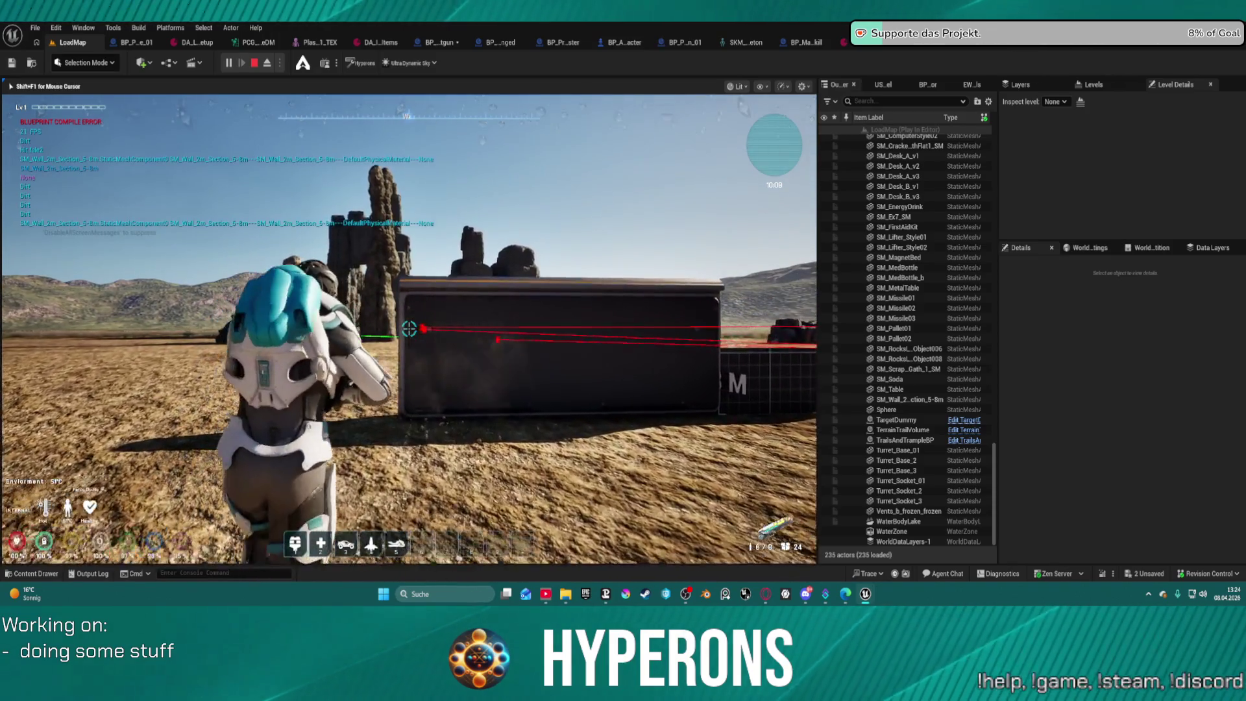
key(w)
key(w)
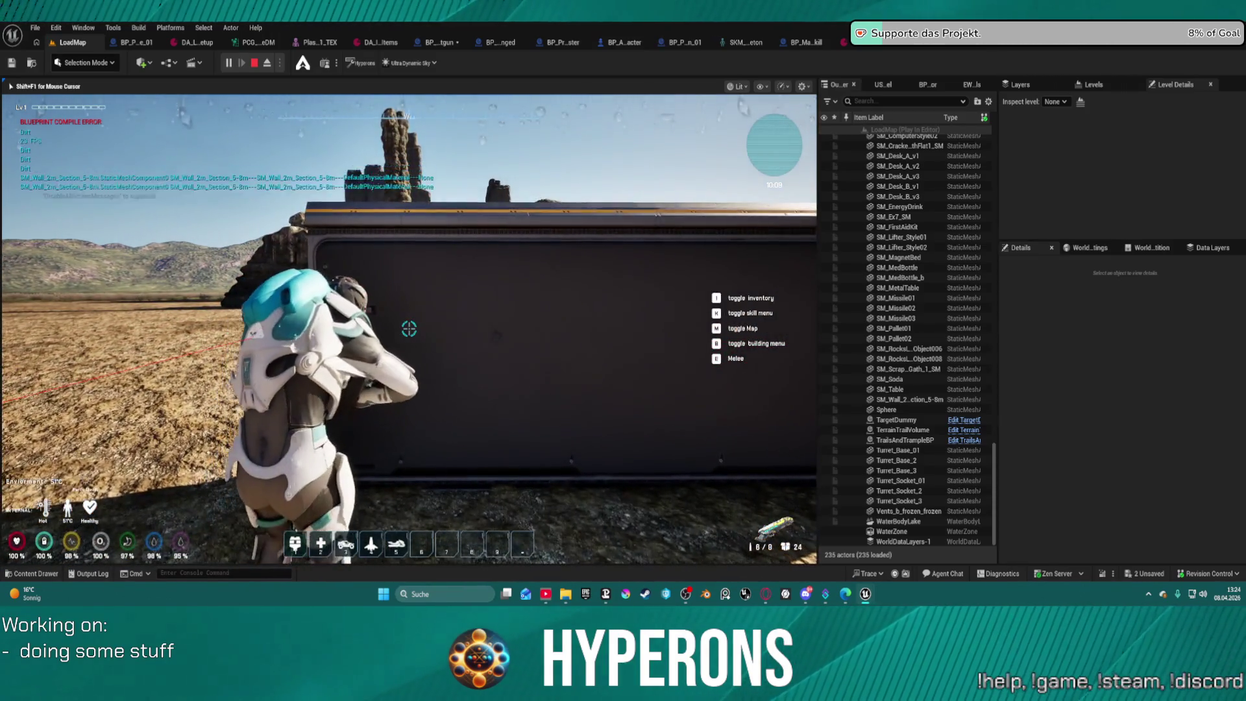
click(409, 329)
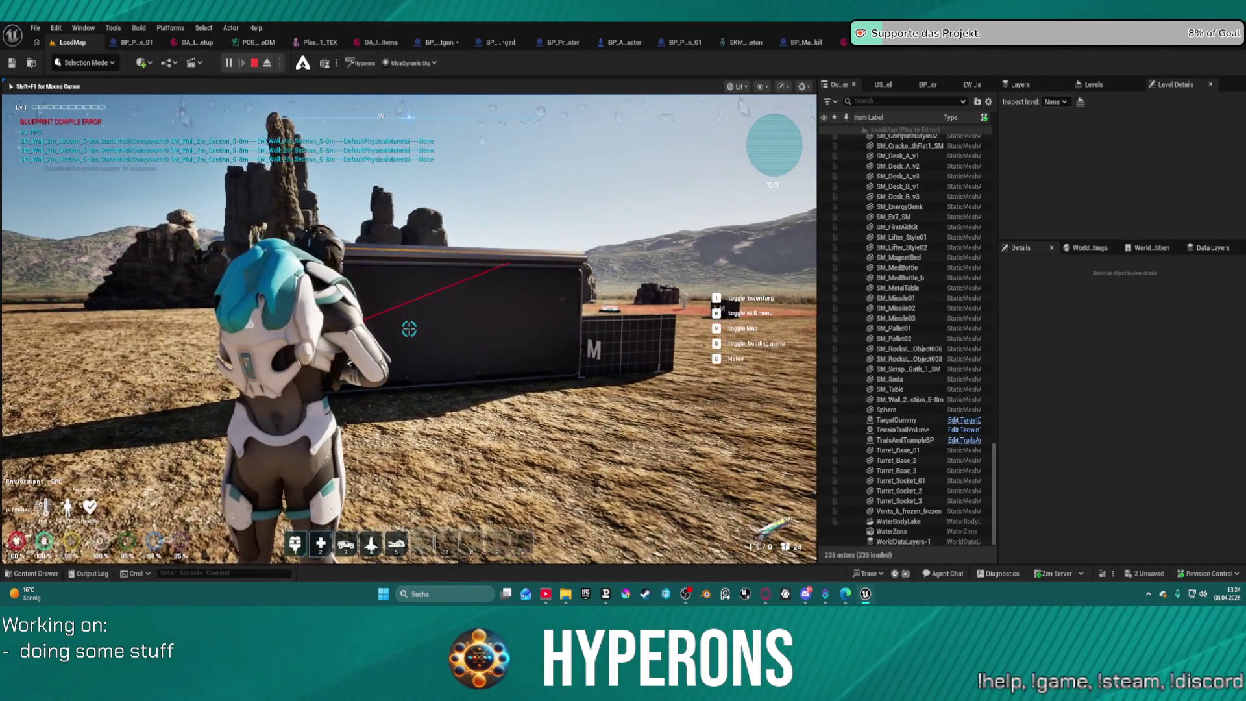
key(s)
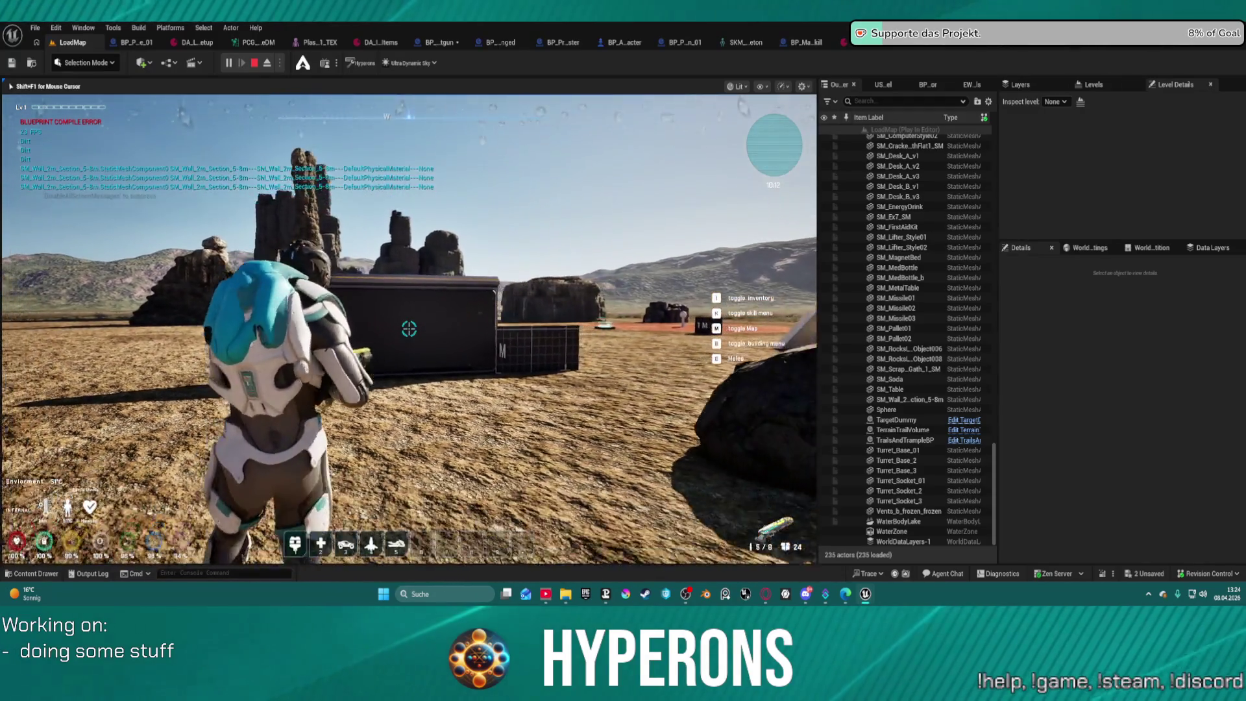
click(409, 329)
key(w)
click(409, 329)
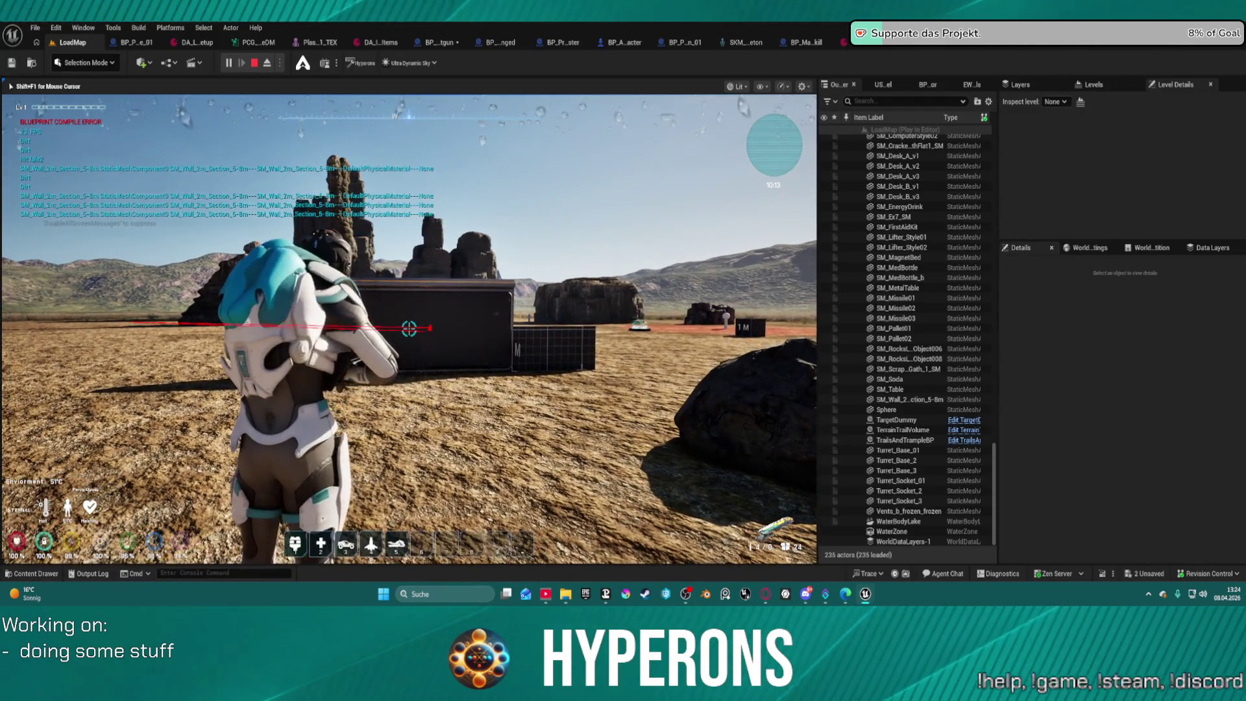
click(409, 329)
click(409, 329)
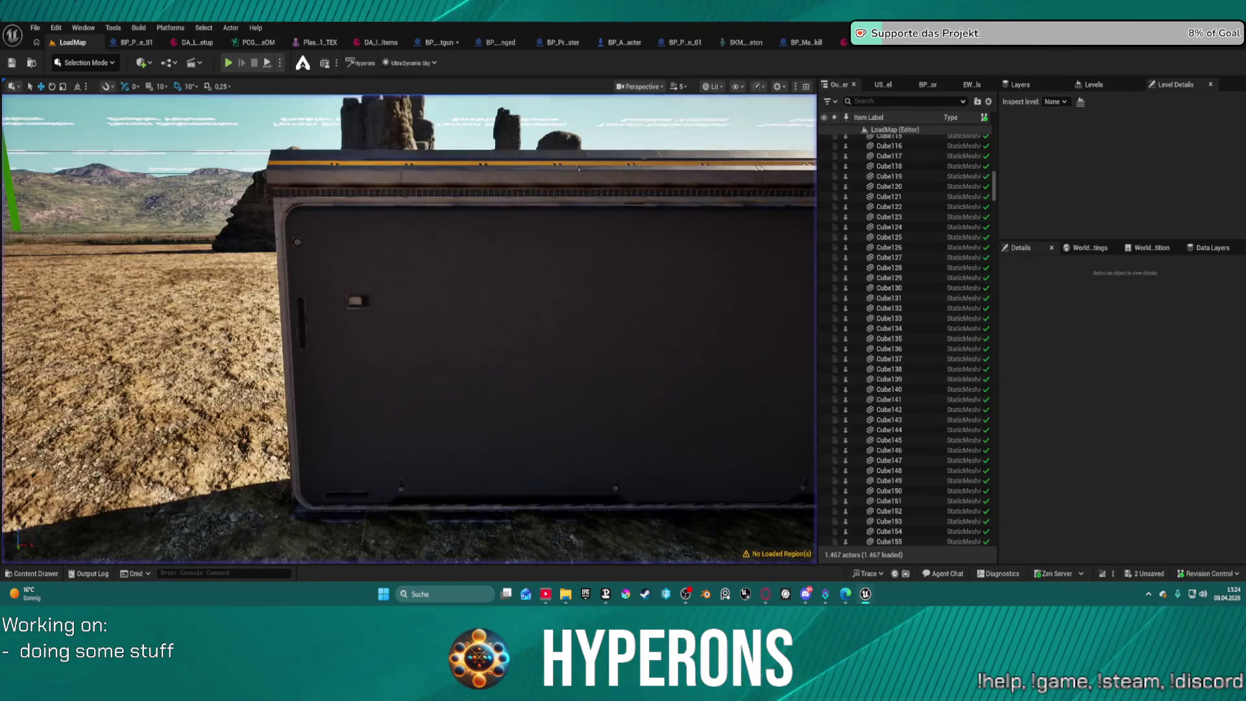
key(shift+F1)
click(438, 43)
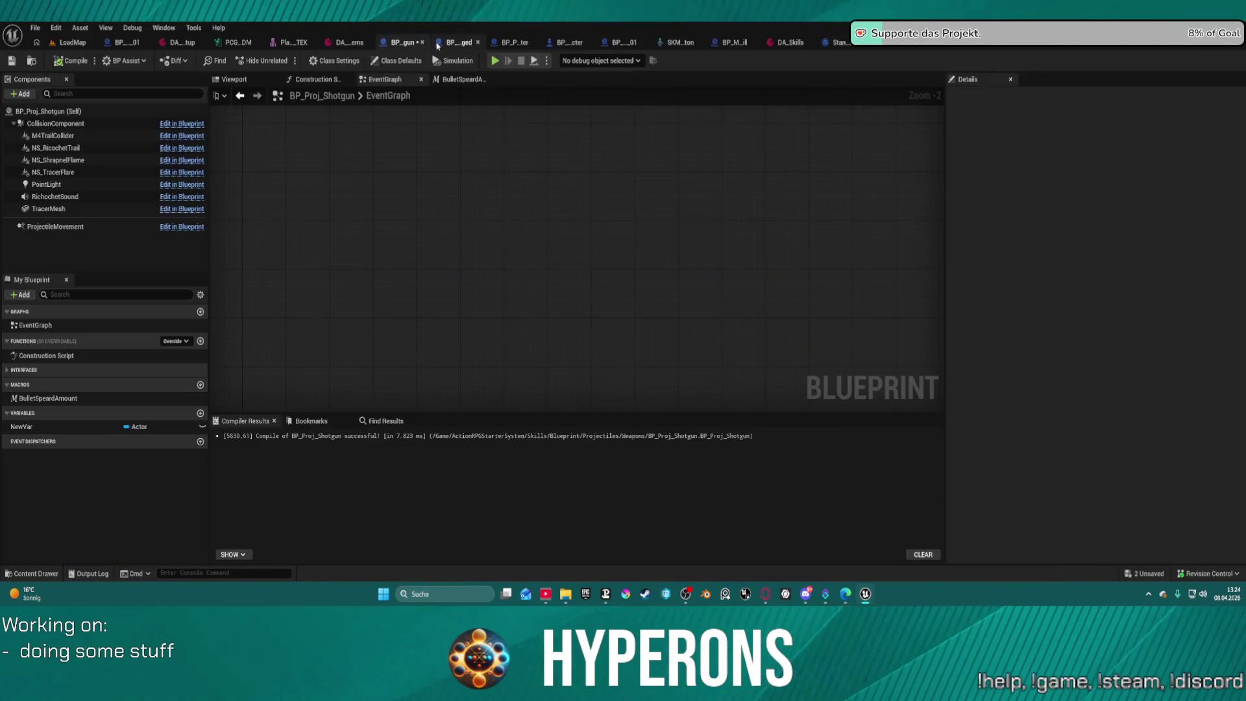
Return to WeaponSystem's EventGraph and bring the yellow and pink comment groups into view.
click(951, 49)
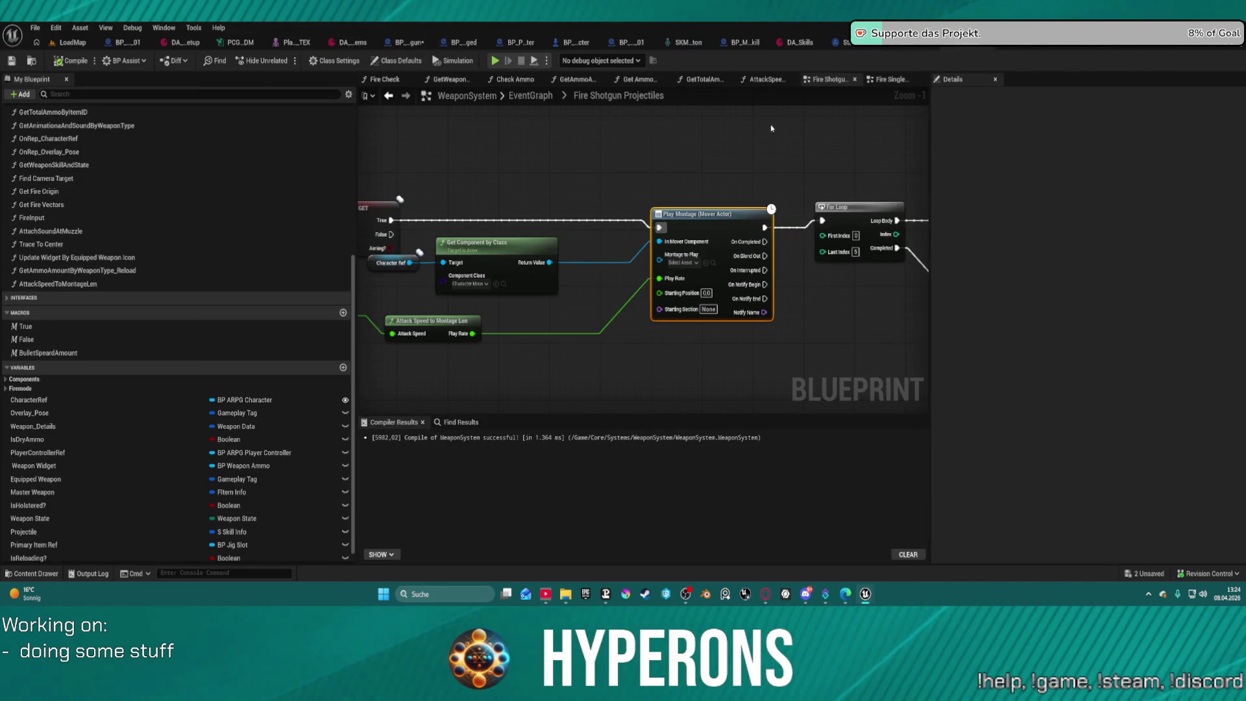
click(530, 95)
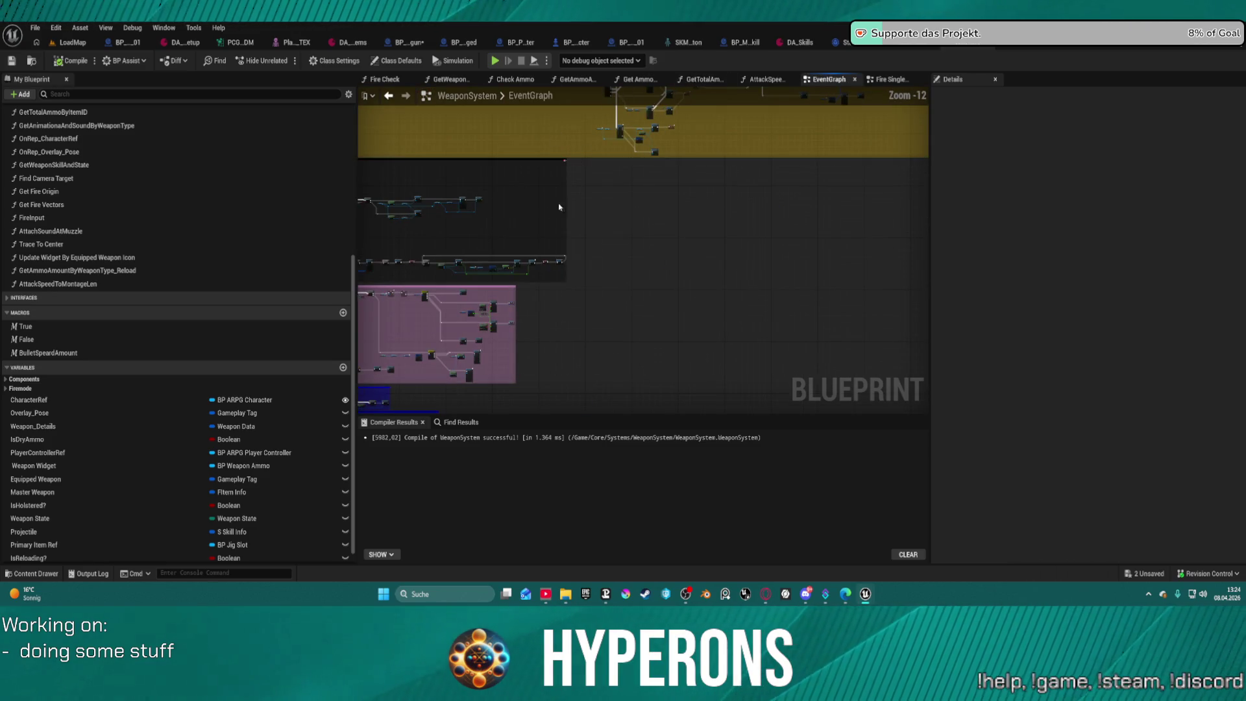
scroll(679, 253, up, 5)
mouse_move(714, 325)
mouse_down()
mouse_move(702, 378)
mouse_move(740, 344)
mouse_move(835, 361)
mouse_move(748, 198)
mouse_move(739, 112)
mouse_move(660, 384)
mouse_move(659, 435)
mouse_up()
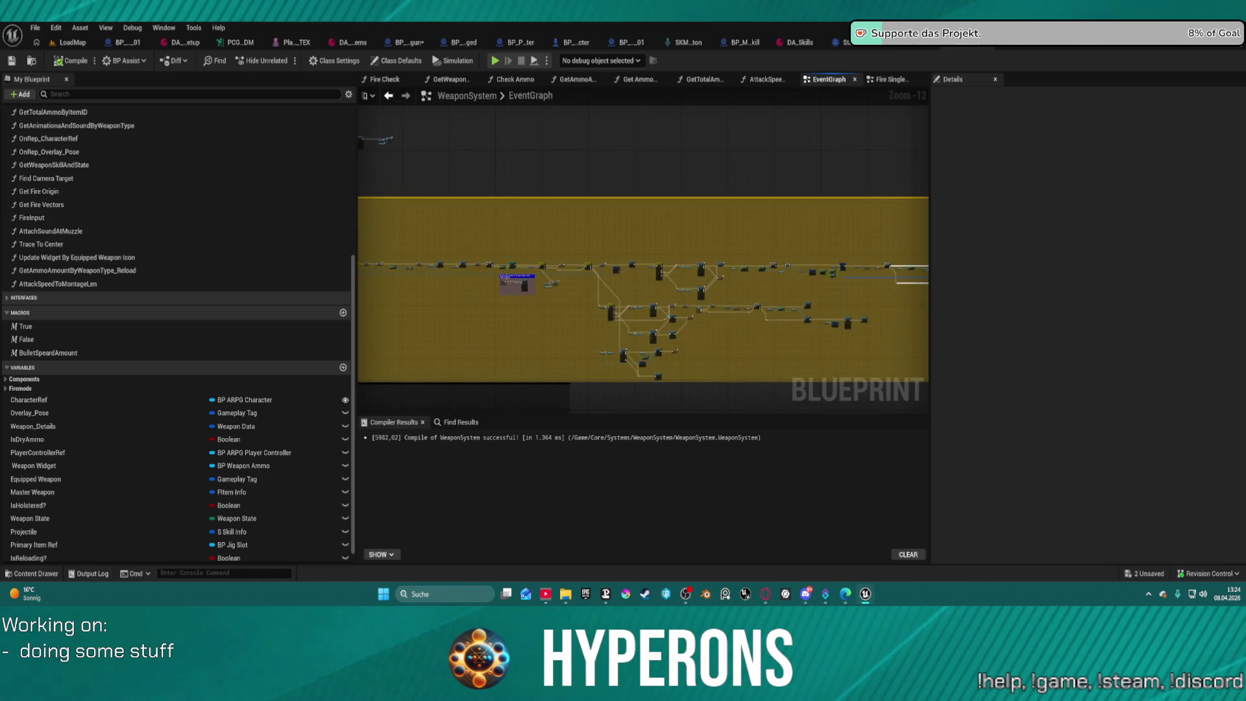
scroll(659, 292, up, 1)
mouse_move(768, 330)
mouse_down()
mouse_move(631, 263)
mouse_move(587, 214)
mouse_move(574, 118)
mouse_up()
Find the fire-mode Switch on Gameplay Tag node and select it to show its pin options.
scroll(631, 263, up, 8)
scroll(703, 292, down, 3)
scroll(574, 119, down, 3)
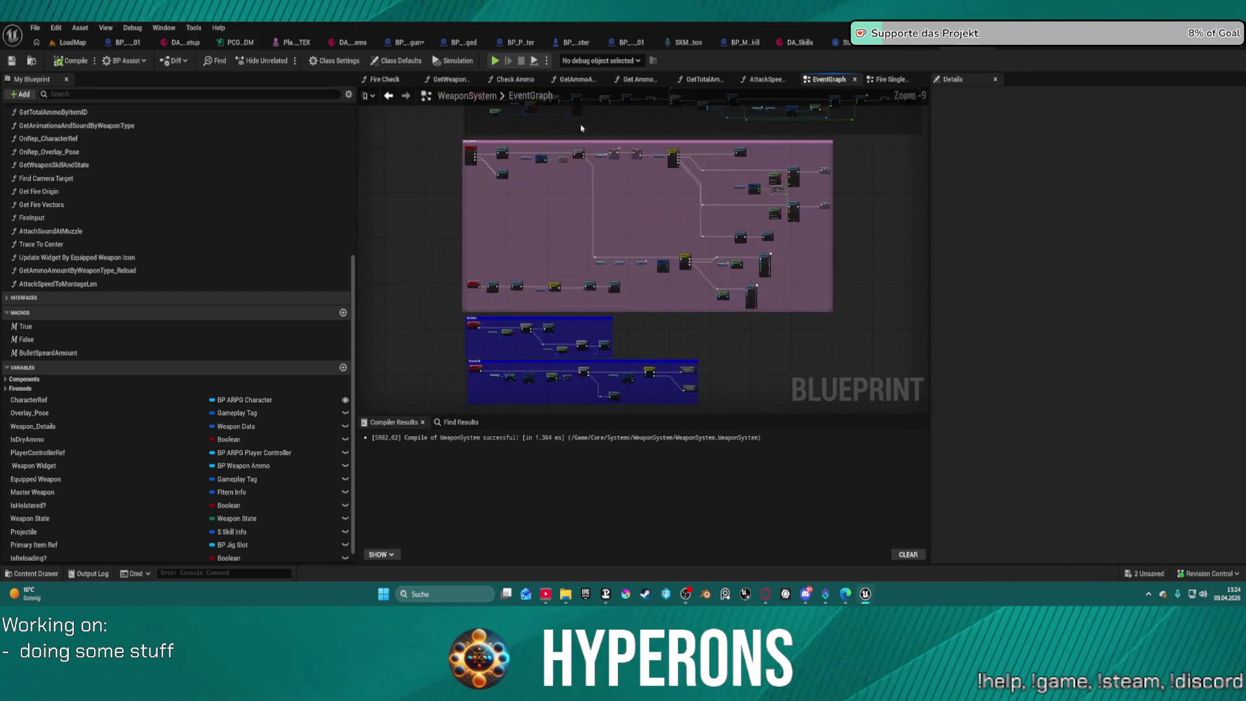
scroll(739, 178, up, 8)
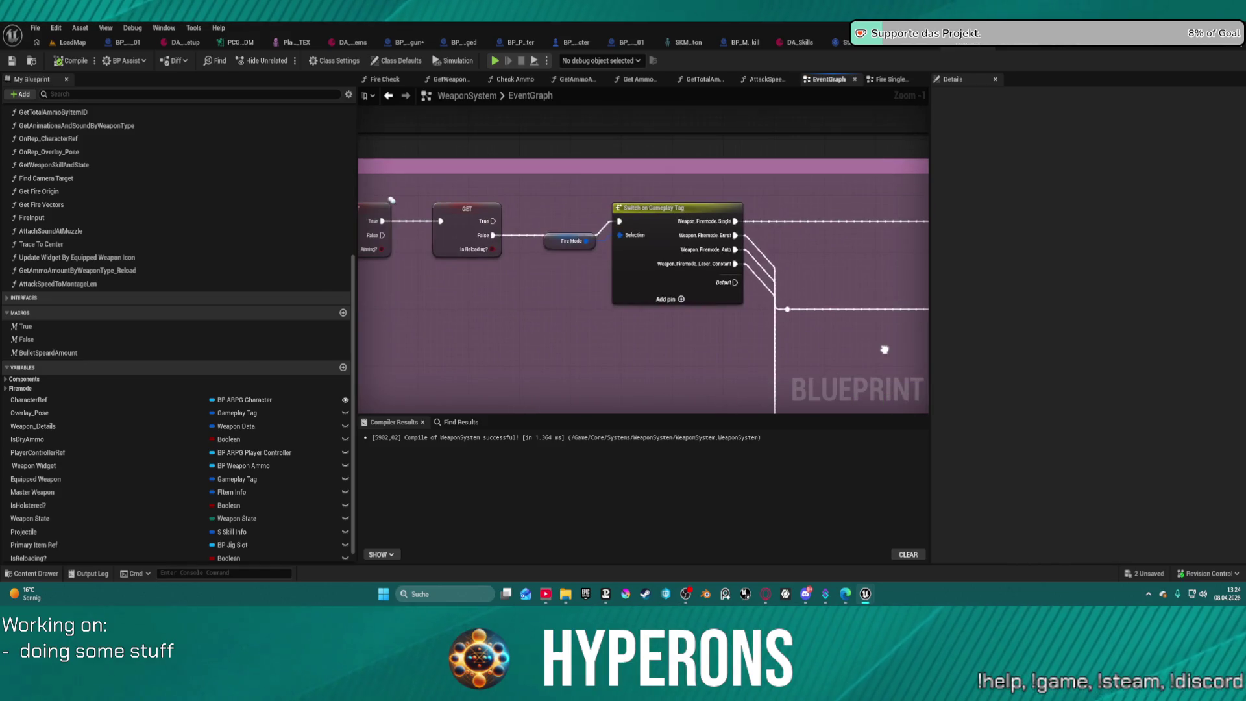
drag(884, 350, 1184, 380)
scroll(553, 376, down, 5)
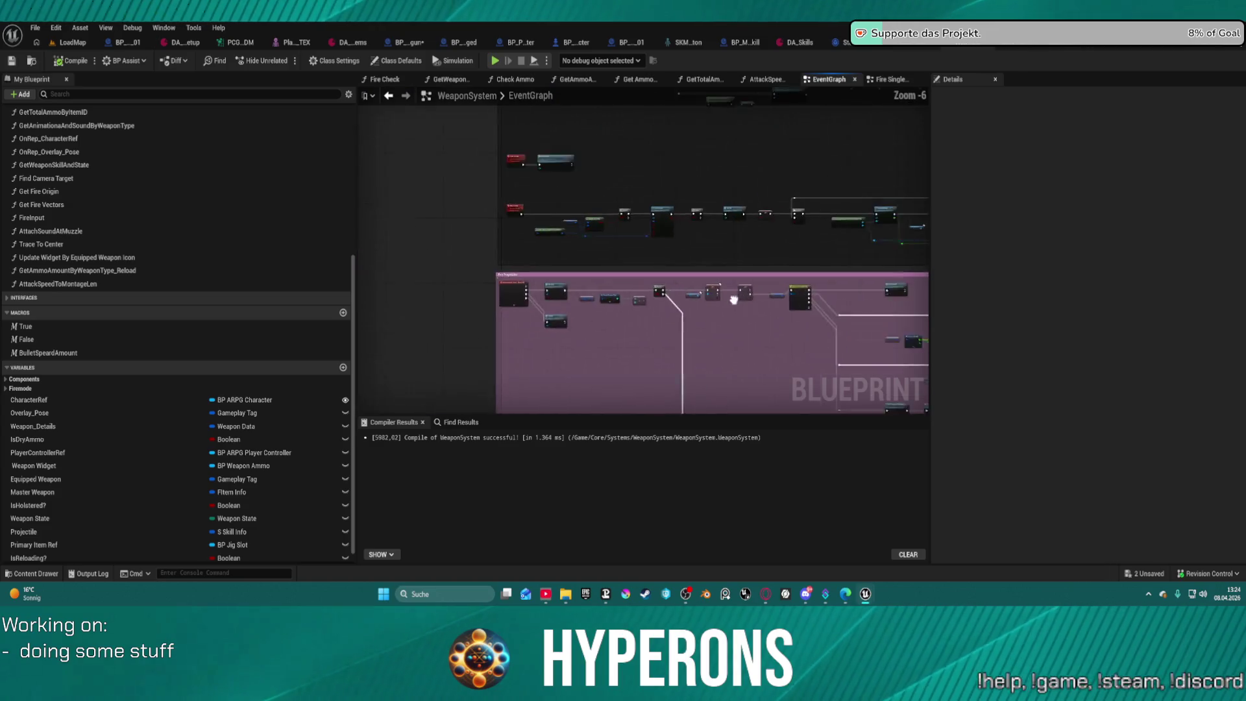
scroll(553, 376, down, 4)
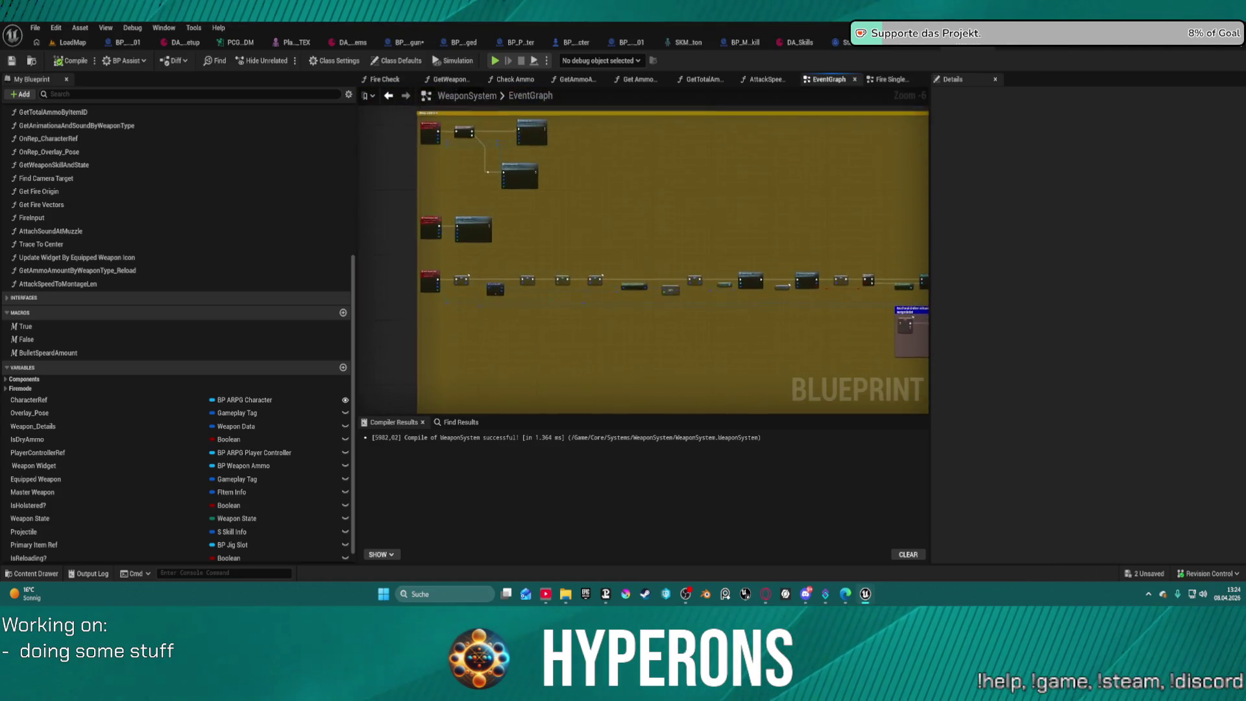
drag(508, 223, 509, 281)
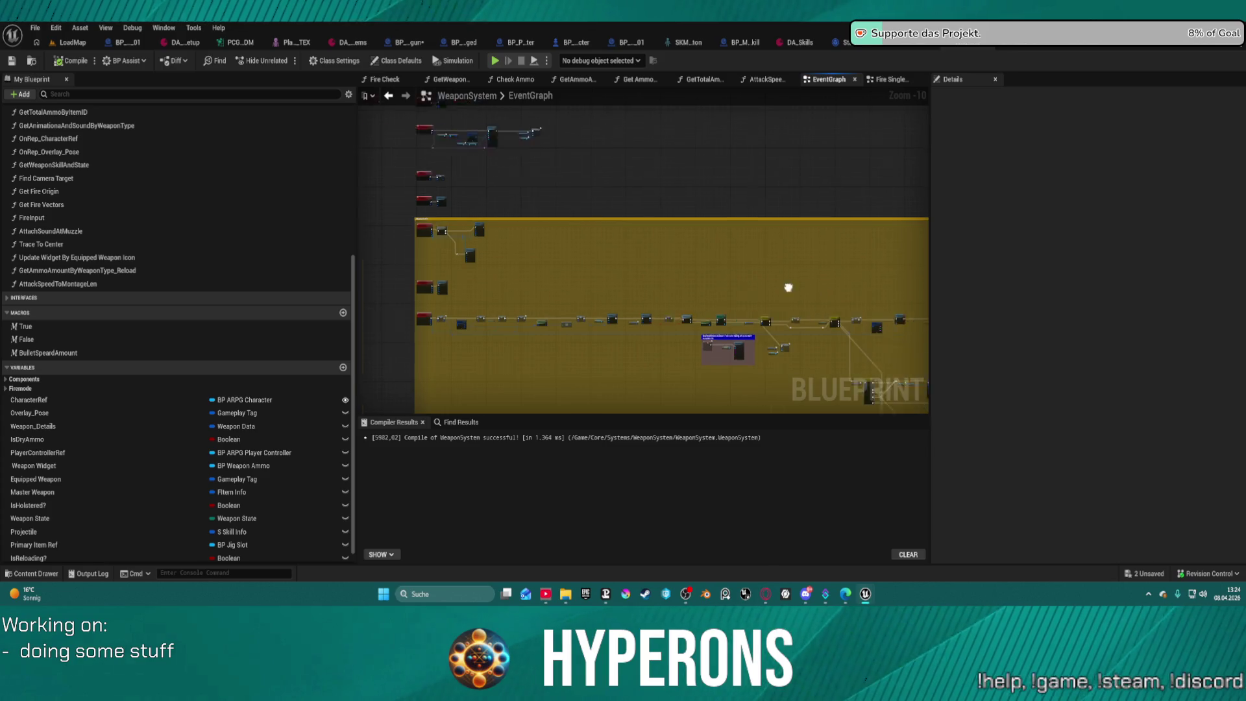
scroll(788, 286, down, 2)
drag(787, 286, 889, 52)
drag(643, 292, 771, 256)
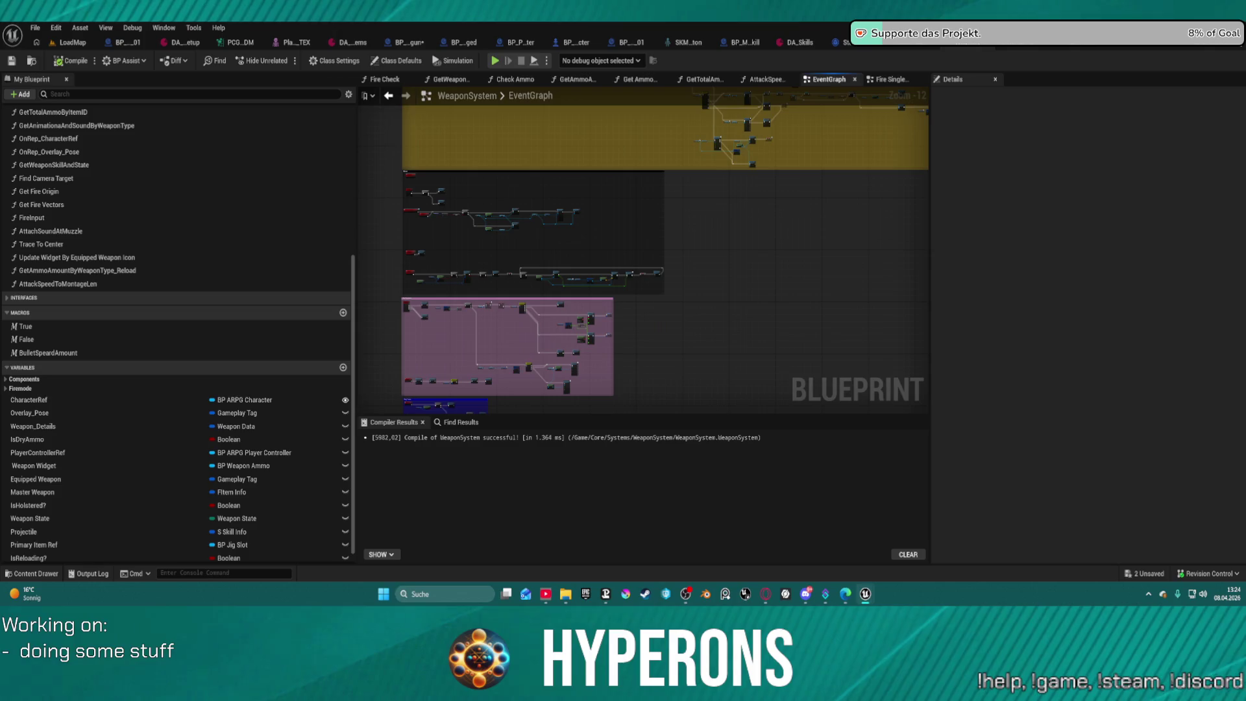
drag(519, 325, 523, 269)
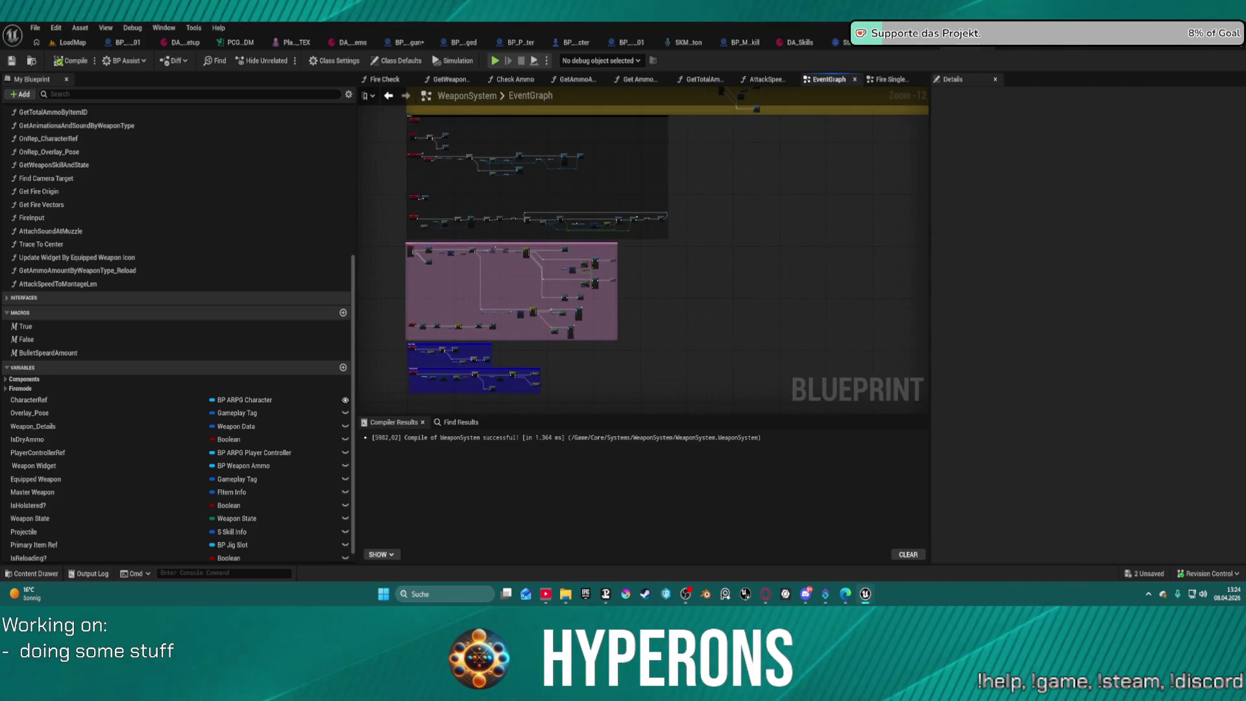
scroll(480, 245, up, 9)
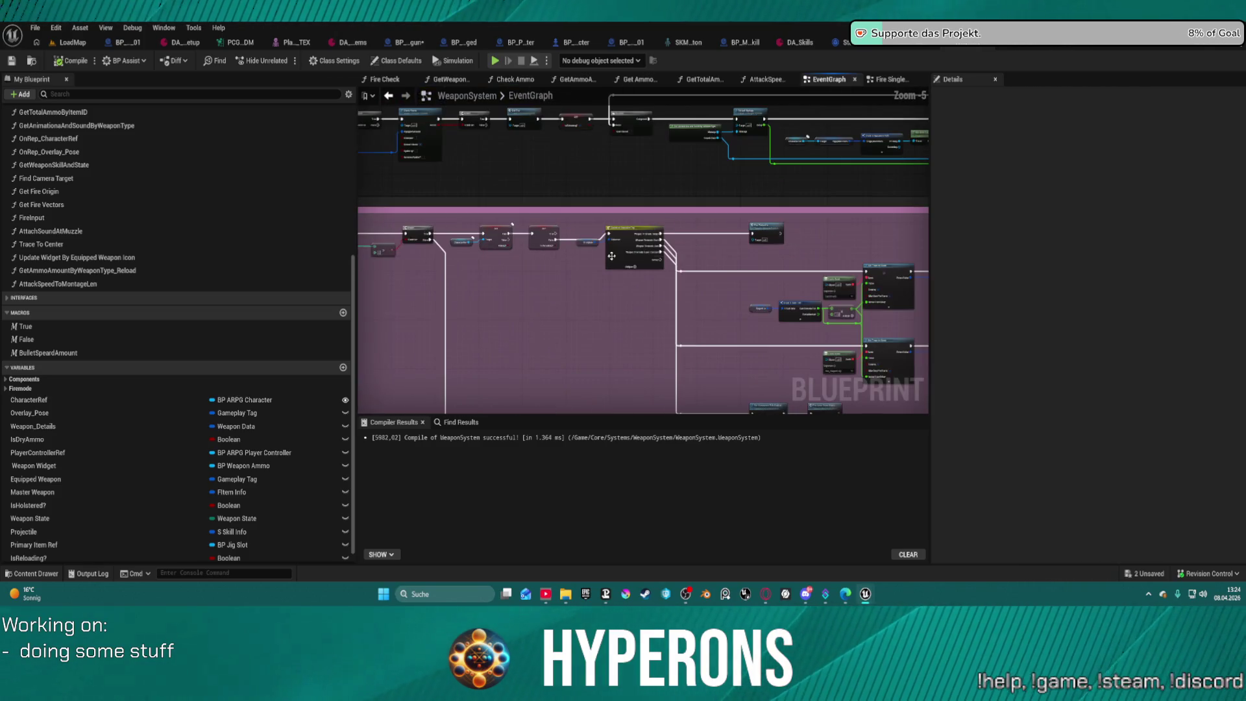
click(614, 254)
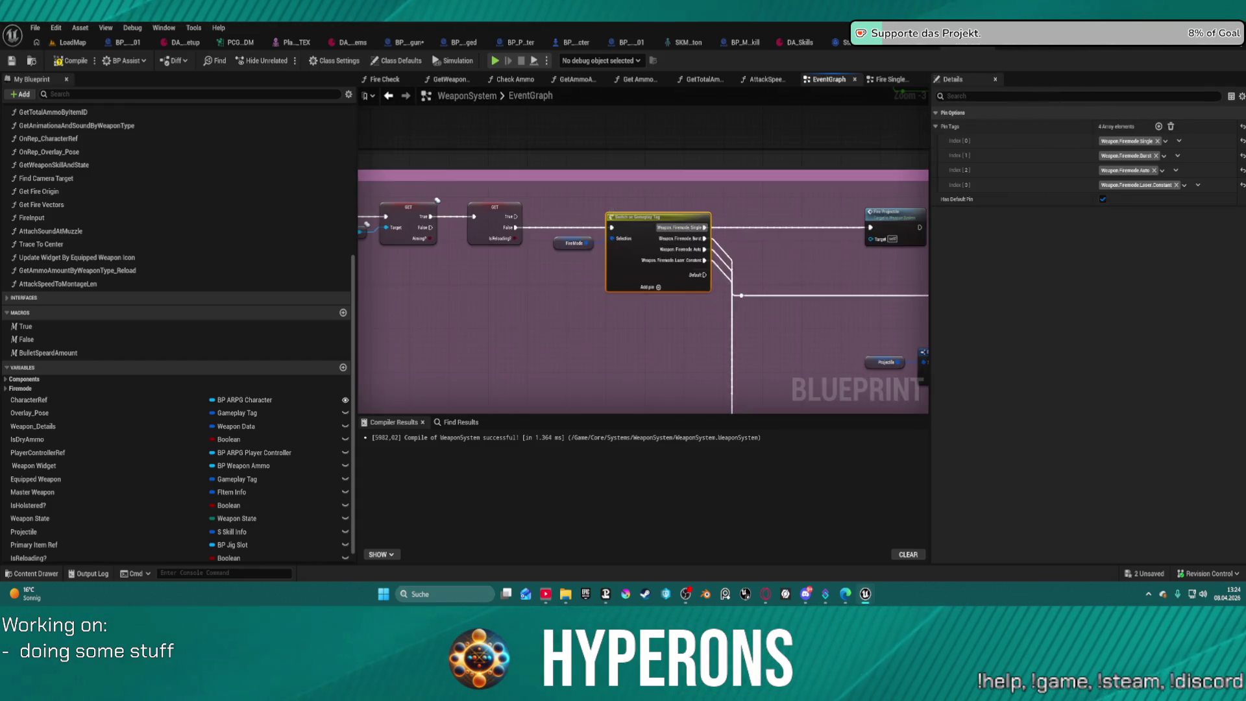
Jump to the Fire_Projectile event and inspect the Fire Shotgun Projectiles collapsed graph.
drag(867, 245, 695, 230)
double_click(723, 187)
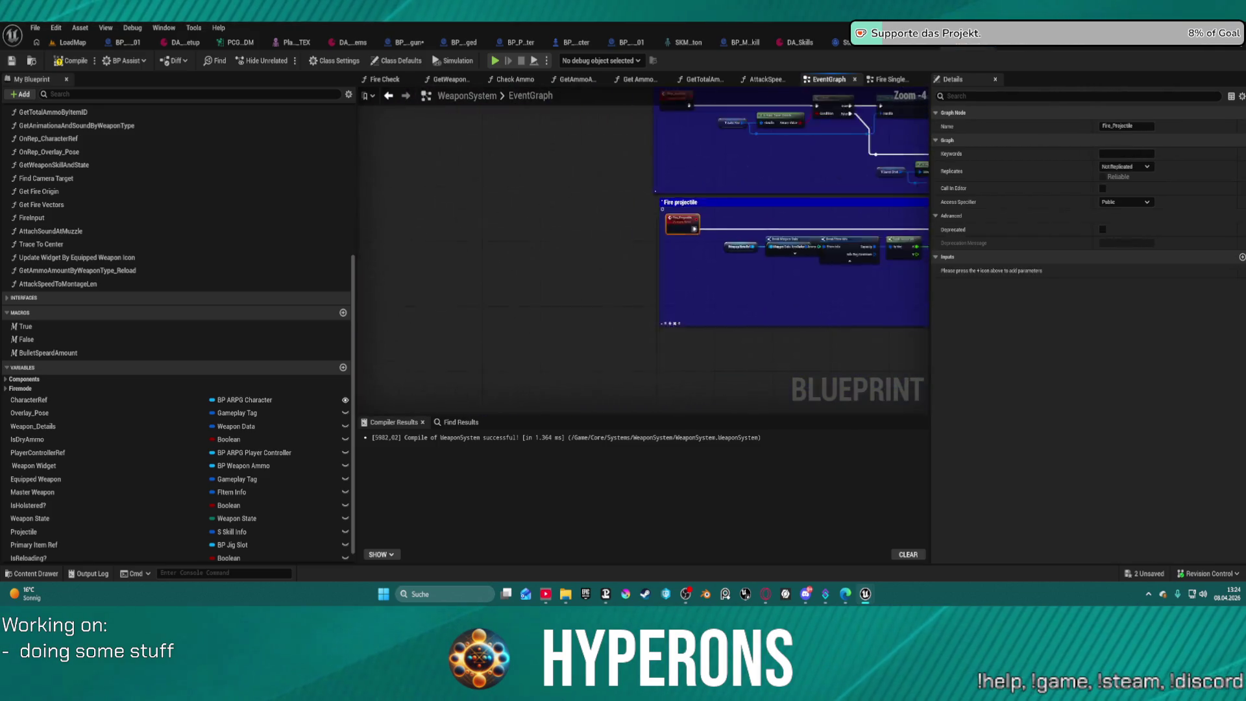
scroll(808, 201, up, 4)
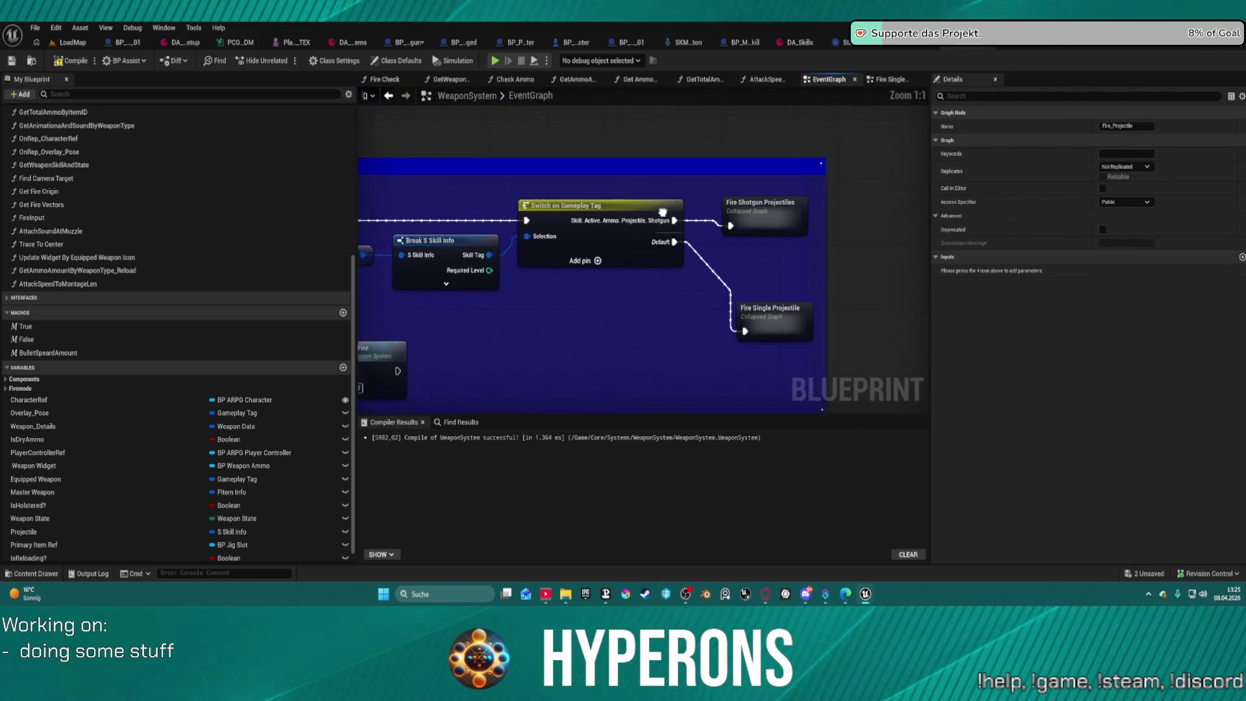
click(698, 205)
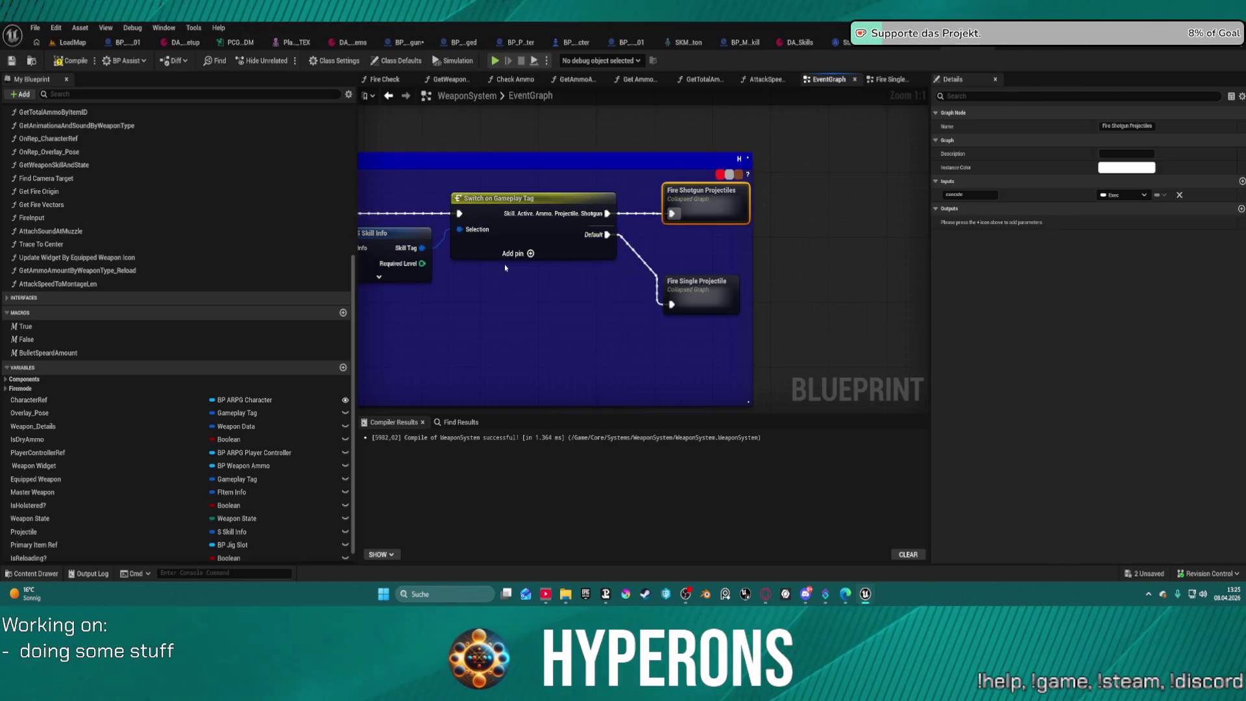
scroll(549, 247, down, 12)
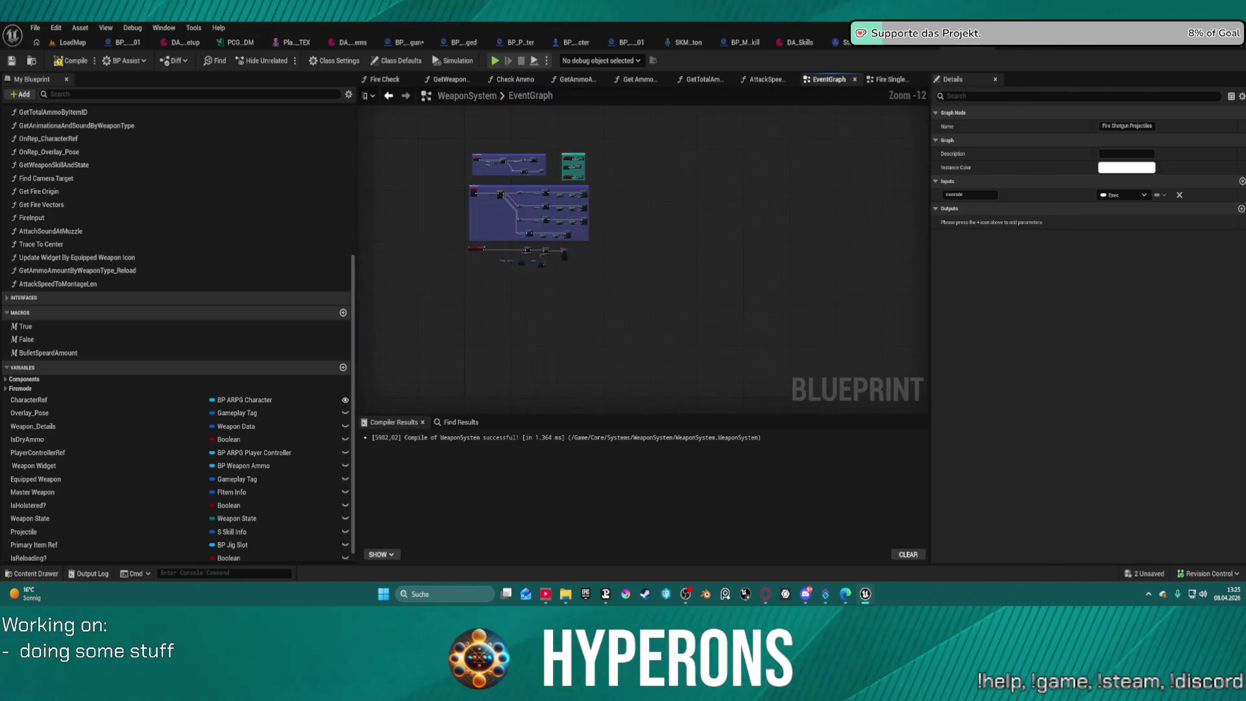
Box-select the nearby comment blocks and move them up together.
drag(435, 133, 658, 331)
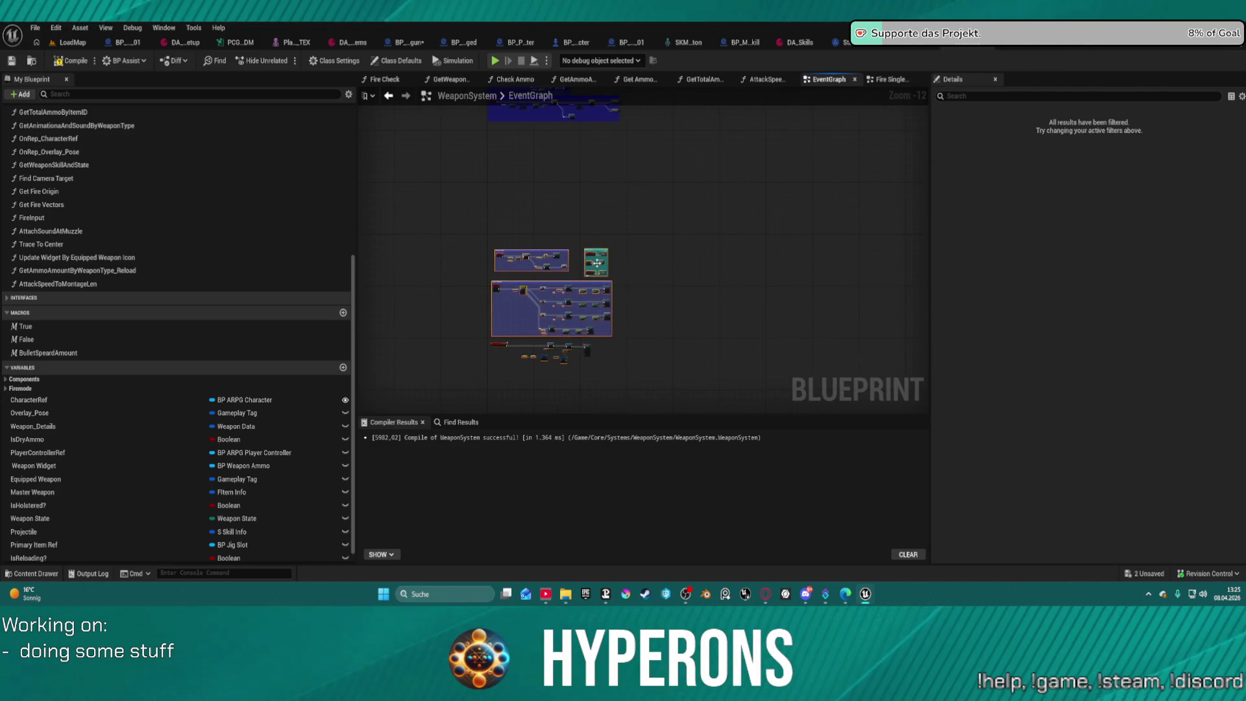
drag(592, 263, 584, 154)
scroll(679, 281, up, 8)
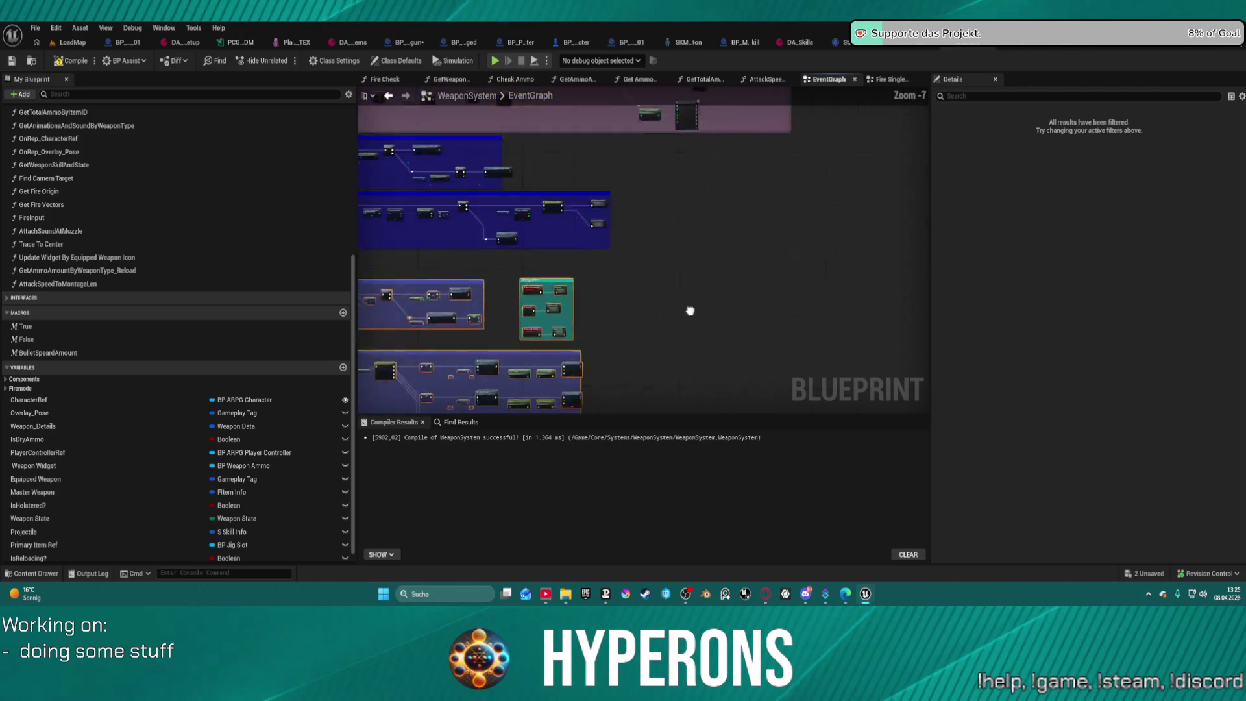
scroll(574, 247, up, 4)
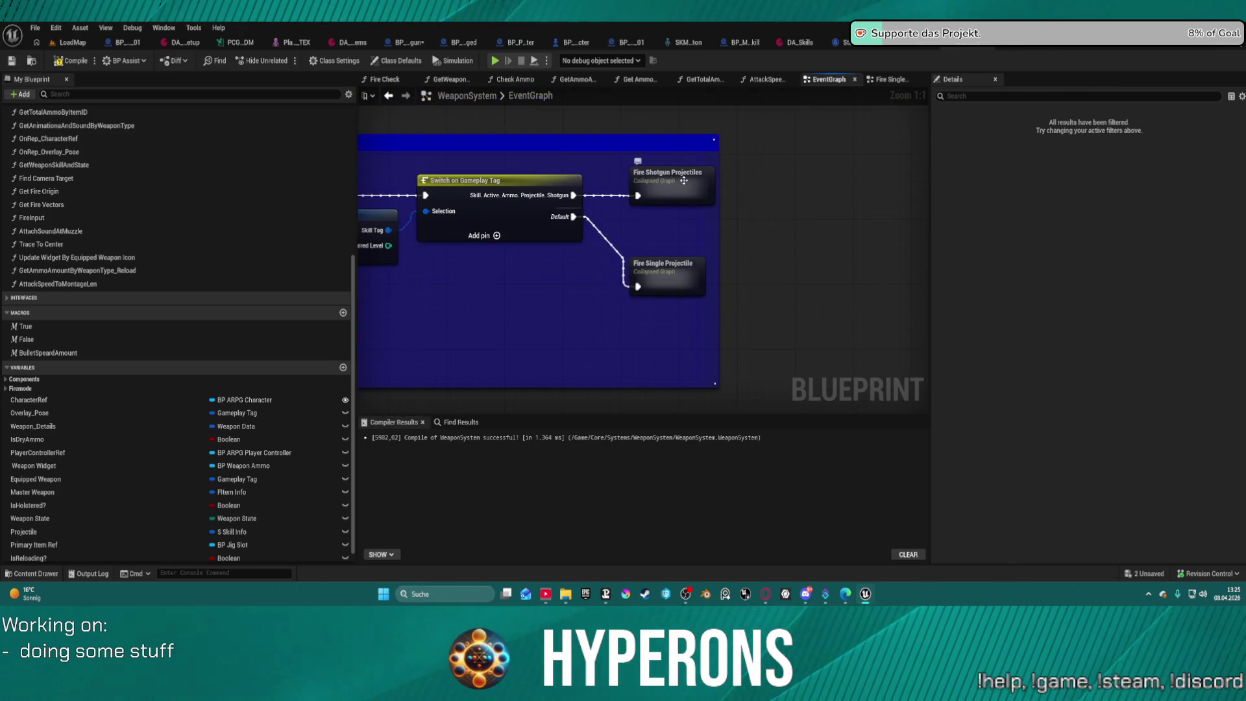
Add a breakpoint on the Fire Shotgun Projectiles node.
click(673, 190)
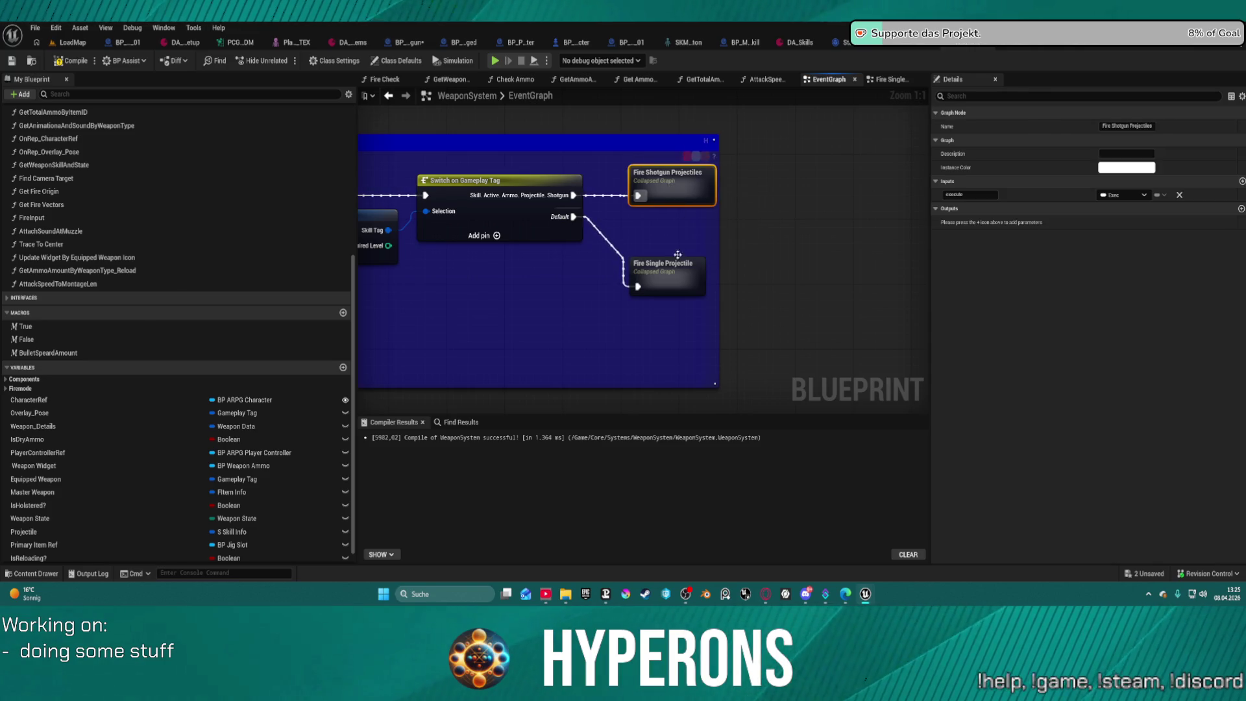
right_click(665, 216)
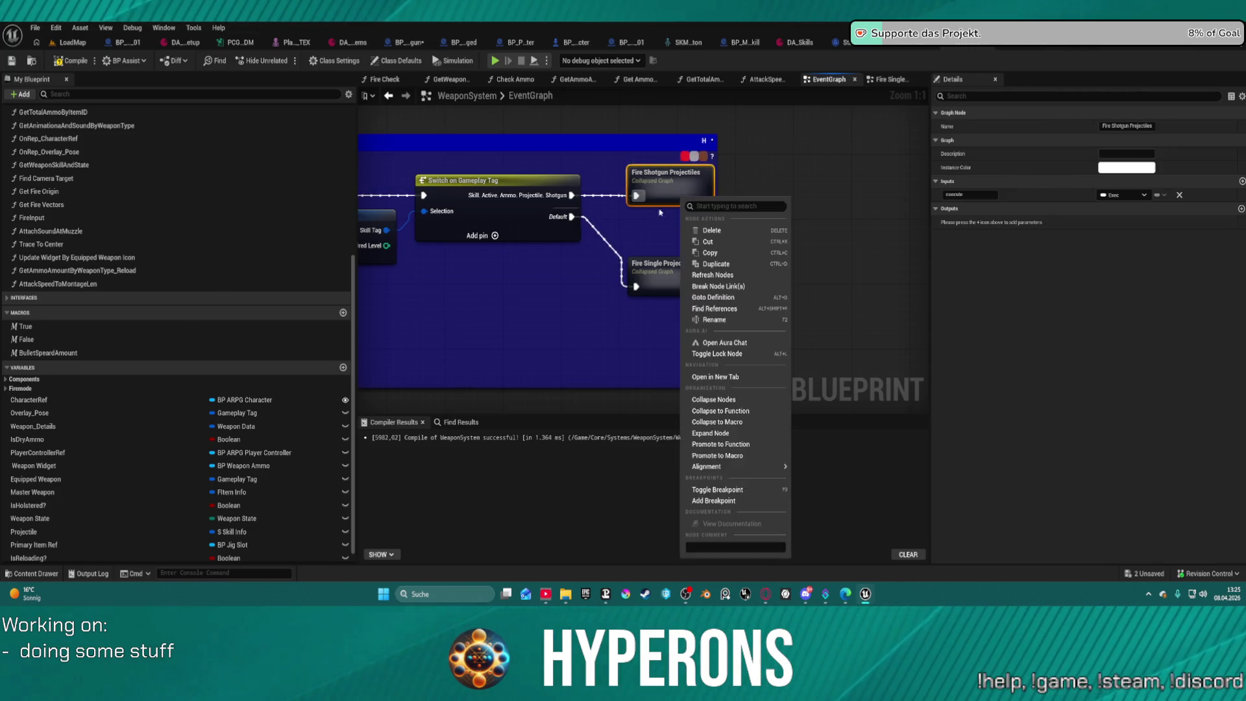
click(715, 502)
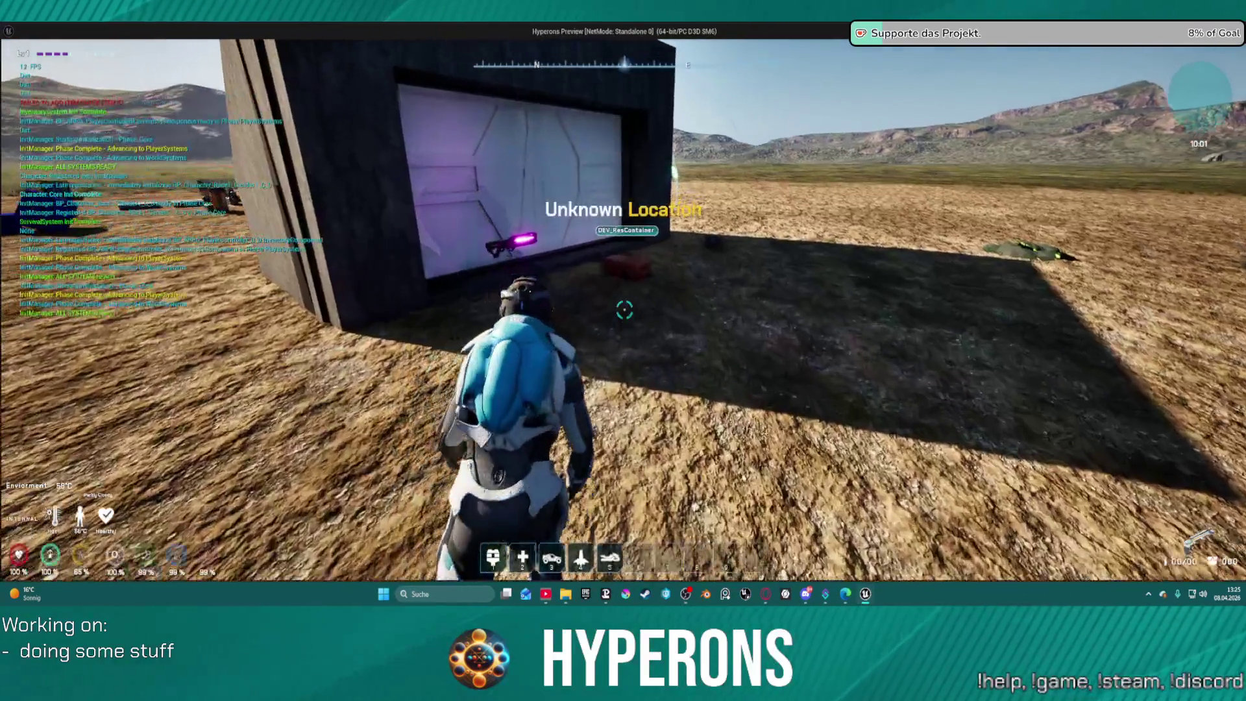
Walk to the red container, equip Shotgun 01 and take both SPM SG ammo stacks.
key(w)
key(f)
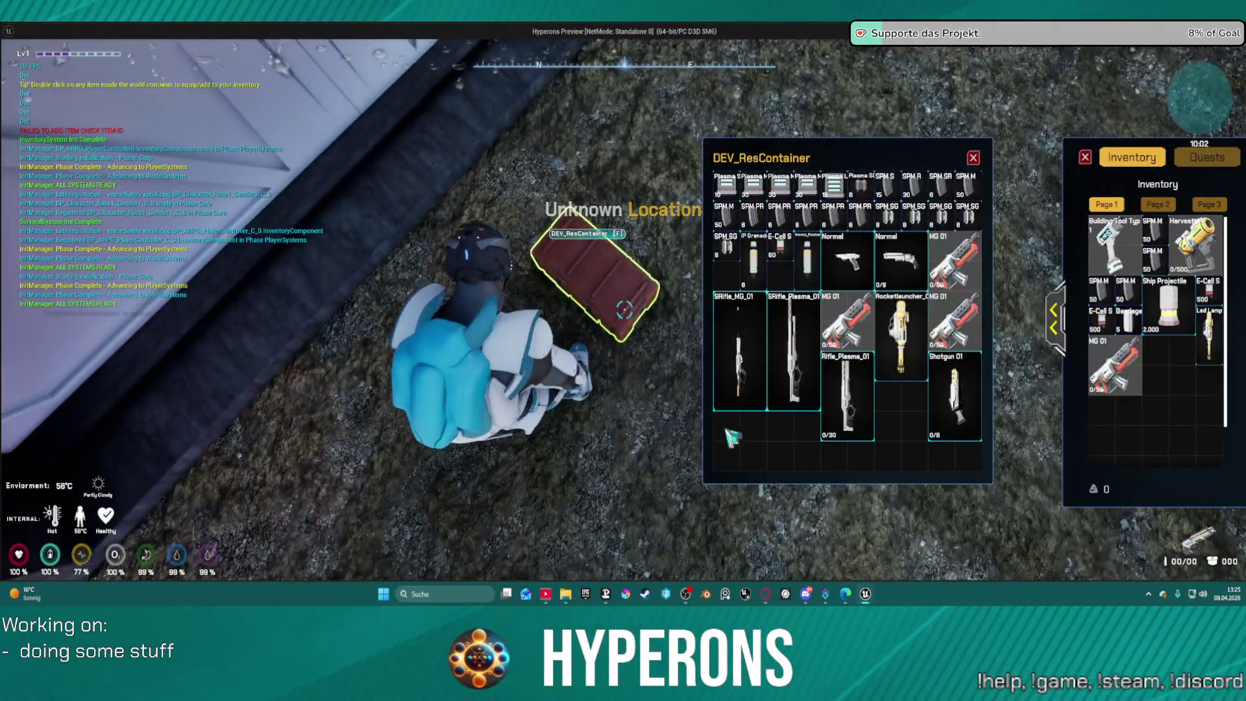
double_click(956, 403)
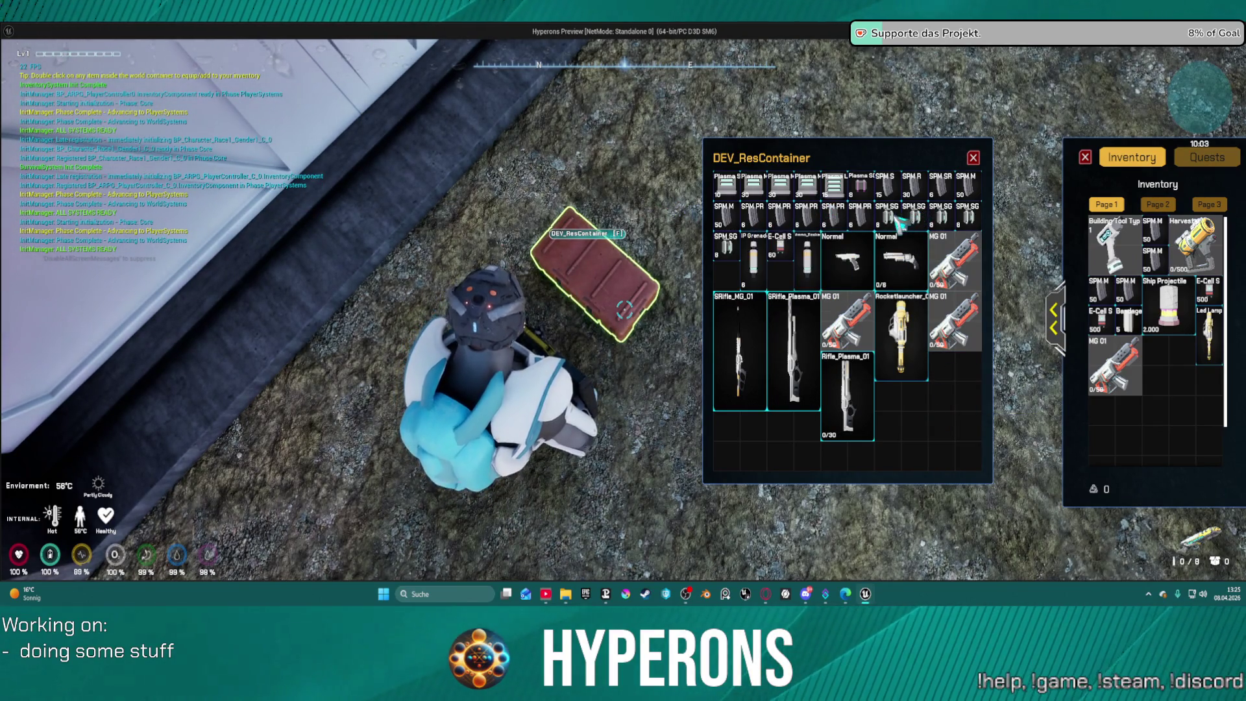
double_click(917, 219)
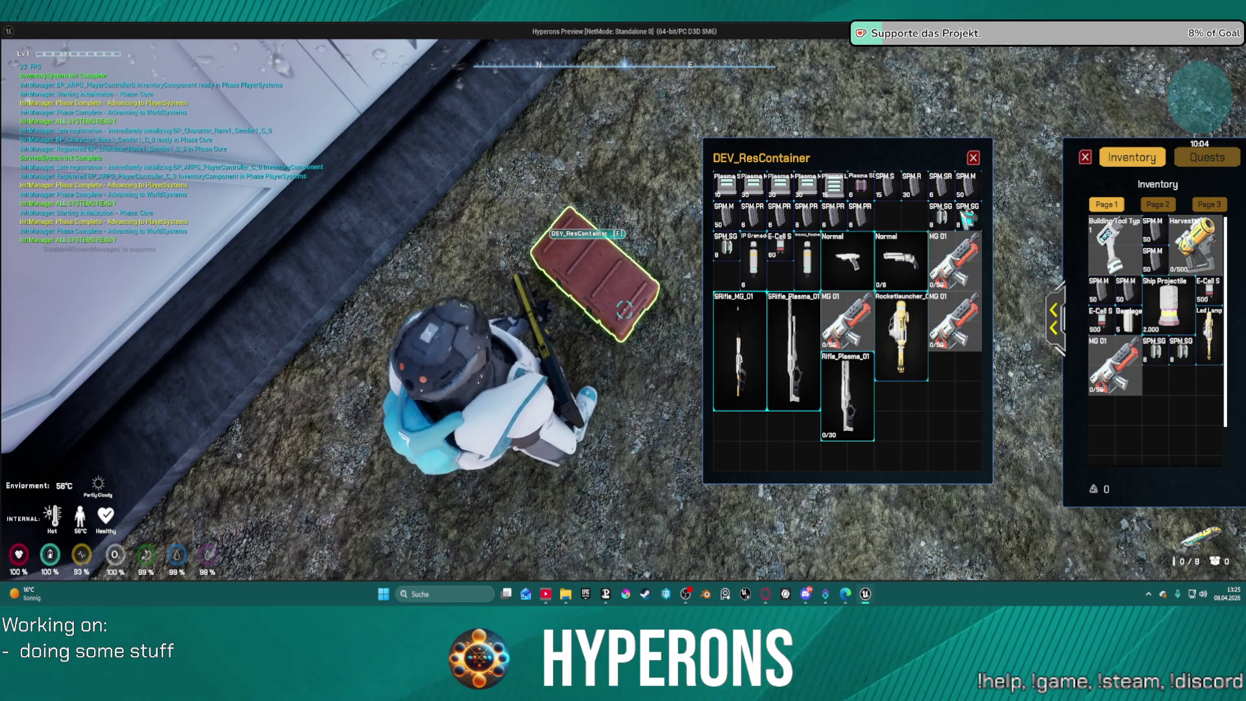
double_click(967, 219)
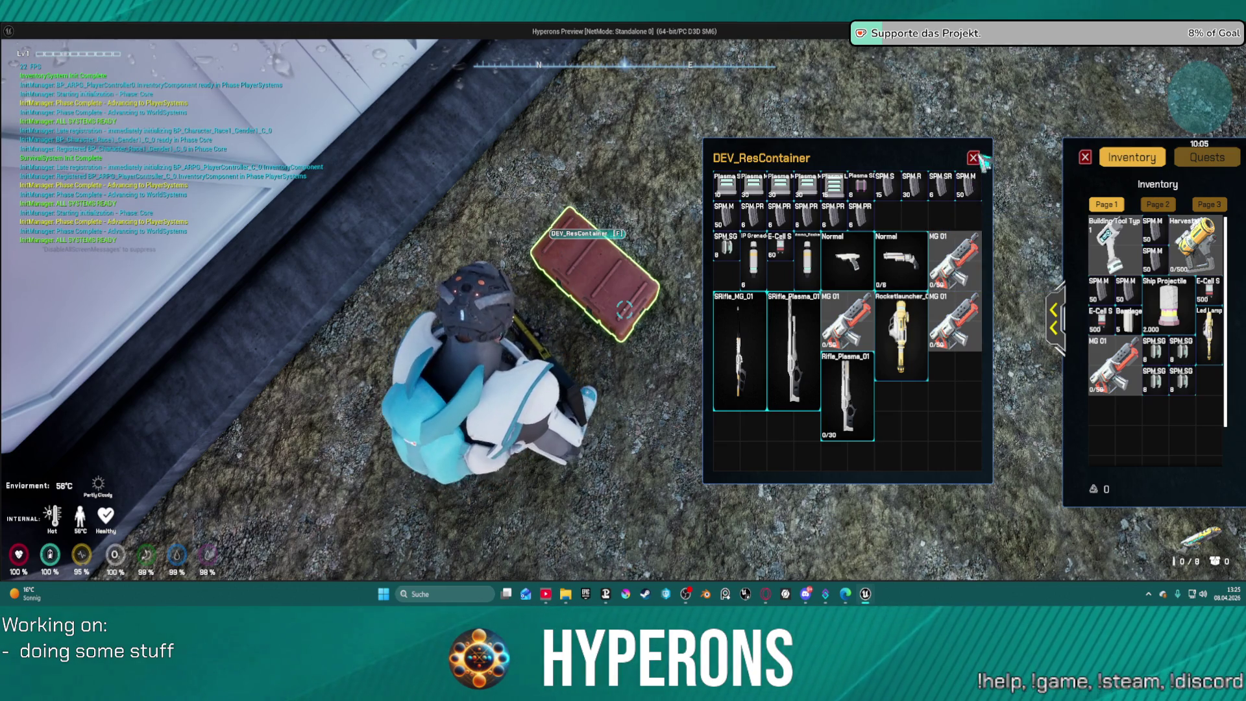
key(i)
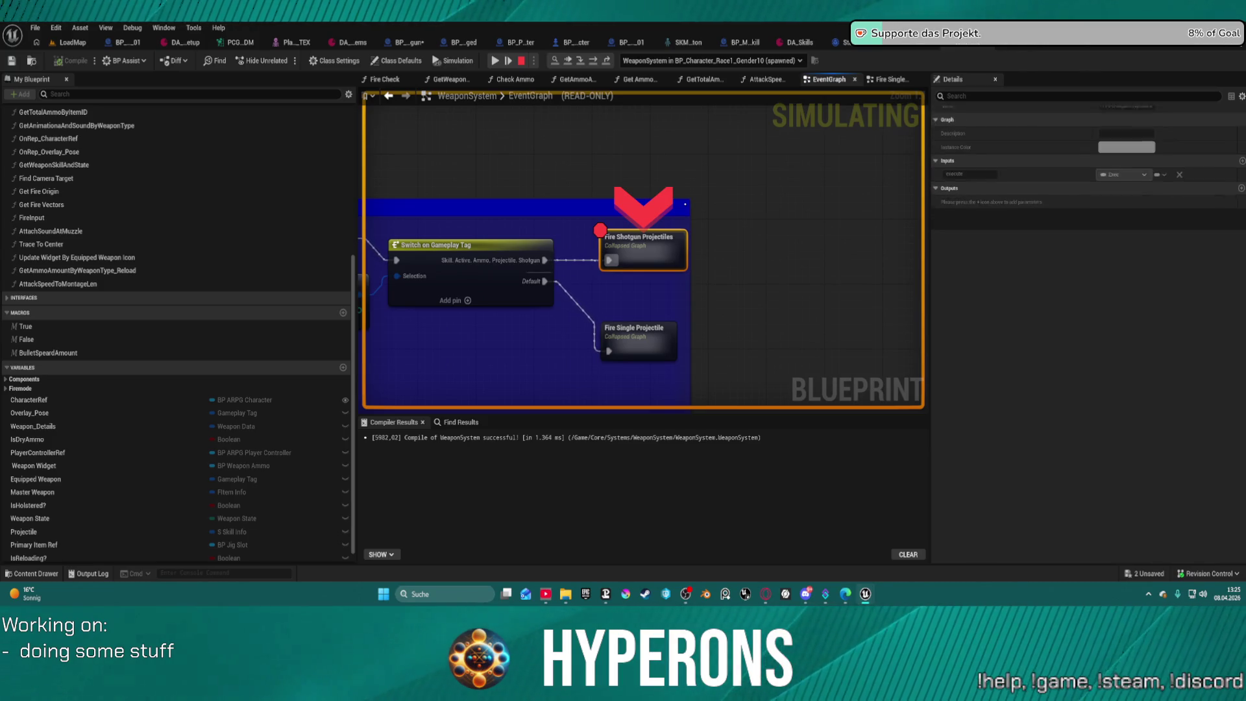
Remove the breakpoint from the Fire Shotgun Projectiles node.
key(super)
key(super)
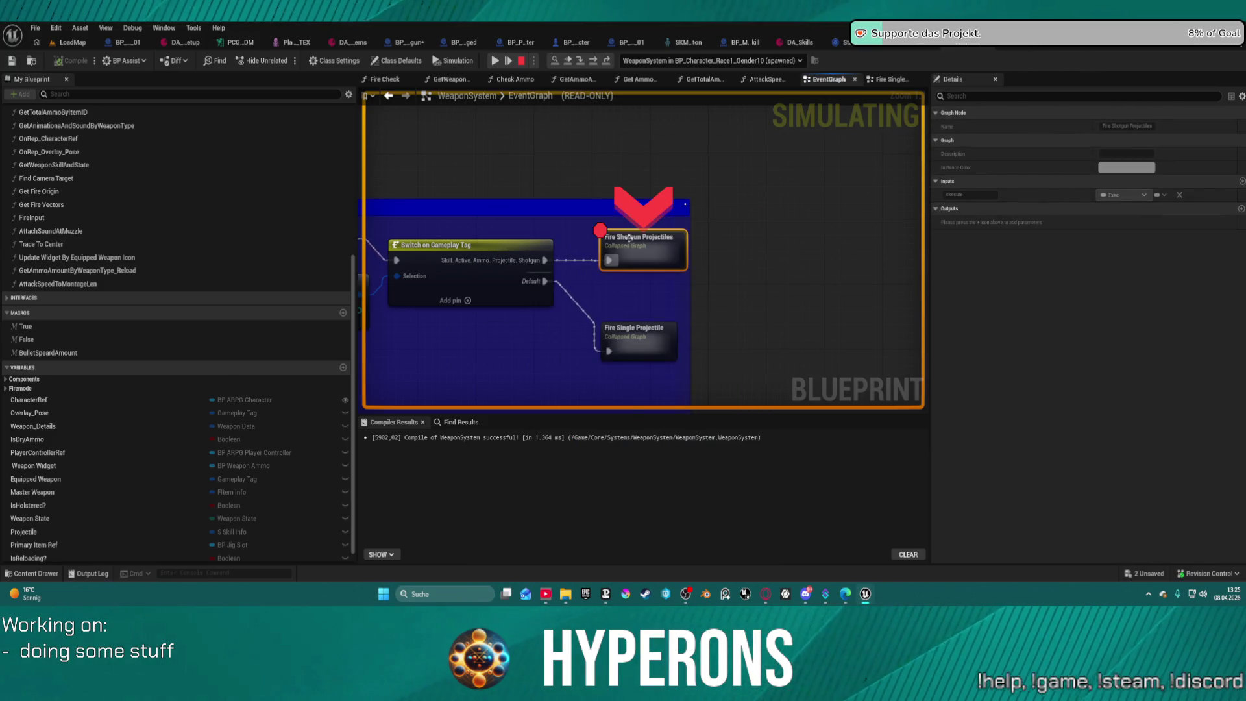
right_click(631, 243)
click(691, 375)
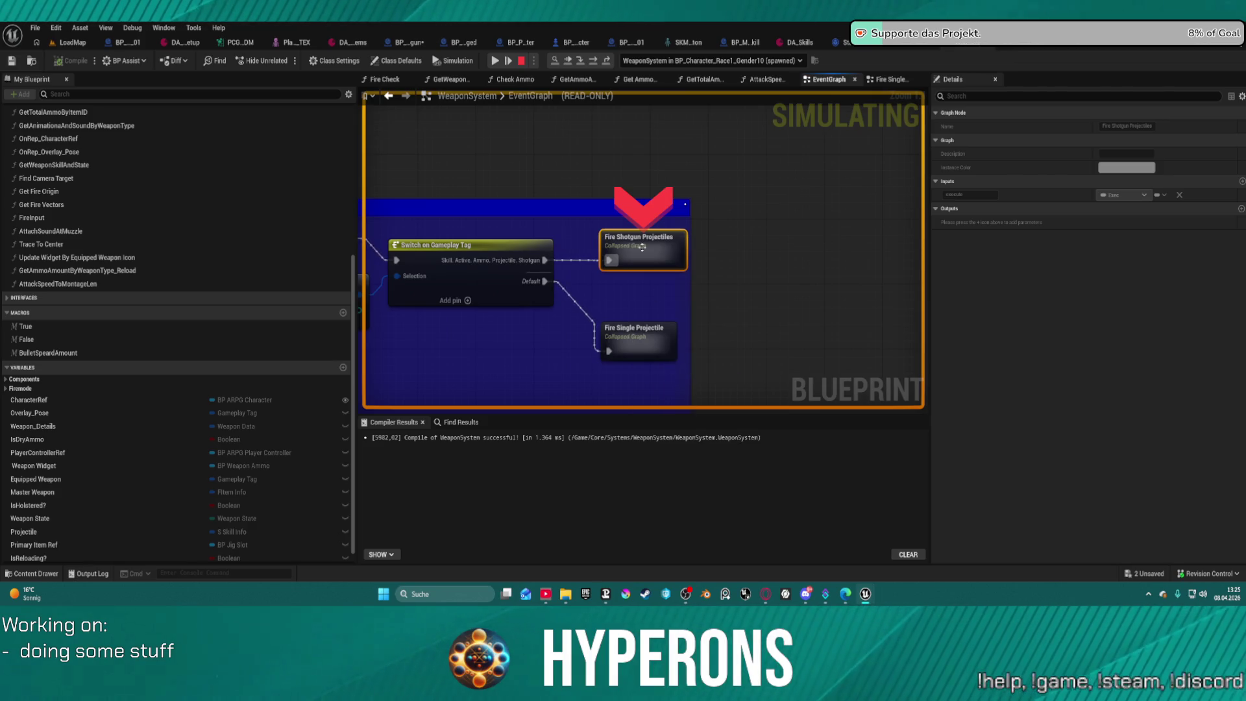
Step into the Fire Shotgun Projectiles graph and advance through its nodes.
click(582, 63)
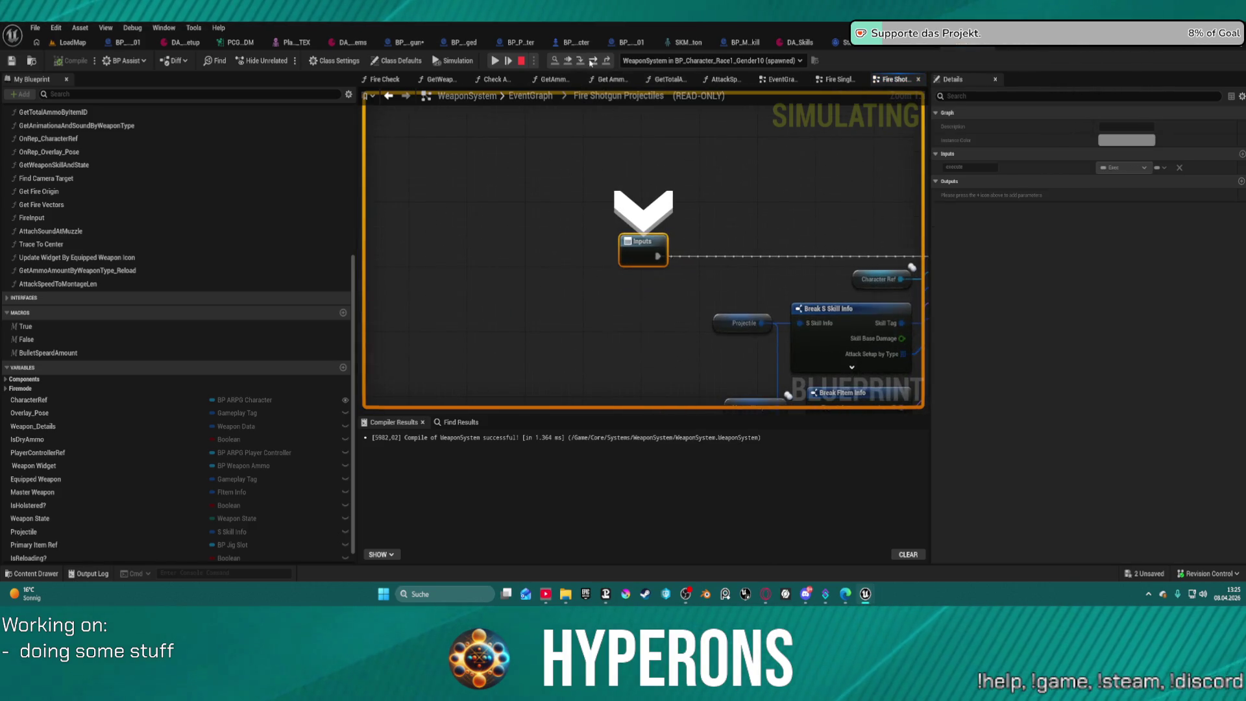
click(592, 61)
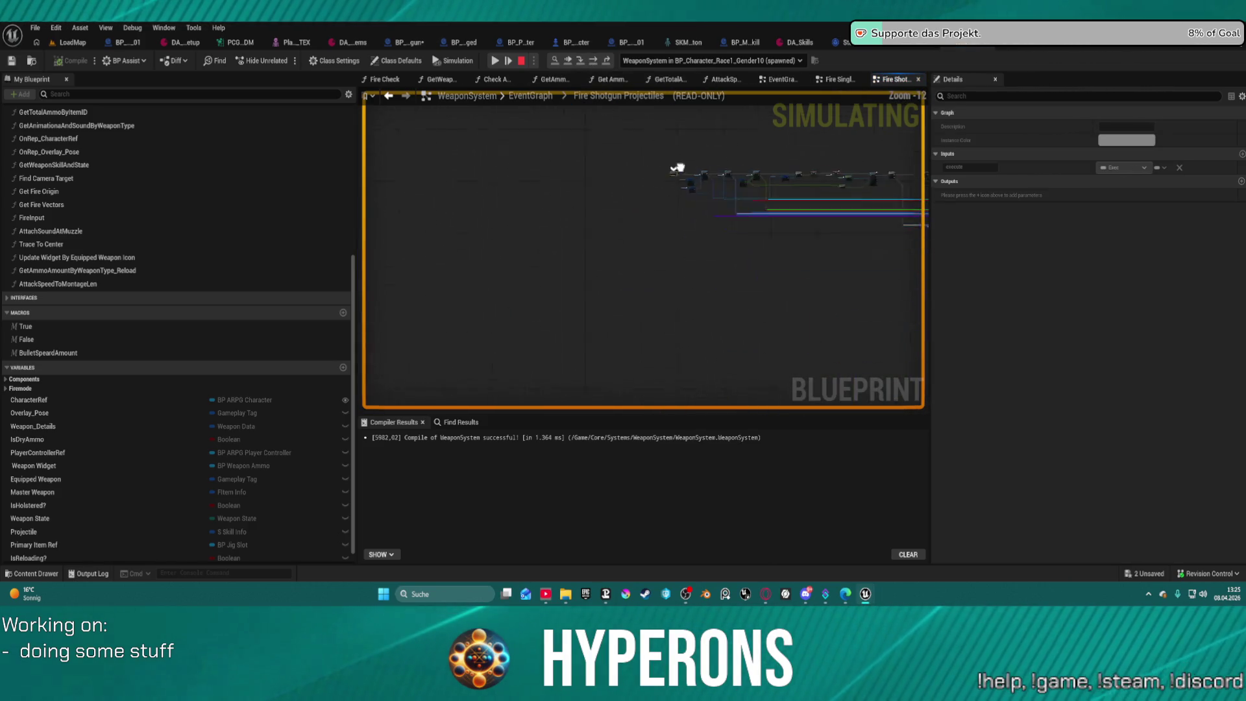
click(595, 62)
click(594, 63)
click(594, 62)
click(594, 62)
click(594, 62)
Check the debug object list, then stop the play-in-editor session.
click(594, 62)
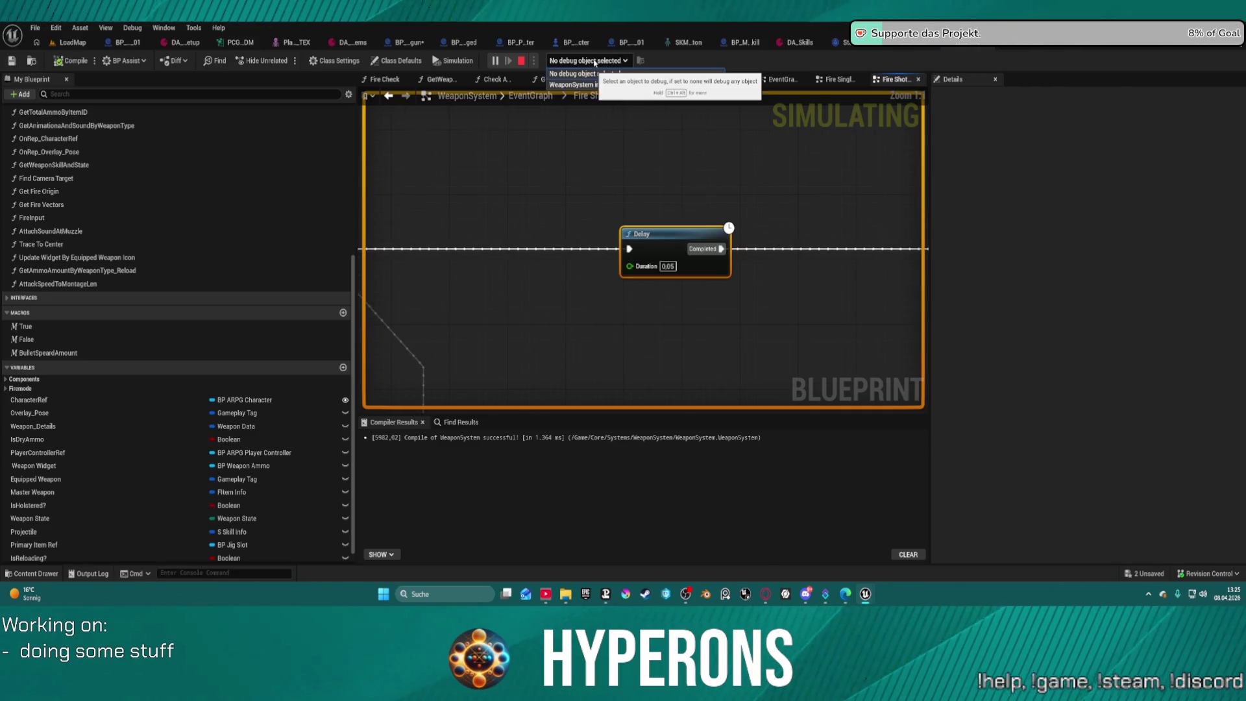
click(522, 62)
click(522, 62)
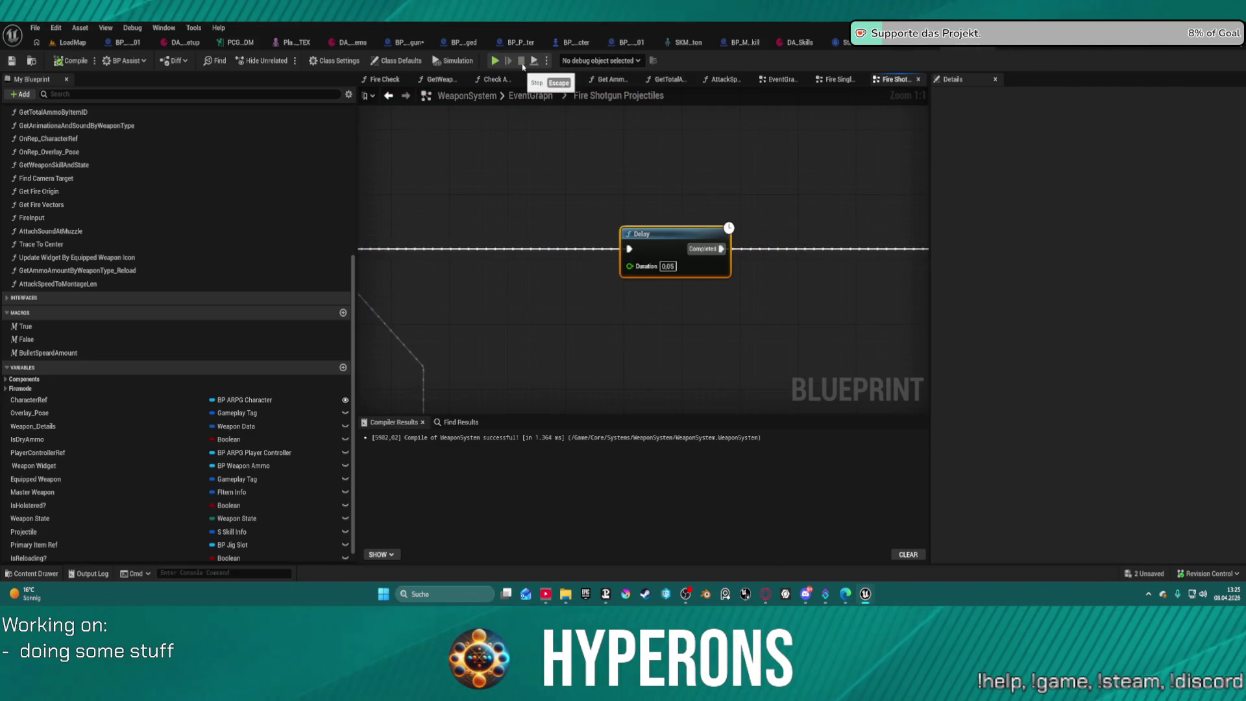
scroll(645, 154, down, 5)
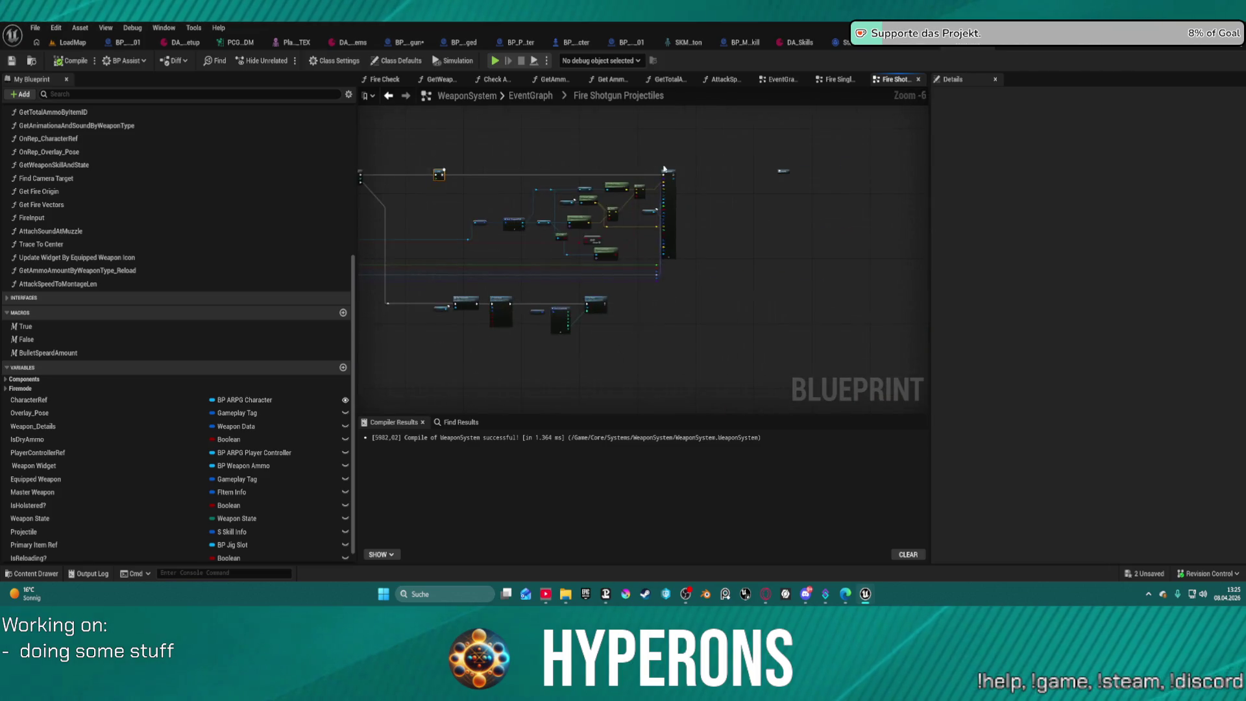
Pan to the For Loop and Delay nodes and move SpawnActor right to make room.
scroll(669, 194, up, 5)
mouse_move(520, 201)
mouse_down()
mouse_move(545, 137)
mouse_move(534, 119)
mouse_move(599, 79)
mouse_up()
mouse_move(724, 220)
mouse_down()
mouse_move(742, 259)
mouse_move(454, 272)
mouse_move(713, 155)
mouse_up()
mouse_move(370, 158)
mouse_down()
mouse_move(908, 170)
mouse_move(597, 167)
mouse_up()
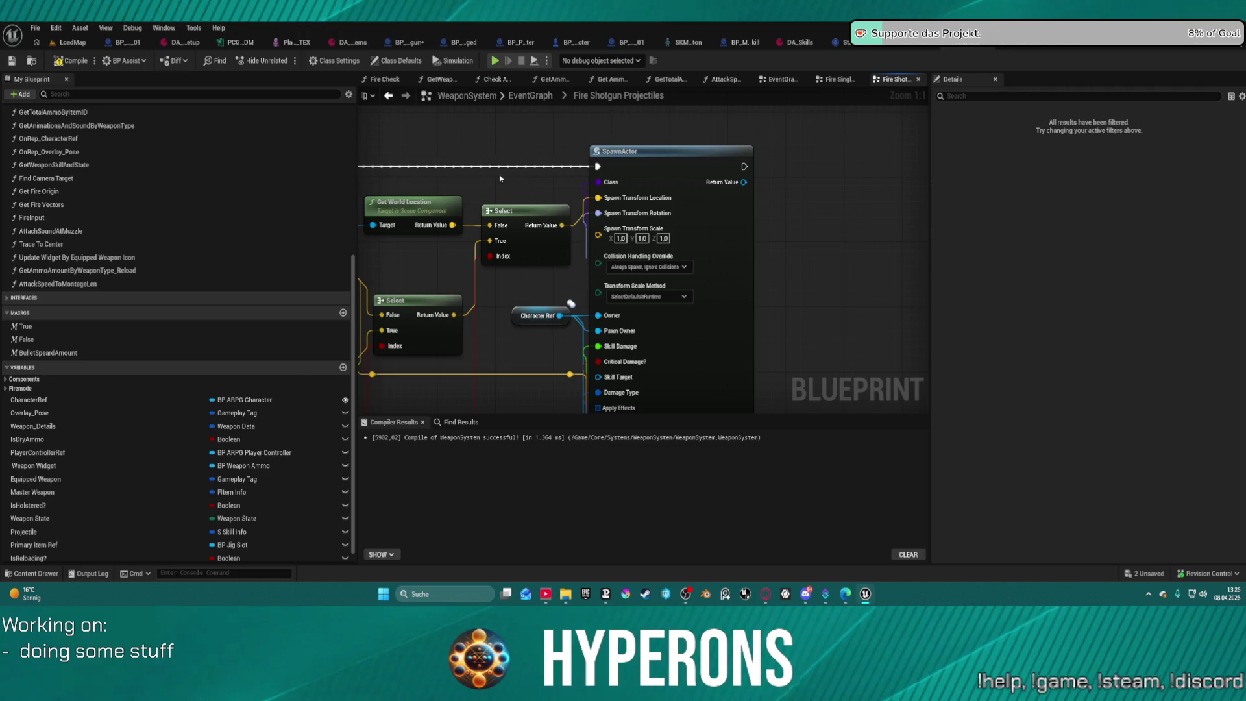
drag(737, 255, 858, 272)
Place the BulletSpeardAmount macro before SpawnActor and start an 'add' node search.
scroll(858, 273, down, 4)
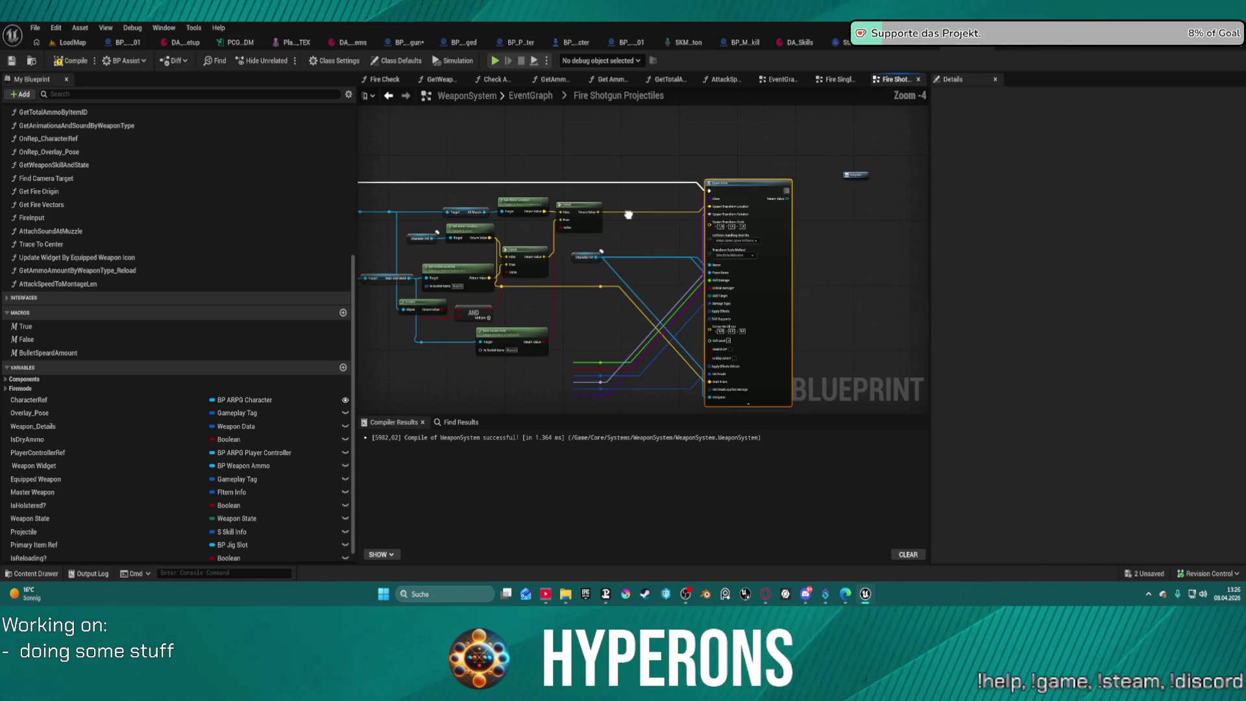
scroll(116, 512, down, 1)
click(48, 336)
mouse_move(49, 336)
mouse_down()
mouse_move(681, 221)
mouse_move(736, 207)
mouse_move(658, 202)
mouse_move(758, 191)
mouse_move(743, 182)
mouse_up()
scroll(681, 208, up, 4)
text(add)
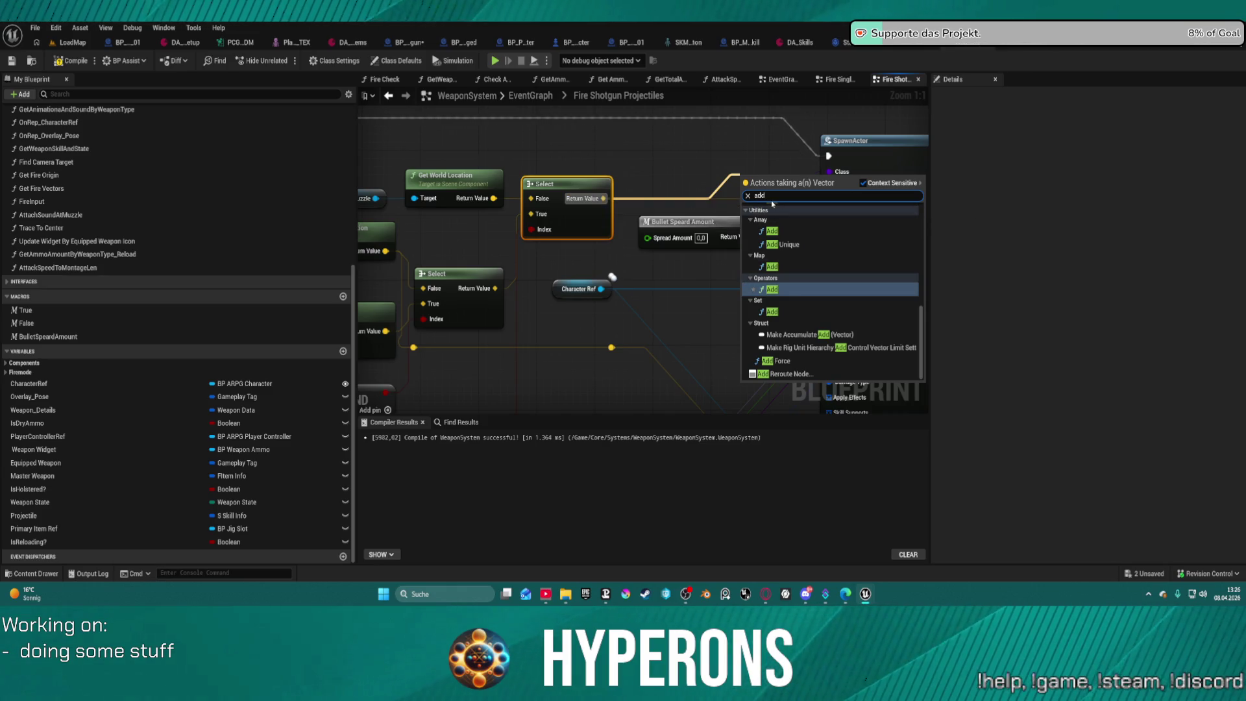
Add a vector Add node after Select and split its input and Bullet Speard Amount's output.
click(772, 289)
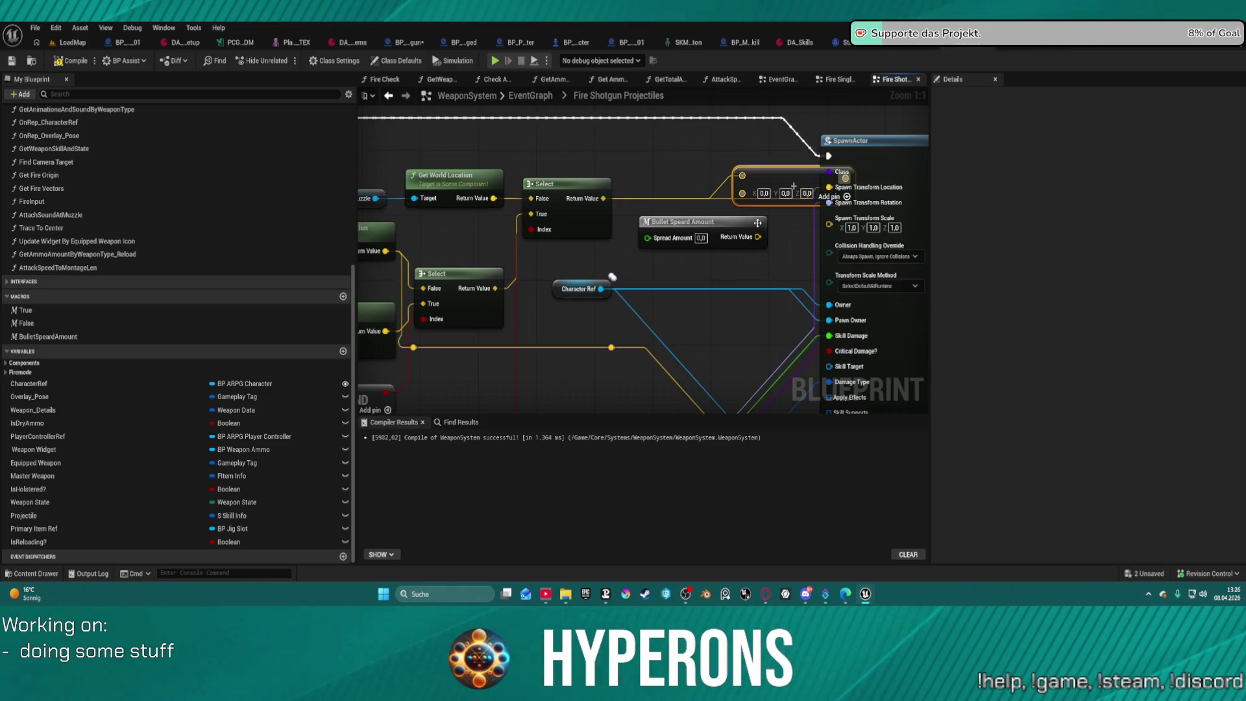
drag(745, 227, 665, 260)
mouse_move(774, 186)
mouse_down()
mouse_move(713, 155)
mouse_move(714, 171)
mouse_move(825, 189)
mouse_up()
right_click(663, 179)
click(704, 225)
right_click(677, 269)
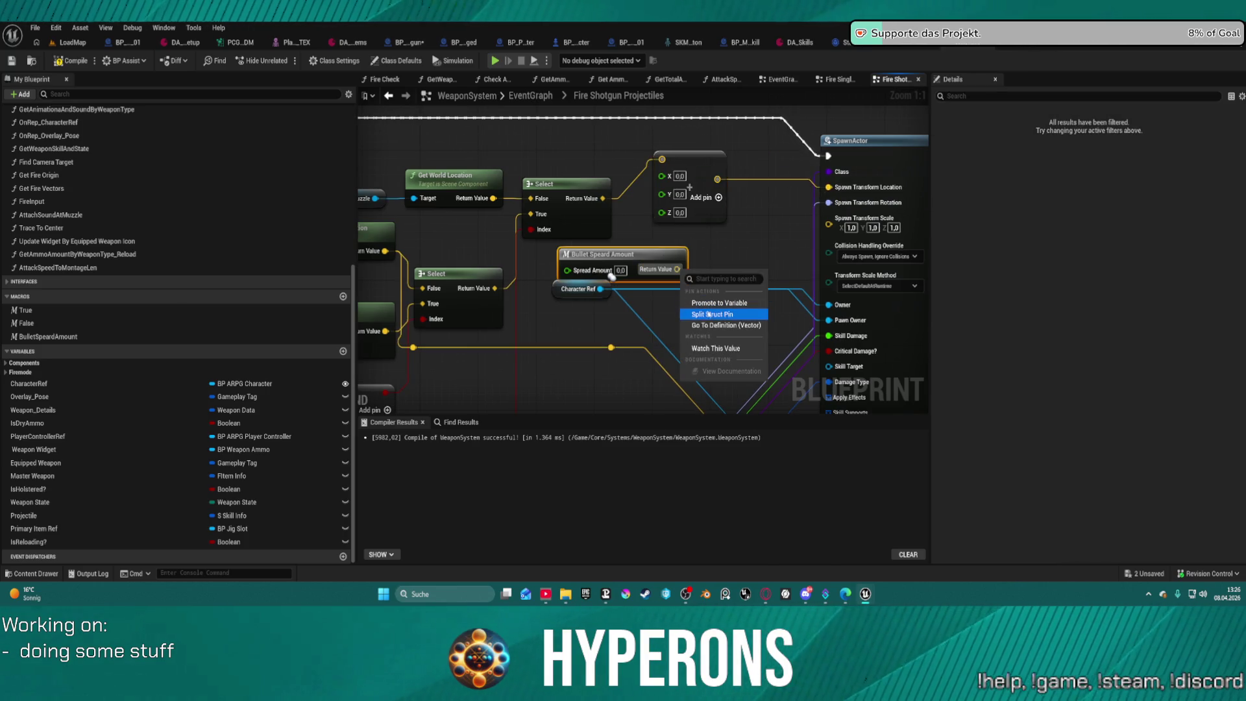
click(709, 314)
Wire Bullet Speard Amount's Return Value Y and Z to the Add node's Y and Z.
drag(684, 284, 690, 283)
drag(663, 194, 663, 193)
drag(682, 300, 702, 283)
drag(672, 211, 672, 211)
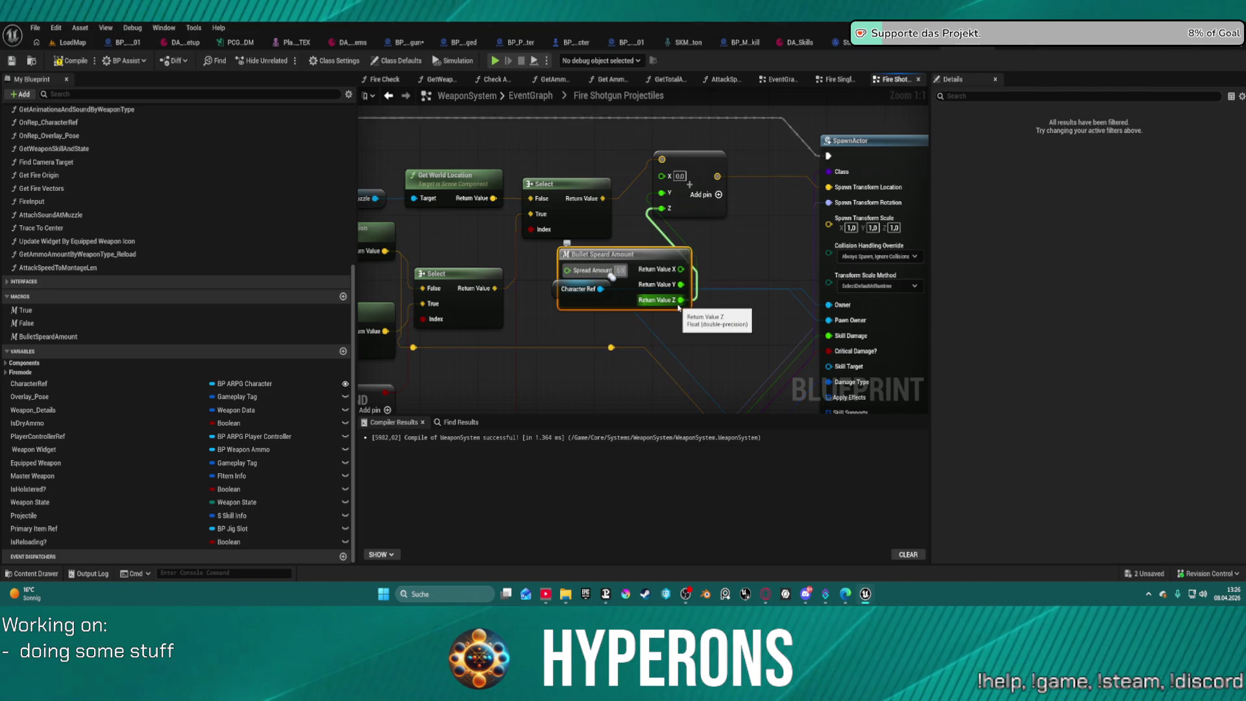
Restore the accidentally deleted Bullet Speard Amount node, rearrange the nodes and select the Add node.
key(Delete)
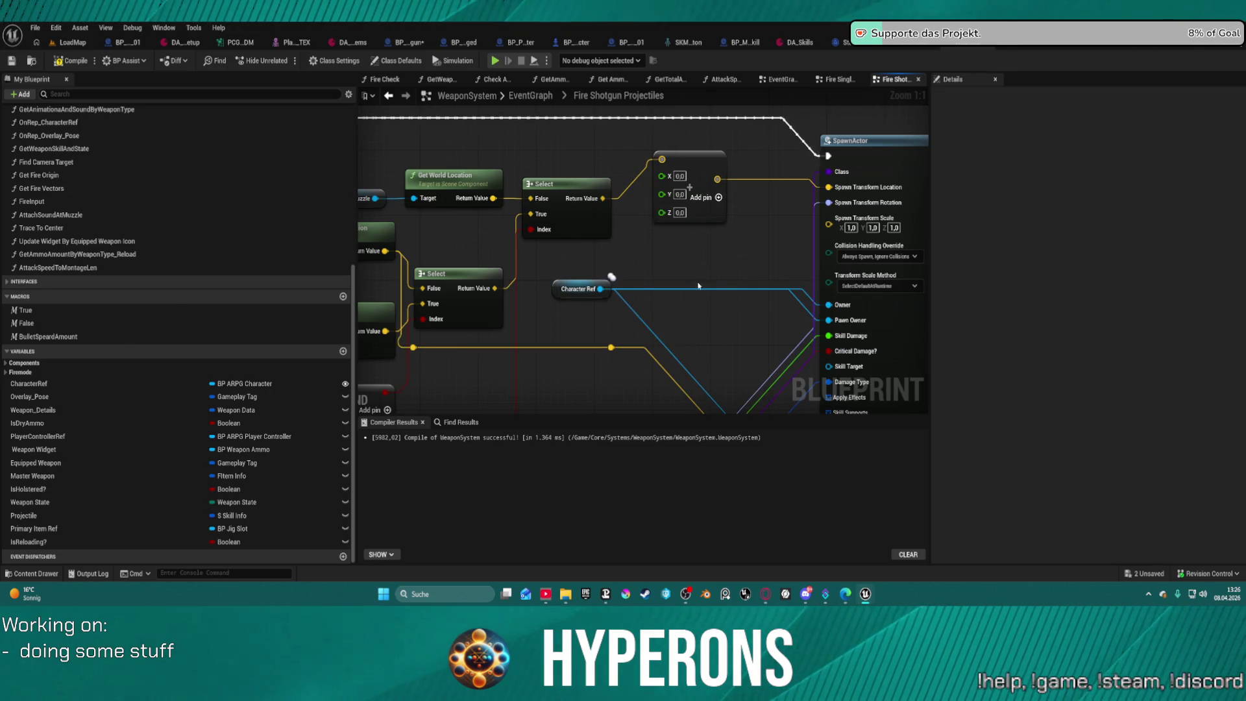
drag(668, 215, 633, 252)
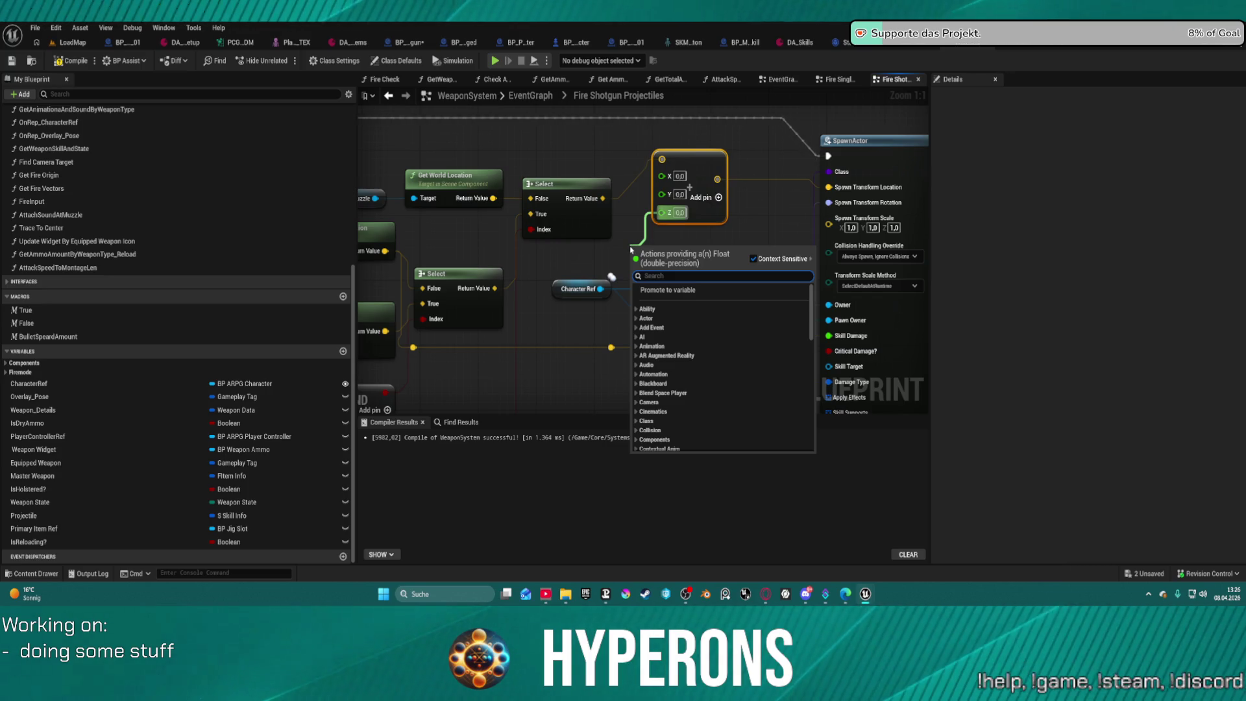
click(619, 256)
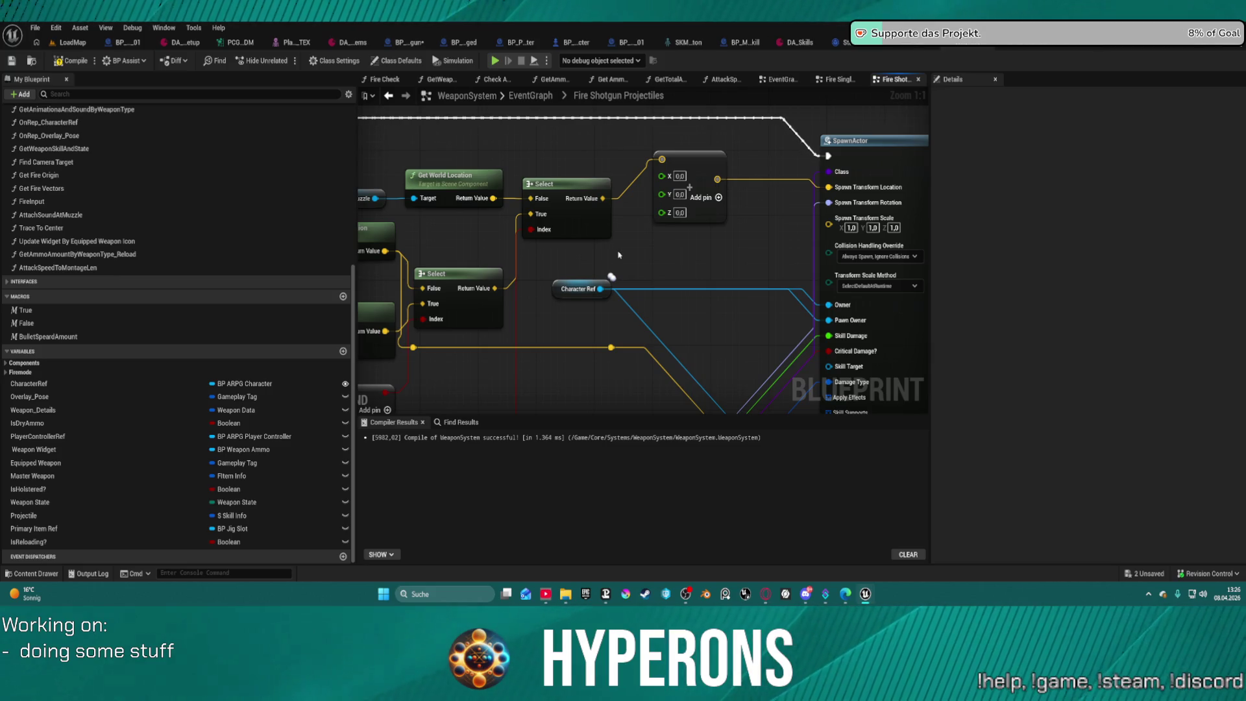
key(ctrl+z)
mouse_move(643, 257)
mouse_down()
mouse_move(682, 247)
mouse_move(607, 339)
mouse_up()
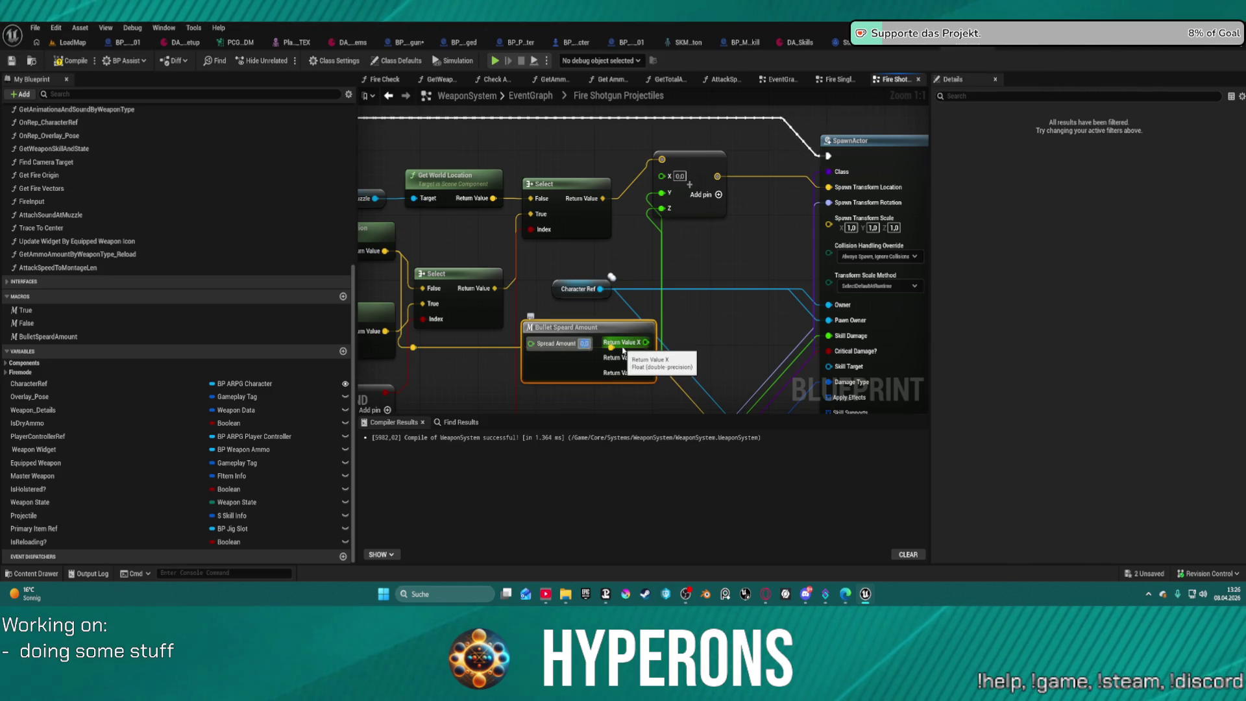
mouse_move(642, 234)
mouse_down()
mouse_move(725, 231)
mouse_move(876, 189)
mouse_move(797, 177)
mouse_move(759, 208)
mouse_move(612, 274)
mouse_up()
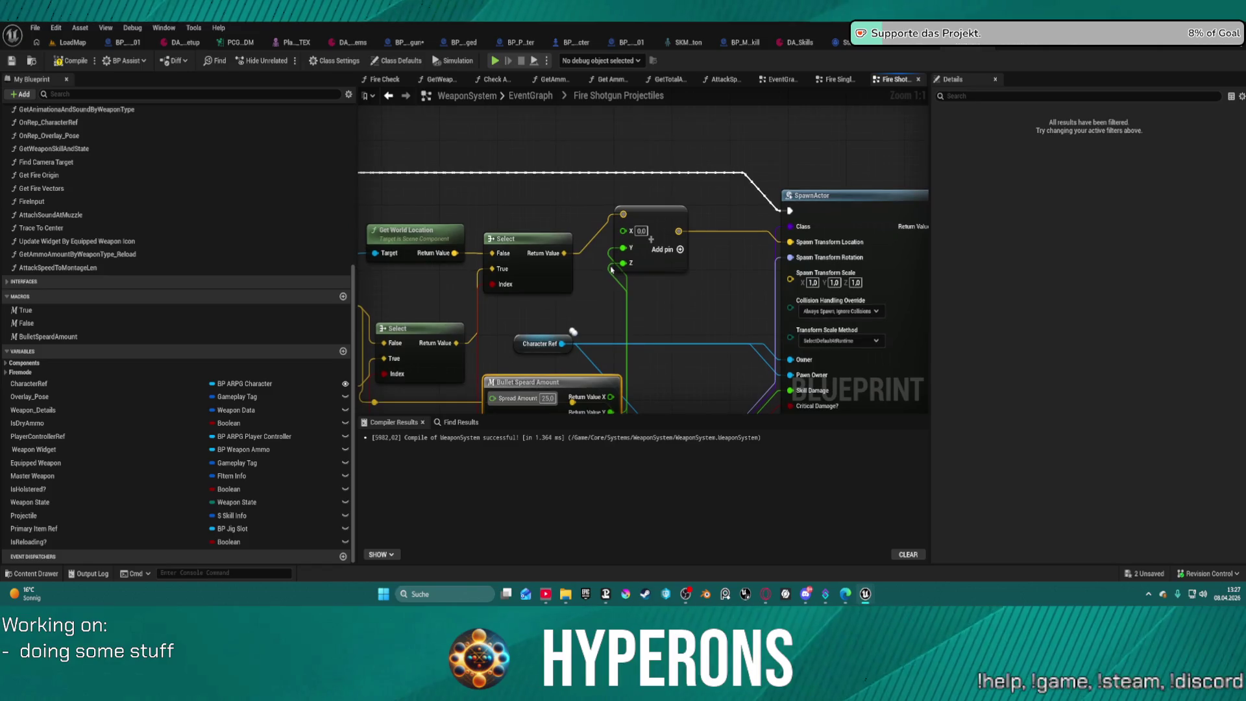
click(650, 238)
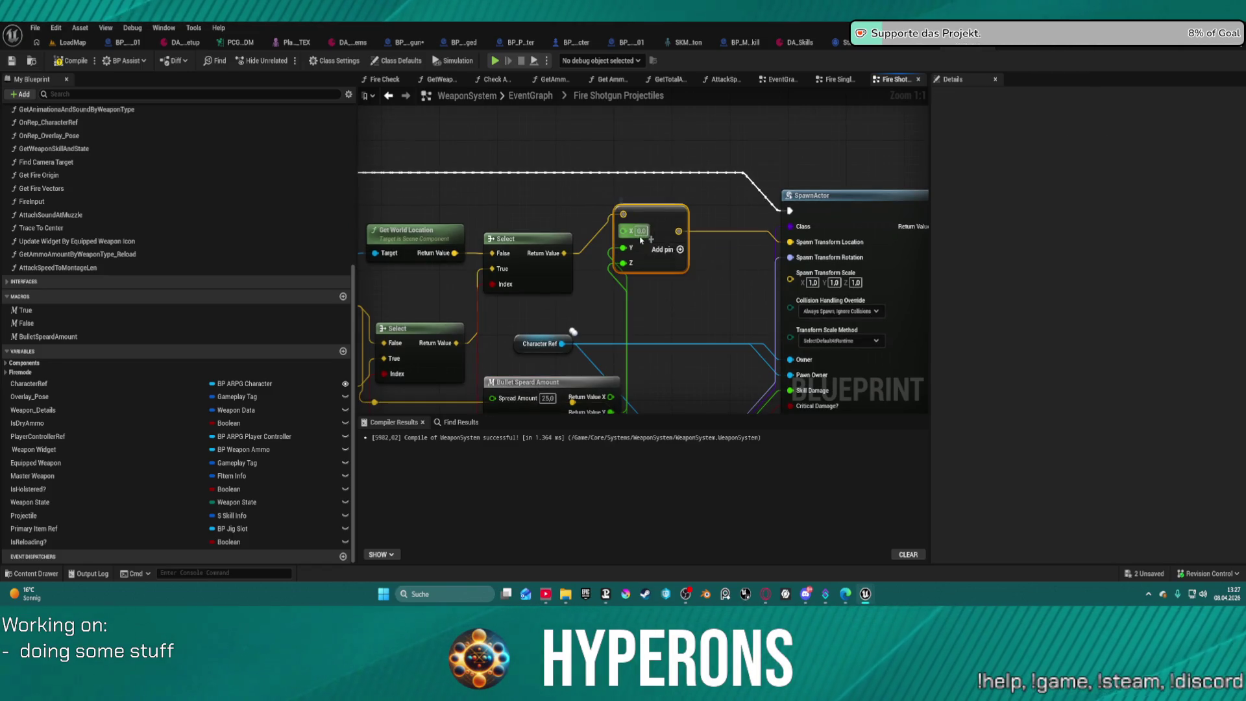
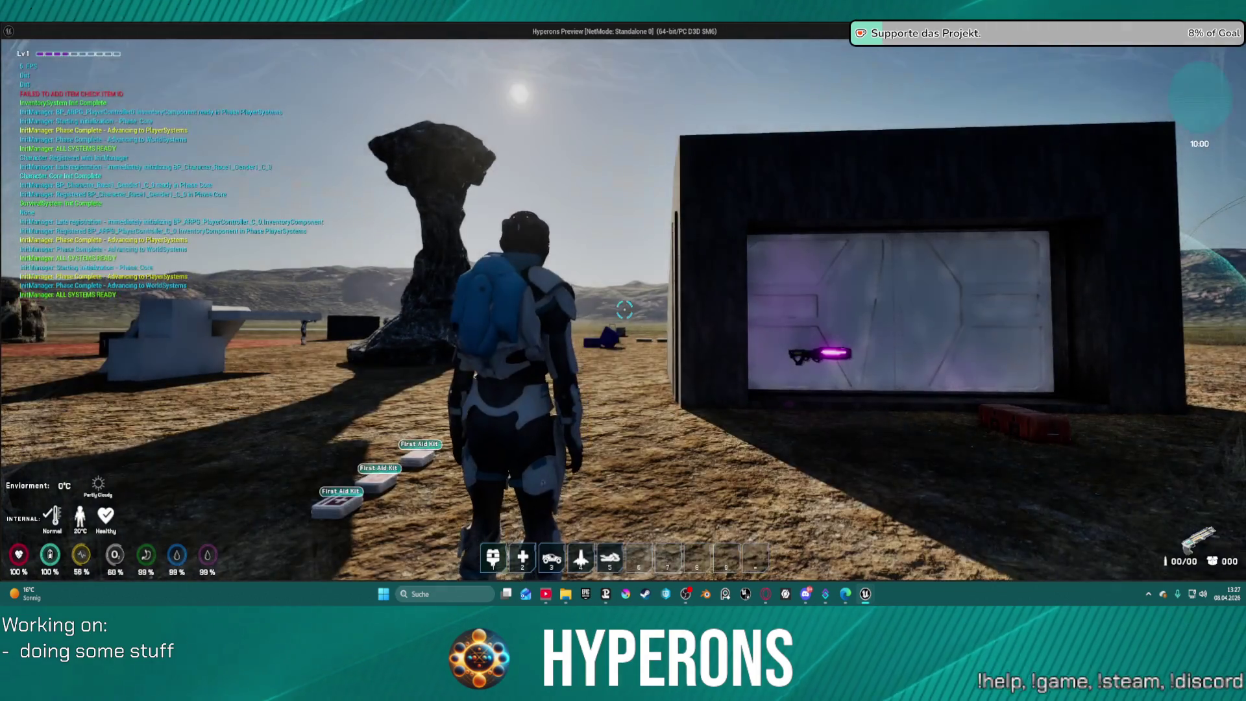
Loot and equip Shotgun 01 from the red crate's container.
key(w)
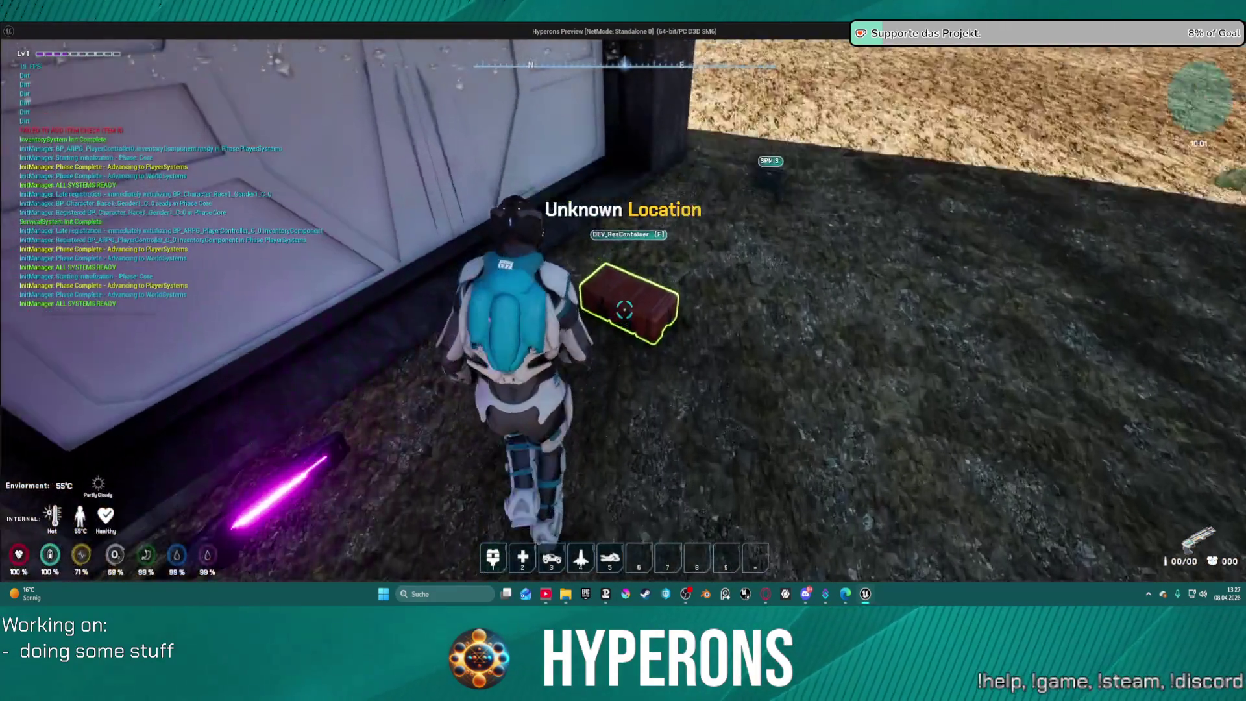
key(f)
double_click(954, 396)
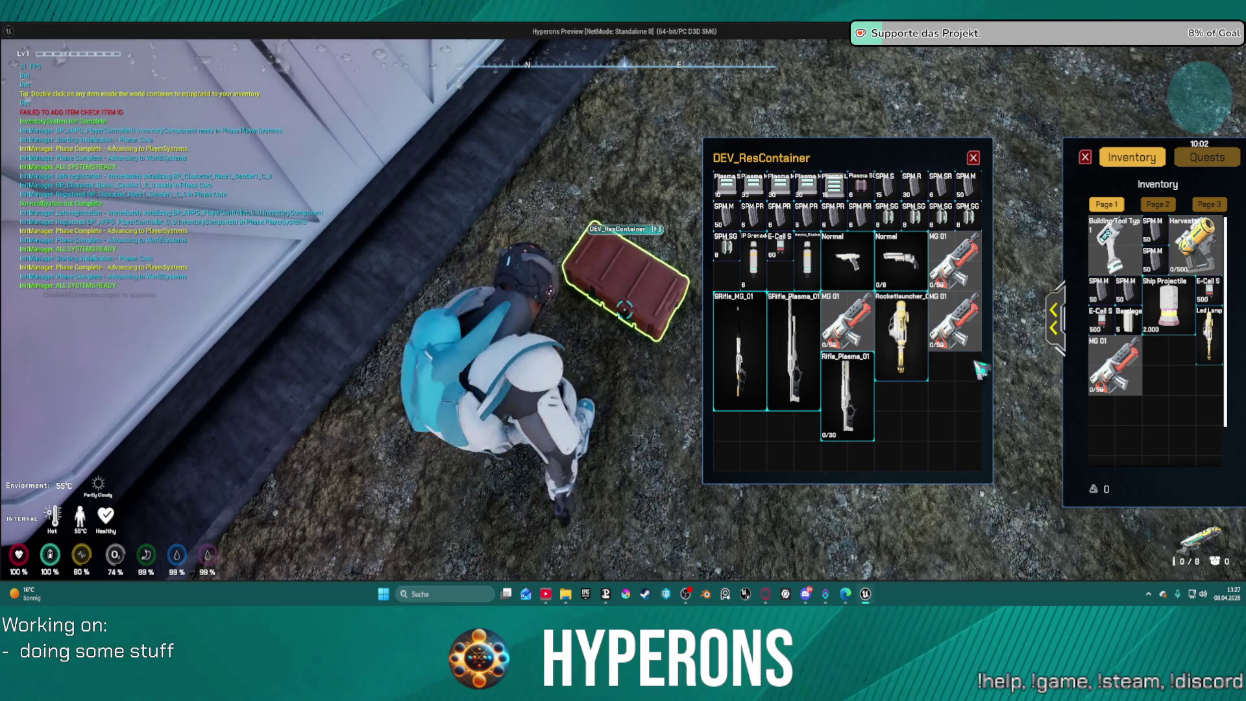
key(Escape)
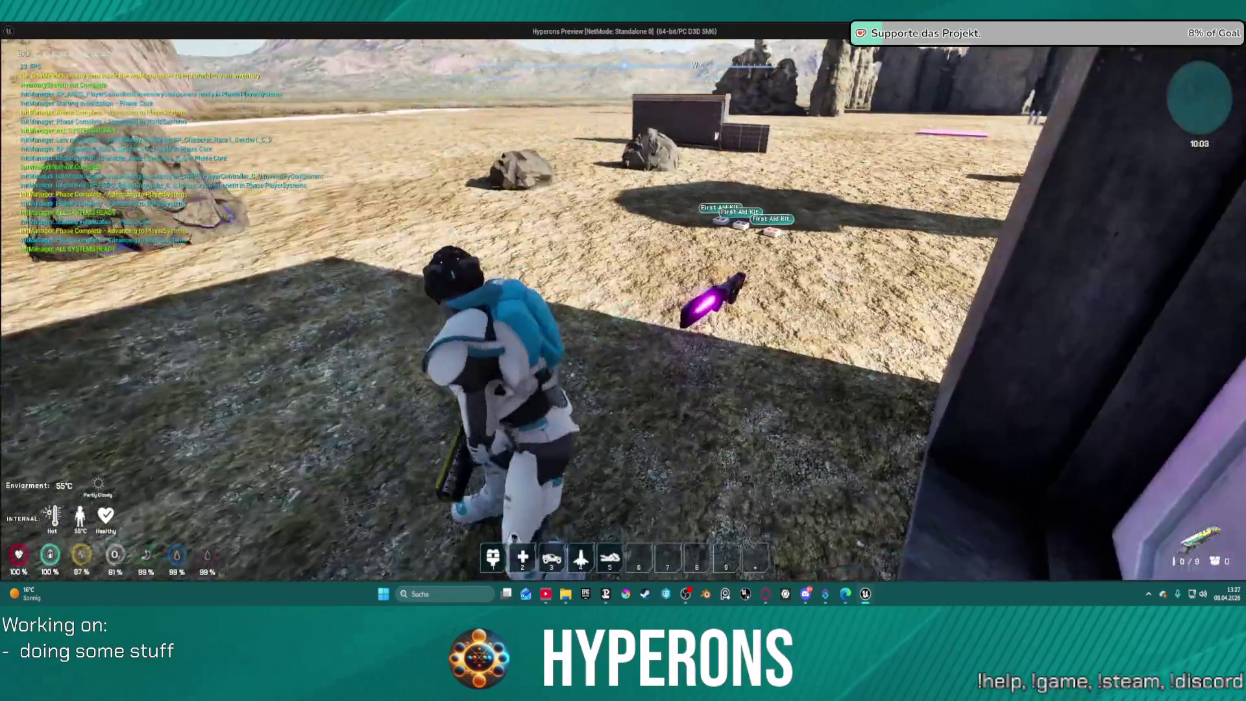
Take two SPM SG shotgun magazines from the red crate.
key(w)
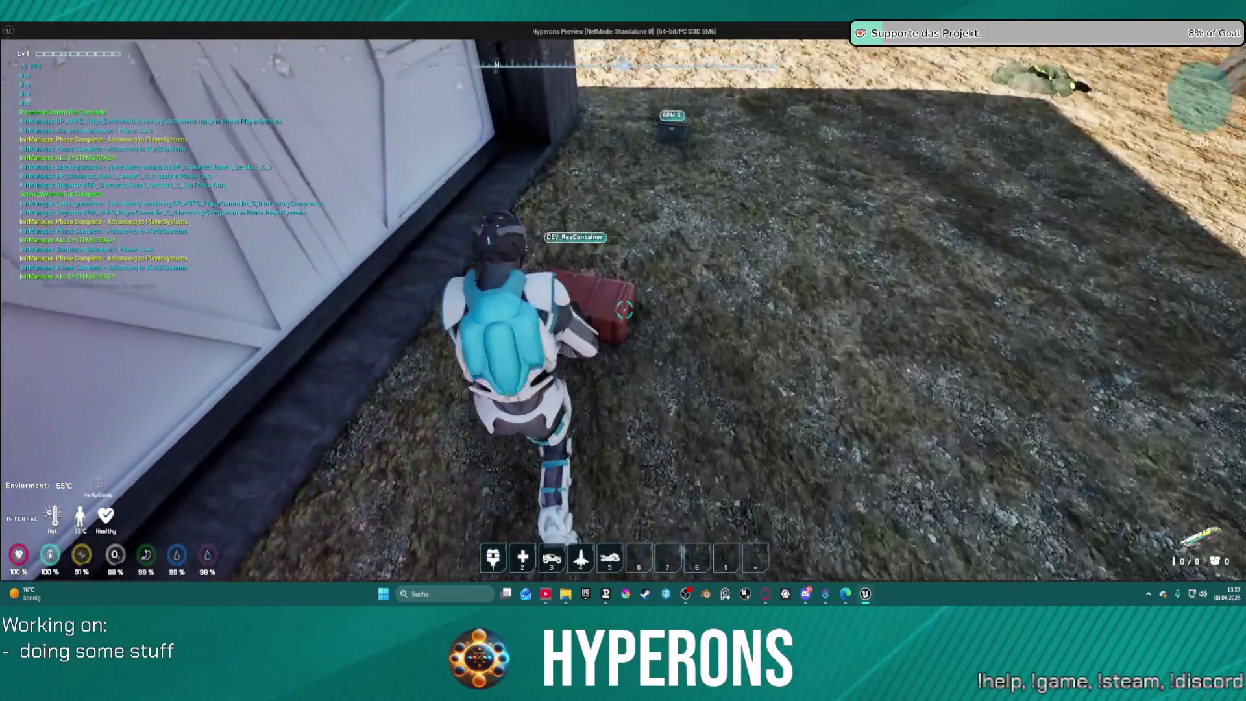
key(f)
double_click(886, 215)
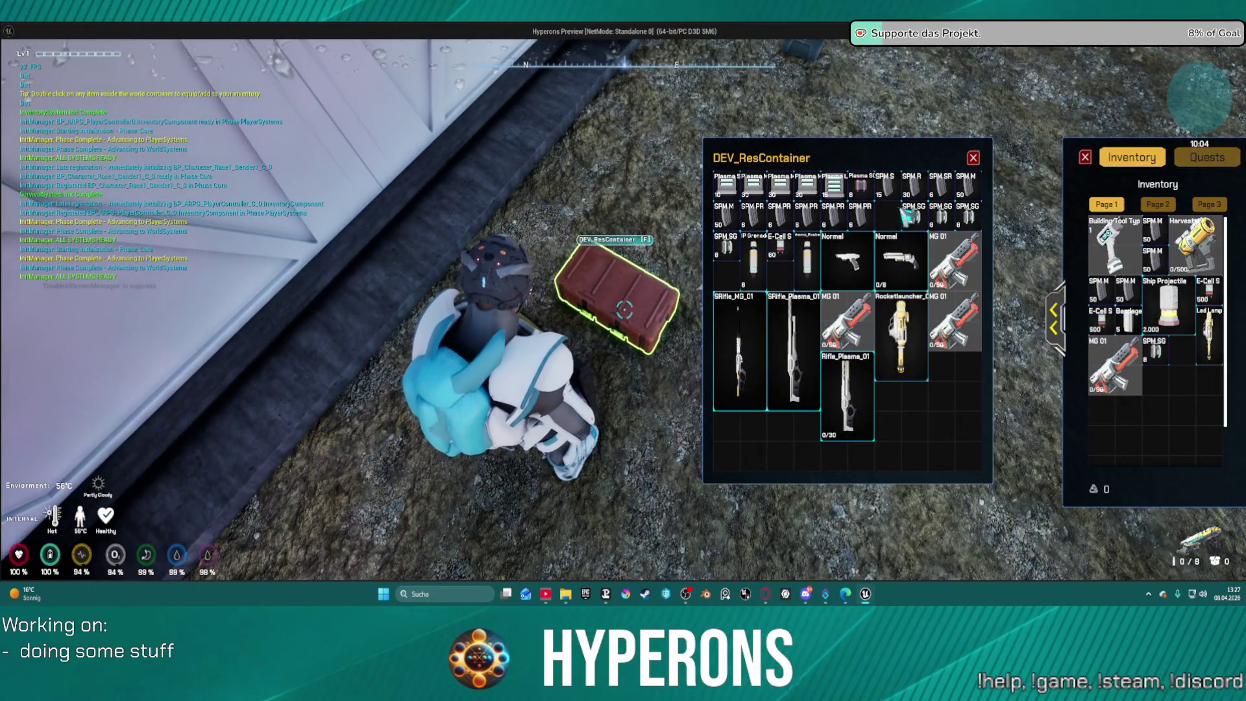
double_click(953, 223)
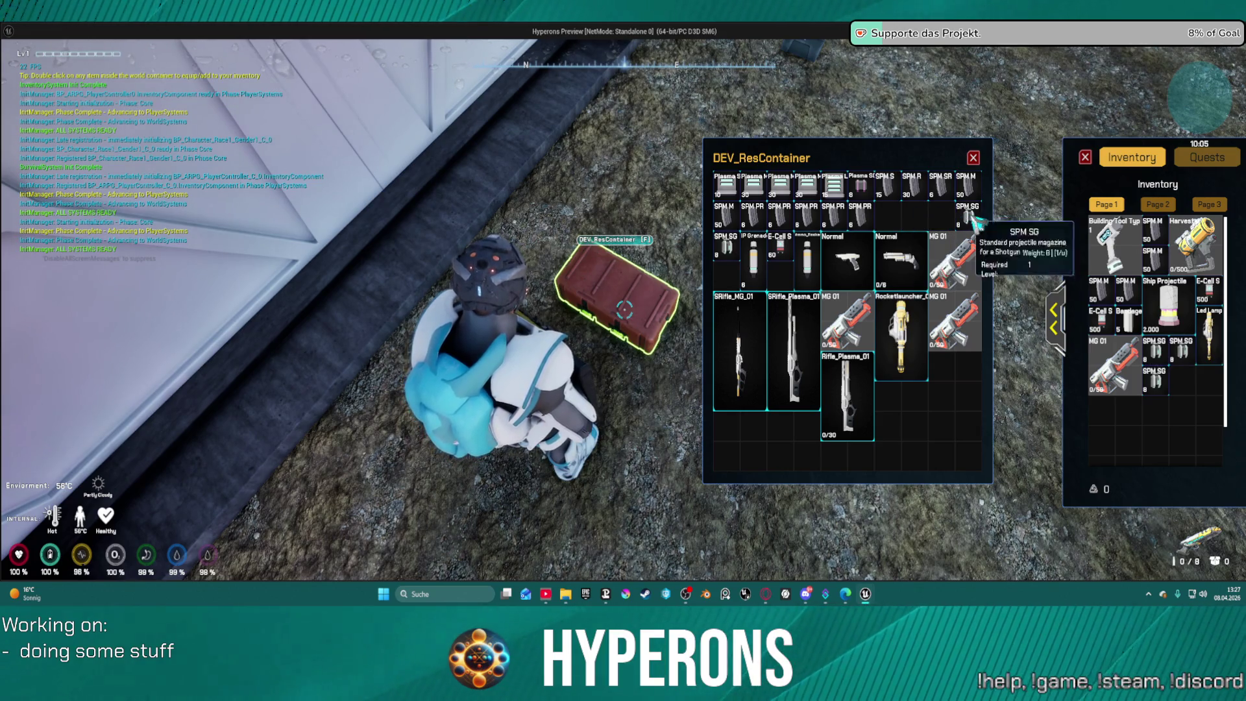
key(Escape)
Walk to the dark crate and fire the shotgun at it twice.
key(w)
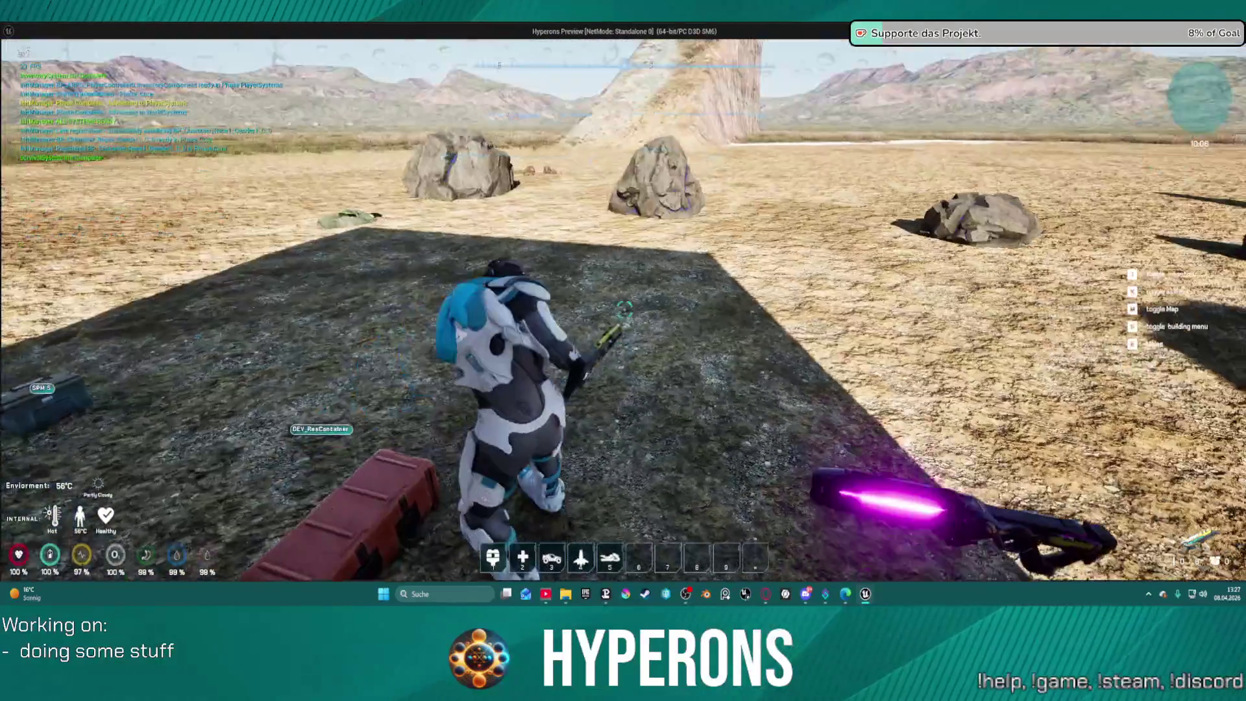
key(w)
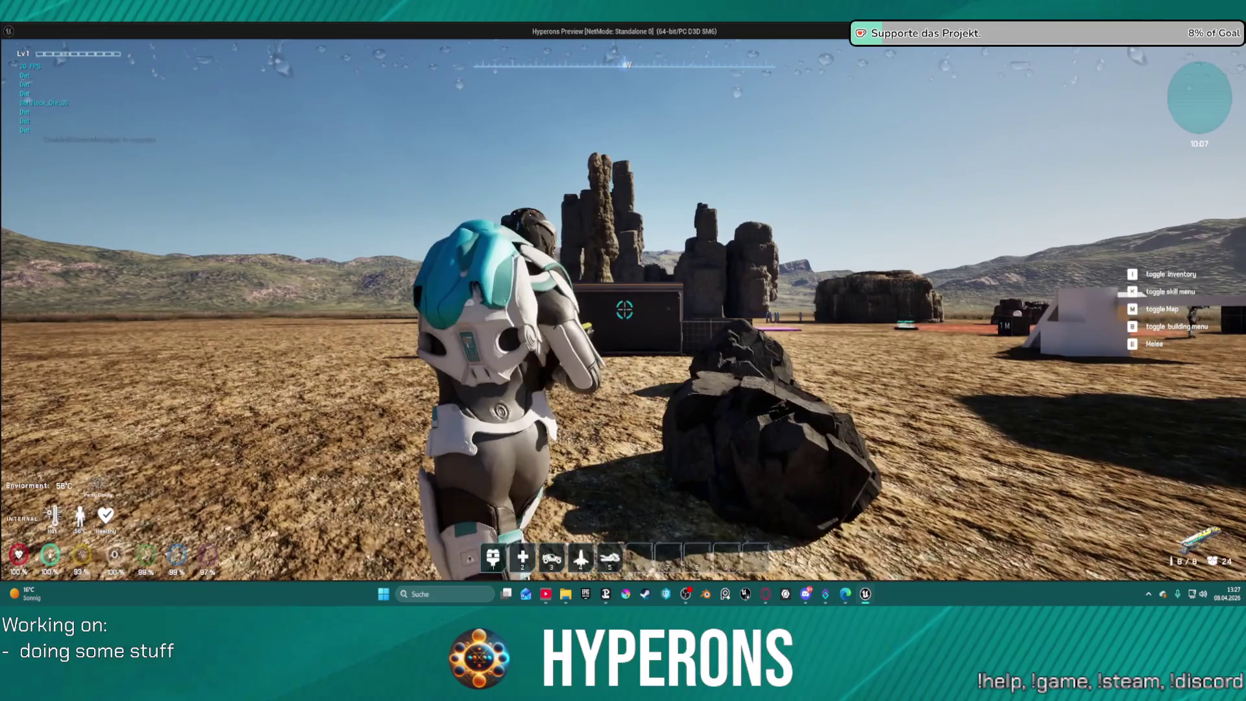
click(625, 309)
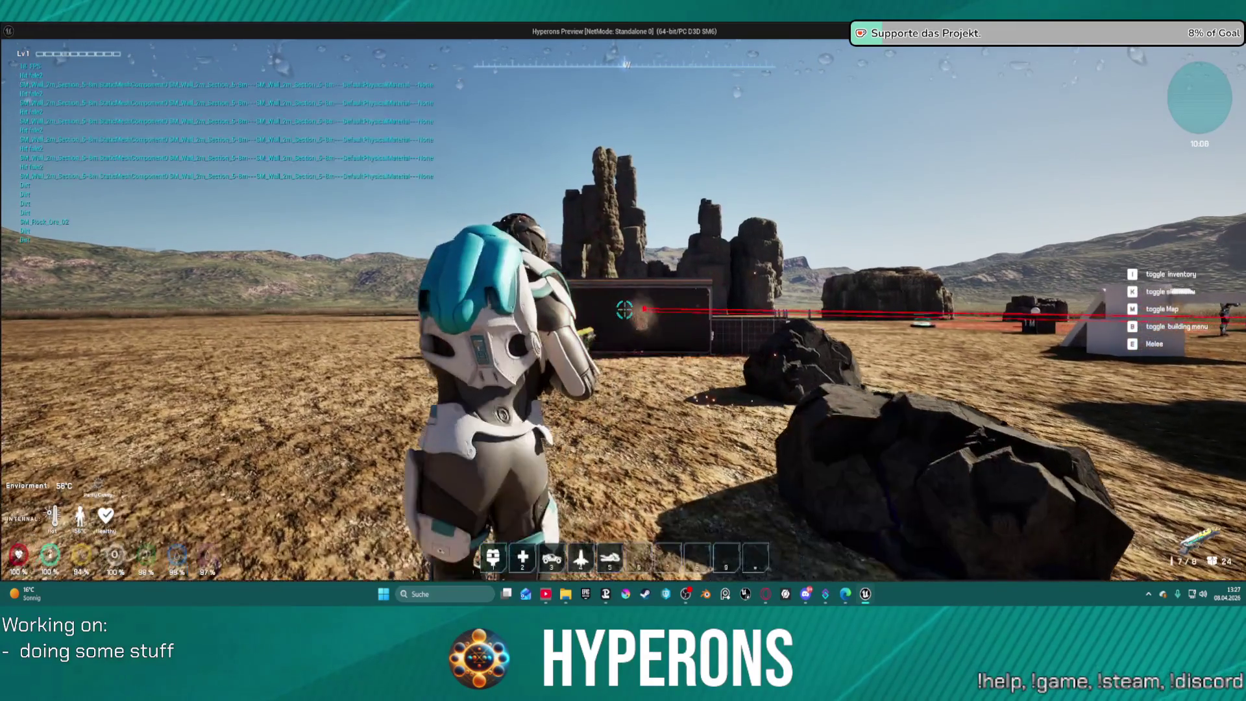
key(w)
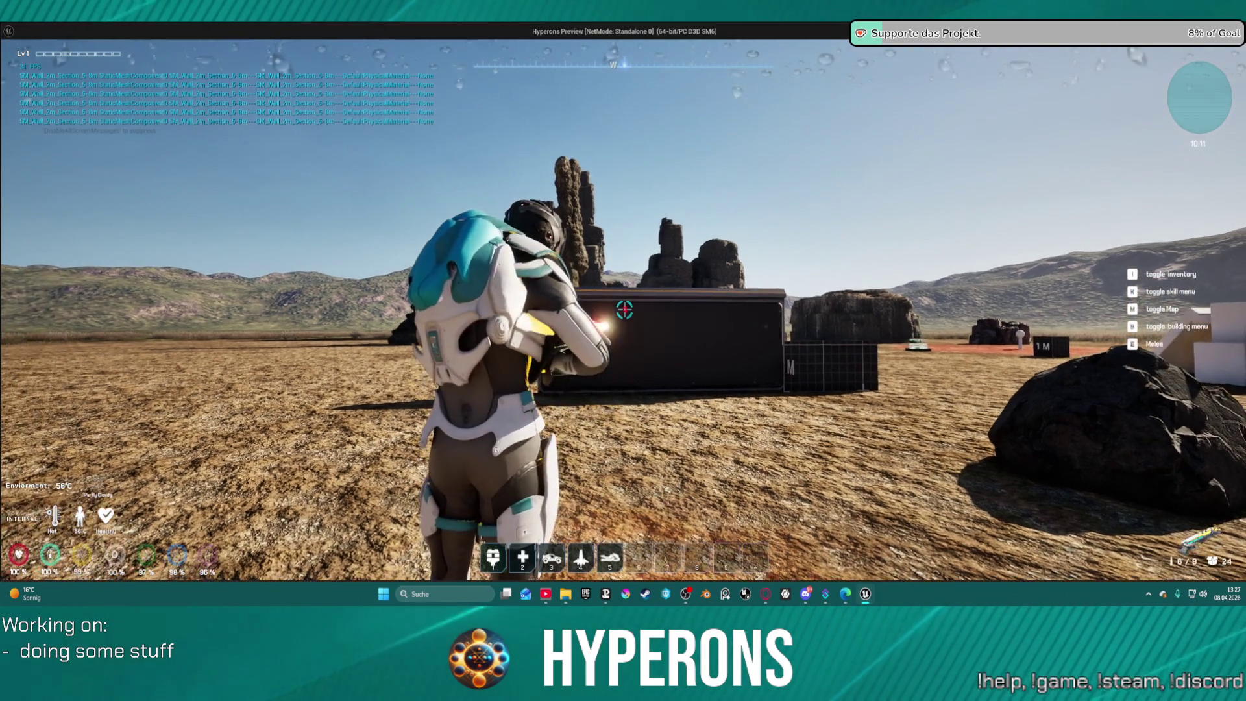
click(624, 310)
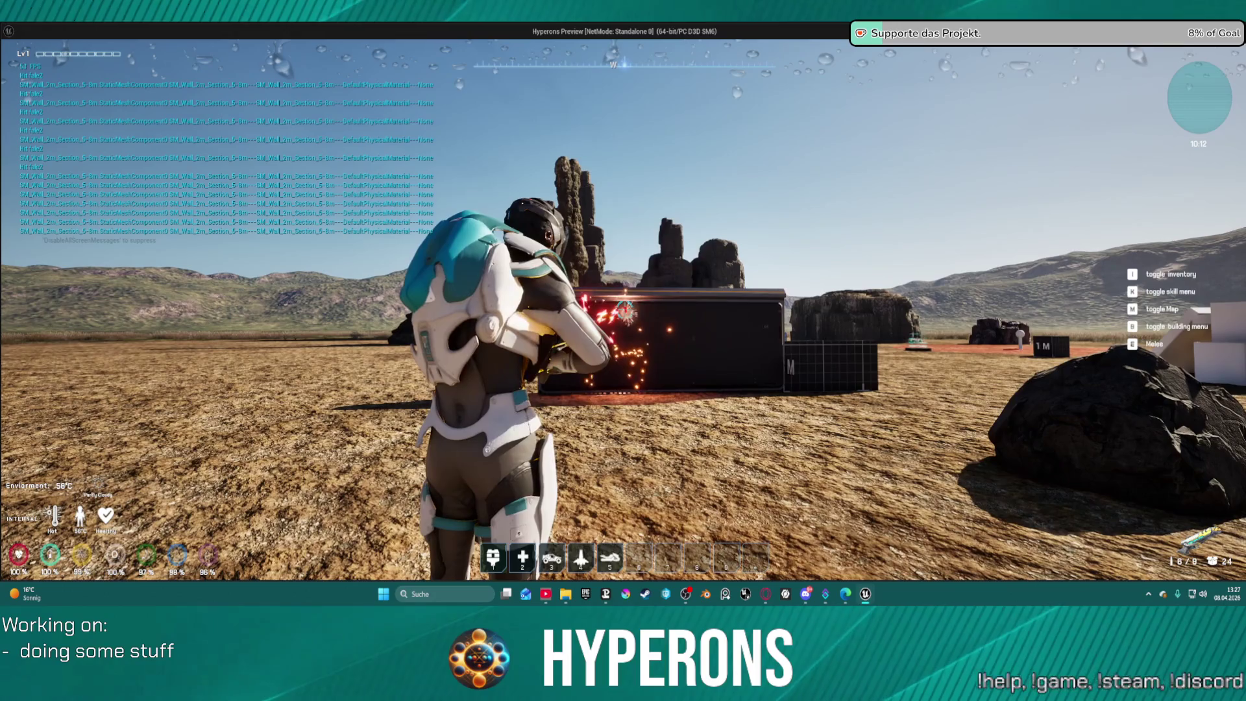
Reload, inspect the impacts on the crate up close and from afar, then stop the preview.
key(w)
key(r)
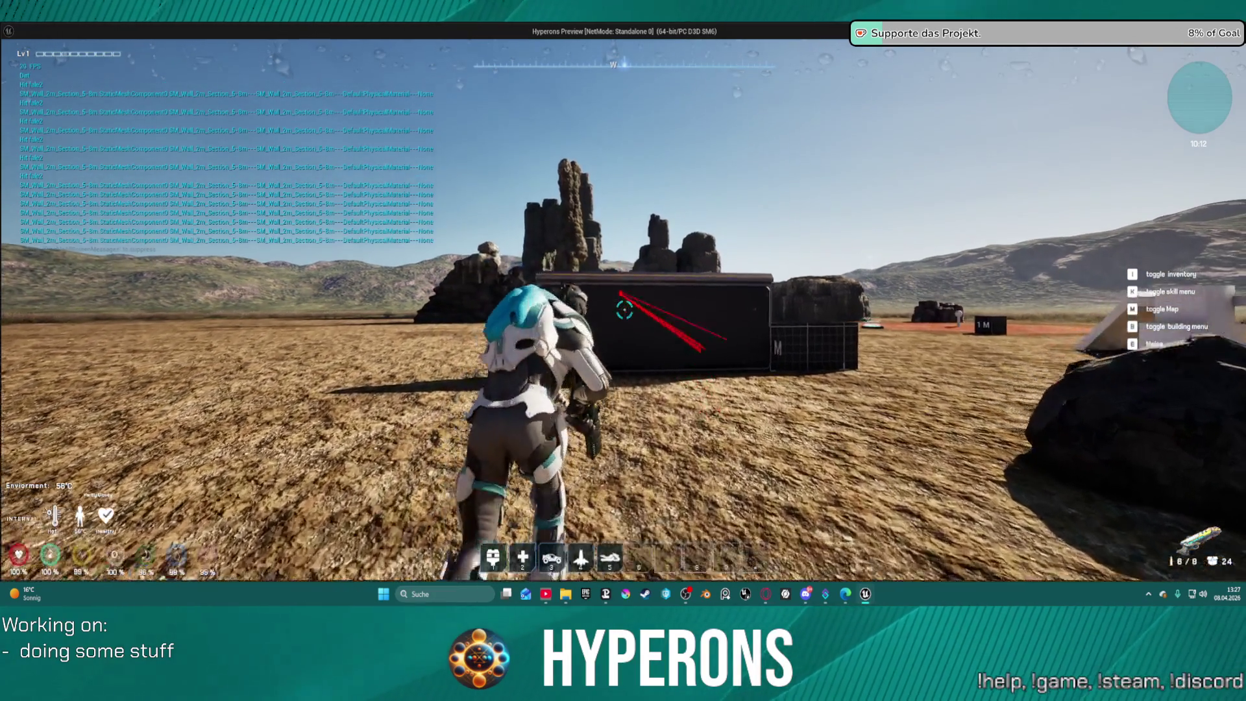
key(d)
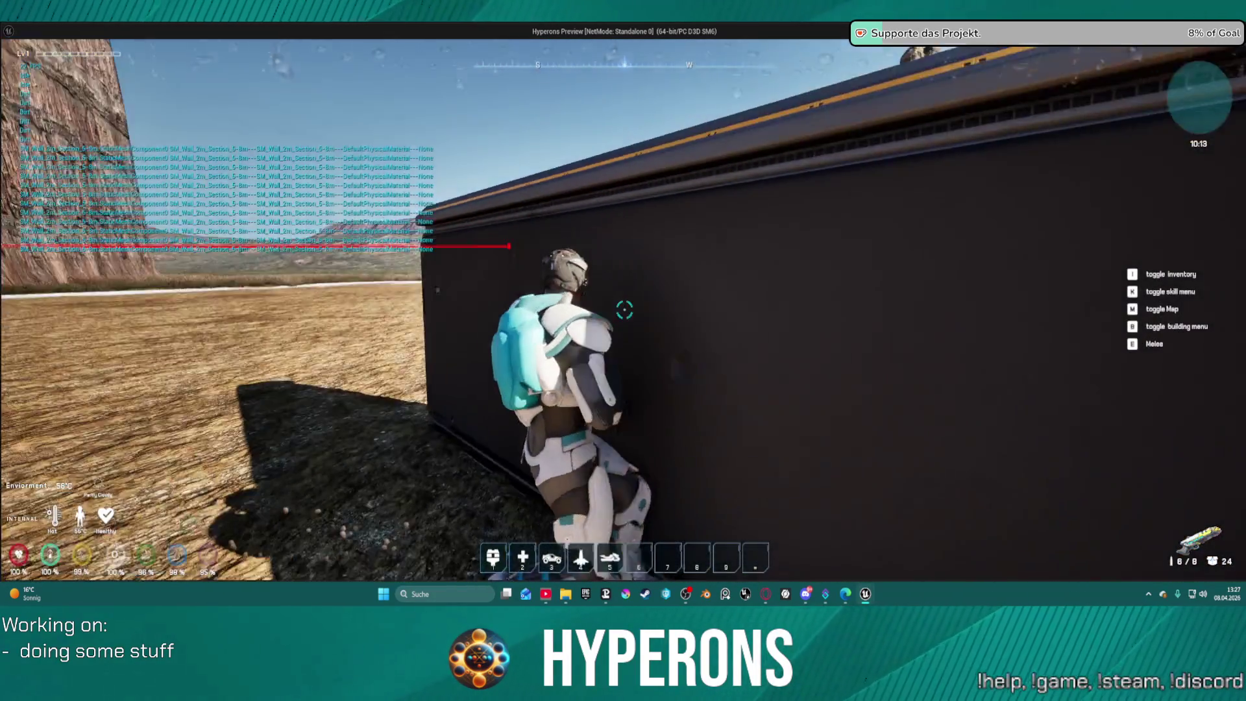
key(s)
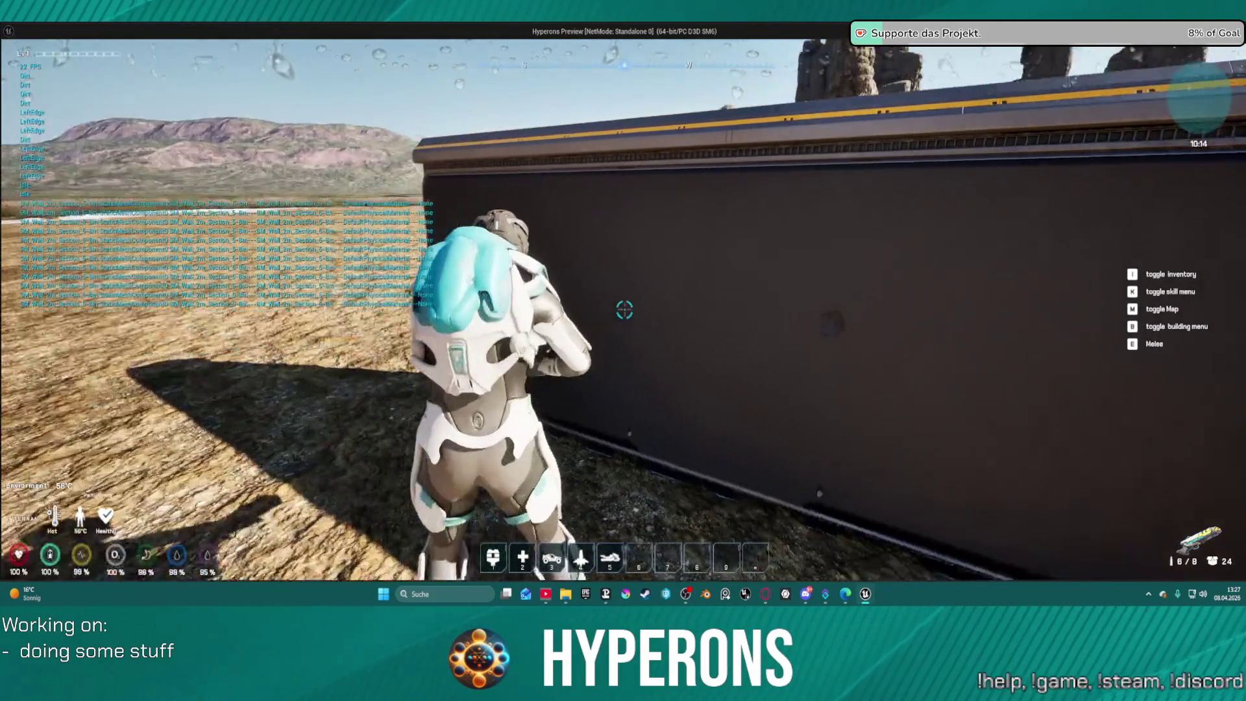
key(Escape)
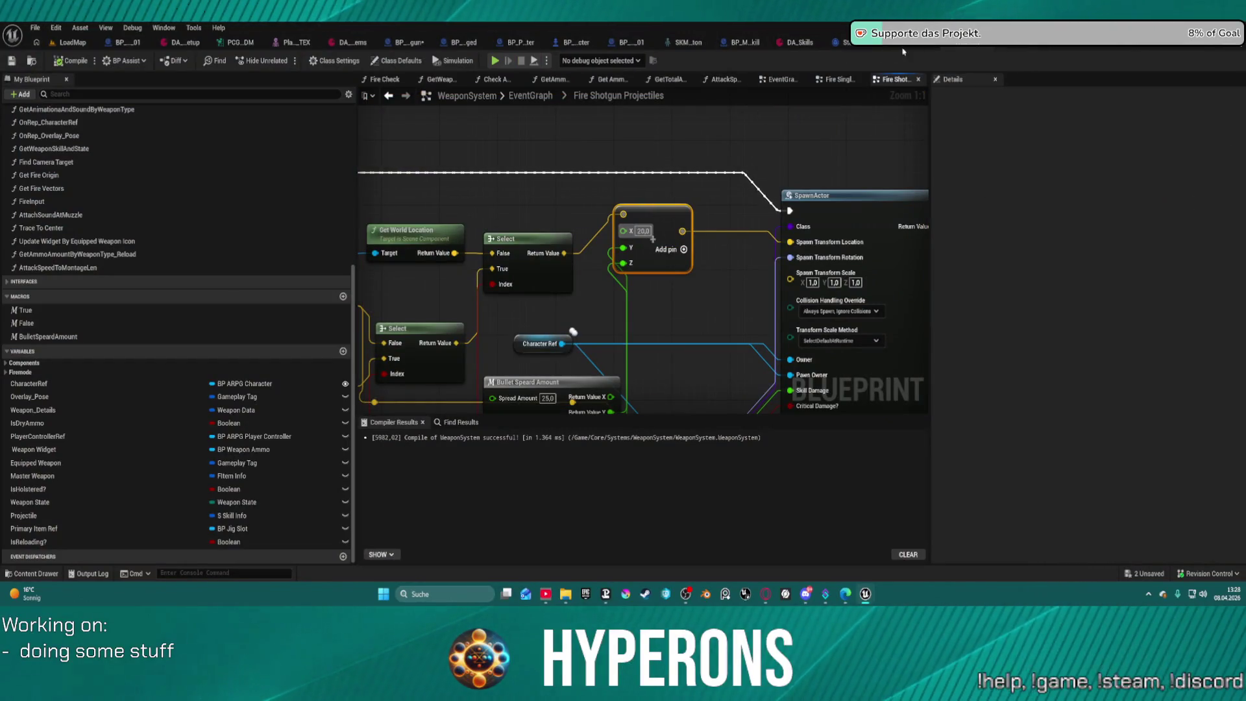
Raise the shotgun's SpreadAmount in DA_Skills, save it, and return to the LoadMap level.
click(784, 44)
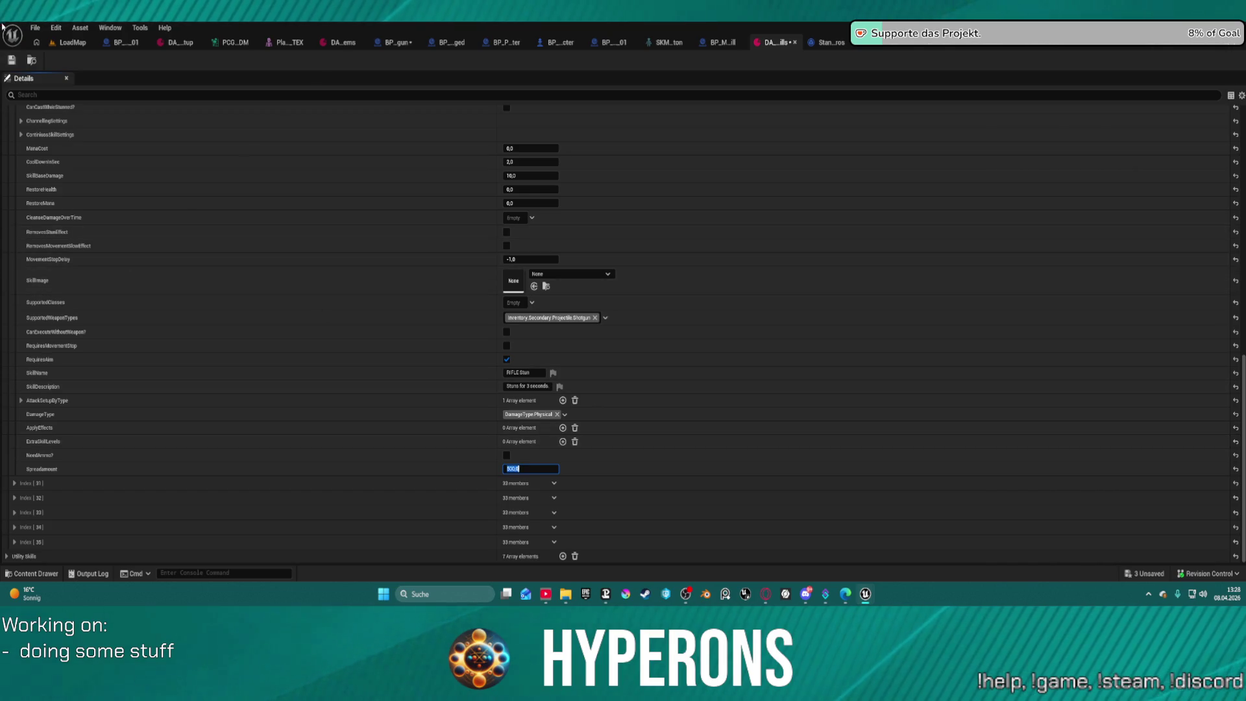
click(11, 61)
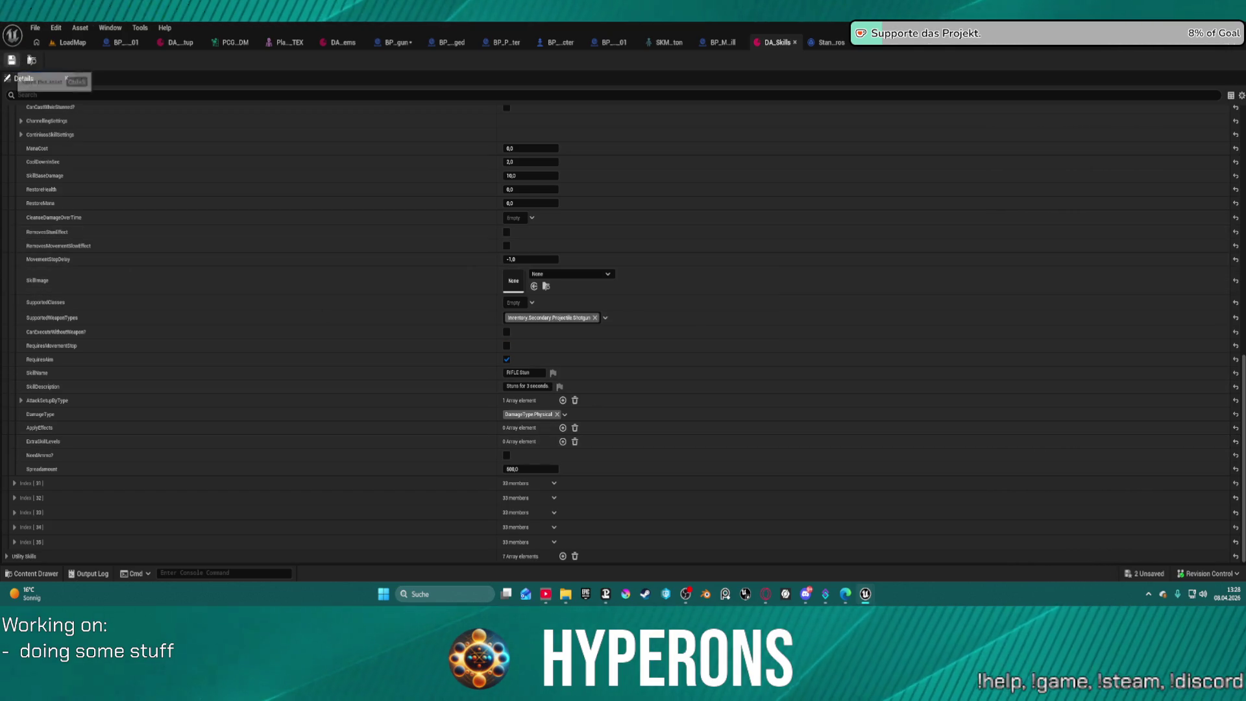
click(72, 43)
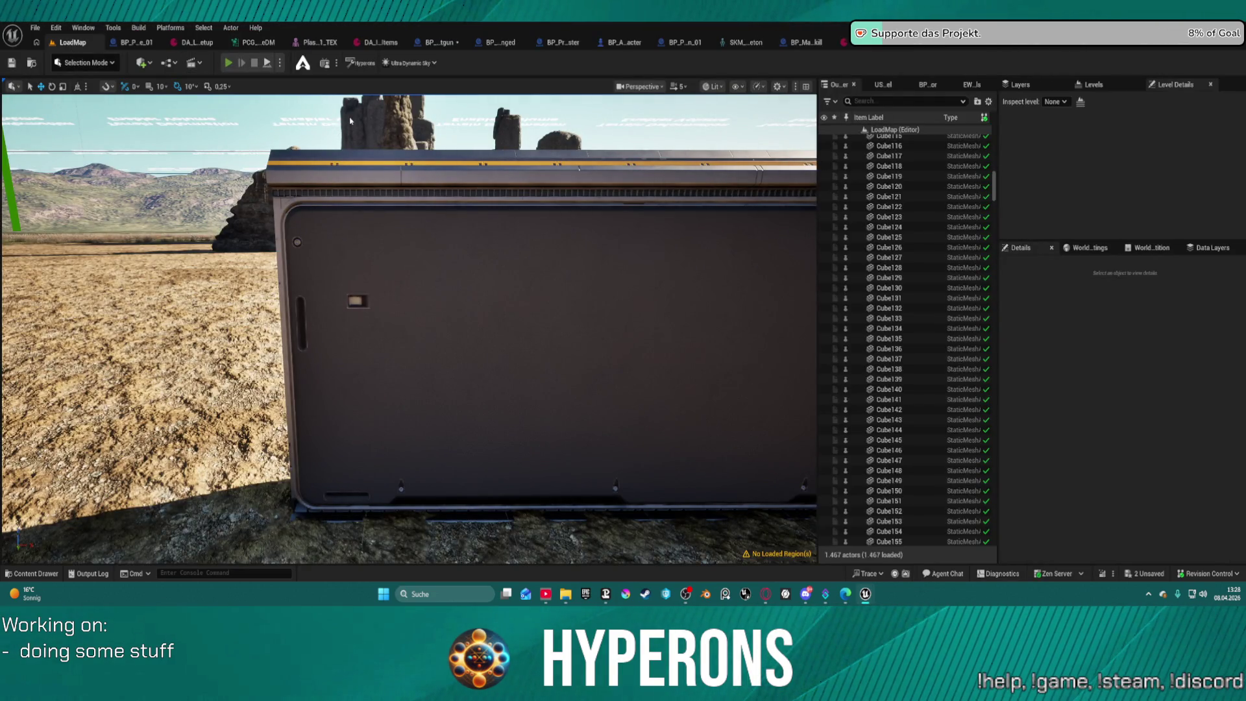
Start Play In Editor and equip Shotgun 01 with two SPM SG magazines from the red crate.
key(alt+p)
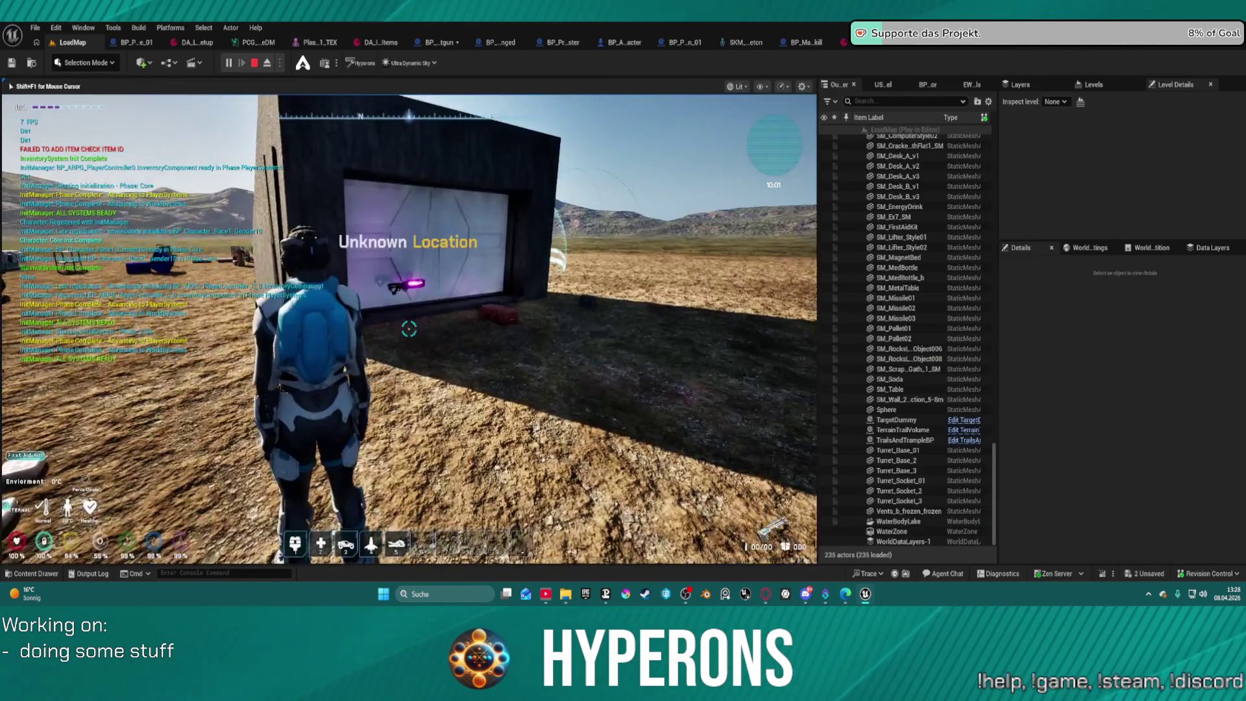
key(w)
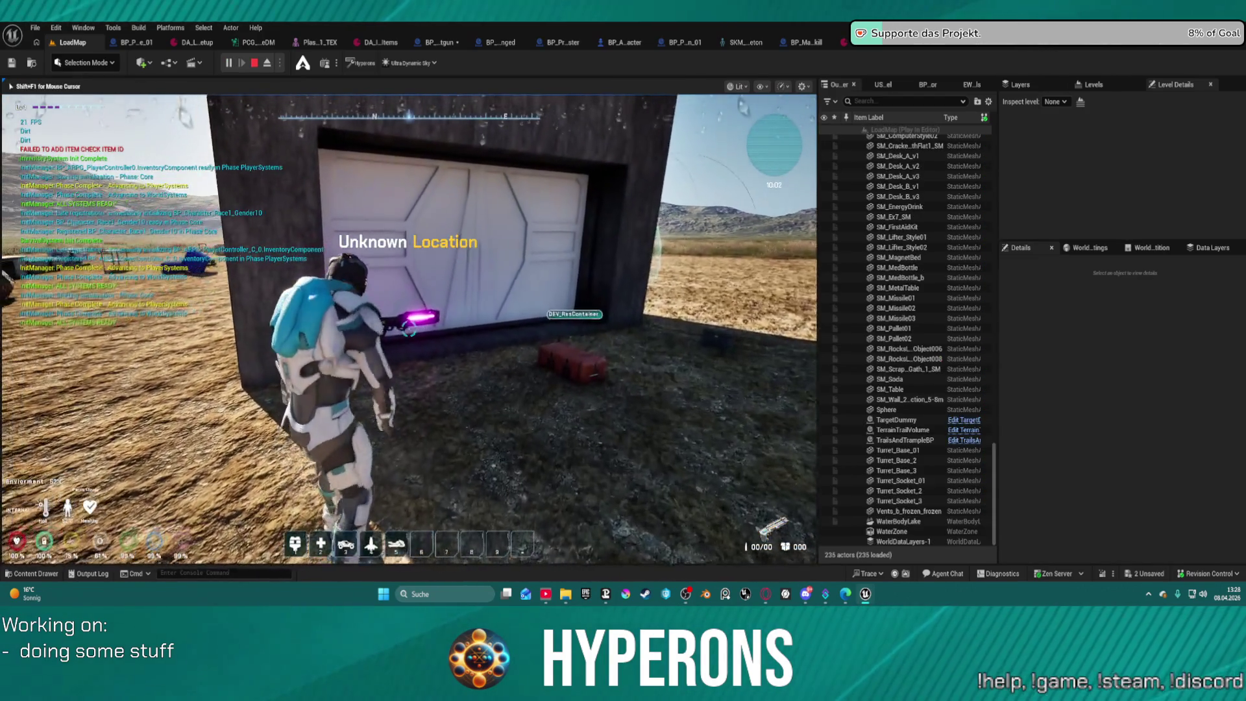
key(w)
key(e)
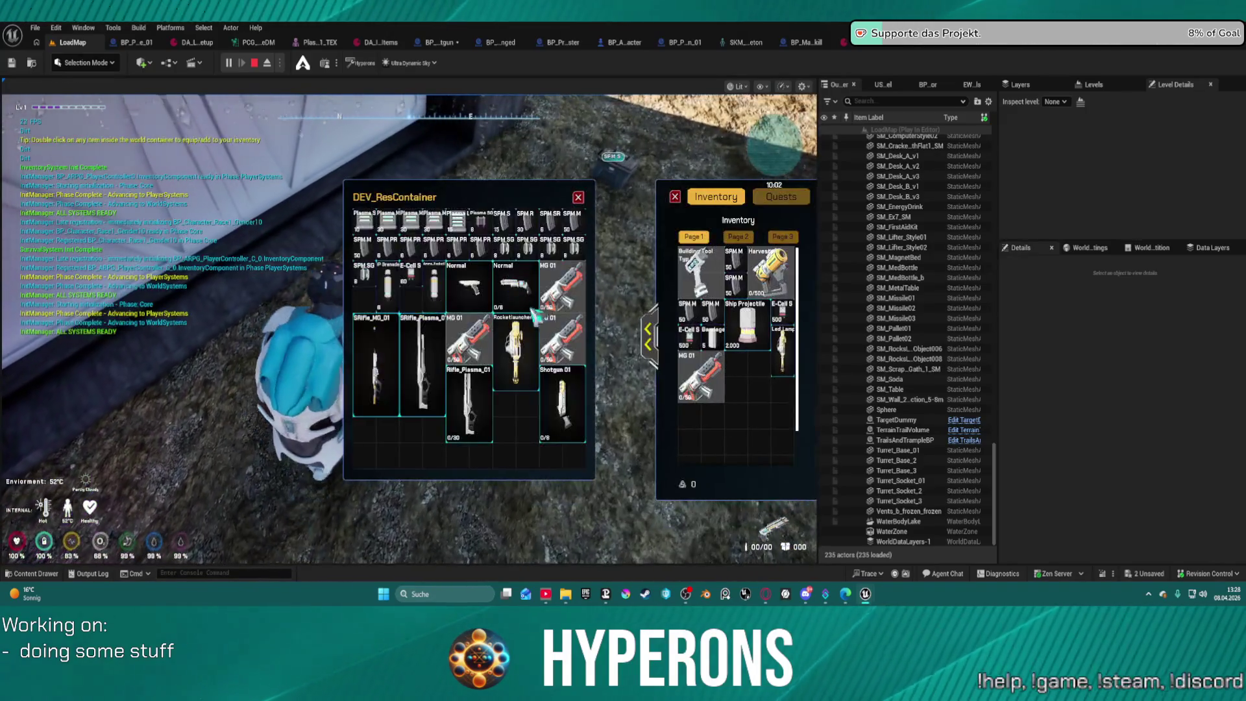
double_click(571, 407)
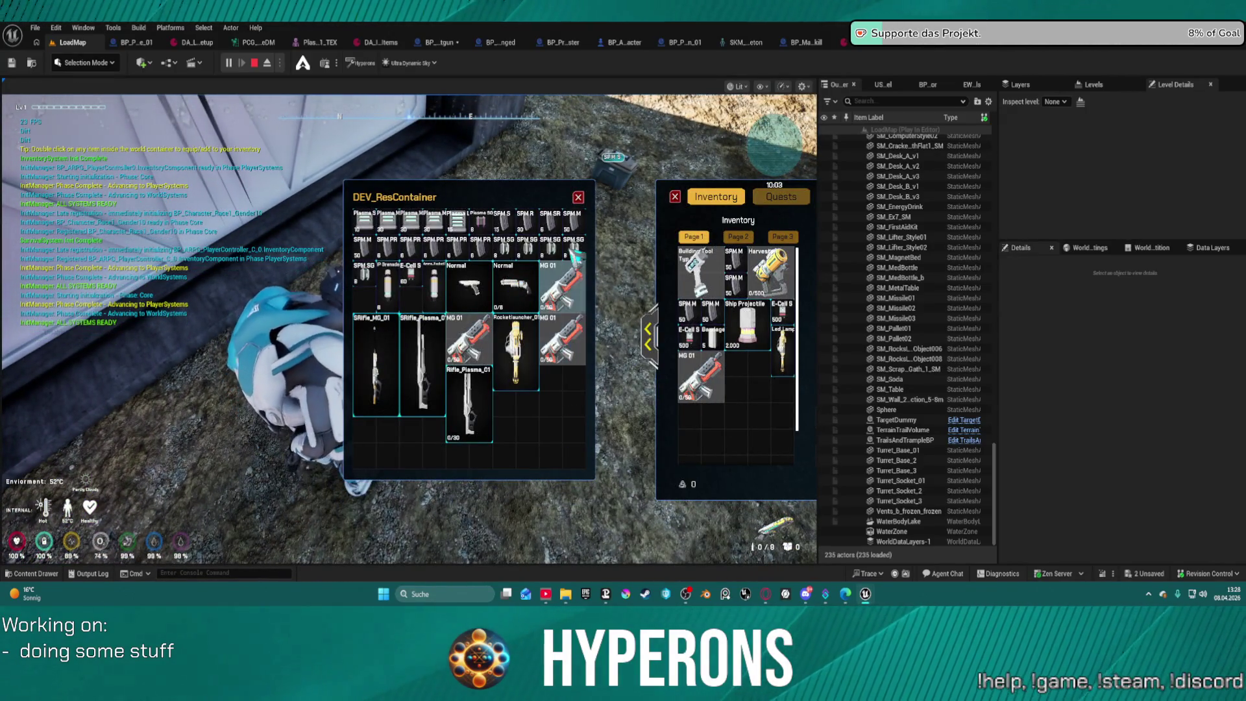
double_click(554, 249)
double_click(555, 248)
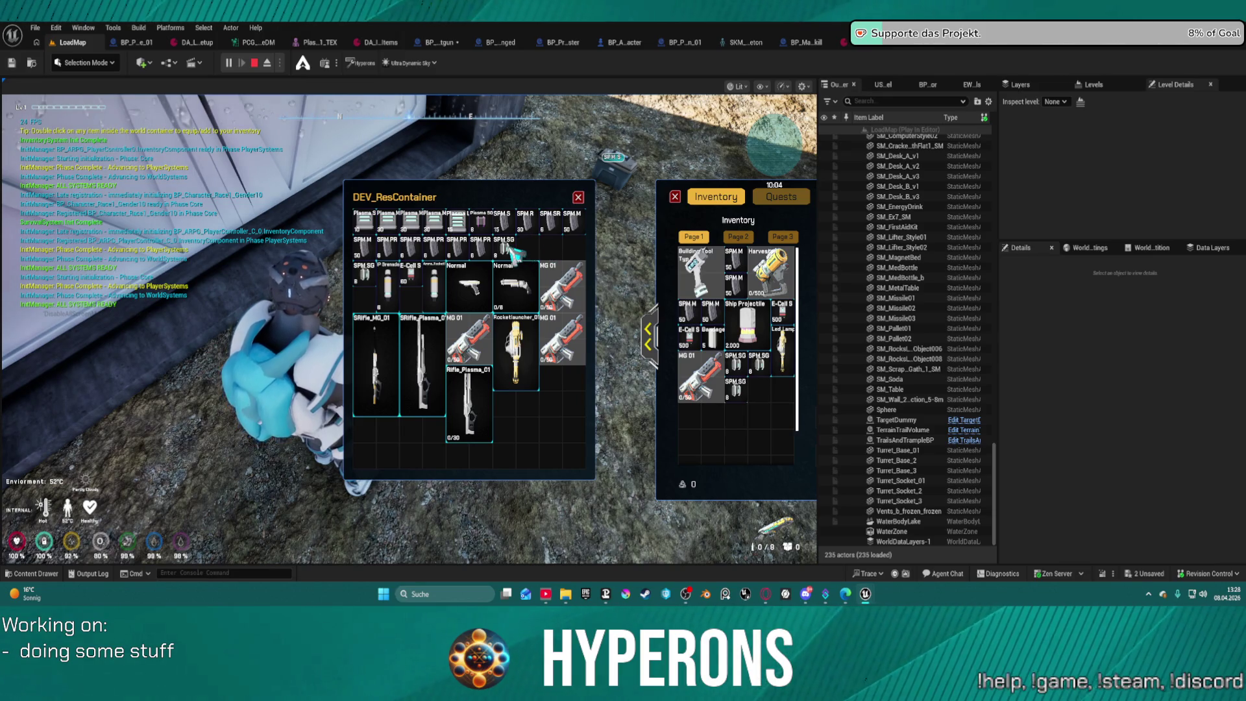
click(578, 197)
Reload and fire three shotgun blasts at the dark container wall, then end the test.
key(w)
key(r)
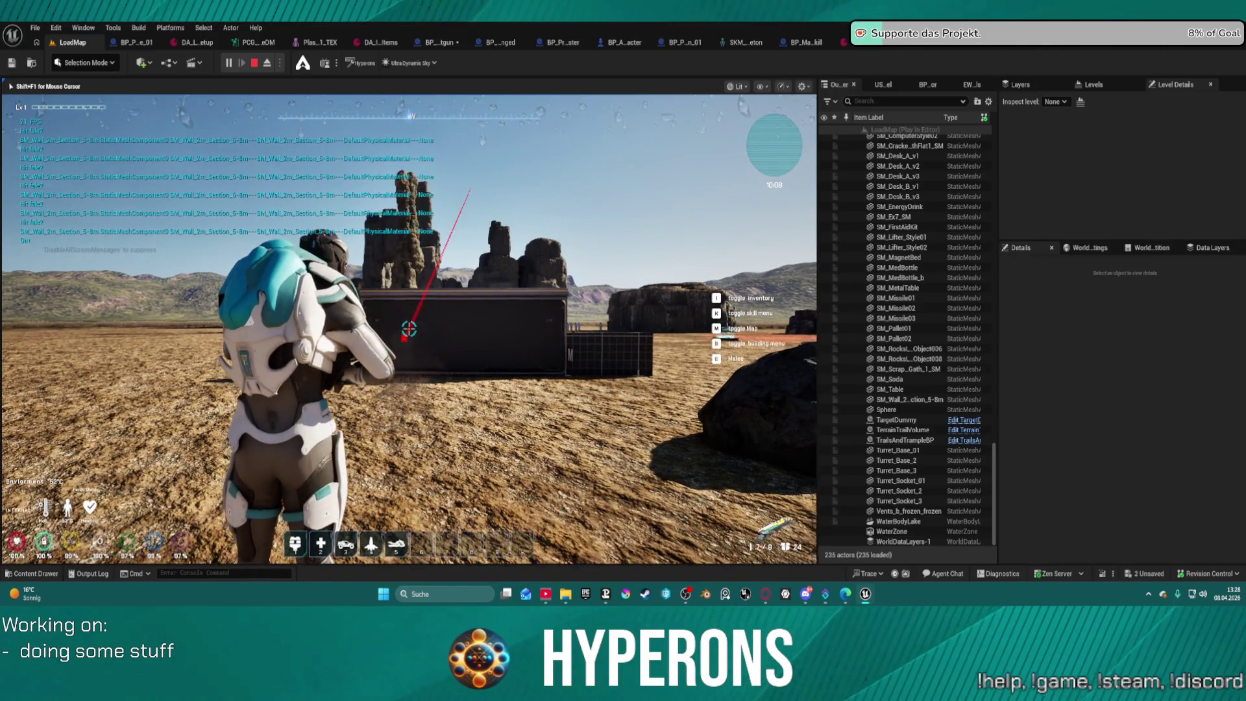
key(w)
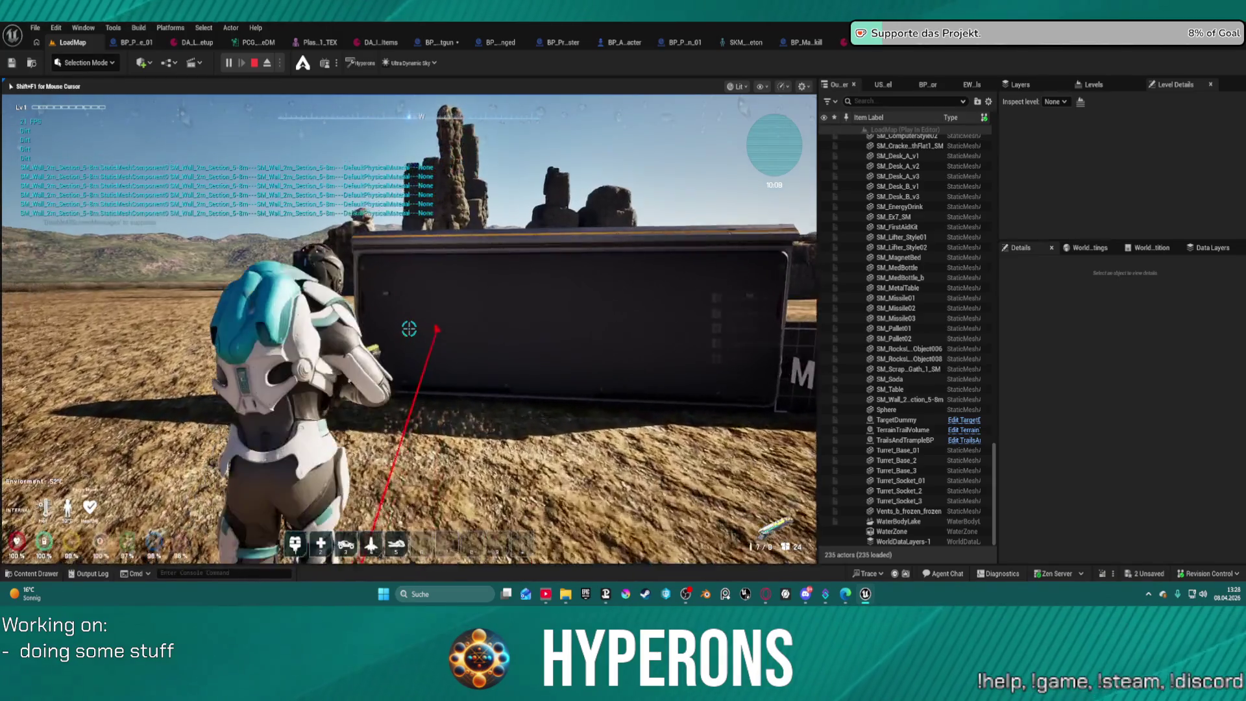
key(s)
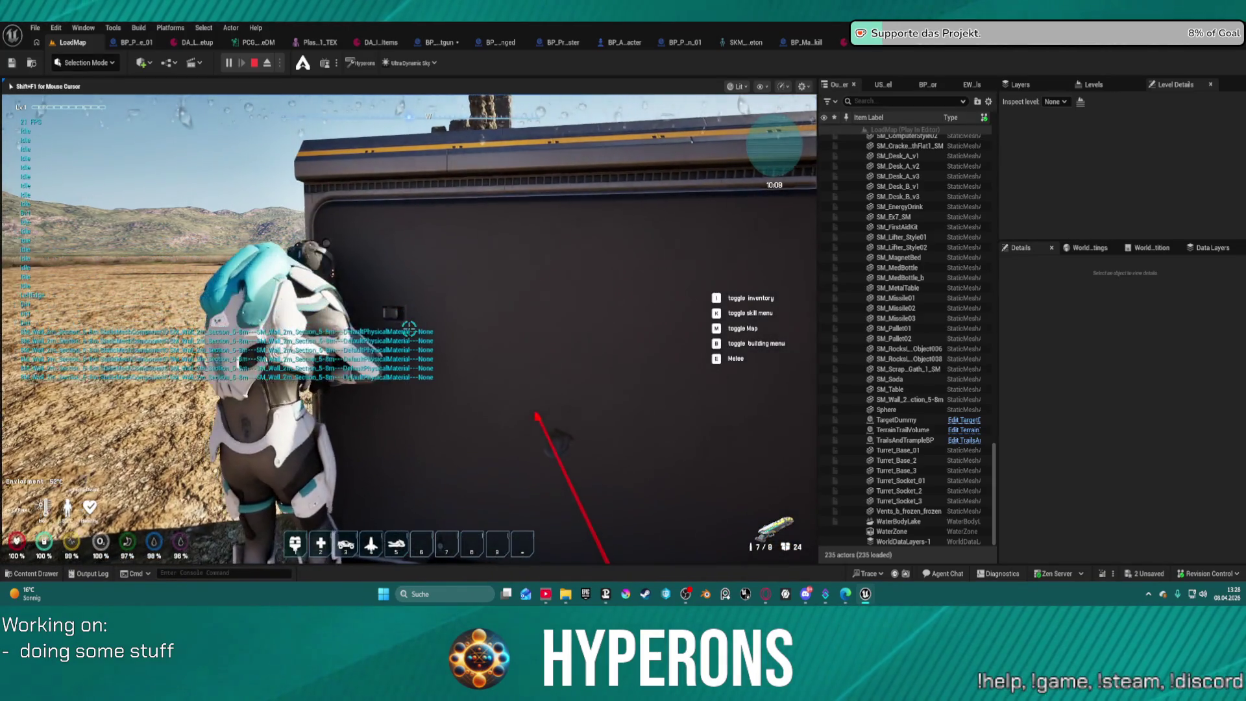
click(409, 329)
key(s)
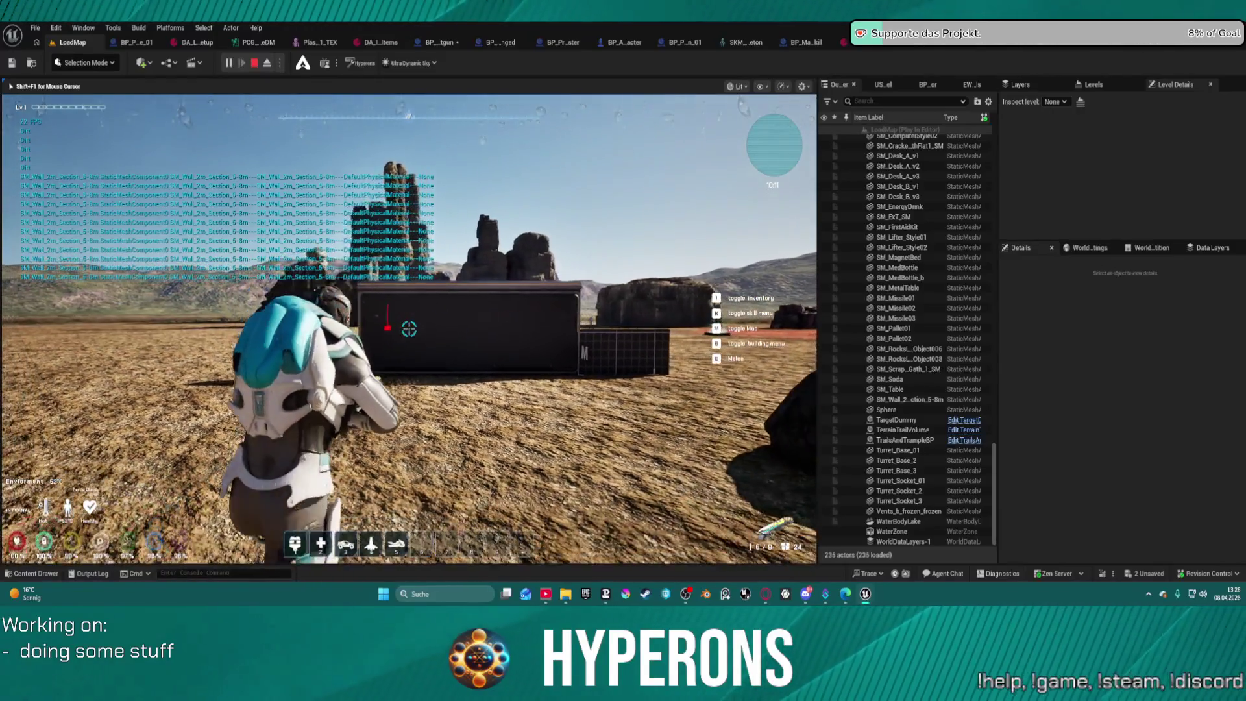
click(409, 329)
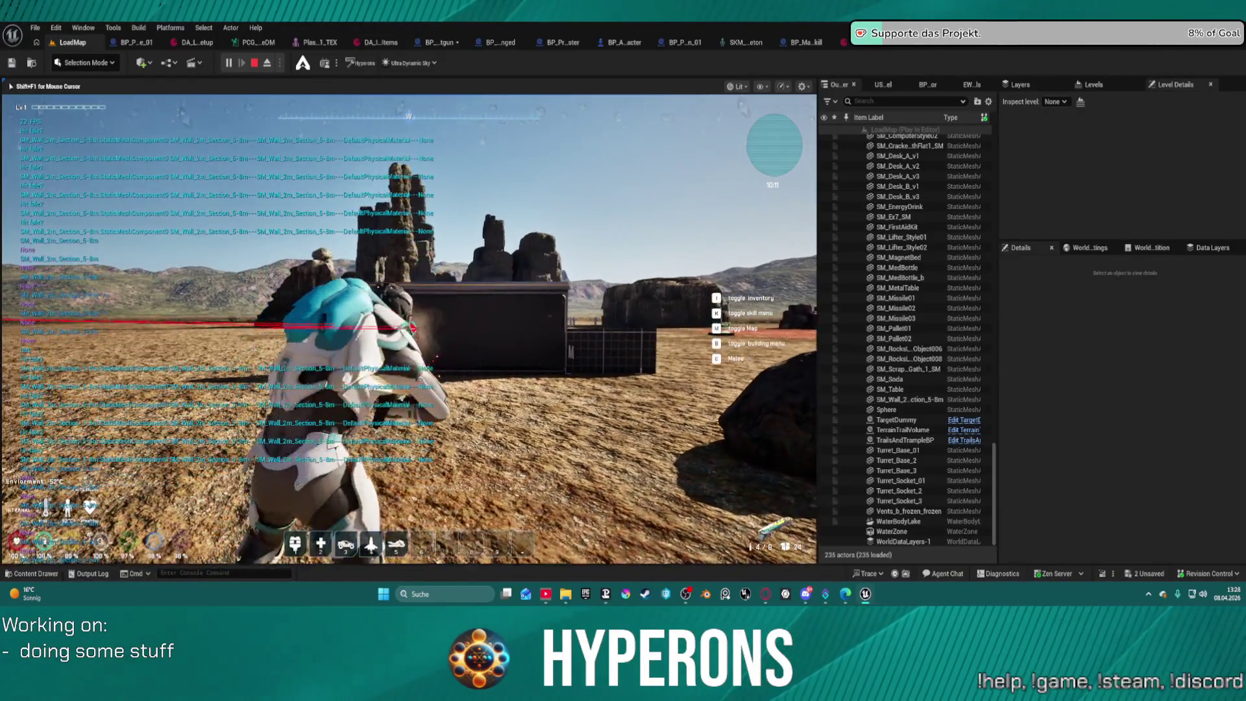
key(w)
click(409, 329)
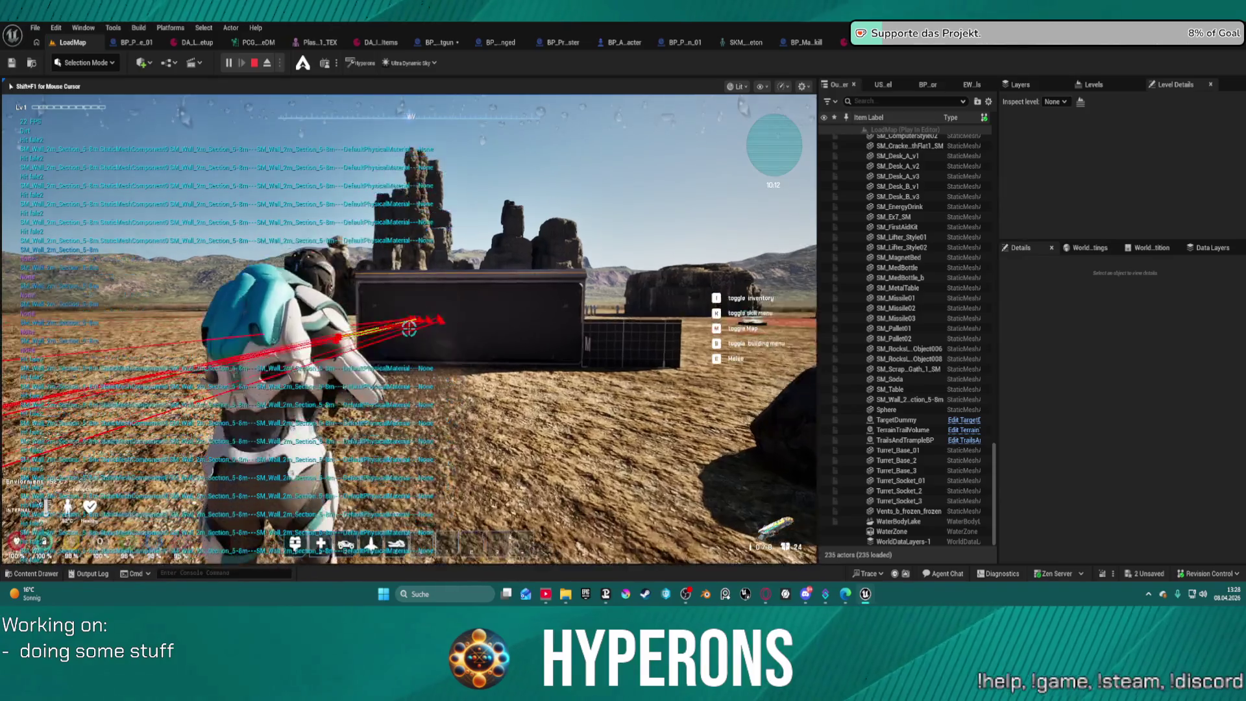
key(w)
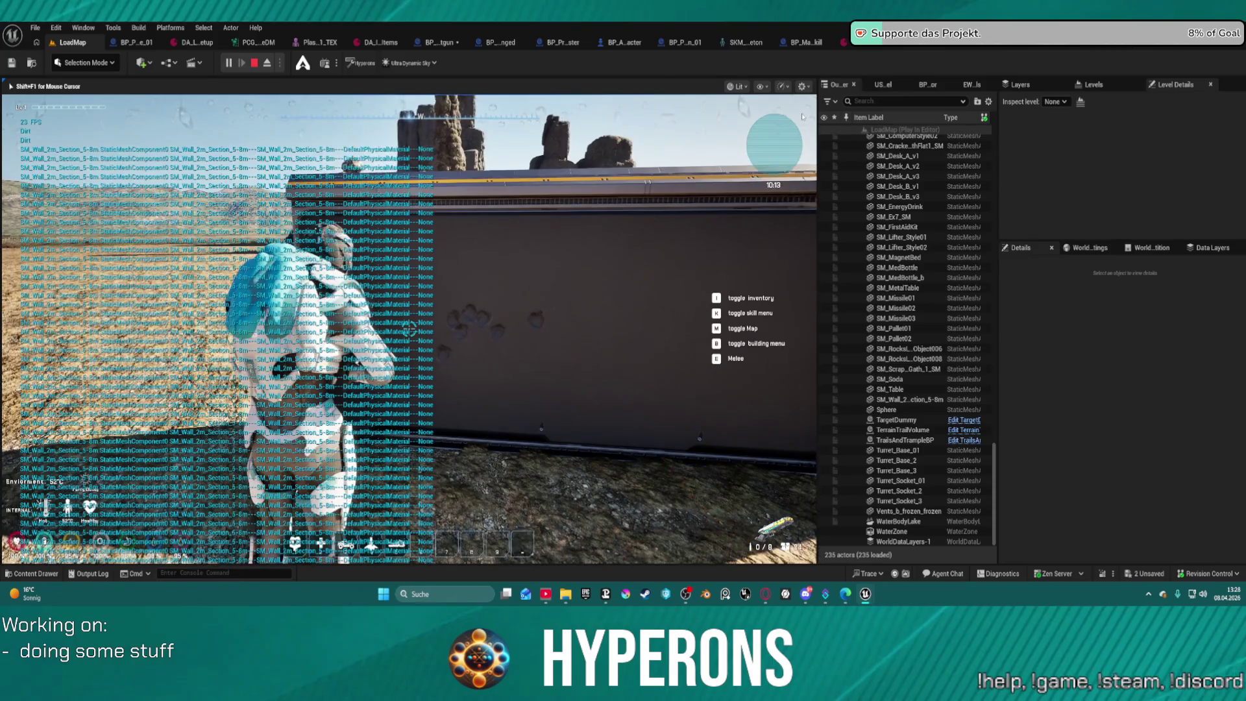
key(Escape)
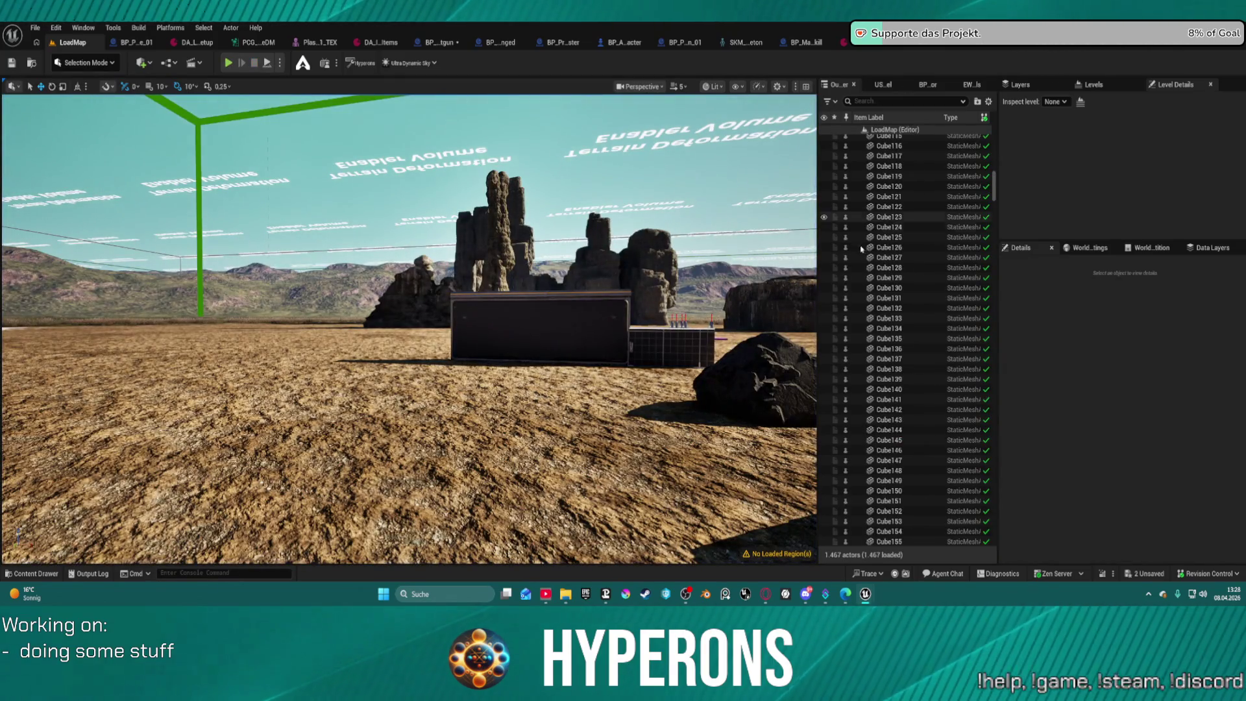
Open the BP_Proj_Master blueprint and scroll through its graph.
key(d)
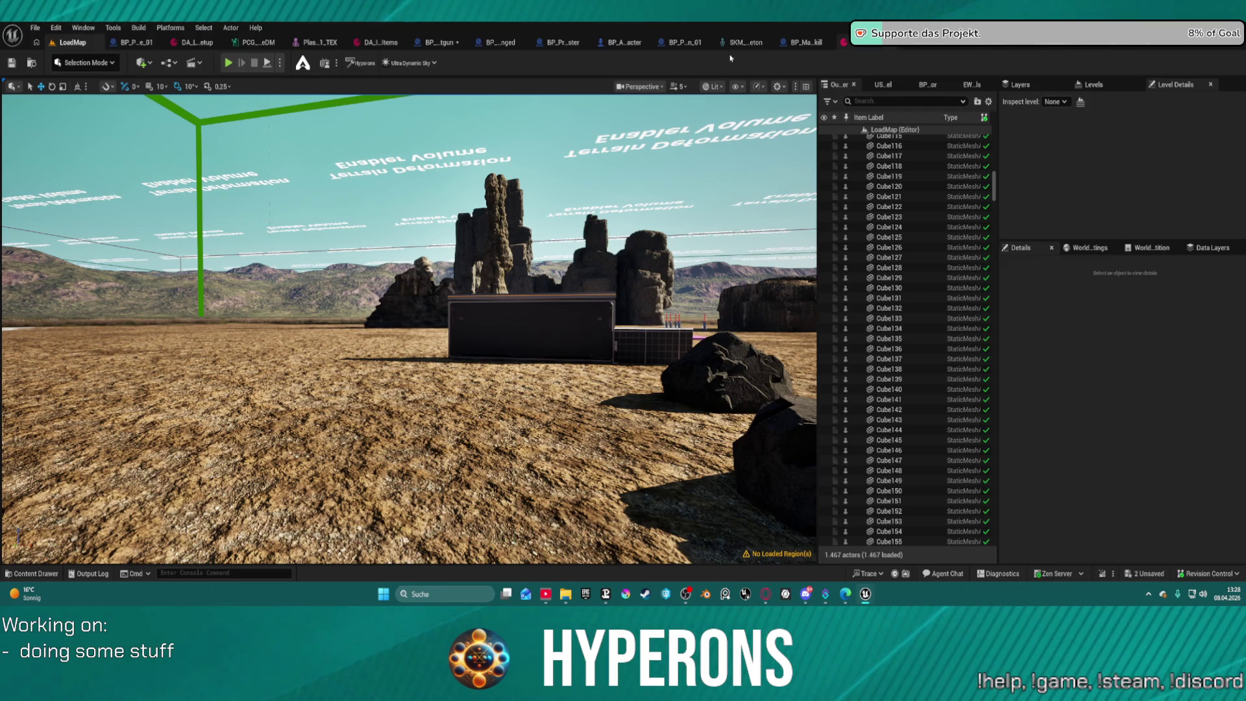
click(565, 45)
scroll(616, 196, down, 5)
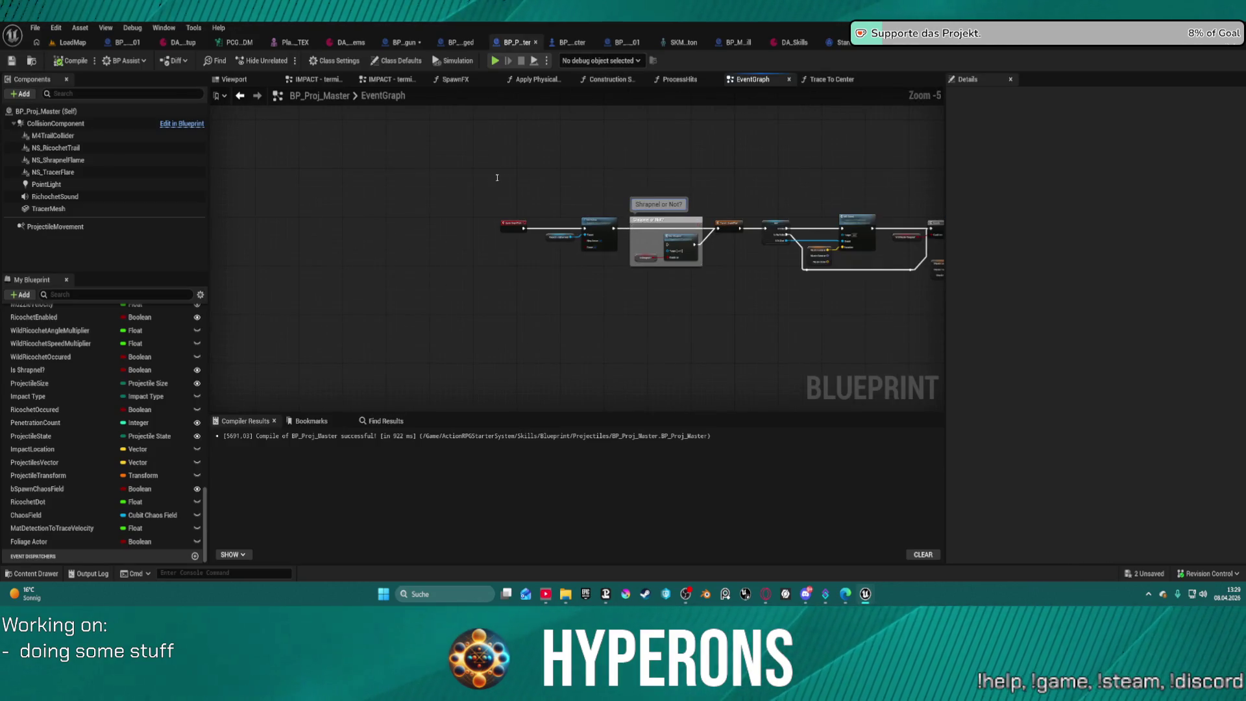
scroll(498, 182, up, 5)
scroll(449, 142, down, 3)
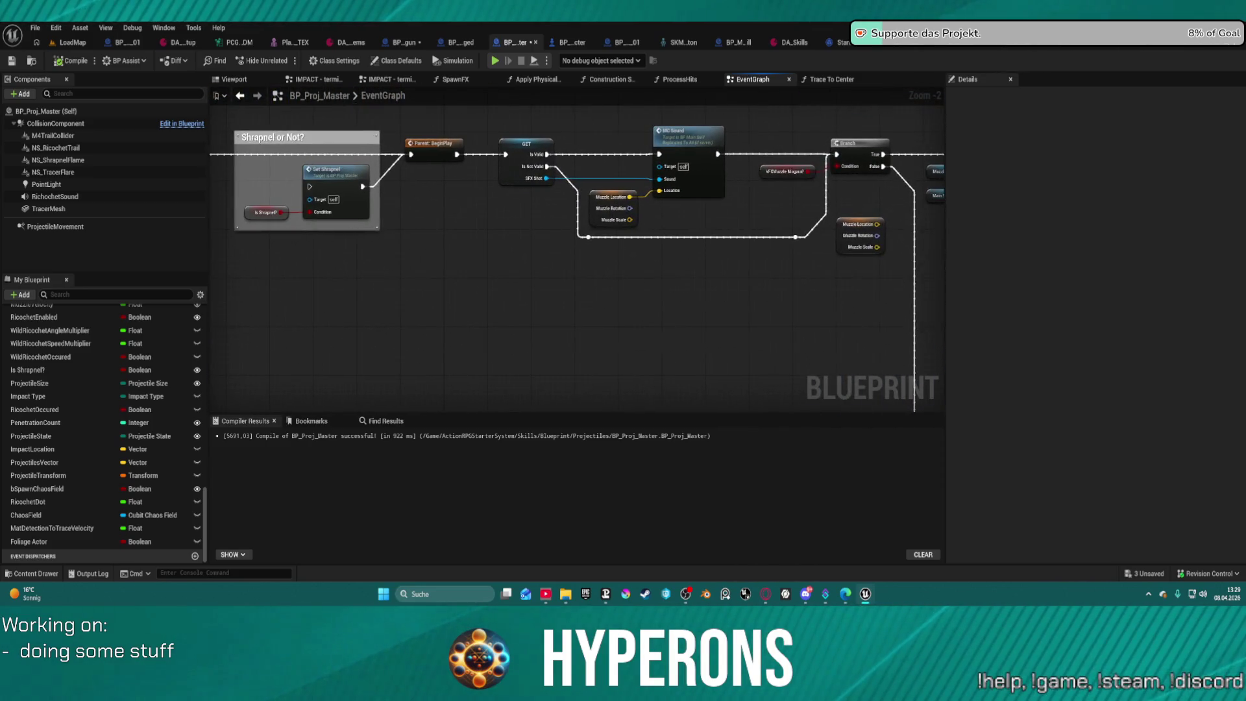
scroll(691, 170, down, 4)
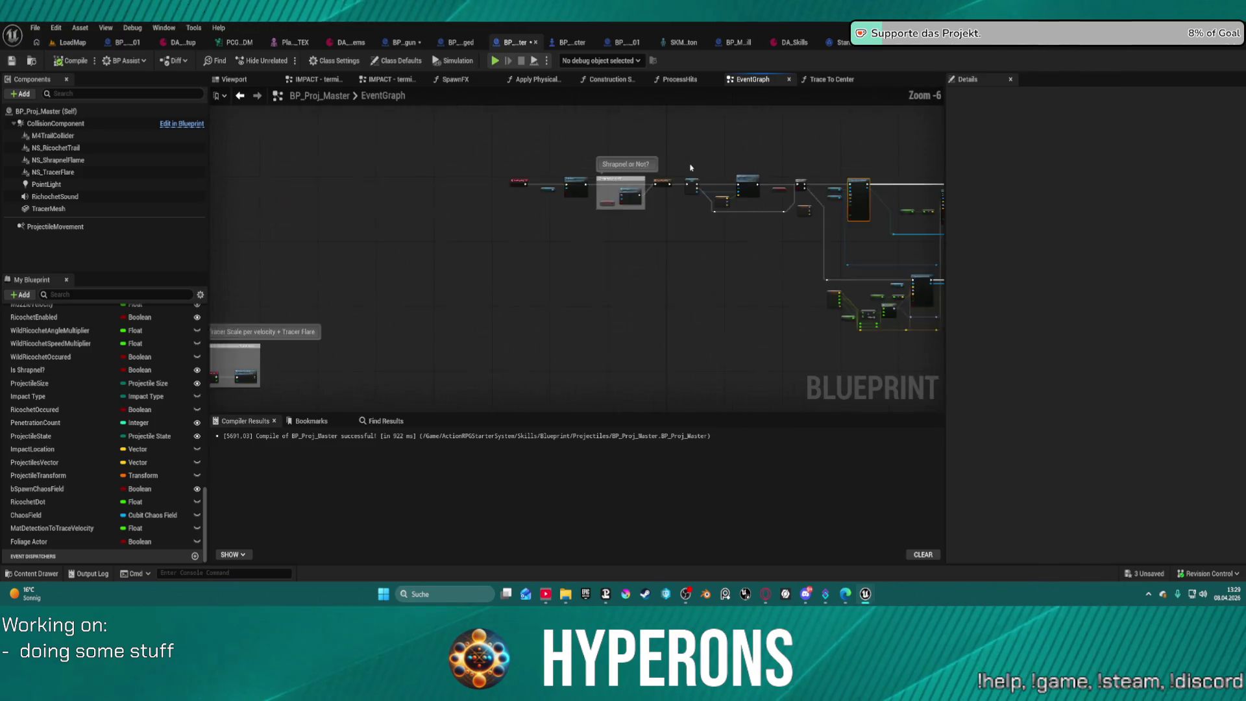
scroll(692, 170, up, 1)
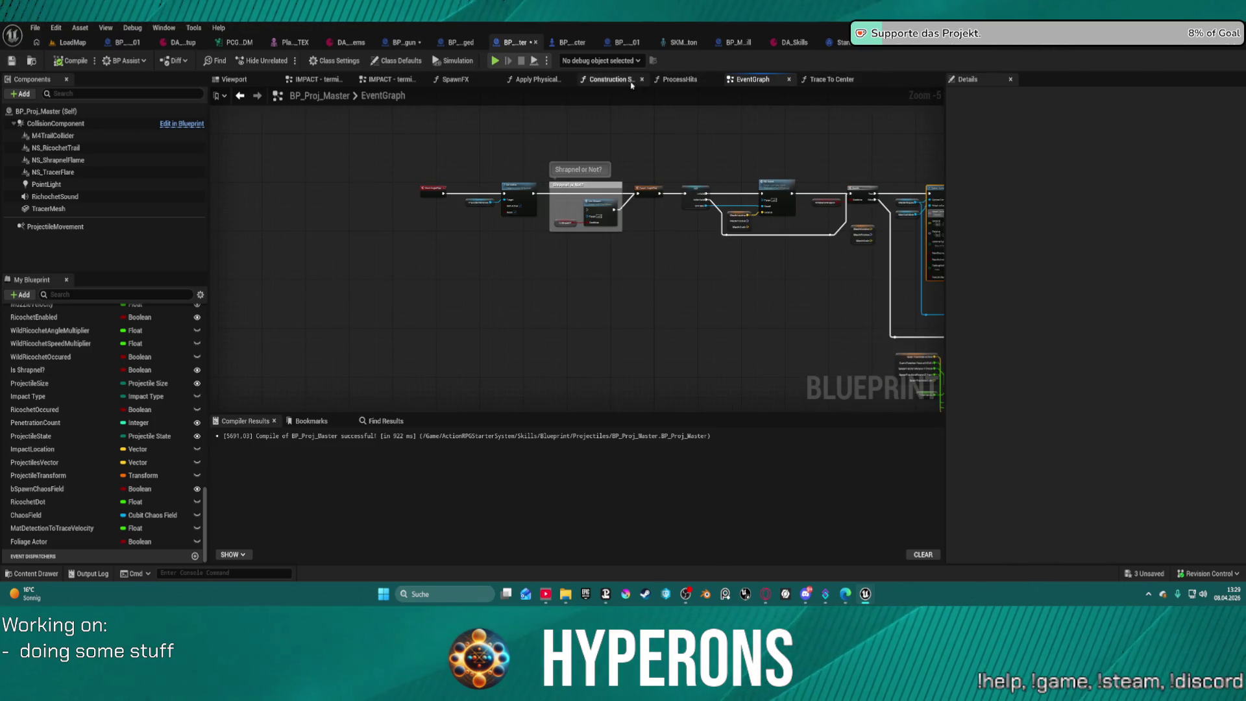
View BP_Proj_Master's Trace To Center function, then move on to BP_Proj_Shotgun_Fragment.
click(832, 79)
scroll(536, 279, up, 2)
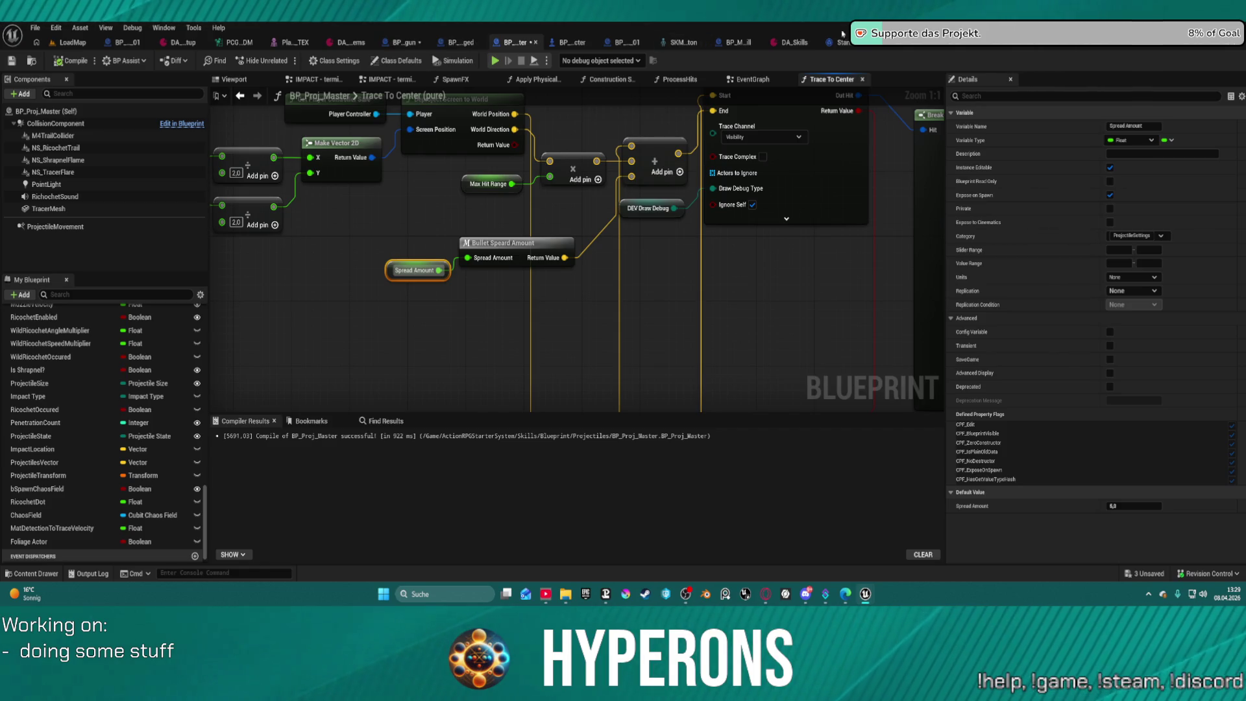
key(ctrl+Tab)
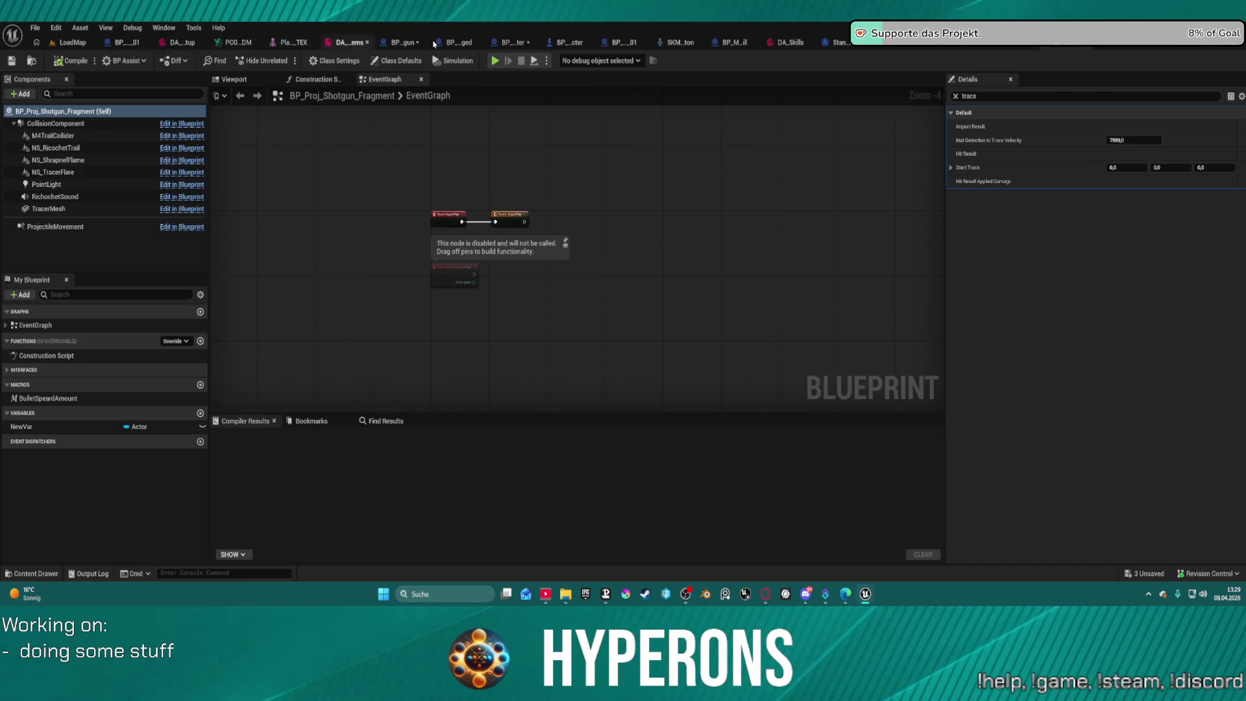
Refresh the SpawnActor node in WeaponSystem's Fire Shotgun Projectiles graph.
key(ctrl+Tab)
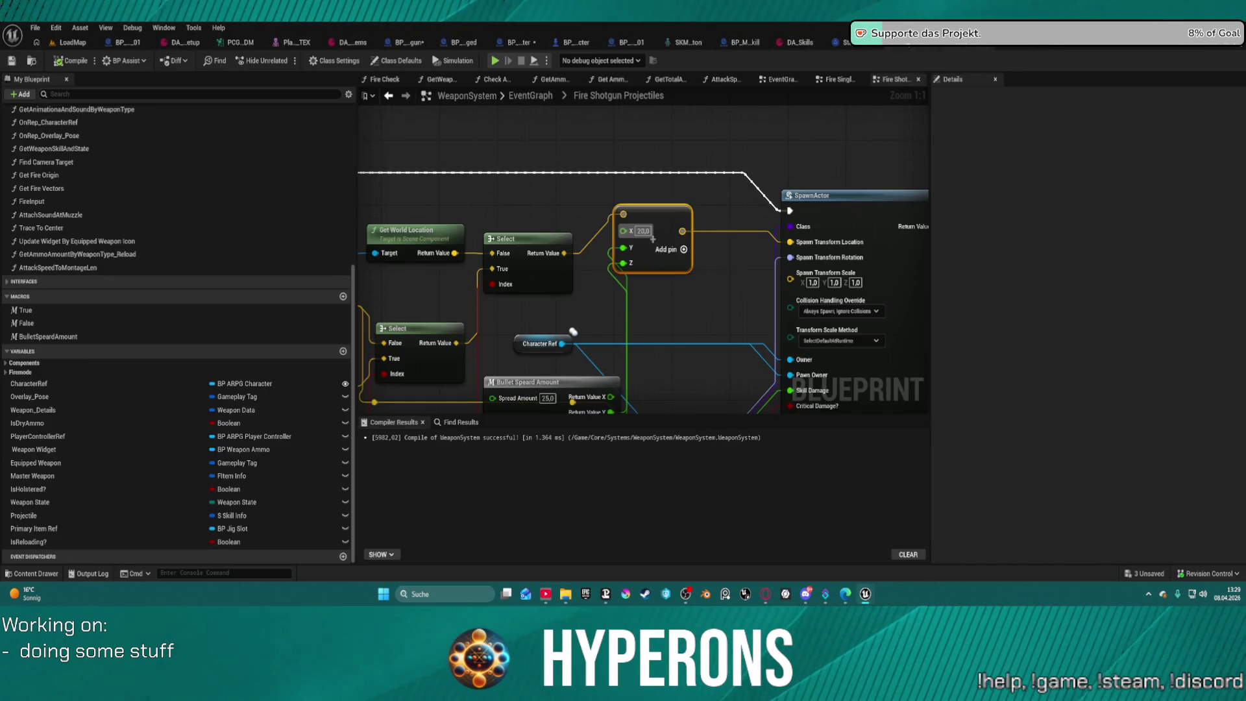
mouse_move(573, 332)
mouse_down()
mouse_move(606, 158)
mouse_move(592, 113)
mouse_move(518, 152)
mouse_up()
scroll(584, 223, down, 2)
mouse_move(617, 108)
mouse_down()
mouse_move(593, 156)
mouse_move(568, 84)
mouse_up()
right_click(713, 186)
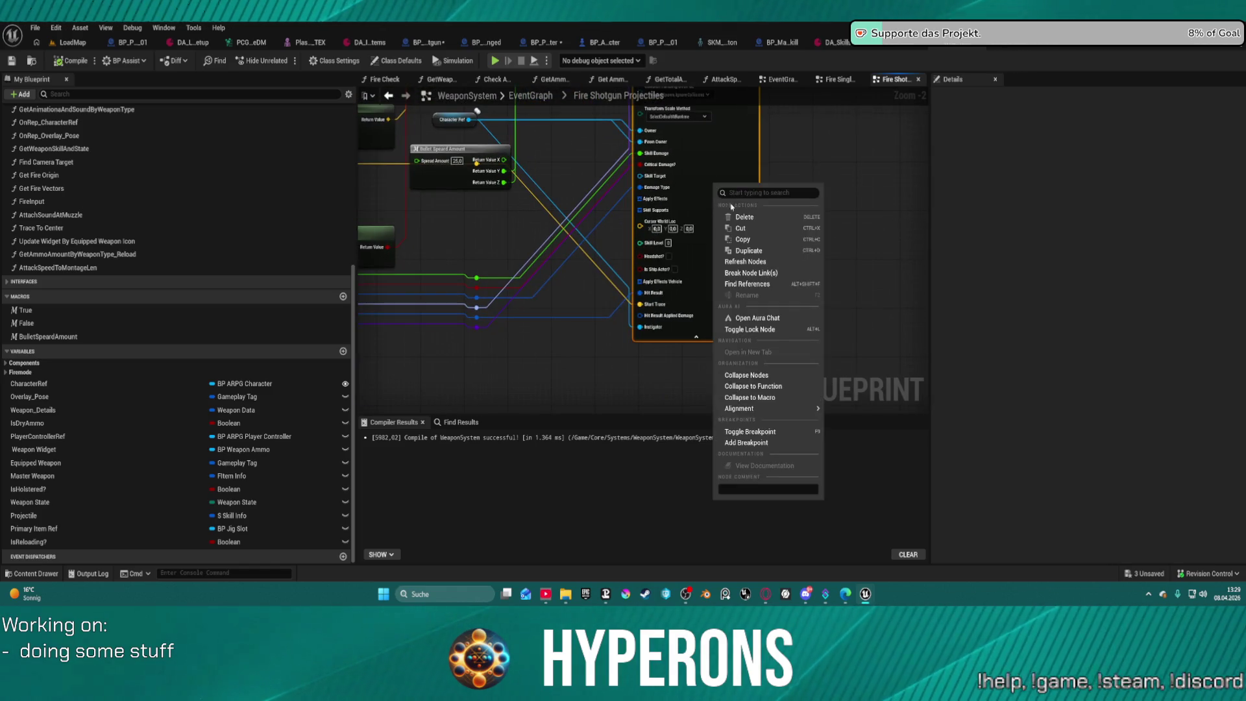
click(747, 262)
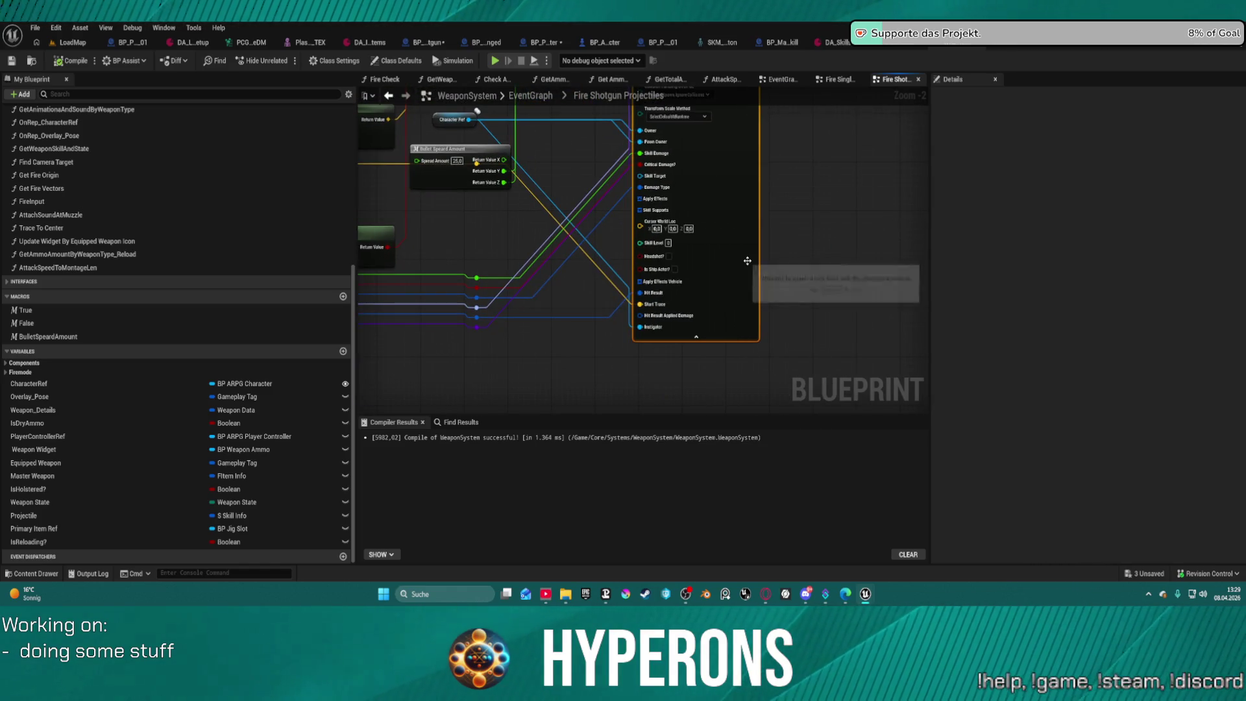
Check SpawnActor's lower inputs after the refresh, then go to the BP_Proj_Shotgun blueprint.
mouse_move(720, 247)
mouse_down()
mouse_move(737, 250)
mouse_move(584, 200)
mouse_move(567, 244)
mouse_up()
scroll(743, 329, up, 2)
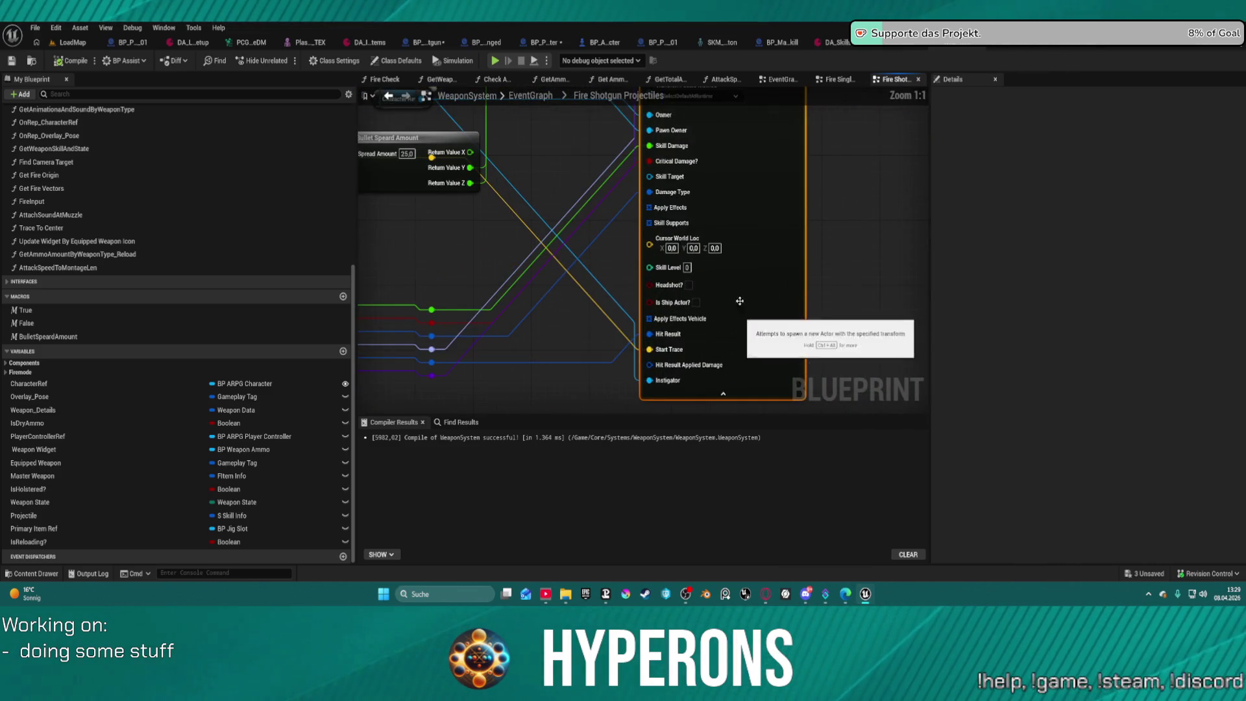
mouse_move(744, 325)
mouse_down()
mouse_move(746, 353)
mouse_move(709, 158)
mouse_move(739, 250)
mouse_move(591, 374)
mouse_up()
scroll(740, 250, down, 2)
scroll(710, 335, down, 3)
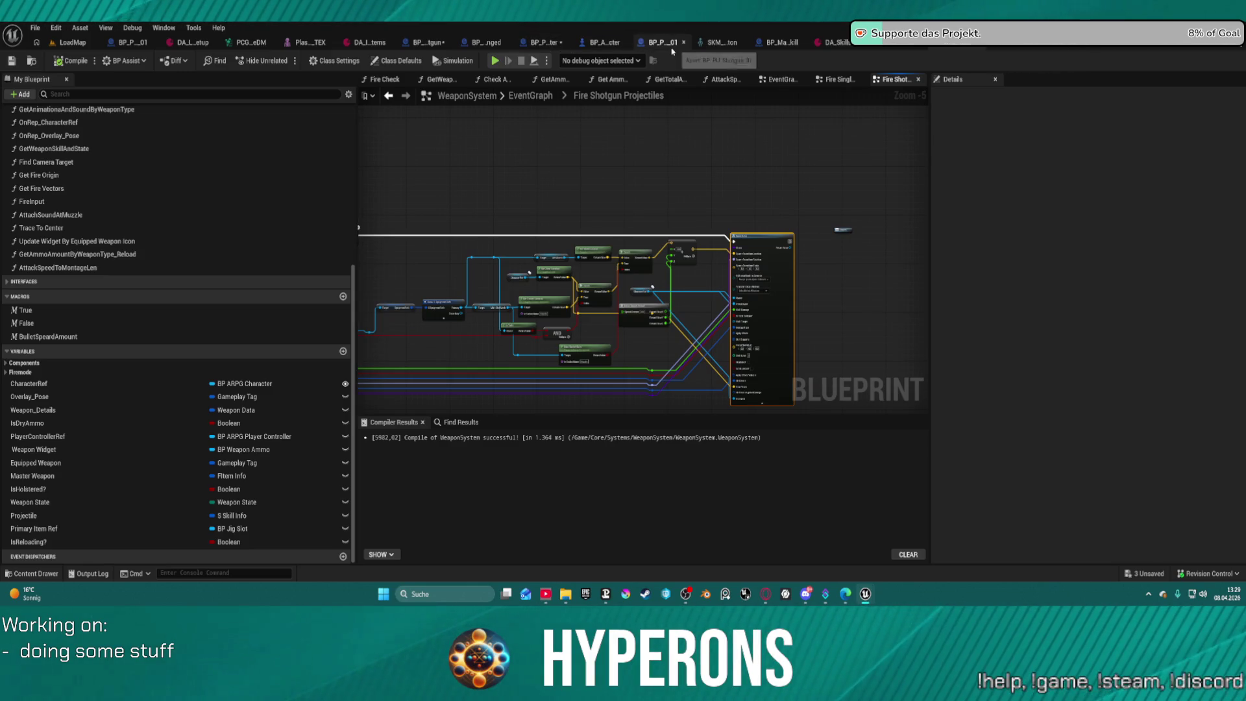
click(418, 43)
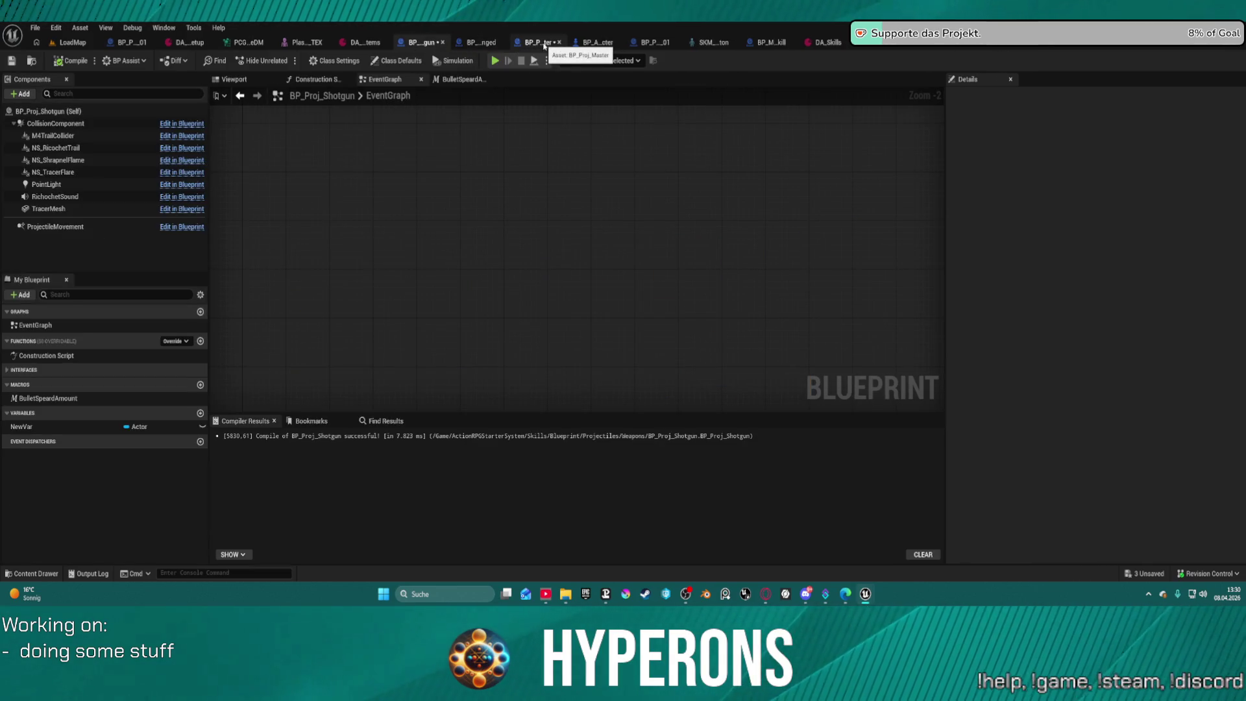
In Trace To Center near Line Trace By Channel, search actions for 'info', then compile BP_Proj_Master.
click(542, 43)
scroll(571, 259, down, 1)
mouse_move(566, 319)
mouse_down()
mouse_move(720, 227)
mouse_move(843, 410)
mouse_move(822, 402)
mouse_up()
mouse_move(678, 383)
mouse_down()
mouse_move(568, 367)
mouse_move(522, 267)
mouse_move(247, 241)
mouse_move(381, 348)
mouse_up()
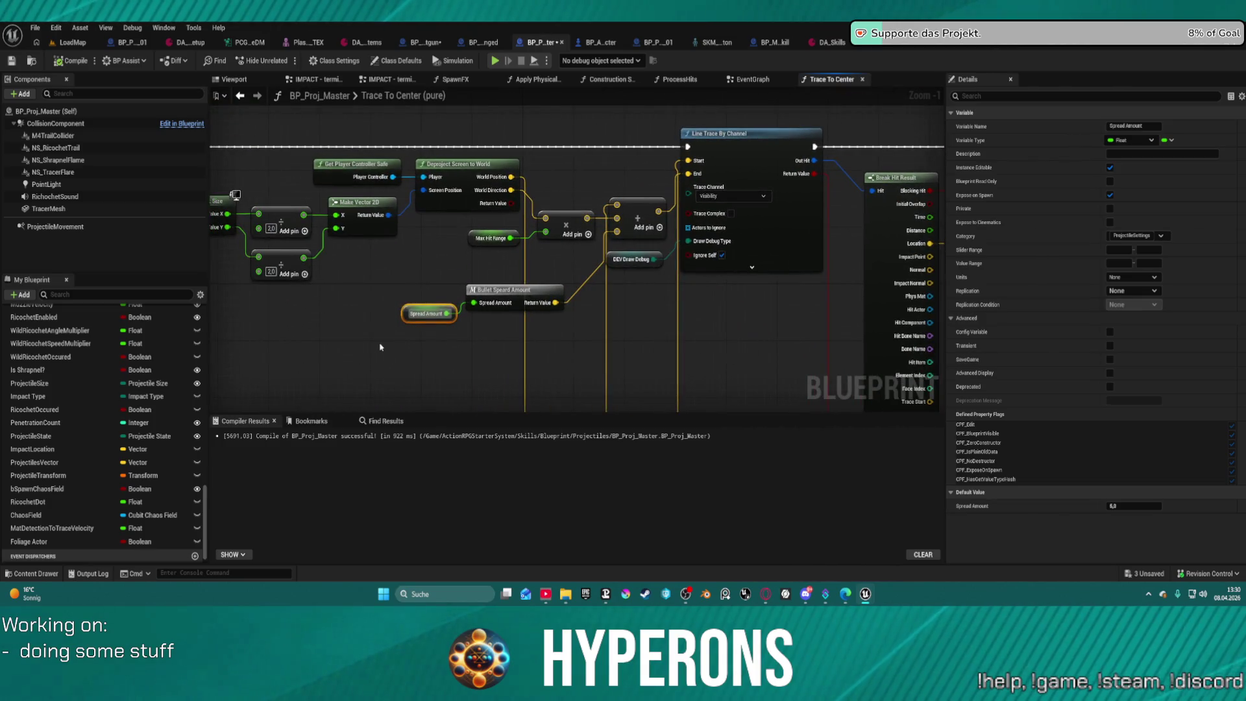
right_click(382, 349)
text(info)
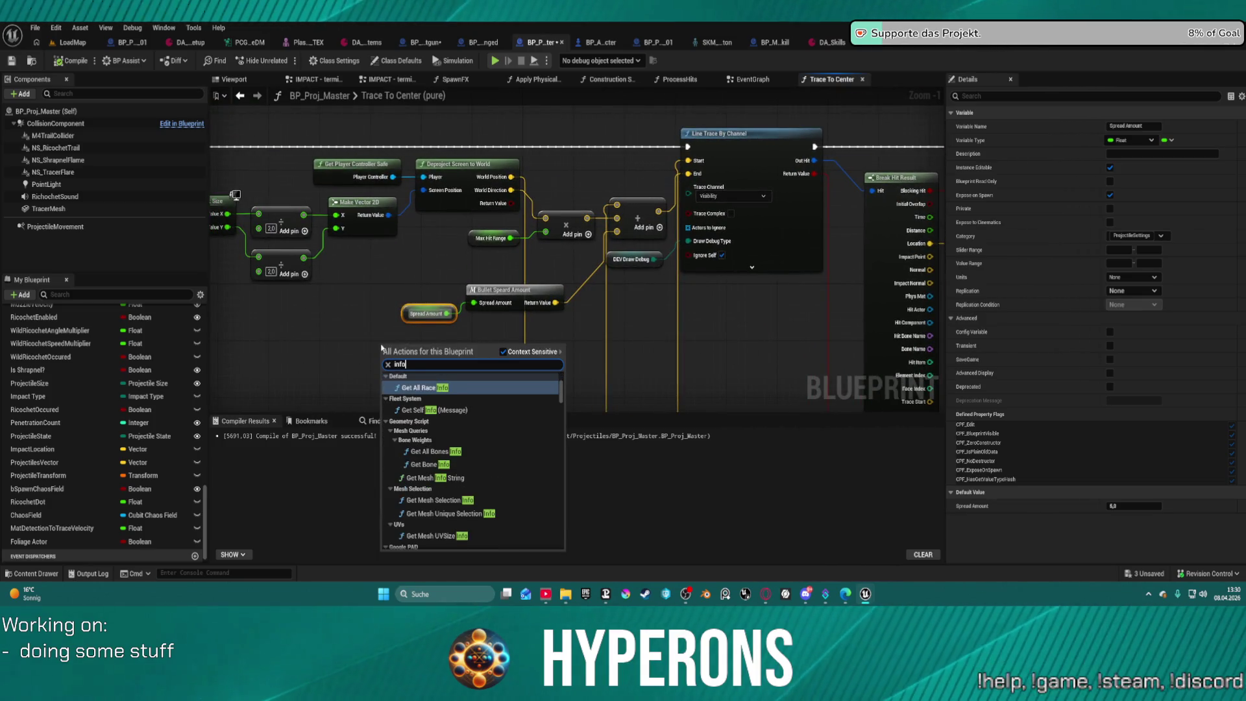
scroll(519, 470, down, 10)
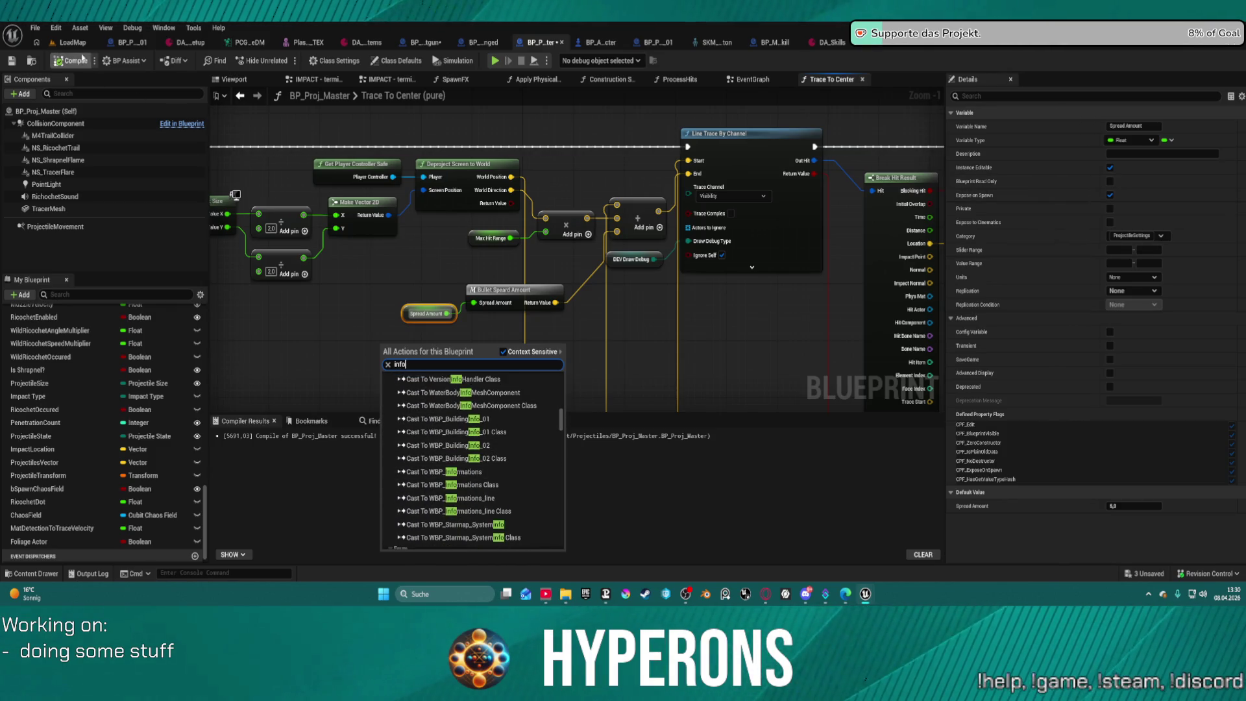
click(83, 58)
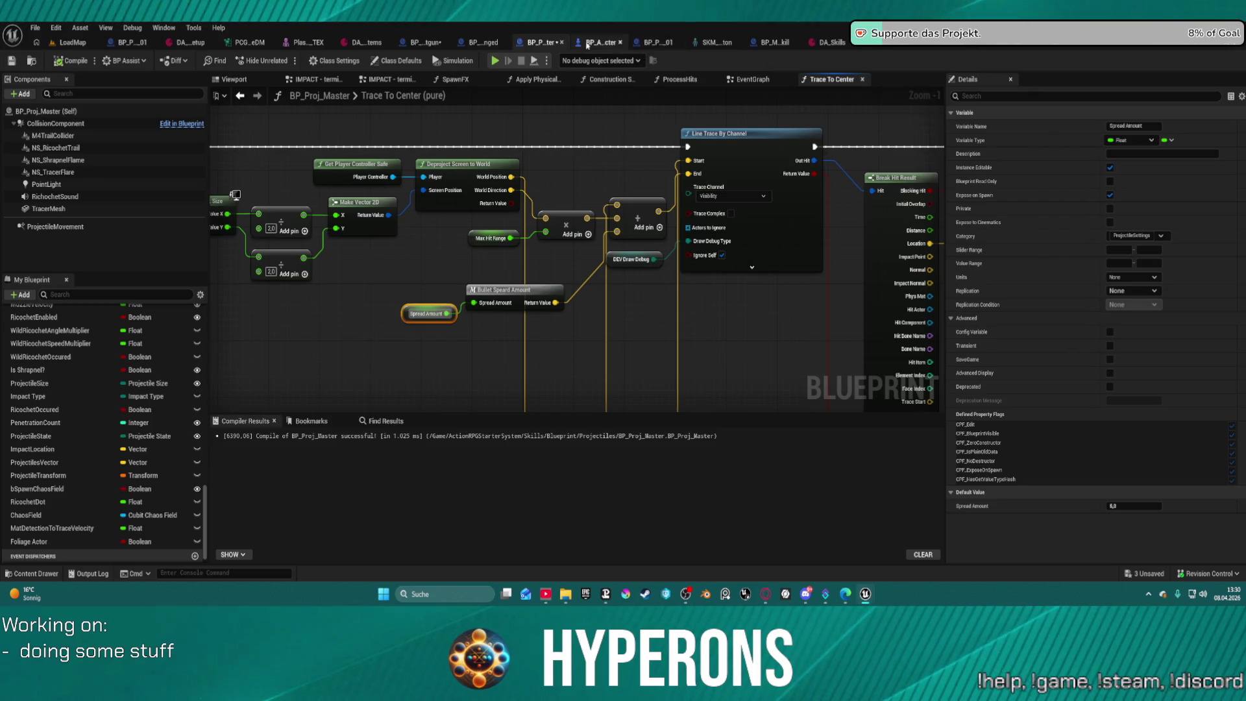
Return to WeaponSystem's Fire Shotgun Projectiles graph, framing SpawnActor and the spread outputs.
click(951, 43)
scroll(676, 103, up, 5)
mouse_move(676, 103)
mouse_down()
mouse_move(712, 326)
mouse_move(698, 150)
mouse_up()
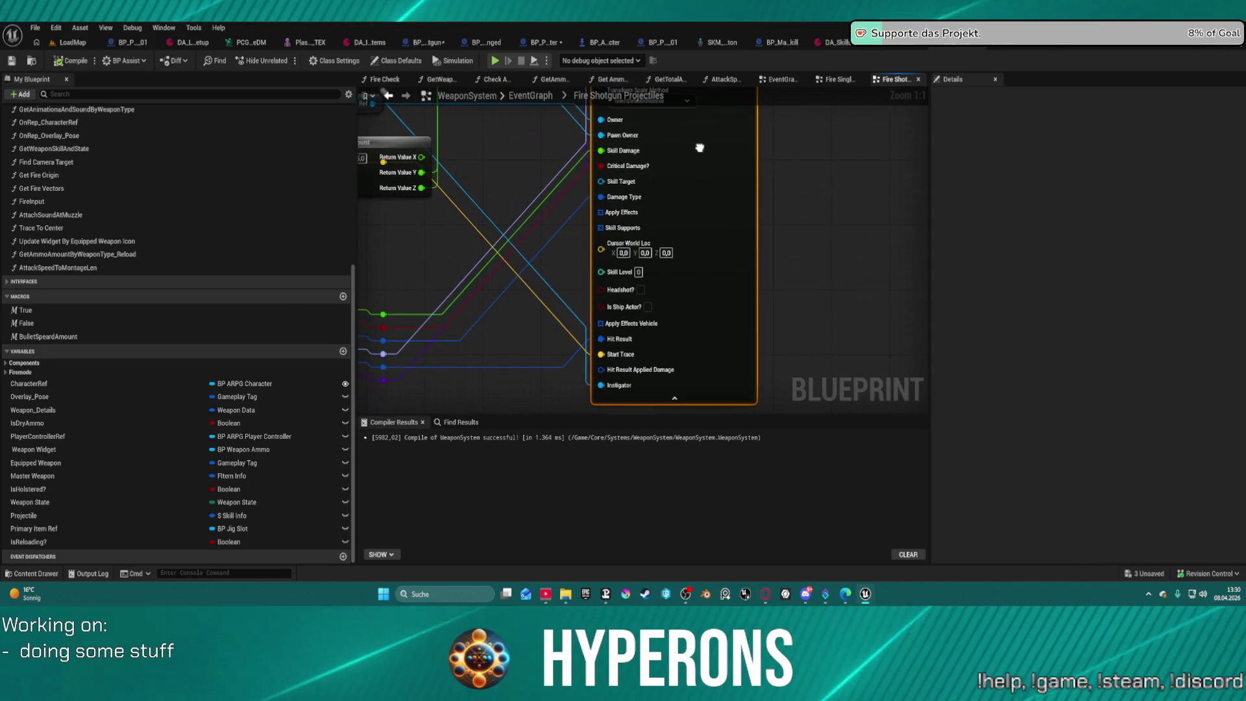
Run File > Refresh All nodes on WeaponSystem and view the Select and Bullet Spread Amount nodes.
click(35, 28)
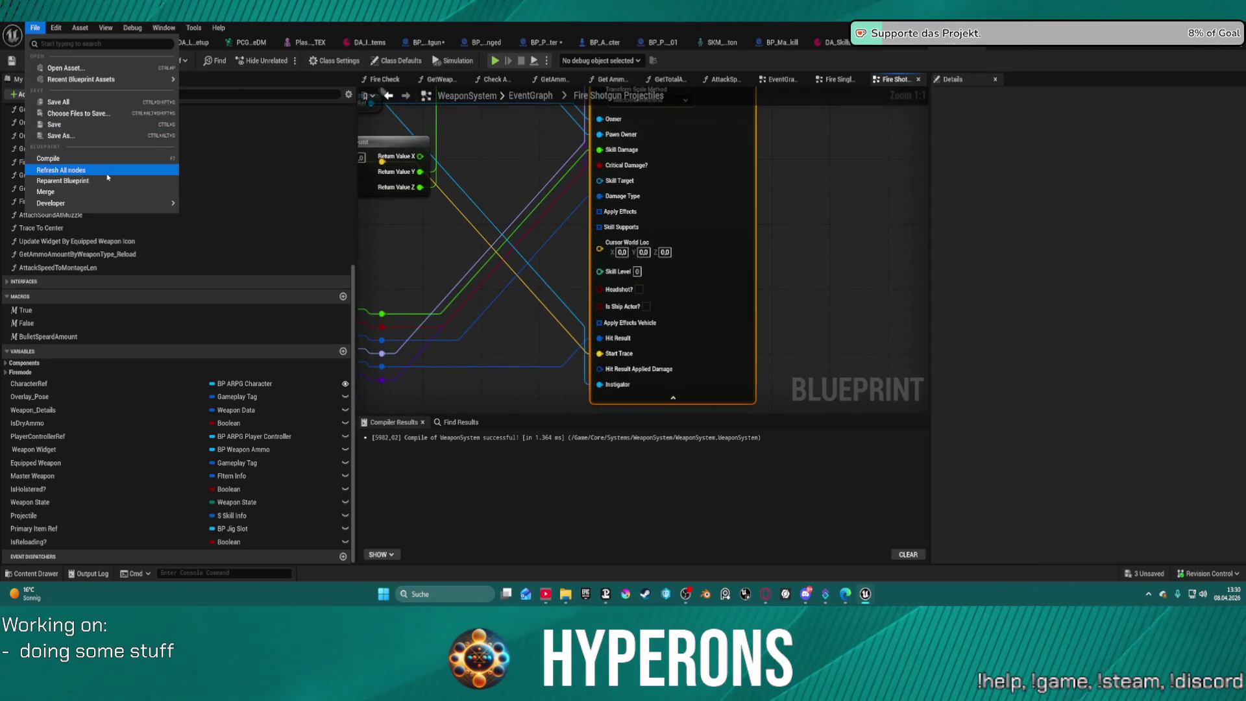
click(107, 177)
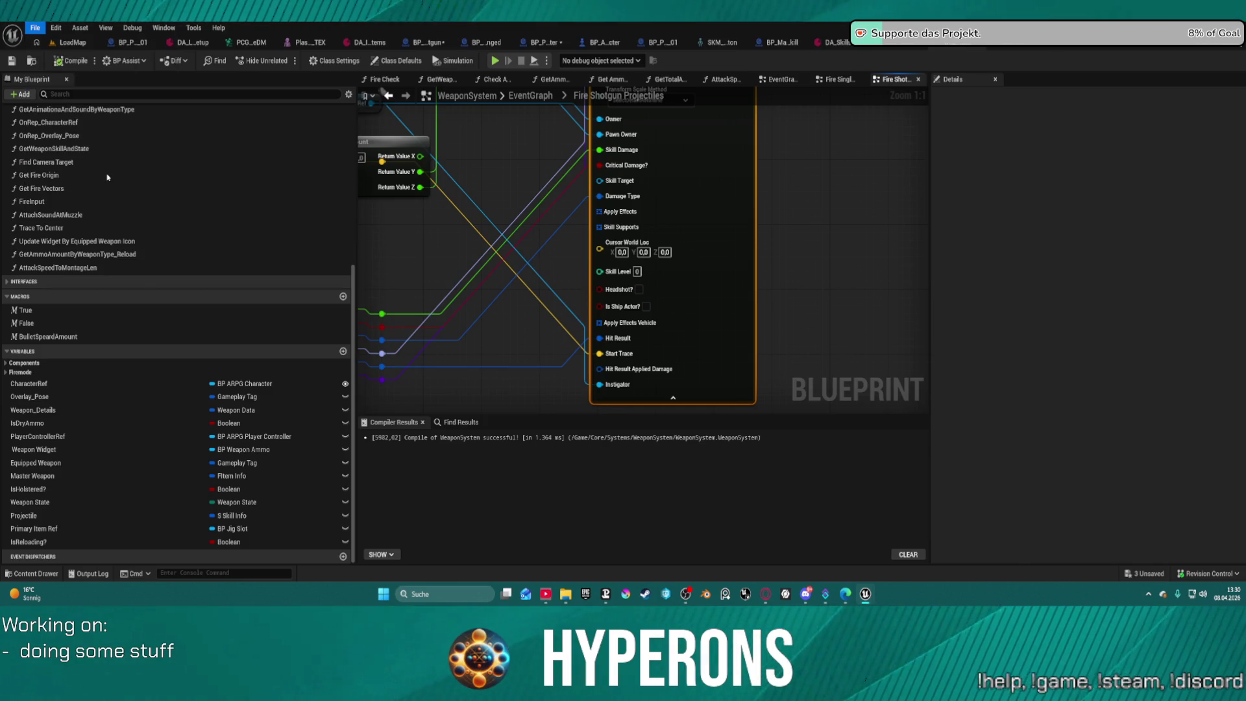
scroll(691, 179, down, 1)
mouse_move(695, 215)
mouse_down()
mouse_move(729, 208)
mouse_move(744, 170)
mouse_move(623, 325)
mouse_move(621, 352)
mouse_move(729, 156)
mouse_up()
mouse_move(729, 156)
mouse_down()
mouse_move(754, 144)
mouse_move(778, 296)
mouse_move(744, 187)
mouse_up()
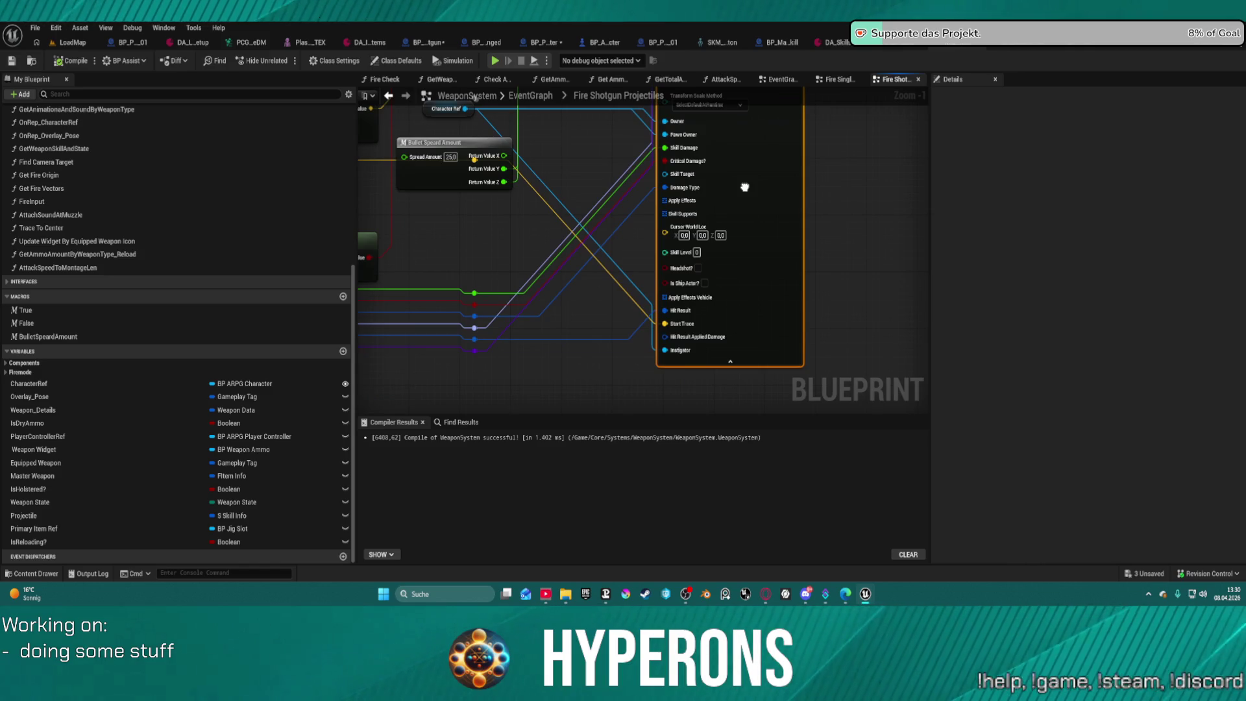
Collapse and re-expand SpawnActor's advanced pins, then go back to BP_Proj_Master.
click(731, 362)
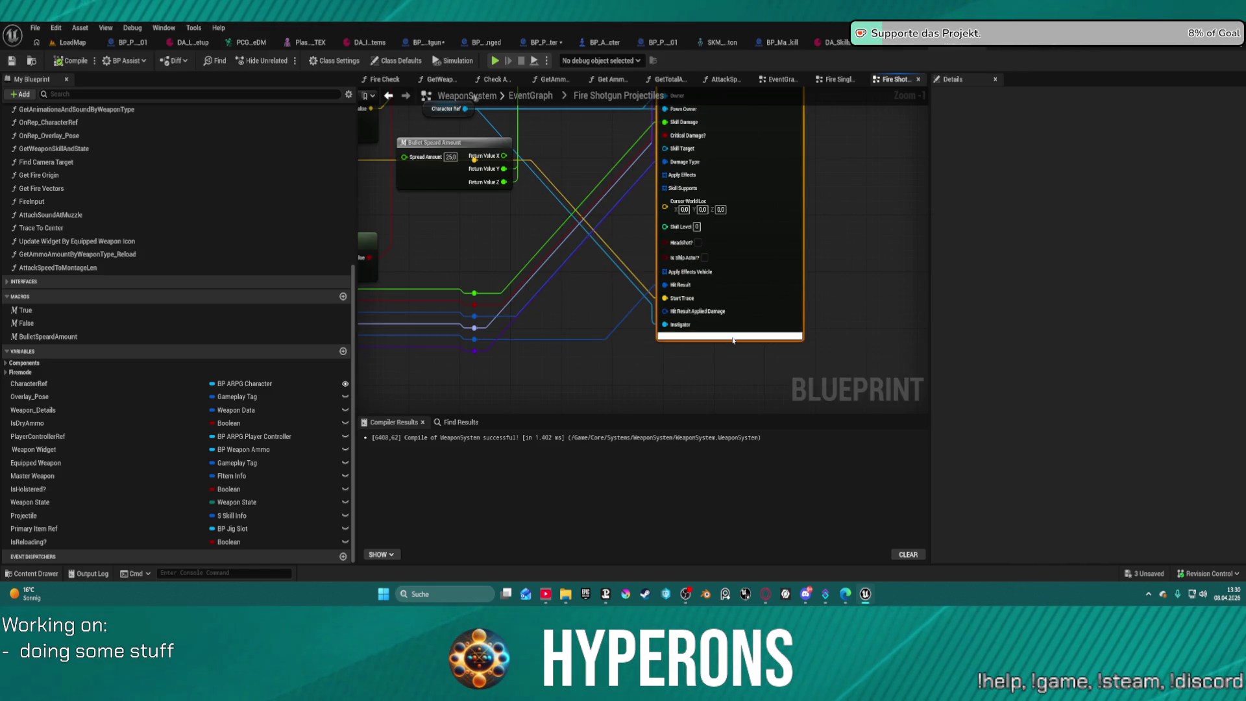
click(731, 336)
mouse_move(734, 342)
mouse_down()
mouse_move(751, 283)
mouse_move(739, 148)
mouse_move(738, 231)
mouse_move(696, 378)
mouse_up()
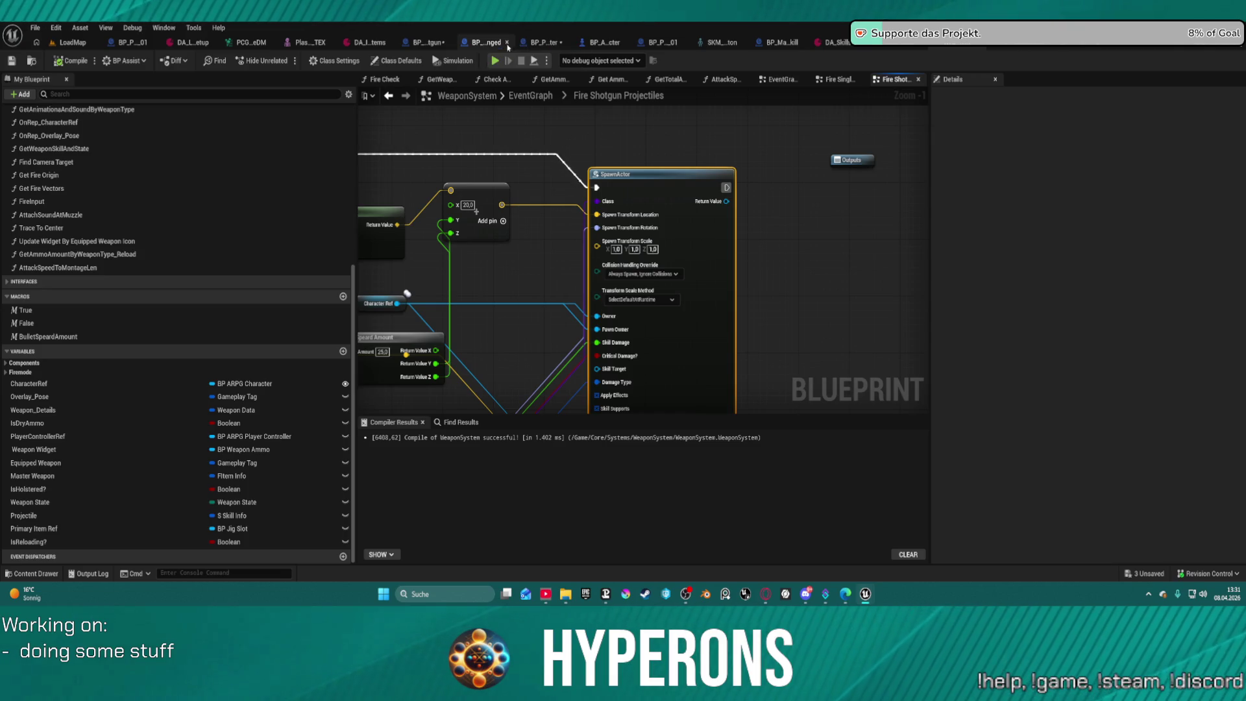
click(548, 44)
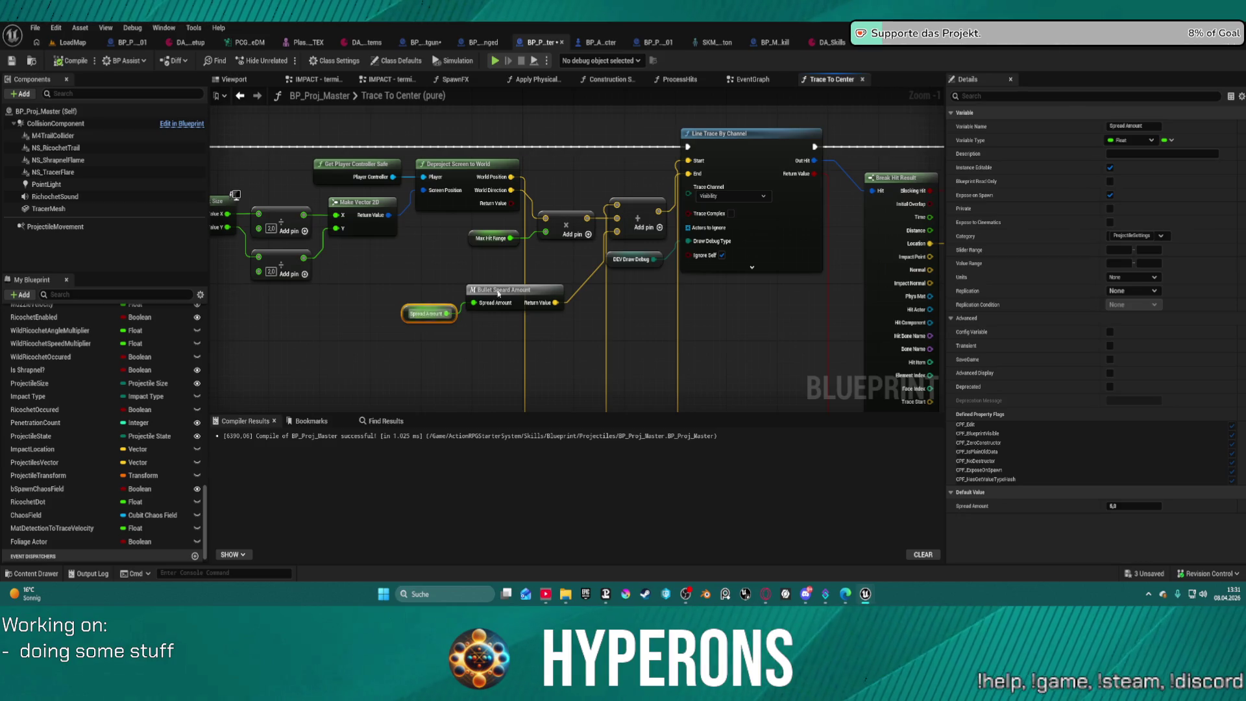
Create a float Spread Amount variable in BP_MainSkill's ApplyOwnerEffects, delete temporary nodes, then view BP_P_01's defaults.
click(776, 42)
right_click(403, 374)
click(428, 390)
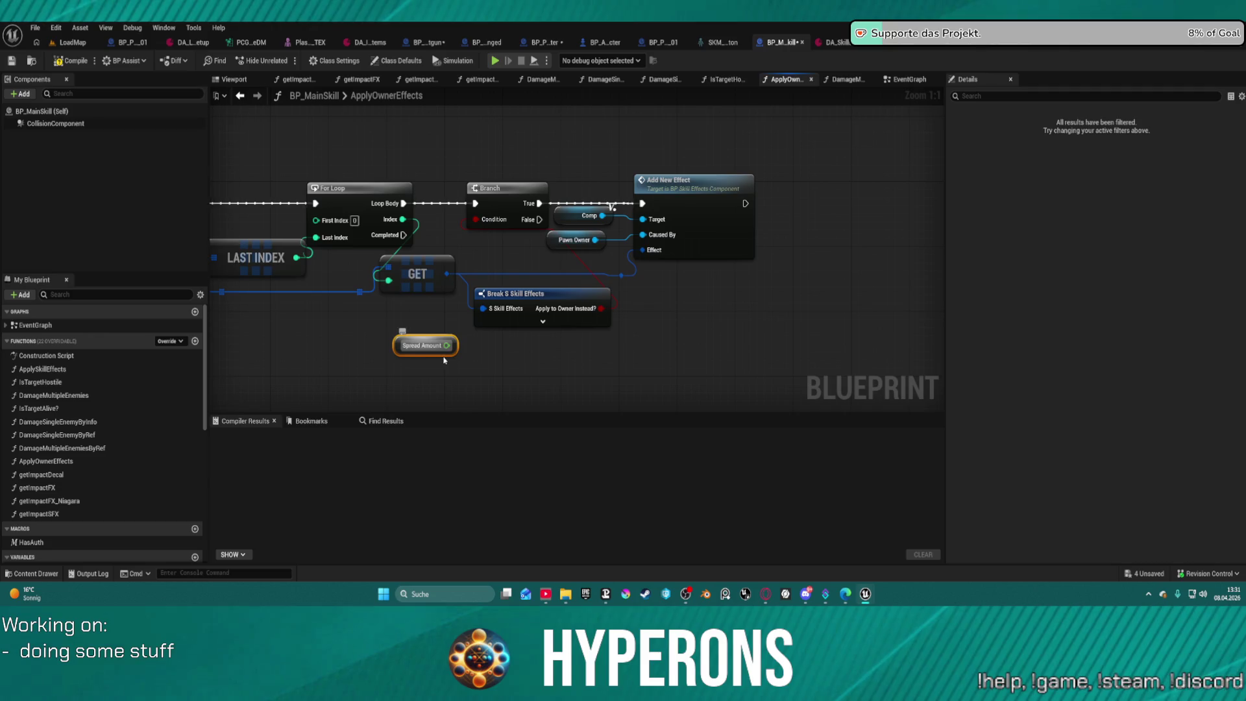
right_click(421, 345)
click(454, 378)
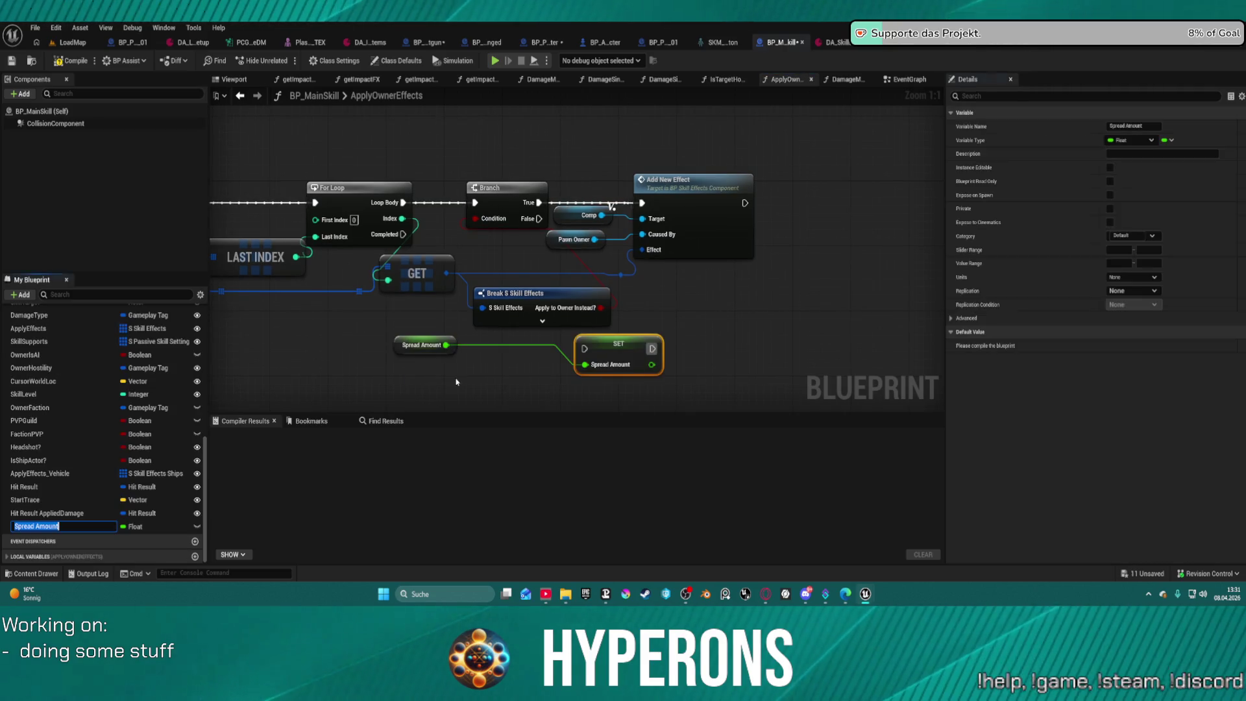
ctrl+click(422, 345)
key(Delete)
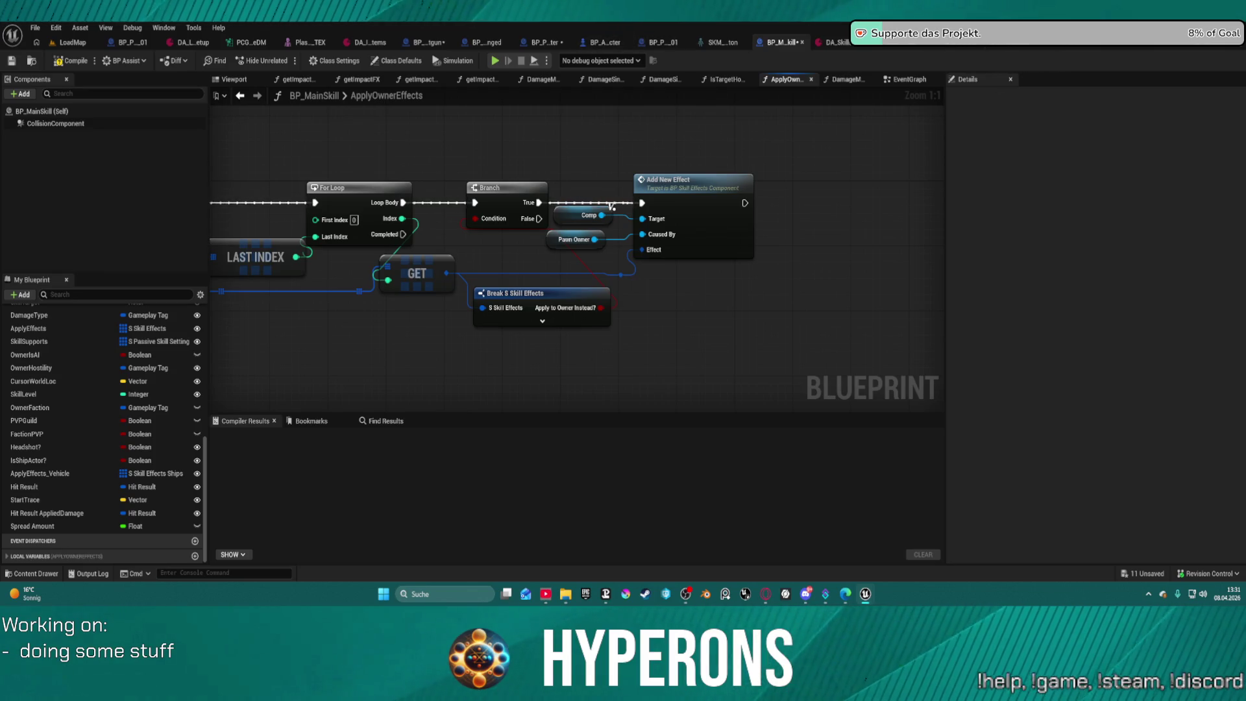
click(663, 43)
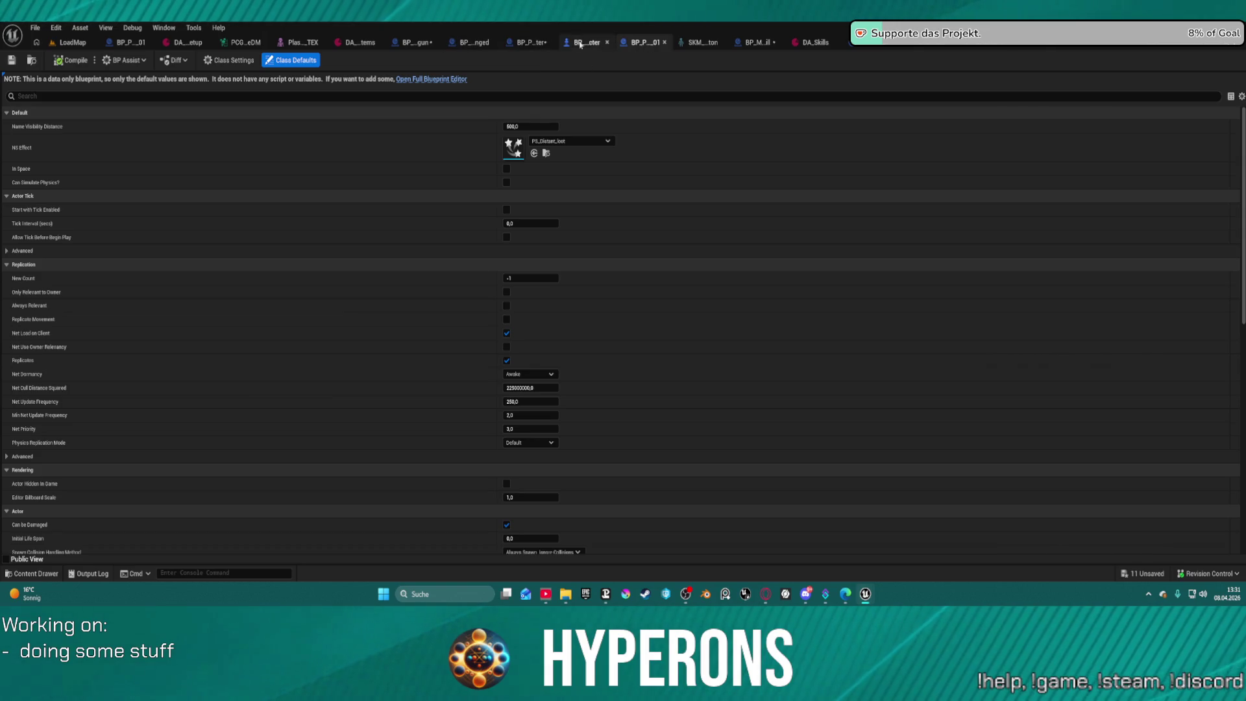
In Trace To Center, replace the Spread Amount 0 getter with Get Spread Amount feeding Bullet Speard Amount.
click(518, 43)
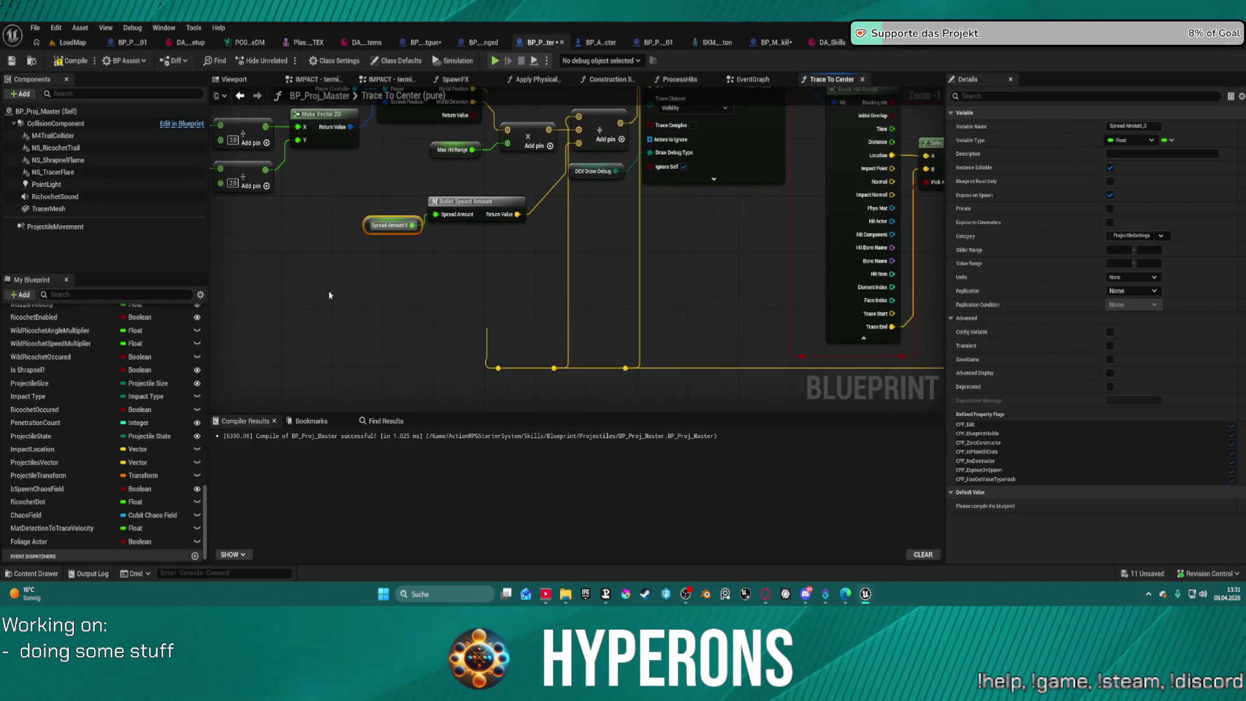
drag(376, 229, 376, 275)
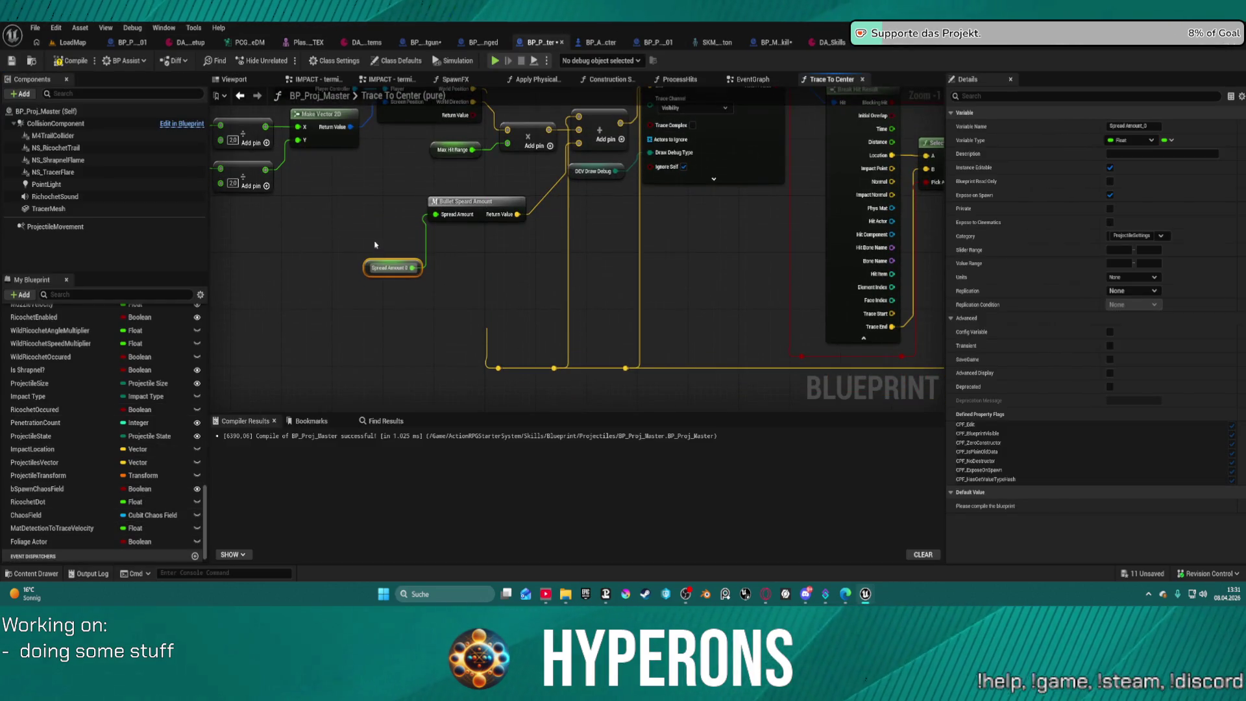
key(Delete)
drag(436, 216, 401, 246)
text(sprea)
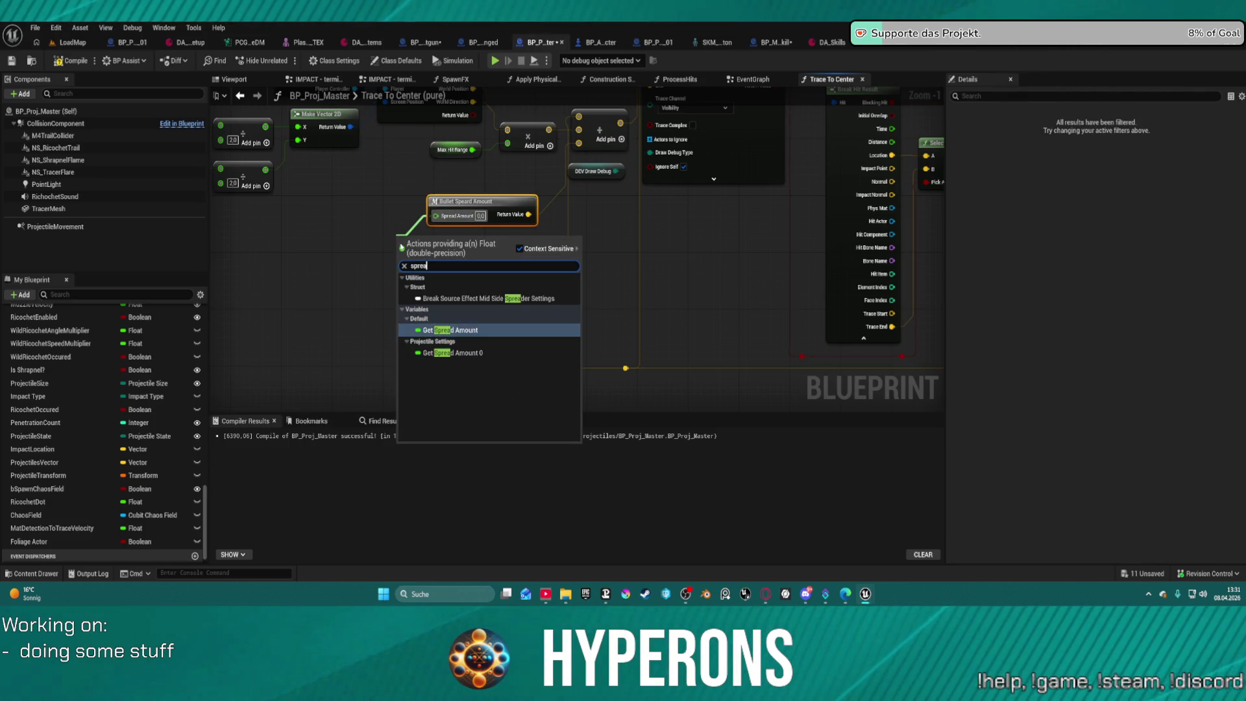
key(Return)
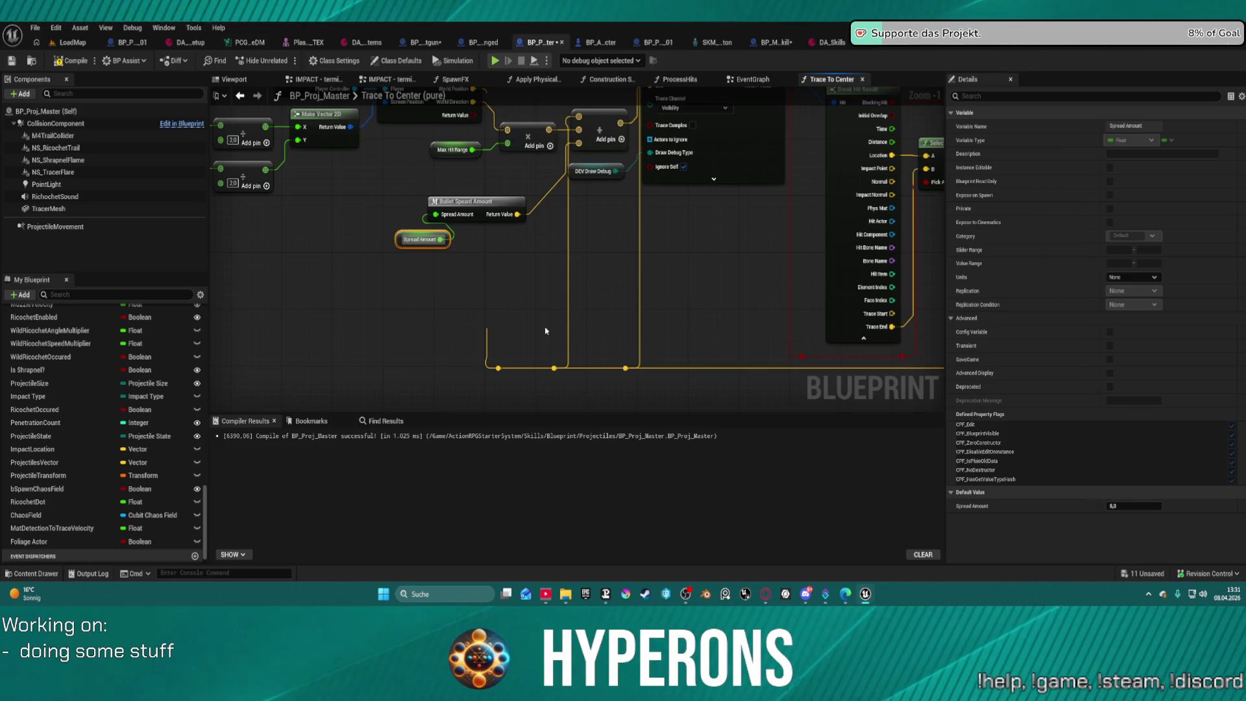
scroll(152, 448, down, 2)
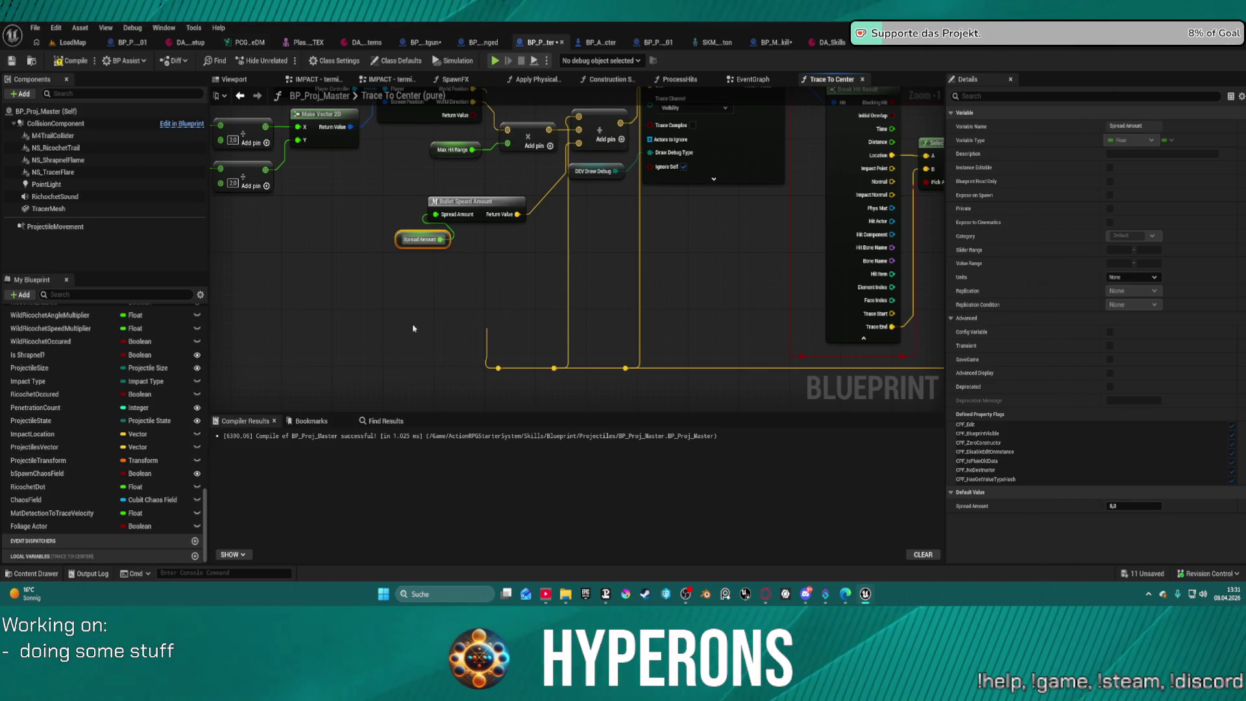
mouse_move(569, 279)
mouse_down()
mouse_move(475, 375)
mouse_move(502, 349)
mouse_move(773, 314)
mouse_move(748, 379)
mouse_up()
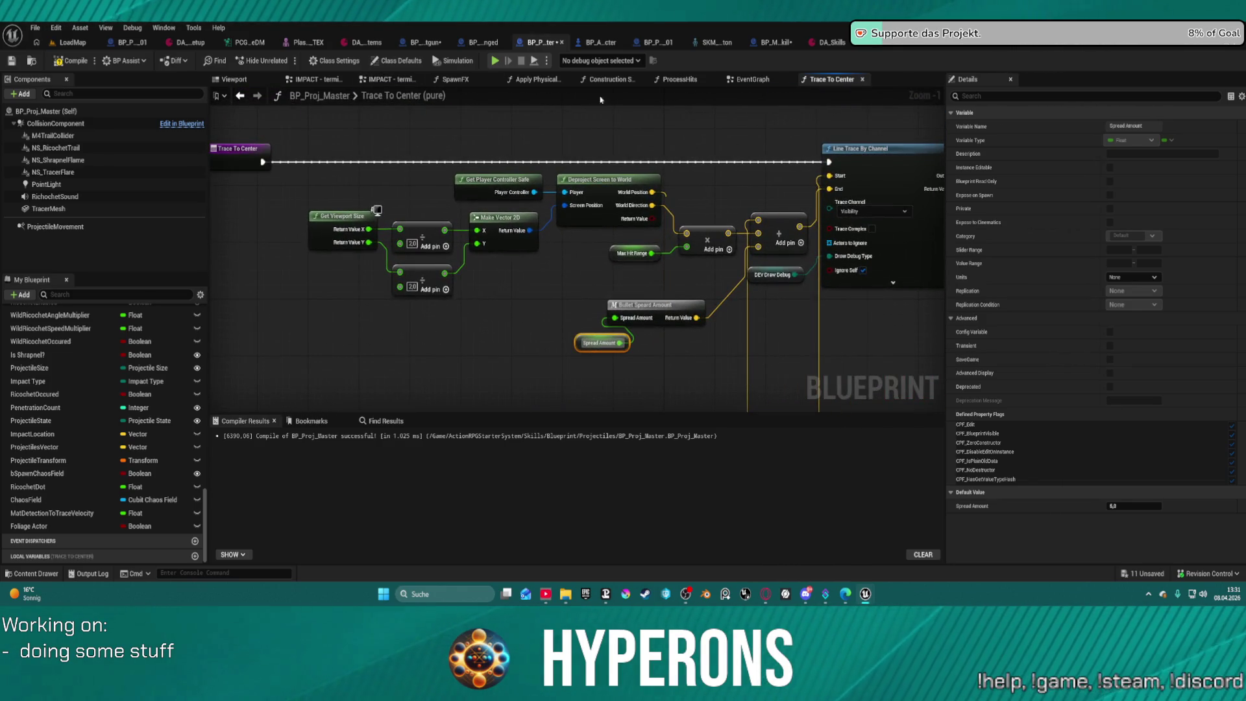
click(613, 79)
Pan through the construction script's spawning sections and Debug node, then return to Fire Shotgun Projectiles.
scroll(500, 209, down, 2)
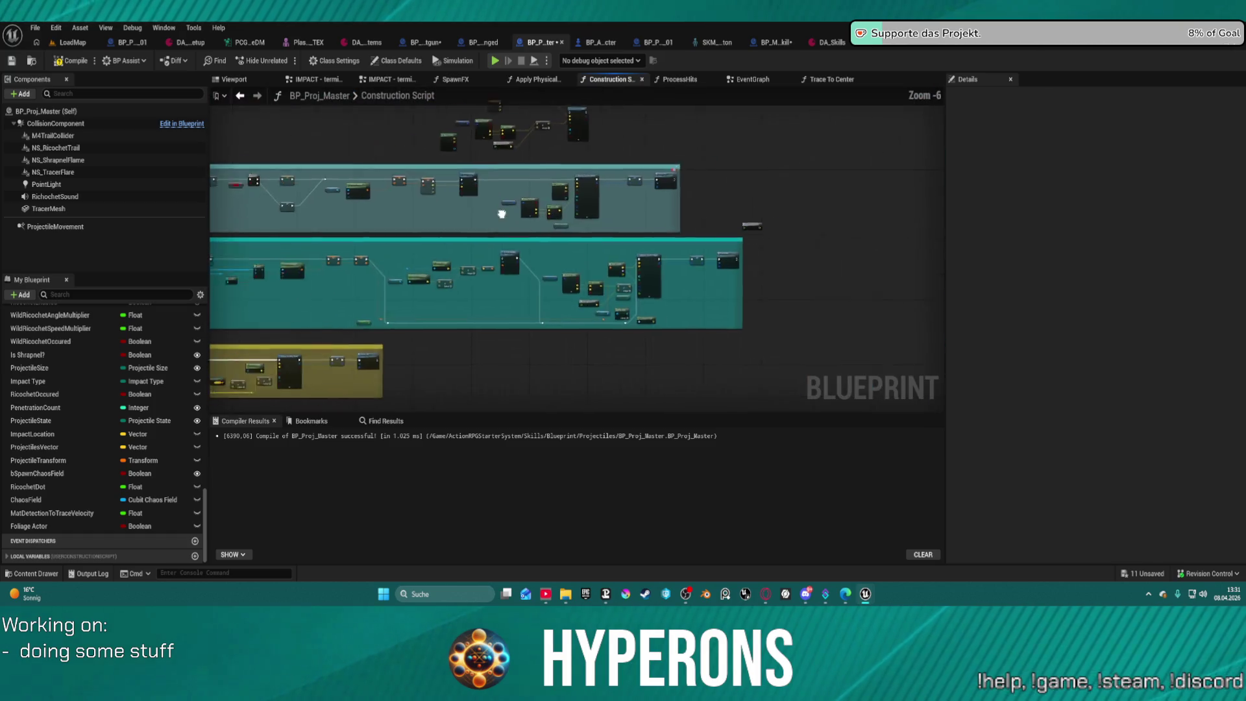
mouse_move(794, 215)
mouse_down()
mouse_move(935, 228)
mouse_move(940, 253)
mouse_up()
scroll(668, 197, up, 3)
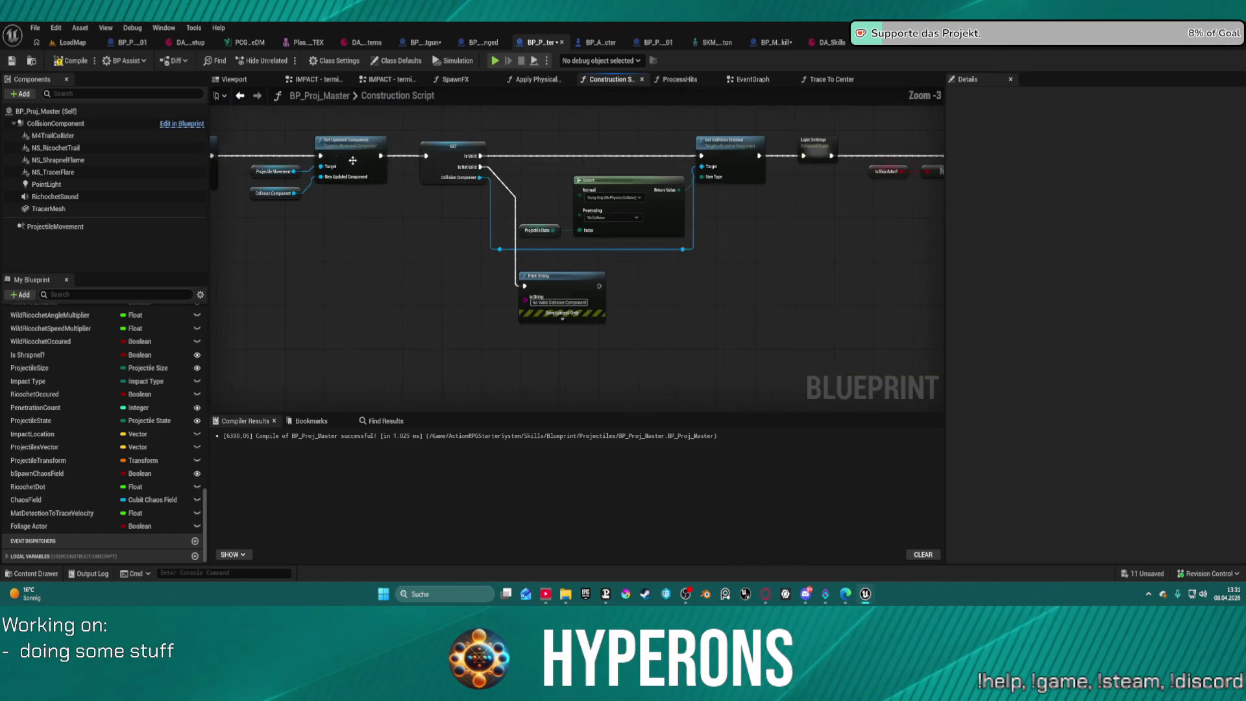
drag(668, 197, 952, 201)
mouse_move(714, 292)
mouse_down()
mouse_move(454, 337)
mouse_move(868, 384)
mouse_move(221, 383)
mouse_up()
mouse_move(335, 211)
mouse_down()
mouse_move(350, 202)
mouse_move(407, 222)
mouse_up()
scroll(695, 242, down, 6)
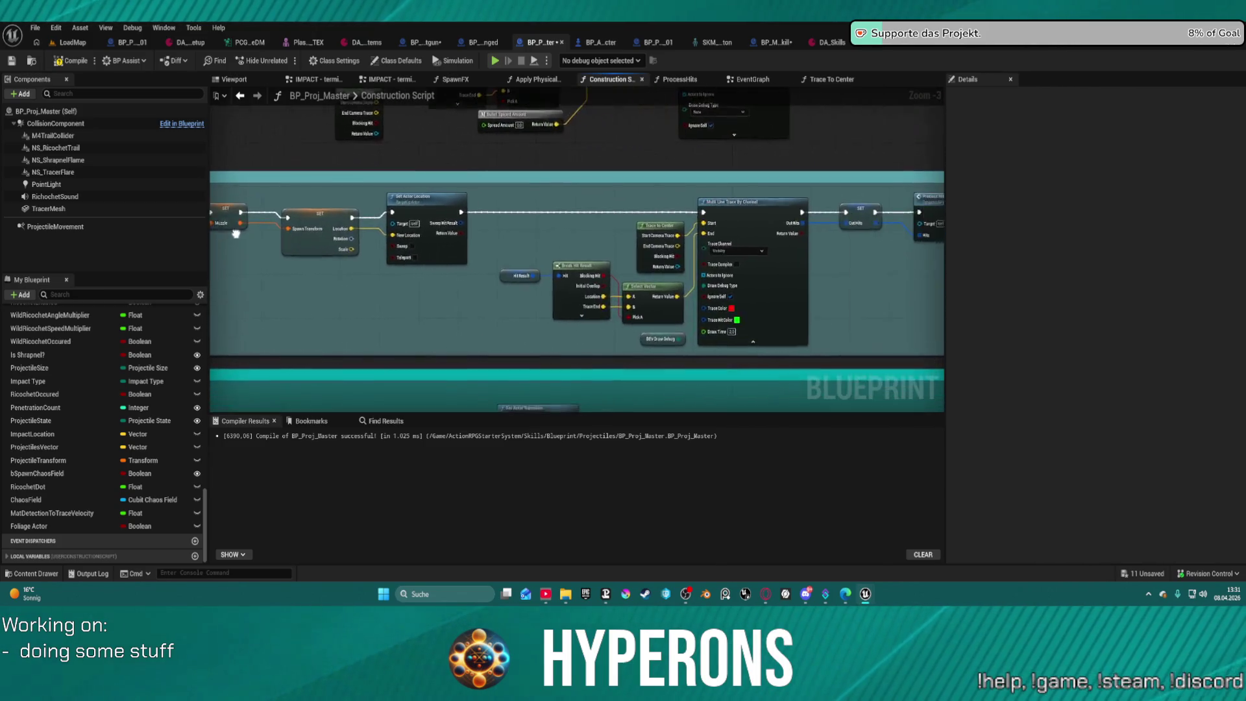
drag(710, 199, 821, 105)
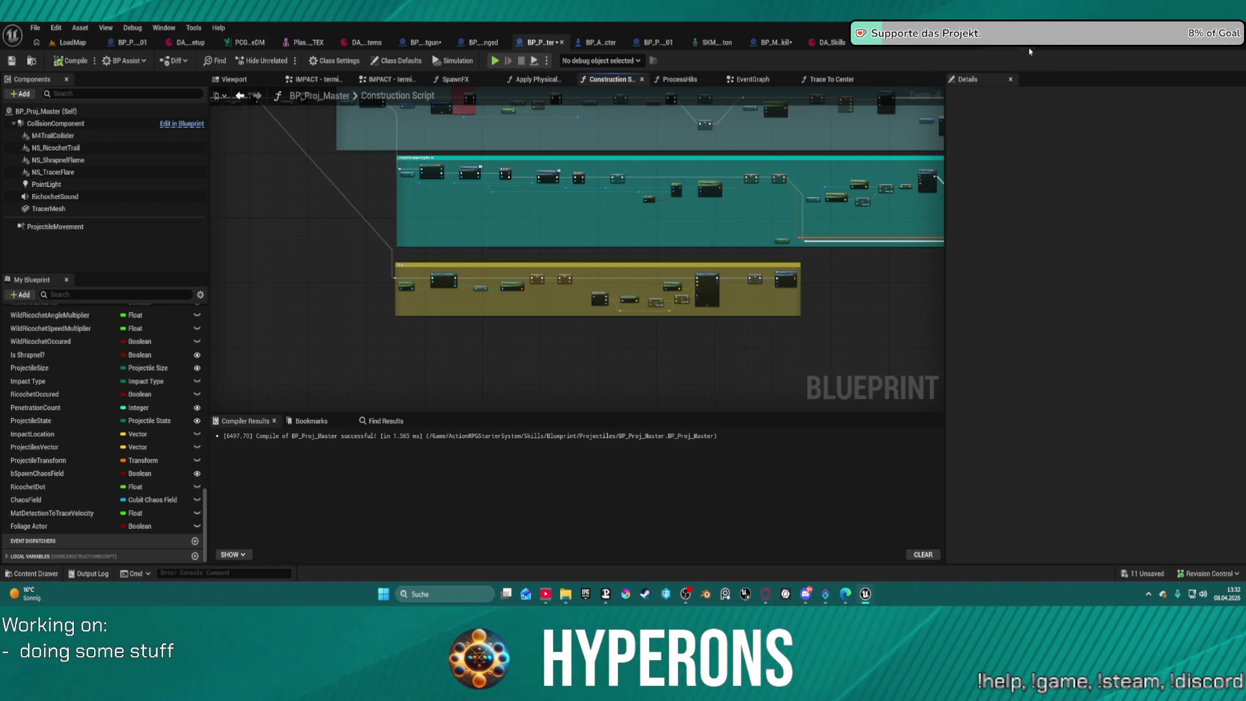
click(957, 47)
mouse_move(685, 201)
mouse_down()
mouse_move(711, 146)
mouse_move(706, 120)
mouse_move(717, 284)
mouse_up()
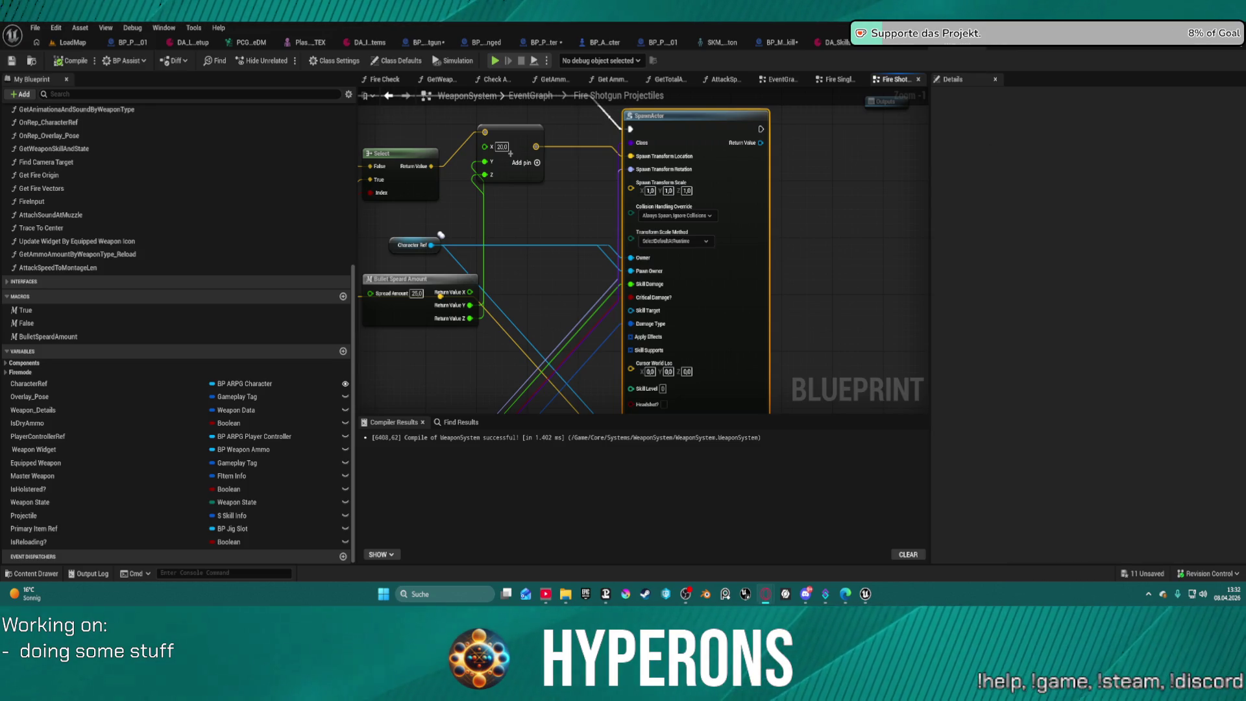
Refresh the shotgun SpawnActor node so its pins update.
right_click(724, 249)
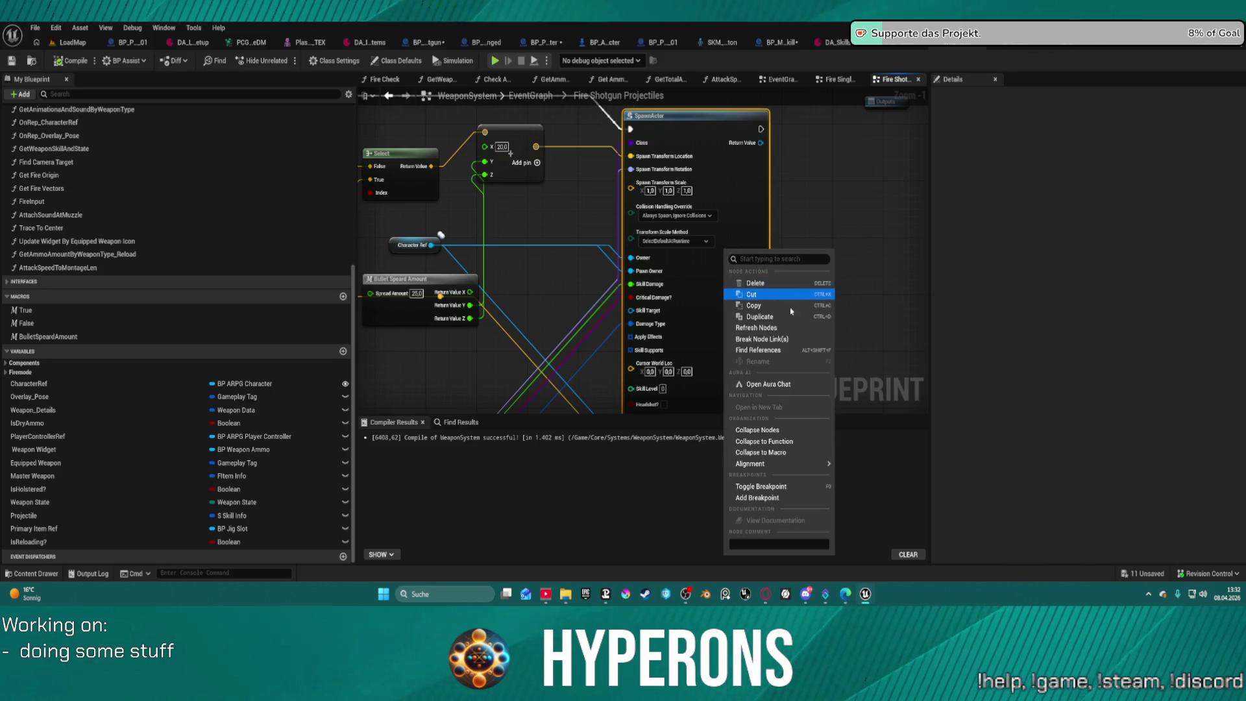
click(782, 328)
scroll(689, 244, up, 1)
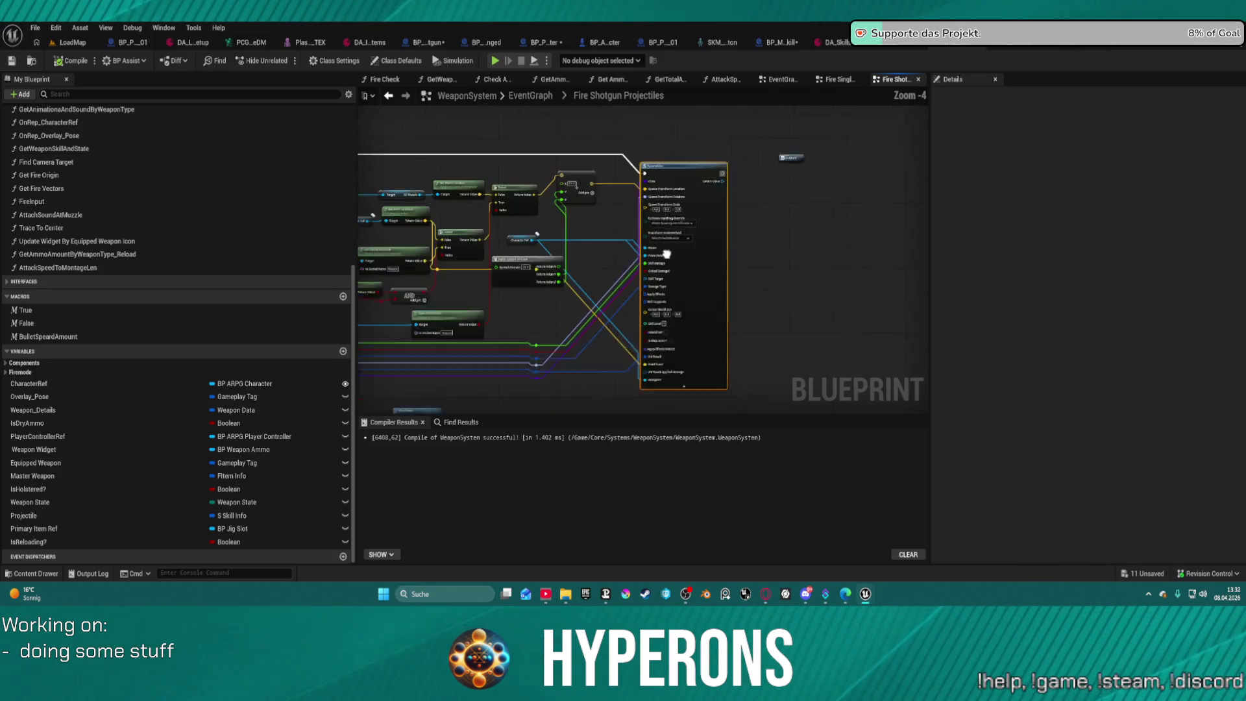
mouse_move(689, 243)
mouse_down()
mouse_move(744, 347)
mouse_move(728, 222)
mouse_up()
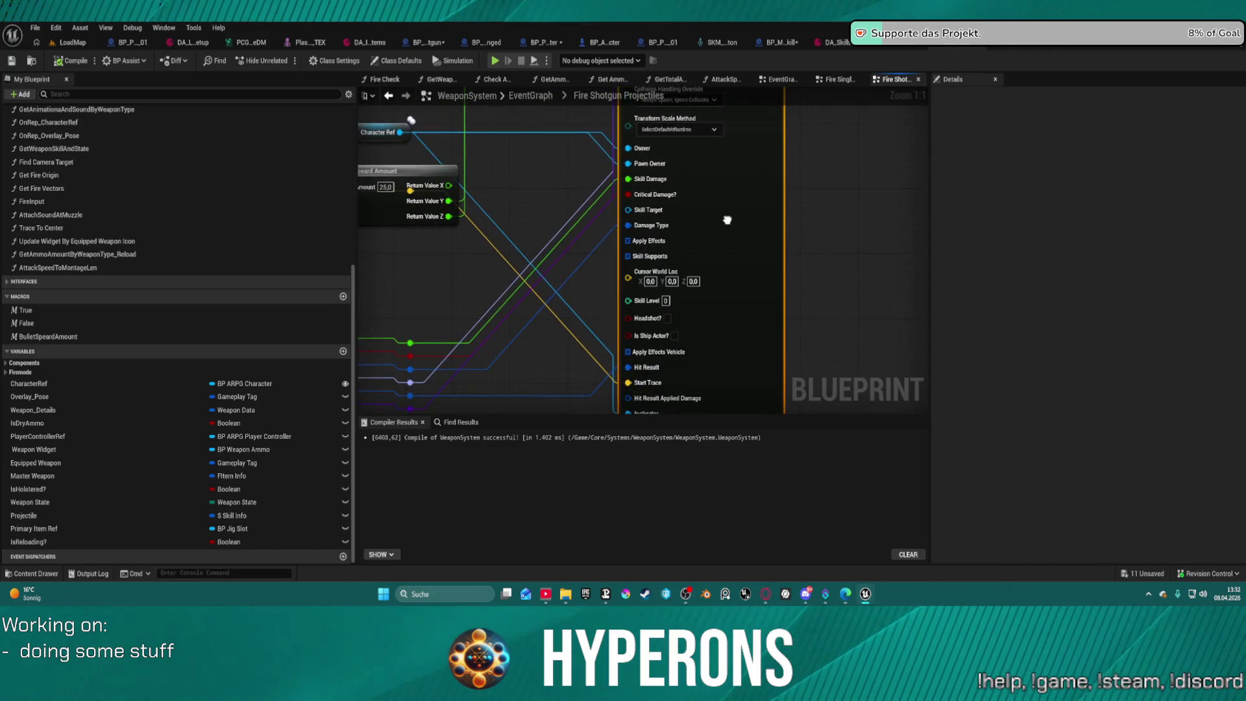
scroll(729, 222, down, 4)
Inspect the Break S Skill Info node's extra pins near the Bullet Speard Amount area.
drag(530, 267, 812, 232)
scroll(643, 235, up, 4)
drag(400, 218, 538, 228)
click(537, 228)
click(537, 244)
mouse_move(660, 238)
mouse_down()
mouse_move(1161, 292)
mouse_move(863, 295)
mouse_move(781, 244)
mouse_move(1051, 301)
mouse_move(570, 278)
mouse_move(577, 288)
mouse_up()
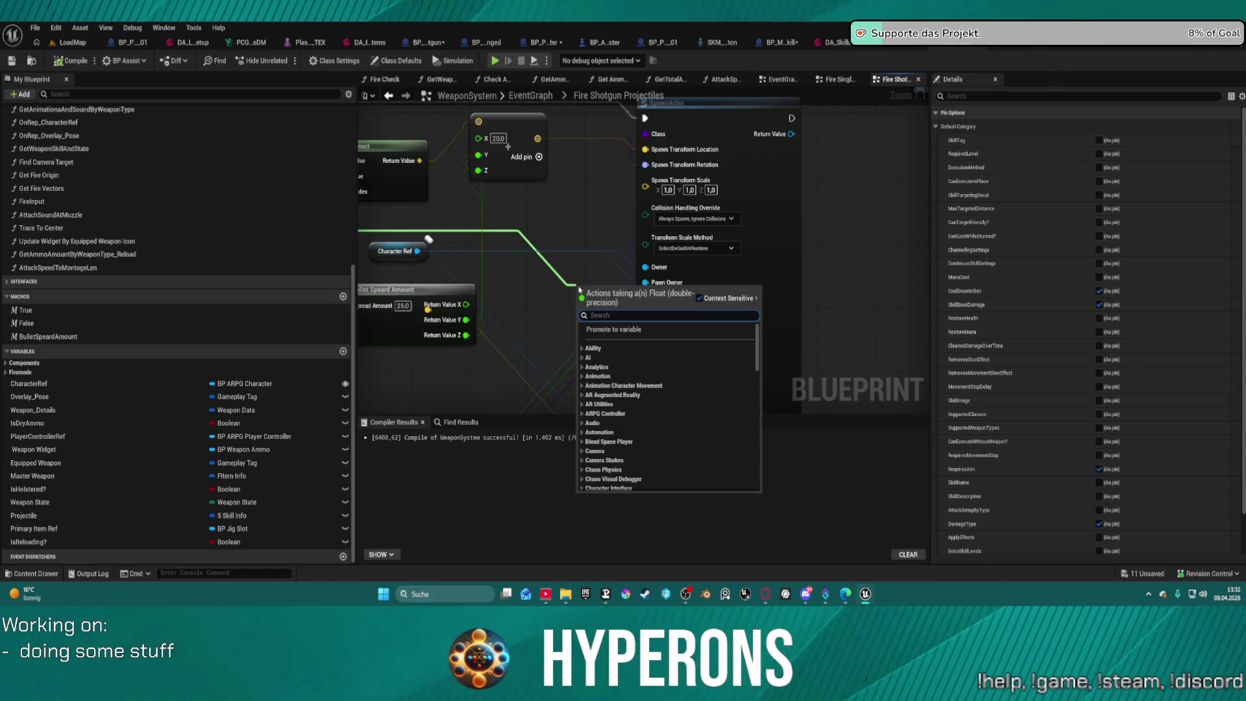
Add a reroute node on the wire with 'rer', then switch to BP_Proj_Shotgun_Fragment.
text(rer)
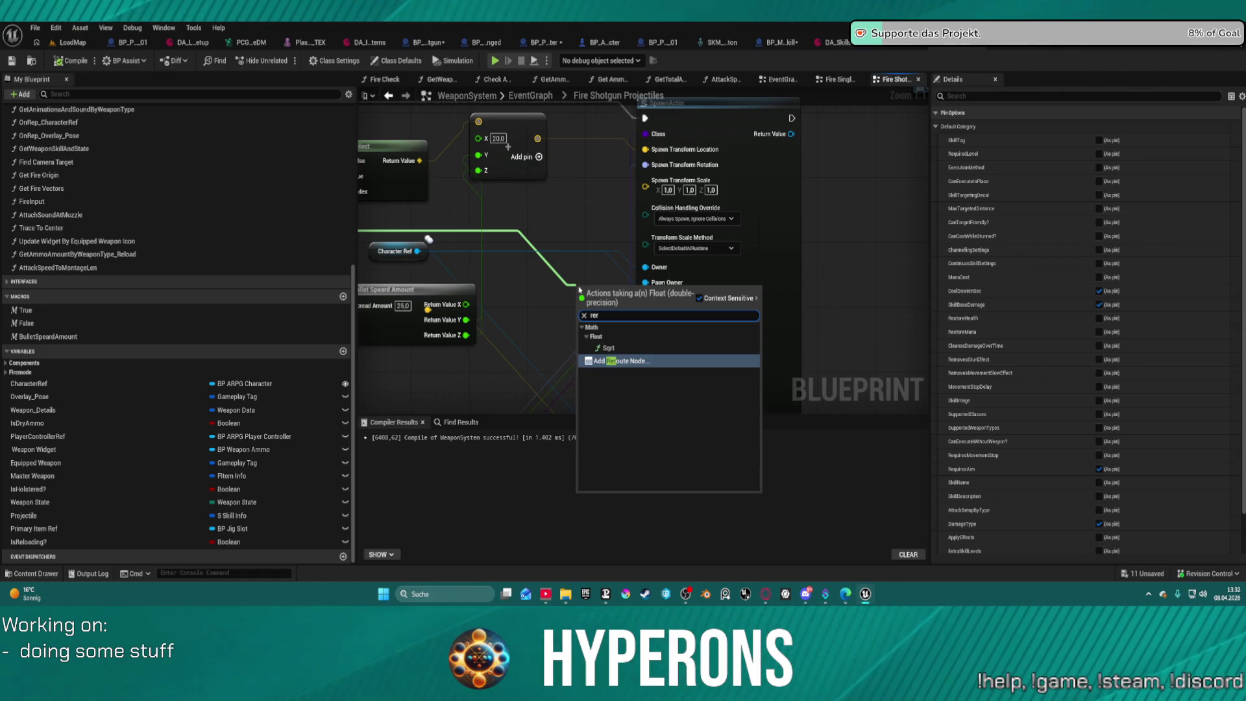
key(Return)
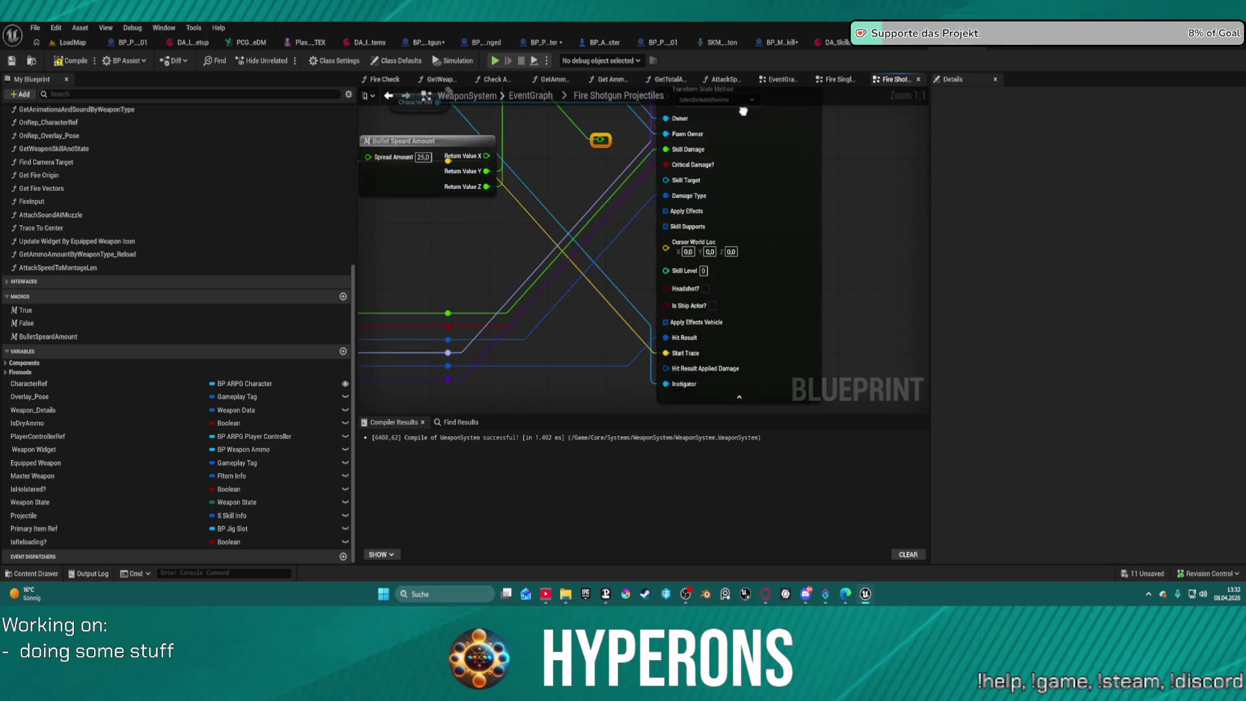
click(1063, 49)
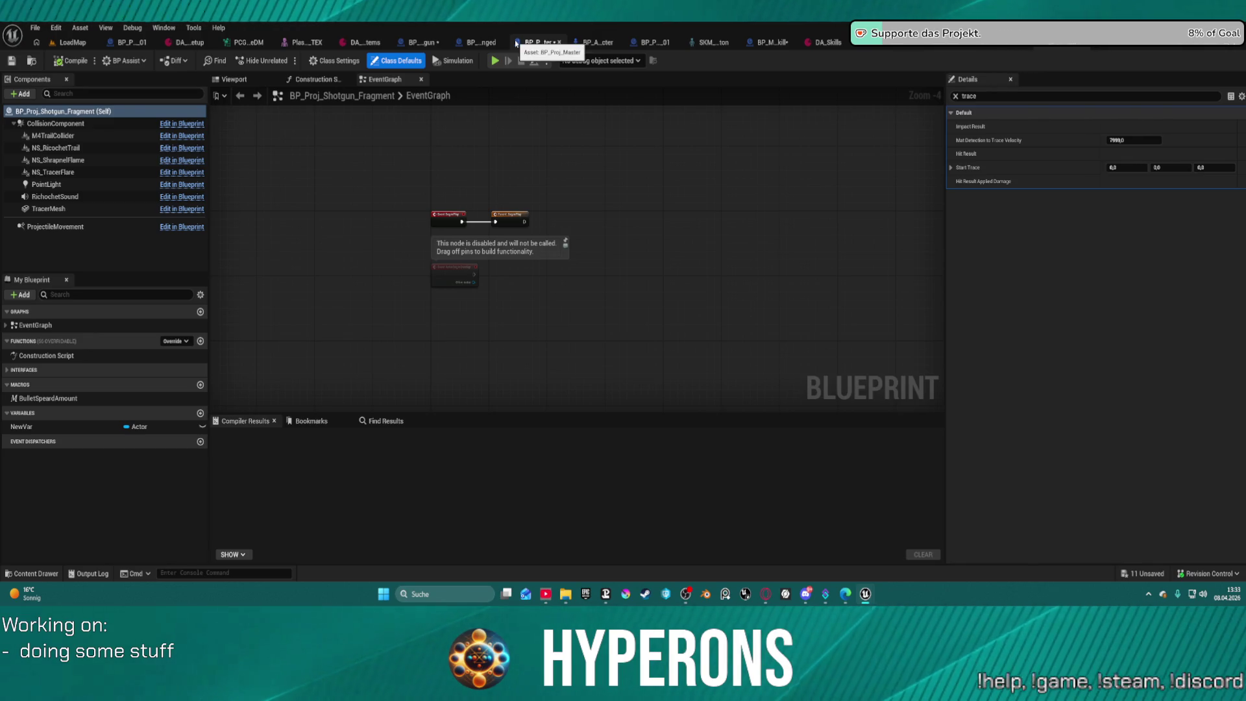
Survey the comment blocks in BP_Proj_Master's Construction Script, then show BP_MainSkill's ApplyOwnerEffects graph.
click(536, 42)
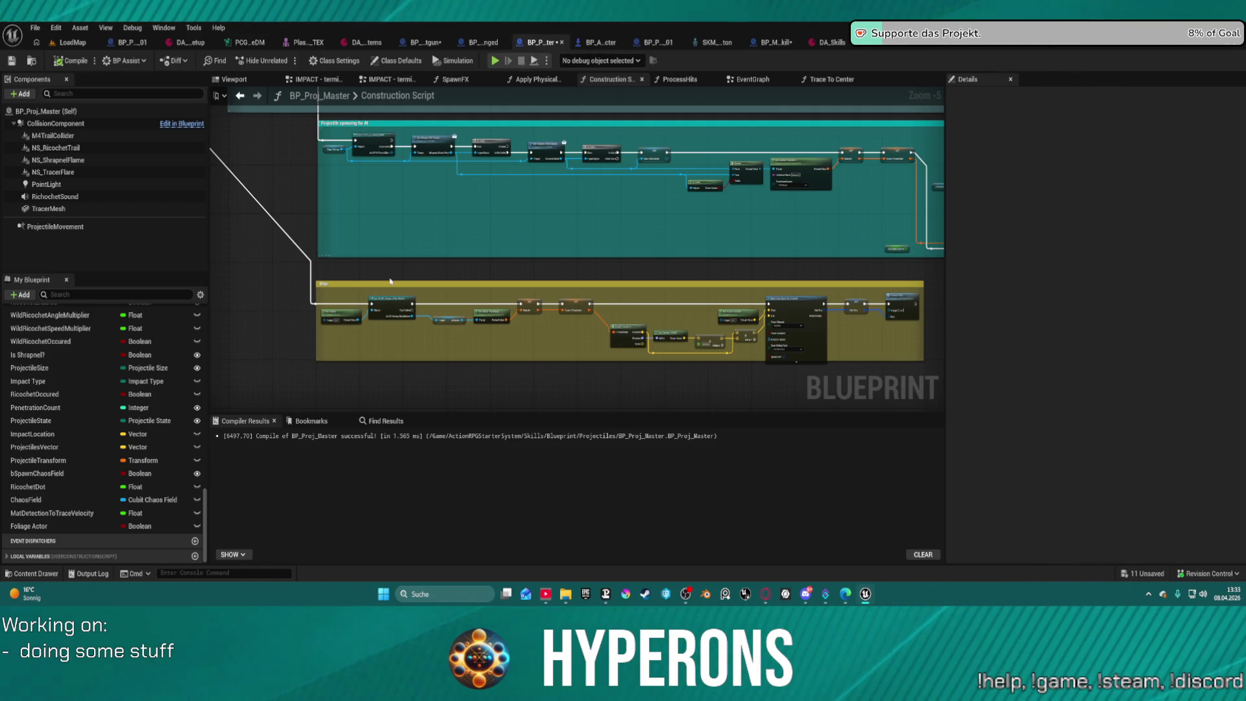
scroll(623, 233, down, 3)
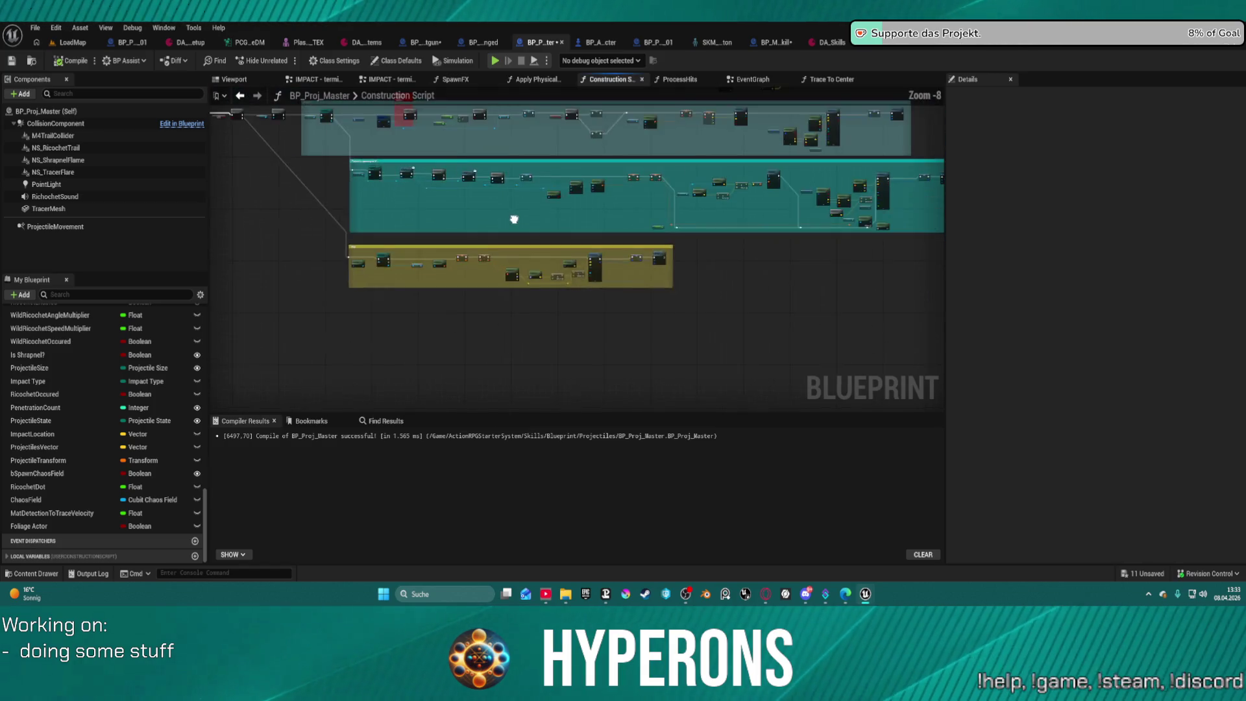
drag(514, 220, 554, 234)
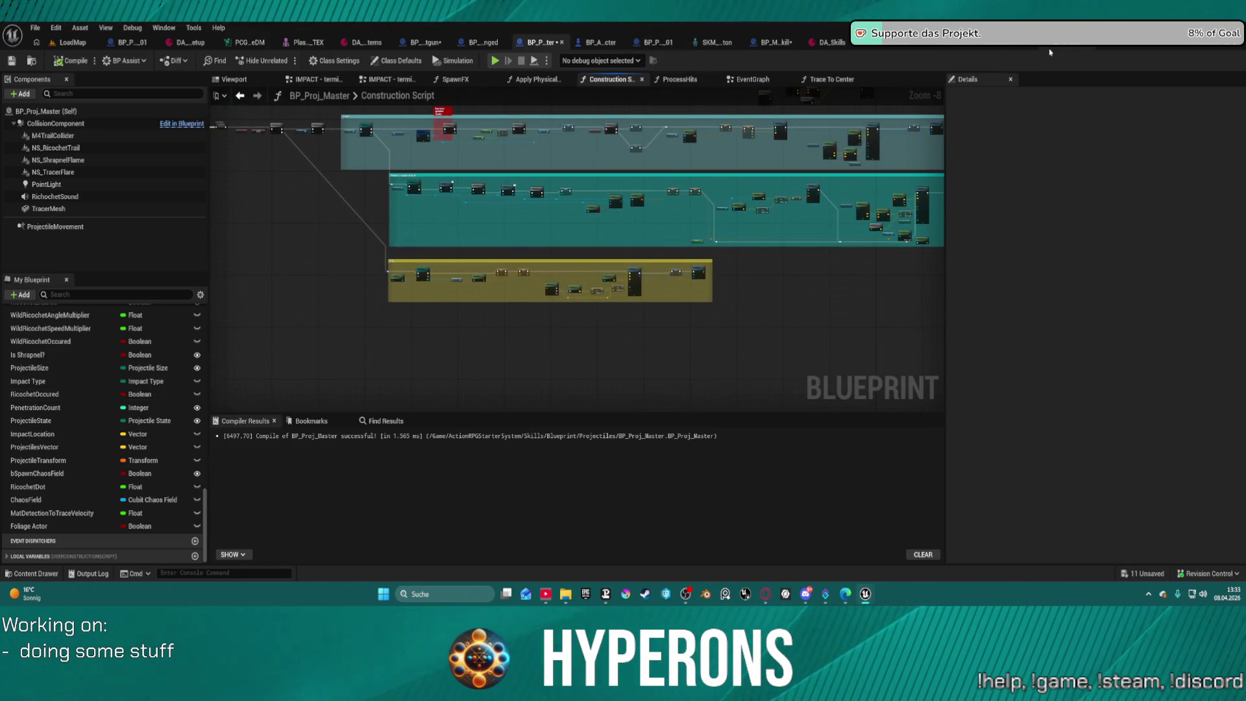
click(769, 43)
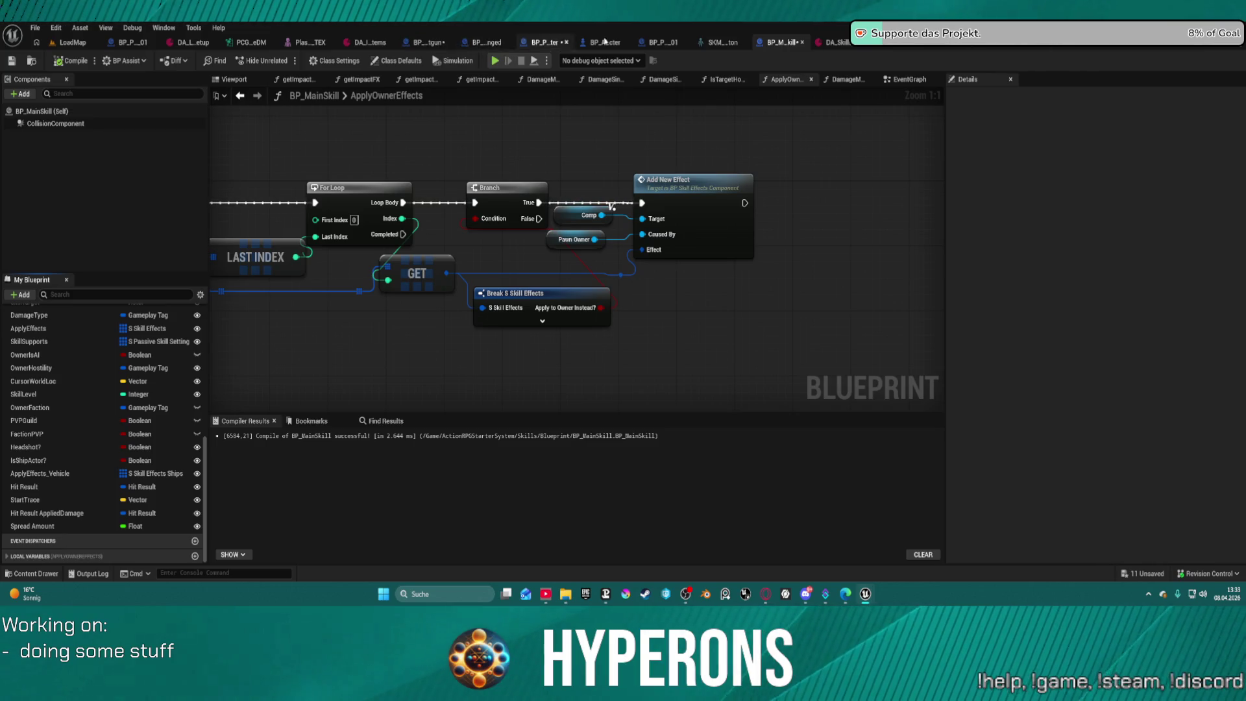
Back in WeaponSystem's Fire Shotgun Projectiles graph, refresh the SpawnActor node's pins.
click(969, 46)
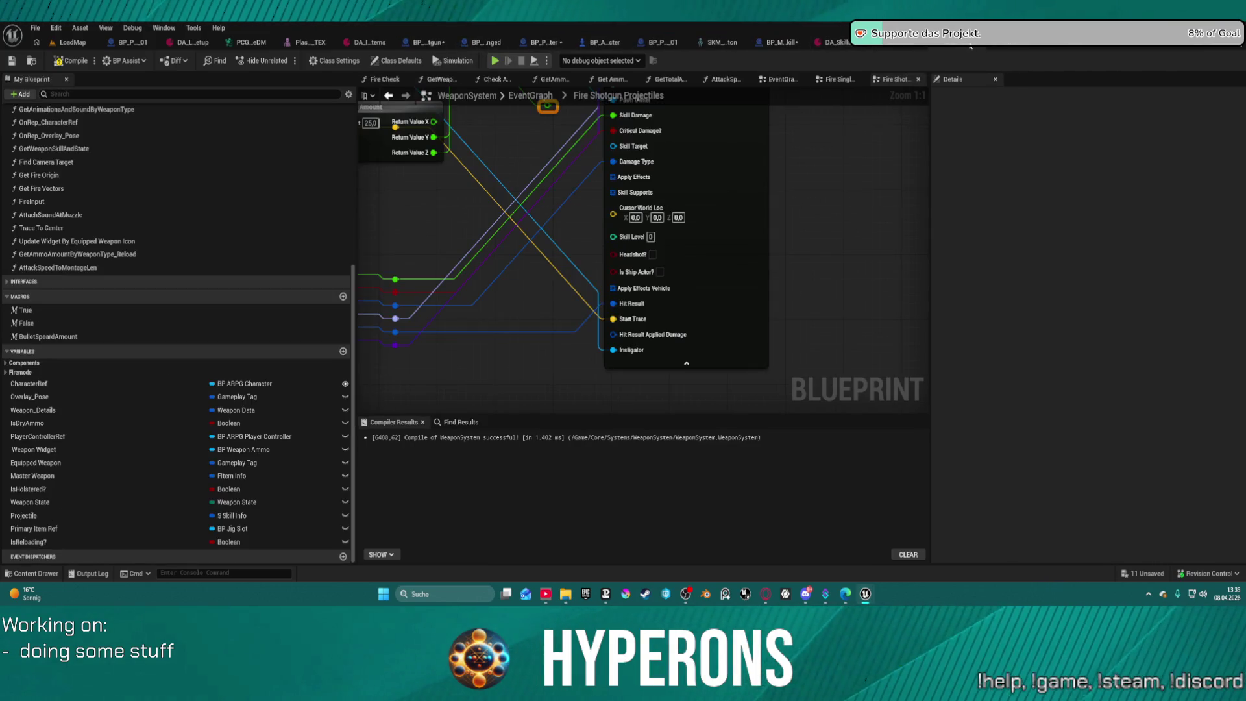
scroll(715, 236, down, 2)
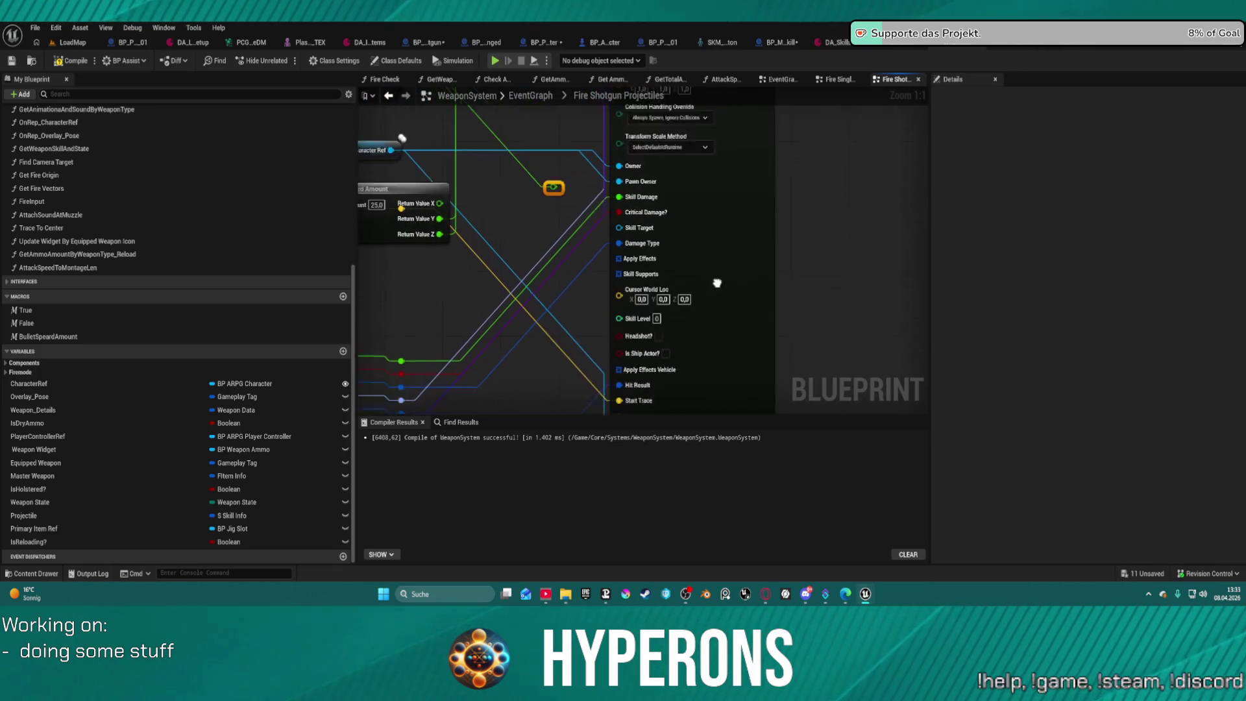
scroll(703, 228, down, 1)
right_click(680, 235)
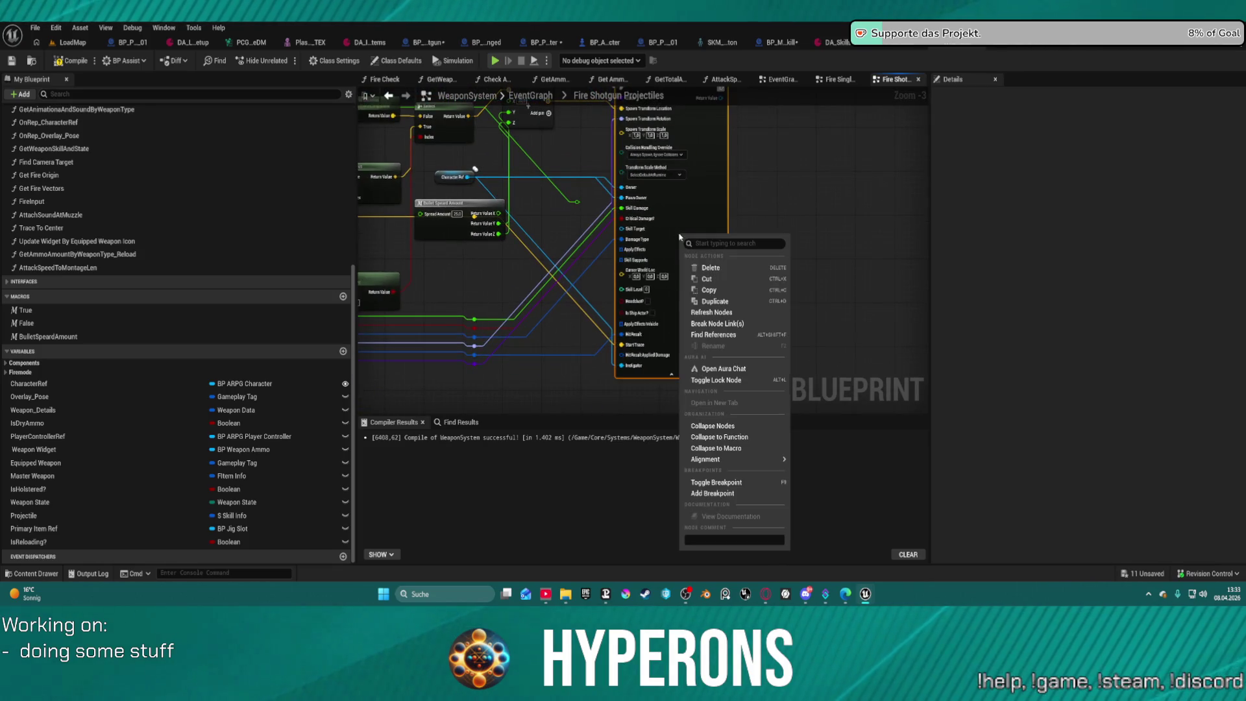
click(723, 316)
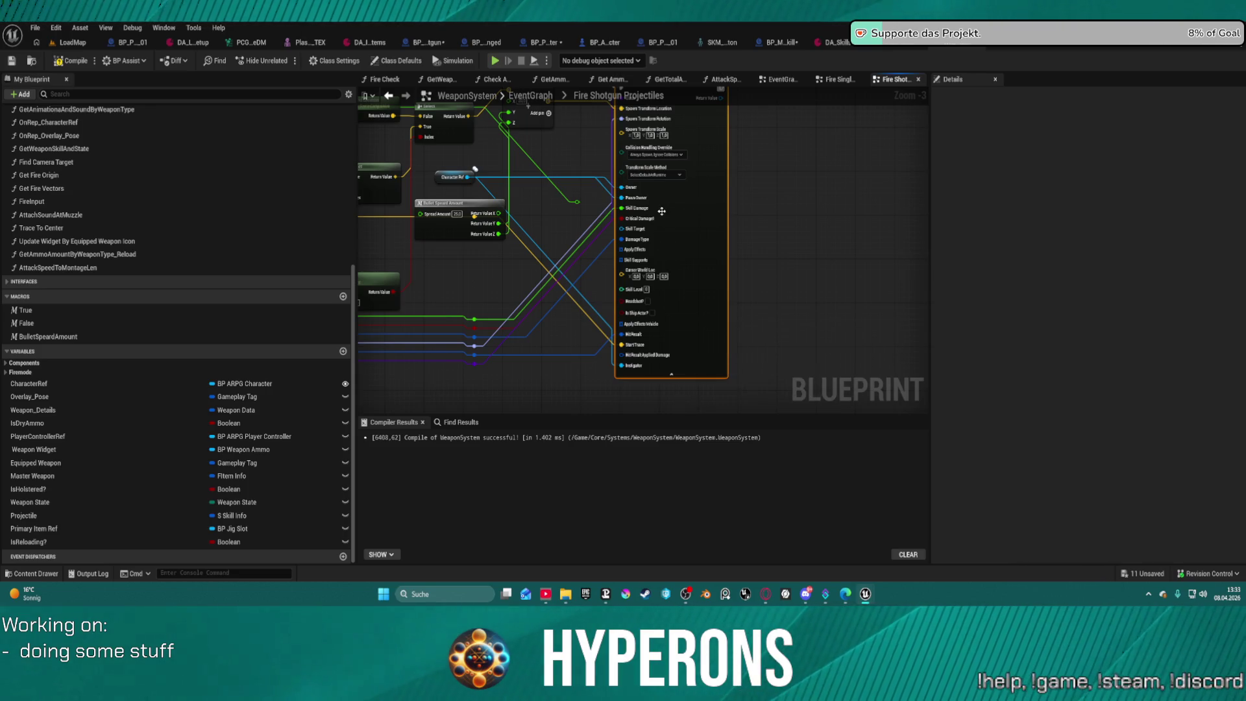
drag(671, 202, 675, 341)
scroll(705, 254, up, 3)
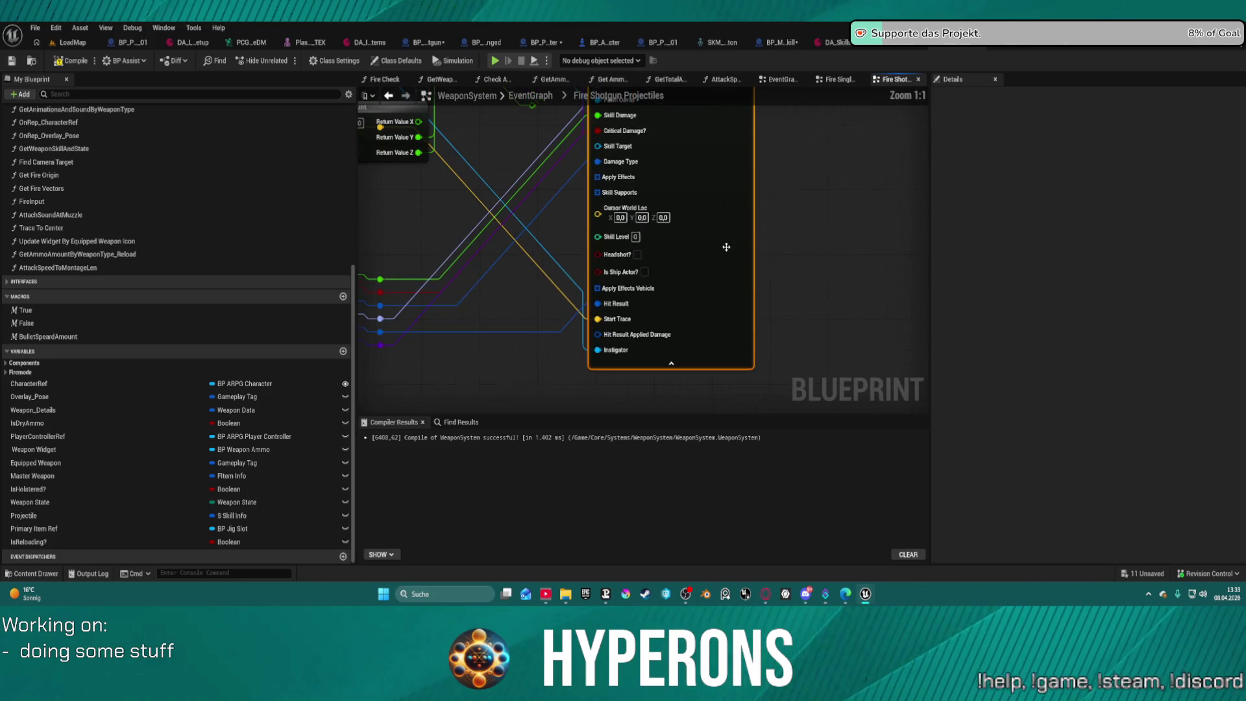
scroll(718, 268, down, 4)
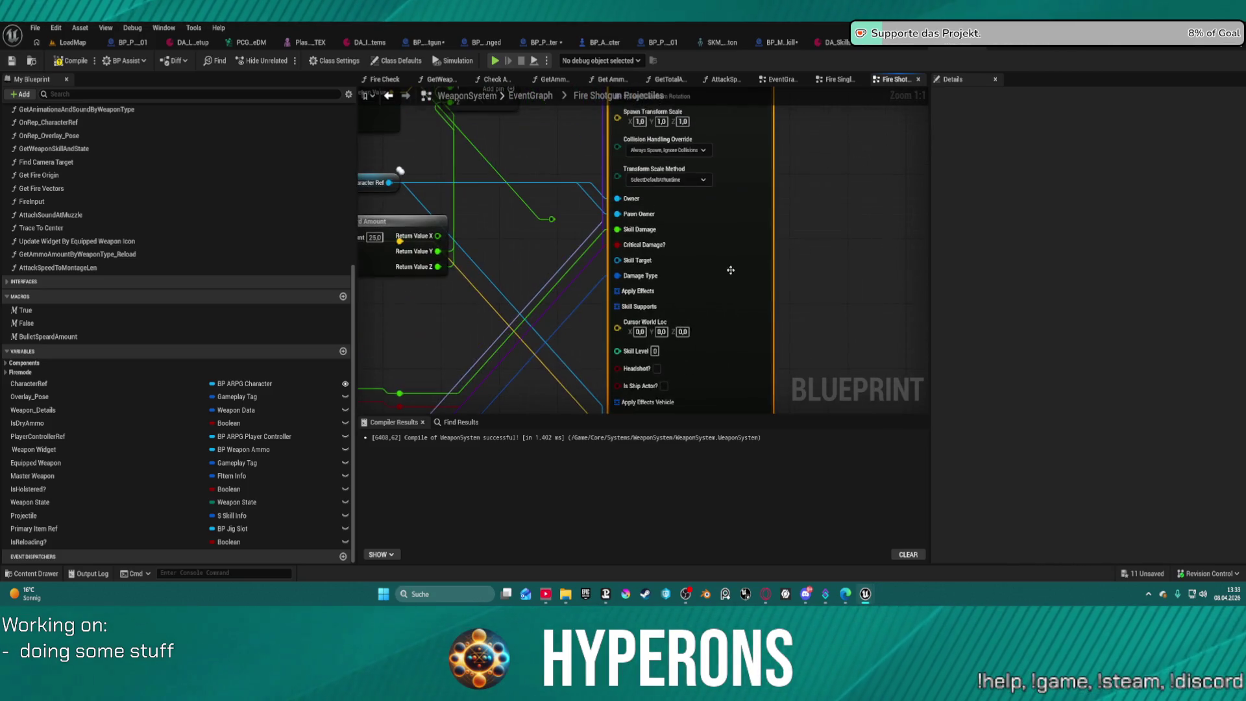
drag(719, 268, 697, 302)
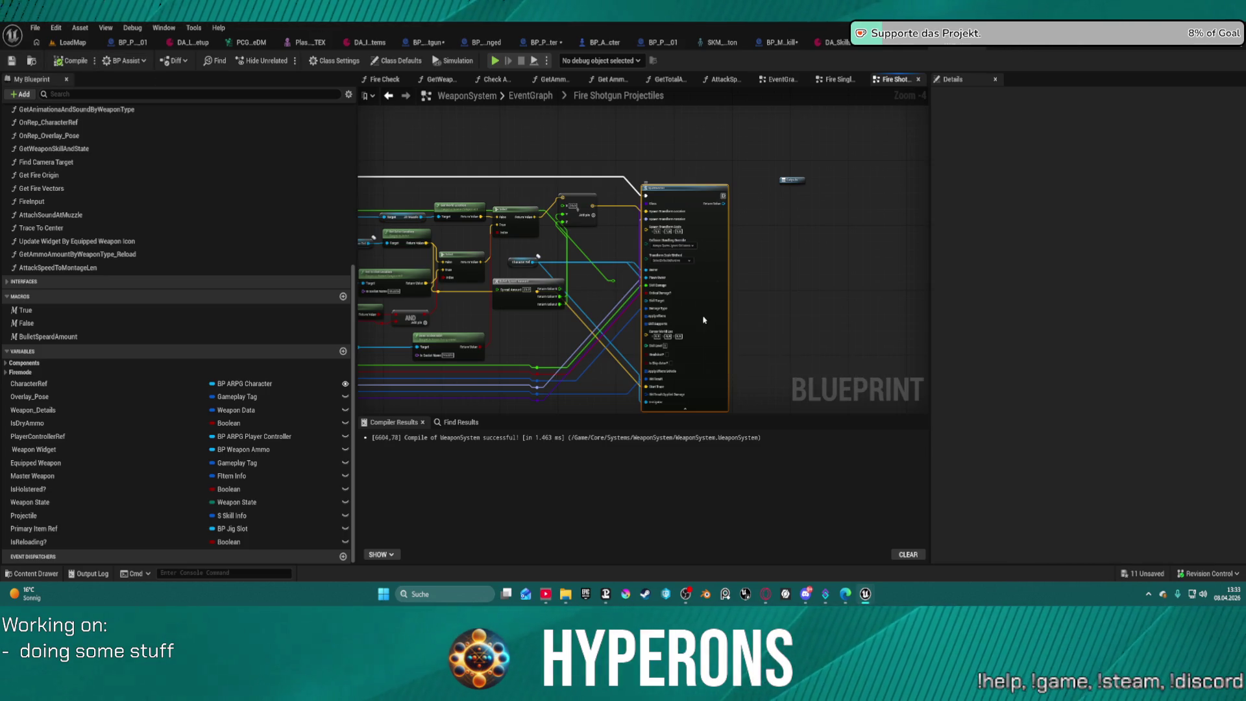
Use the File menu commands from the level editor and the WeaponSystem blueprint.
right_click(716, 346)
click(68, 42)
click(35, 28)
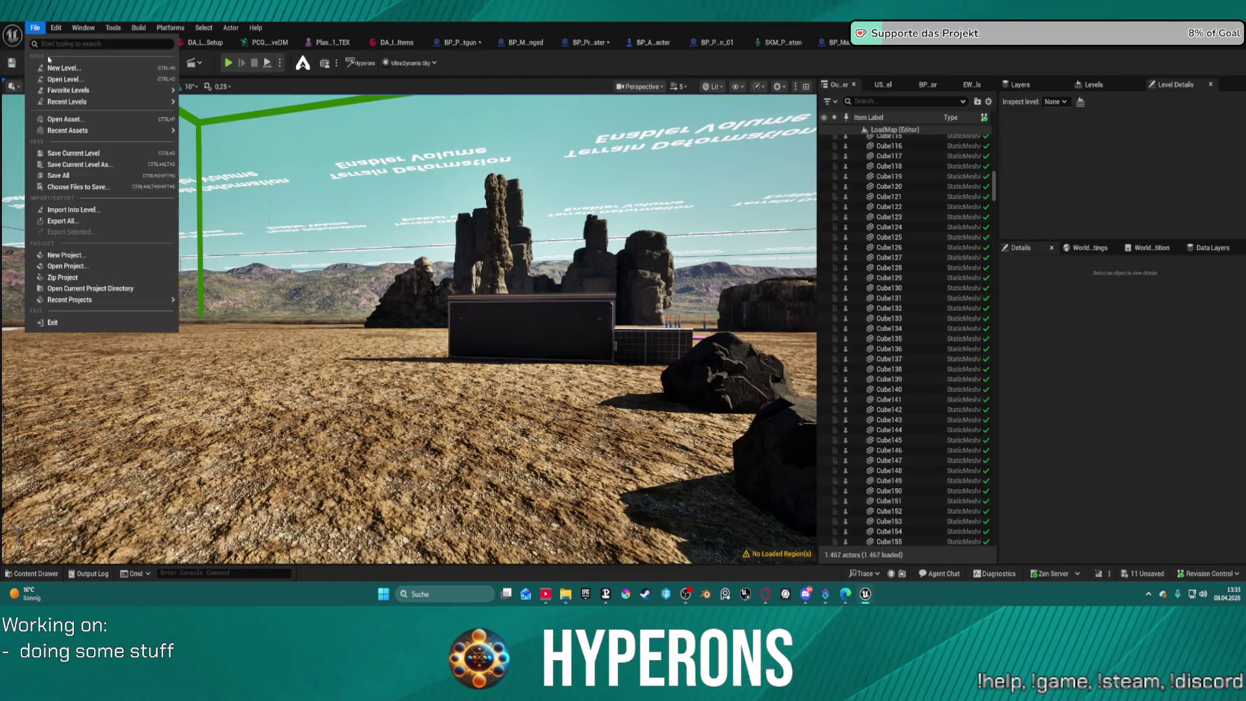
mouse_move(90, 102)
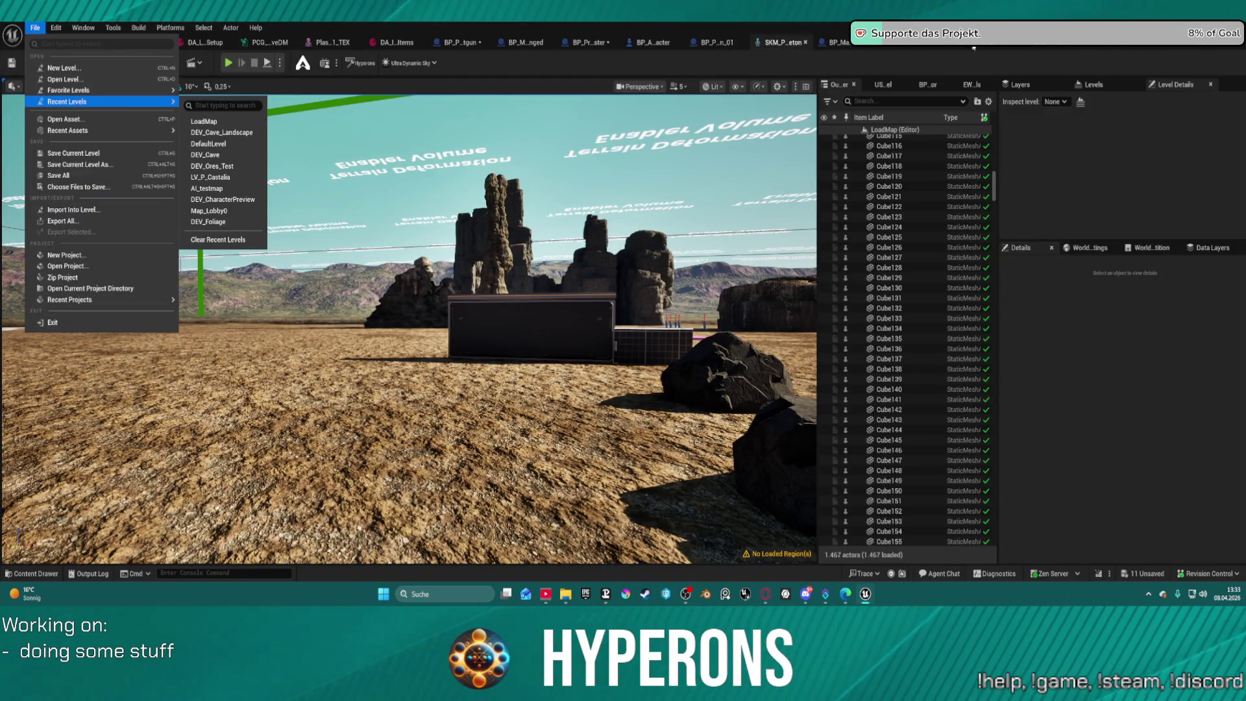
click(1026, 47)
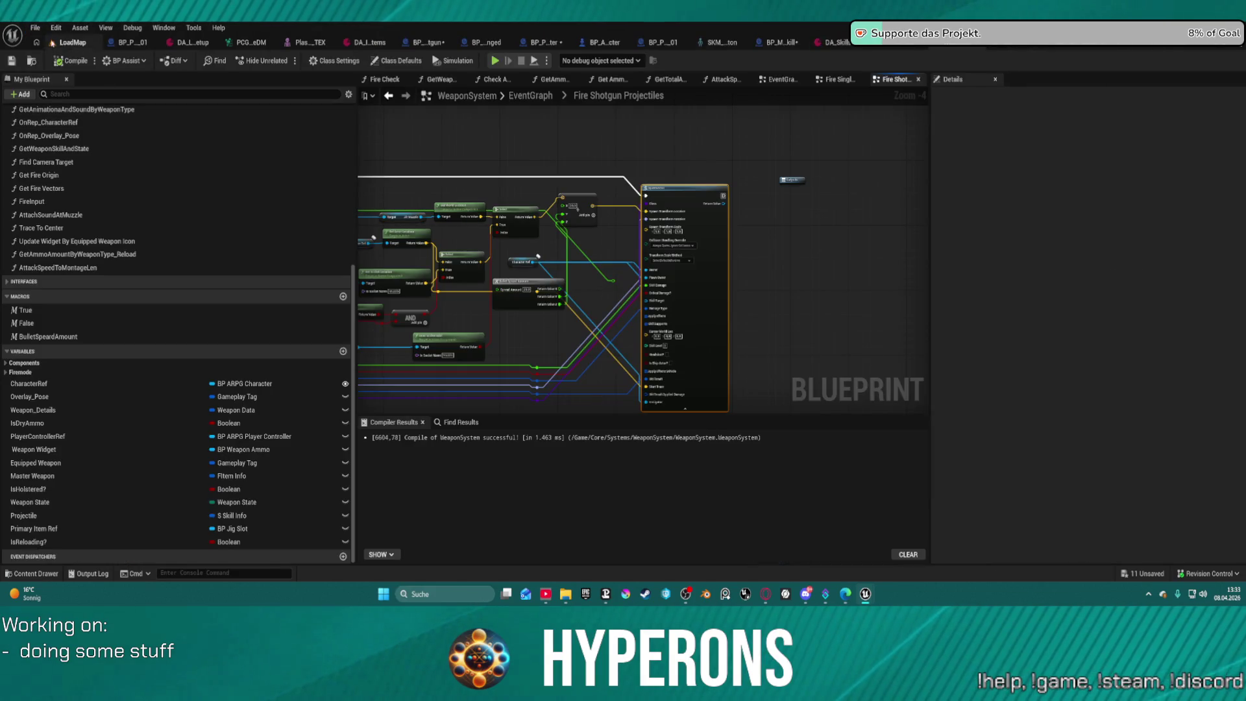
click(35, 28)
click(96, 171)
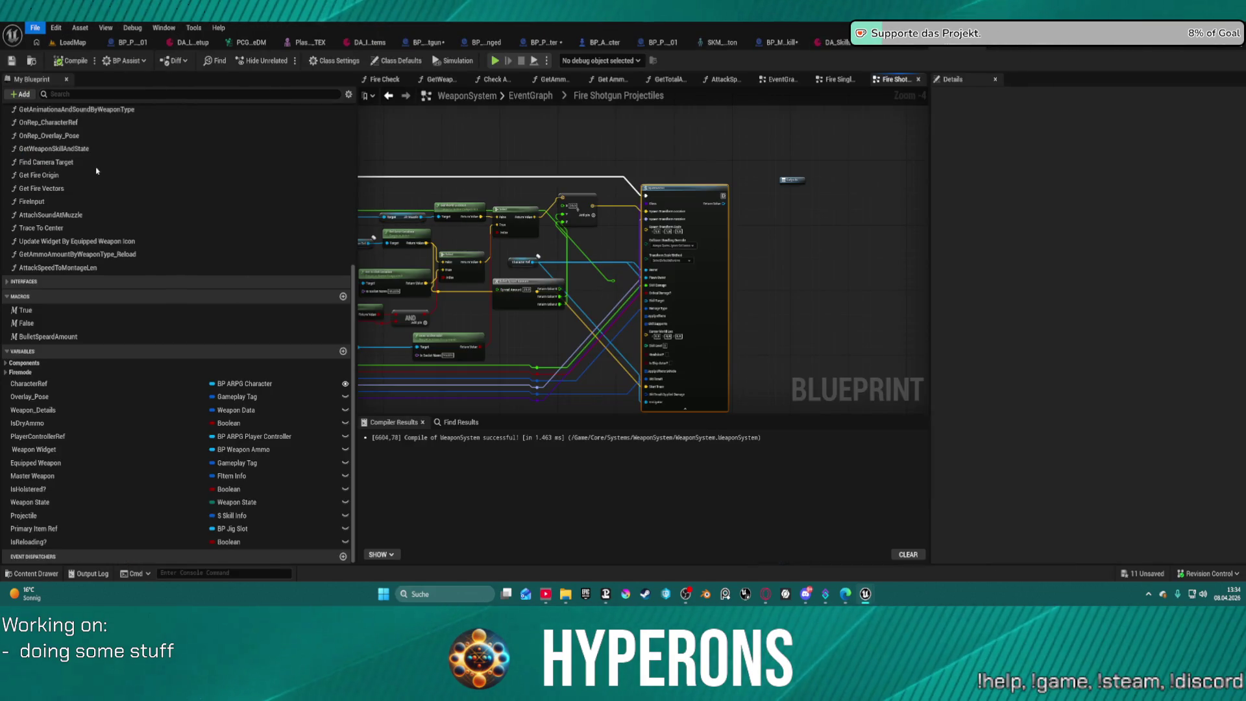
Pan to the spawn node's input pins and close the PlasmaRifle01_TEX tab.
scroll(742, 266, up, 4)
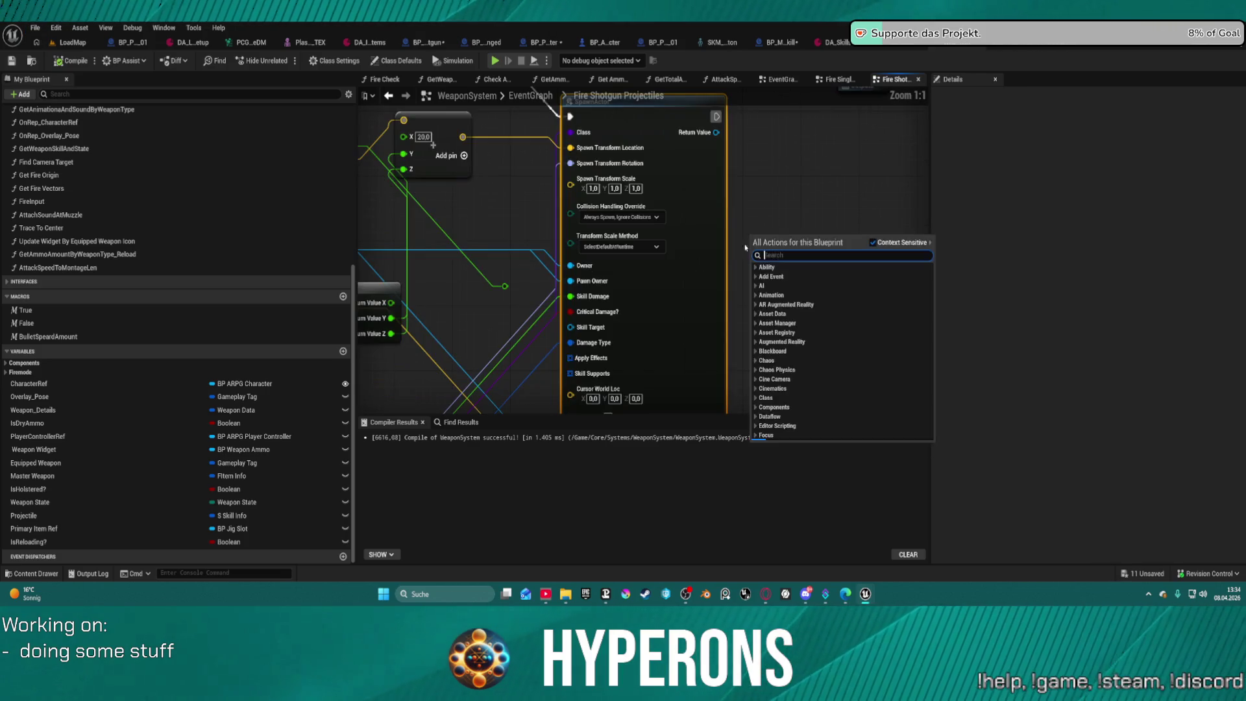
mouse_move(706, 104)
mouse_down()
mouse_move(709, 245)
mouse_move(714, 100)
mouse_move(732, 94)
mouse_up()
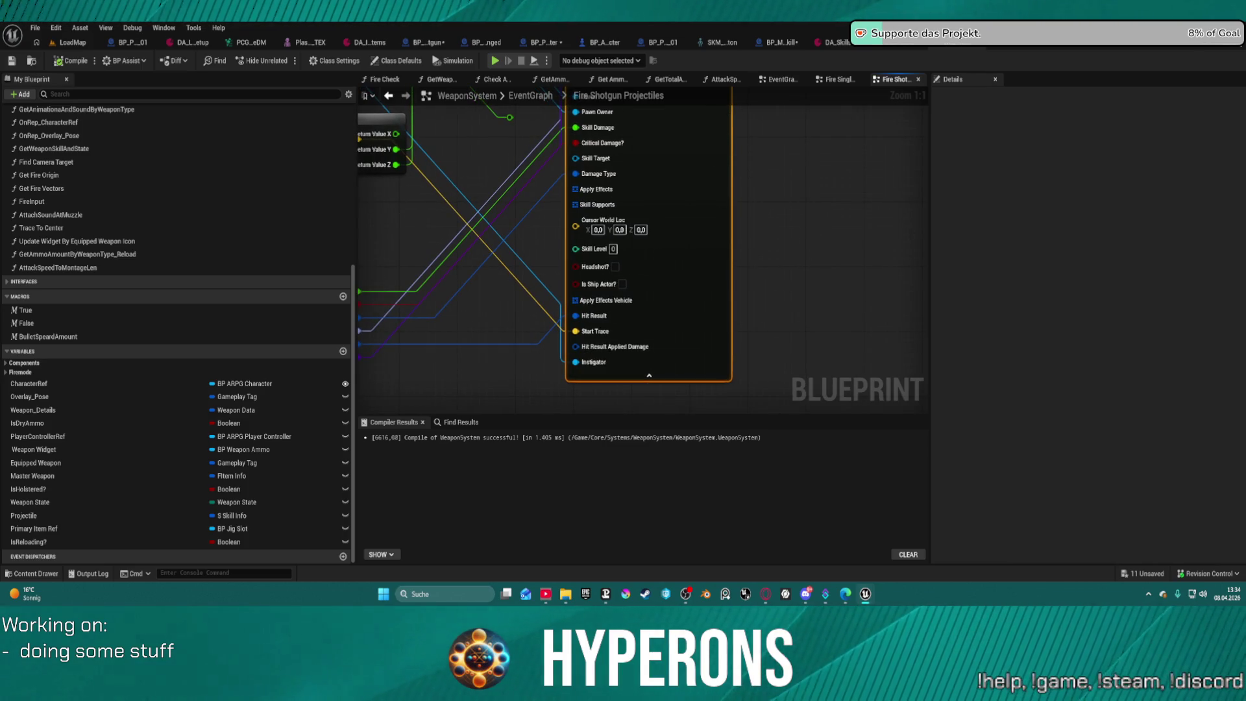
mouse_move(783, 199)
mouse_down()
mouse_move(836, 357)
mouse_move(893, 375)
mouse_move(796, 242)
mouse_up()
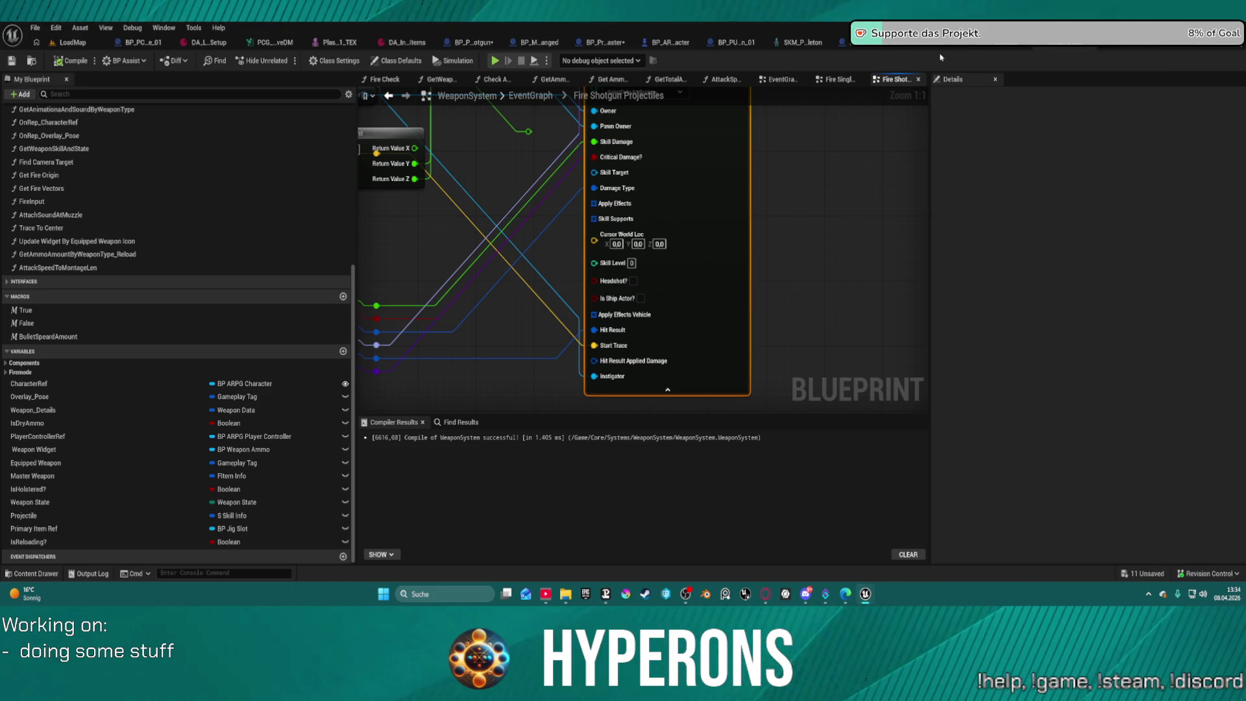
middle_click(325, 44)
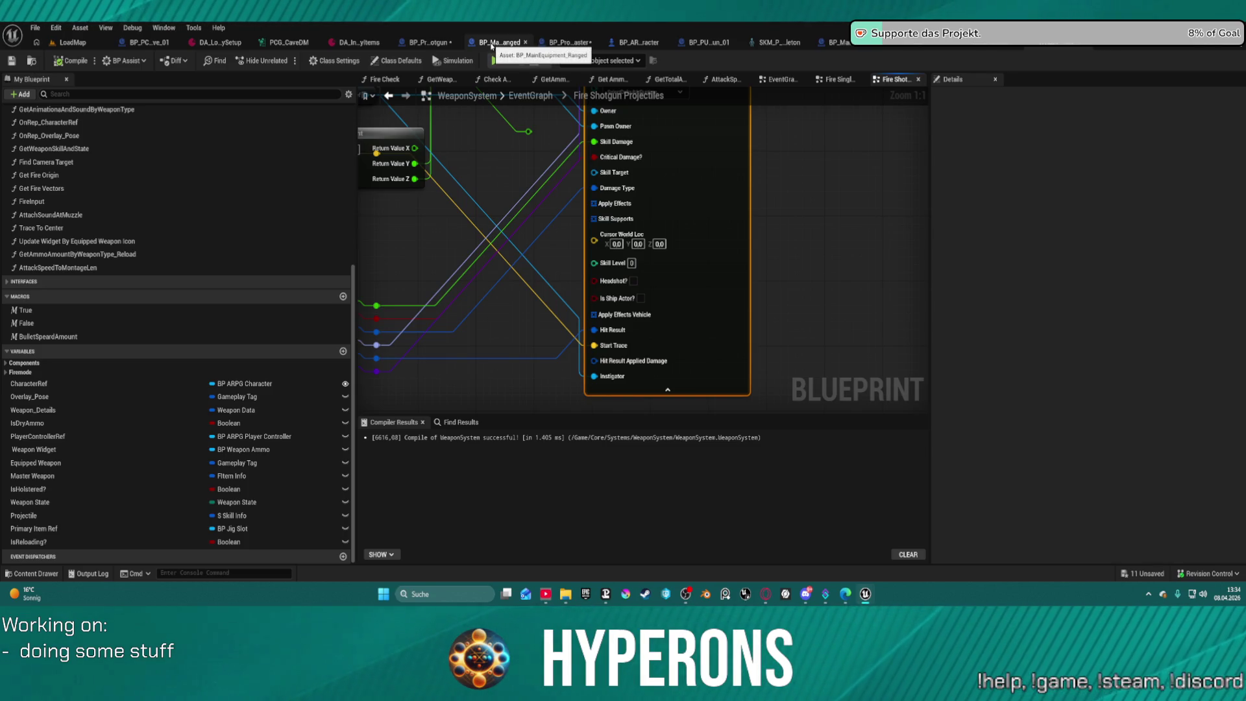
Close the BP_MainEquipment_Ranged, BP_ARPG_Character and one more unneeded asset tab.
middle_click(495, 44)
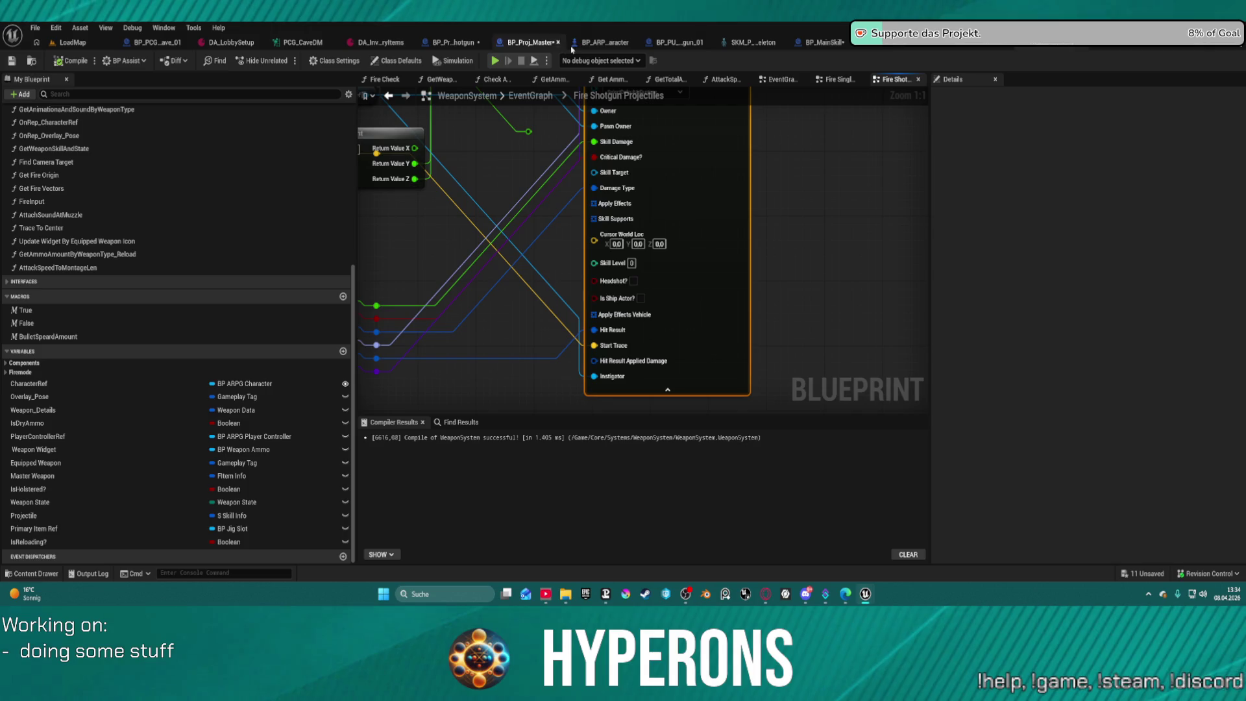
middle_click(614, 47)
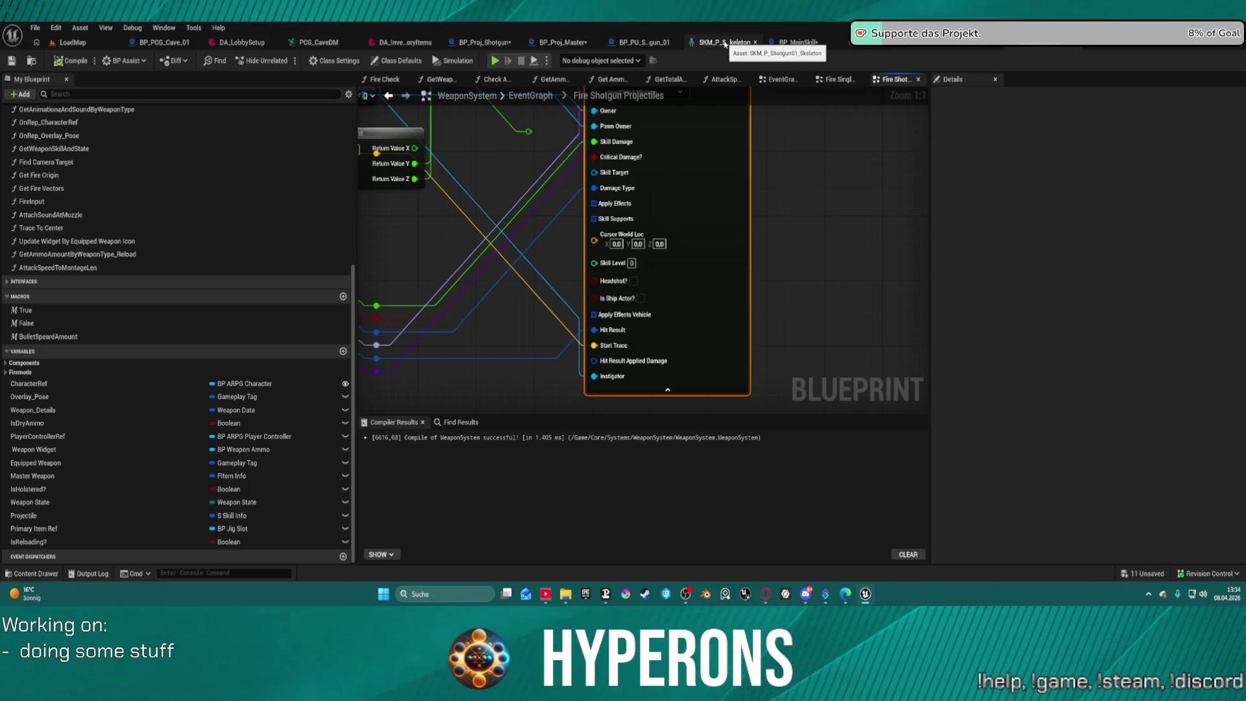
middle_click(948, 51)
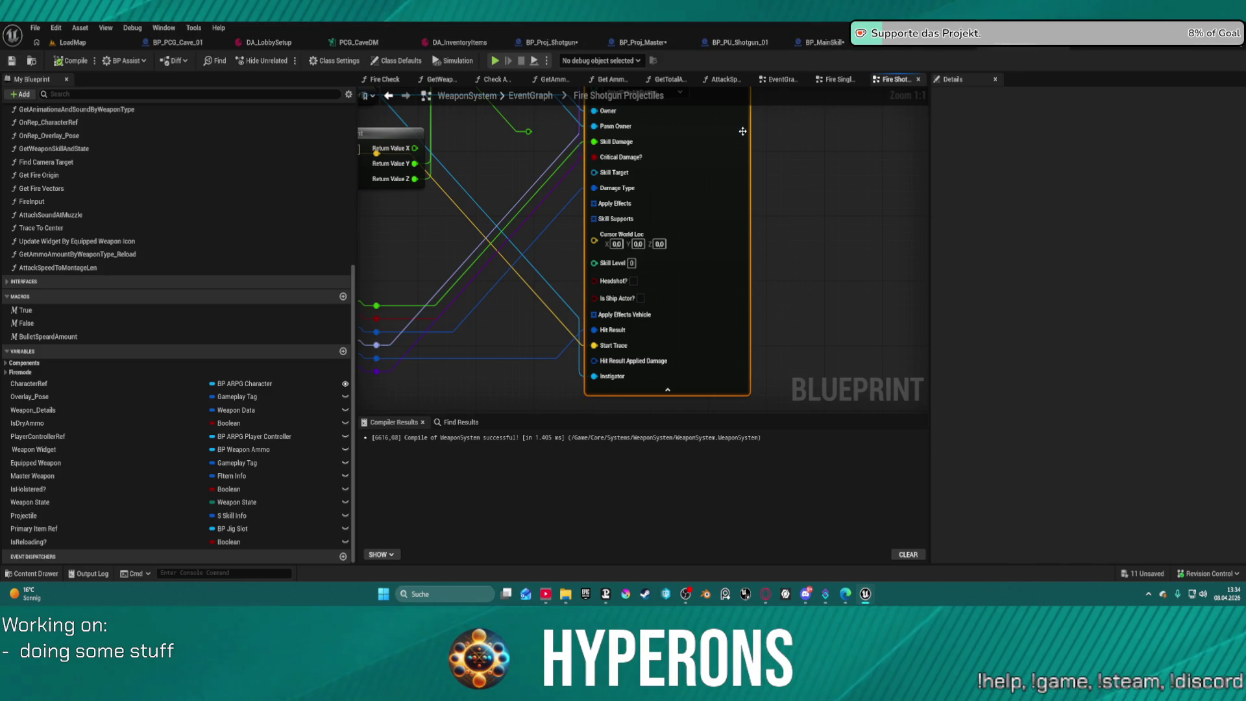
Tick Expose on Spawn for BP_MainSkill's Spread Amount variable, then return to WeaponSystem.
click(825, 42)
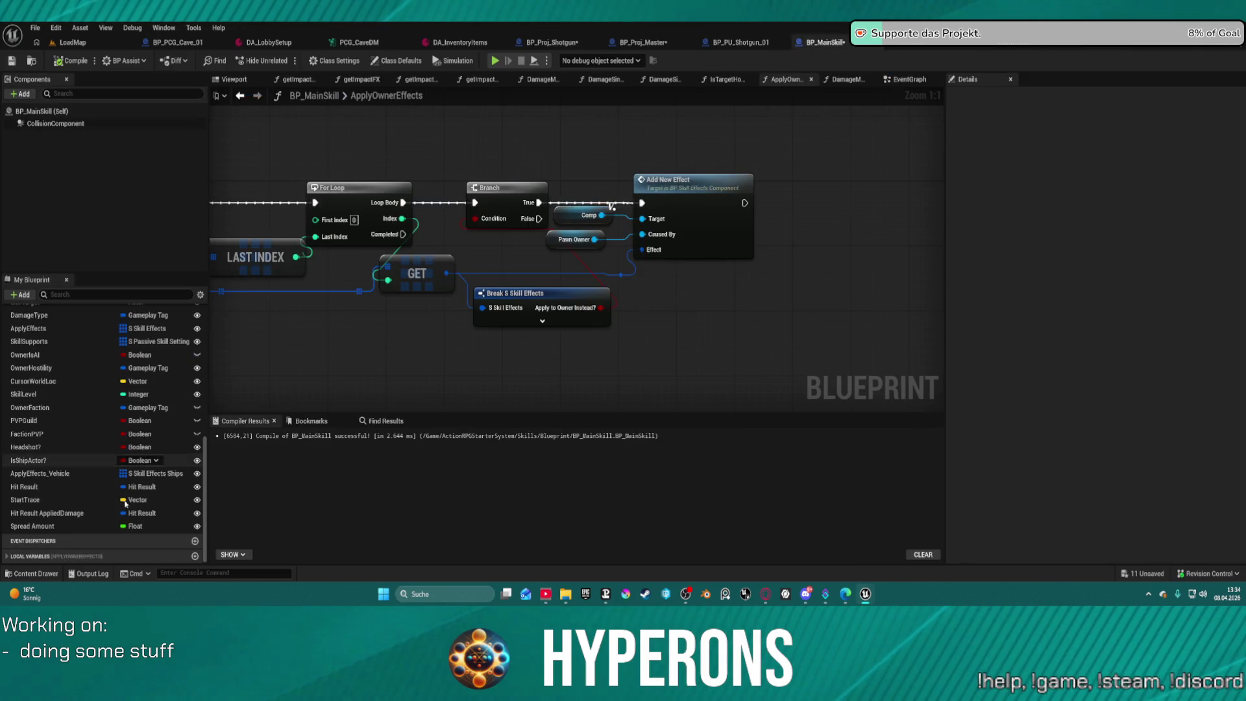
click(84, 525)
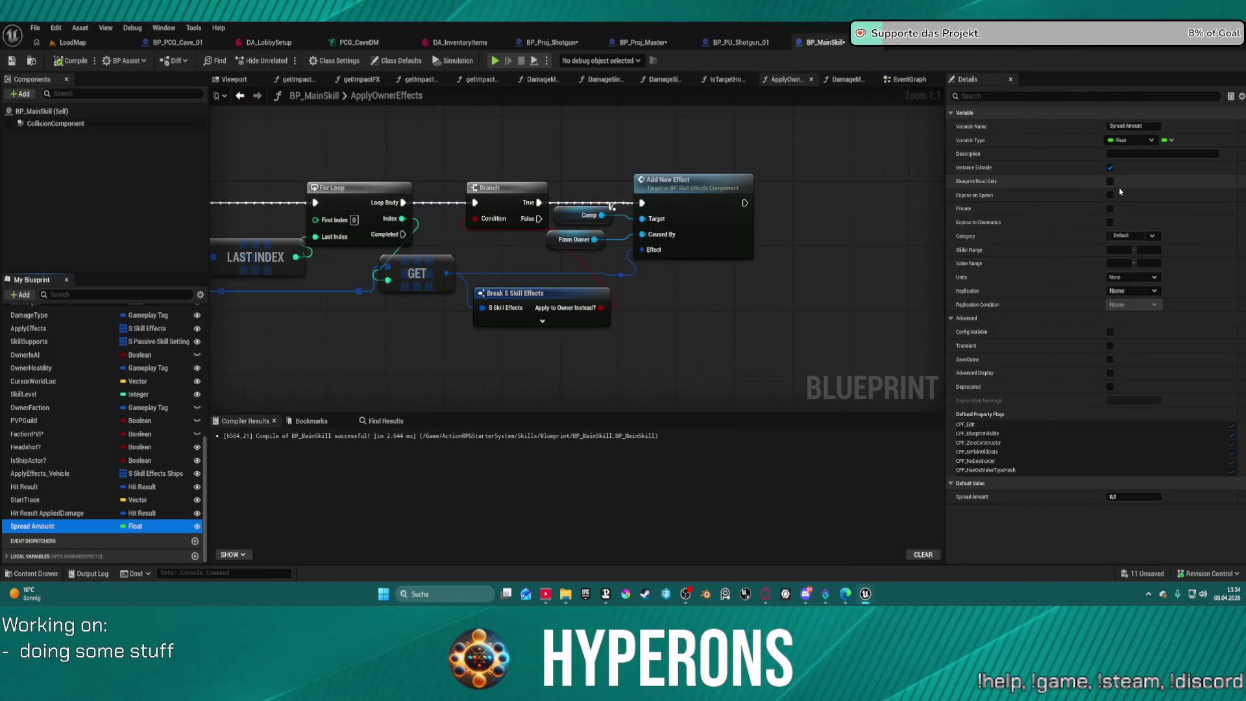
click(1108, 204)
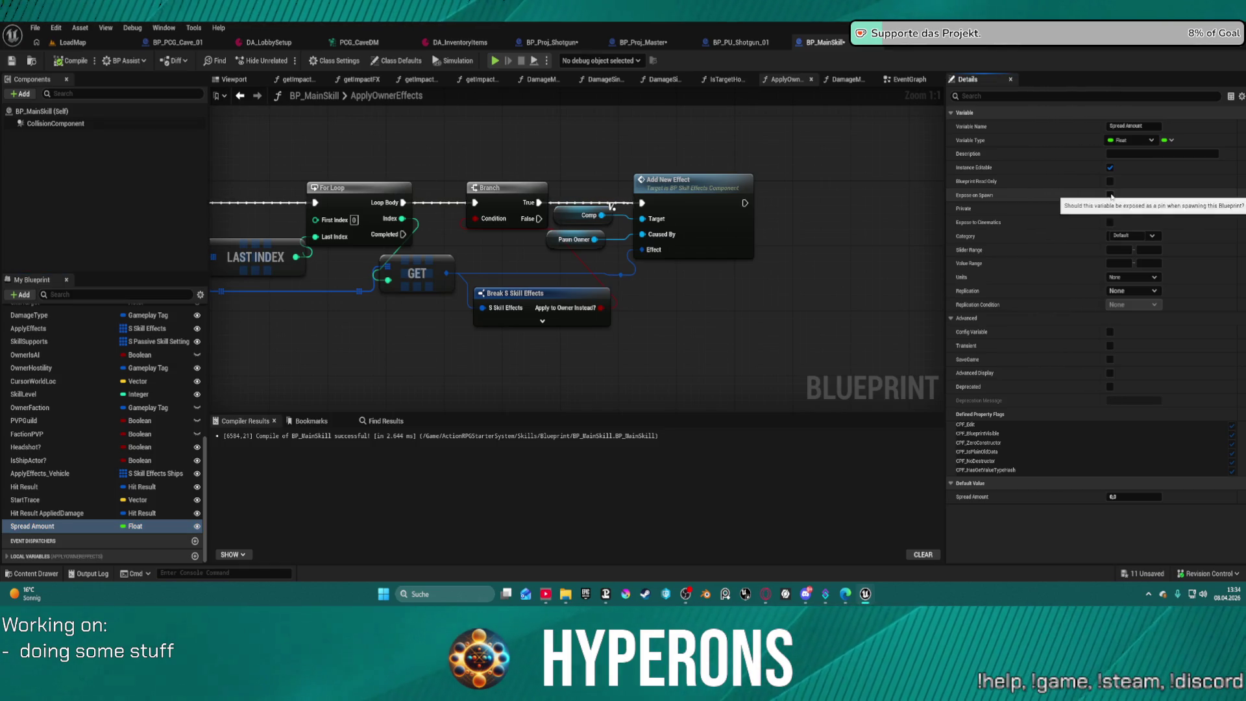
click(1110, 195)
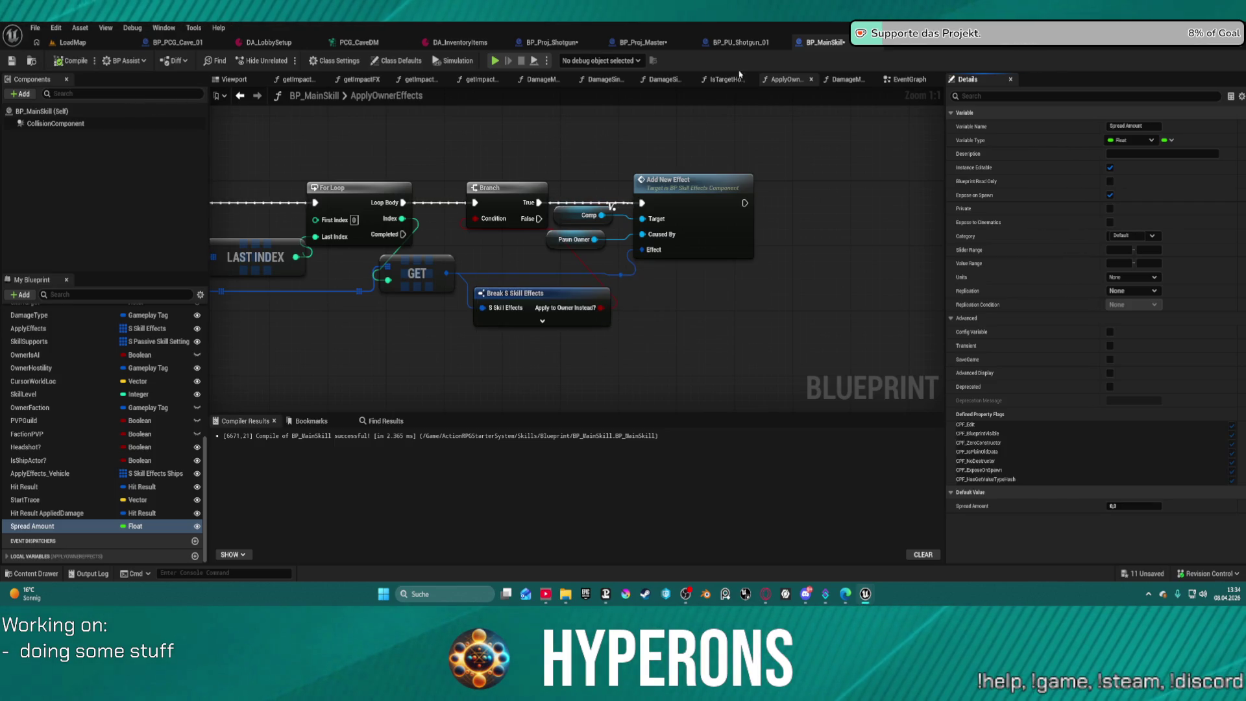
click(639, 42)
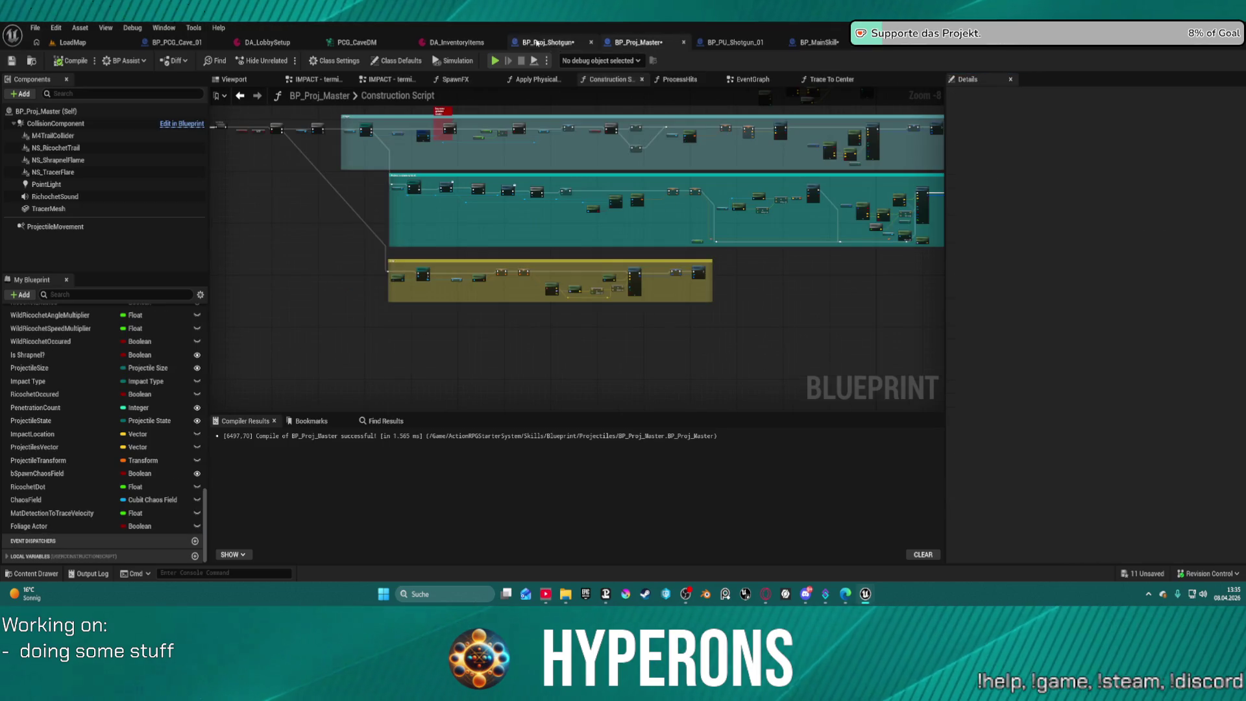
click(827, 43)
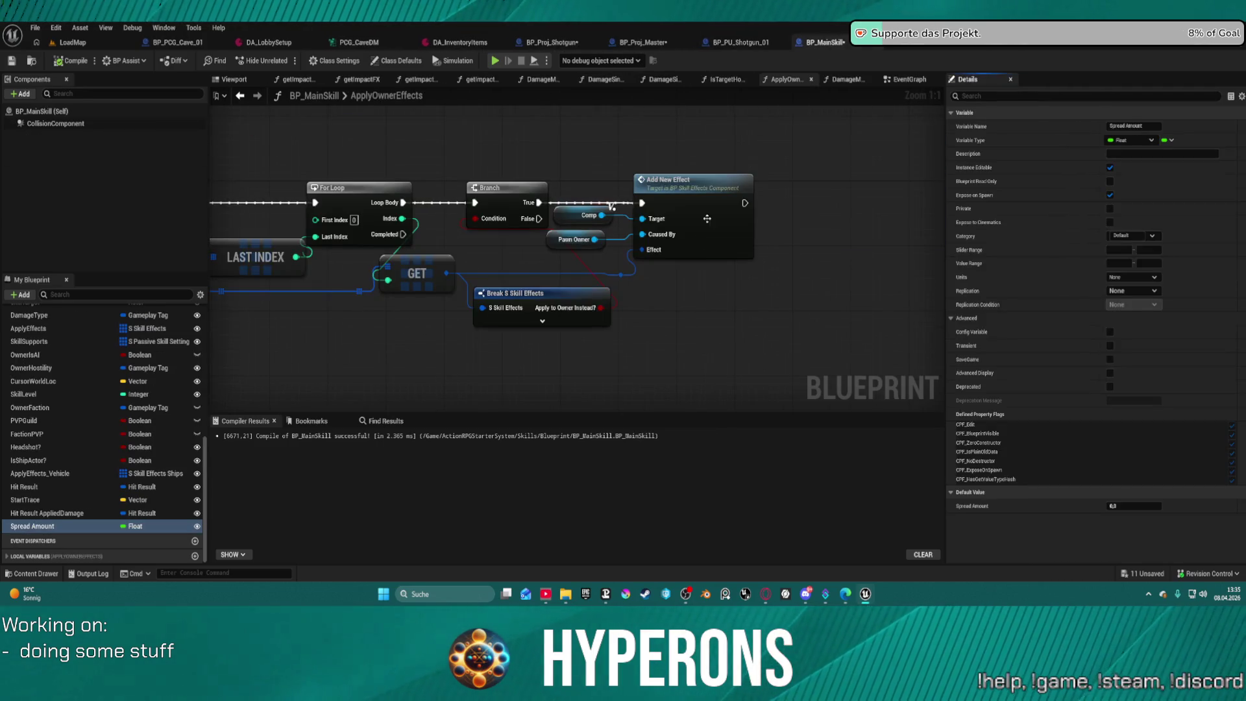
click(908, 42)
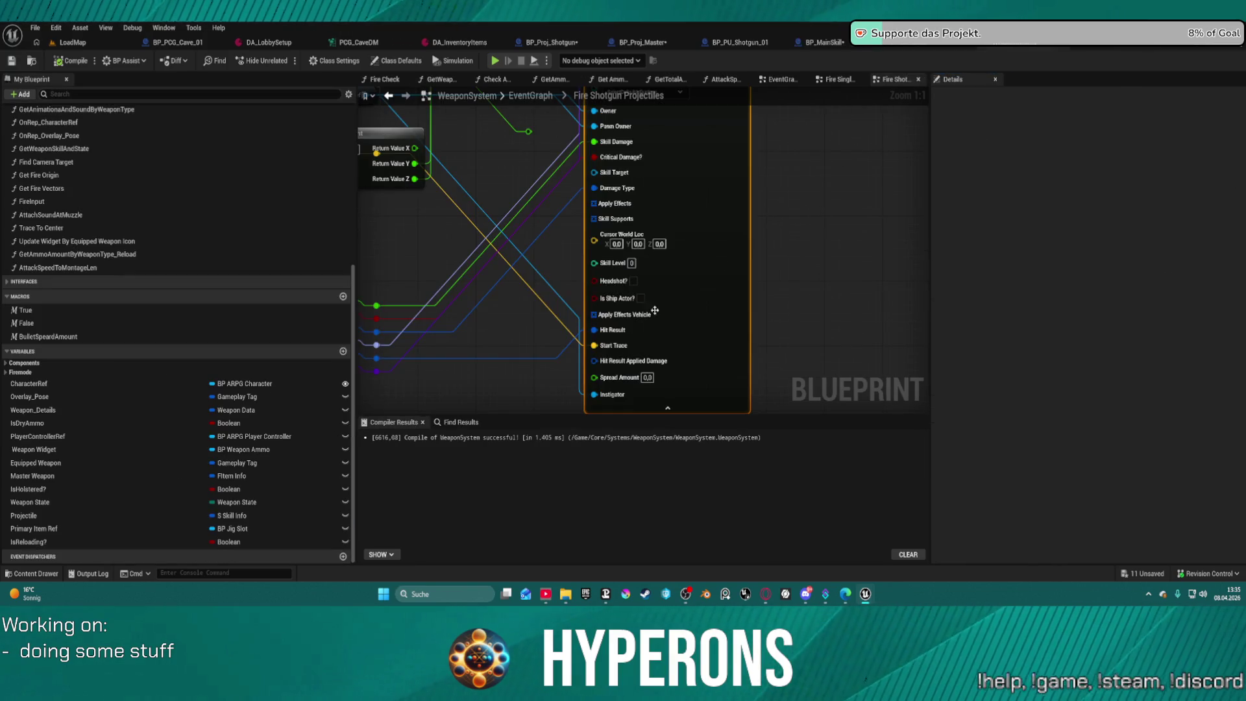
Wire the spawn node's Spread Amount pin to the reroute, compile WeaponSystem, and switch to BP_Proj_Shotgun.
mouse_move(594, 377)
mouse_down()
mouse_move(392, 310)
mouse_move(529, 133)
mouse_move(835, 217)
mouse_move(885, 298)
mouse_move(859, 301)
mouse_move(862, 366)
mouse_move(820, 209)
mouse_move(823, 161)
mouse_move(854, 327)
mouse_up()
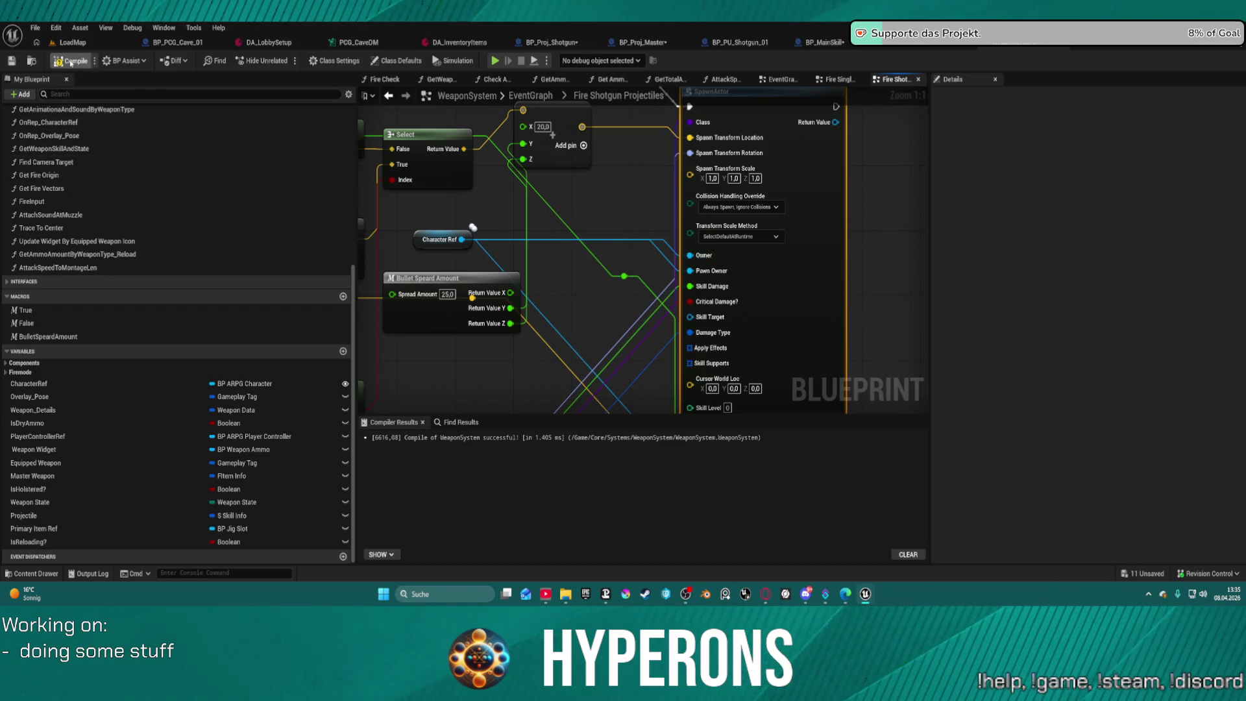
click(70, 62)
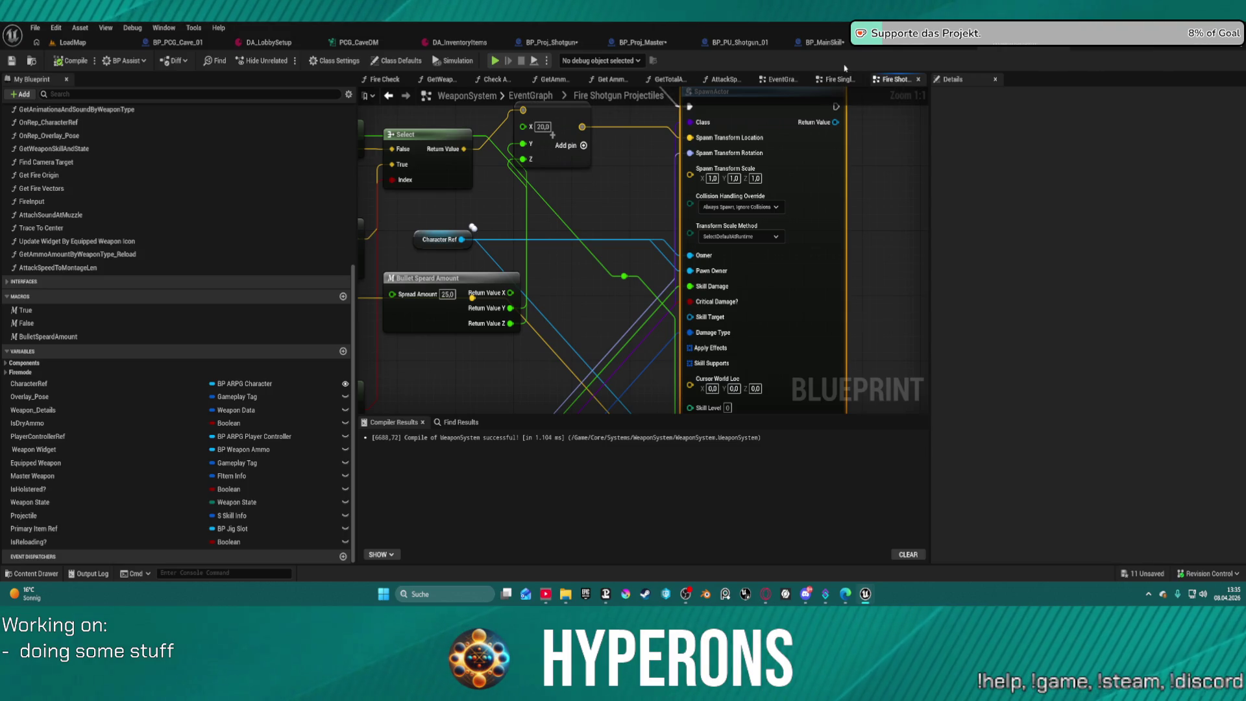
click(552, 43)
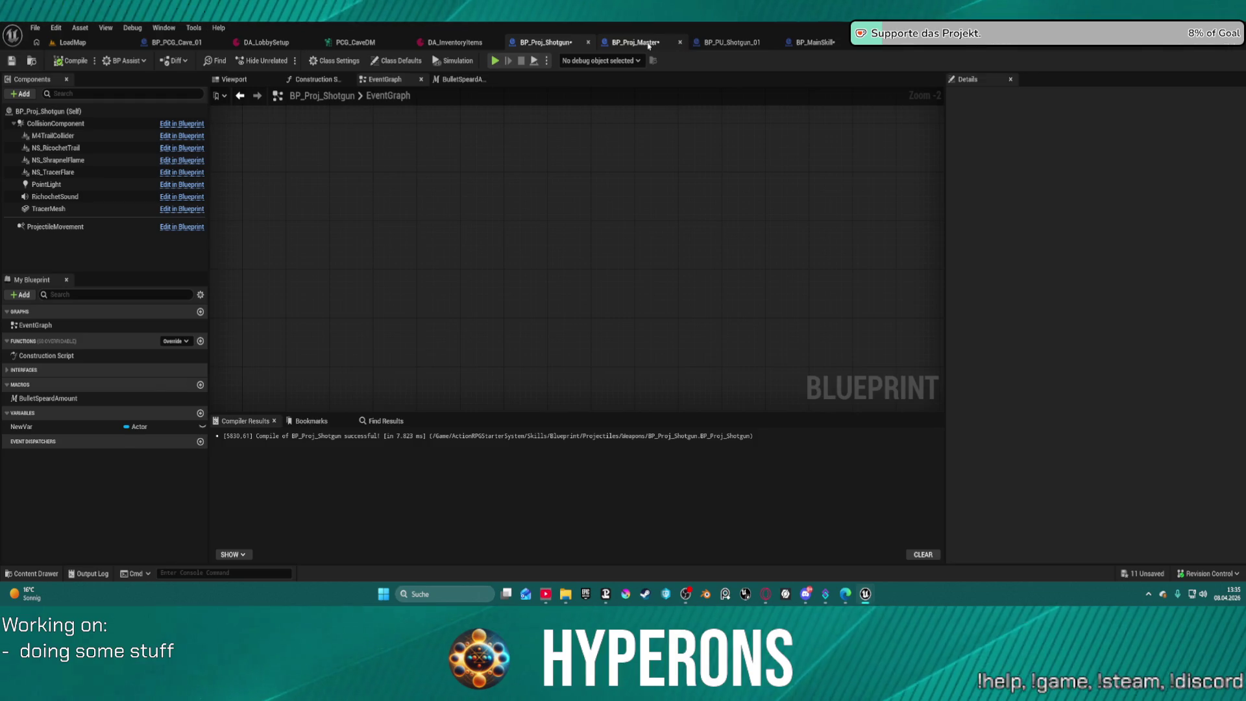
Reposition Trace to Center and the Hit Result, Break Hit Result and Select Vector nodes, then enter Trace To Center.
click(639, 42)
scroll(731, 230, up, 5)
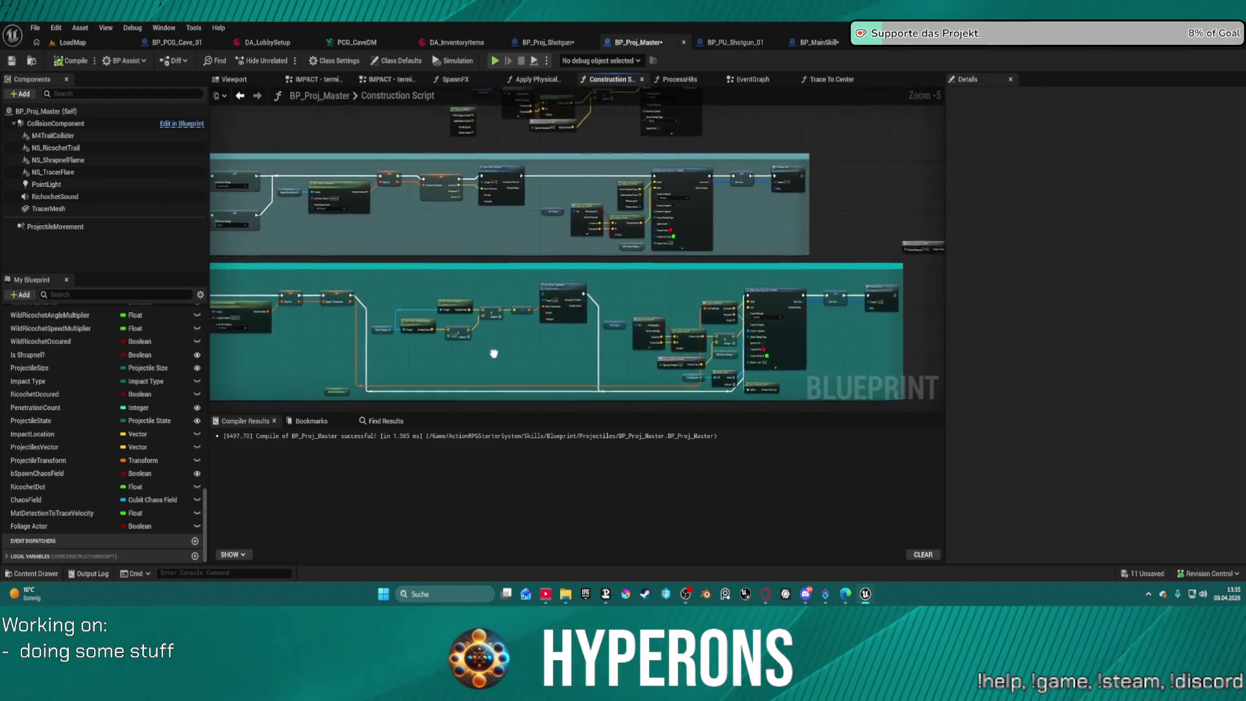
scroll(772, 296, up, 2)
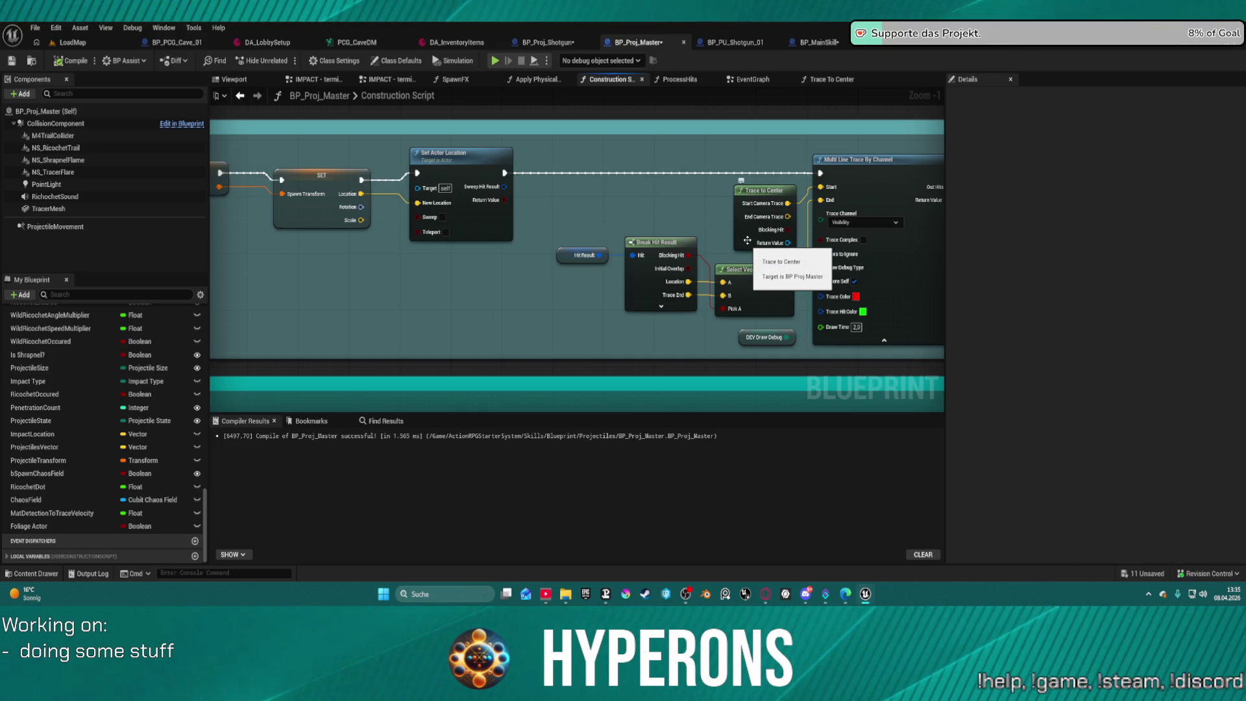
click(739, 236)
drag(740, 236, 630, 222)
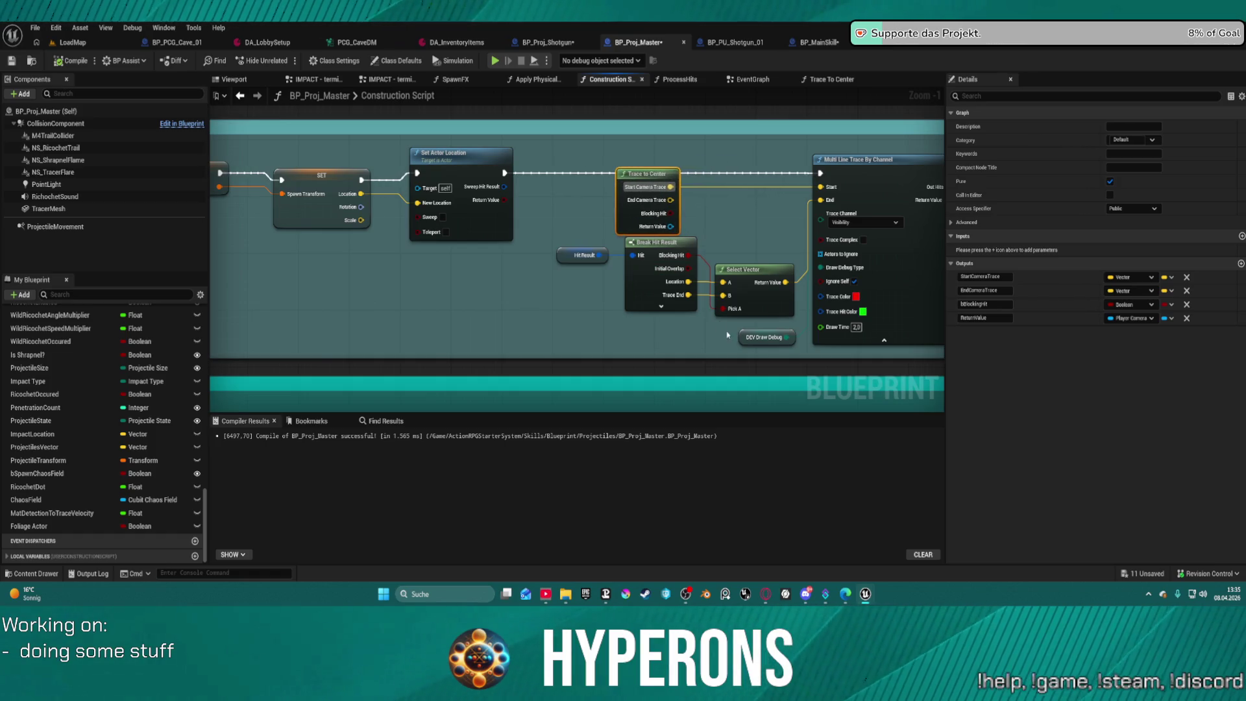
drag(730, 329, 590, 256)
drag(675, 246, 430, 264)
mouse_move(585, 258)
mouse_down()
mouse_move(870, 237)
mouse_move(675, 271)
mouse_move(859, 223)
mouse_move(844, 221)
mouse_move(926, 253)
mouse_move(705, 216)
mouse_up()
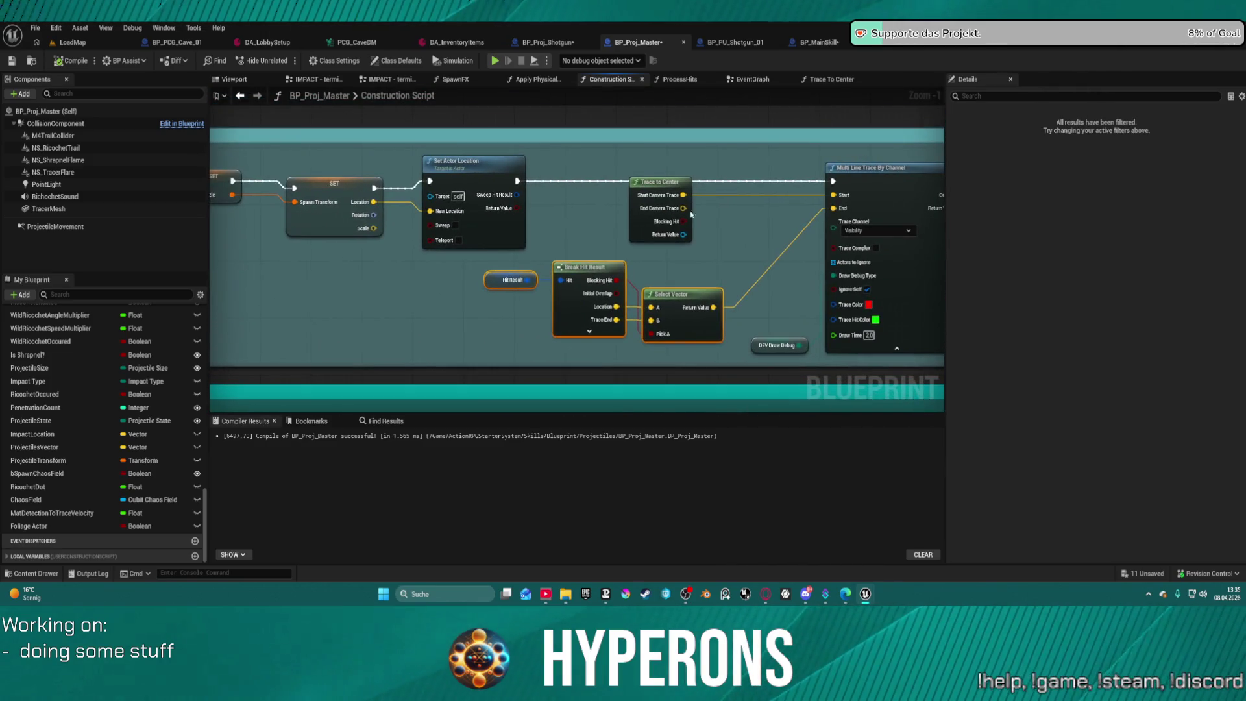
double_click(643, 196)
drag(571, 272, 683, 375)
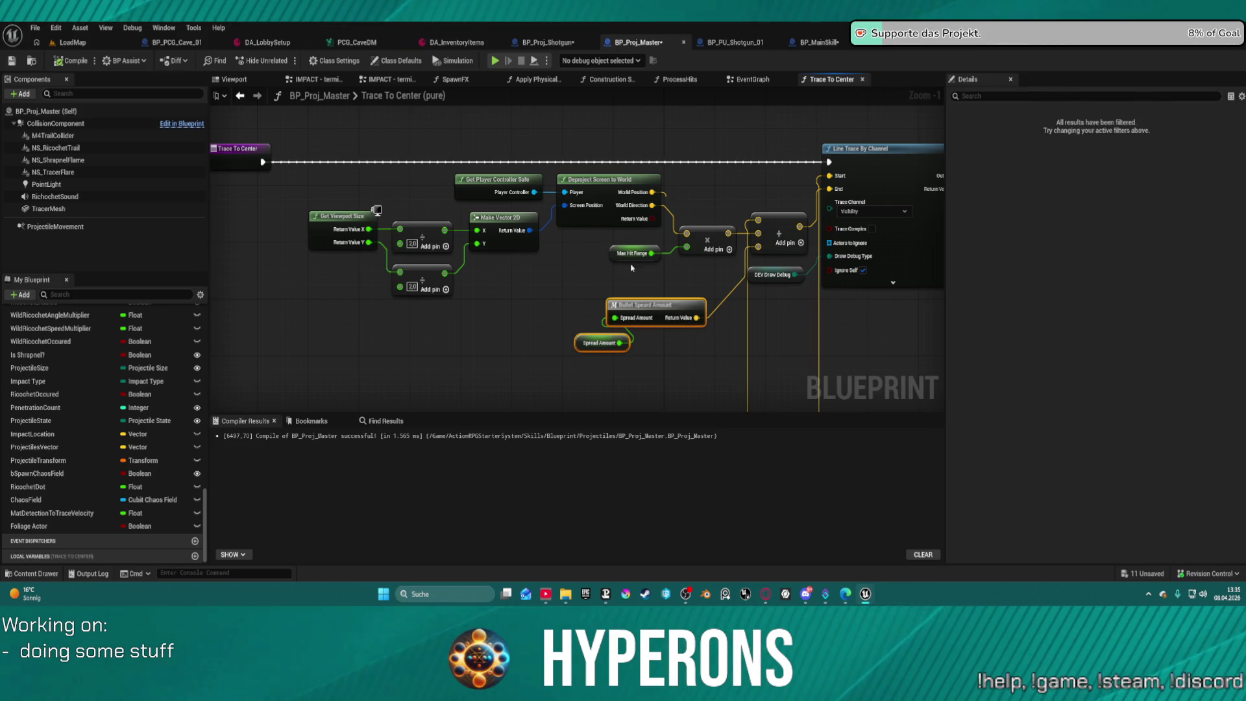
Look along the projectile's EventGraph, then return to the Trace To Center function.
click(740, 80)
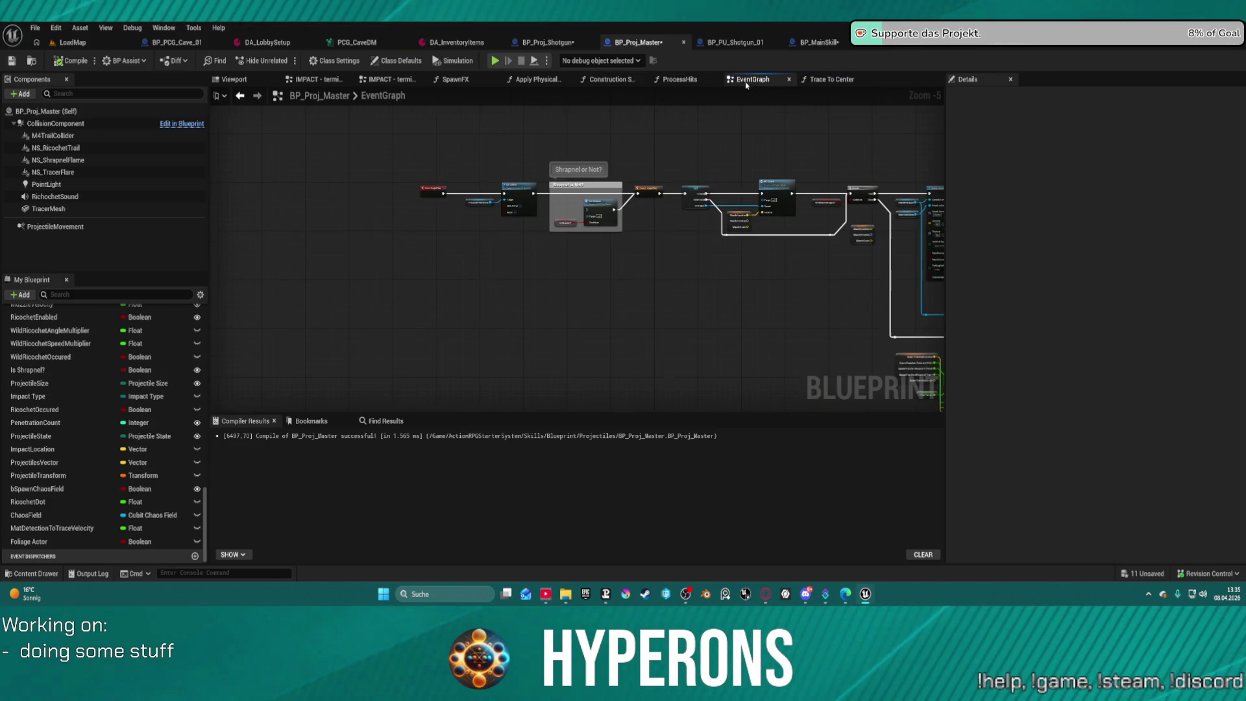
mouse_move(837, 295)
mouse_down()
mouse_move(465, 255)
mouse_move(490, 247)
mouse_move(610, 294)
mouse_up()
drag(782, 259, 616, 287)
click(823, 79)
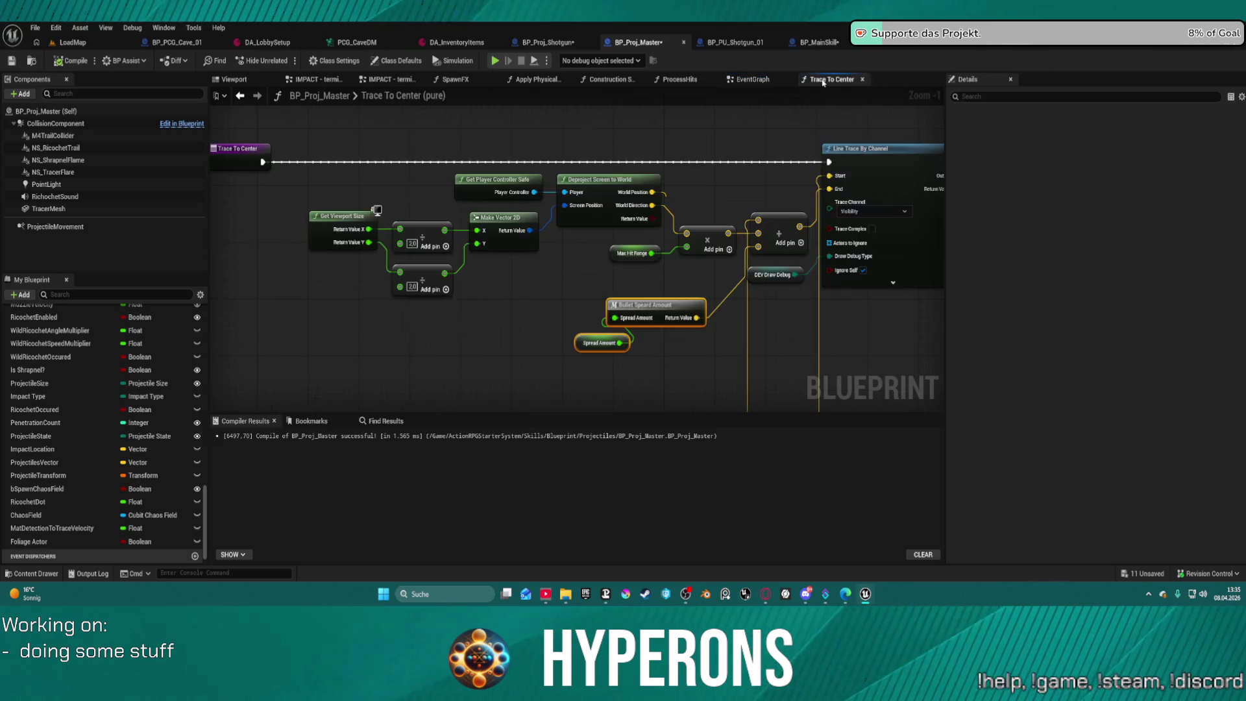
Remove the random X offset from the spread vector inside the Bullet Speard Amount macro.
double_click(635, 305)
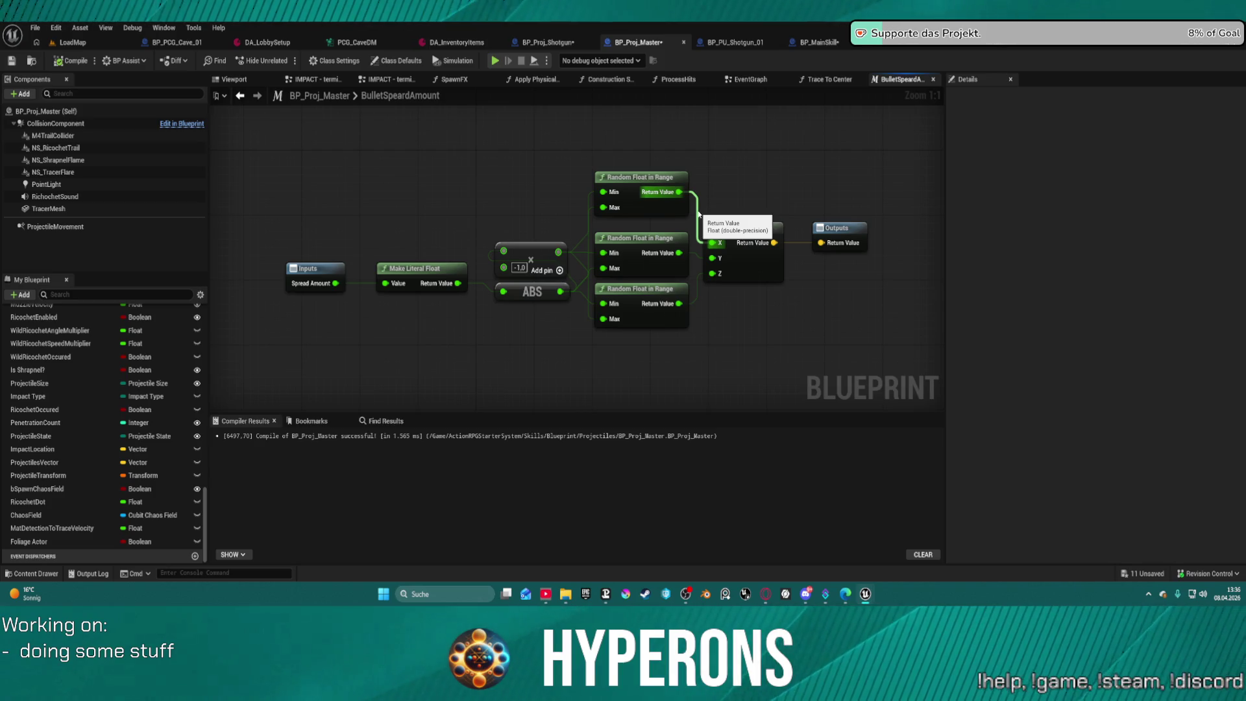
alt+click(699, 215)
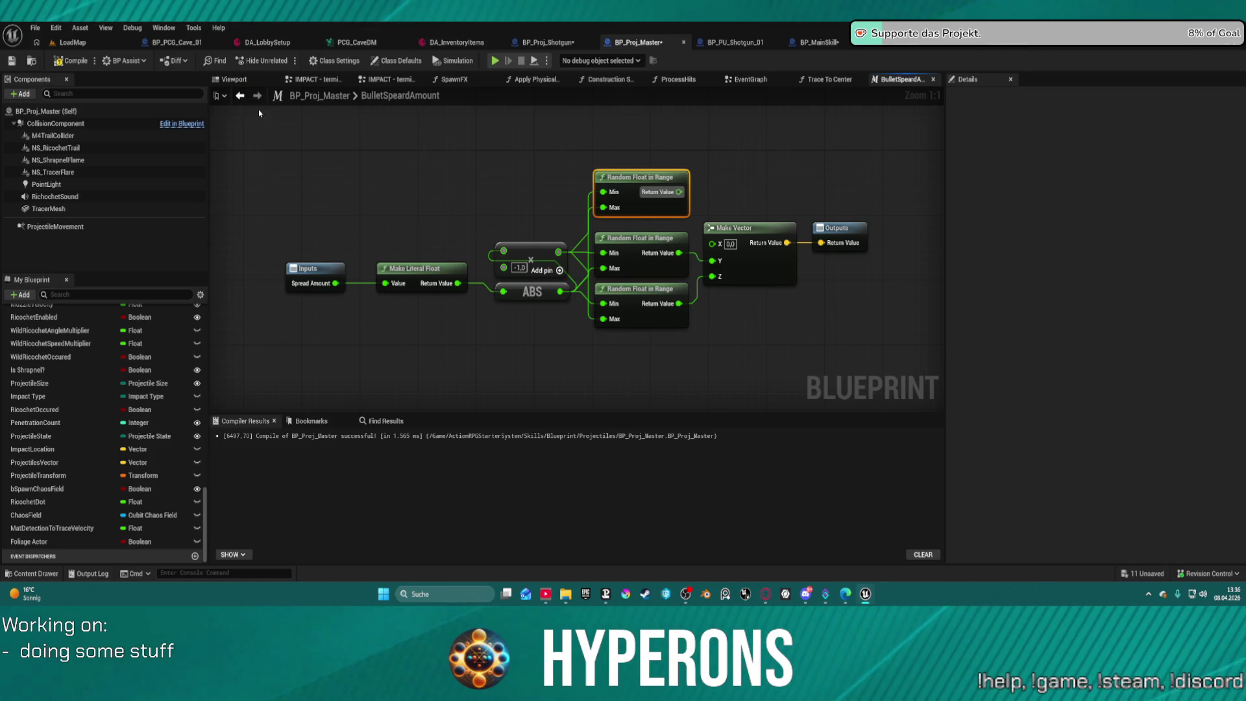
click(240, 95)
Review the Break Hit Result, Select Vector and return nodes, then go back to the Construction Script.
mouse_move(731, 156)
mouse_down()
mouse_move(578, 184)
mouse_move(565, 120)
mouse_up()
mouse_move(612, 282)
mouse_down()
mouse_move(556, 242)
mouse_move(567, 286)
mouse_move(340, 275)
mouse_move(659, 270)
mouse_move(593, 281)
mouse_move(607, 285)
mouse_up()
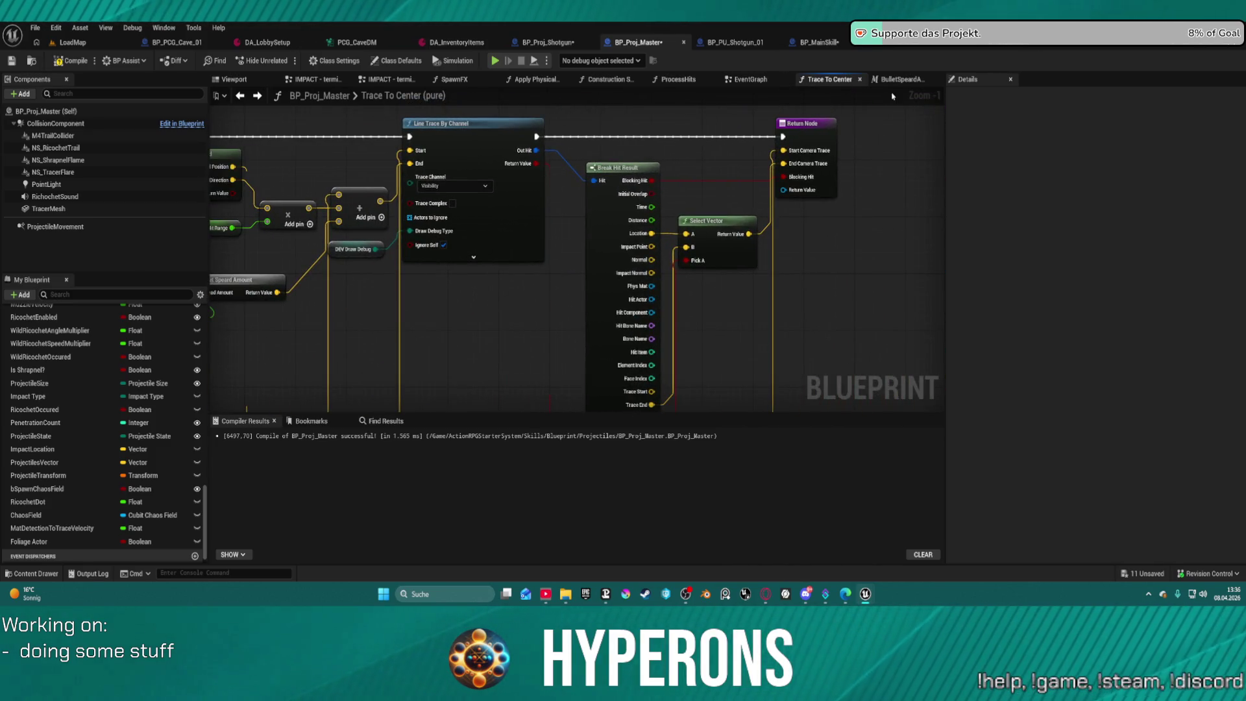
click(745, 81)
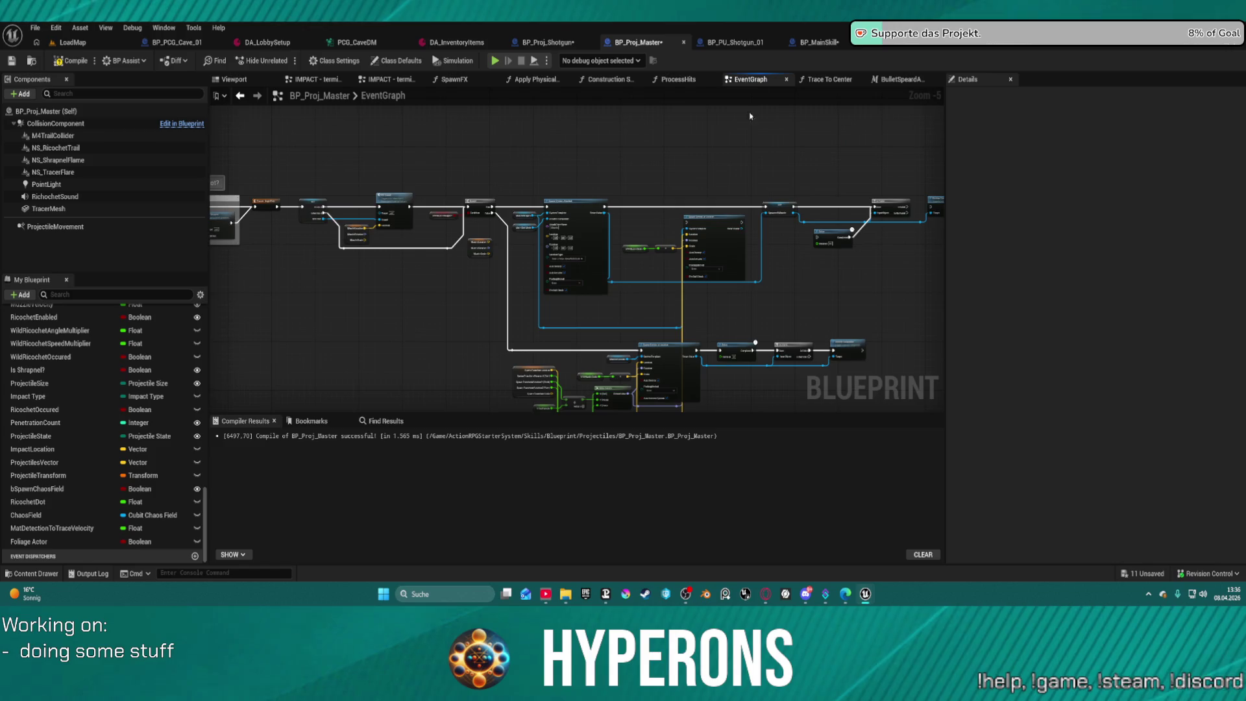
scroll(901, 122, down, 2)
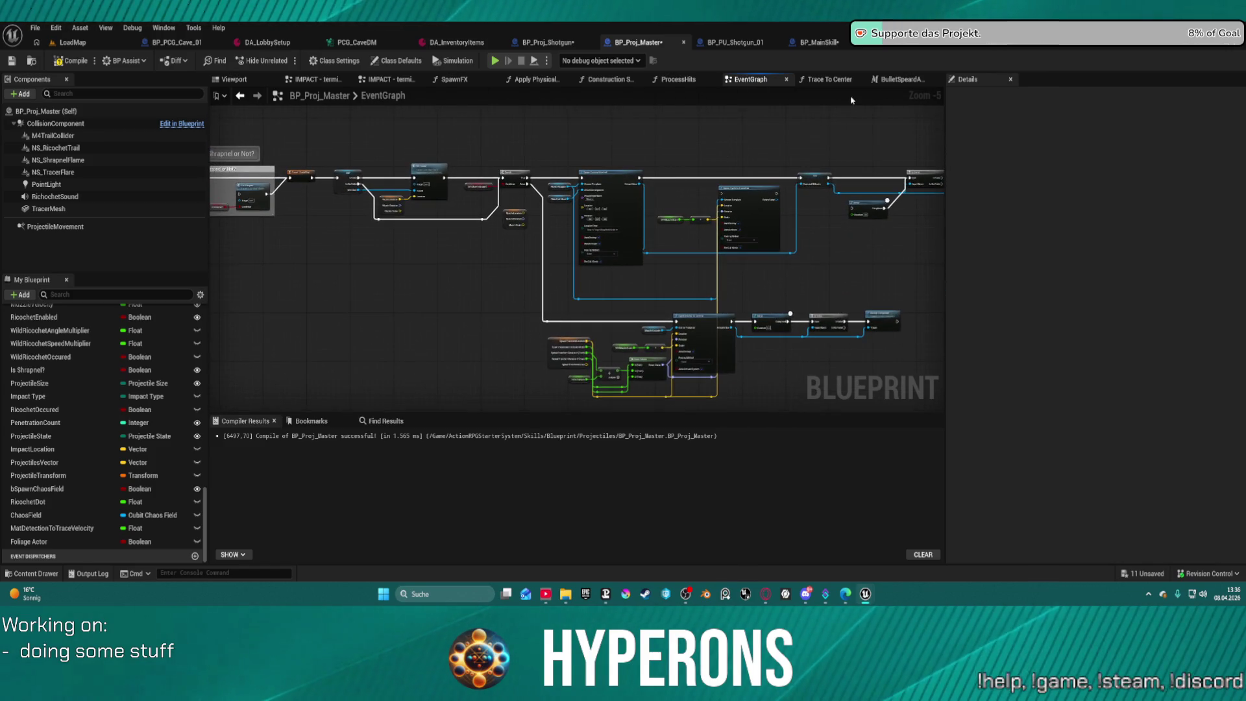
click(609, 79)
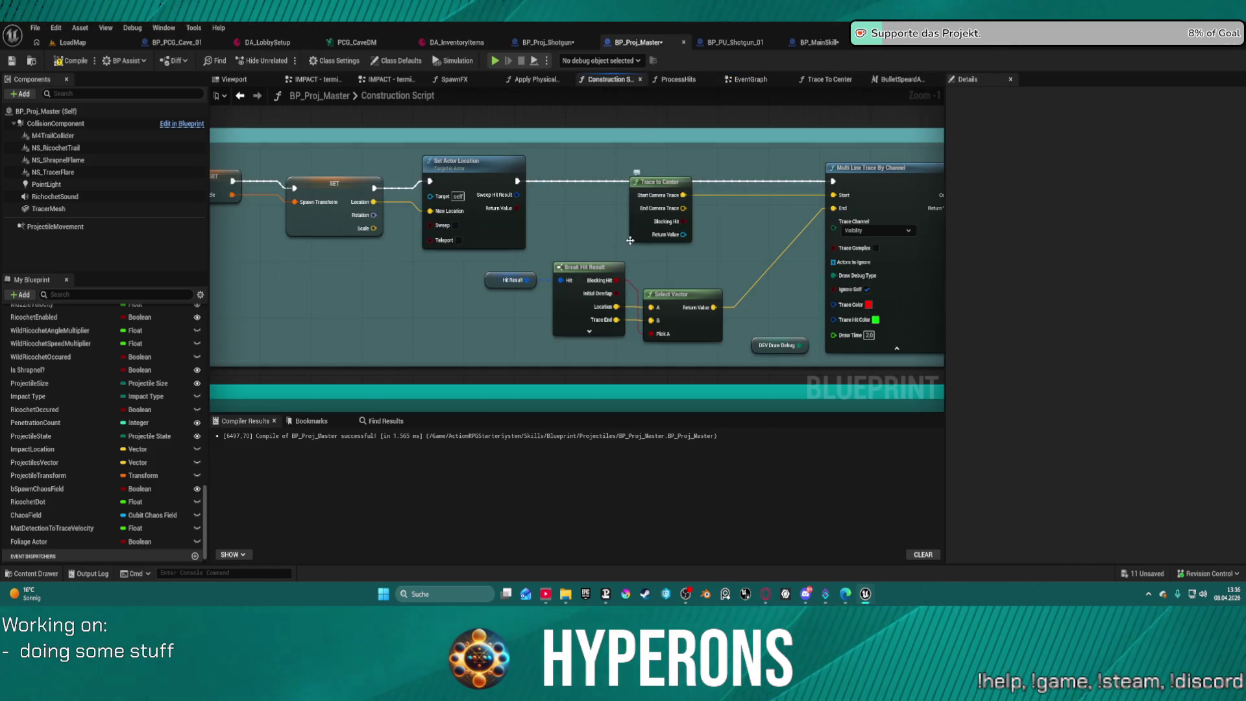
Insert a vector Add node between Select Vector's output and the trace End.
drag(714, 308, 719, 228)
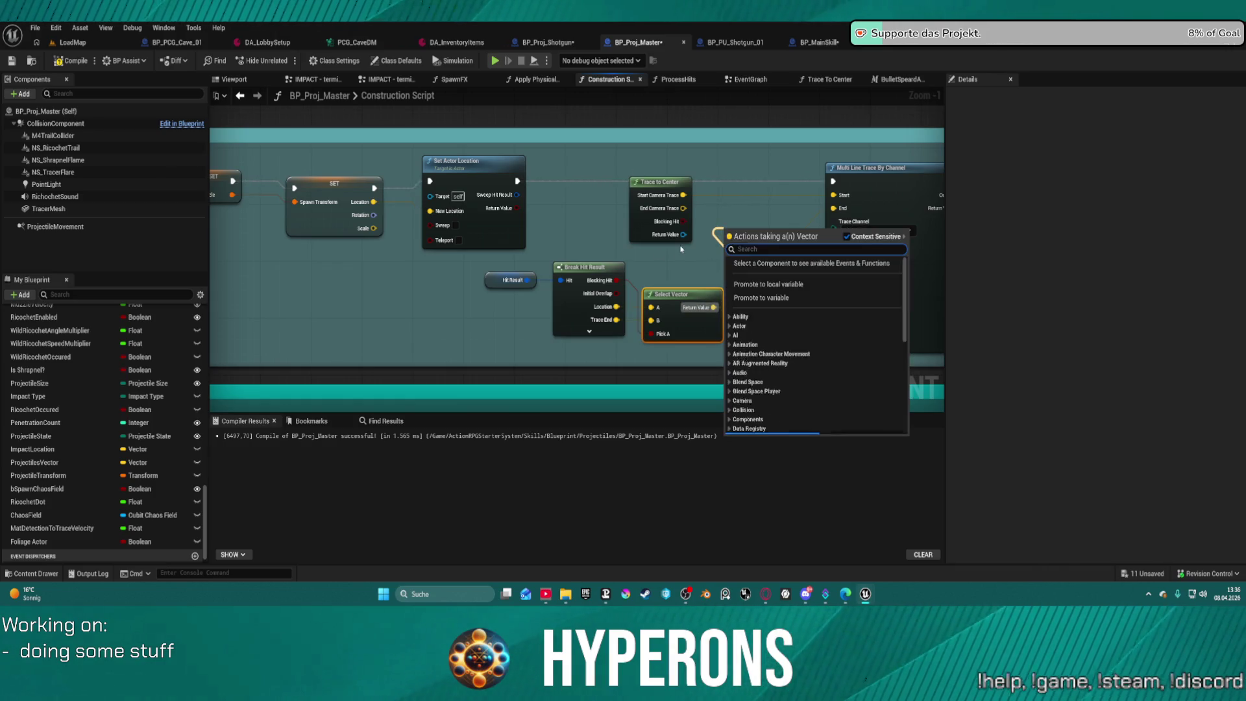
text(vec)
key(Escape)
drag(832, 240, 833, 209)
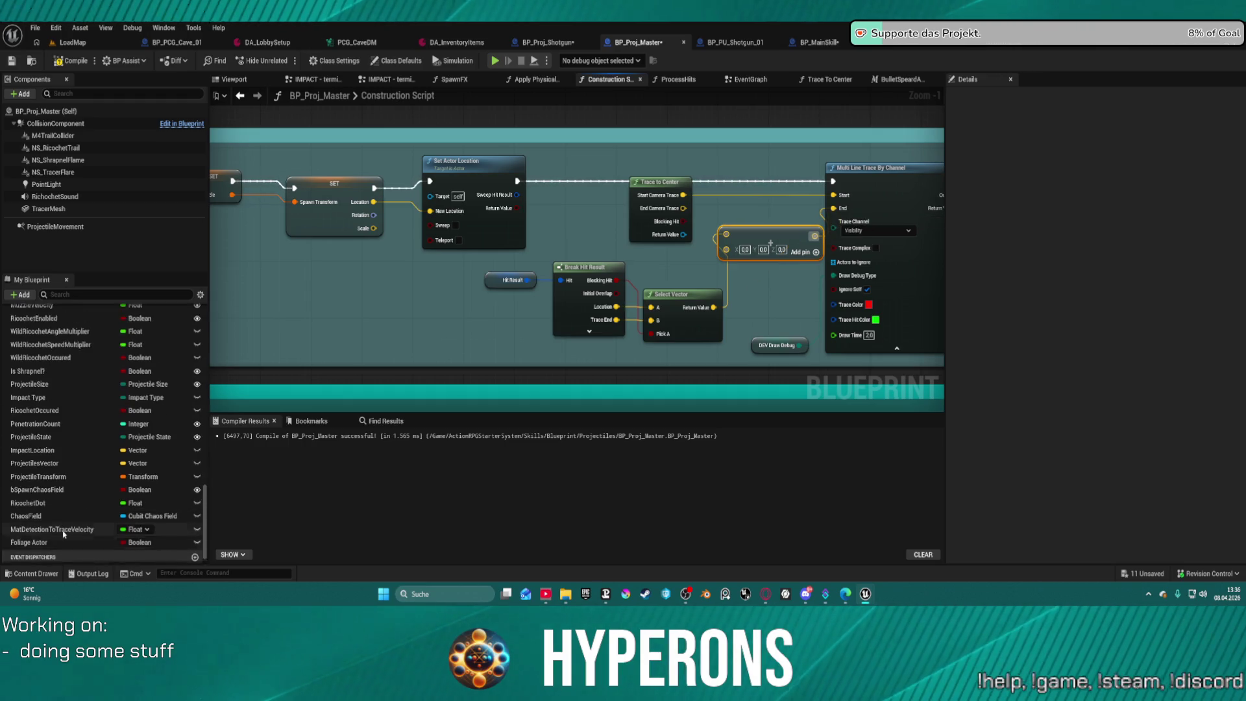
Place the BulletSpeardAmount macro and feed it a Spread Amount getter.
scroll(63, 529, up, 10)
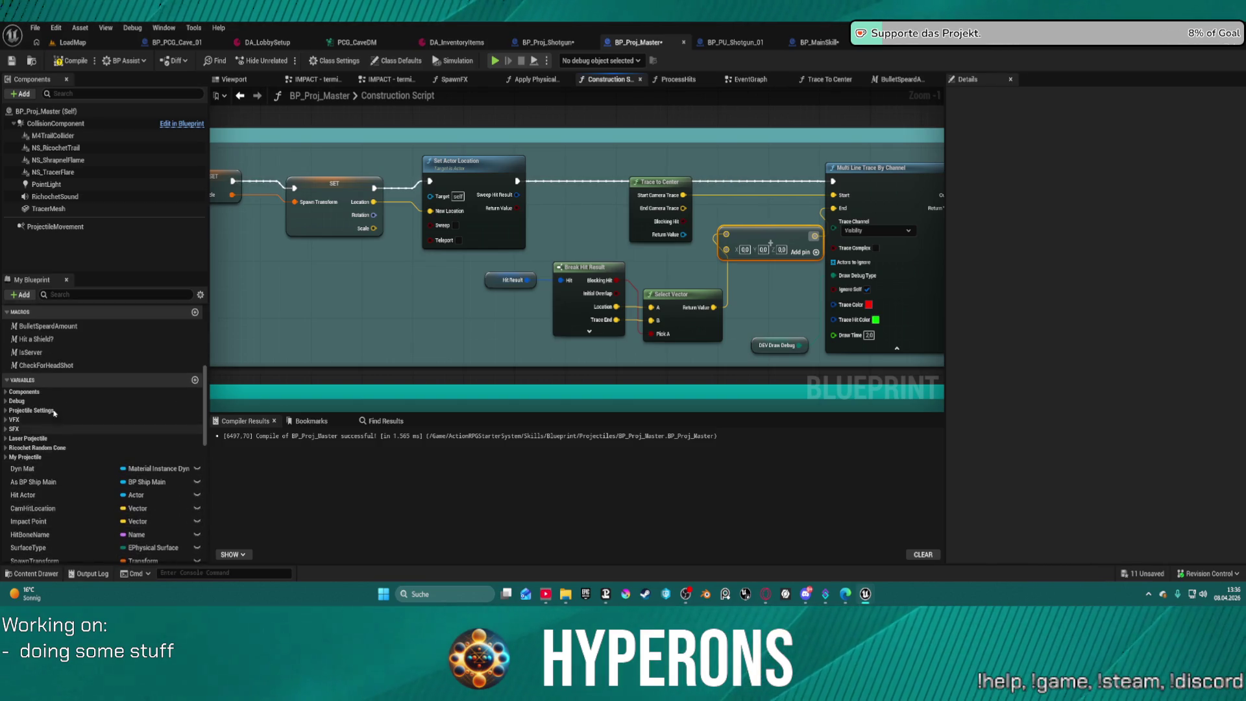
mouse_move(49, 326)
mouse_down()
mouse_move(498, 242)
mouse_move(639, 247)
mouse_move(666, 269)
mouse_move(611, 241)
mouse_move(504, 267)
mouse_up()
text(s)
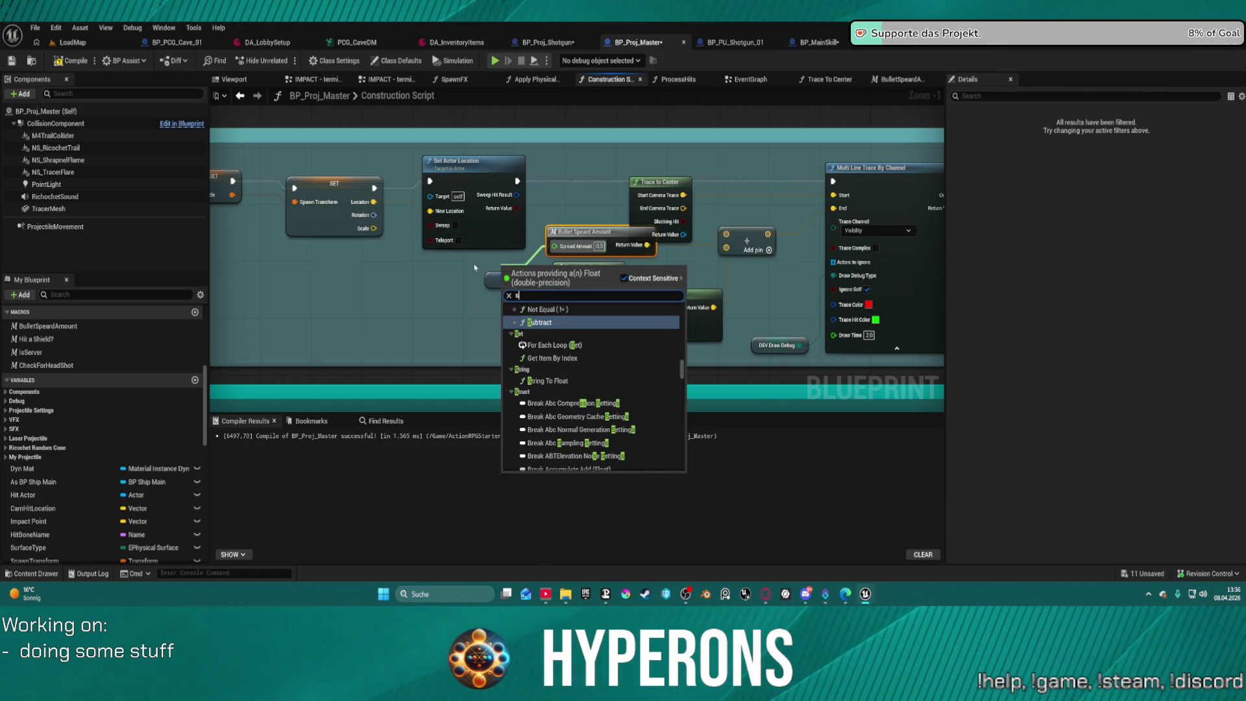
text(pre)
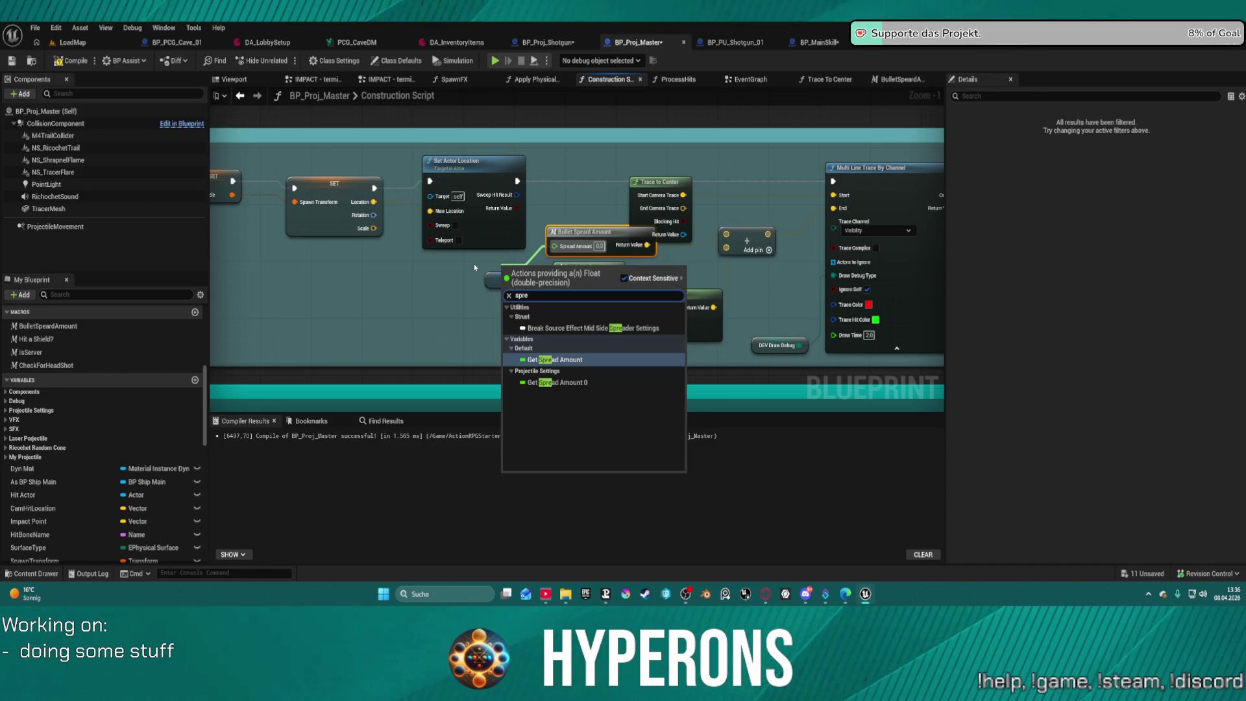
key(Return)
scroll(65, 486, down, 10)
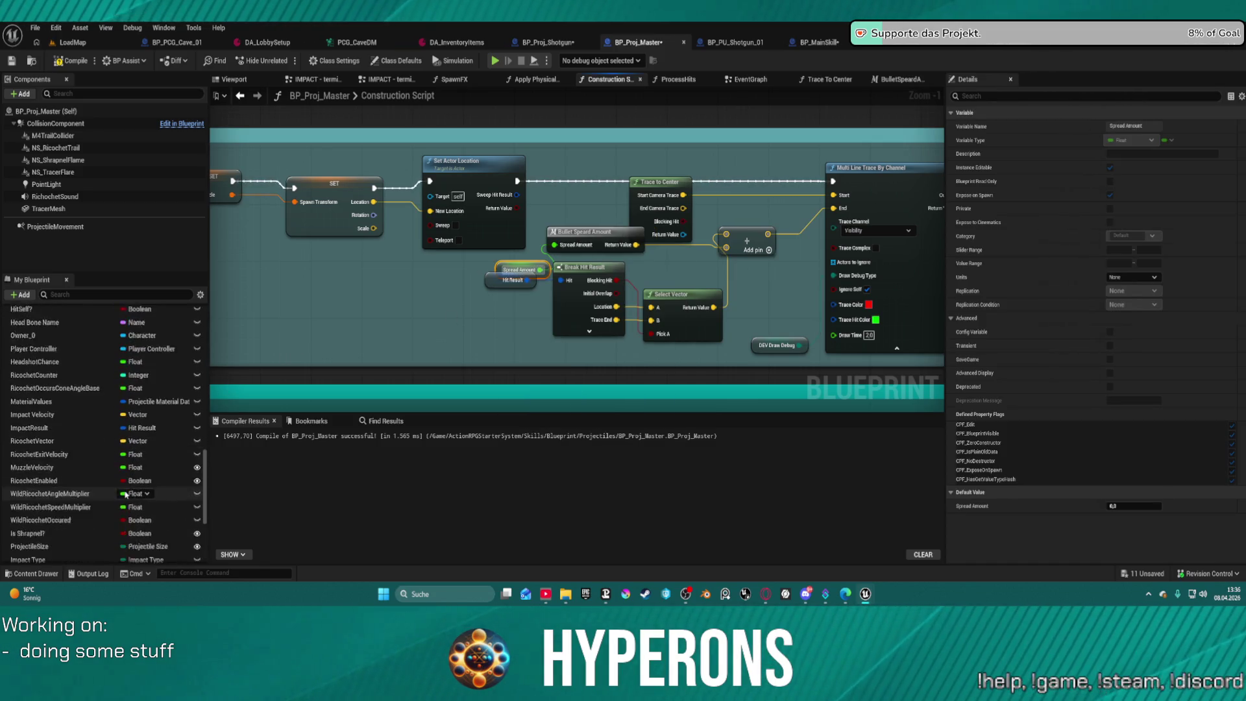
scroll(65, 454, up, 5)
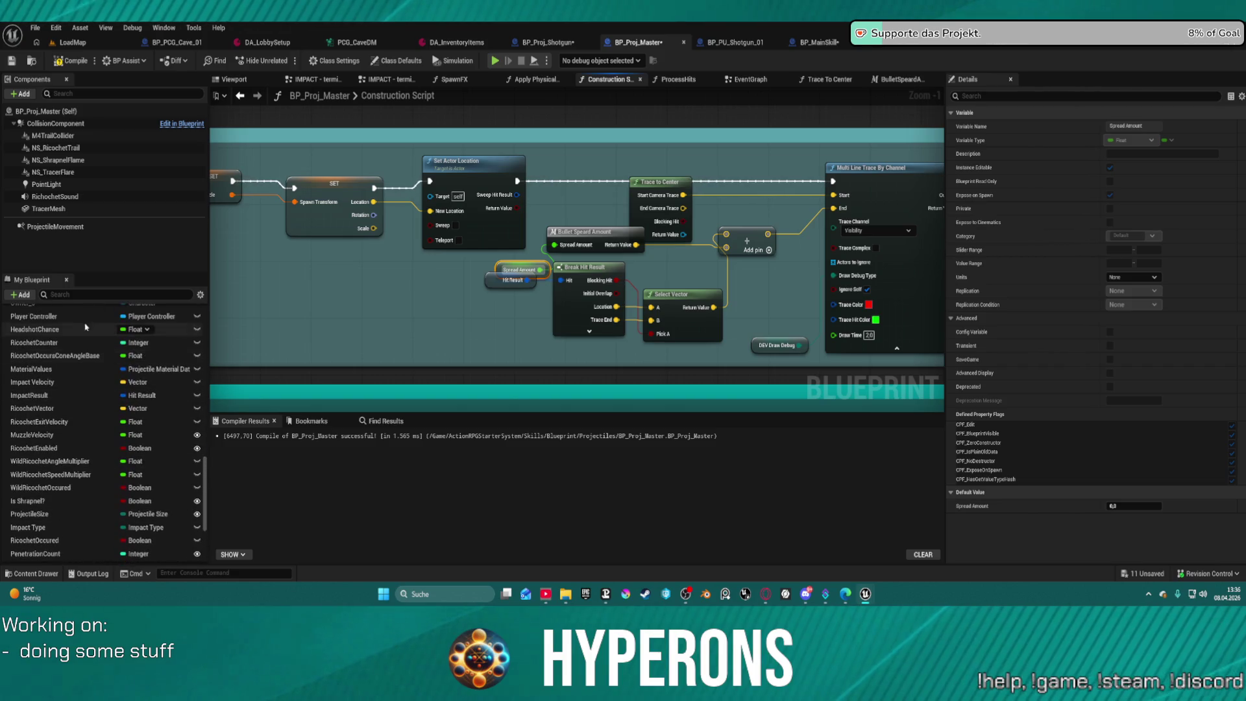
Find references to Spread Amount_0 and delete its only getter node.
click(69, 294)
text(s)
scroll(68, 313, up, 5)
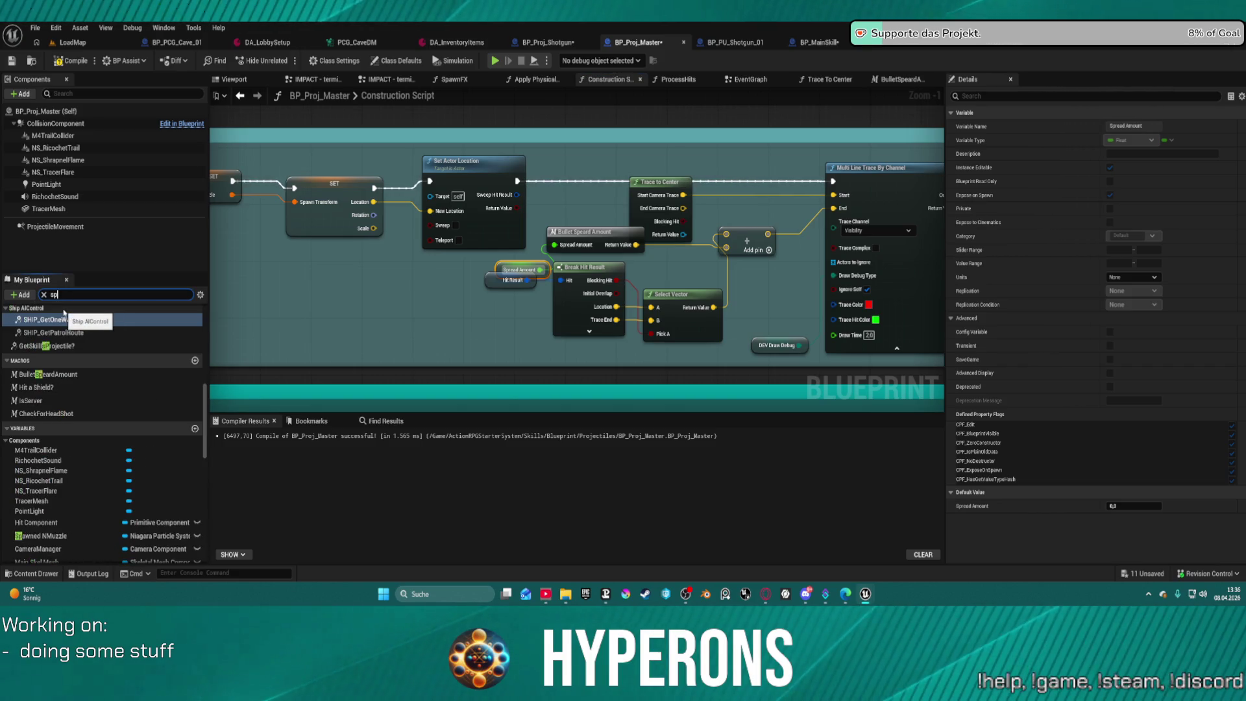
click(63, 384)
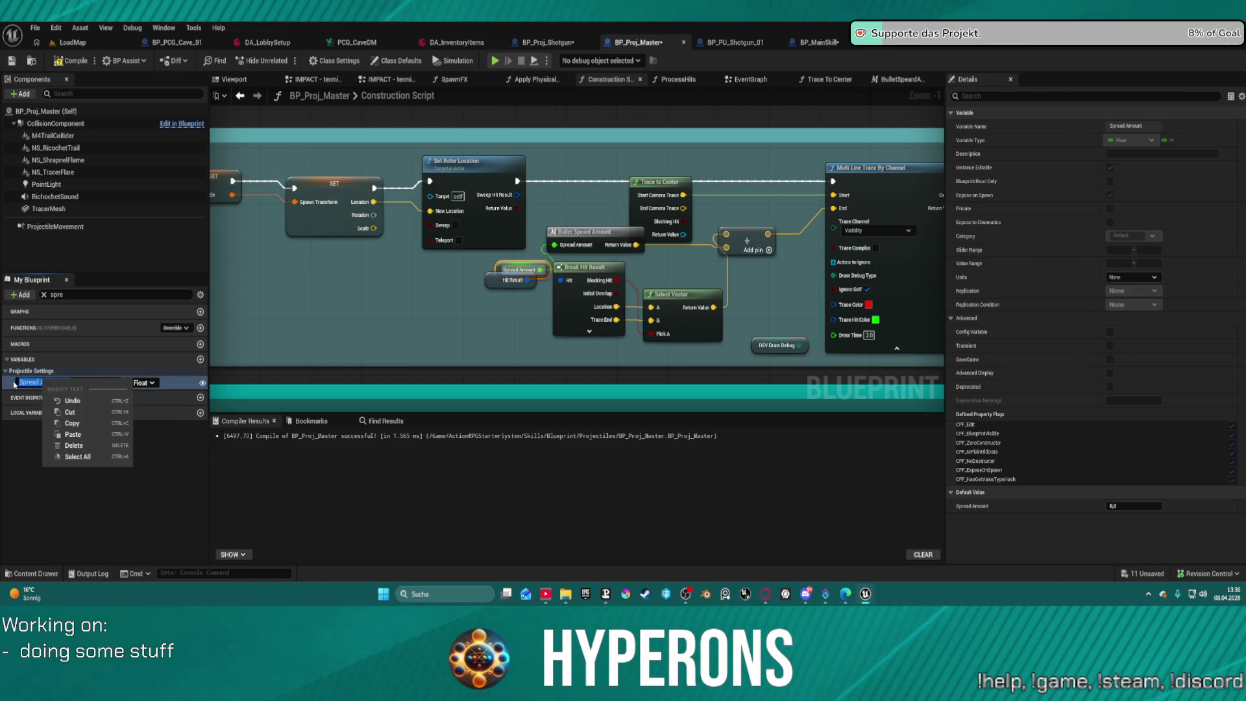
right_click(42, 385)
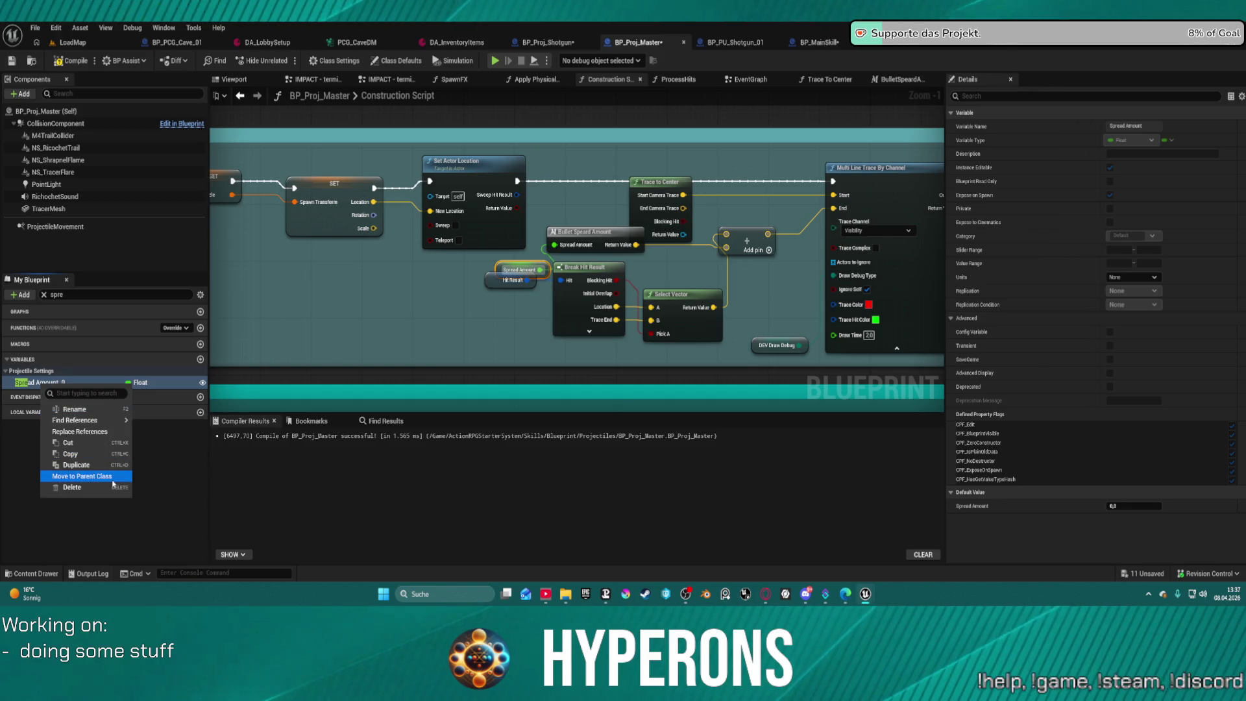
mouse_move(97, 419)
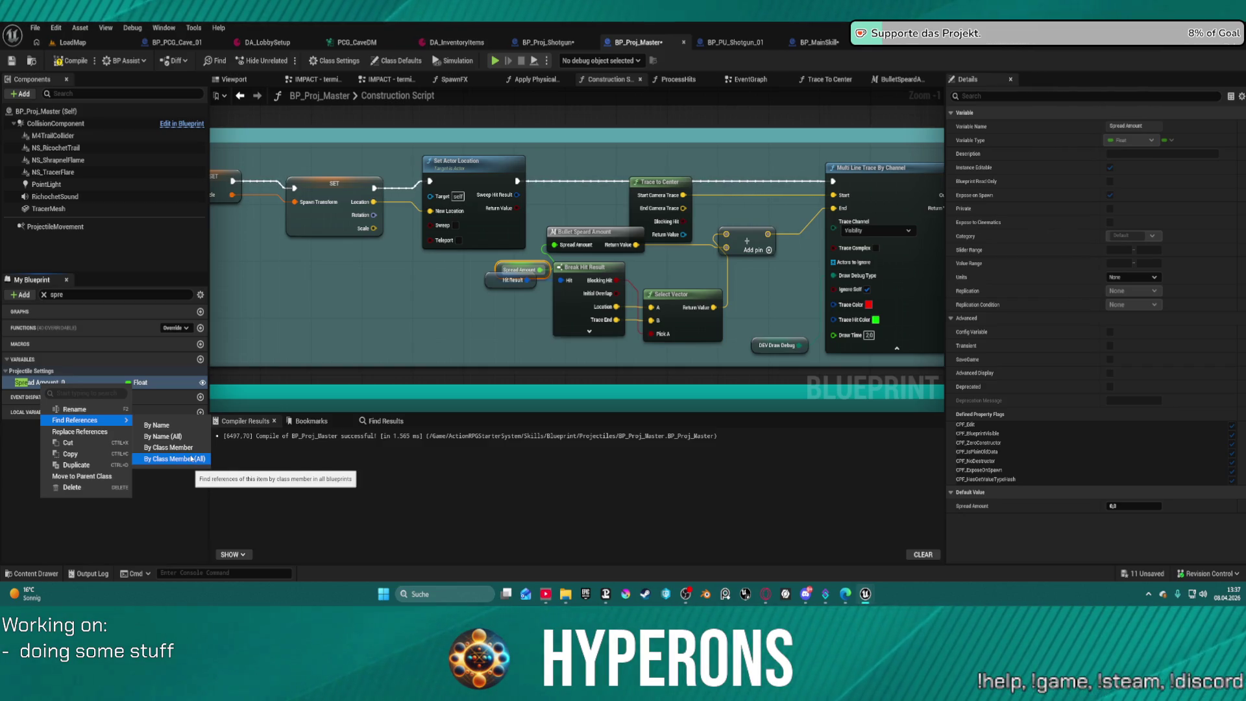
click(179, 429)
click(271, 464)
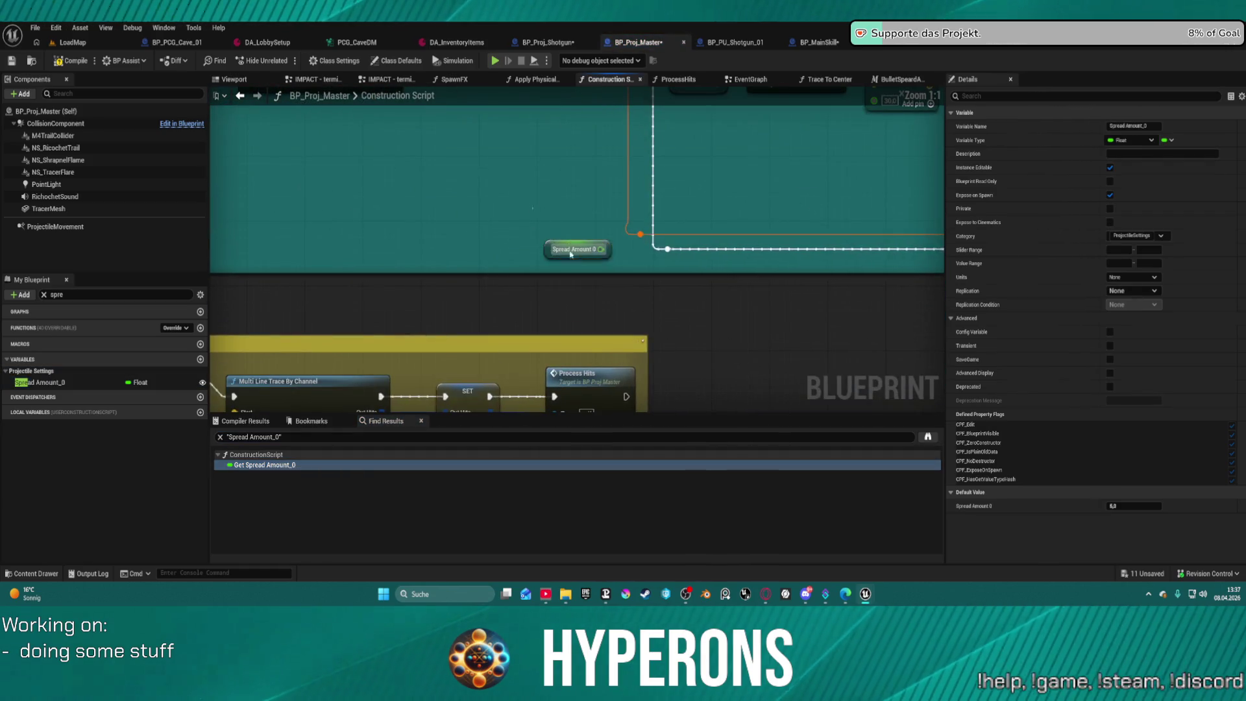
key(Delete)
Delete the Spread Amount_0 variable, compile the projectile blueprint, and return to the LoadMap level.
click(64, 383)
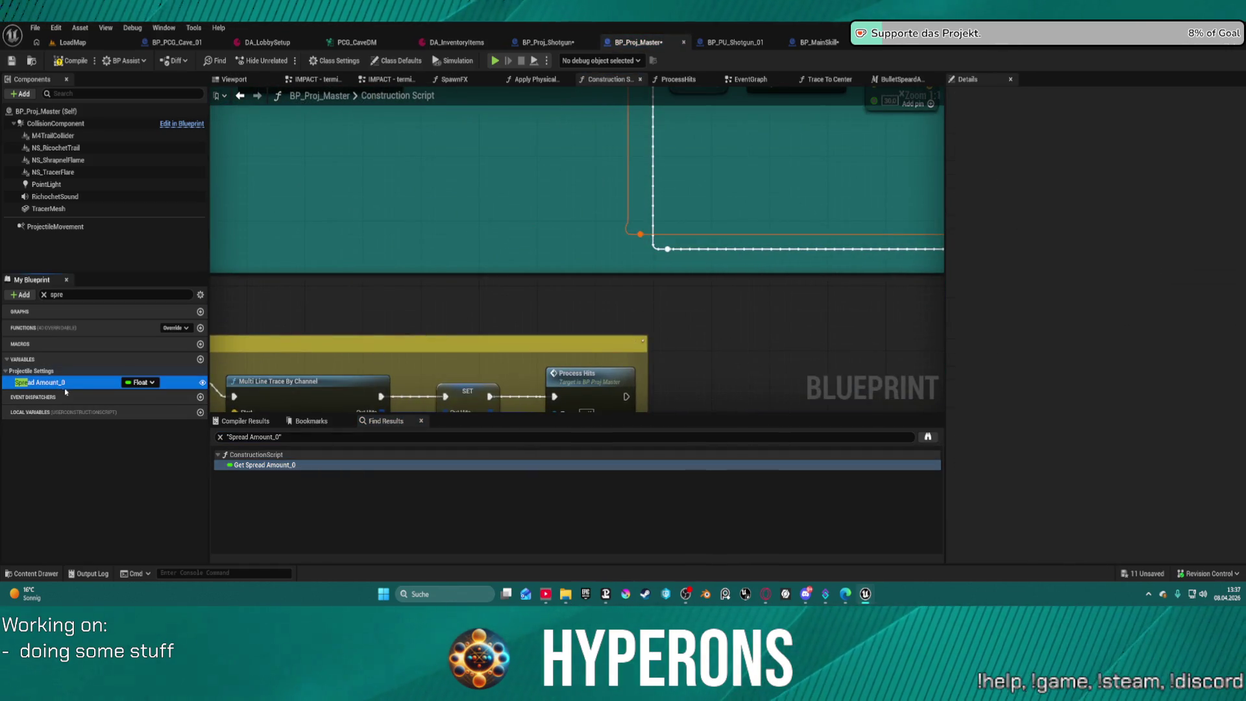
key(Delete)
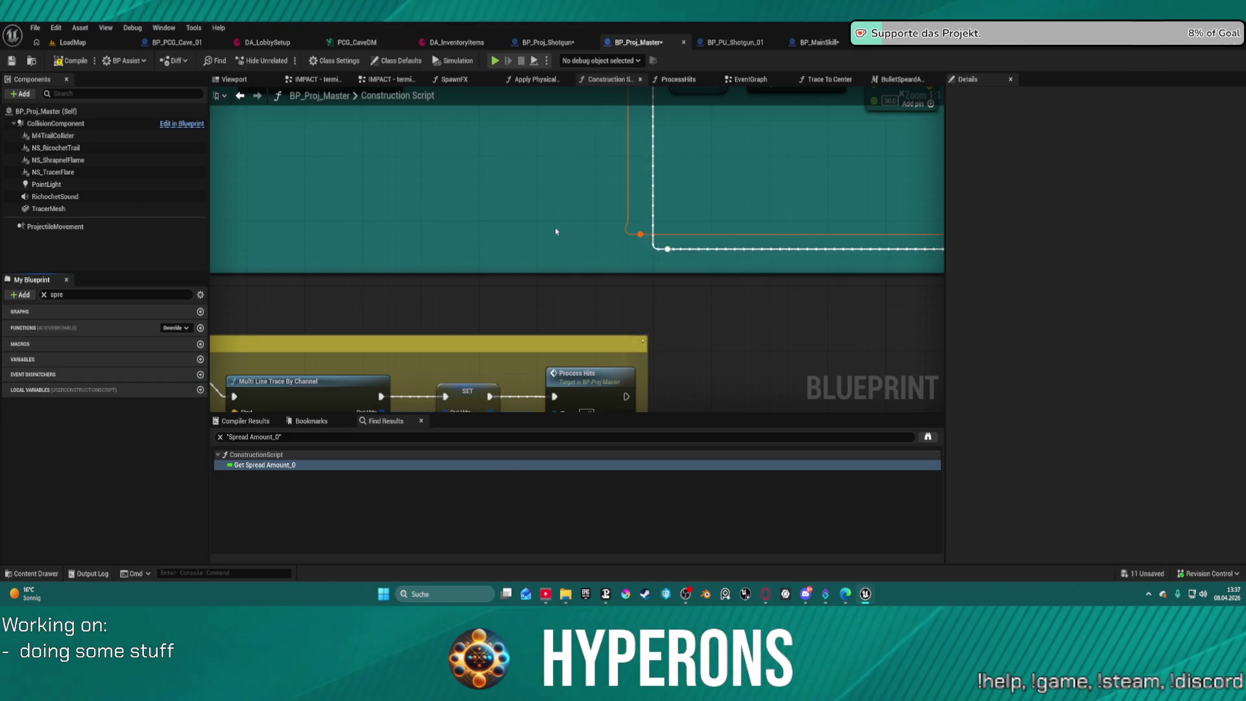
click(72, 60)
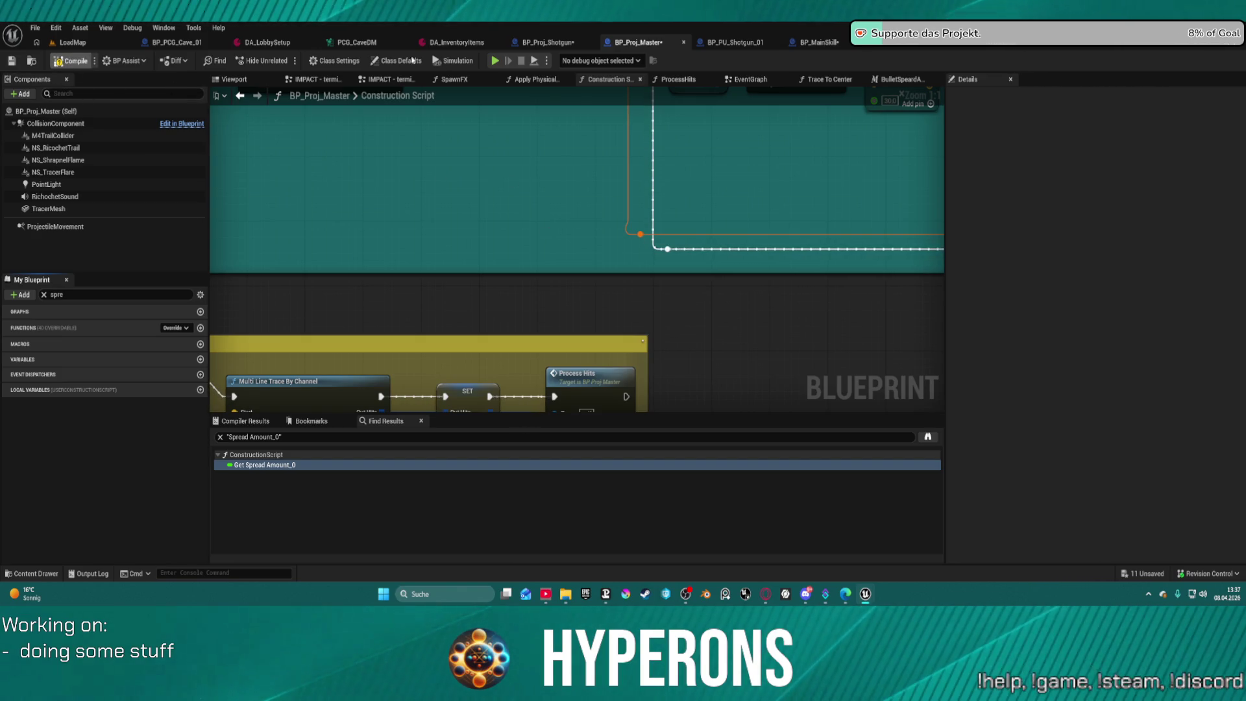
click(73, 44)
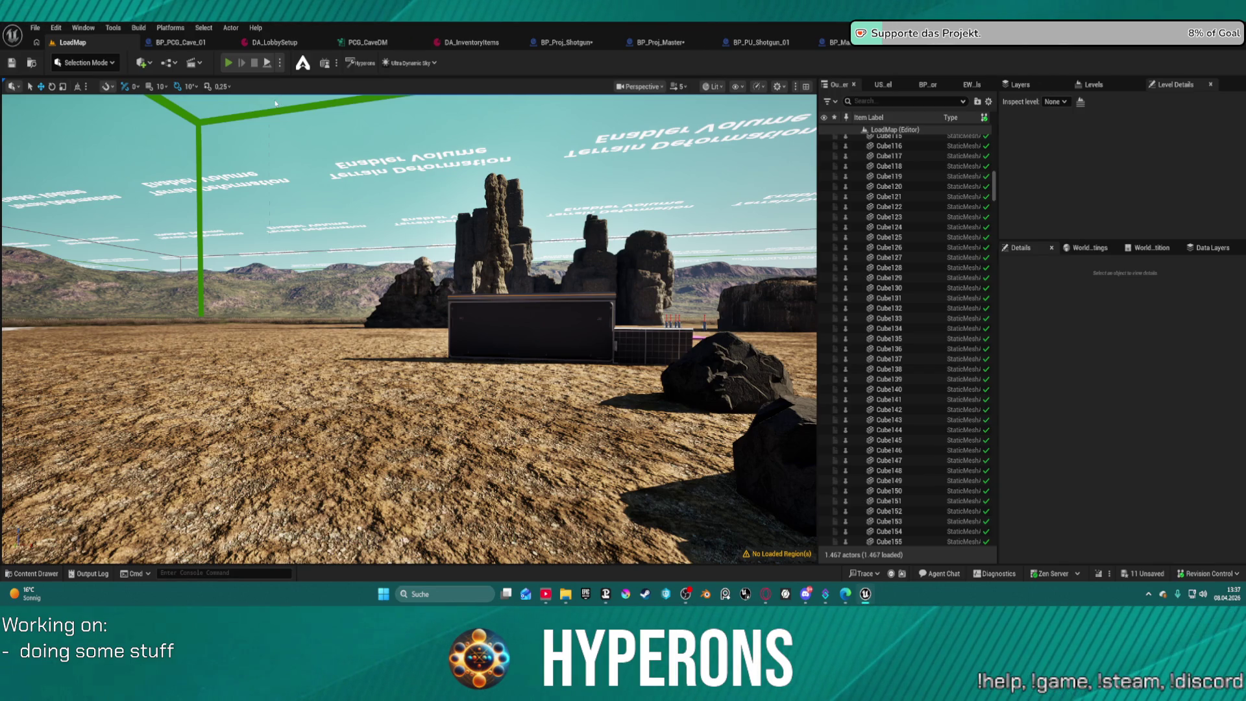
Start a play session and take Shotgun 01 from the resource container.
key(alt+p)
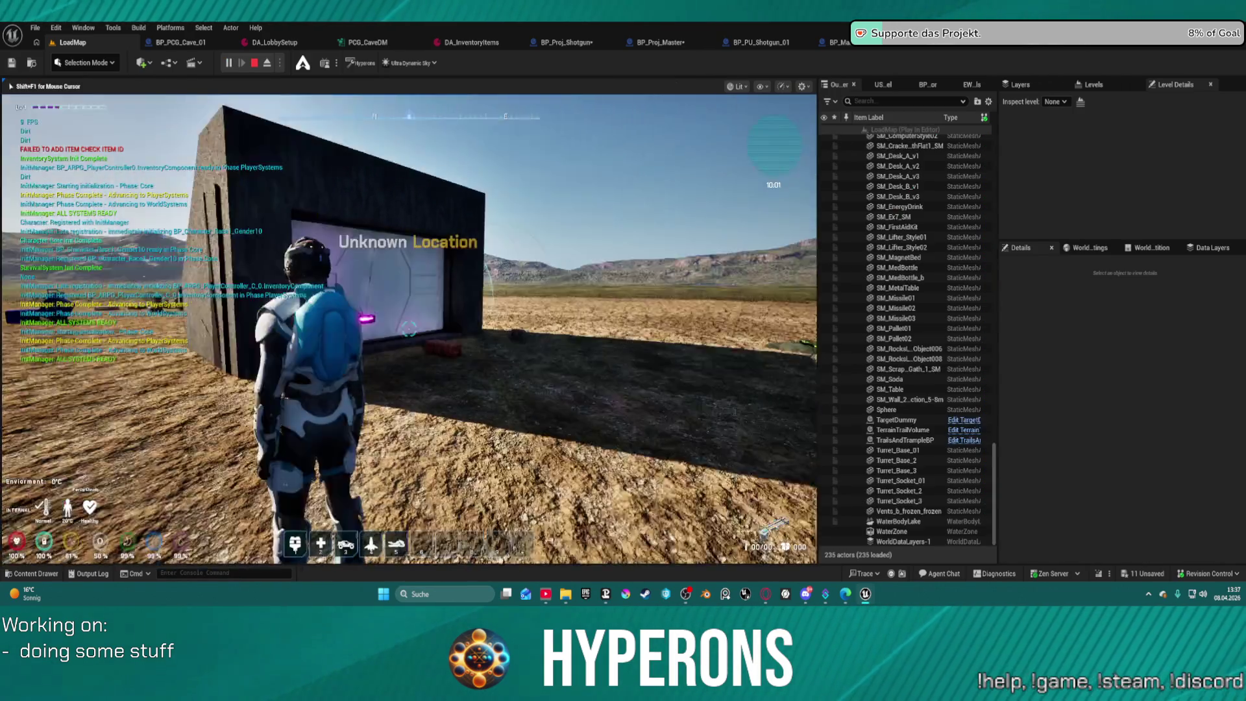
key(w)
key(e)
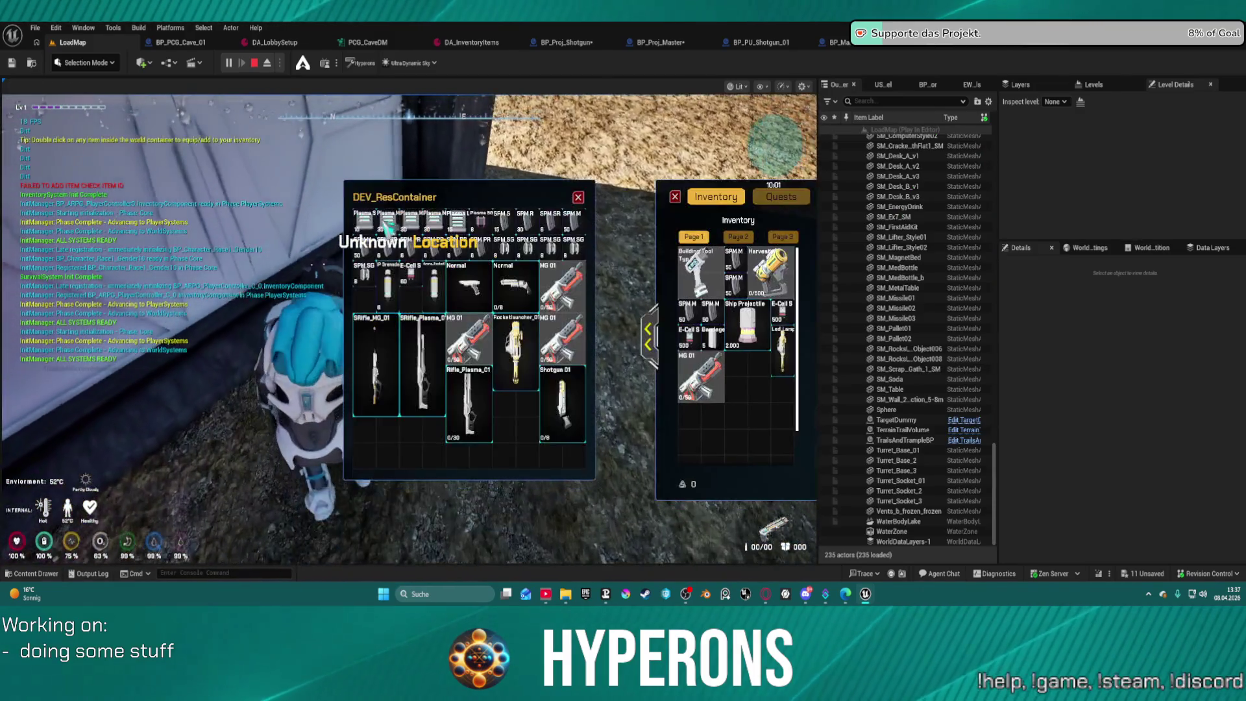
double_click(562, 402)
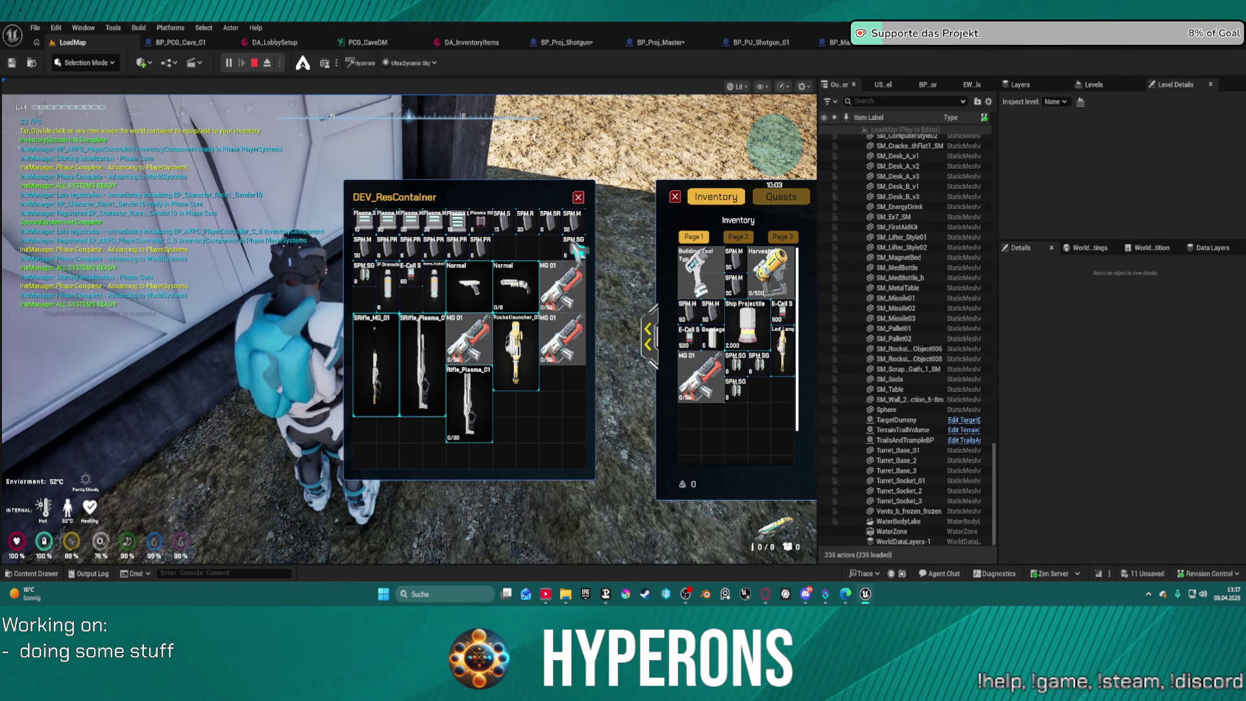
key(Tab)
Walk the character out into the desert and up to the container wall.
key(w)
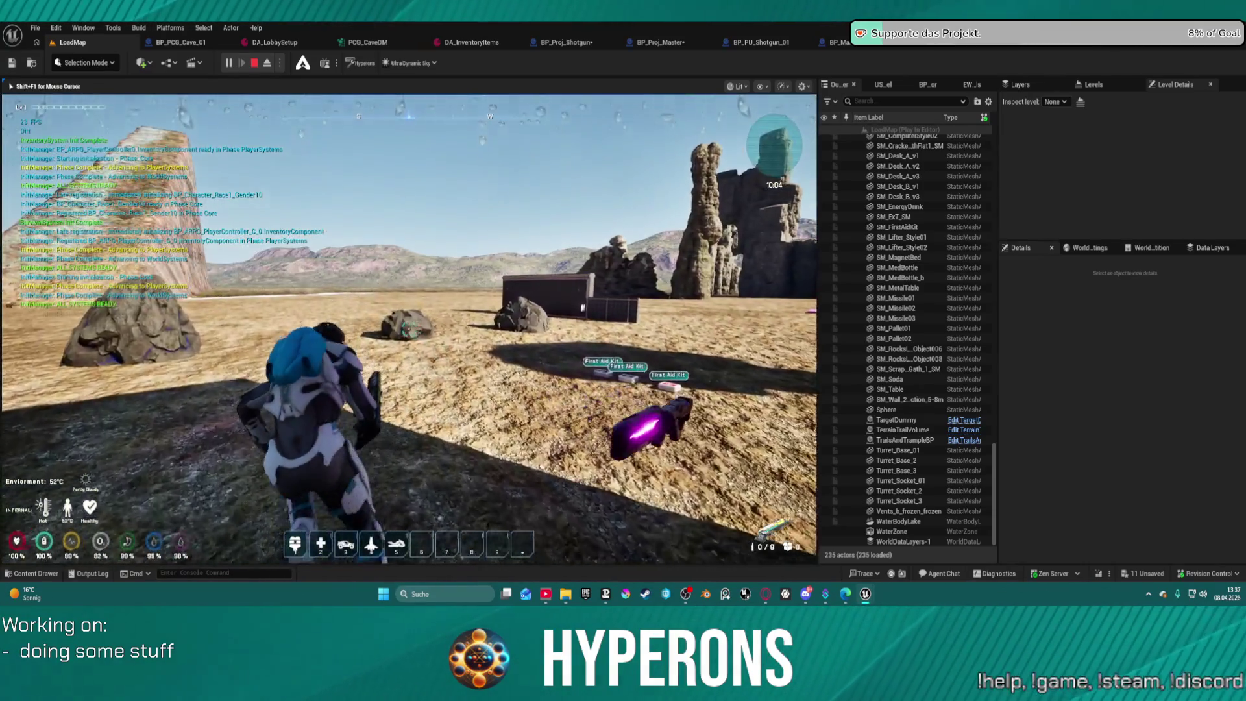
key(w)
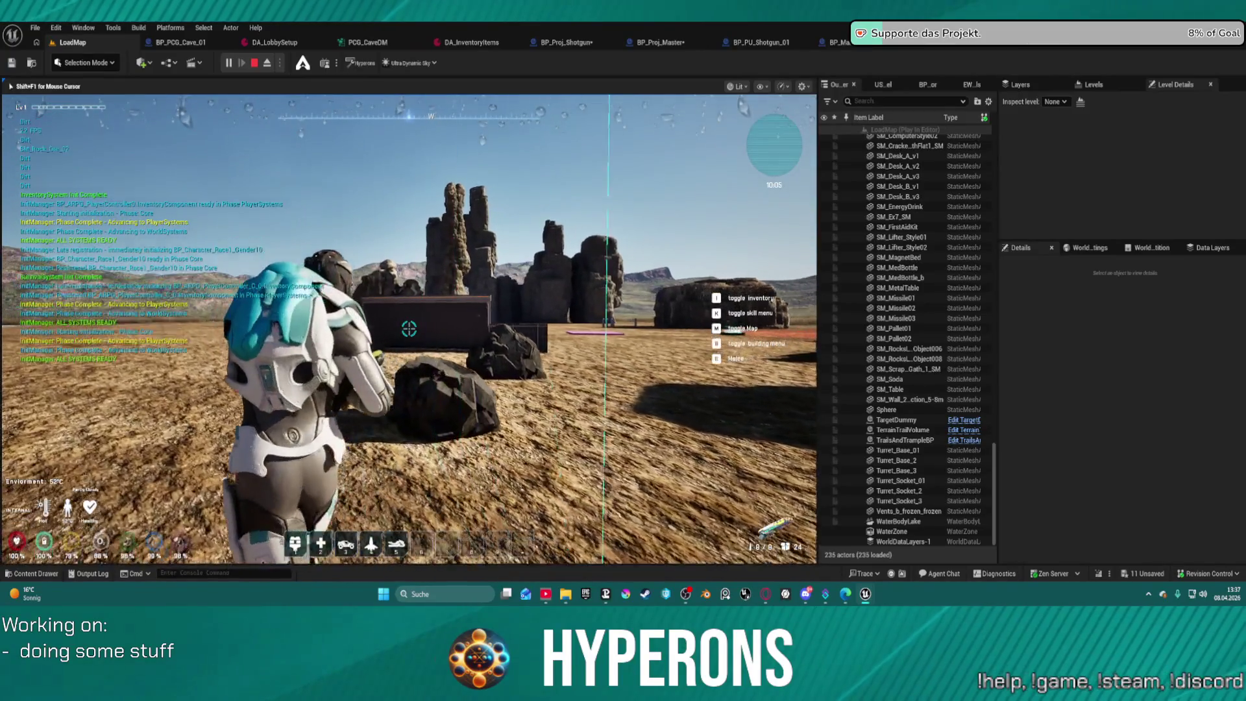
key(w)
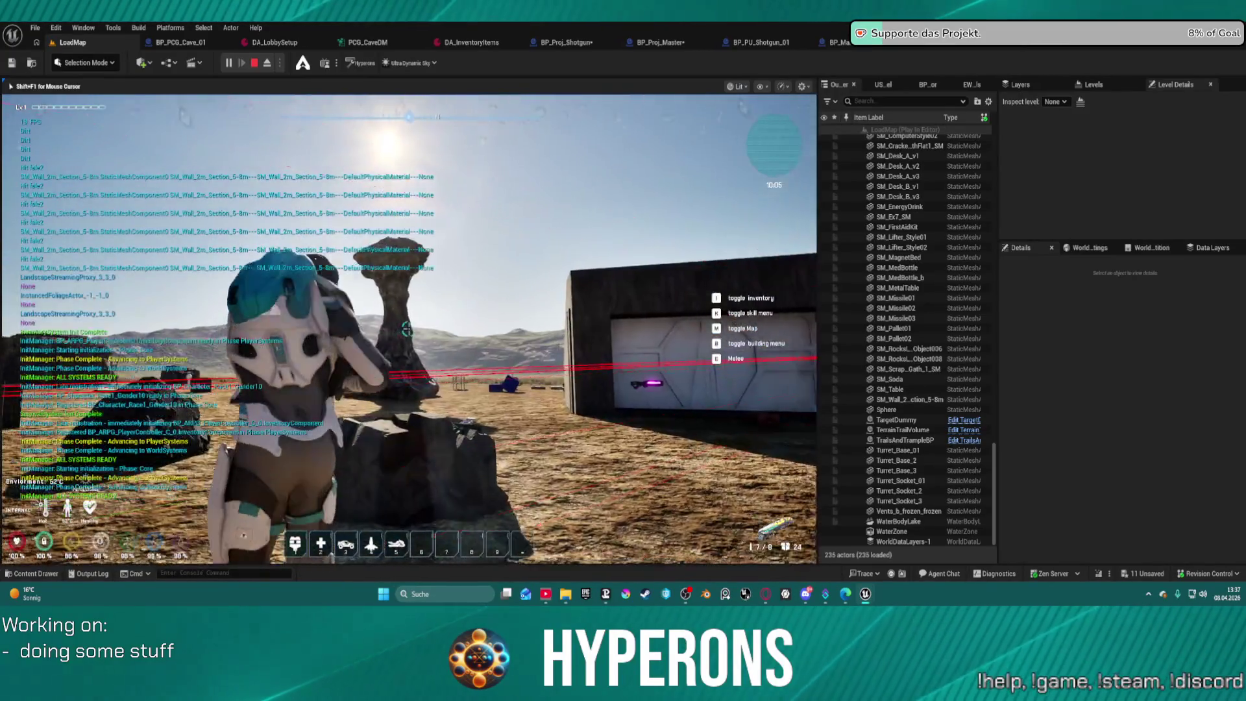
key(w)
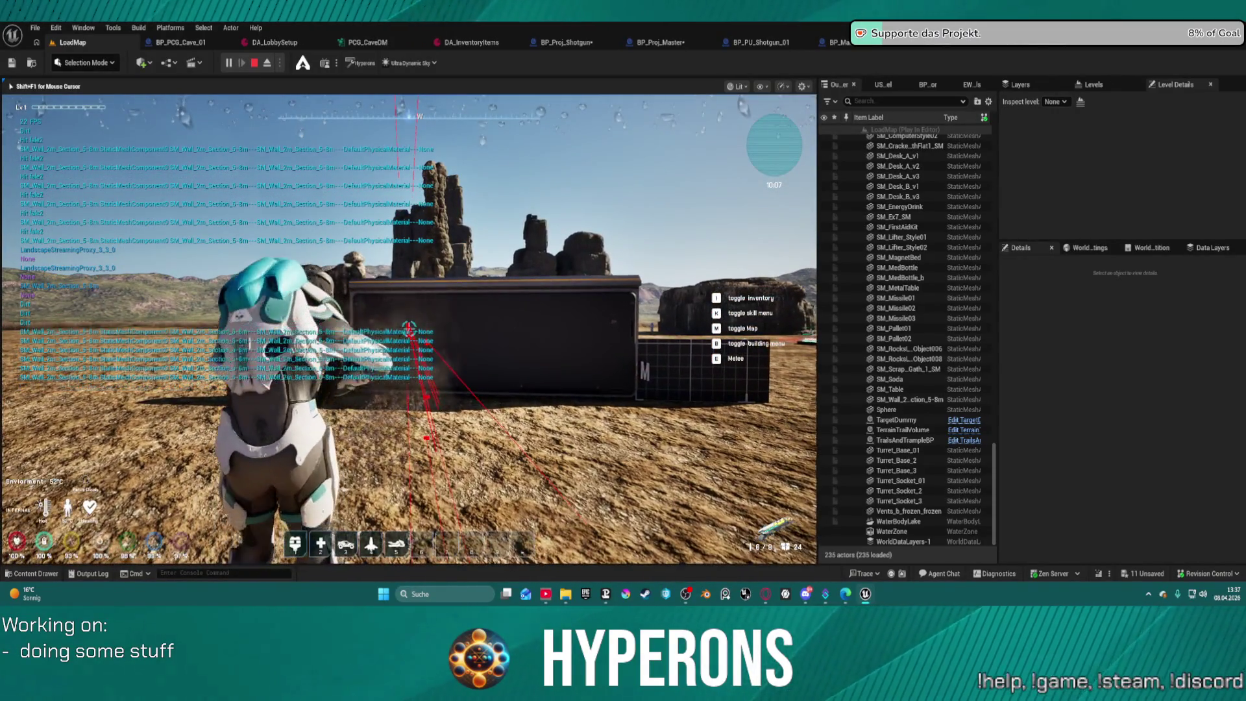
key(w)
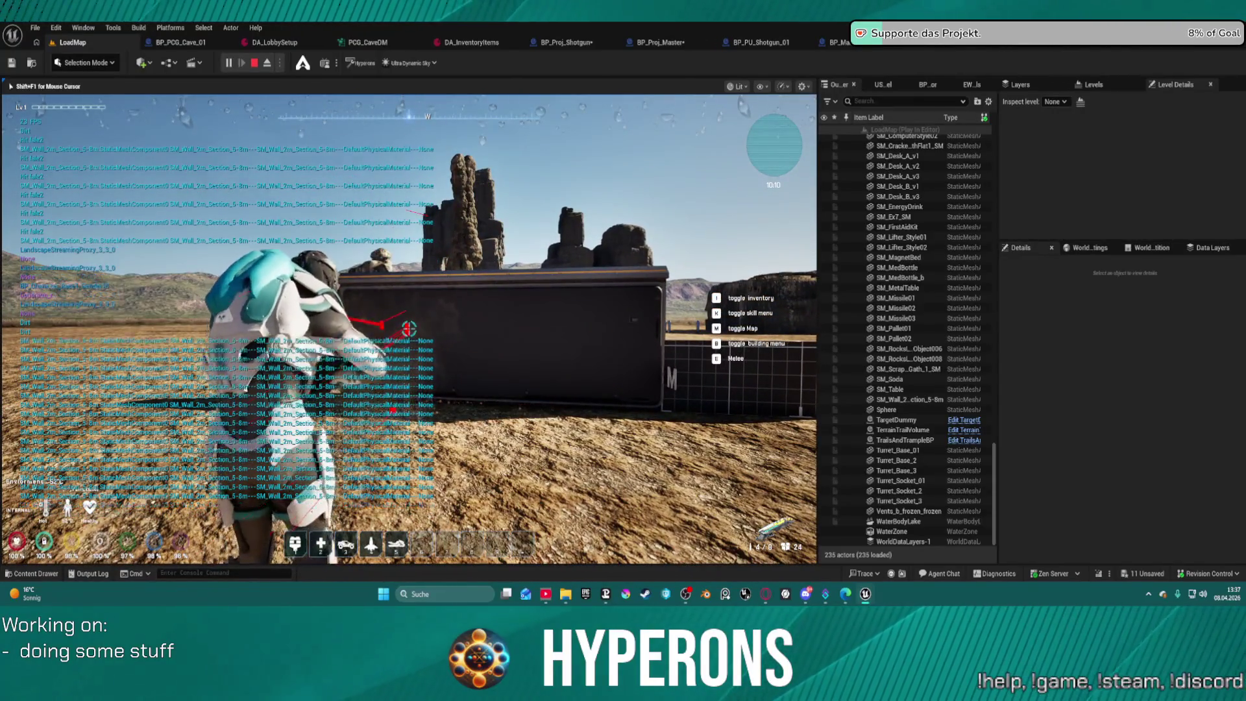
key(w)
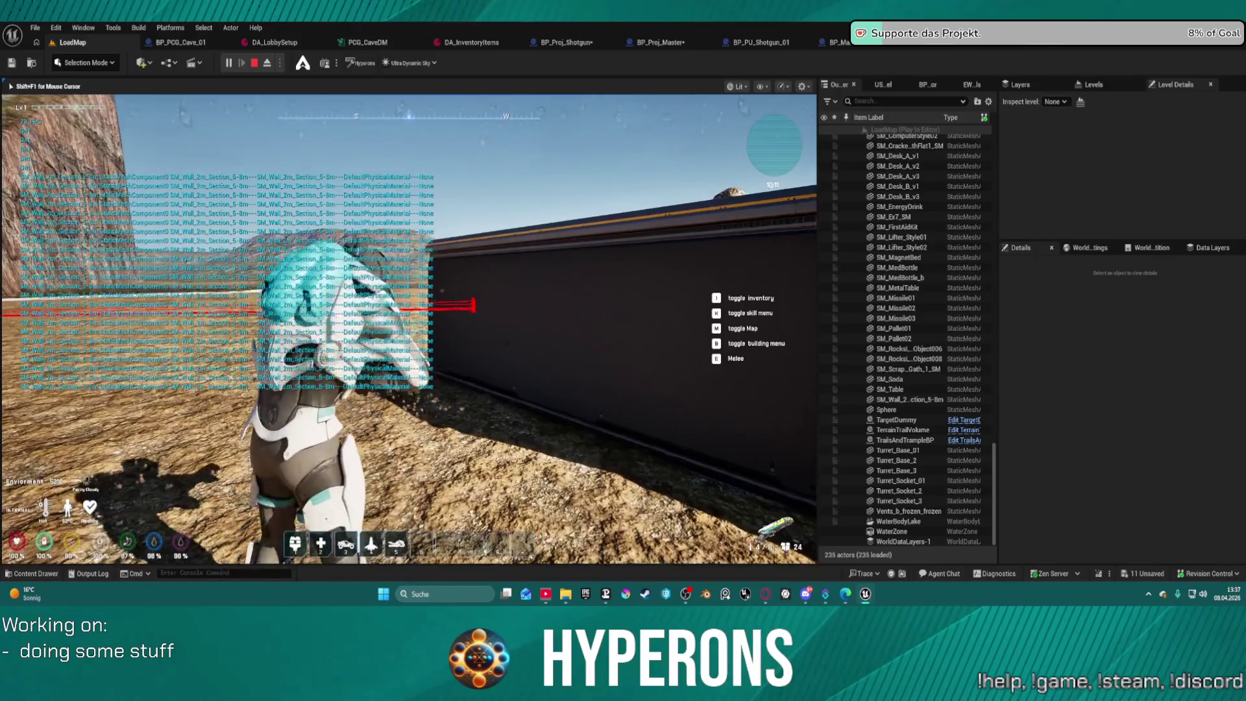
key(s)
Fire several shotgun shells at the container wall to check the spread, then stop the test.
click(408, 328)
click(409, 328)
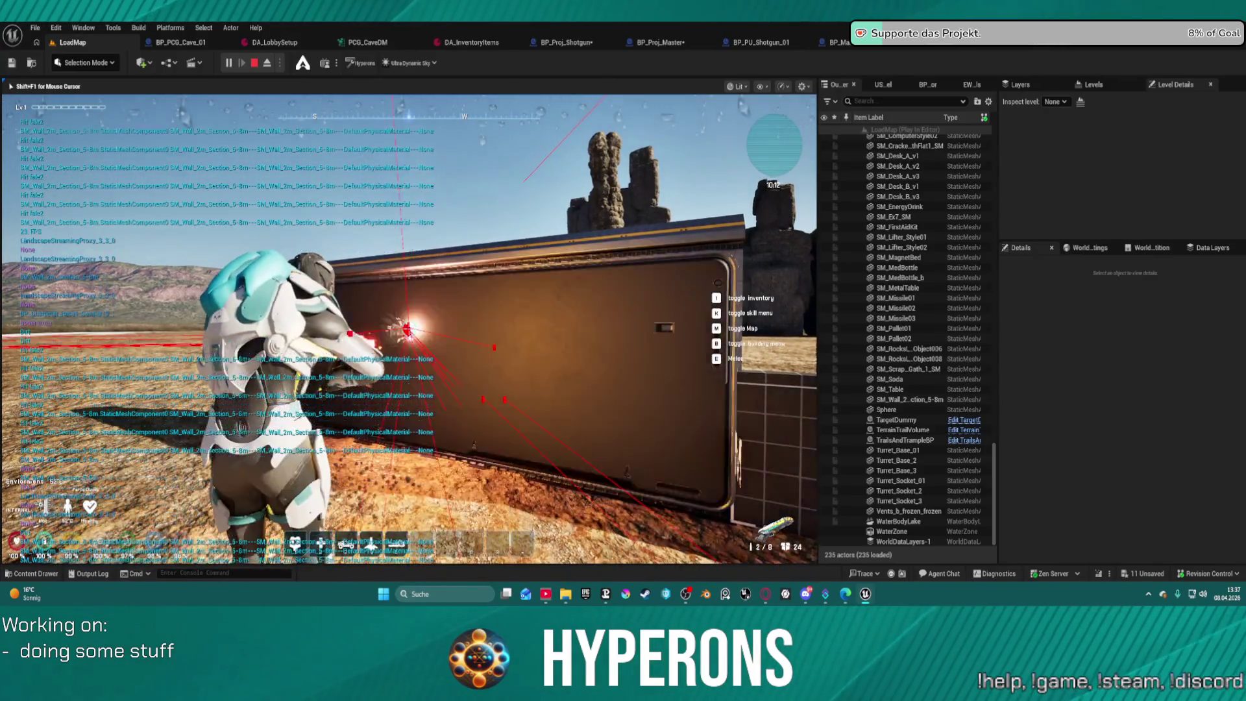
click(408, 327)
click(409, 329)
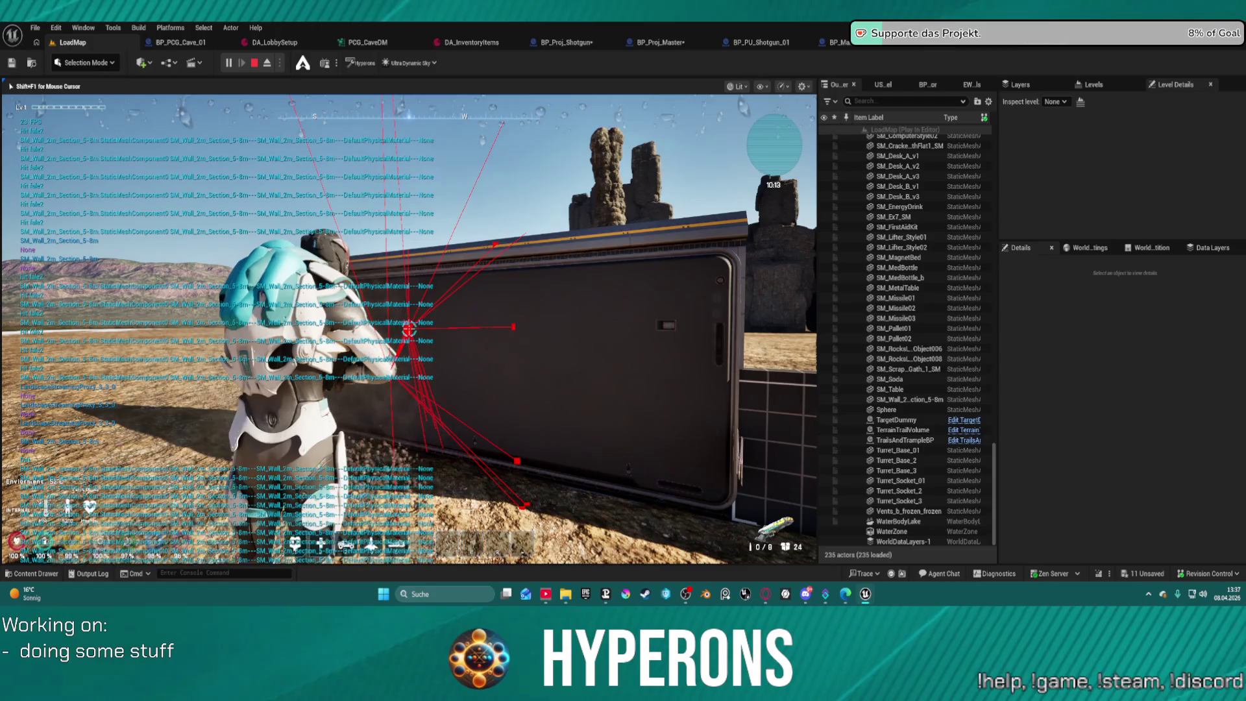
key(w)
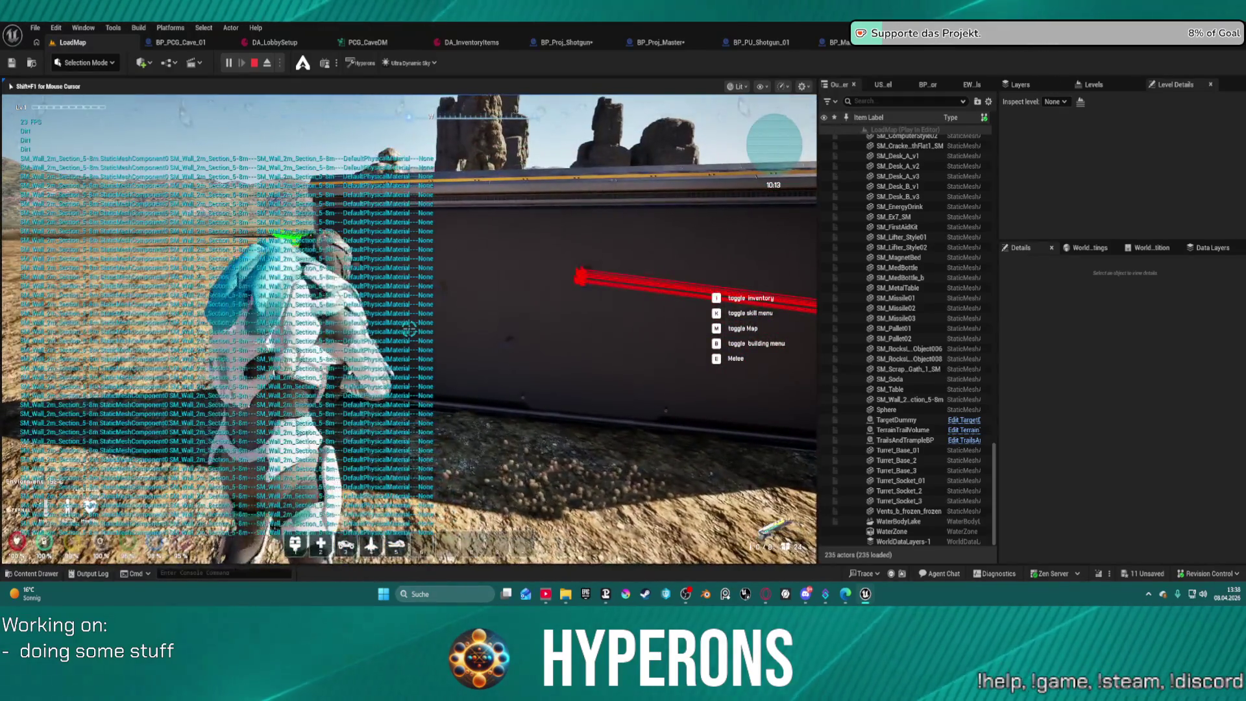
click(408, 329)
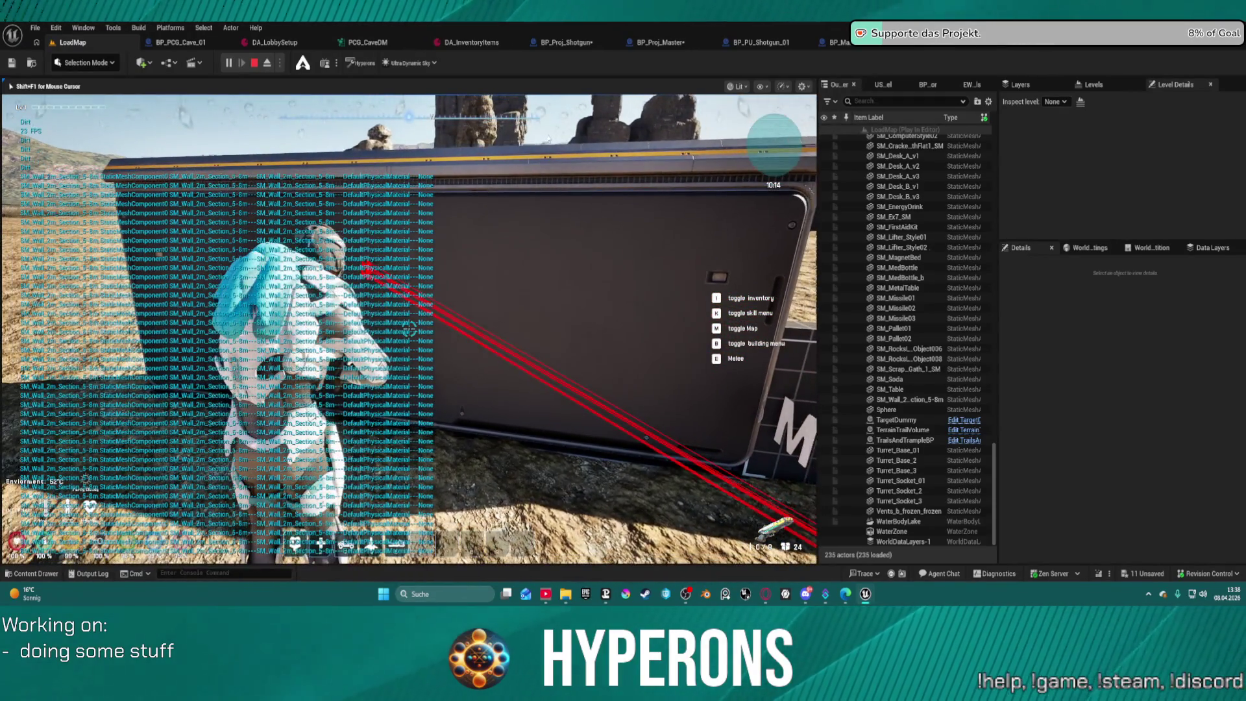
key(Escape)
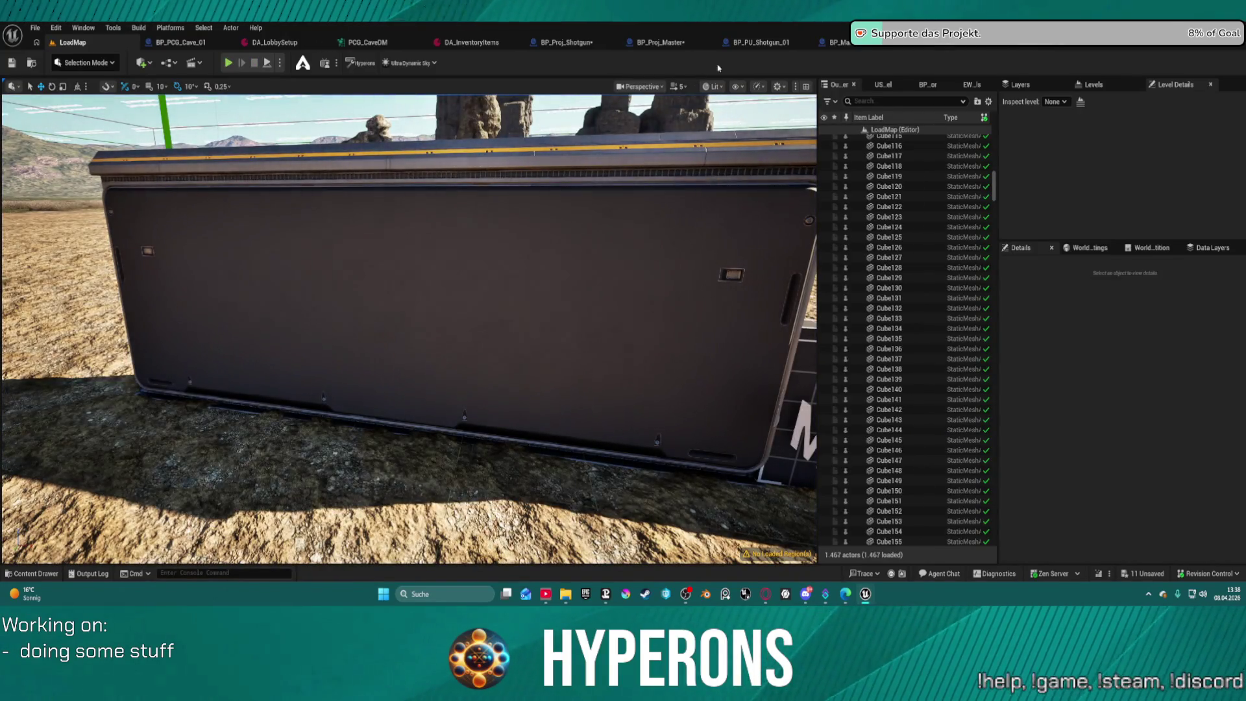
click(749, 47)
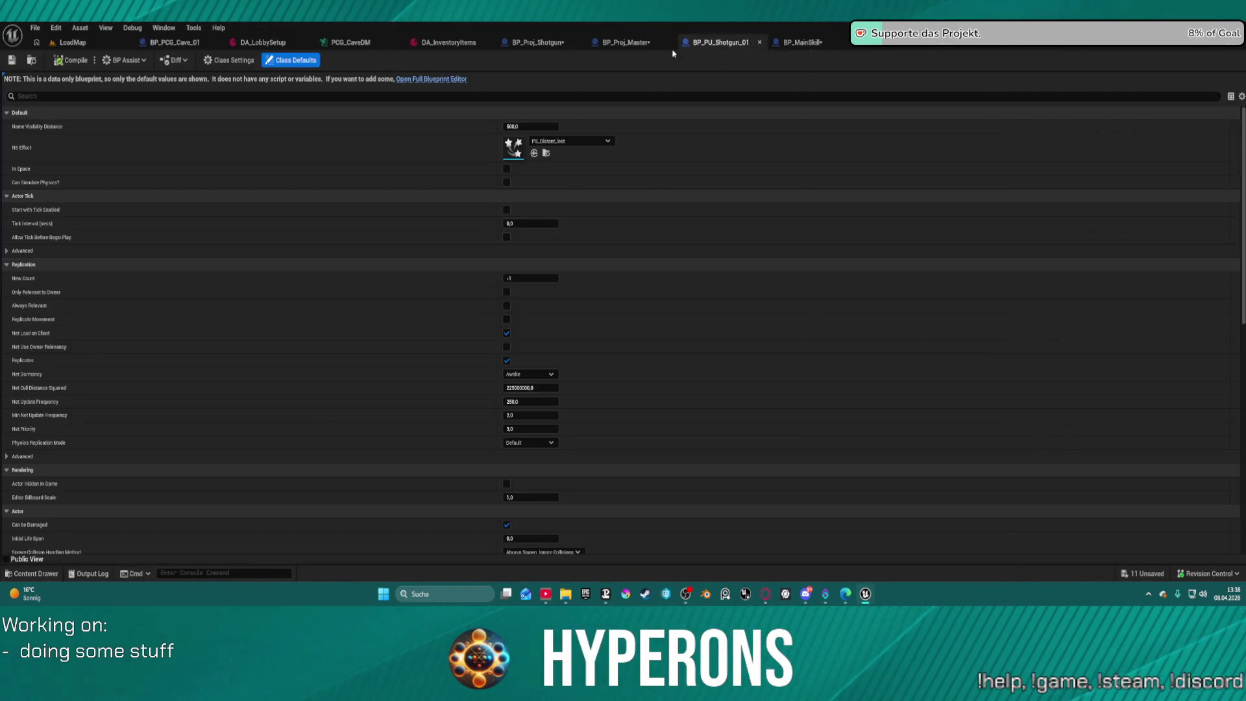
Switch to the Fire Shotgun Projectiles graph and move the Bullet Speard Amount node to the top.
click(630, 43)
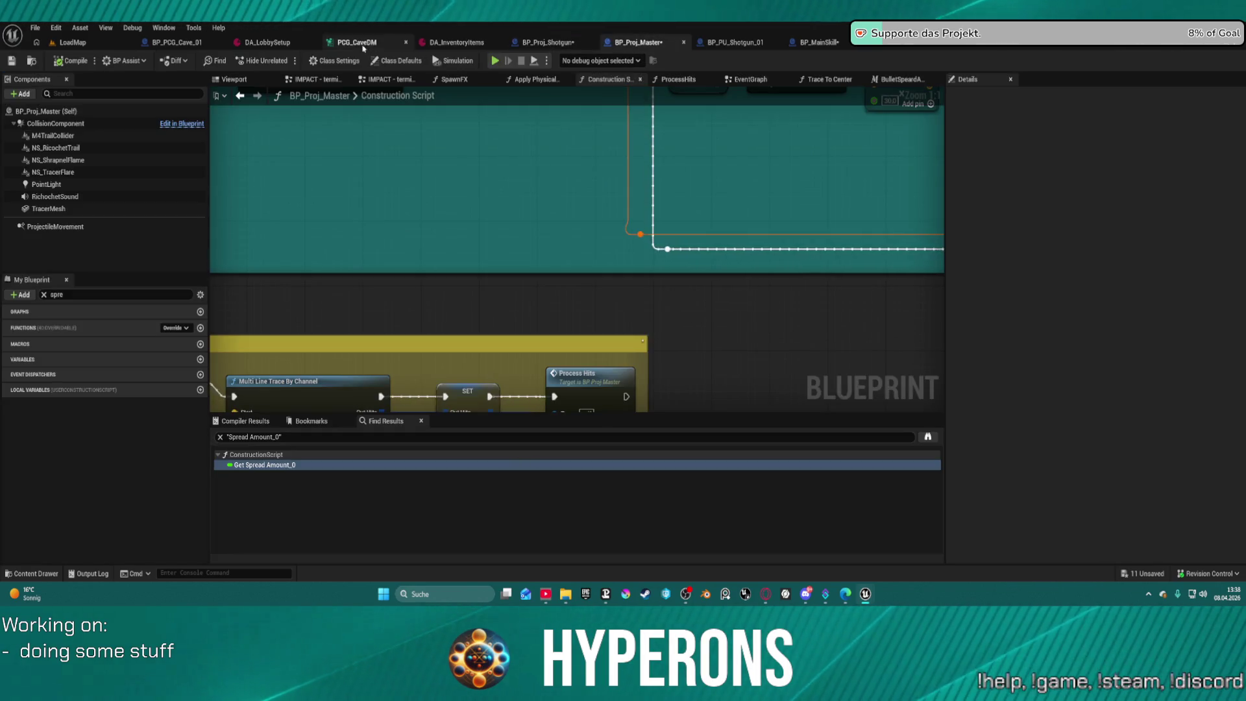
click(1012, 43)
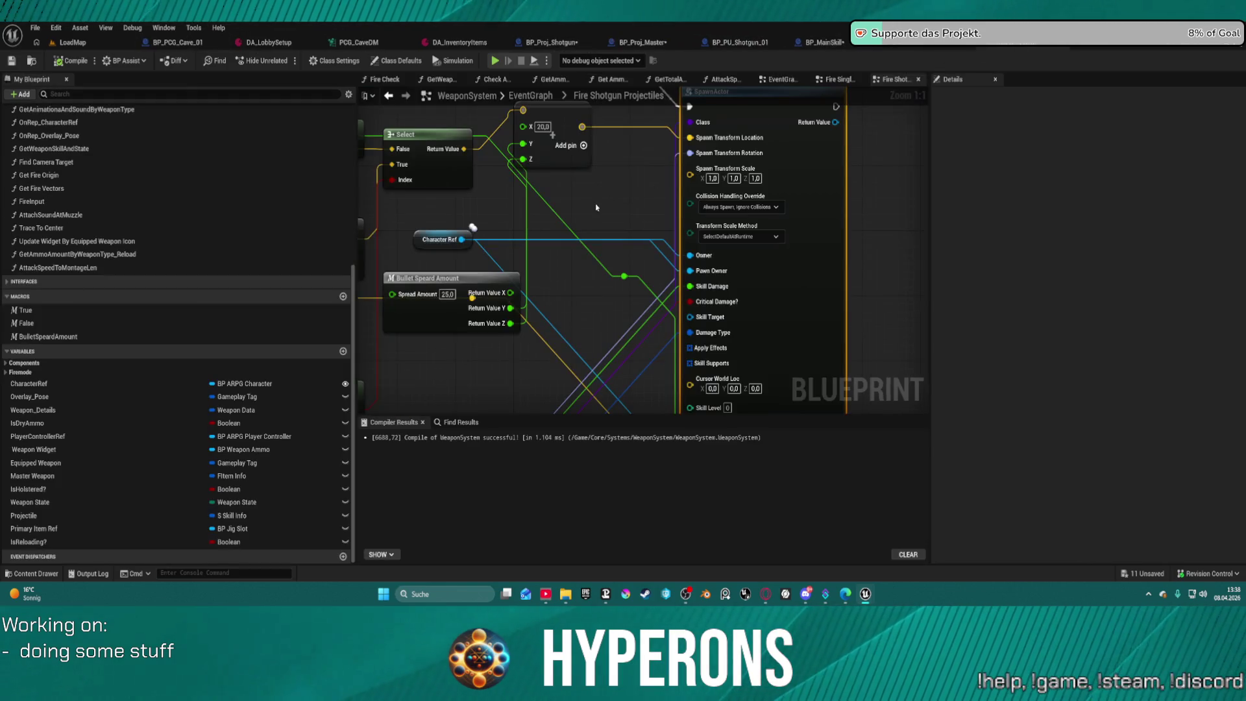
mouse_move(565, 318)
mouse_down()
mouse_move(649, 235)
mouse_move(514, 112)
mouse_up()
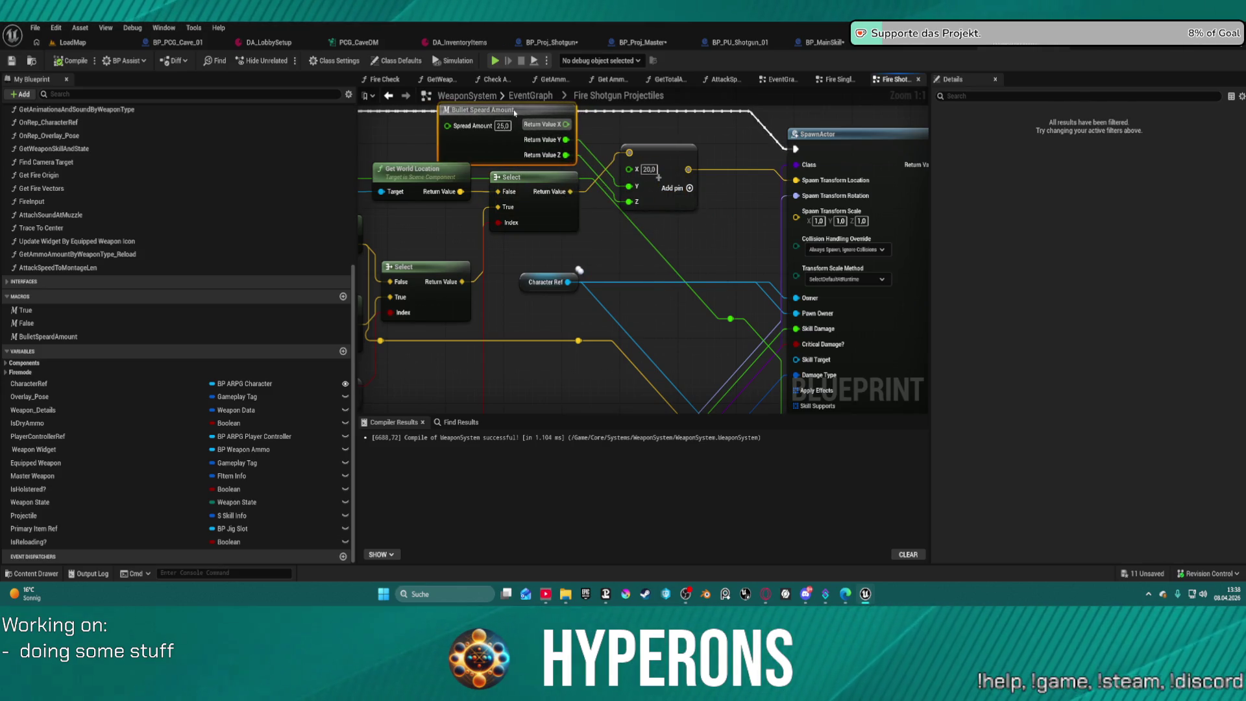
click(571, 191)
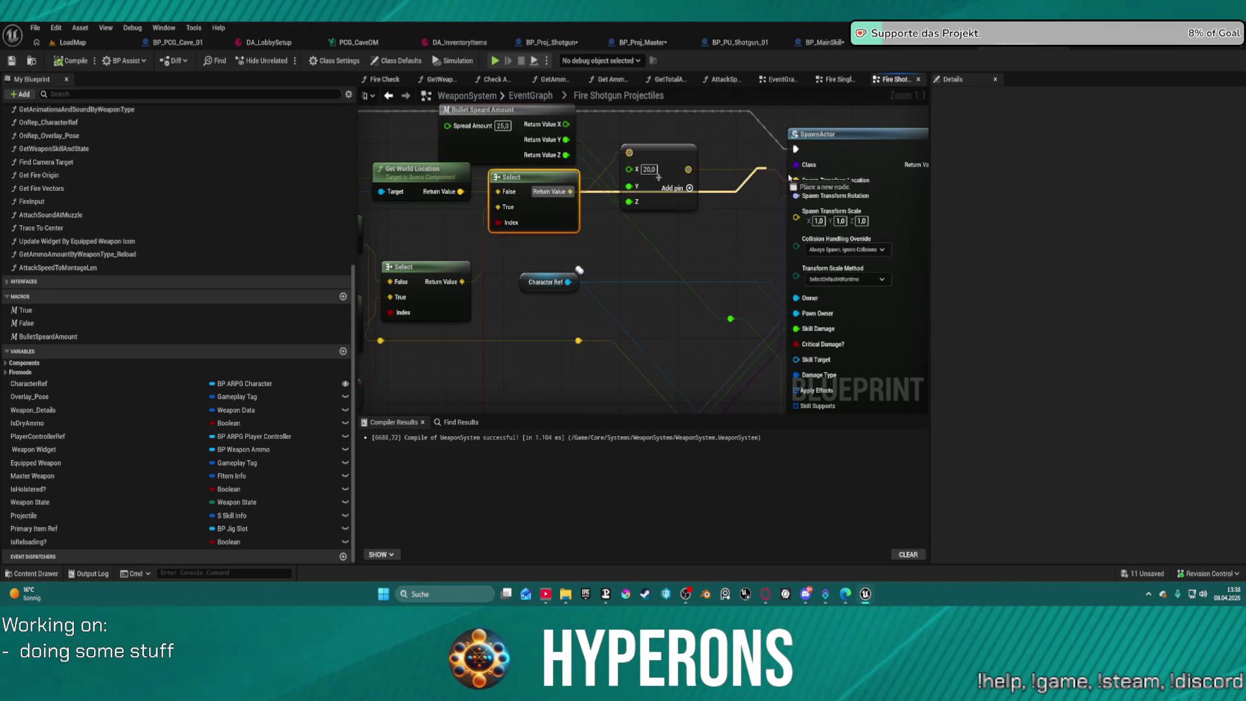
Look over the Make Vector, skill info and damage nodes, then pull a wire from Hit Result.
drag(702, 161, 753, 224)
click(740, 224)
mouse_move(628, 335)
mouse_down()
mouse_move(546, 107)
mouse_move(489, 81)
mouse_move(571, 110)
mouse_move(845, 114)
mouse_move(714, 195)
mouse_move(528, 186)
mouse_move(591, 209)
mouse_up()
scroll(529, 186, down, 4)
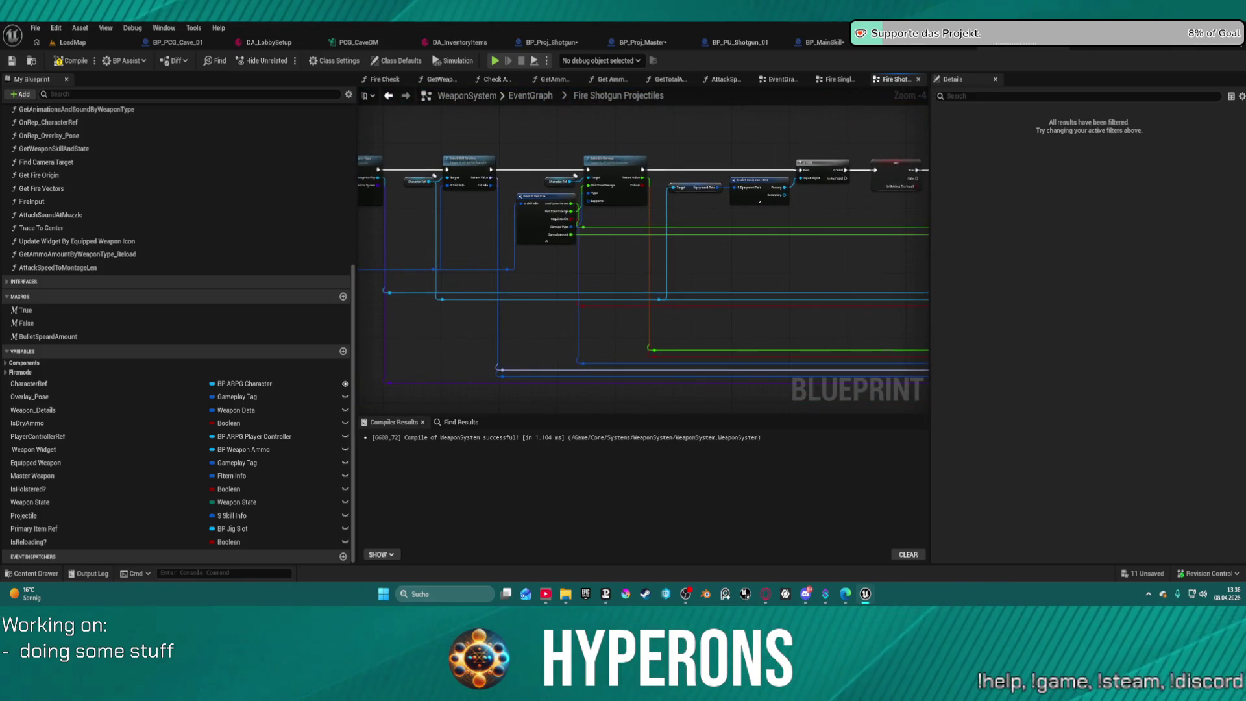
scroll(631, 261, up, 3)
drag(488, 227, 569, 270)
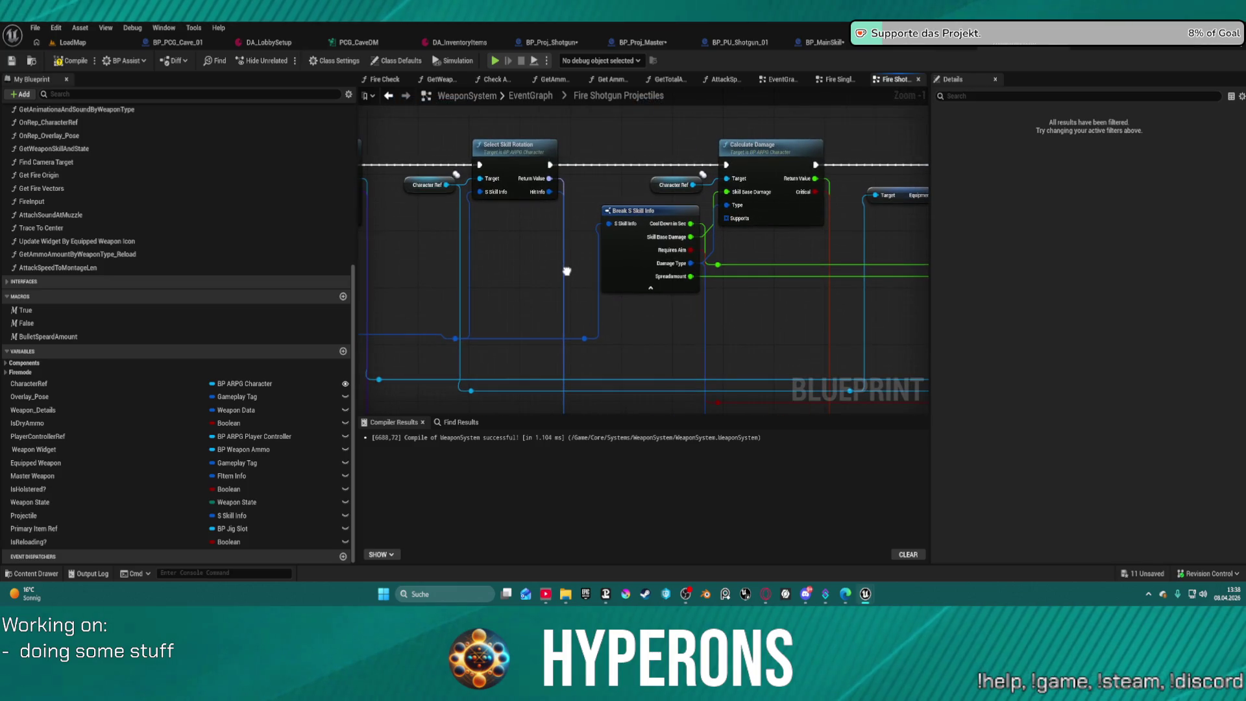
scroll(567, 272, down, 4)
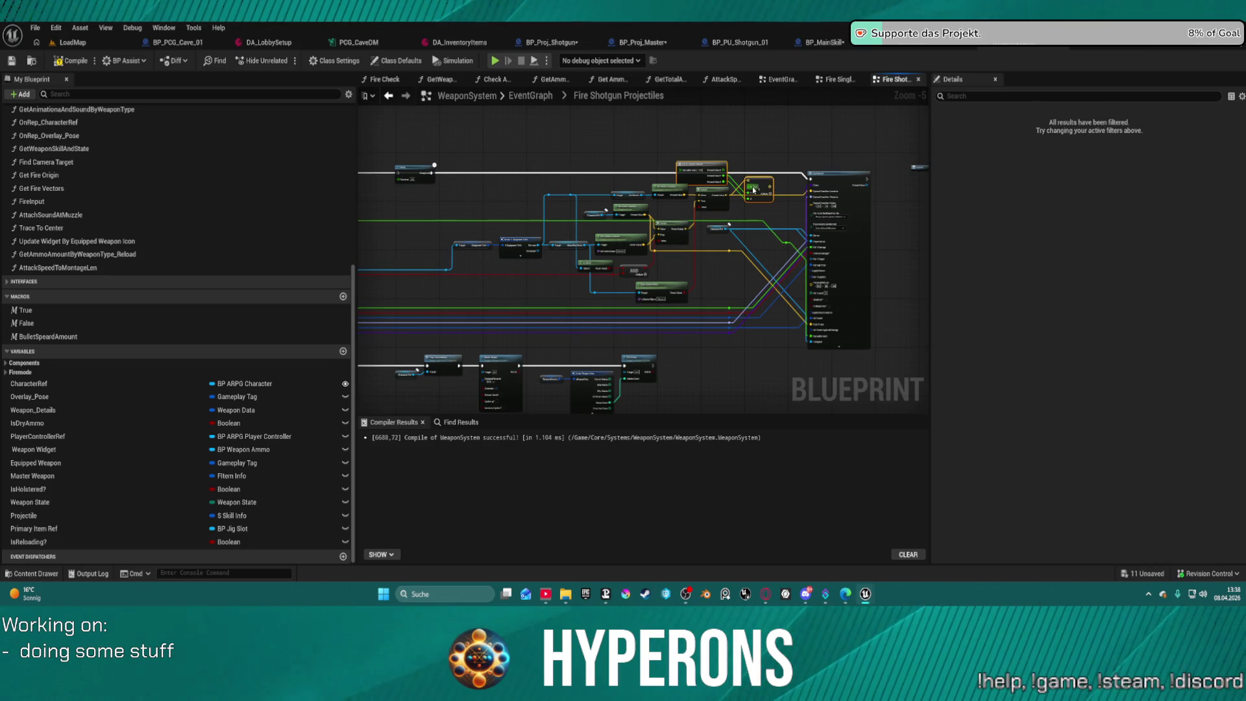
scroll(652, 232, up, 5)
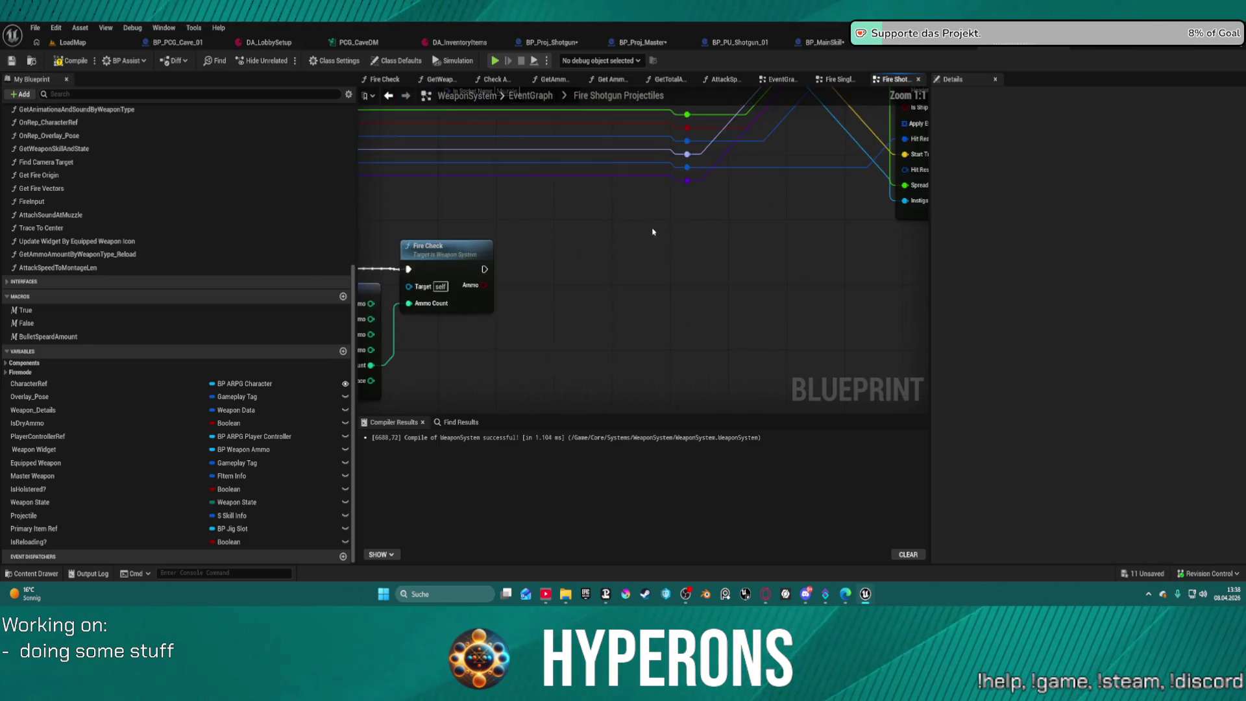
drag(653, 231, 573, 261)
mouse_move(818, 203)
mouse_down()
mouse_move(756, 276)
mouse_move(732, 270)
mouse_up()
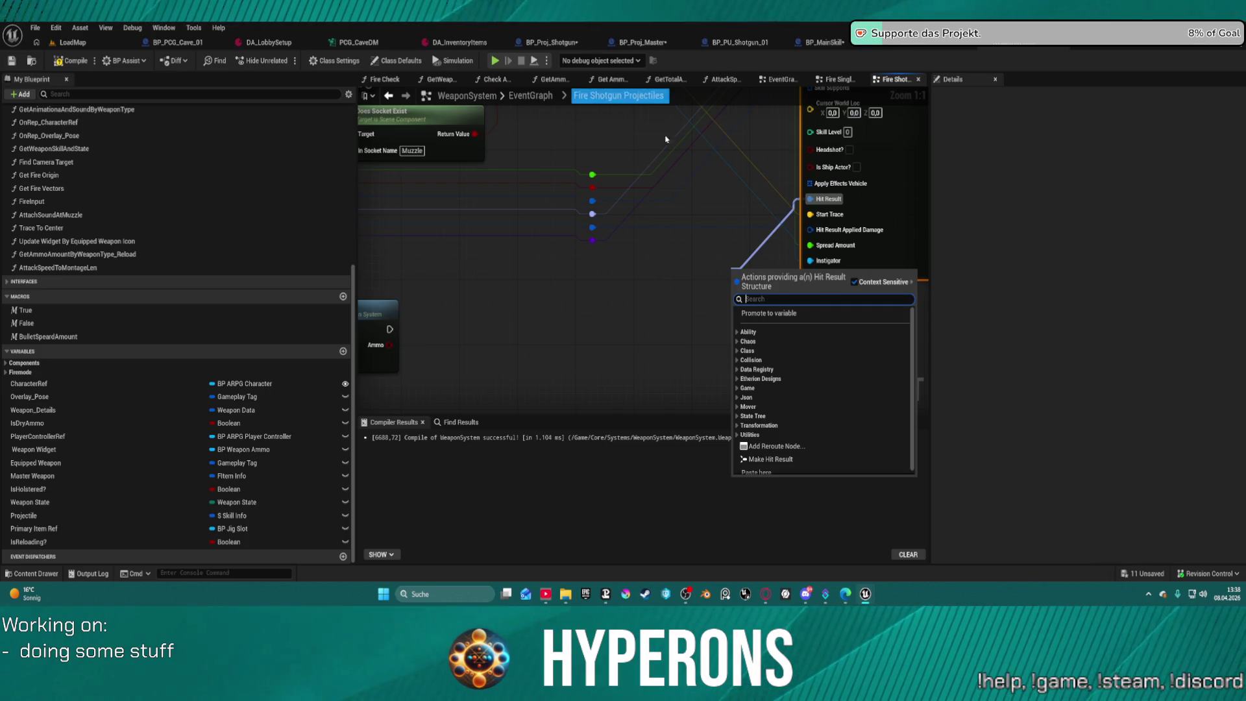
Add a Break Hit Result node off the Hit Result pin using a 'break' search.
click(603, 248)
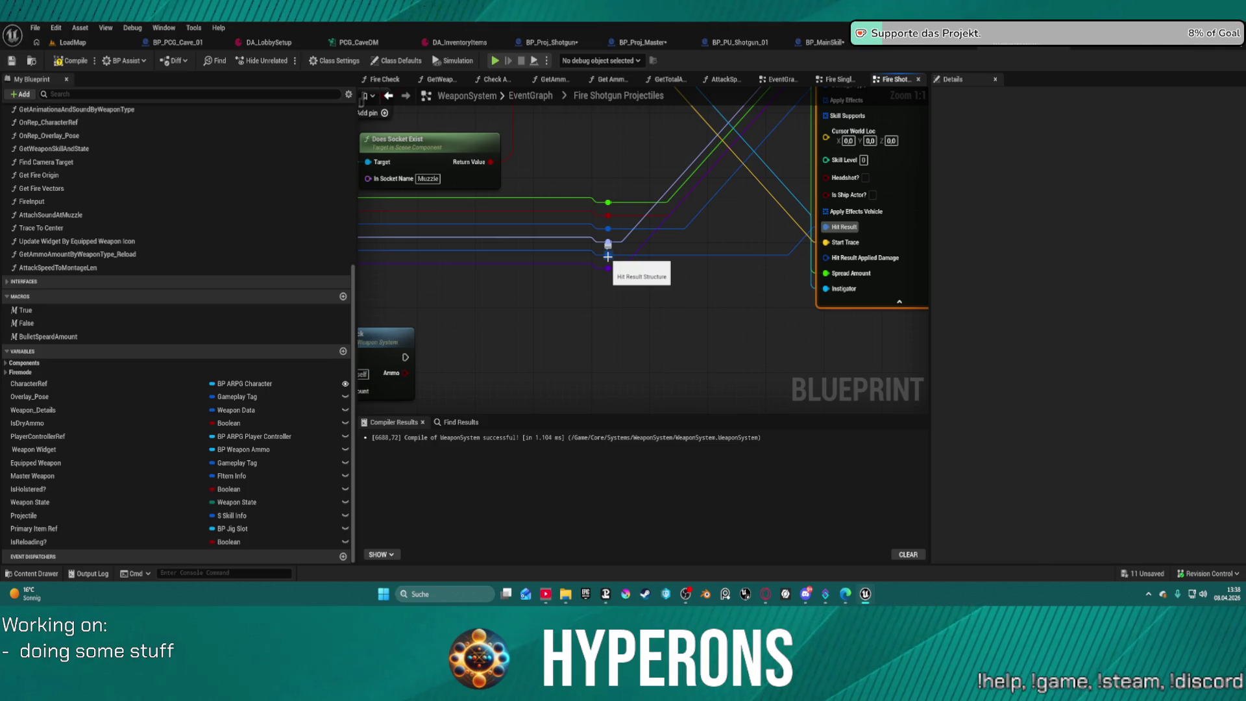
drag(609, 256, 626, 314)
text(get)
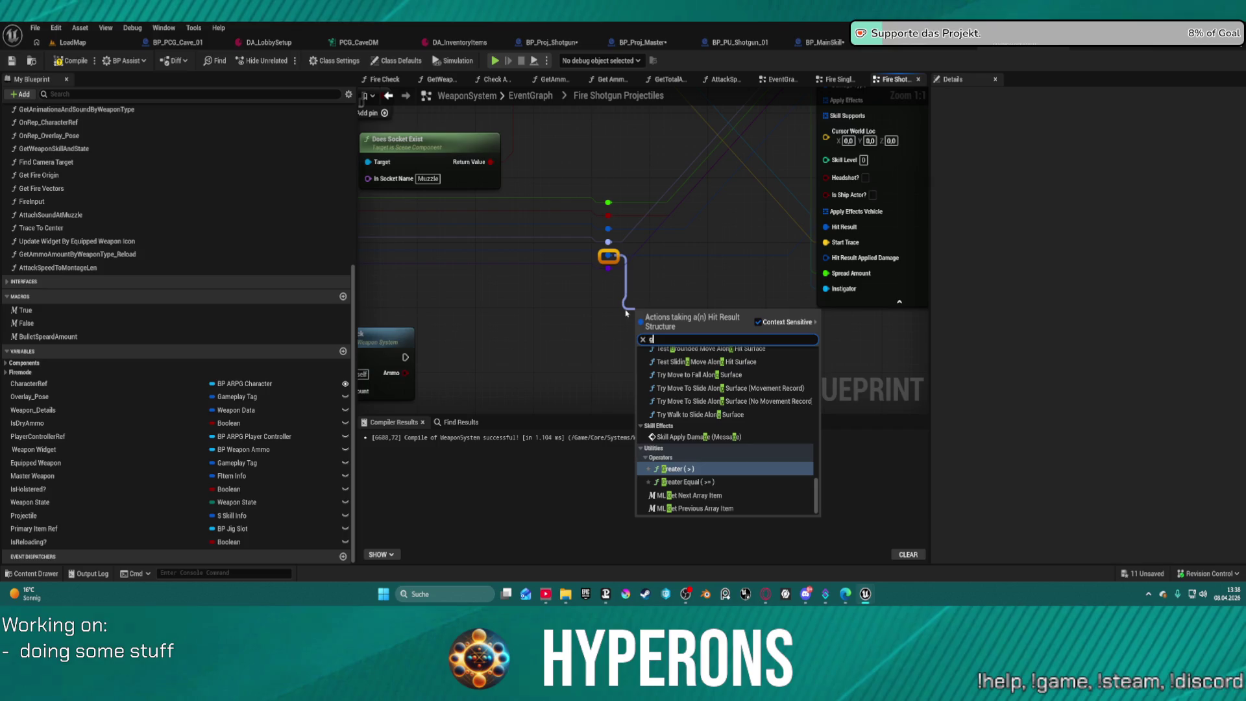
key(BackSpace)
key(BackSpace)
key(BackSpace)
text(break)
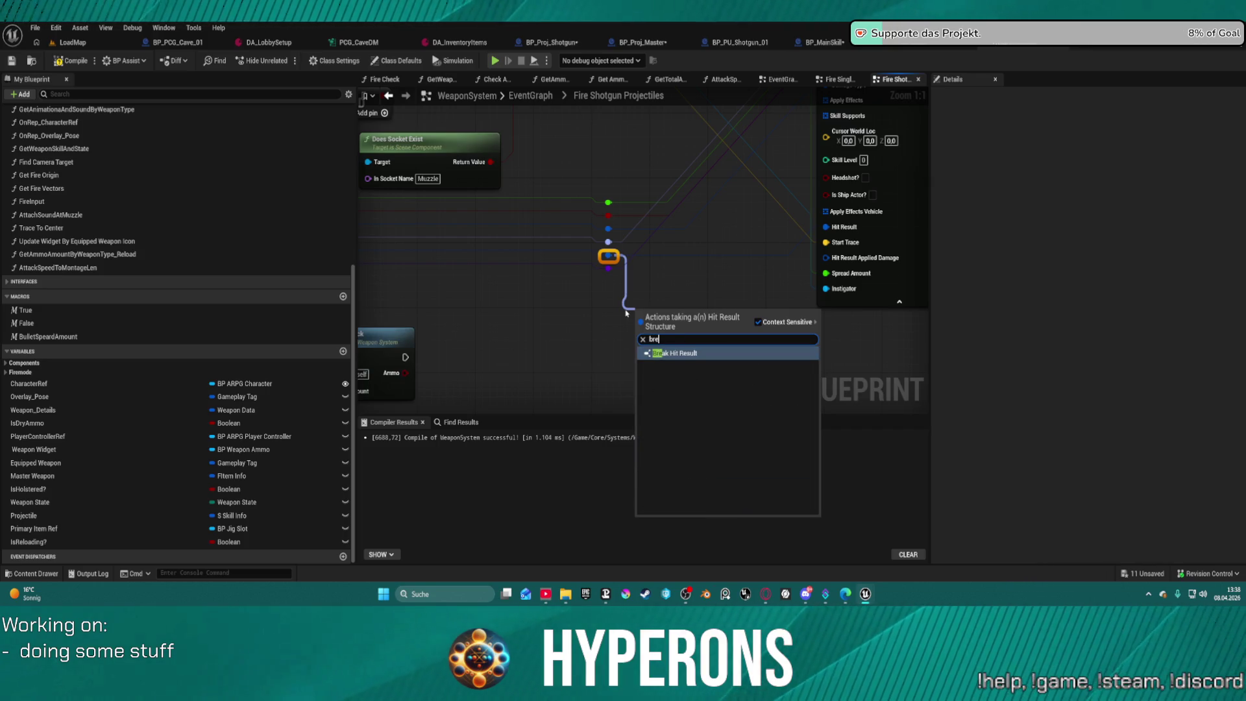
key(Return)
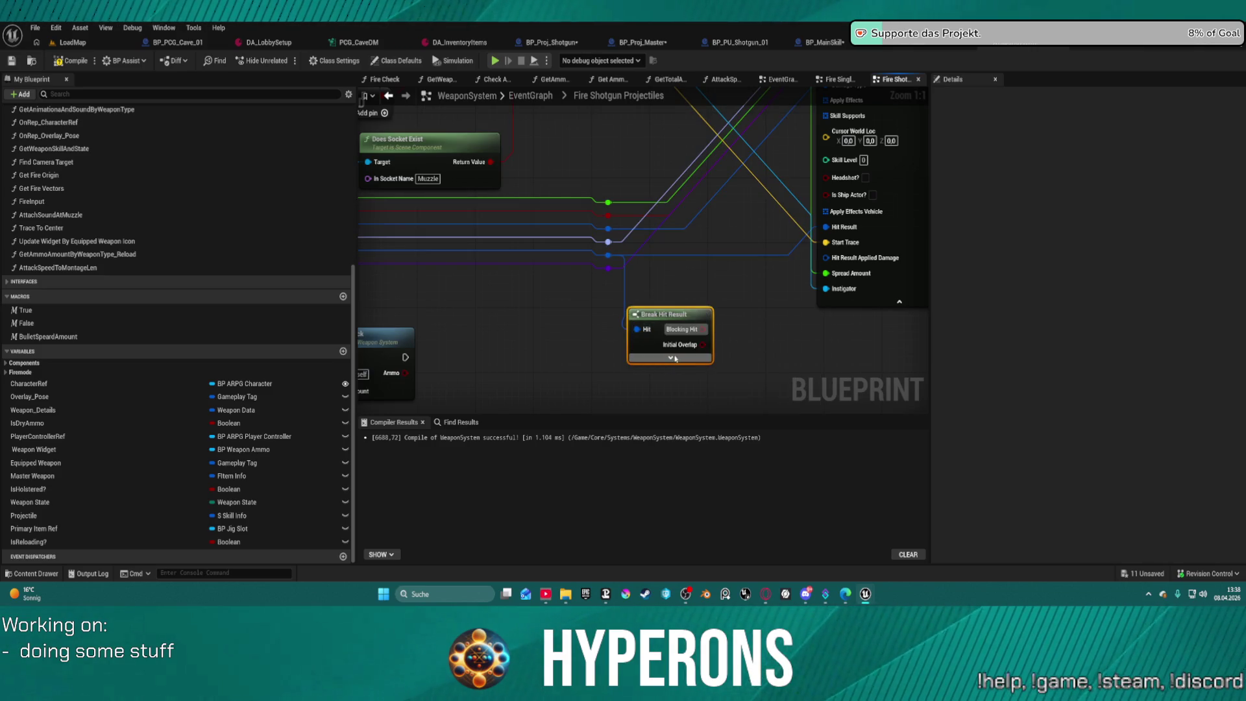
Position and collapse the Break Hit Result node, then return to BP_Proj_Master's Construction Script.
mouse_move(680, 301)
mouse_down()
mouse_move(675, 249)
mouse_move(532, 214)
mouse_move(489, 195)
mouse_move(465, 158)
mouse_up()
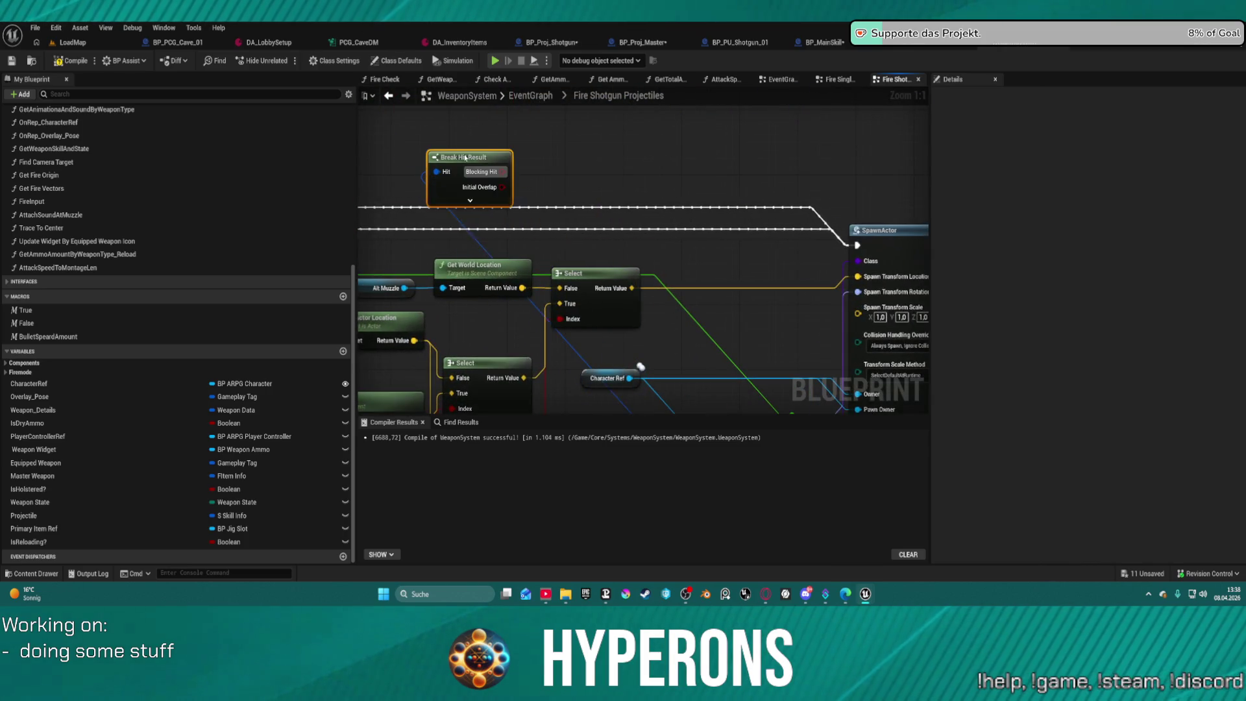
click(470, 200)
mouse_move(469, 200)
mouse_down()
mouse_move(486, 91)
mouse_move(530, 129)
mouse_up()
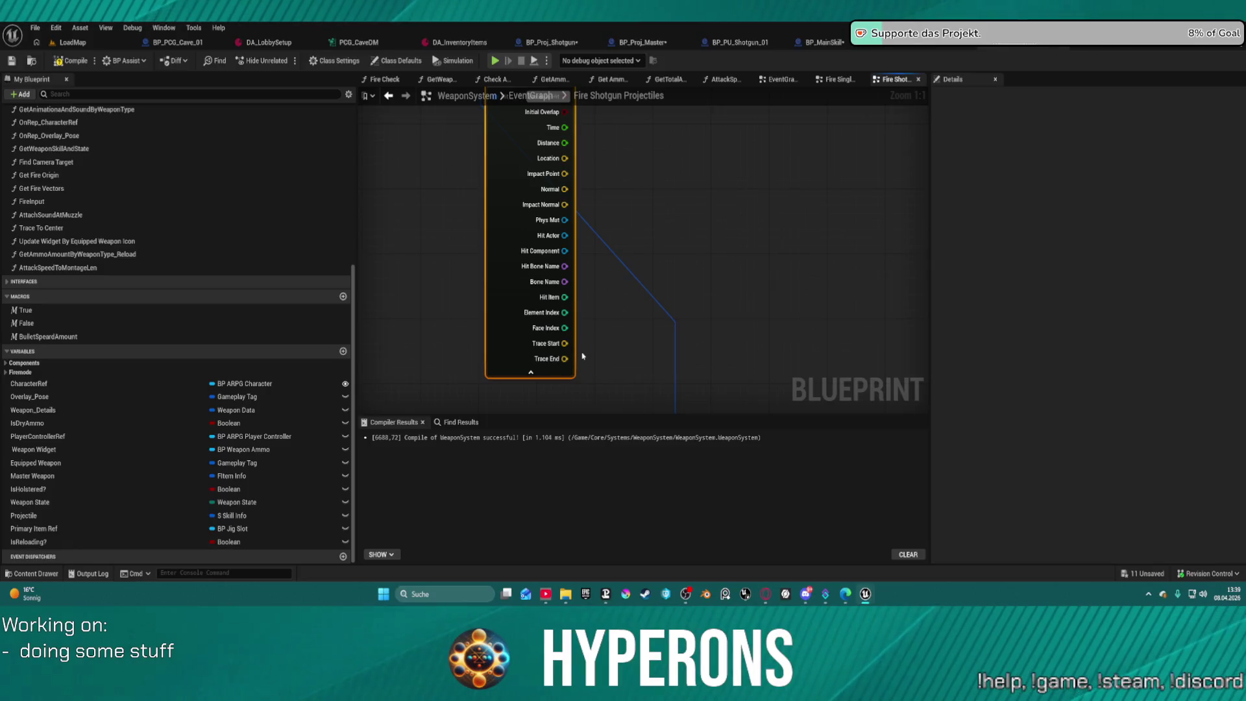
click(528, 373)
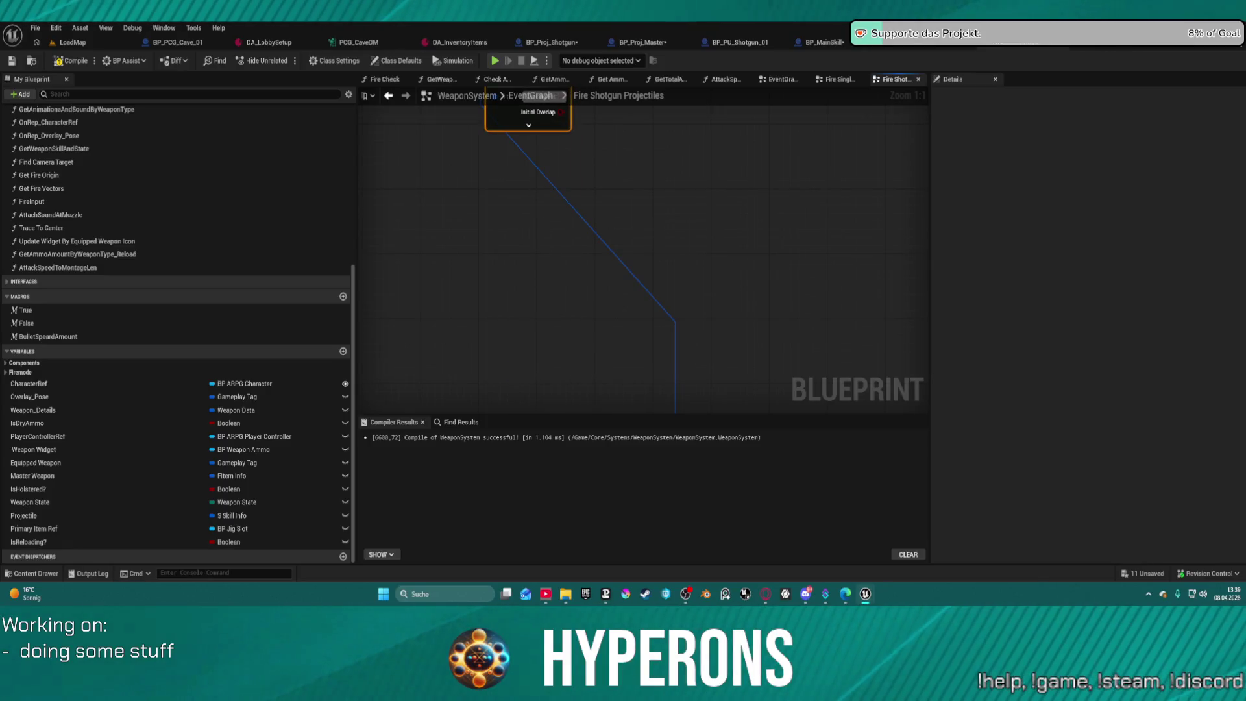
scroll(609, 231, down, 7)
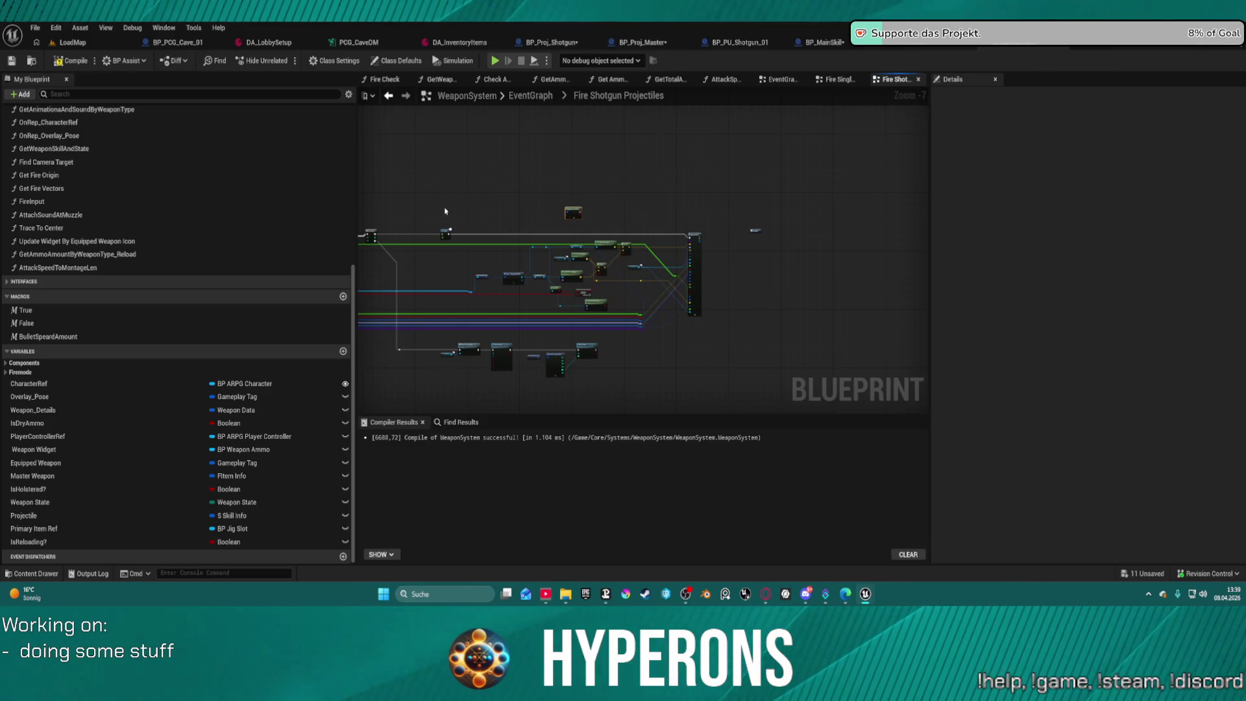
scroll(720, 276, up, 7)
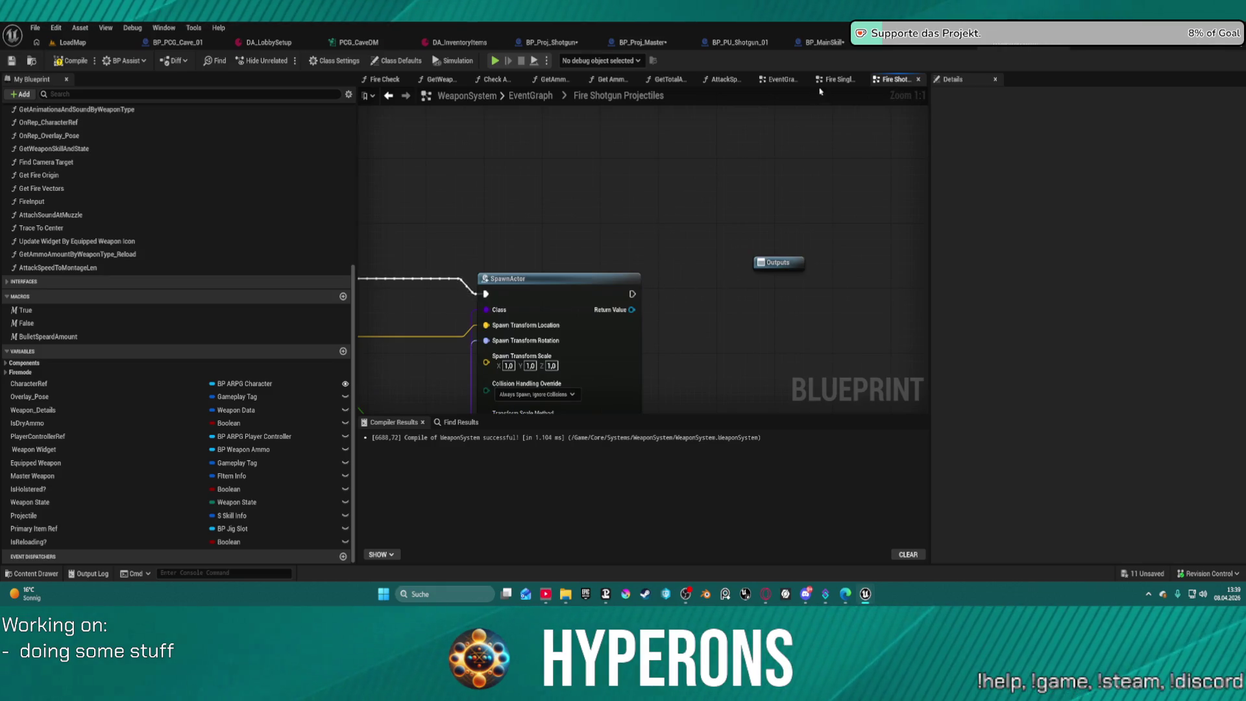
click(642, 42)
scroll(590, 253, down, 8)
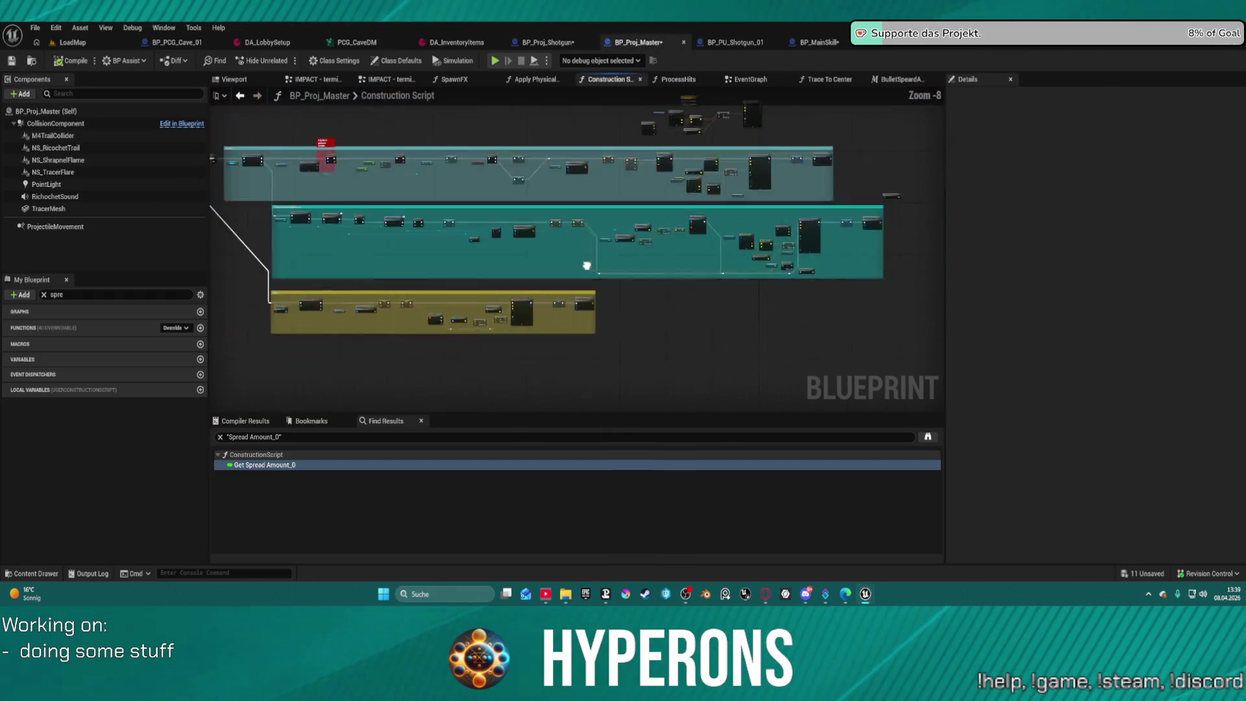
Separate the Multi Line Trace, Bullet Speard Amount and Spread Amount nodes, then check BP_MainSkill's spread value.
scroll(602, 252, up, 5)
mouse_move(602, 252)
mouse_down()
mouse_move(941, 279)
mouse_move(904, 261)
mouse_move(222, 235)
mouse_up()
drag(714, 253, 268, 247)
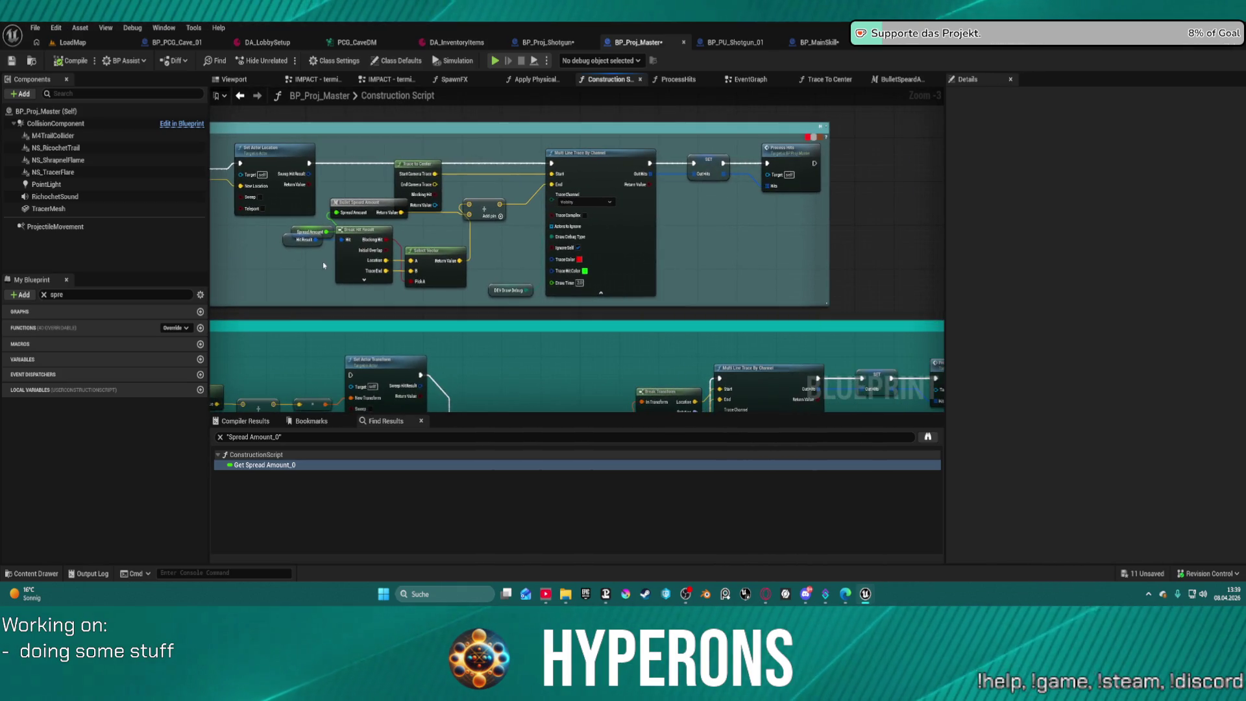
drag(600, 219, 635, 225)
drag(373, 207, 612, 243)
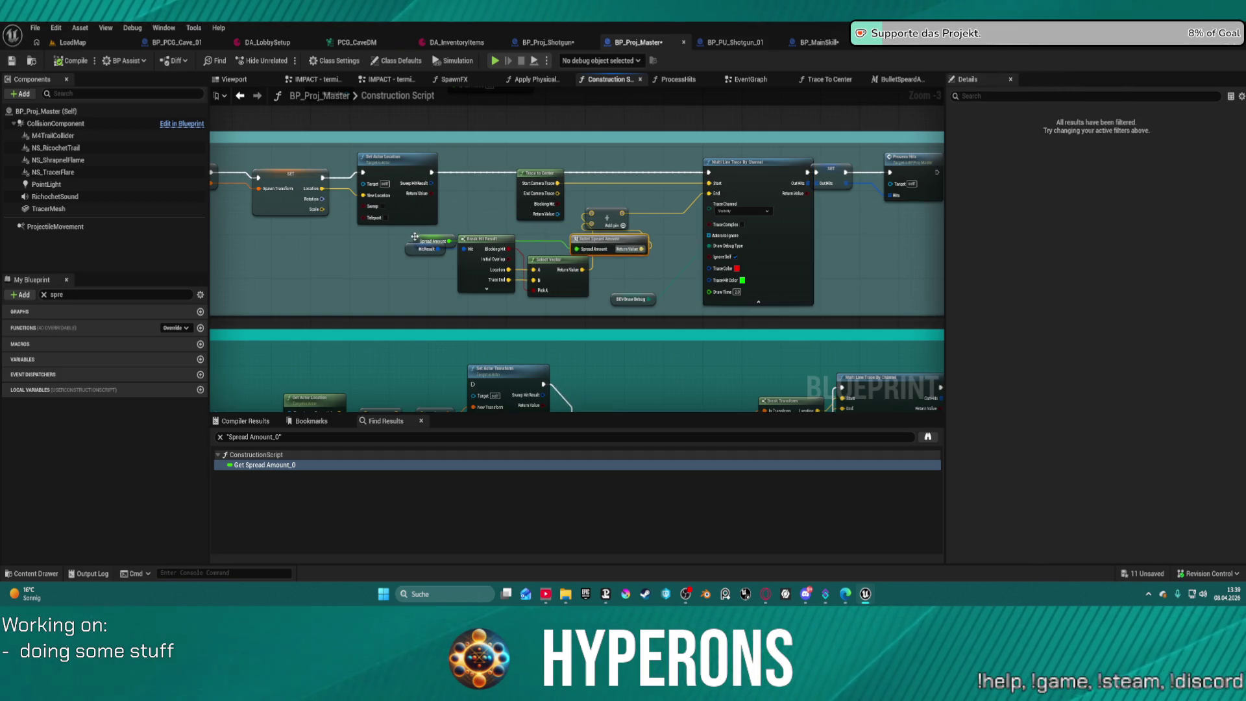
drag(434, 241, 474, 217)
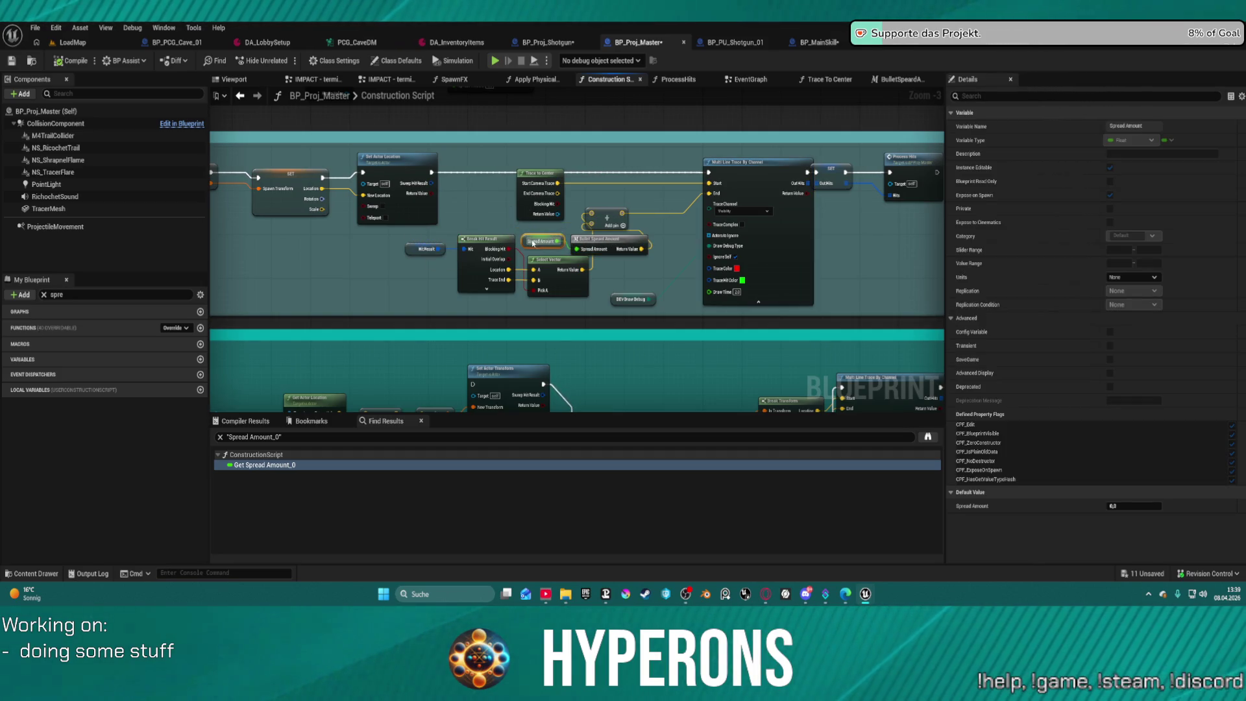
click(1126, 508)
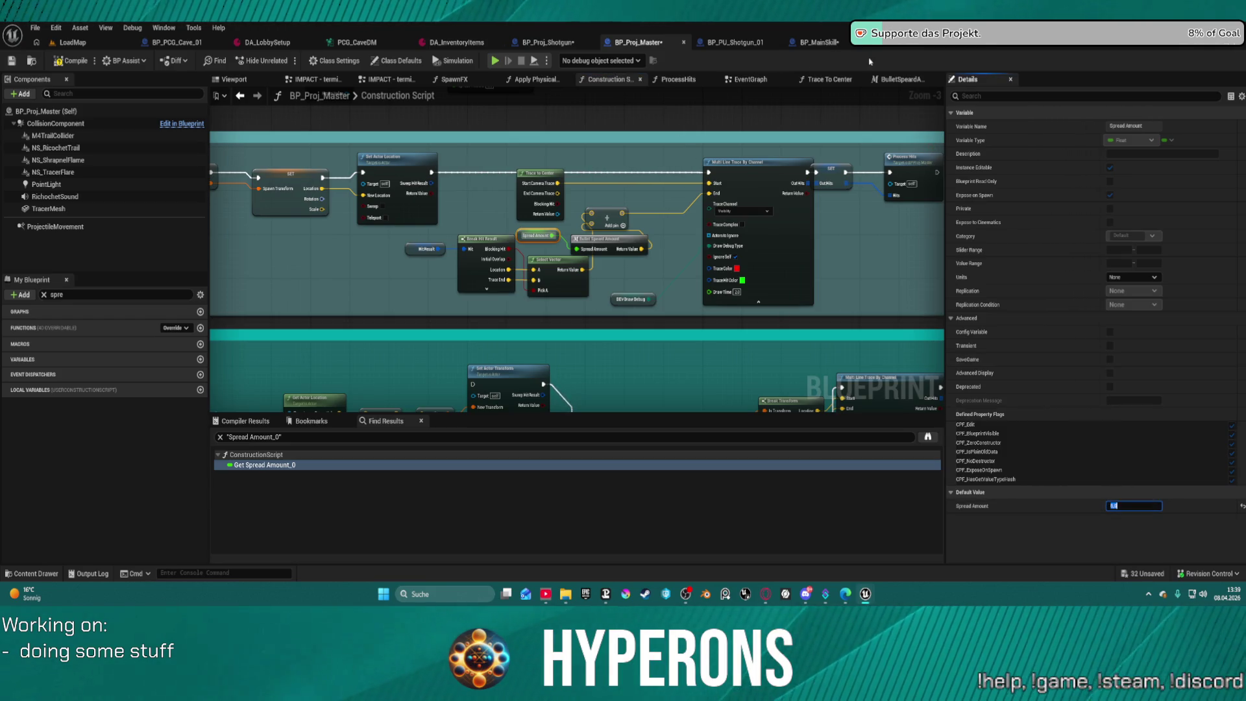
click(947, 43)
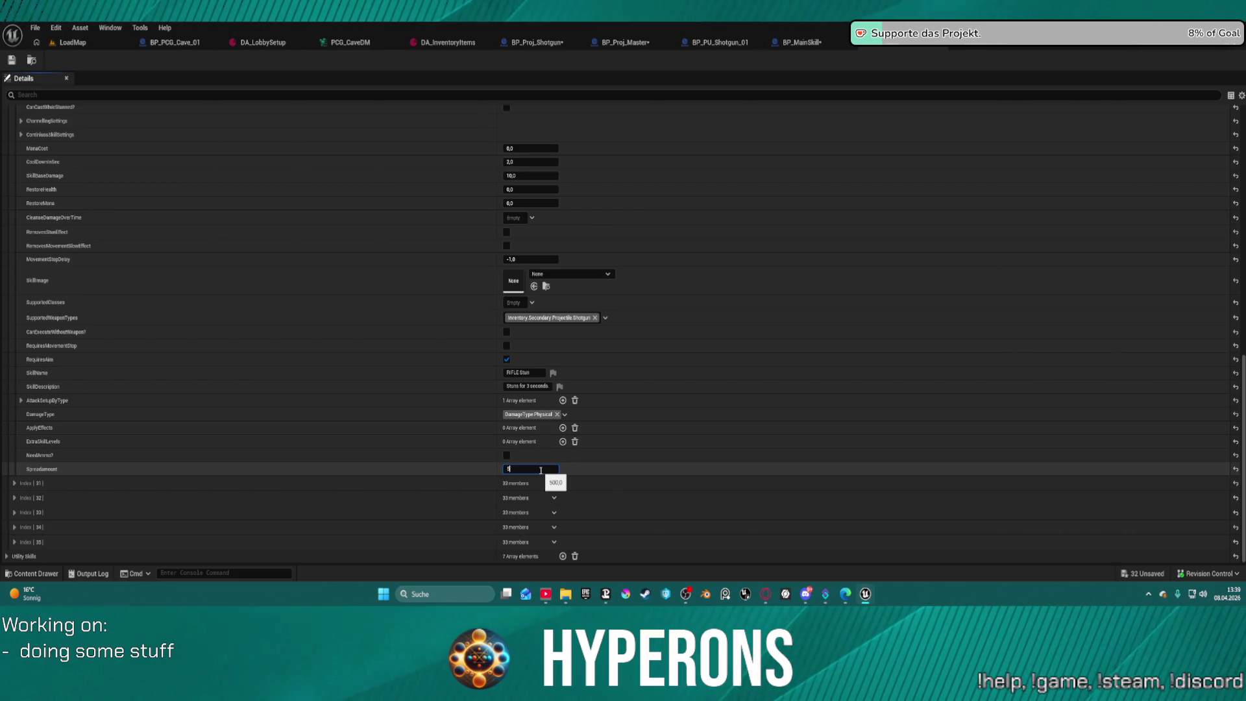
Save all assets with Spreadamount at 50.0 and go back to the LoadMap level.
click(12, 61)
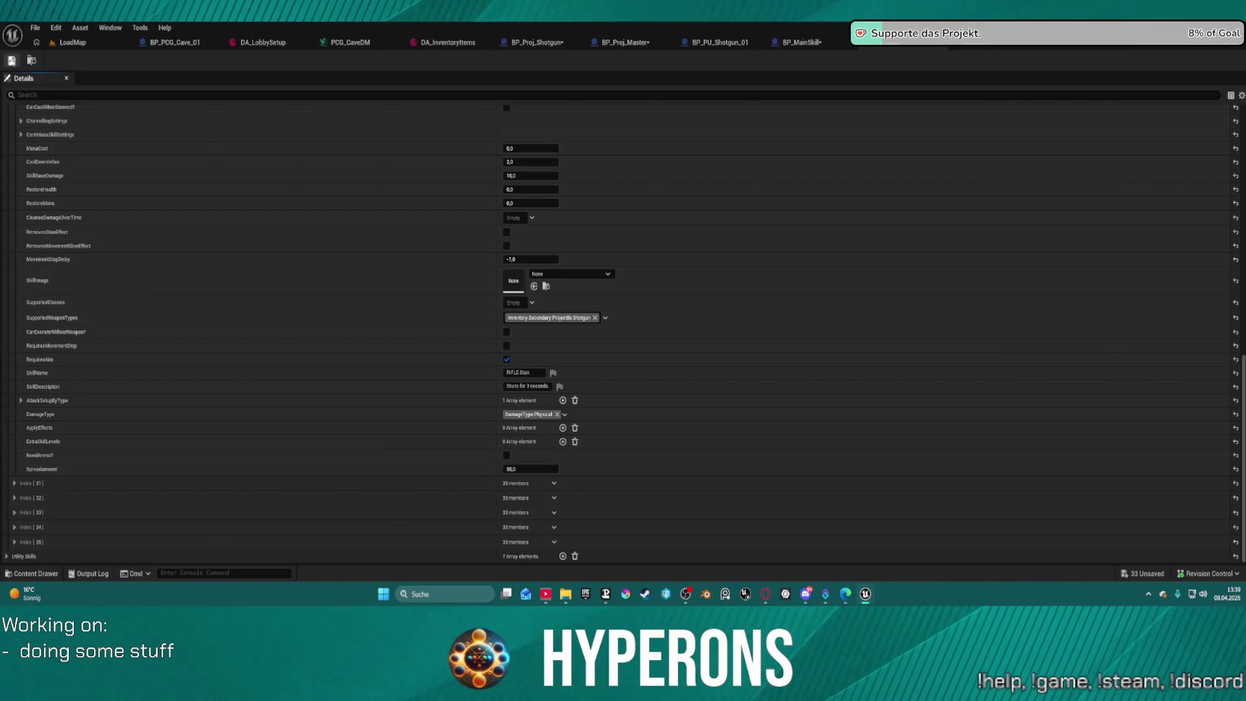
click(130, 47)
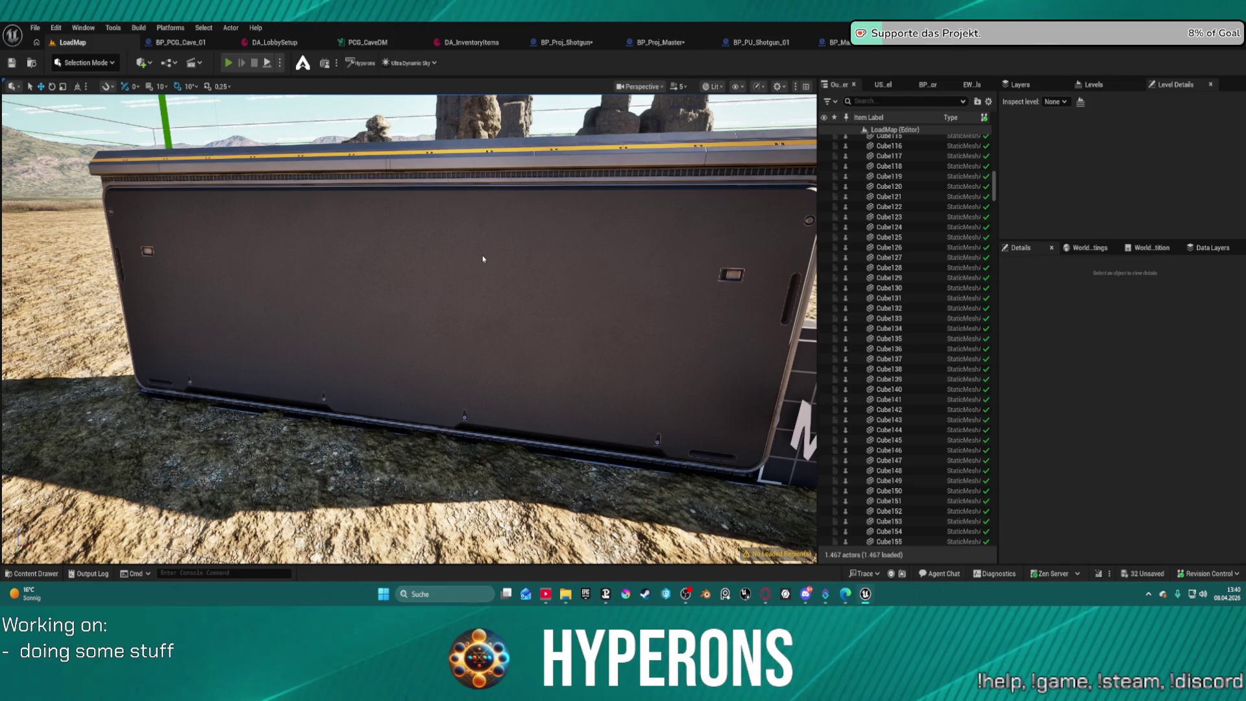
key(alt+p)
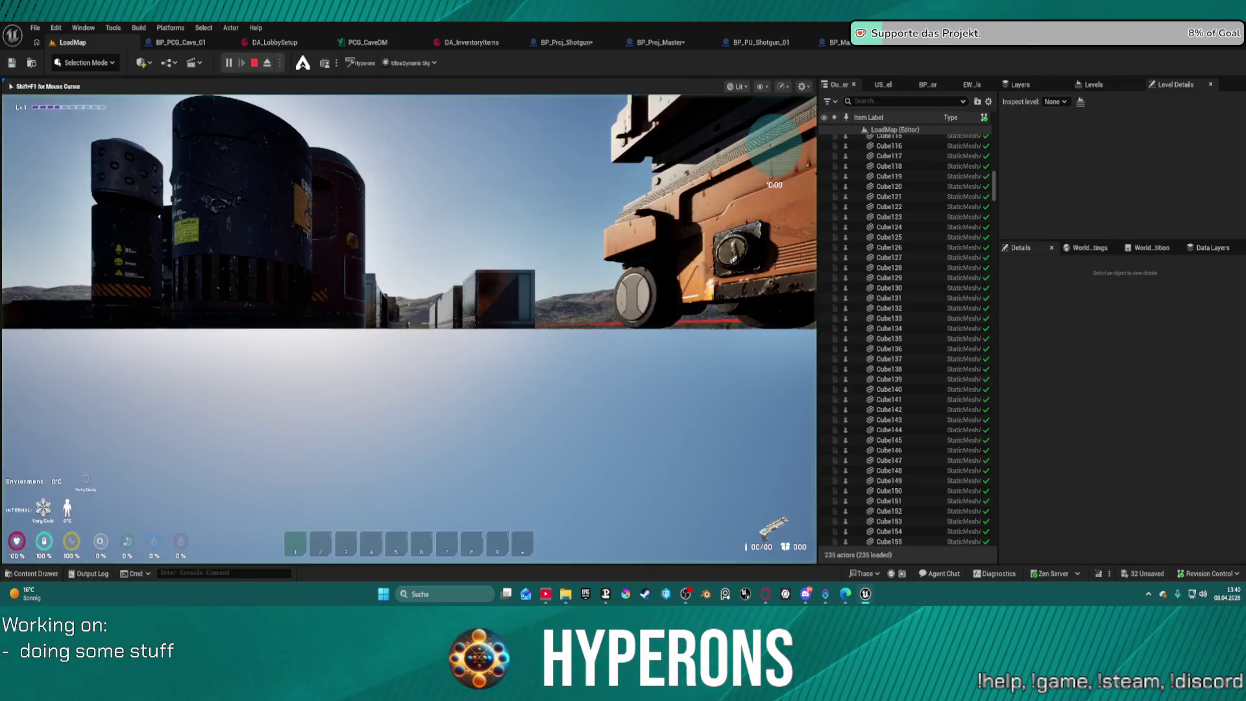
key(w)
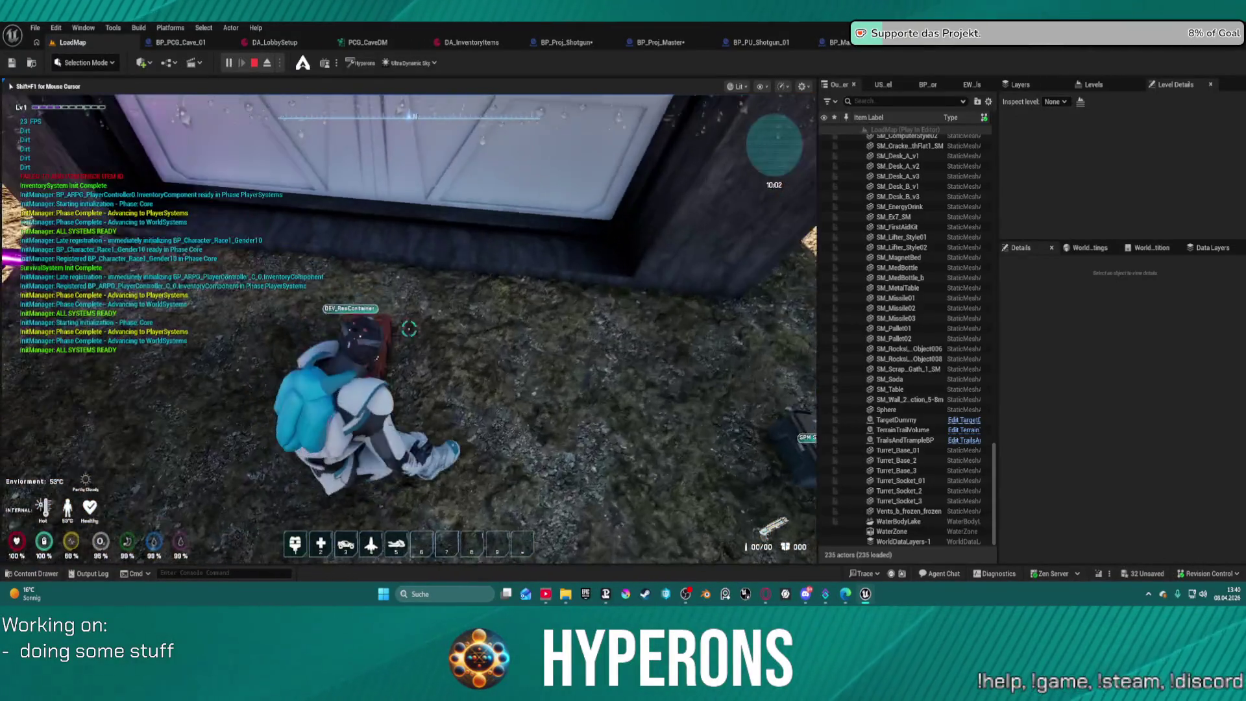
key(e)
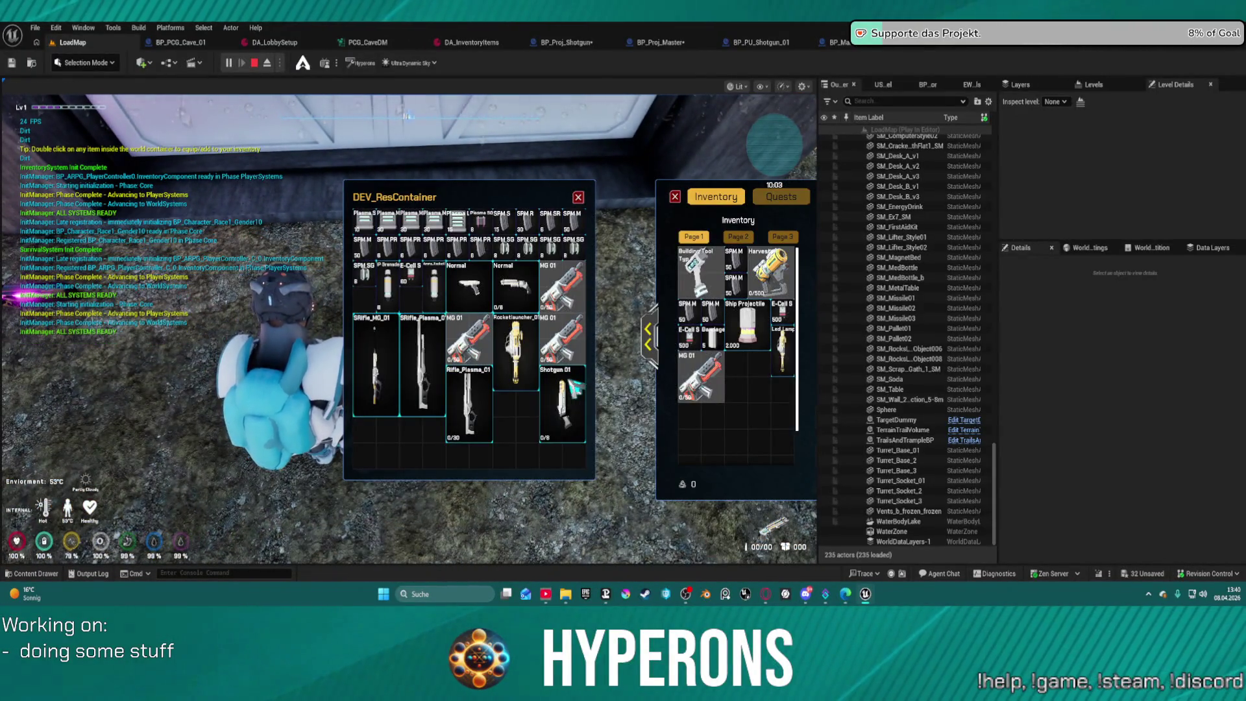
double_click(528, 253)
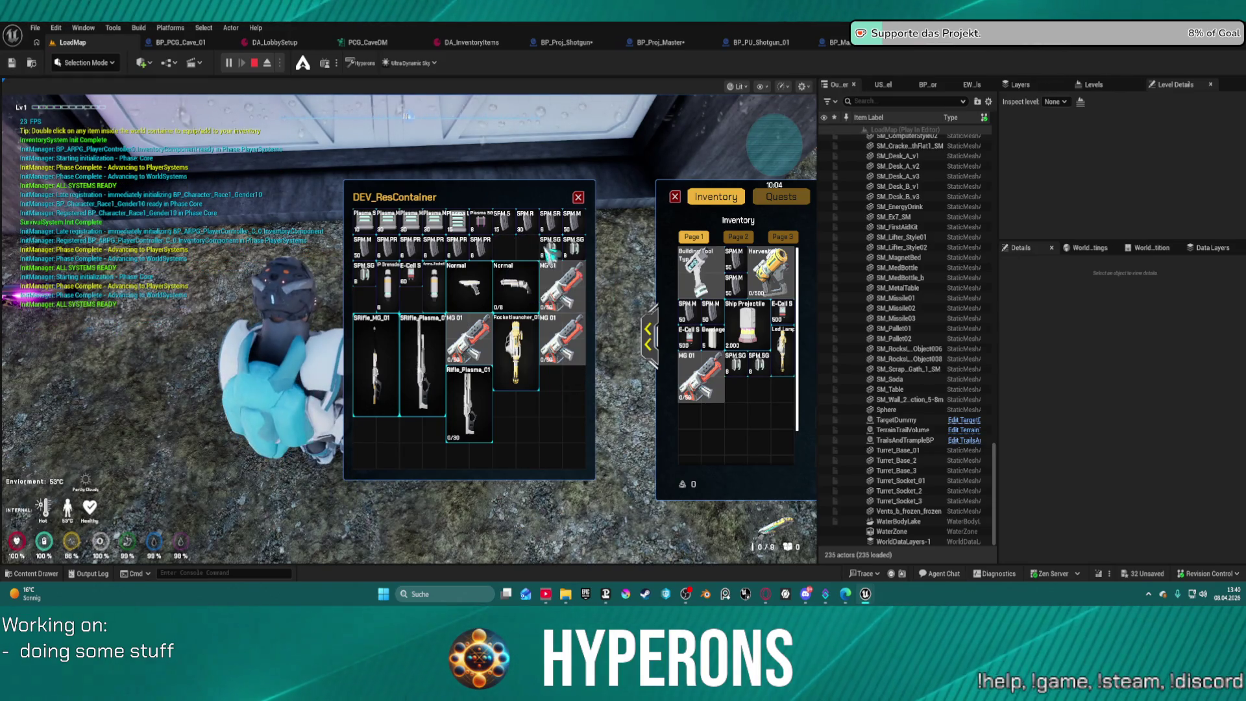
double_click(560, 255)
click(576, 198)
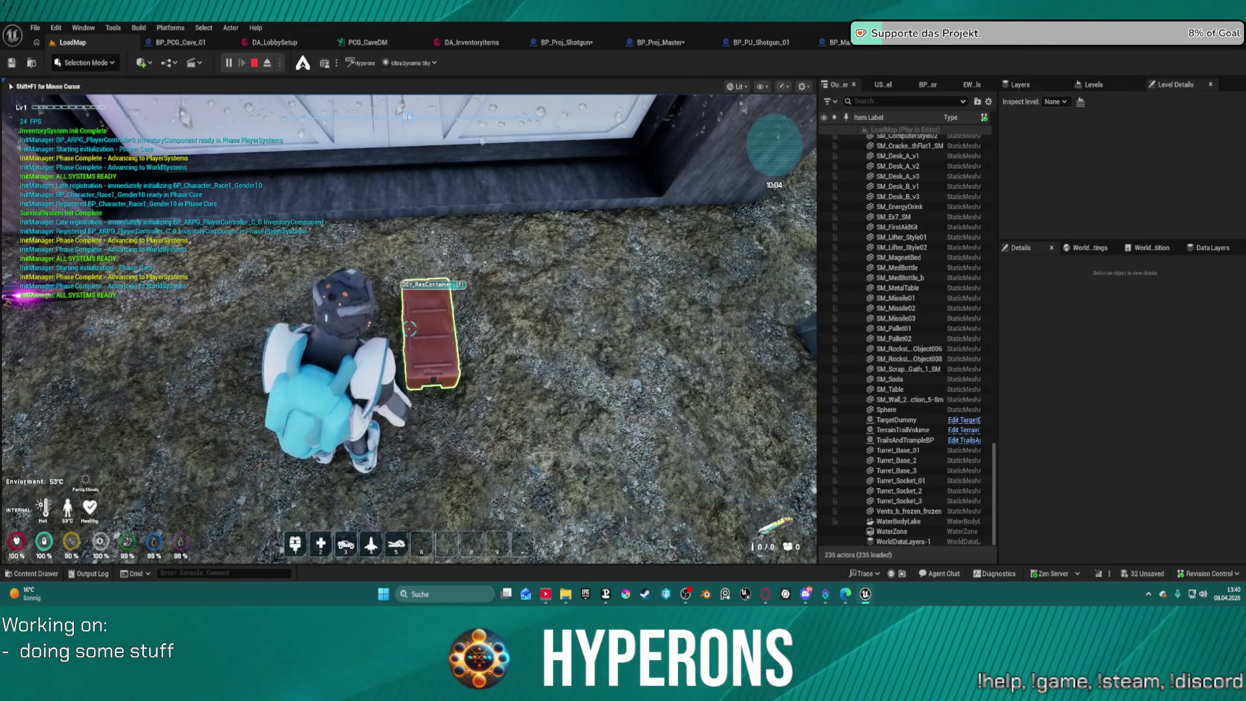
key(w)
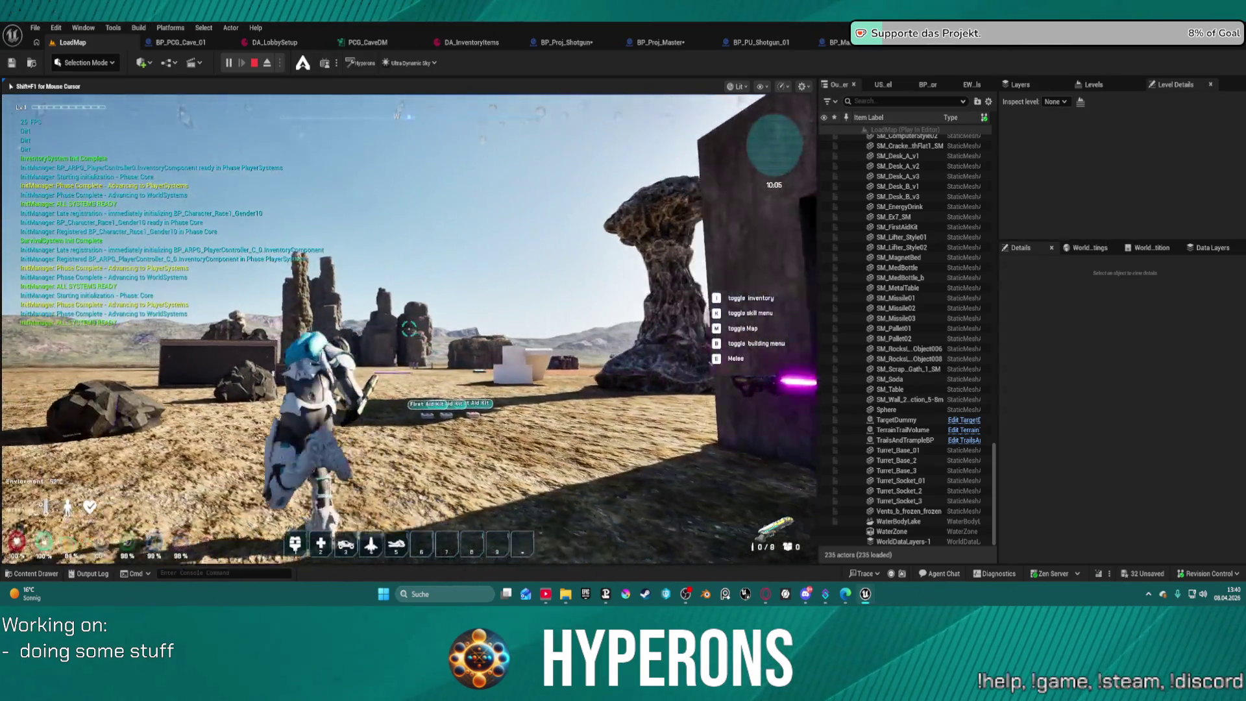
key(1)
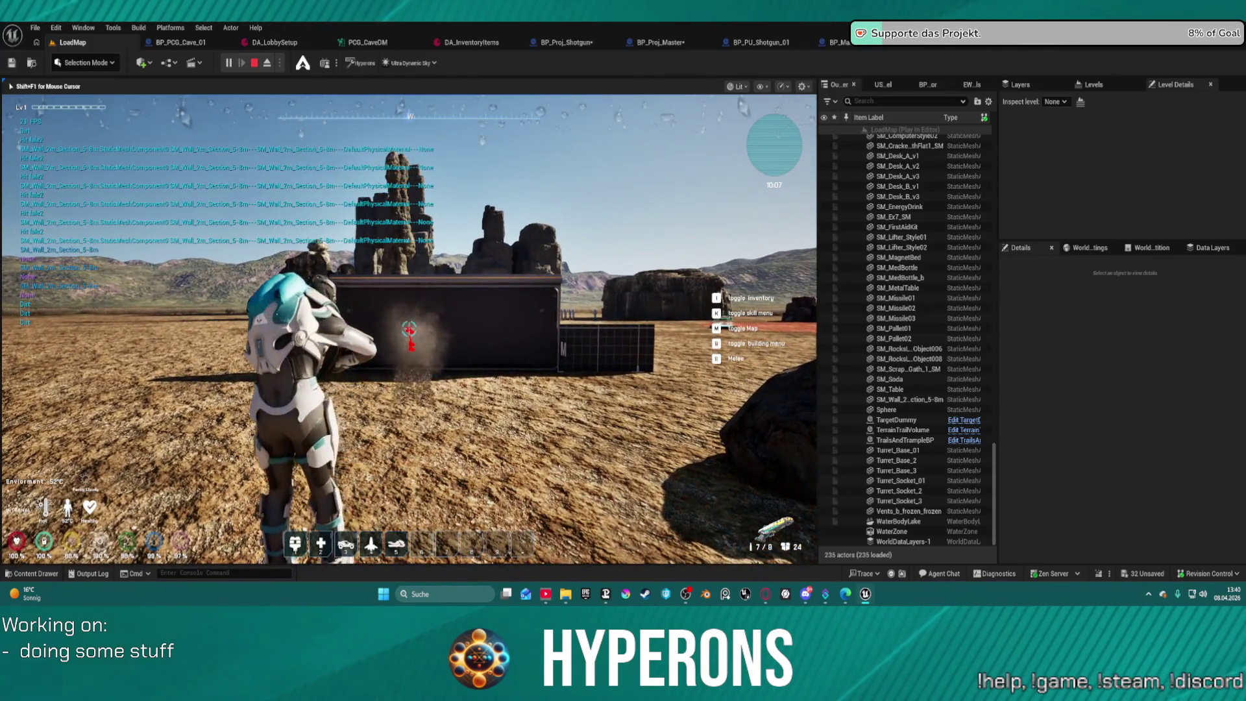
key(w)
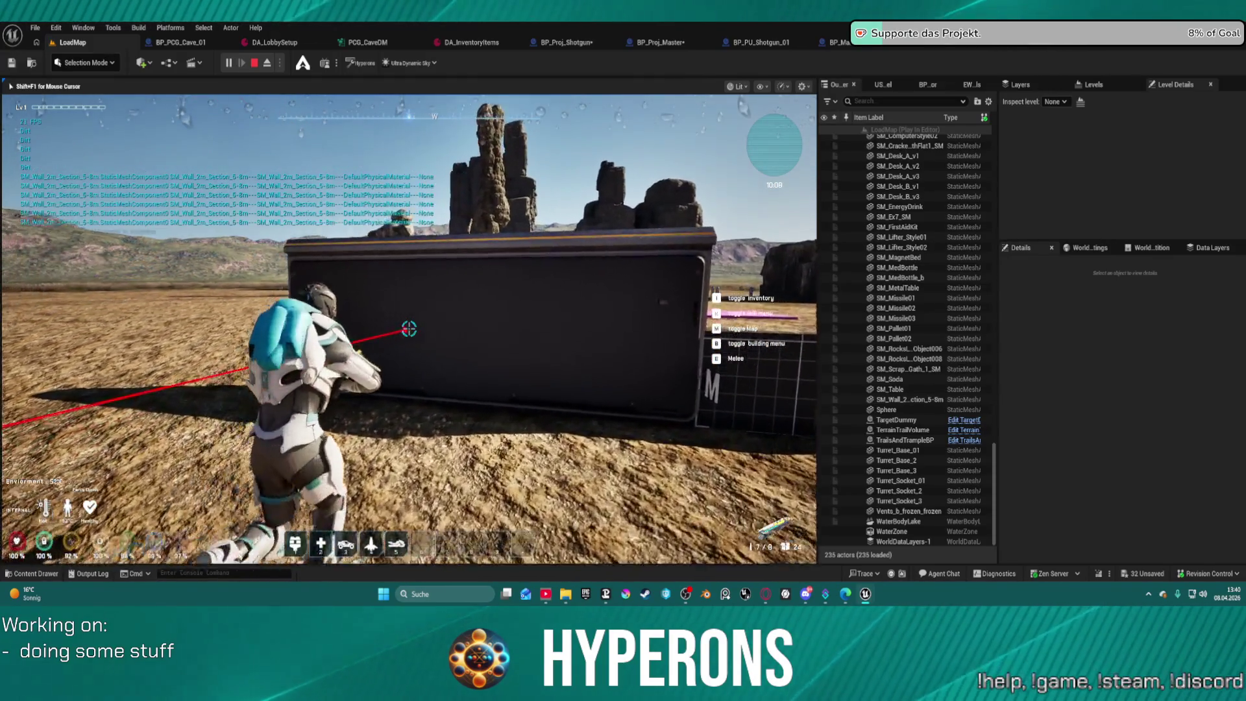
key(s)
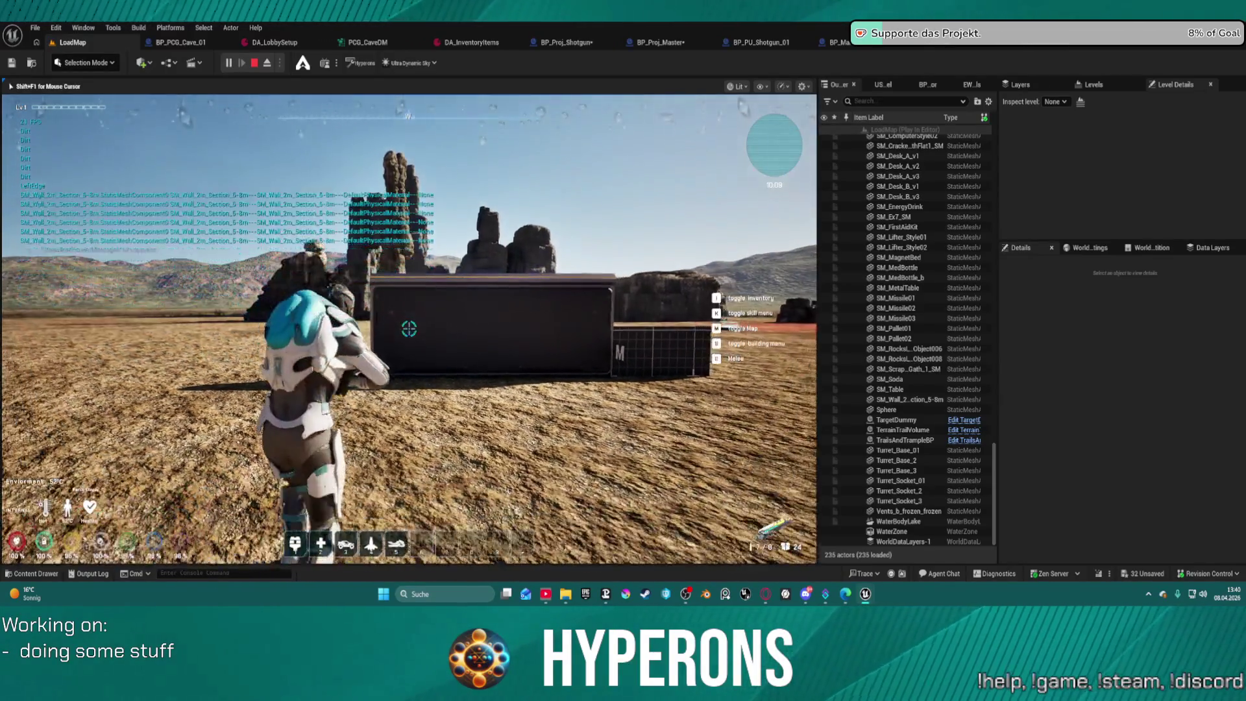
key(d)
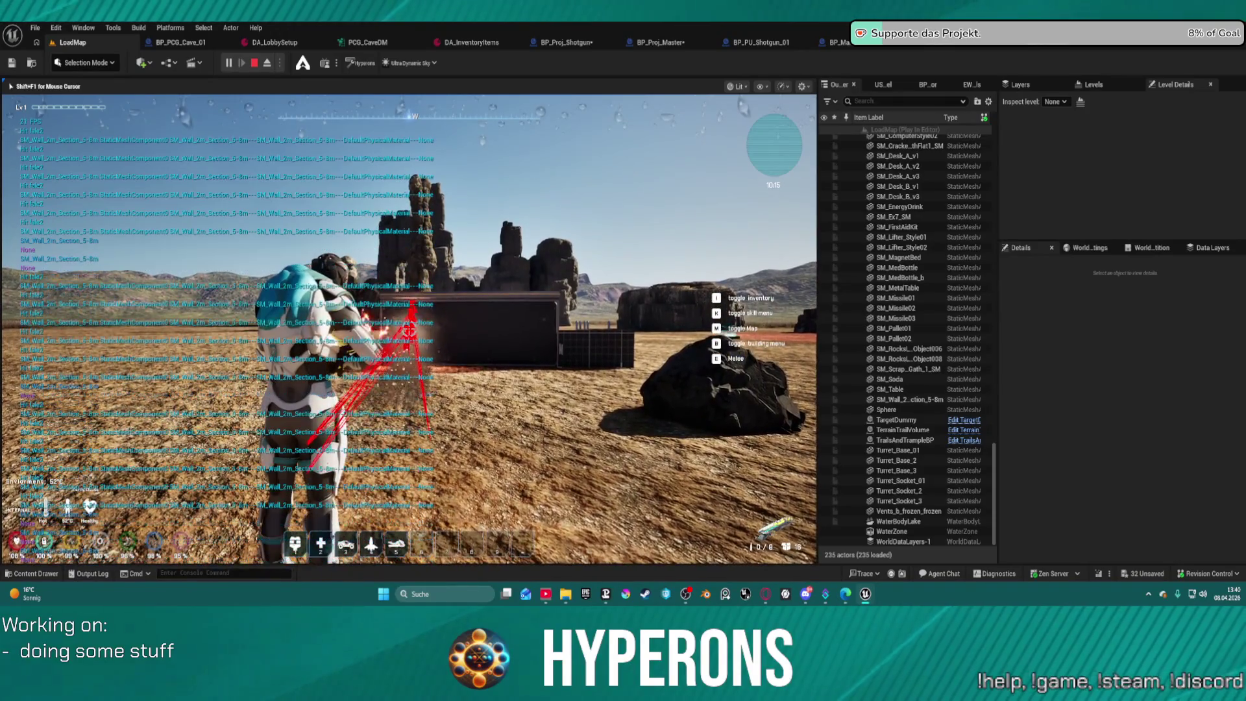
key(w)
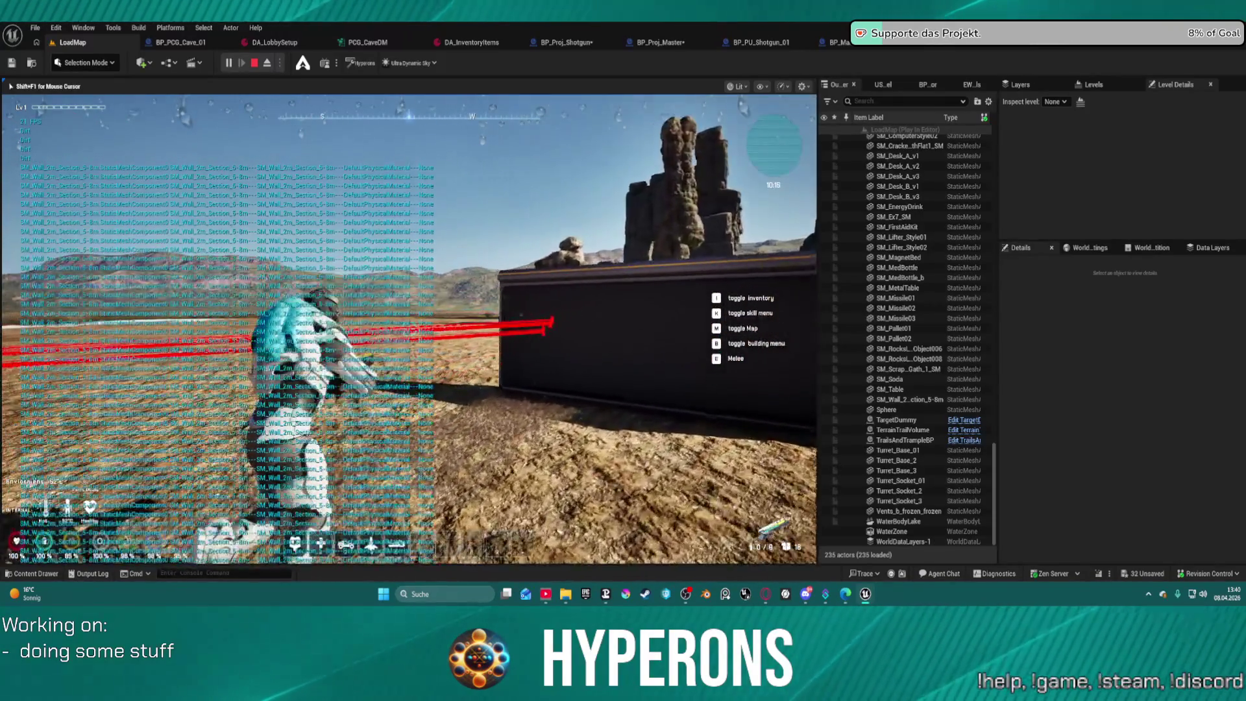
key(w)
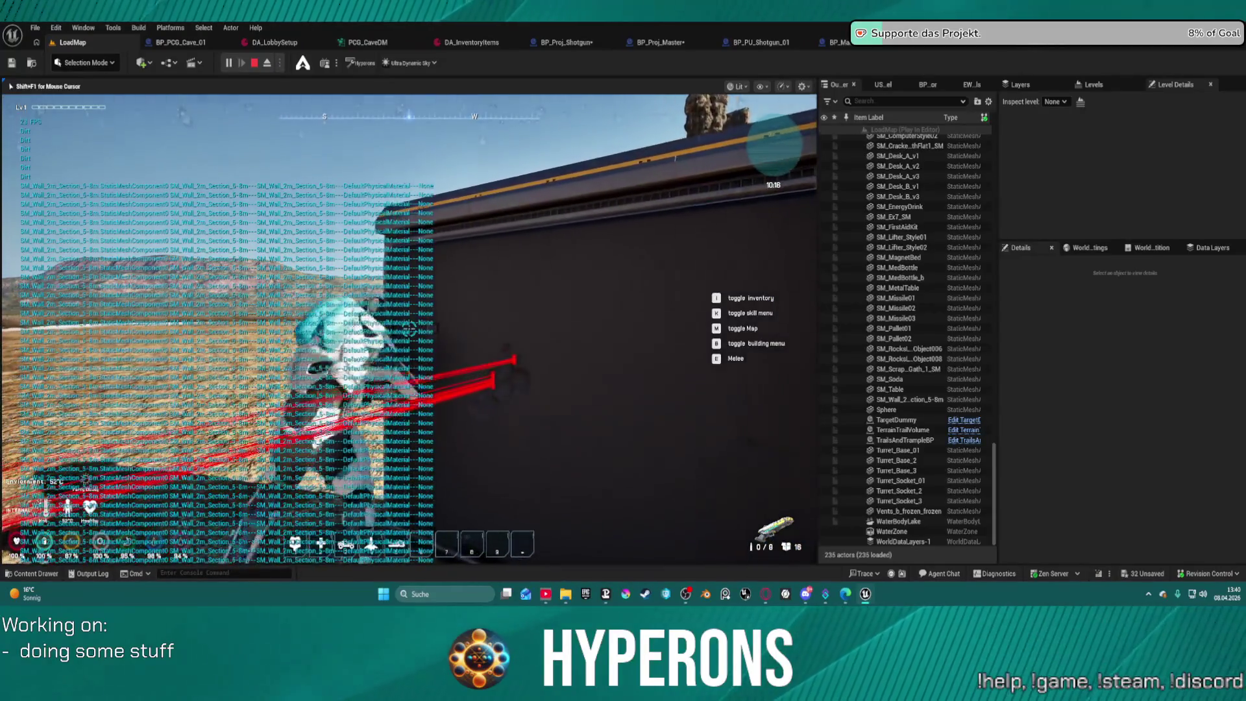
key(s)
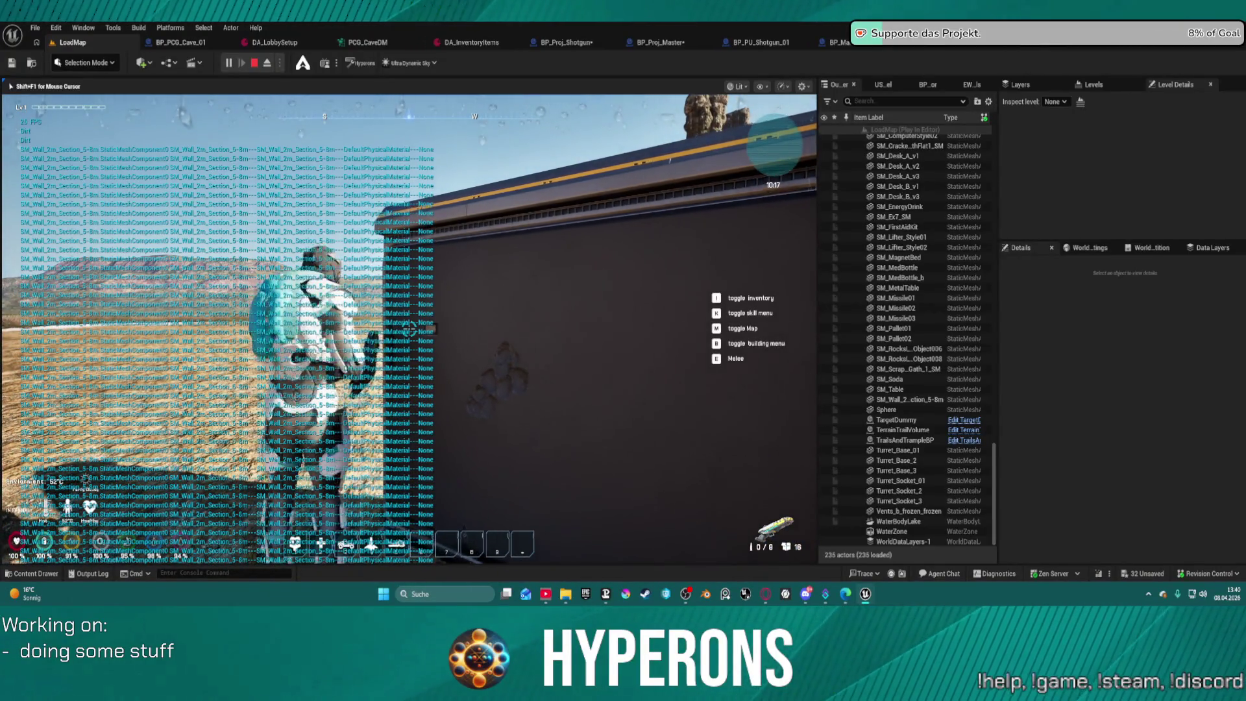
key(s)
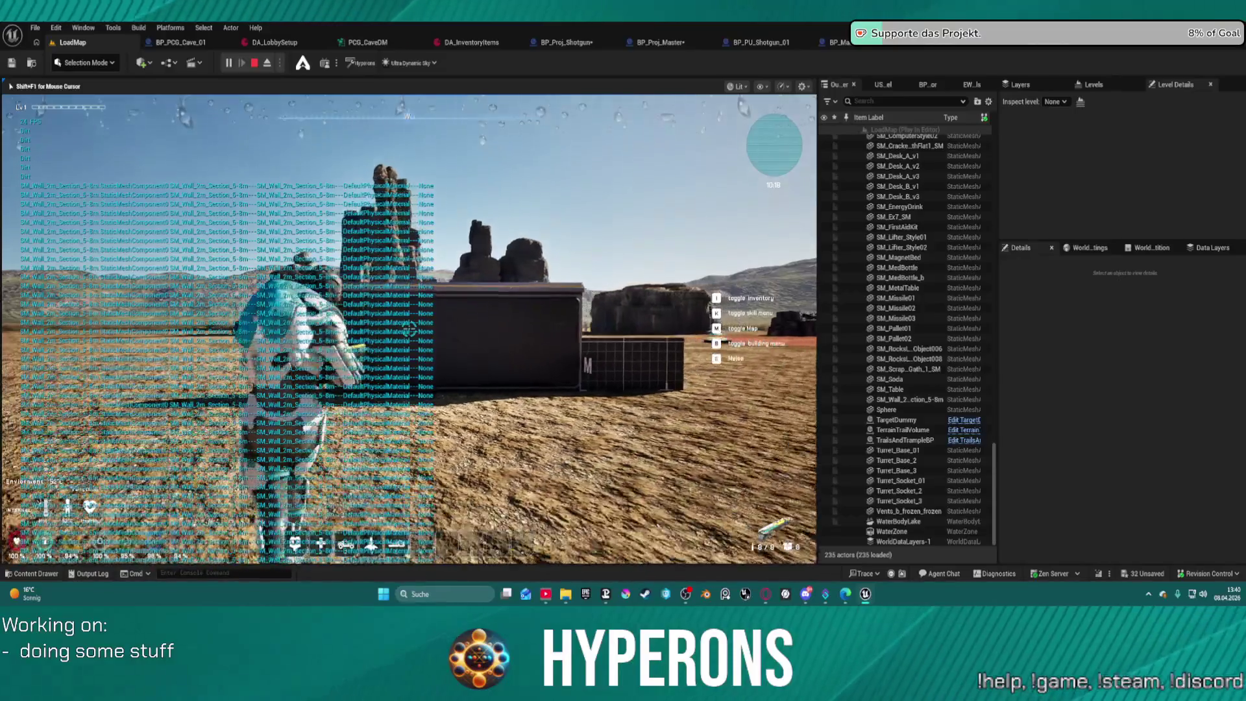
key(w)
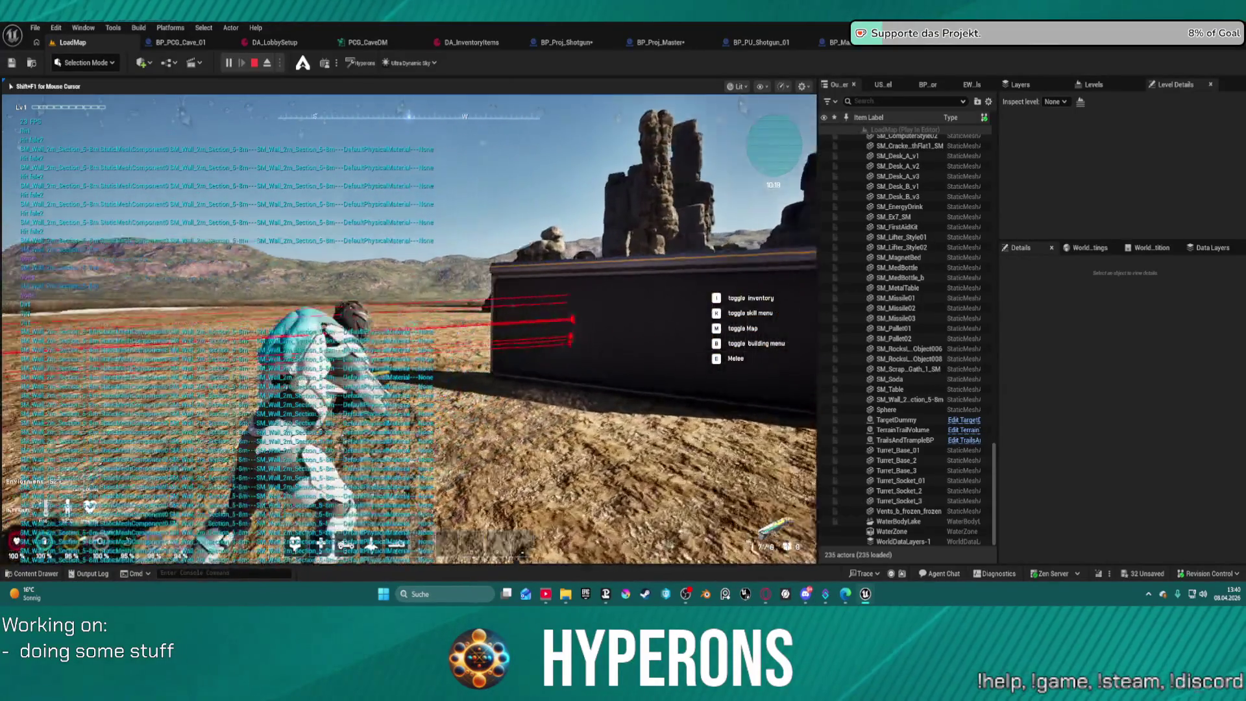
key(w)
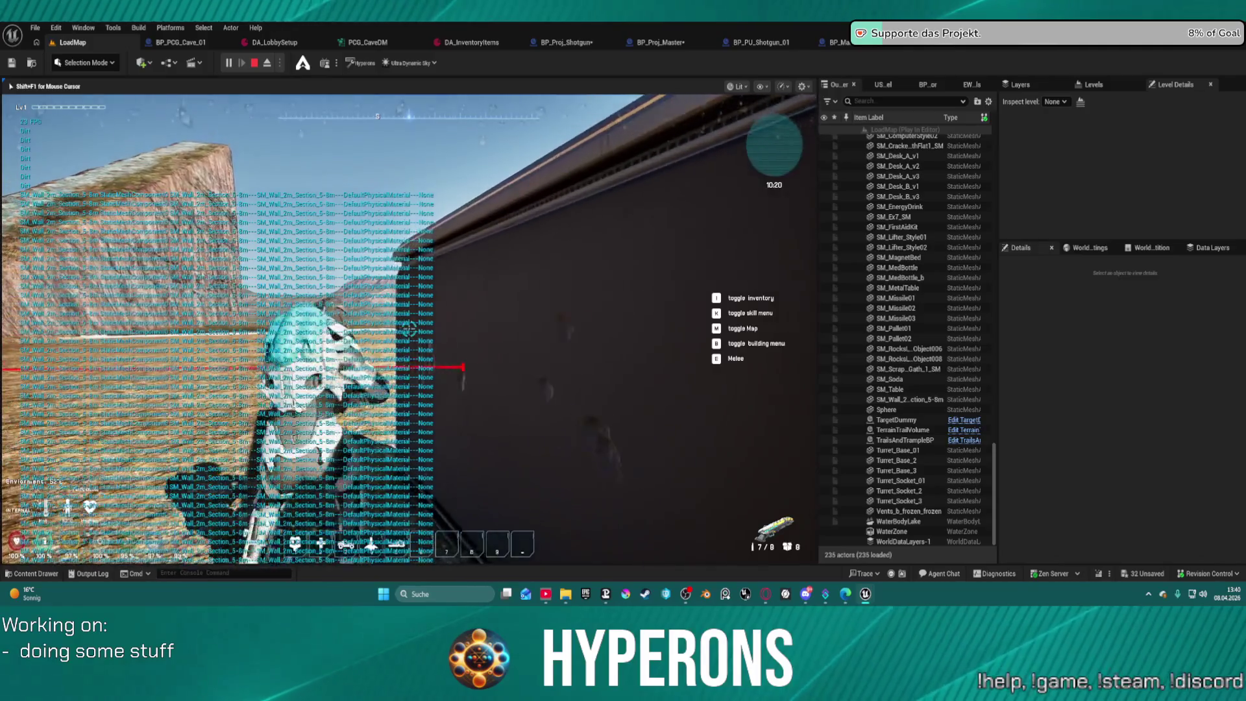
key(s)
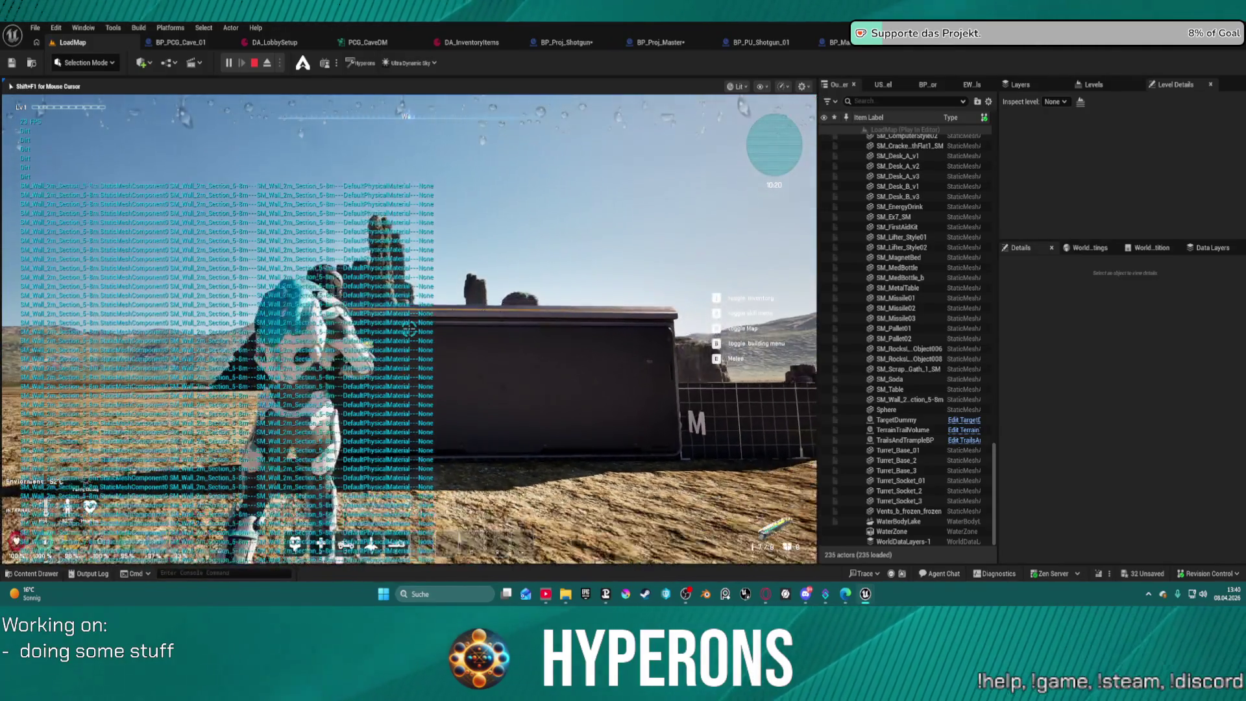
key(d)
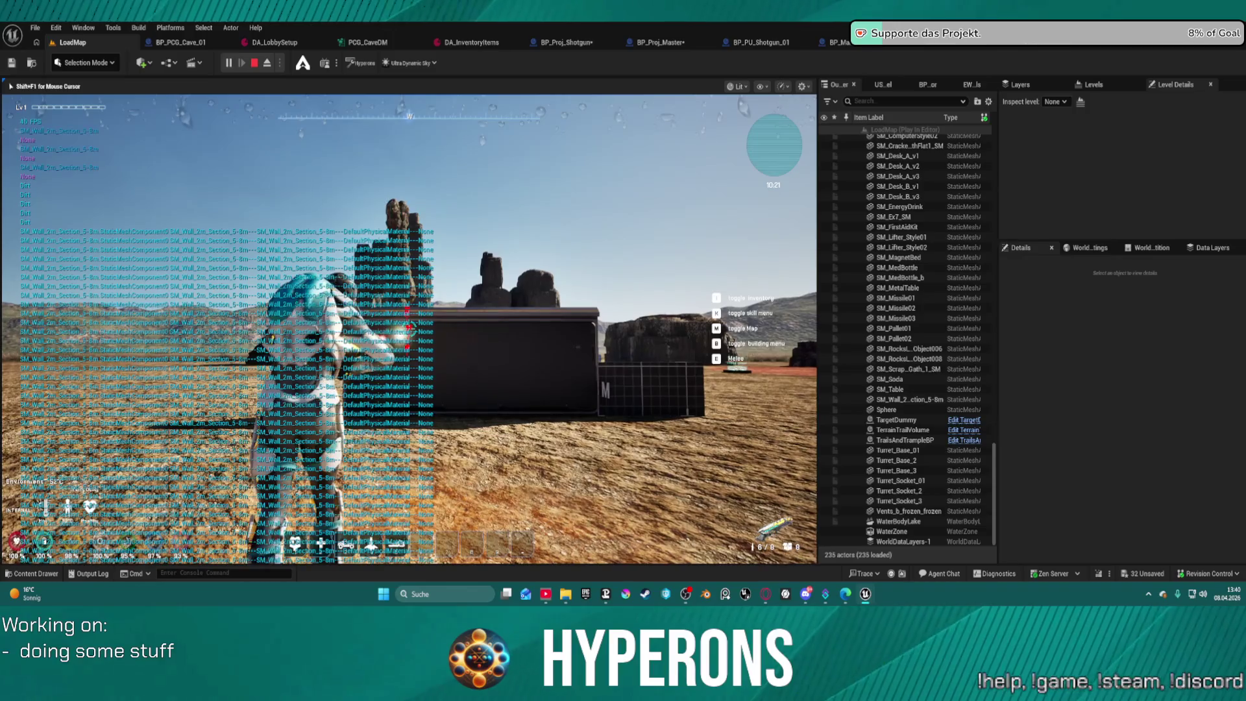
click(408, 329)
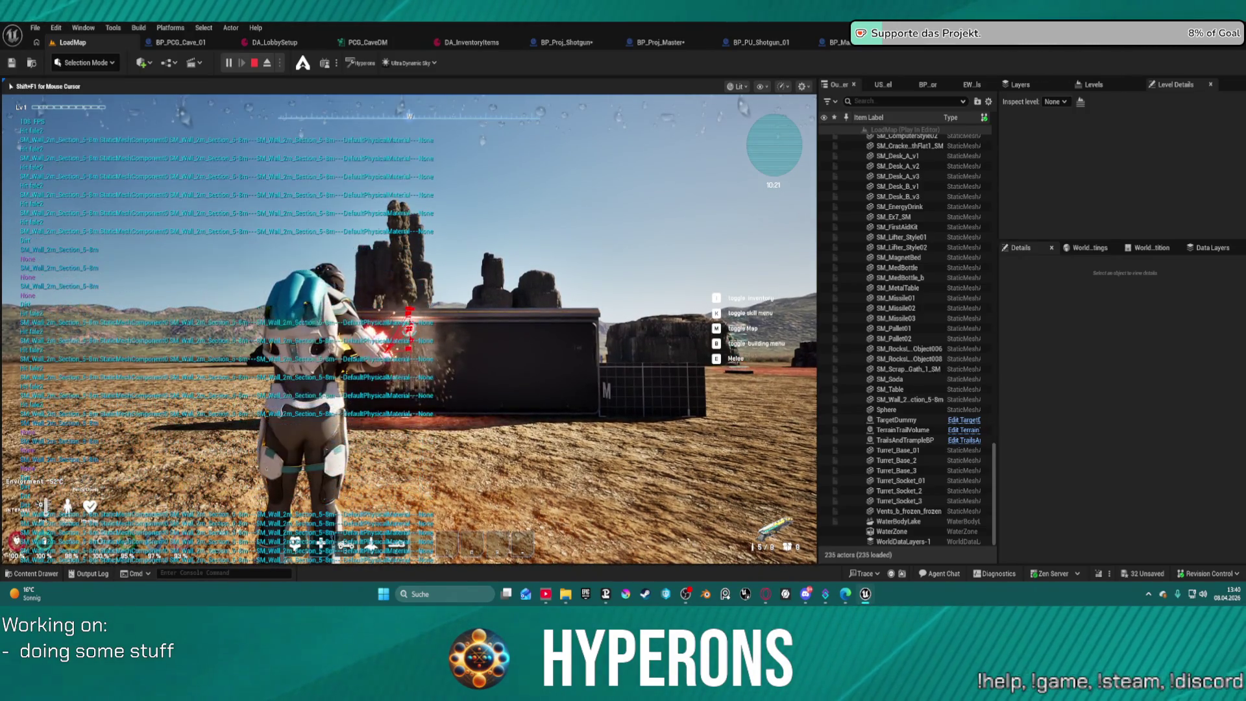
click(409, 329)
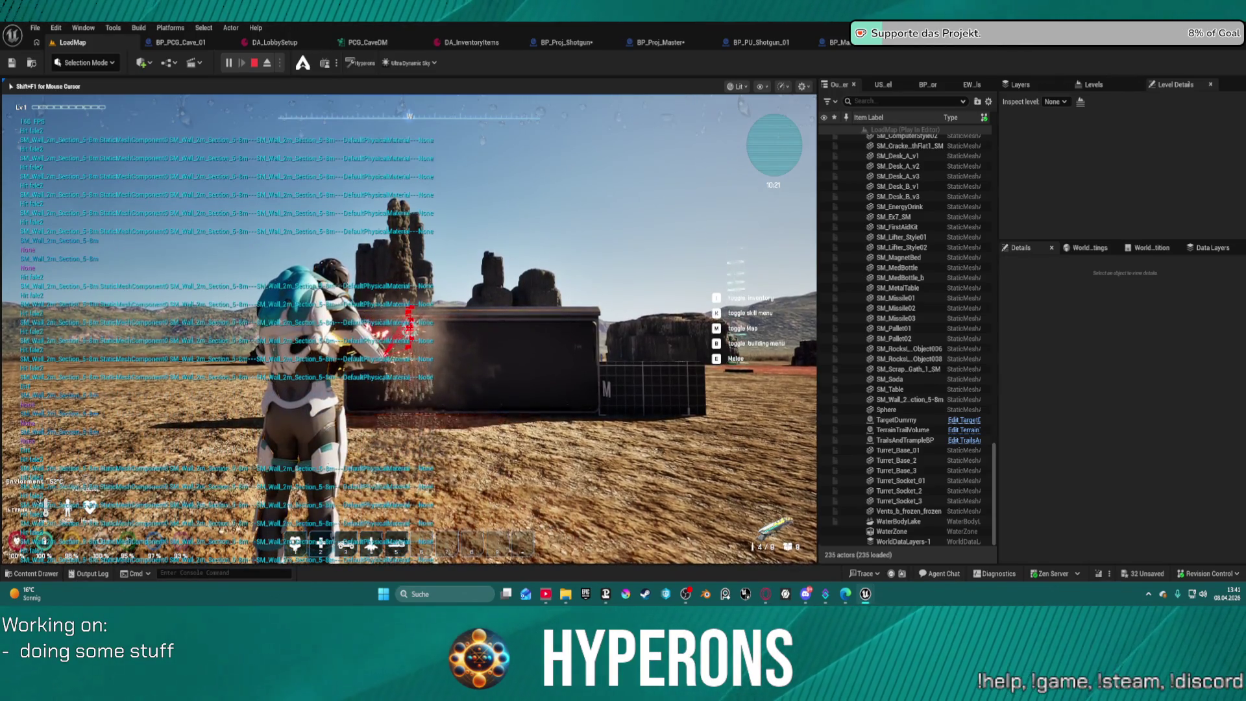
click(409, 329)
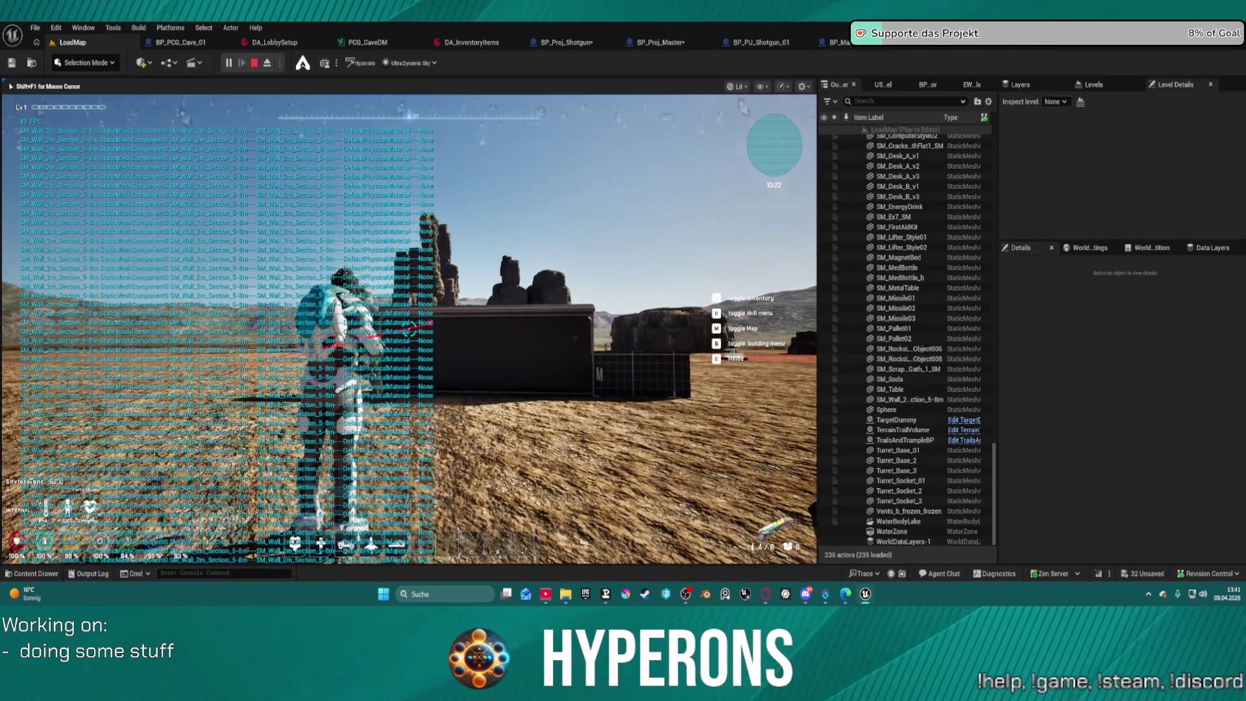
key(Escape)
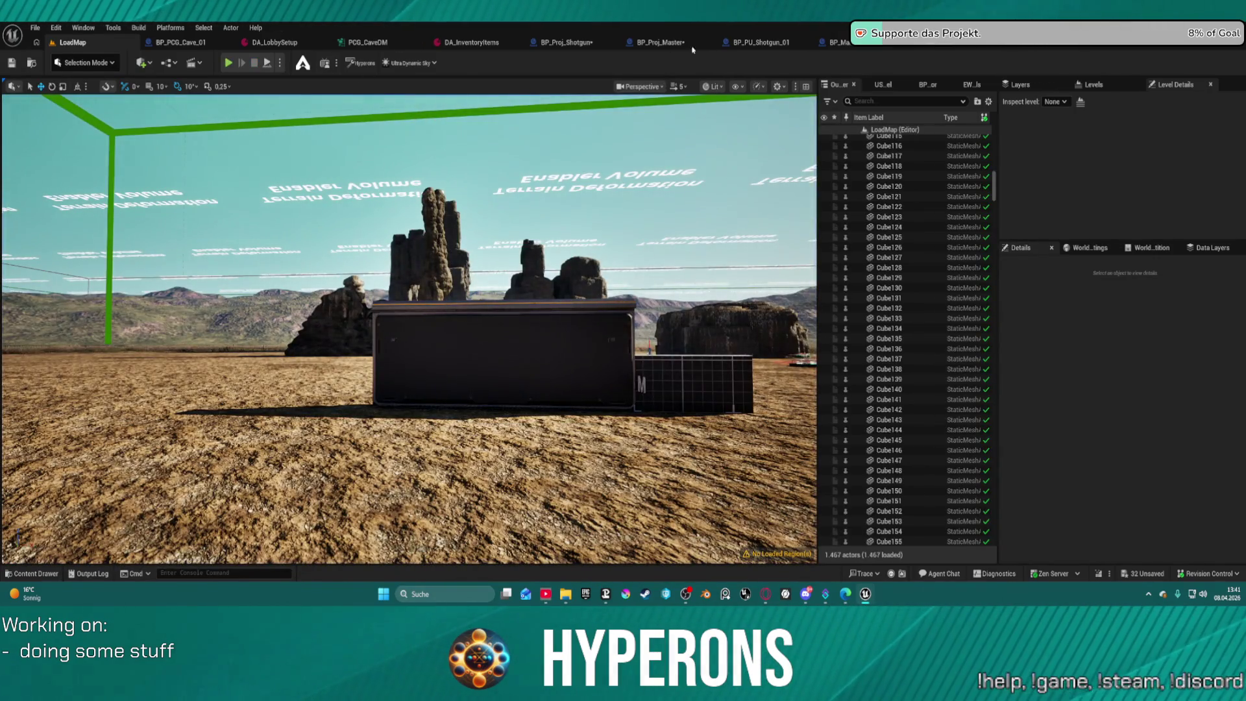
Close the BP_Proj_Shotgun, BP_MainSkill and BP_PU_Shotgun_01 tabs and switch to WeaponSystem.
double_click(669, 45)
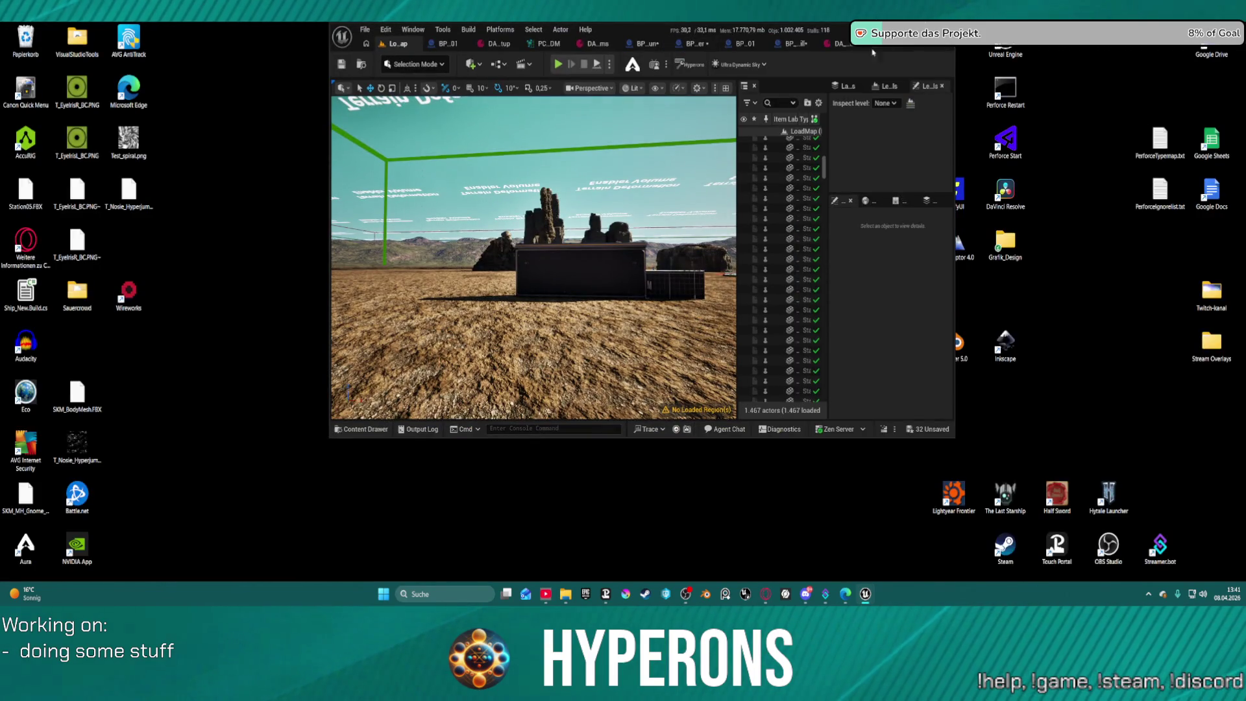
double_click(752, 33)
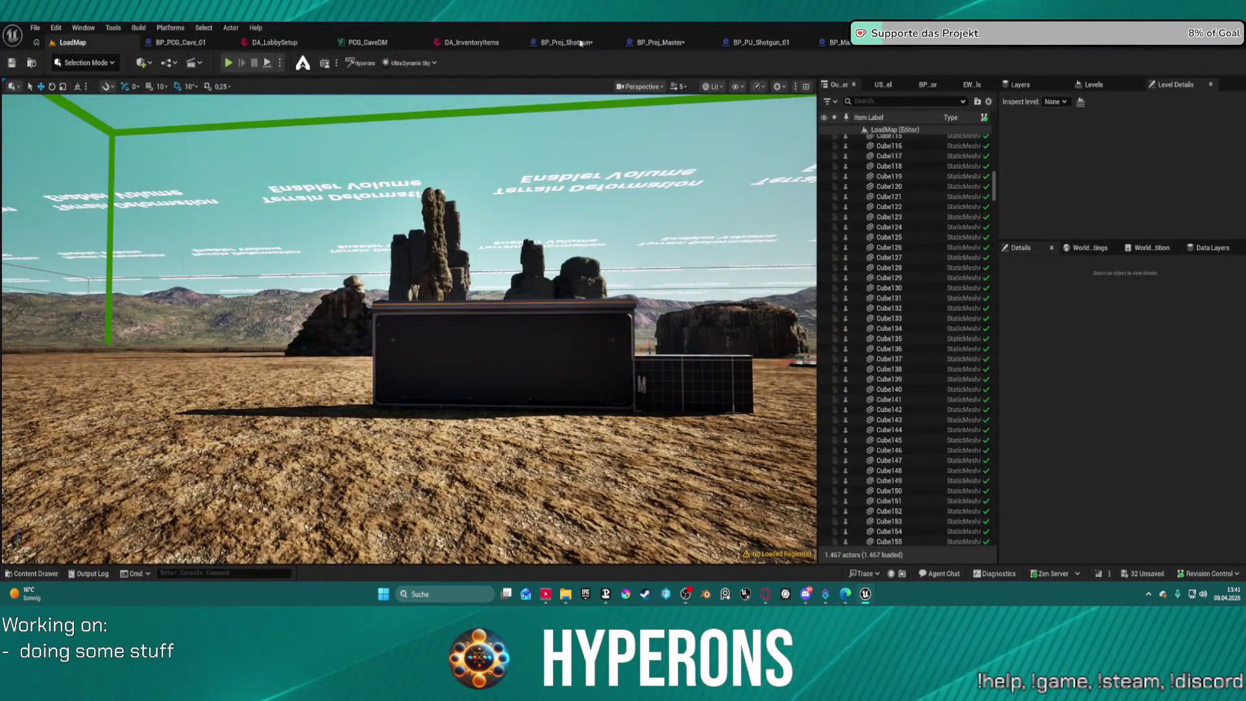
click(559, 44)
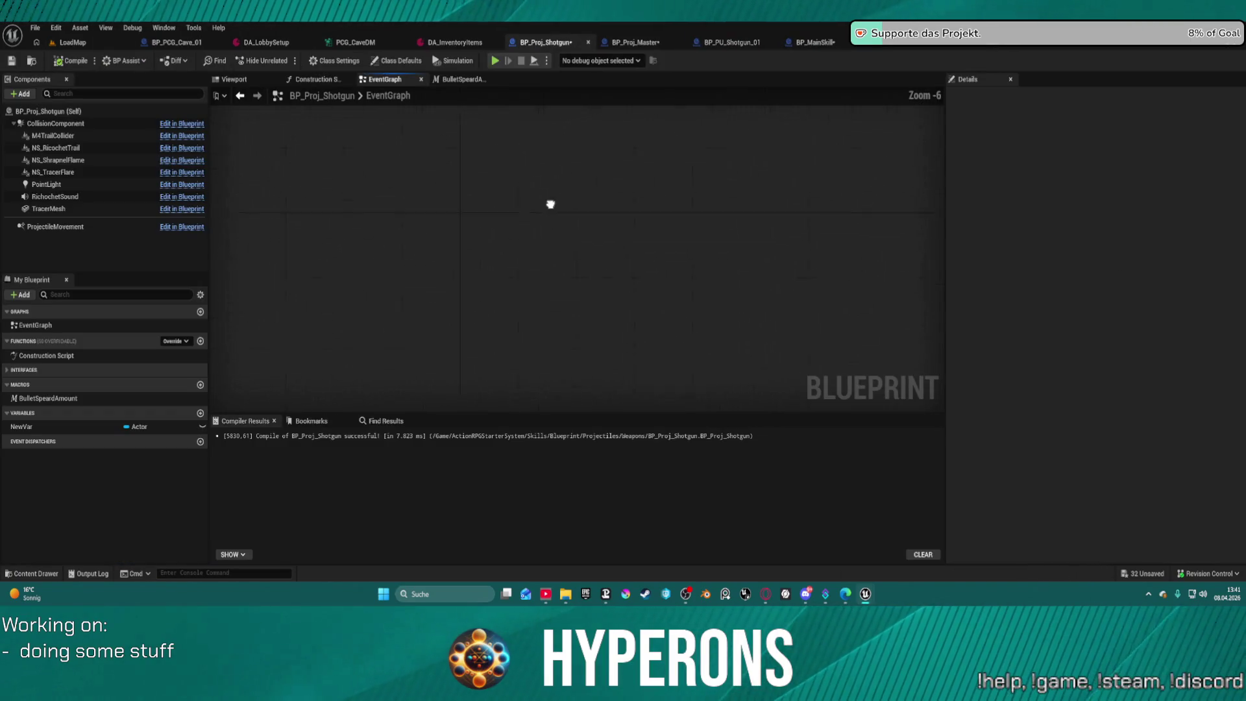
click(588, 42)
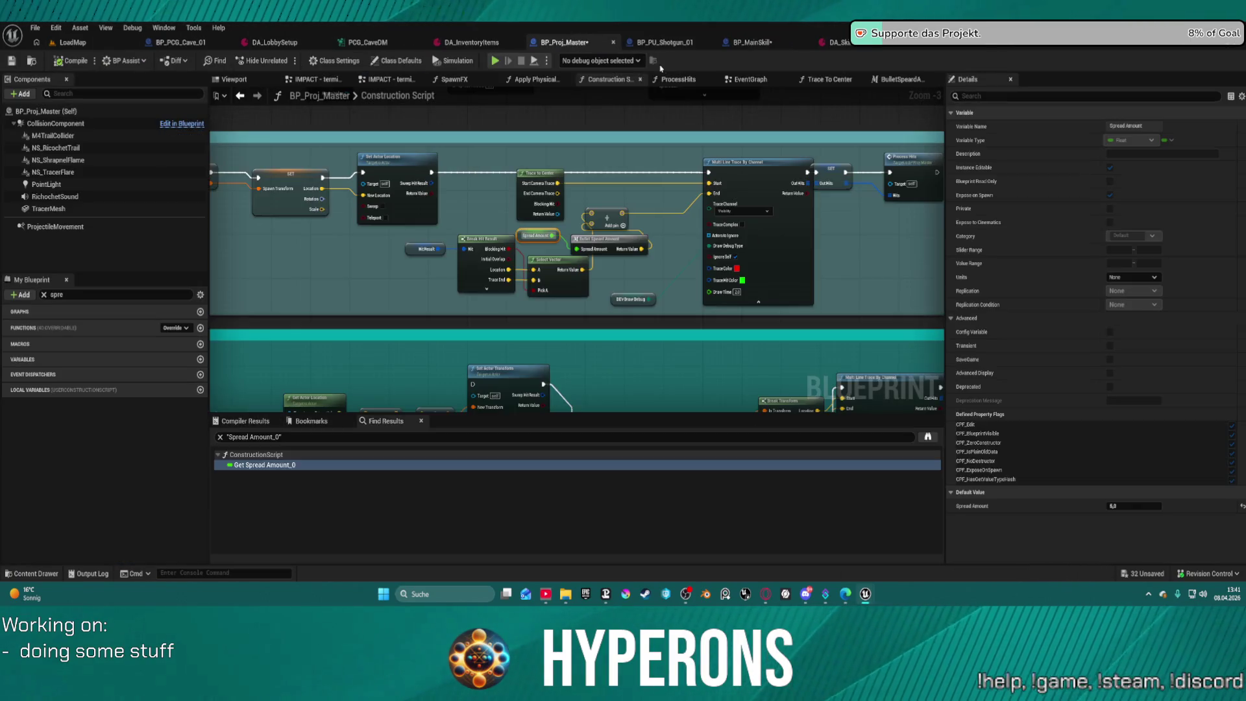
middle_click(722, 46)
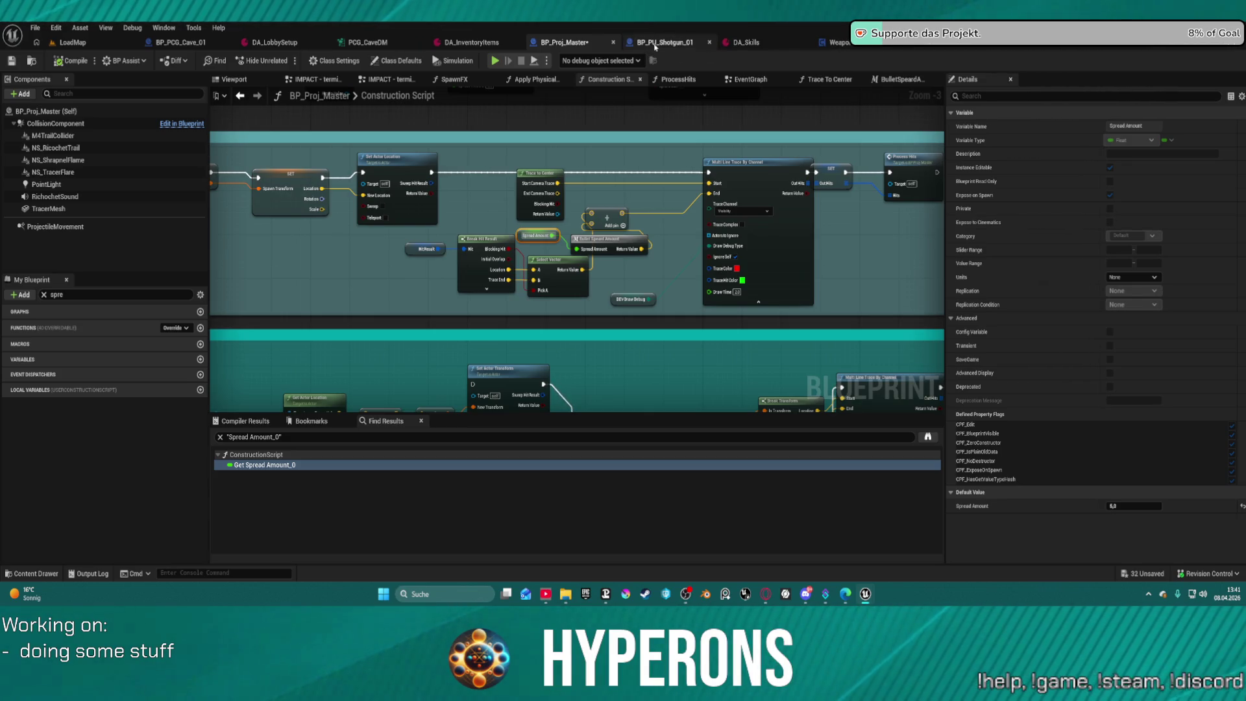
middle_click(656, 47)
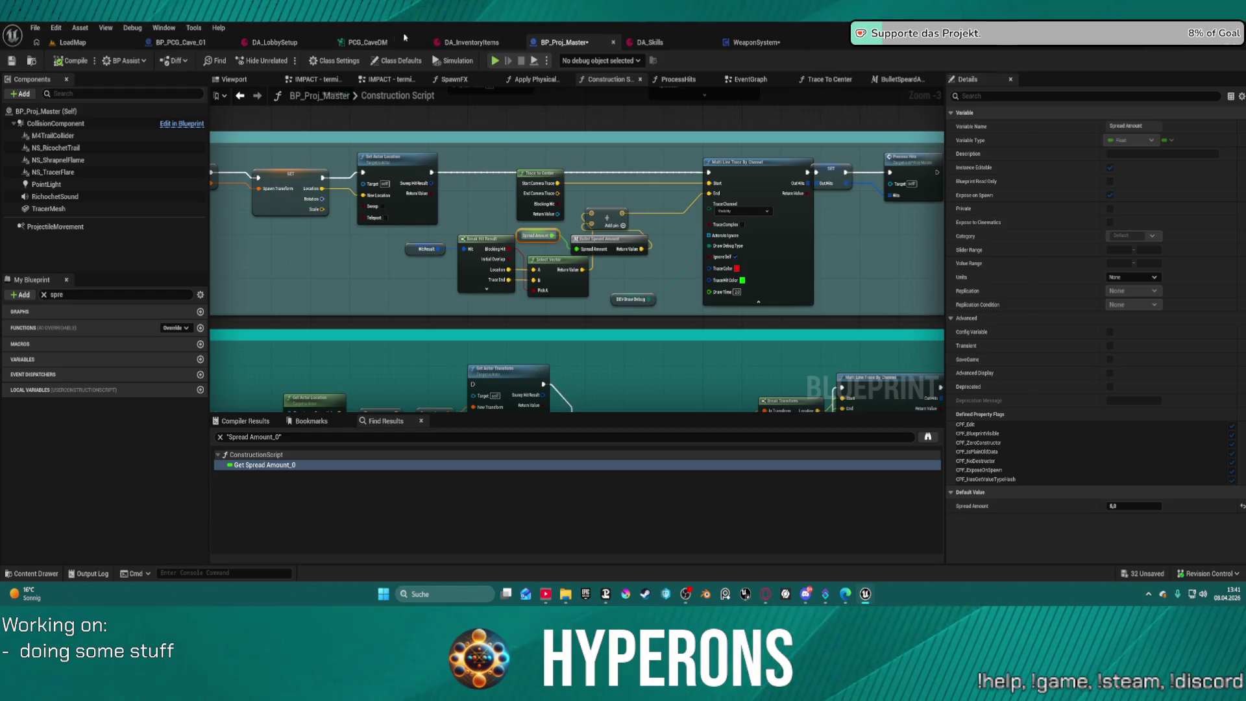
click(750, 43)
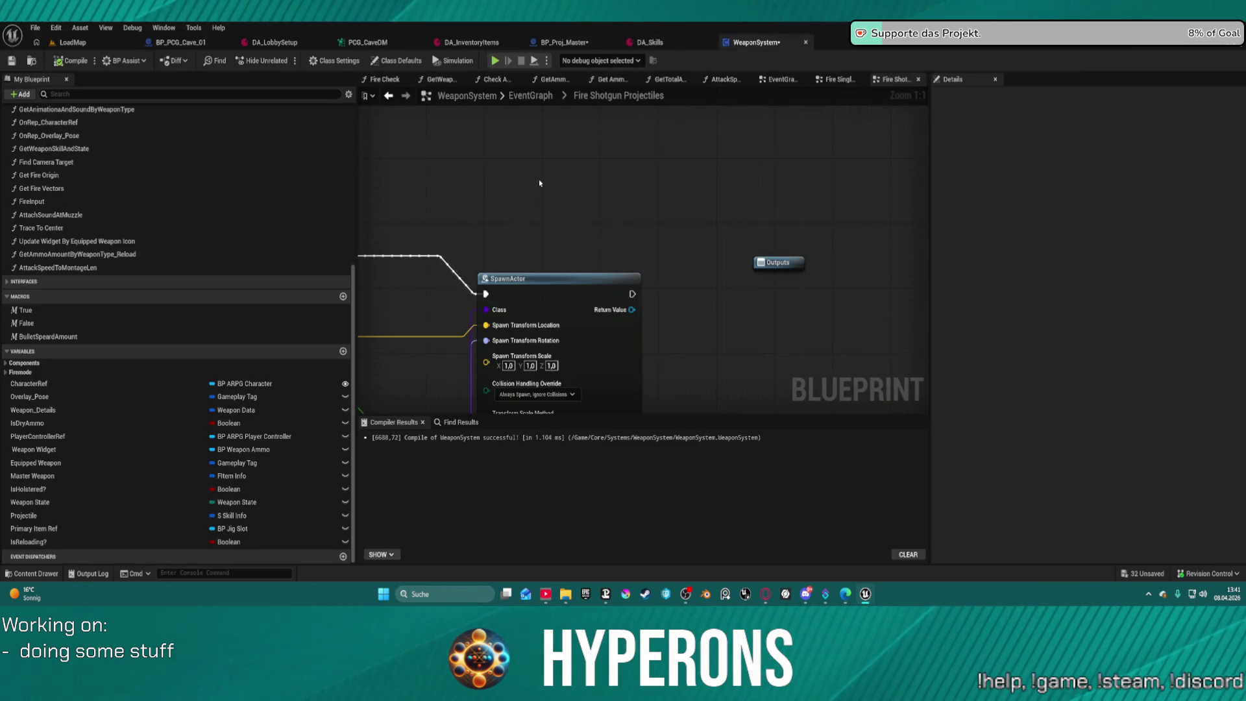
Pan over the SpawnActor and Break Equipment Refs nodes, then open the Content Drawer at Skills.
scroll(392, 246, down, 2)
mouse_move(393, 245)
mouse_down()
mouse_move(628, 207)
mouse_move(870, 207)
mouse_move(771, 212)
mouse_move(576, 175)
mouse_move(610, 209)
mouse_up()
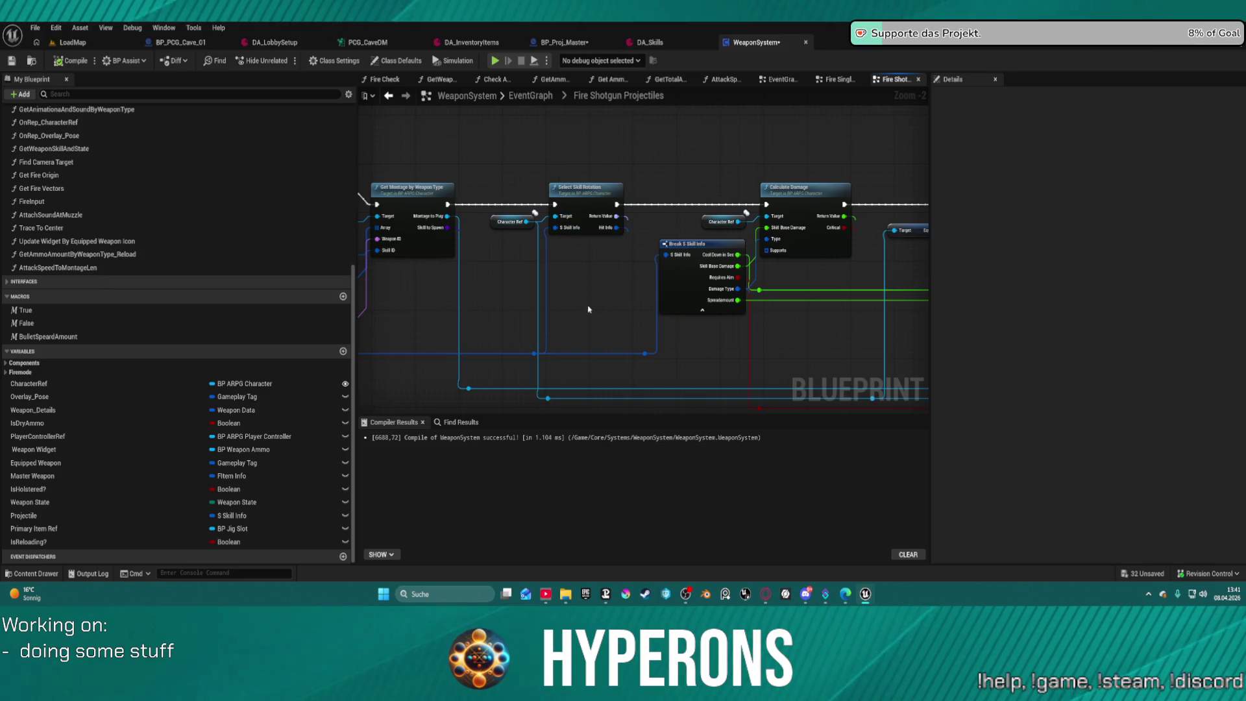
mouse_move(596, 302)
mouse_down()
mouse_move(575, 247)
mouse_move(442, 247)
mouse_move(363, 227)
mouse_move(344, 208)
mouse_move(194, 195)
mouse_up()
drag(642, 259, 642, 196)
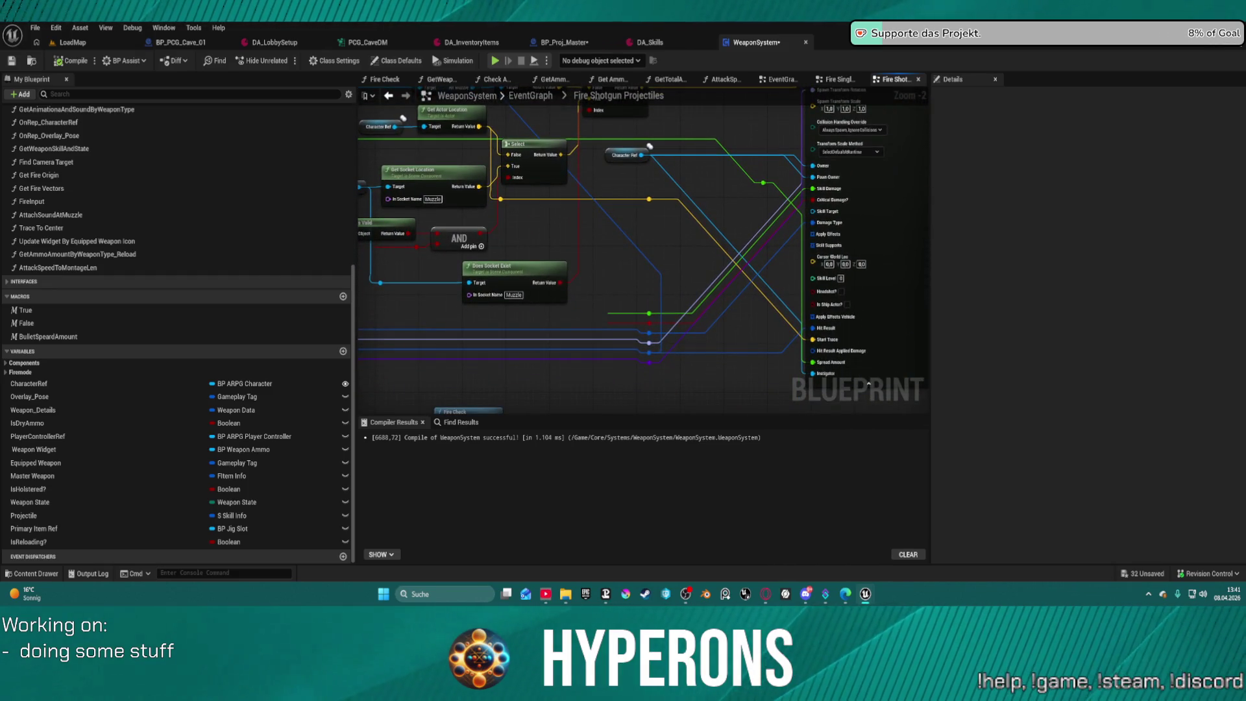
drag(643, 196, 655, 178)
drag(364, 110, 458, 132)
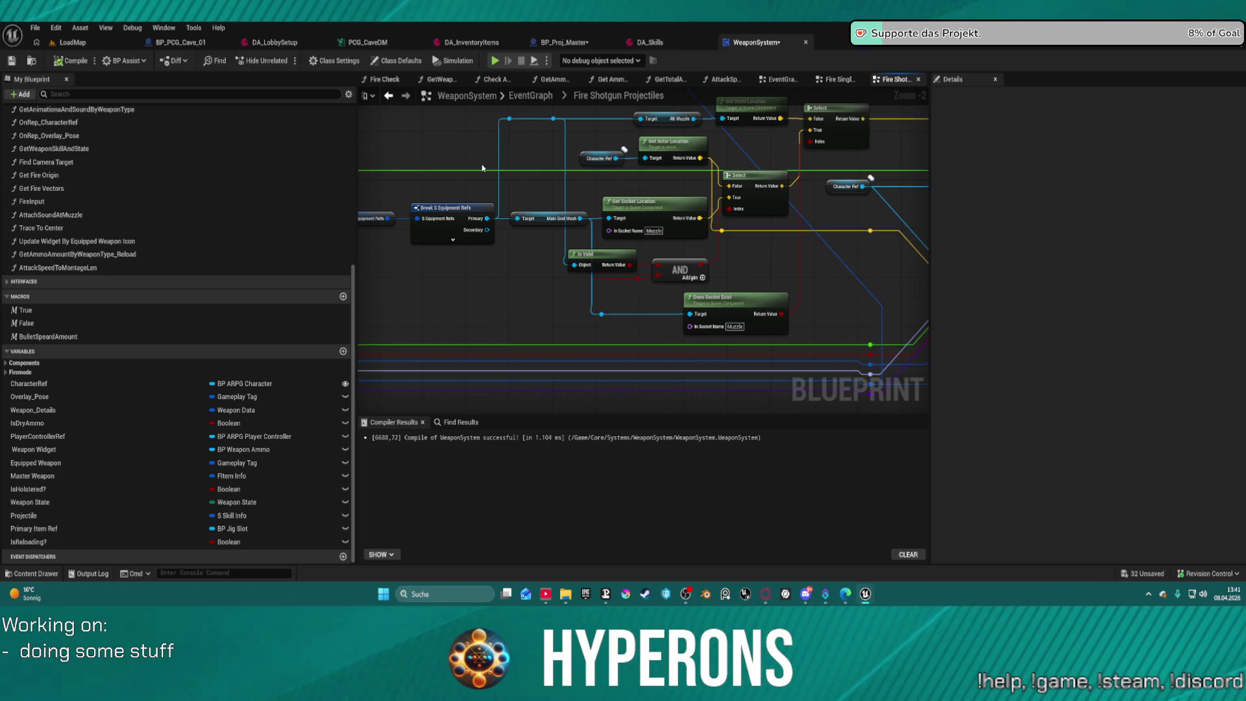
key(ctrl+space)
scroll(102, 376, up, 4)
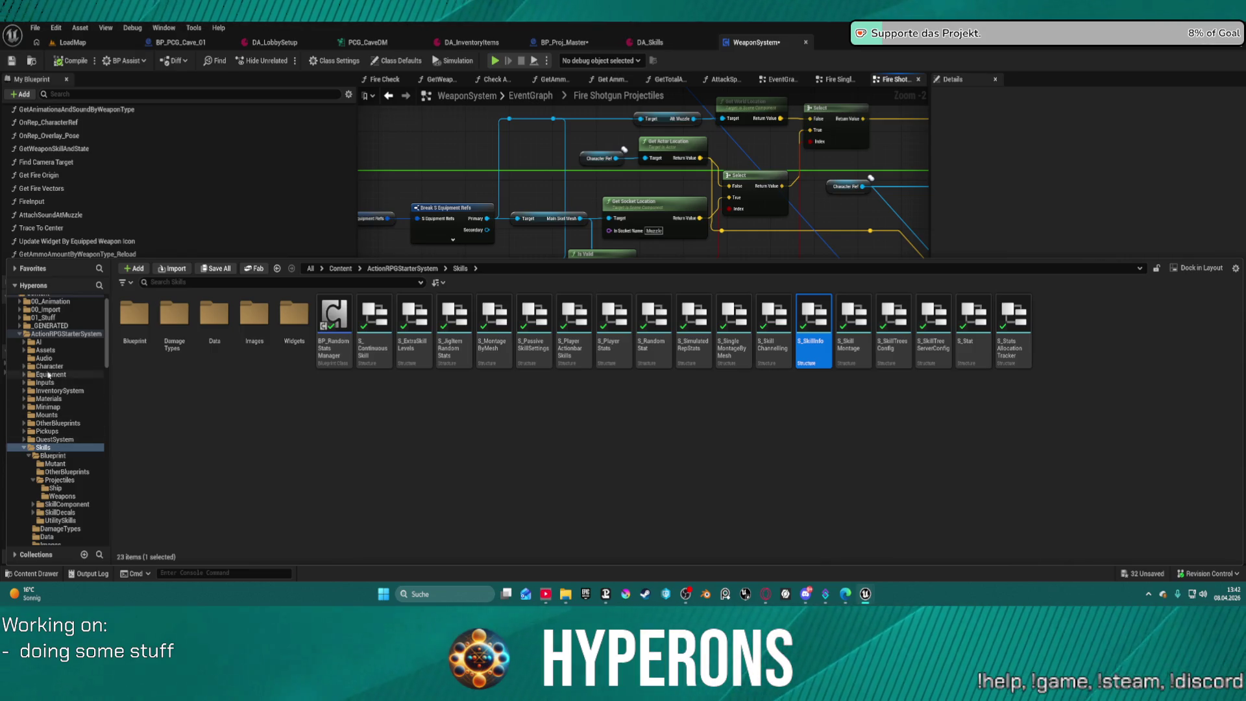
Open BP_ARPG_Character from Character > Blueprints and zoom into its SKILL + DAMAGE graph.
double_click(50, 366)
double_click(137, 321)
double_click(383, 340)
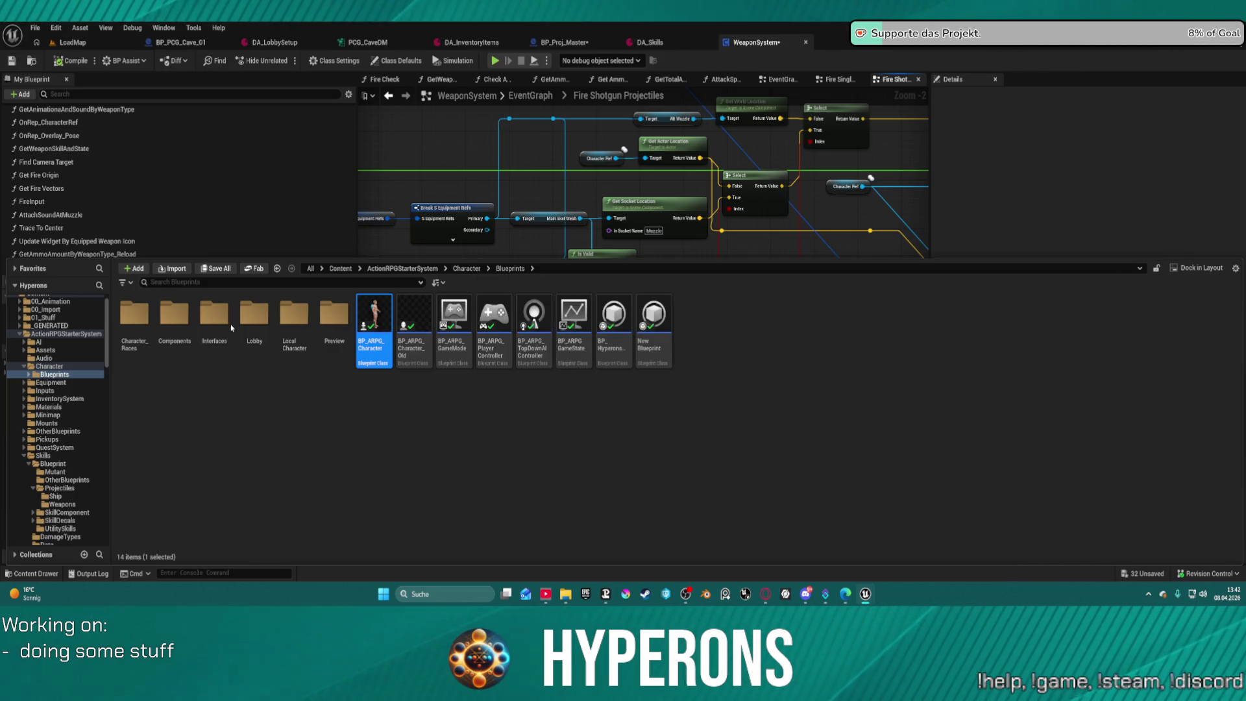
scroll(508, 261, up, 9)
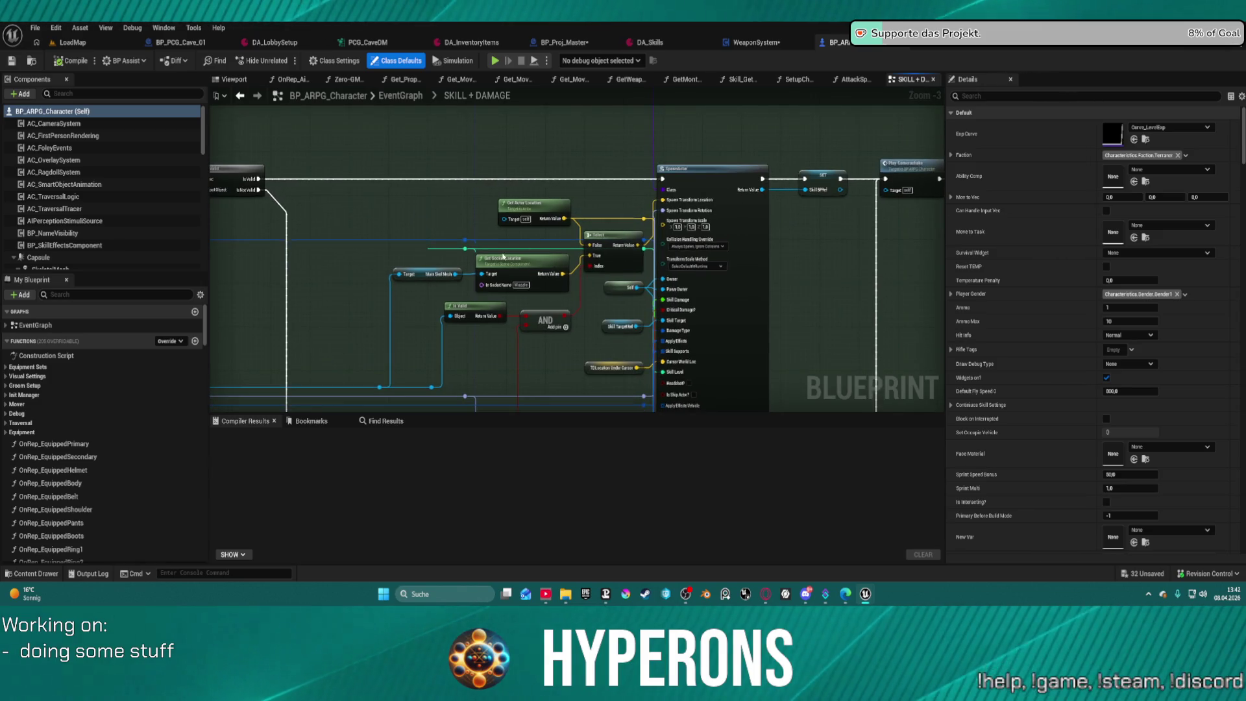
scroll(474, 266, up, 2)
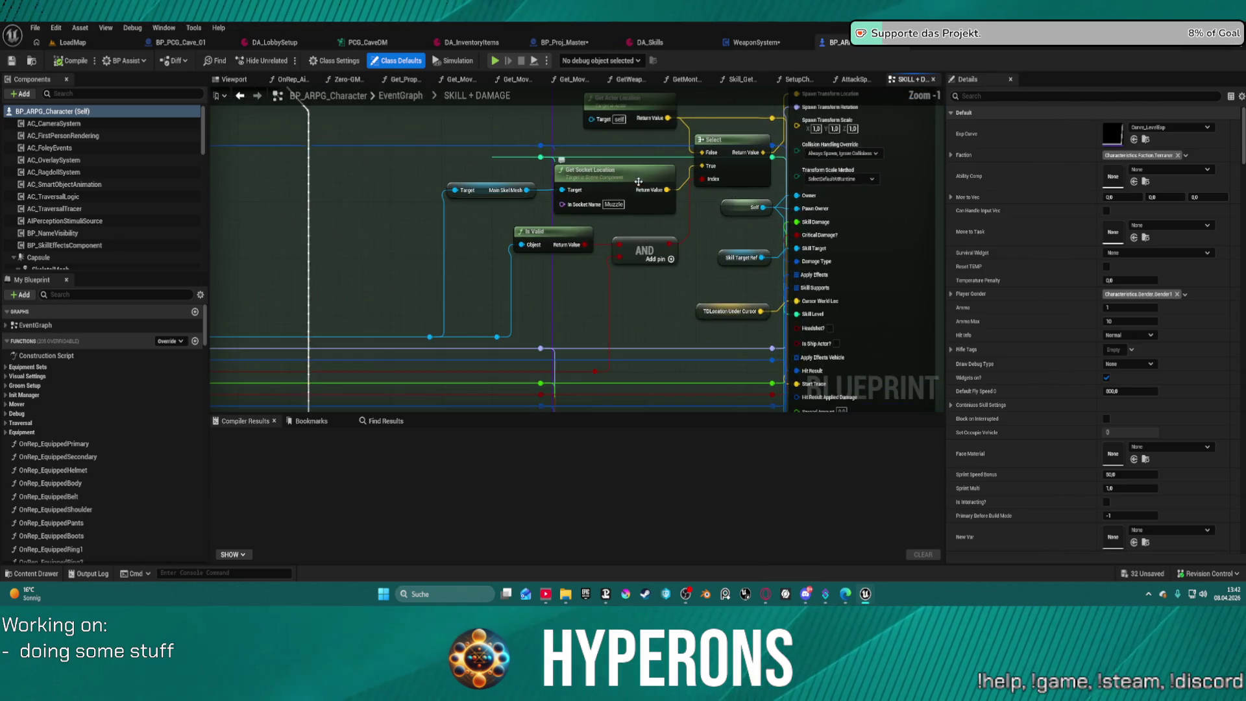
Move along the SKILL + DAMAGE graph and open the Select Skill Rotation function.
drag(590, 229, 579, 239)
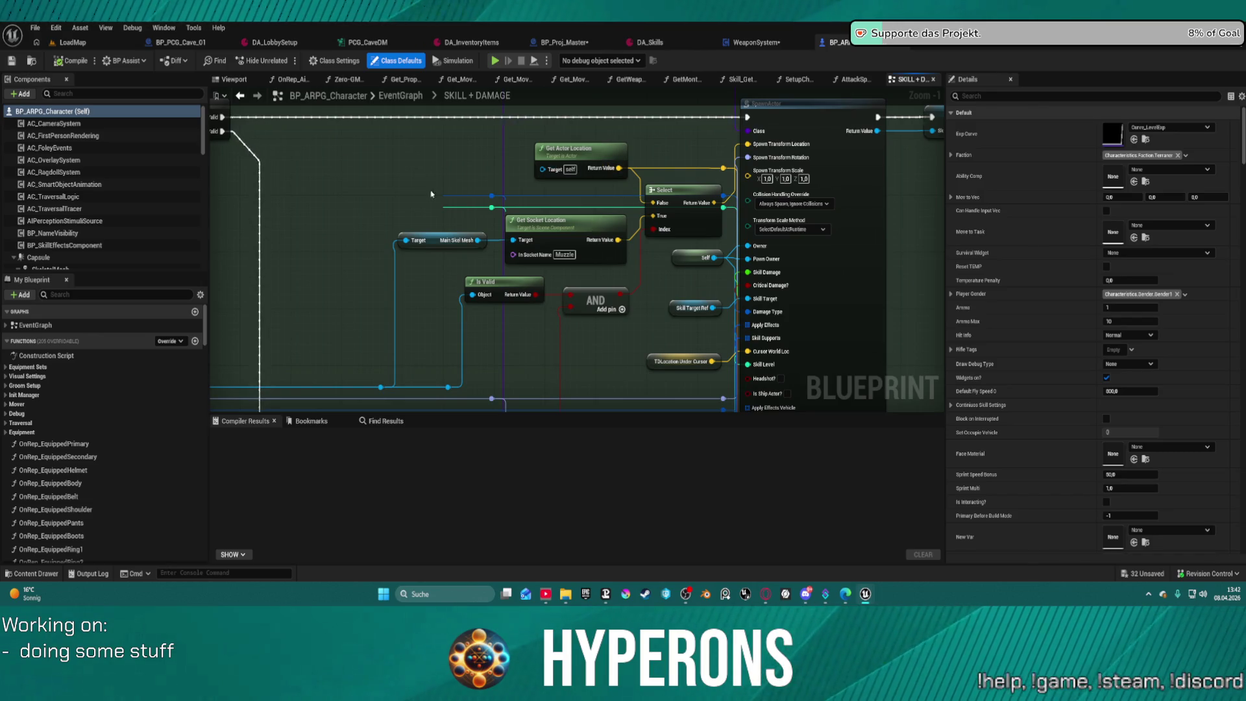
scroll(356, 214, down, 2)
mouse_move(356, 214)
mouse_down()
mouse_move(874, 195)
mouse_move(892, 270)
mouse_up()
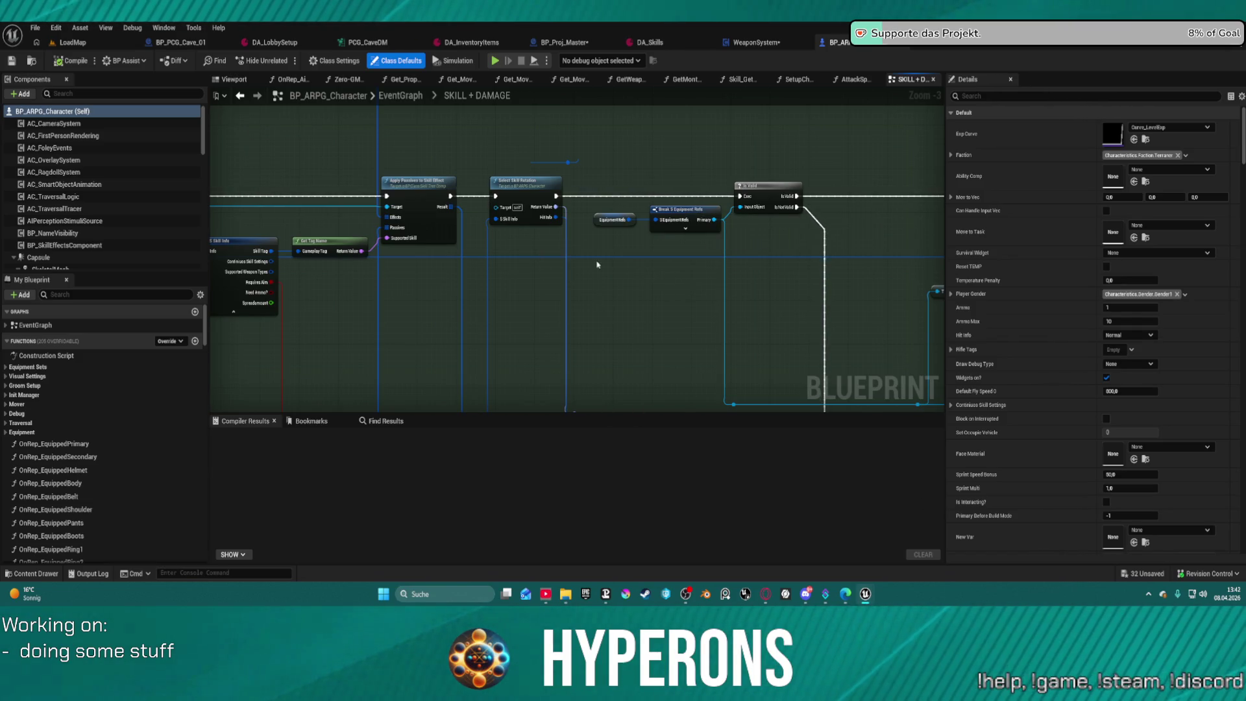
double_click(523, 187)
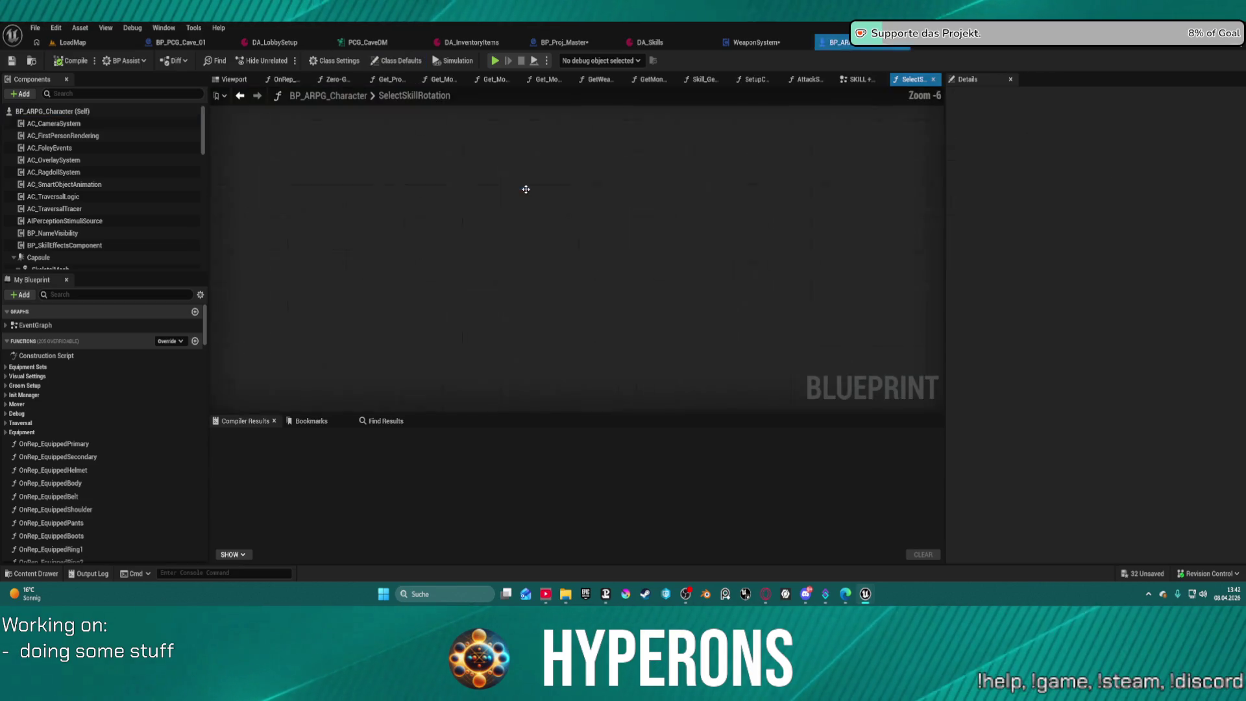
Move through the SelectSkillRotation graph and open the Trace to Center Player function.
scroll(662, 229, up, 2)
drag(629, 267, 842, 397)
drag(400, 293, 574, 287)
scroll(574, 287, up, 1)
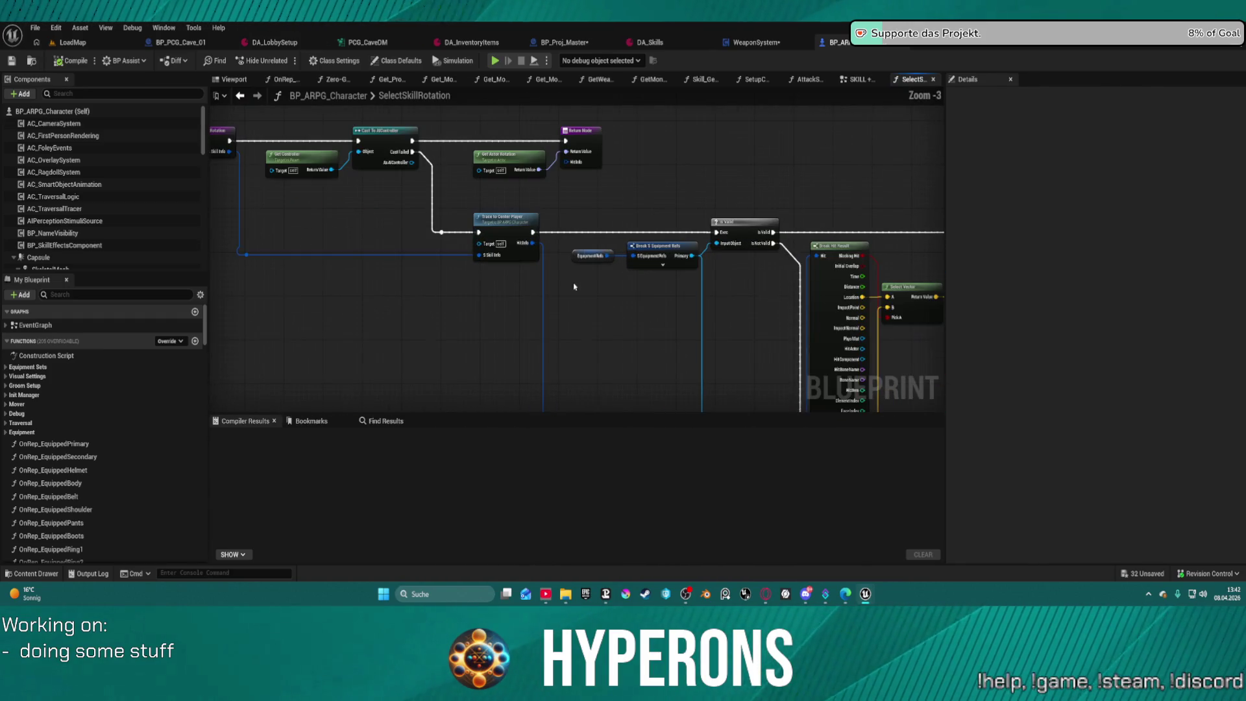
double_click(495, 221)
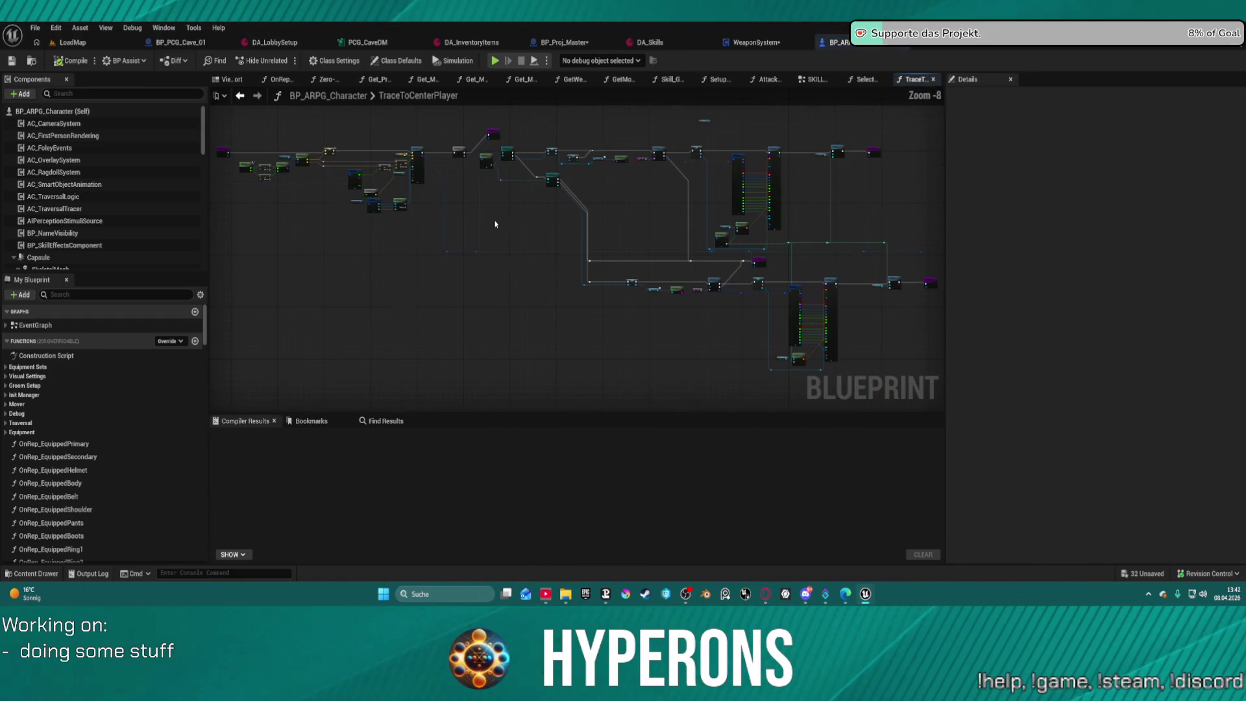
Wire Break S Skill Info's Spreadamount into Spread Amount, replacing the fixed 15.0, and tidy the node.
scroll(497, 242, up, 2)
mouse_move(497, 243)
mouse_down()
mouse_move(689, 363)
mouse_move(838, 383)
mouse_up()
scroll(753, 331, up, 2)
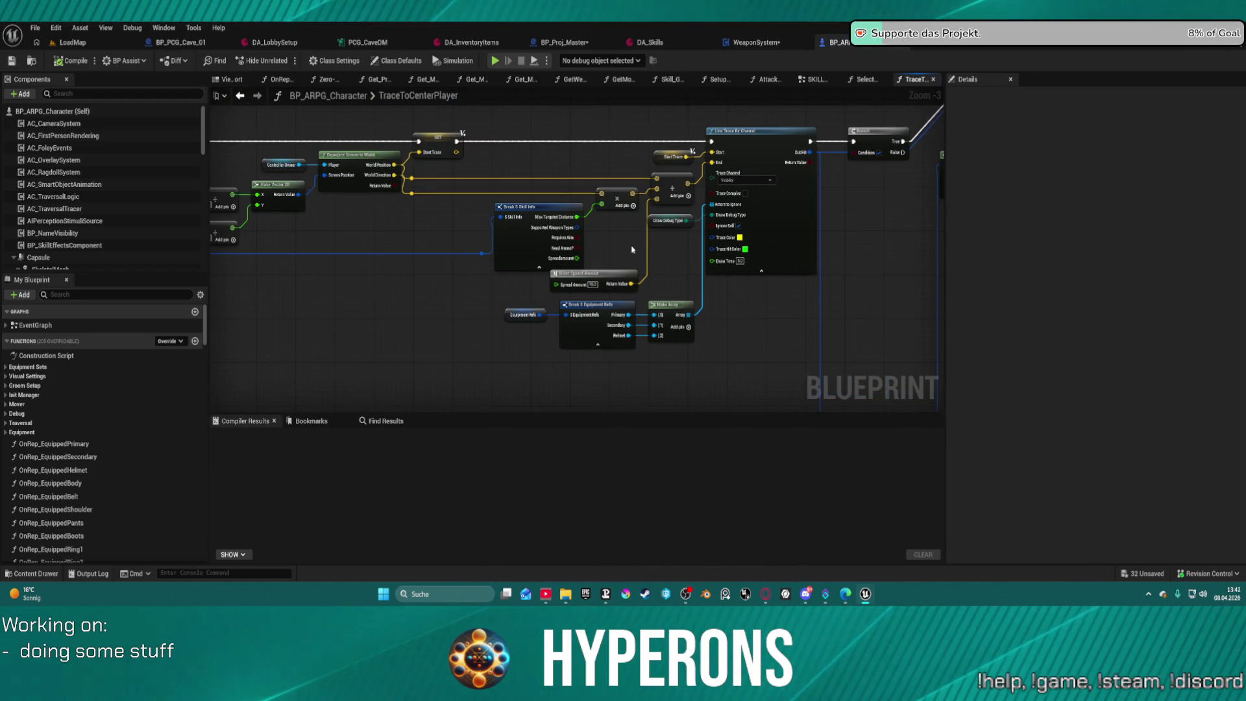
scroll(632, 249, up, 3)
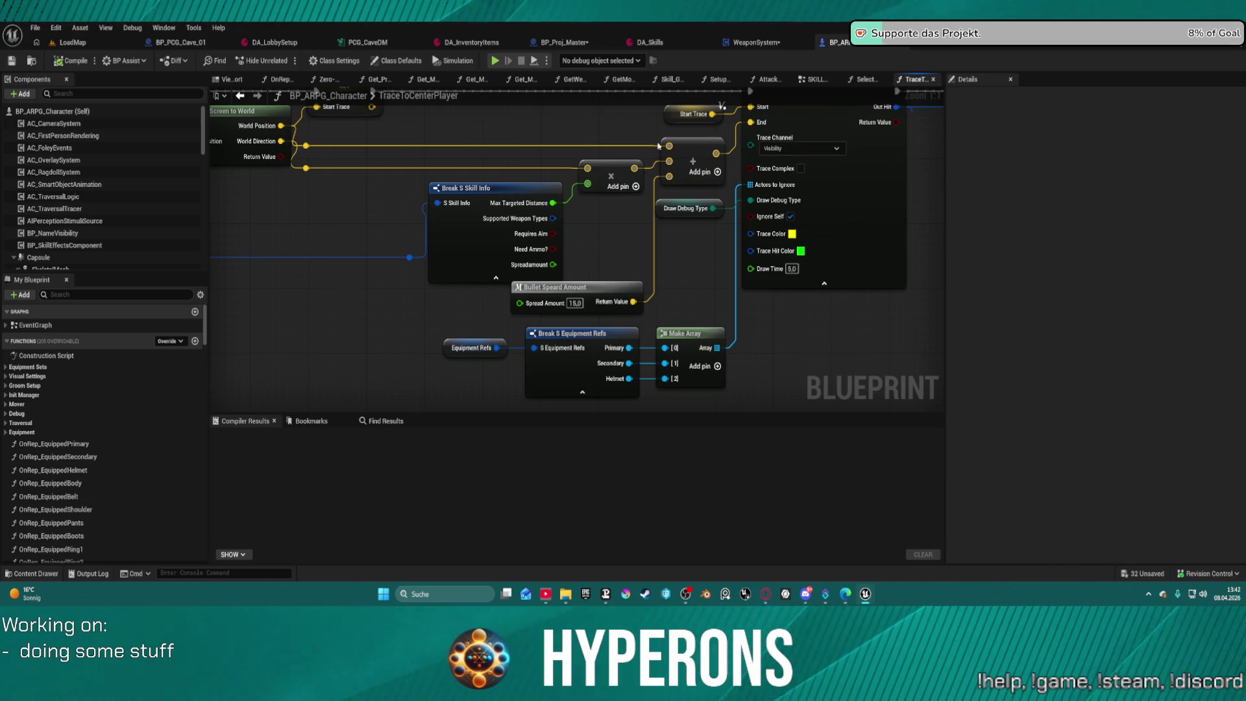
mouse_move(520, 303)
mouse_down()
mouse_move(575, 269)
mouse_move(554, 272)
mouse_up()
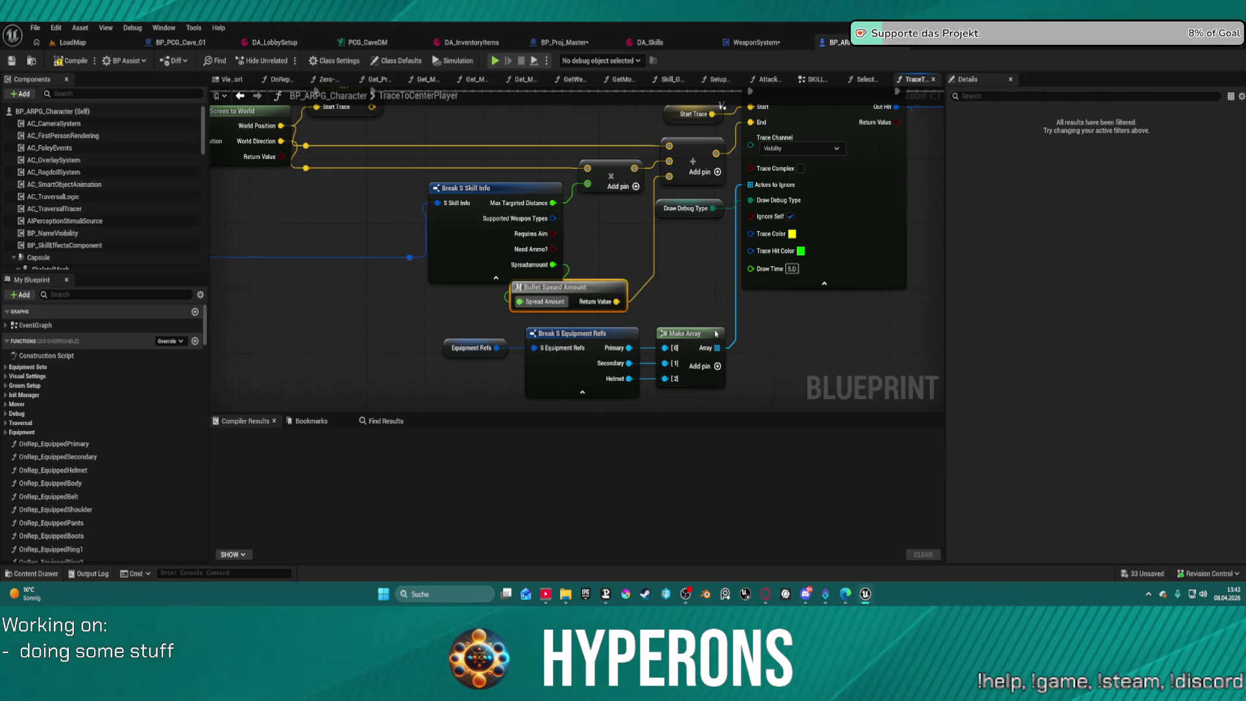
scroll(582, 319, down, 4)
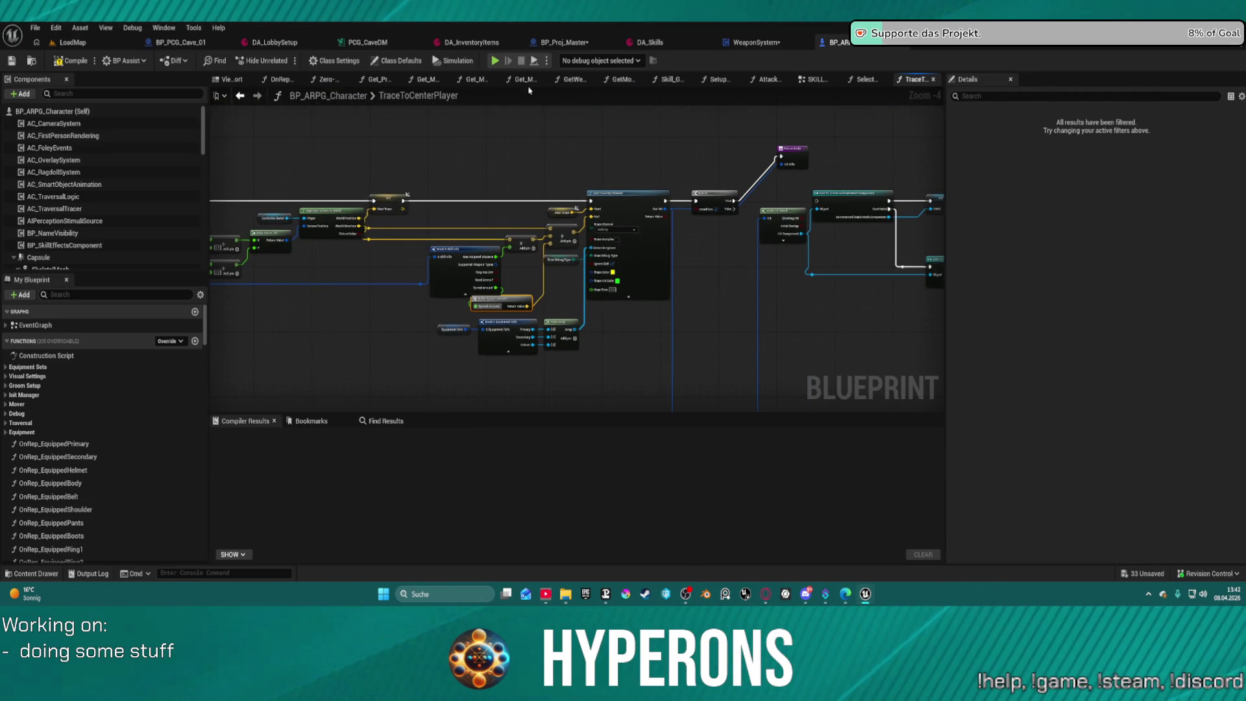
drag(455, 249, 385, 250)
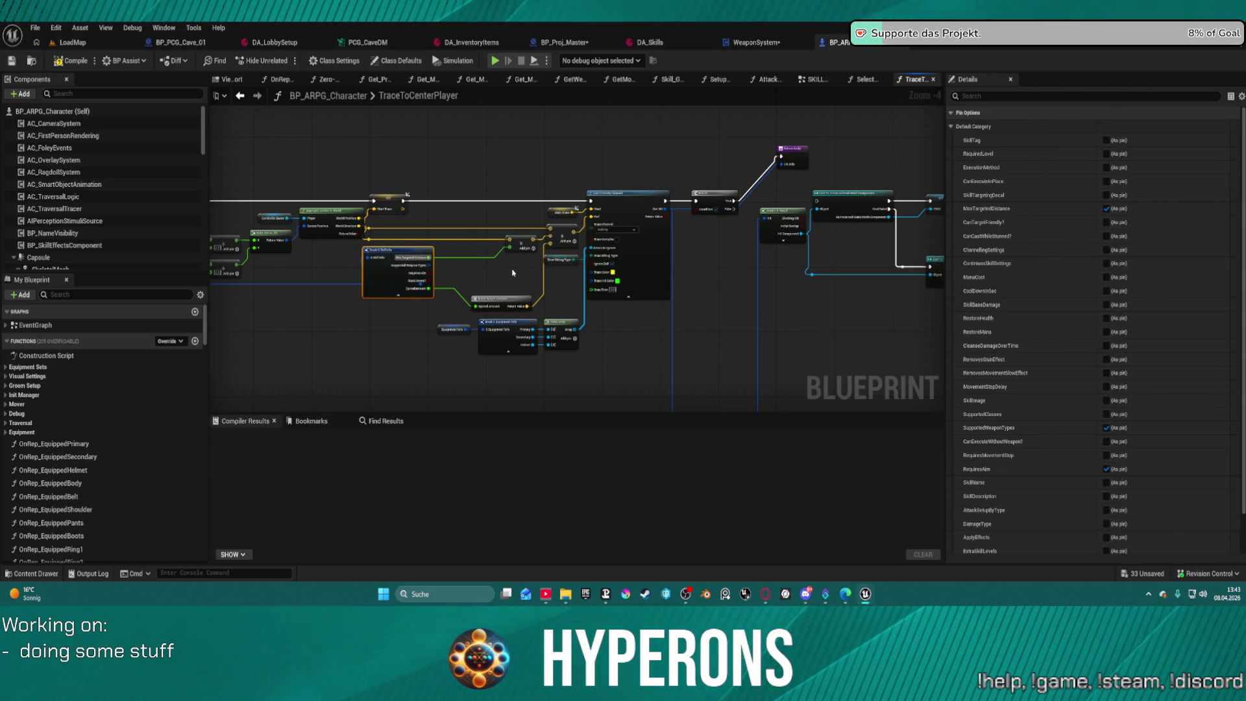
Compile the BP_Proj_Master blueprint from its Construction Script graph.
click(582, 43)
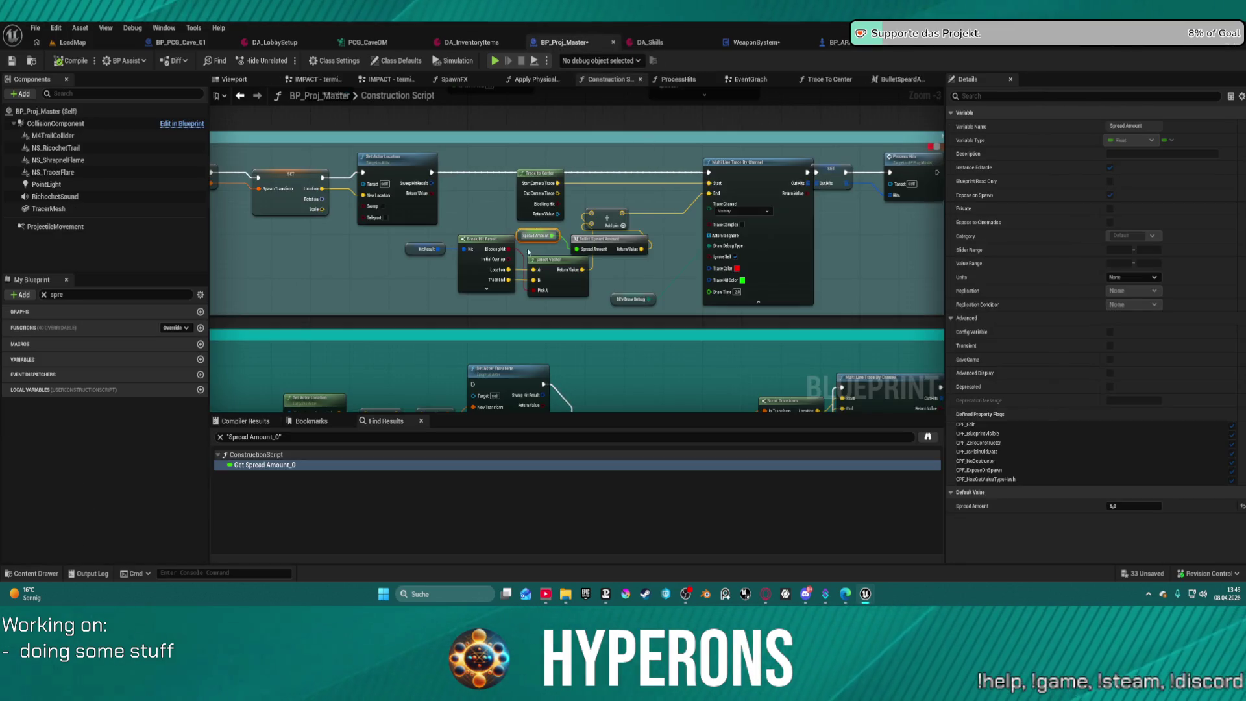
mouse_move(647, 226)
mouse_down()
mouse_move(513, 271)
mouse_move(857, 263)
mouse_move(634, 268)
mouse_up()
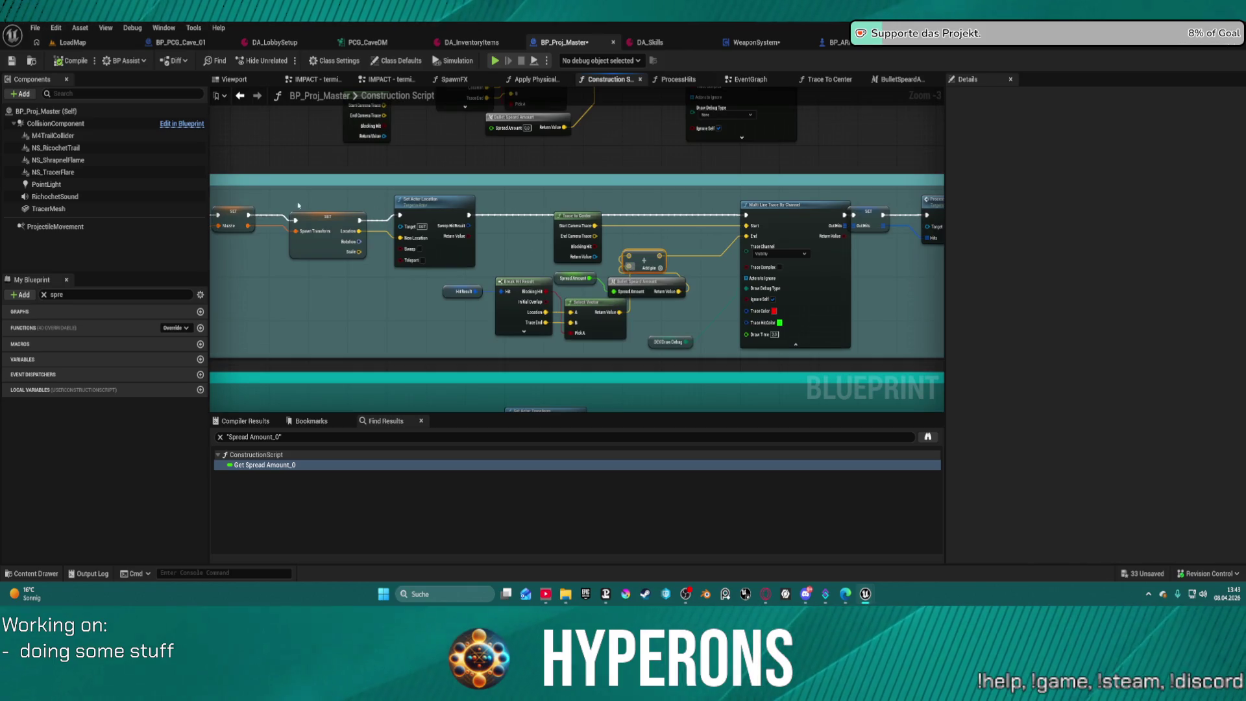
click(71, 61)
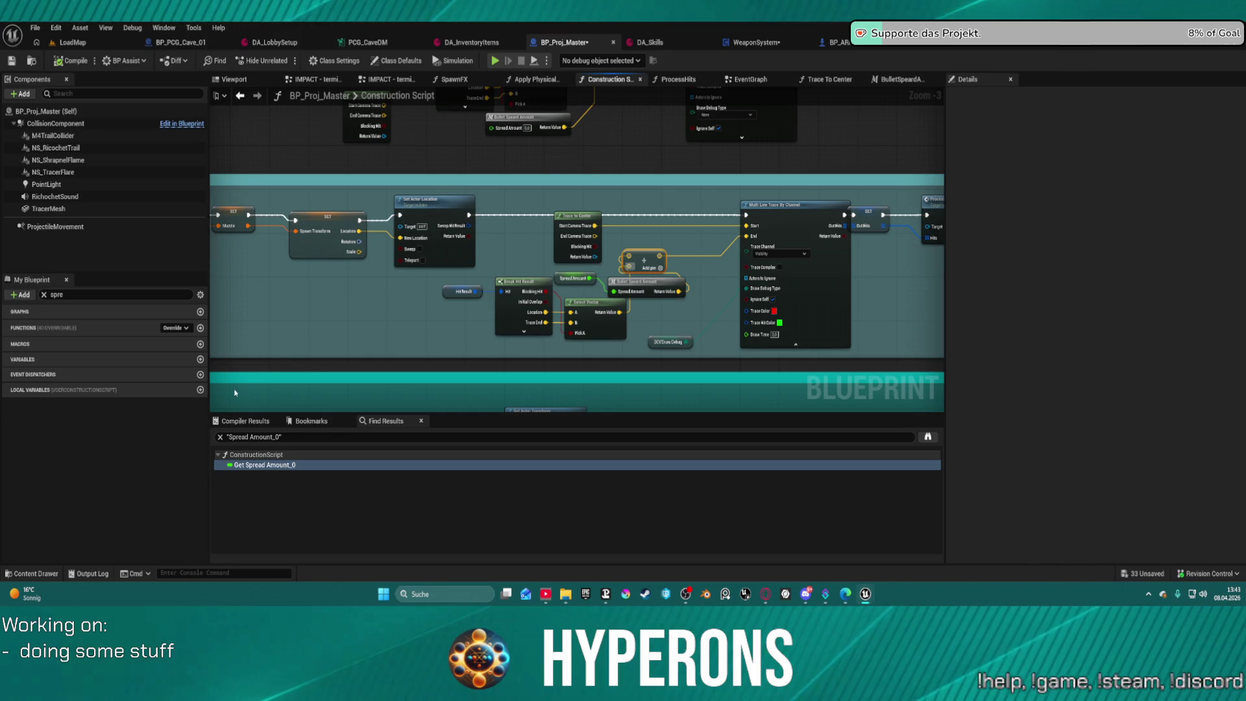
Clear the spread Find Results search and return to the TraceToCenterPlayer graph.
click(266, 465)
click(220, 437)
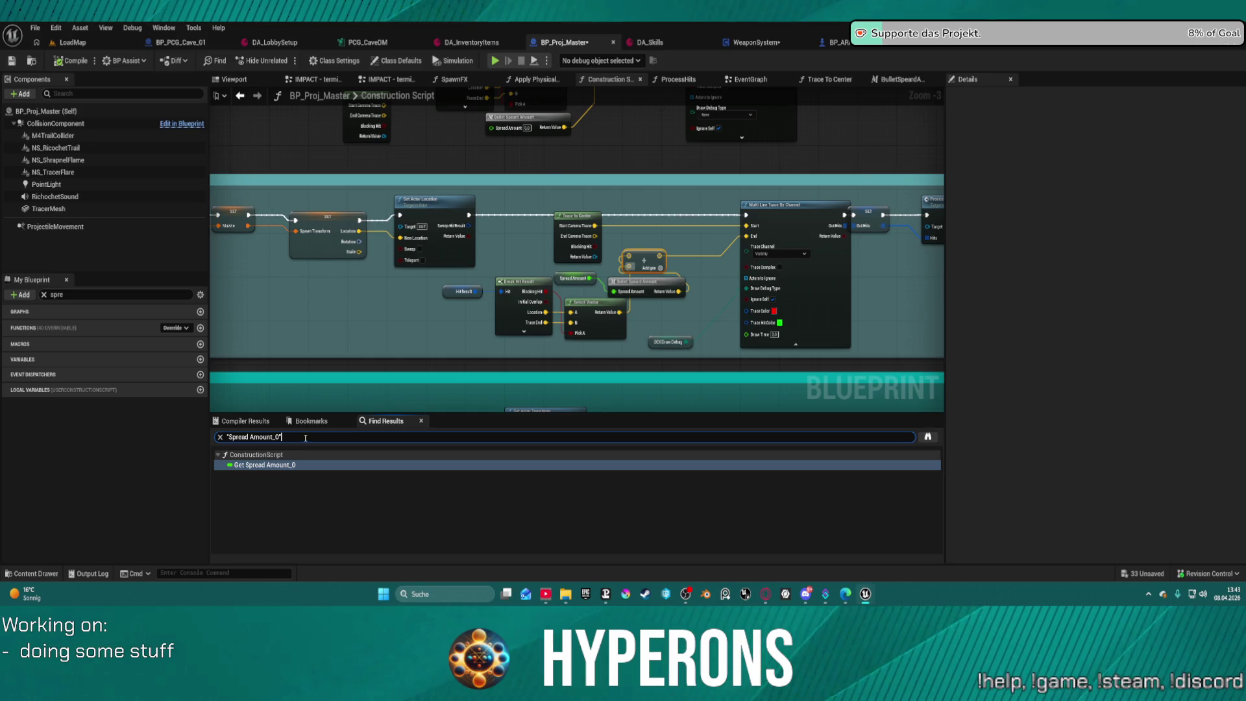
click(331, 275)
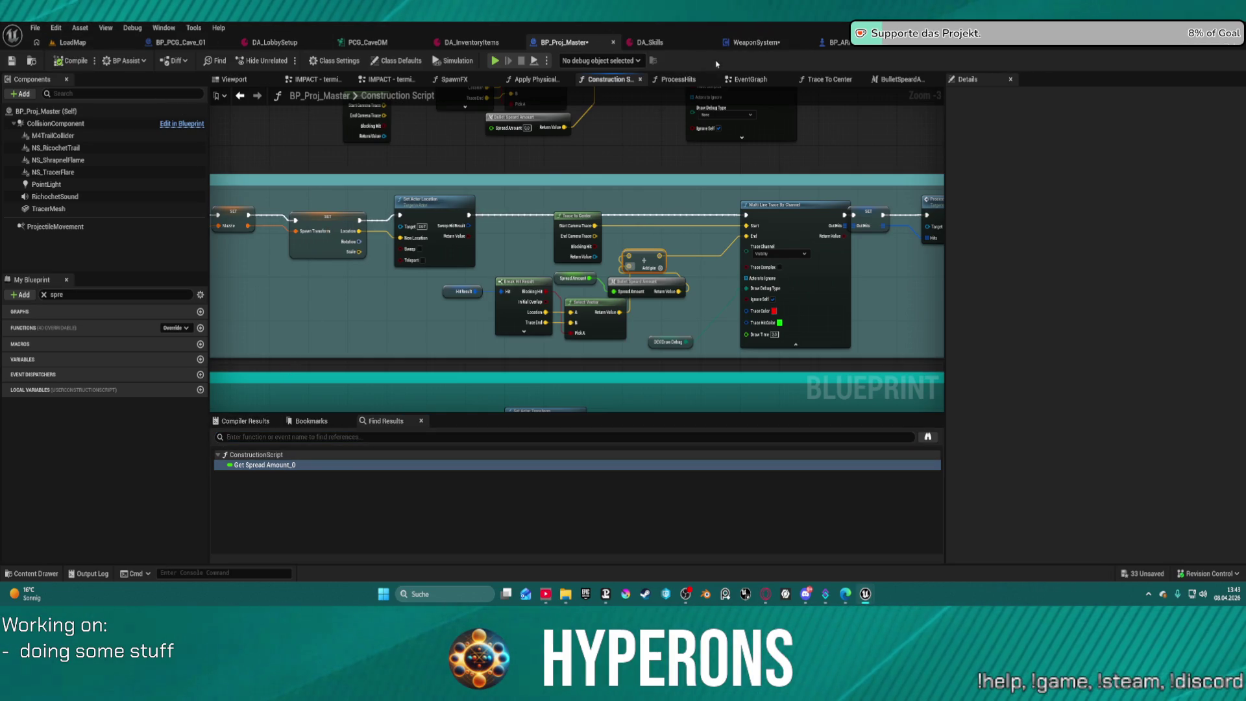
click(834, 42)
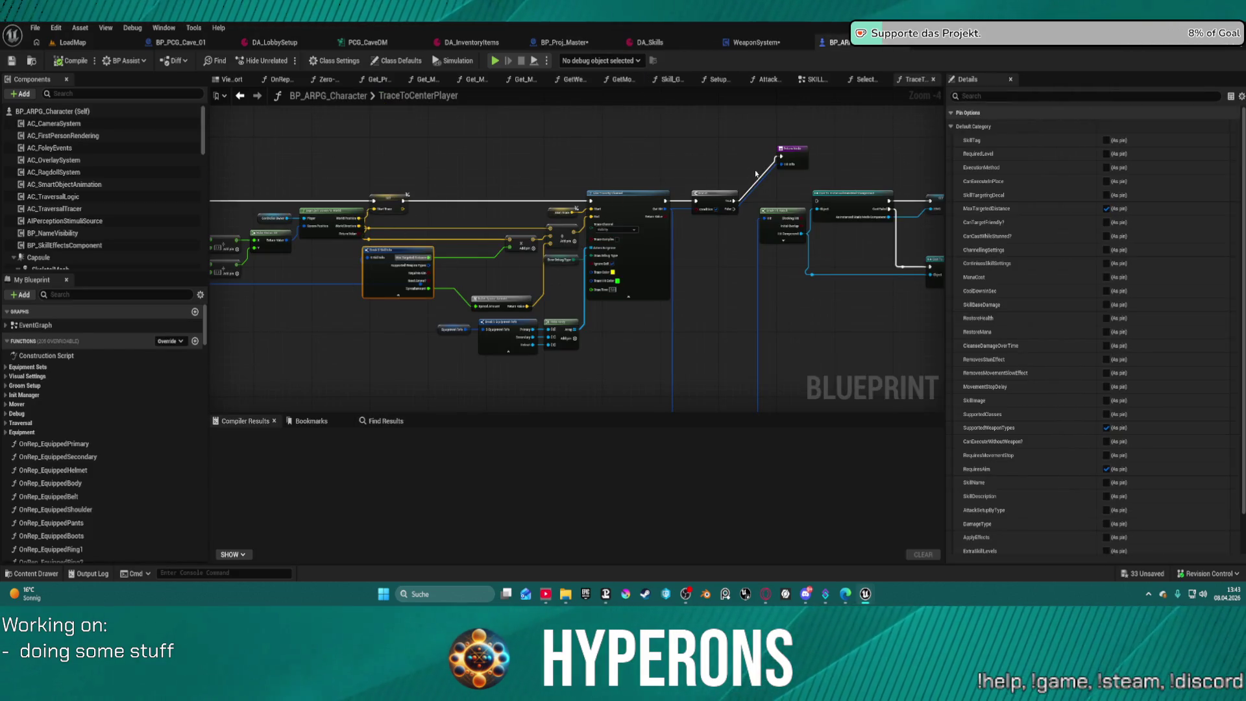
Reposition the Break S Skill Info and Make Array nodes neatly in the TraceToCenterPlayer graph.
scroll(489, 245, down, 4)
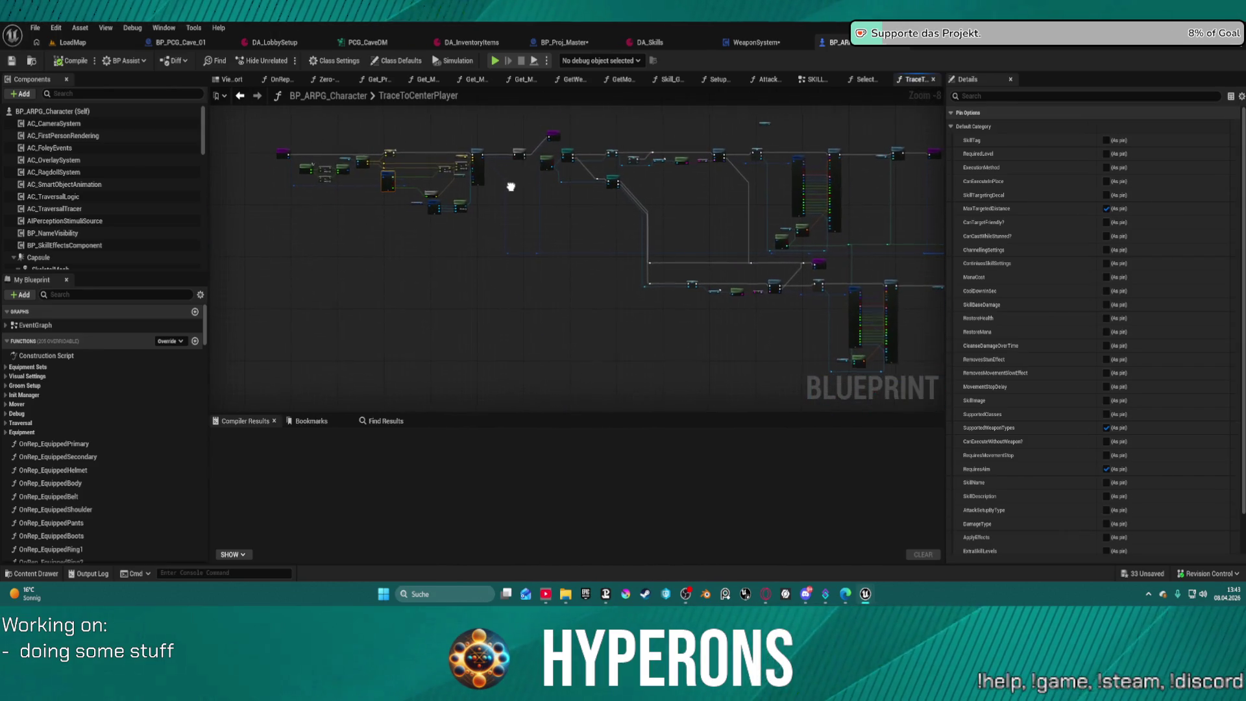
scroll(587, 198, up, 8)
mouse_move(188, 311)
mouse_down()
mouse_move(611, 187)
mouse_move(599, 181)
mouse_up()
mouse_move(337, 193)
mouse_down()
mouse_move(537, 227)
mouse_move(546, 179)
mouse_move(542, 242)
mouse_move(553, 223)
mouse_up()
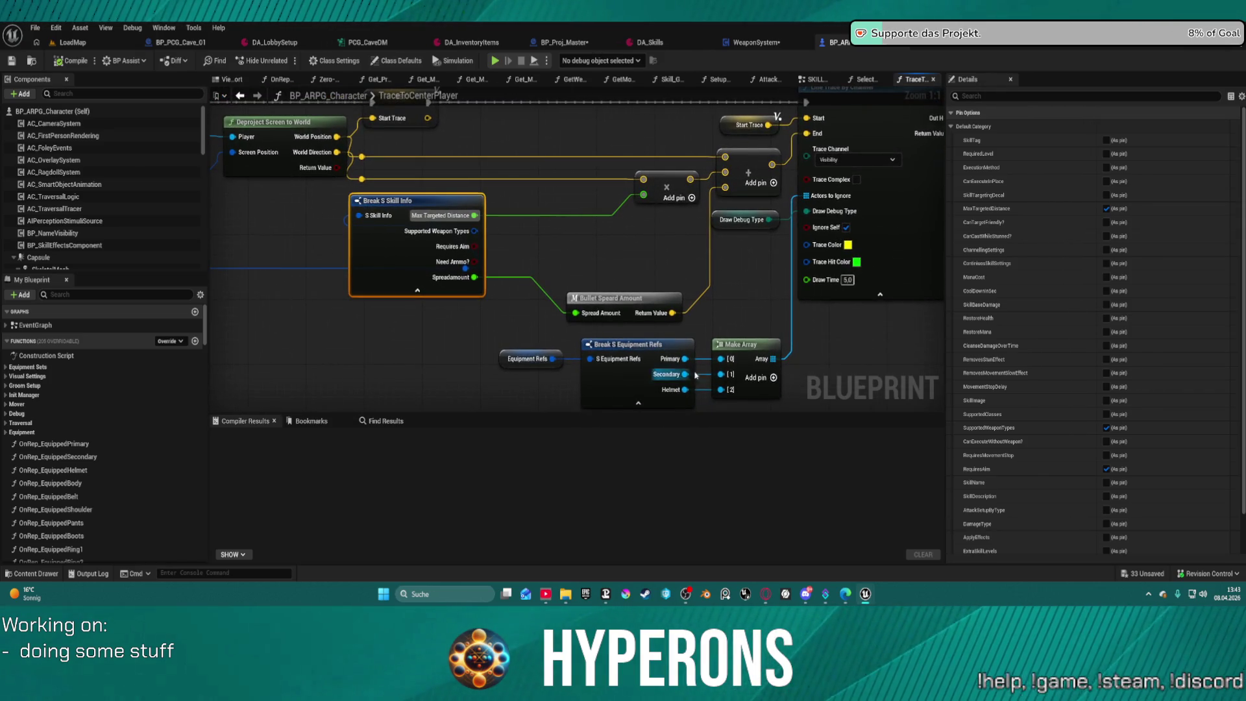
drag(753, 356, 755, 350)
mouse_move(403, 253)
mouse_down()
mouse_move(506, 229)
mouse_move(456, 235)
mouse_up()
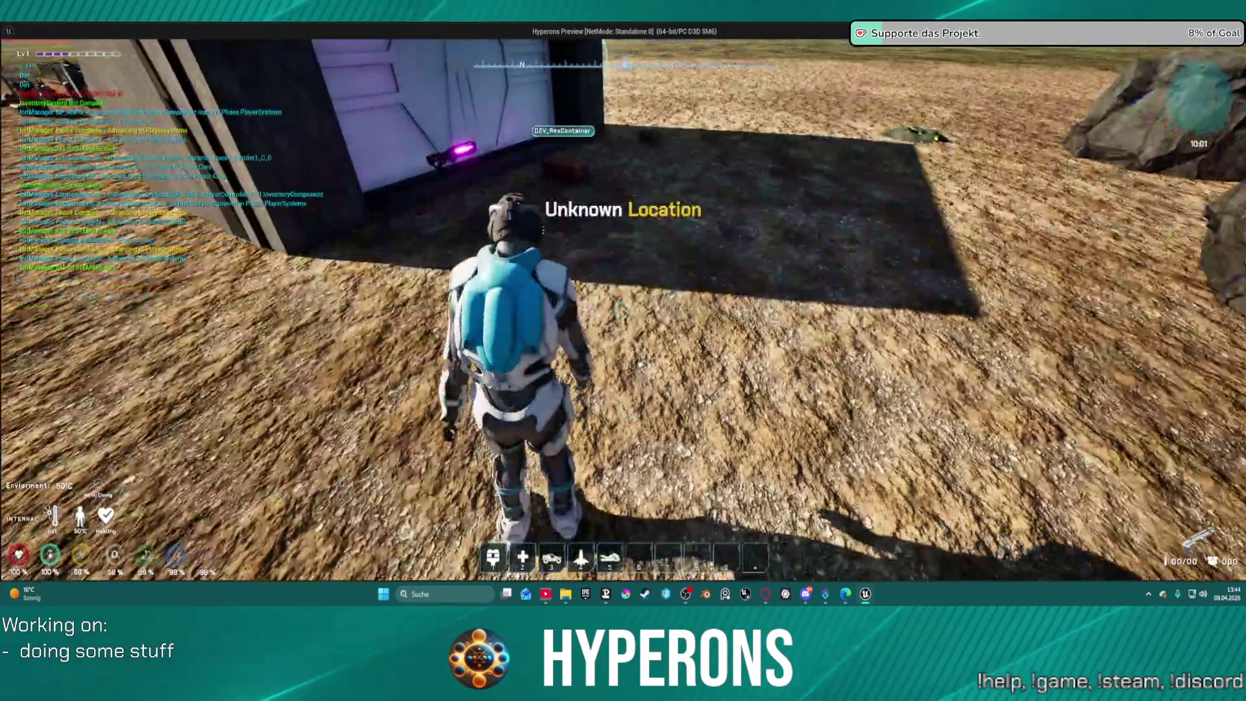
Walk to the DEV_ResContainer, equip Shotgun 01, take SPM SG magazines, then close the windows.
key(w)
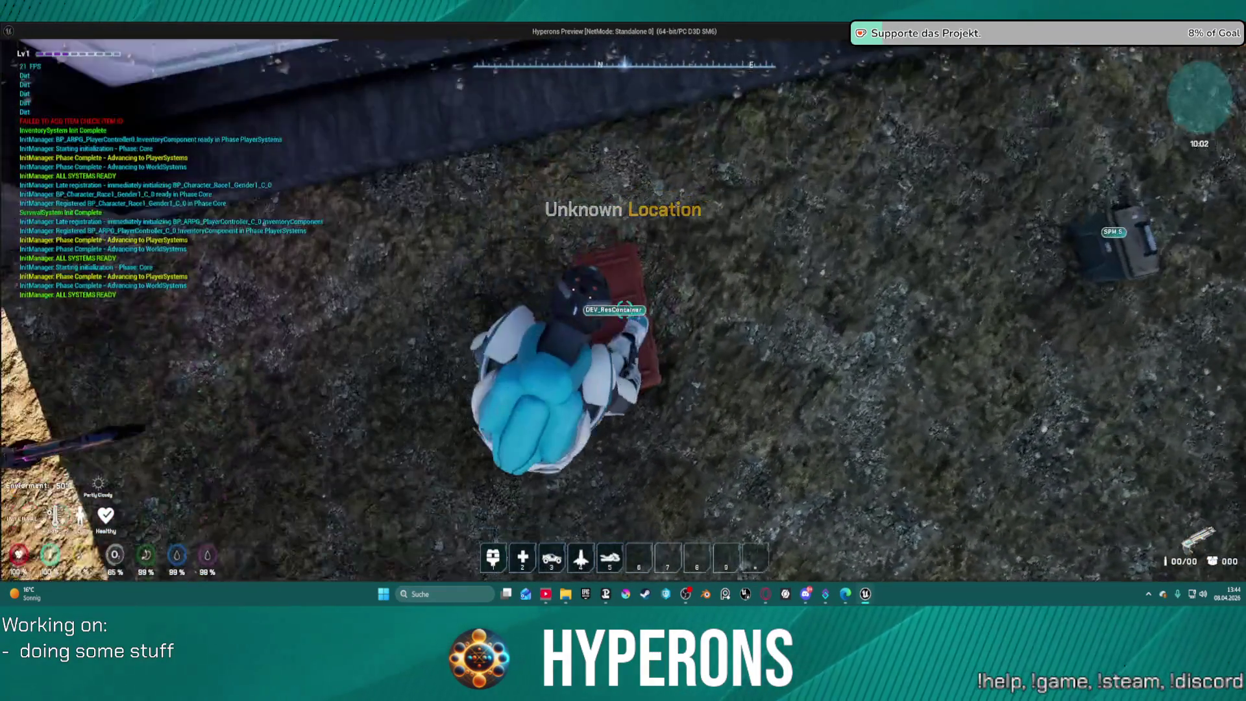
key(f)
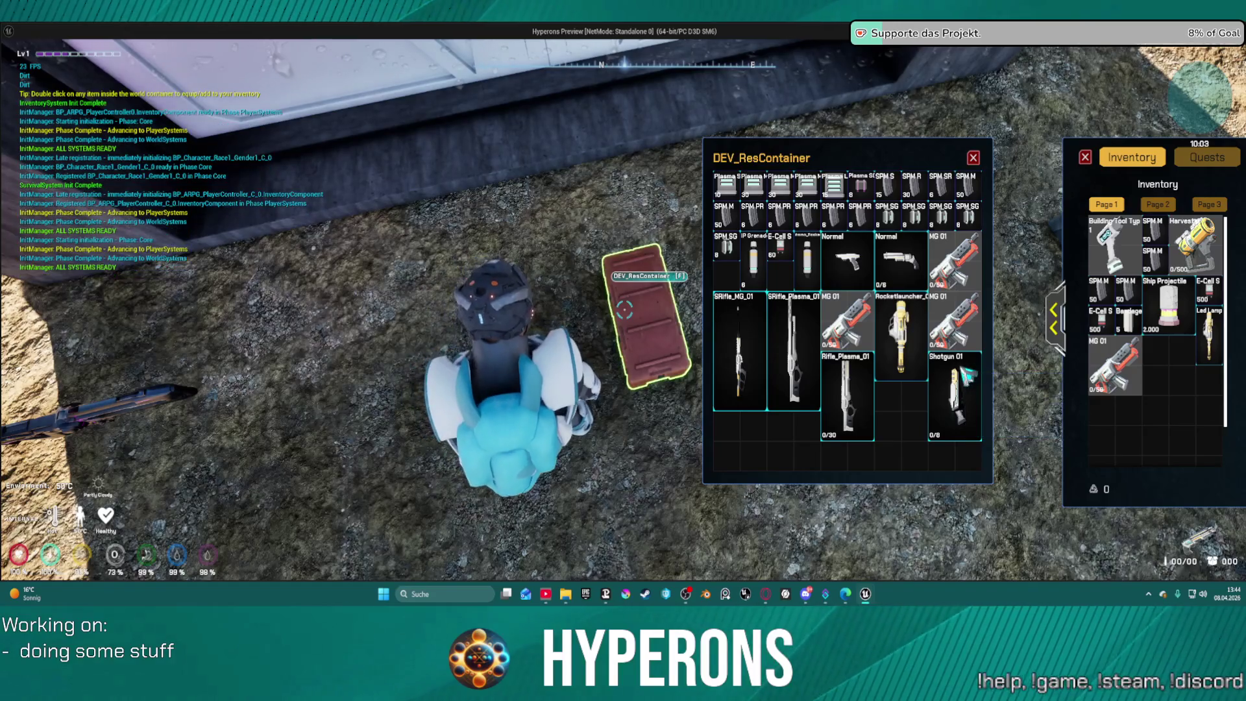
double_click(960, 390)
double_click(889, 218)
double_click(920, 220)
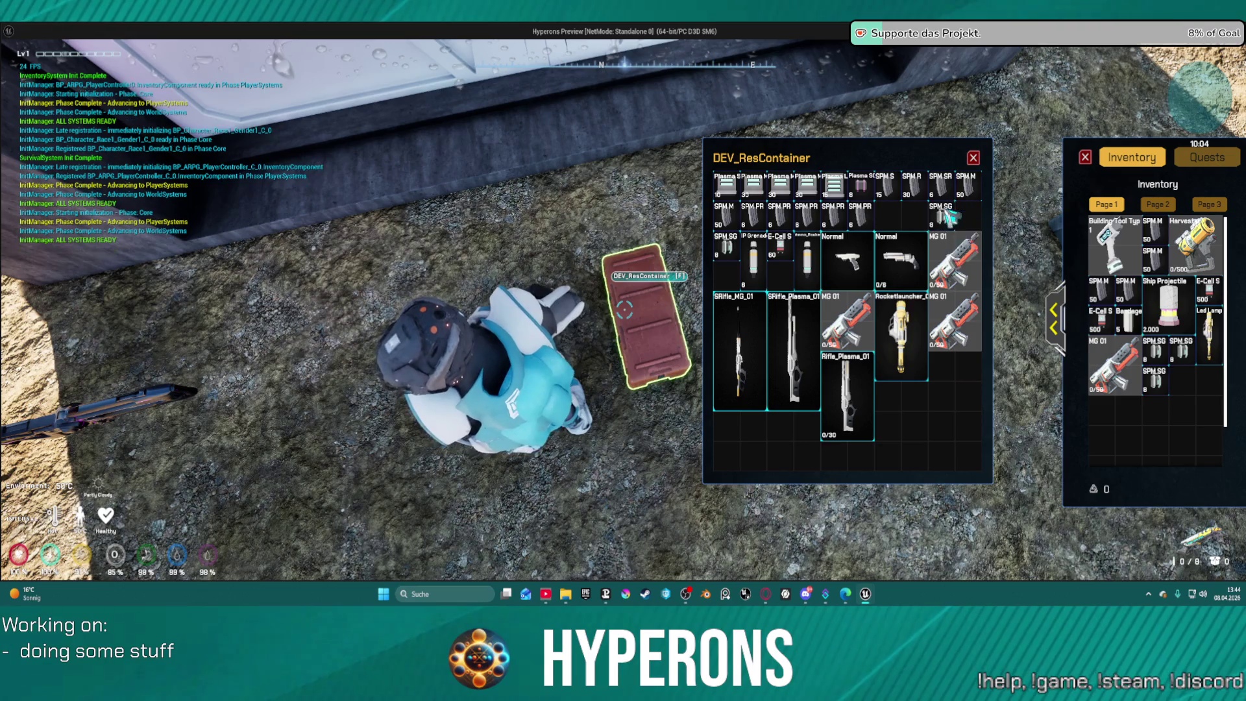
click(976, 157)
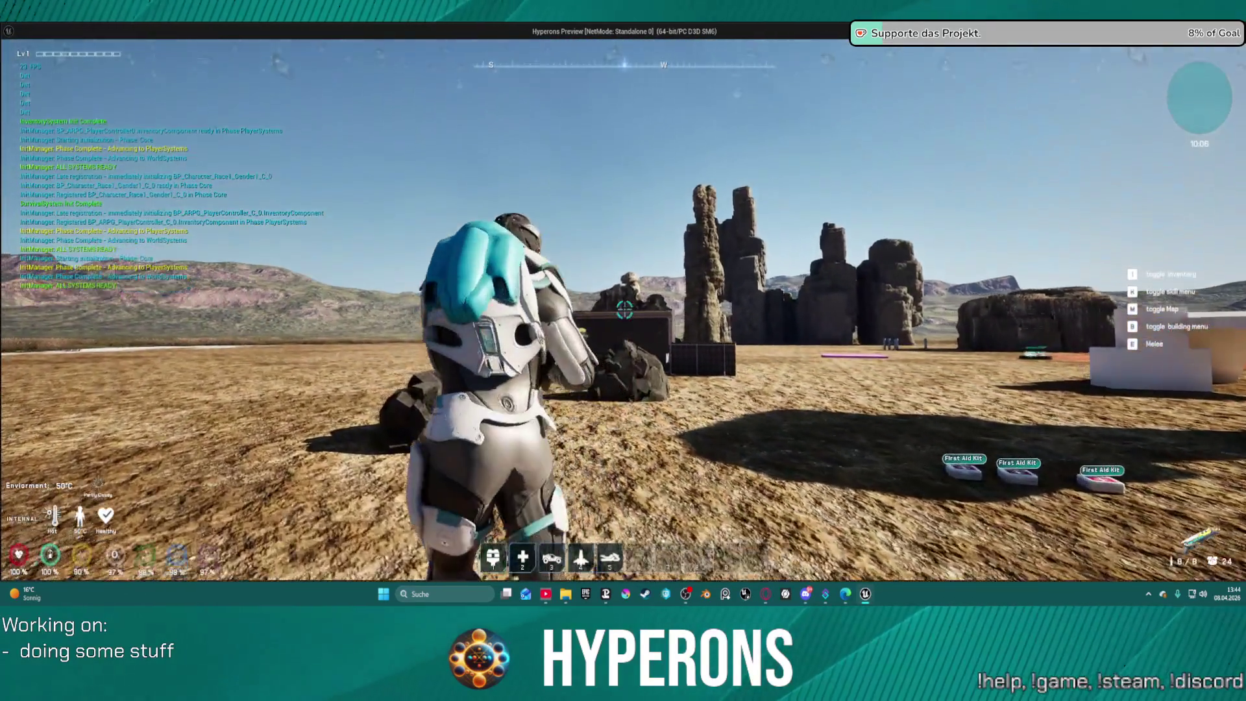
Approach the dark wall and fire the shotgun repeatedly, emptying the magazine.
key(w)
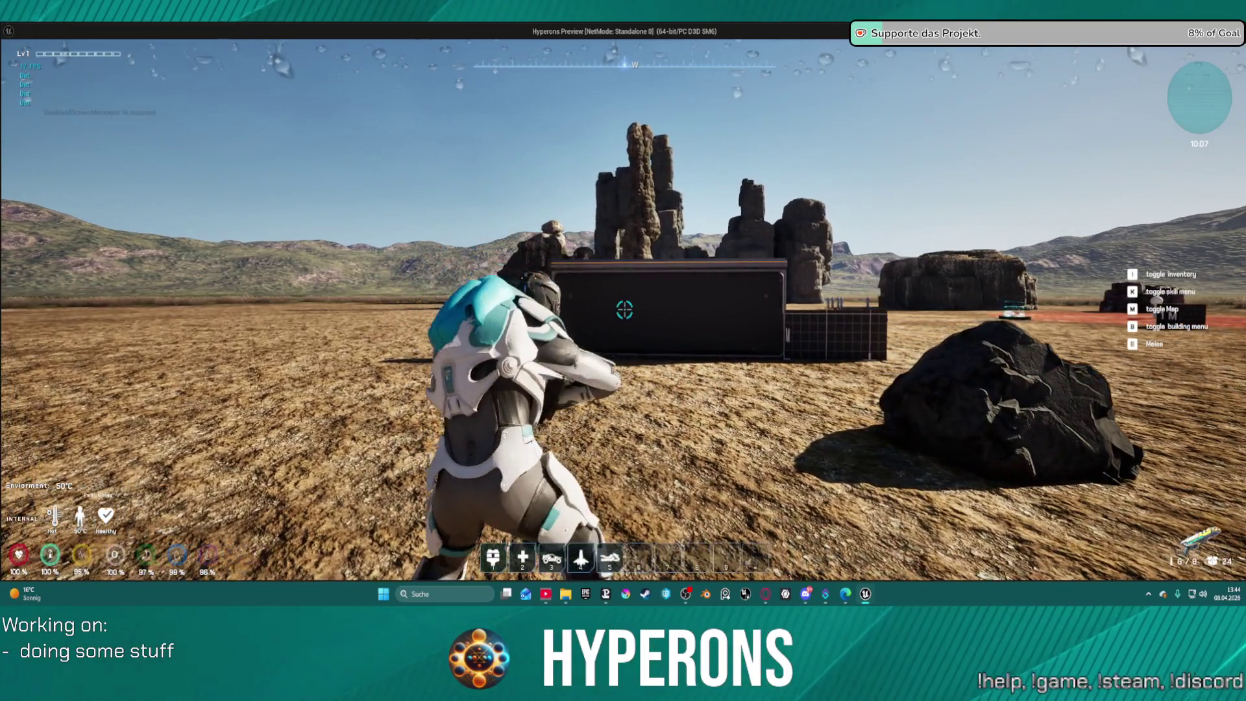
click(624, 309)
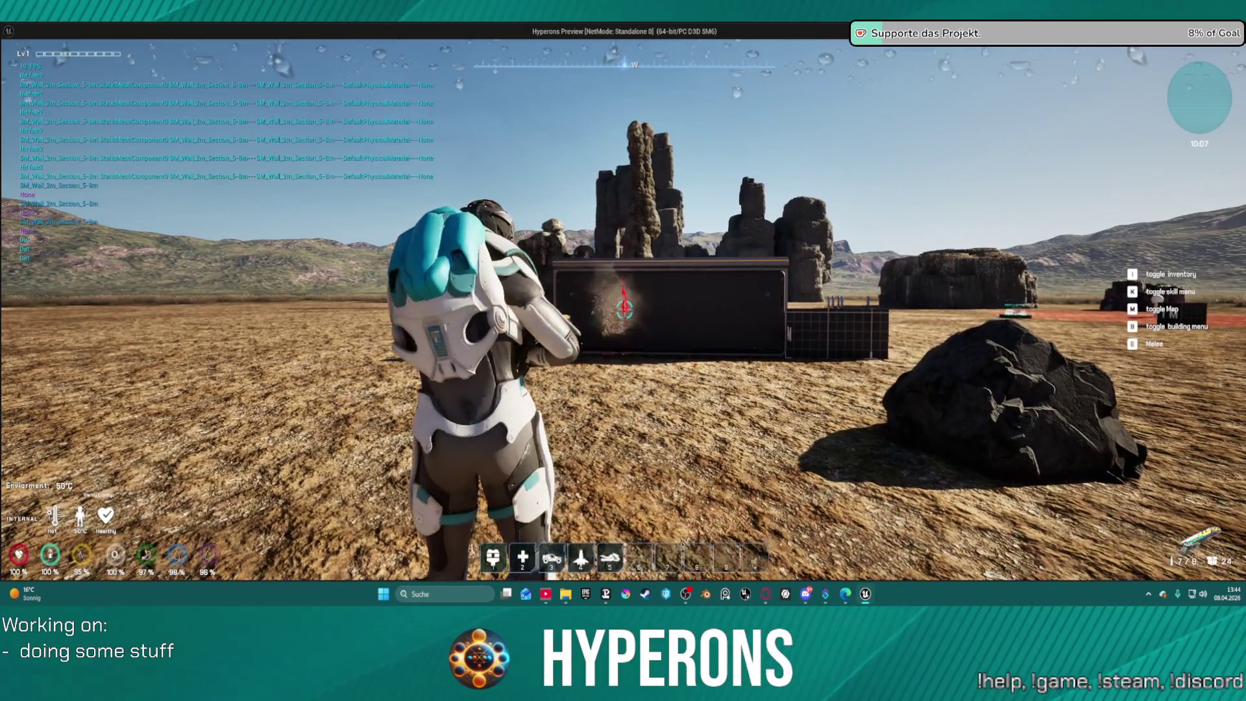
click(624, 309)
click(625, 309)
click(625, 309)
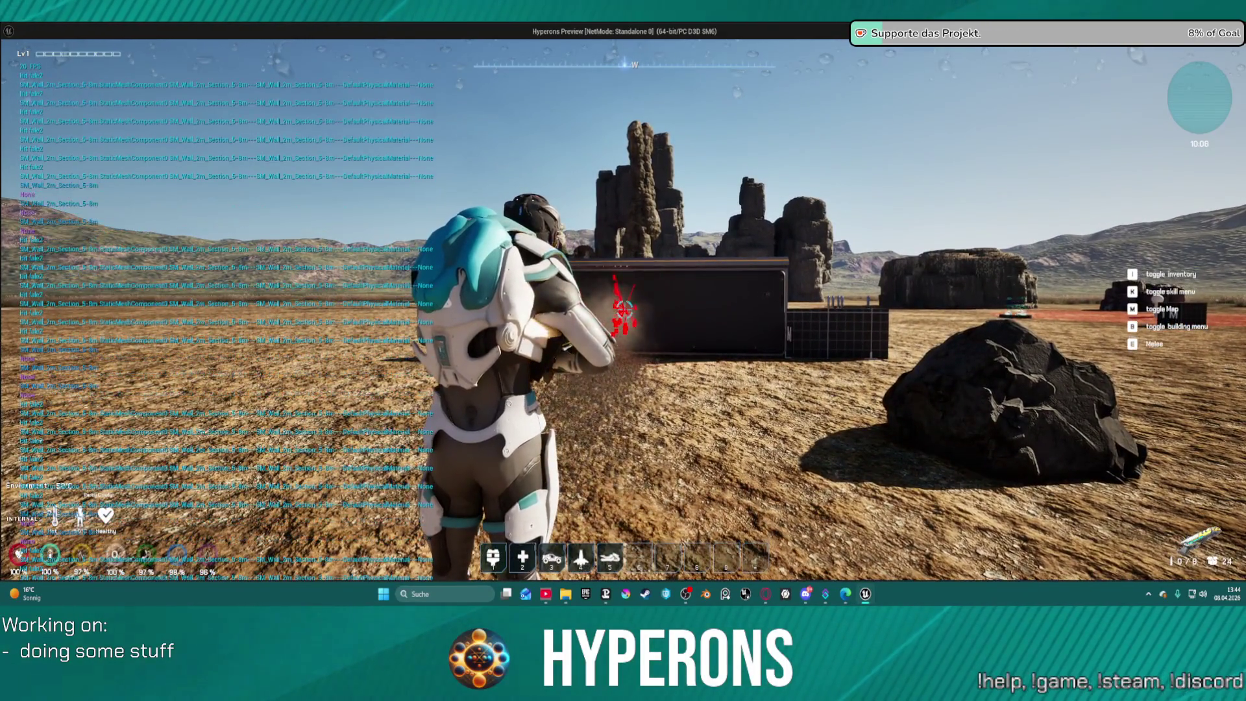
key(w)
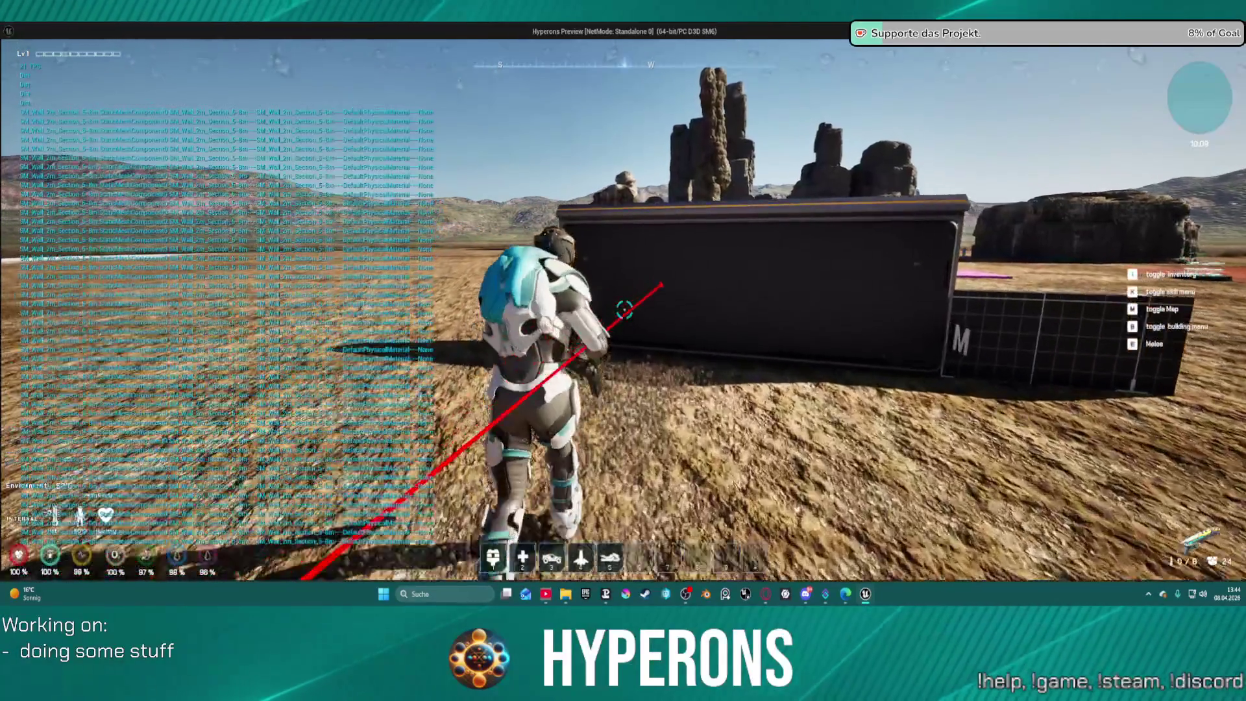
key(s)
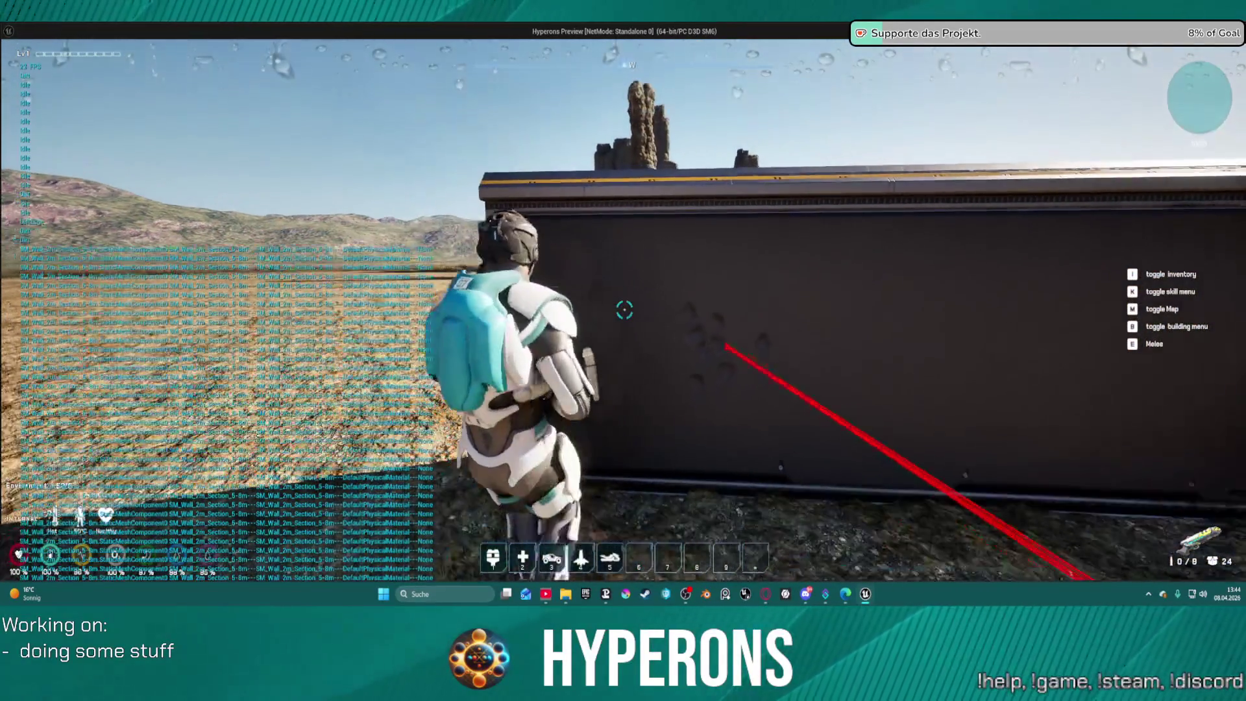
key(s)
key(s)
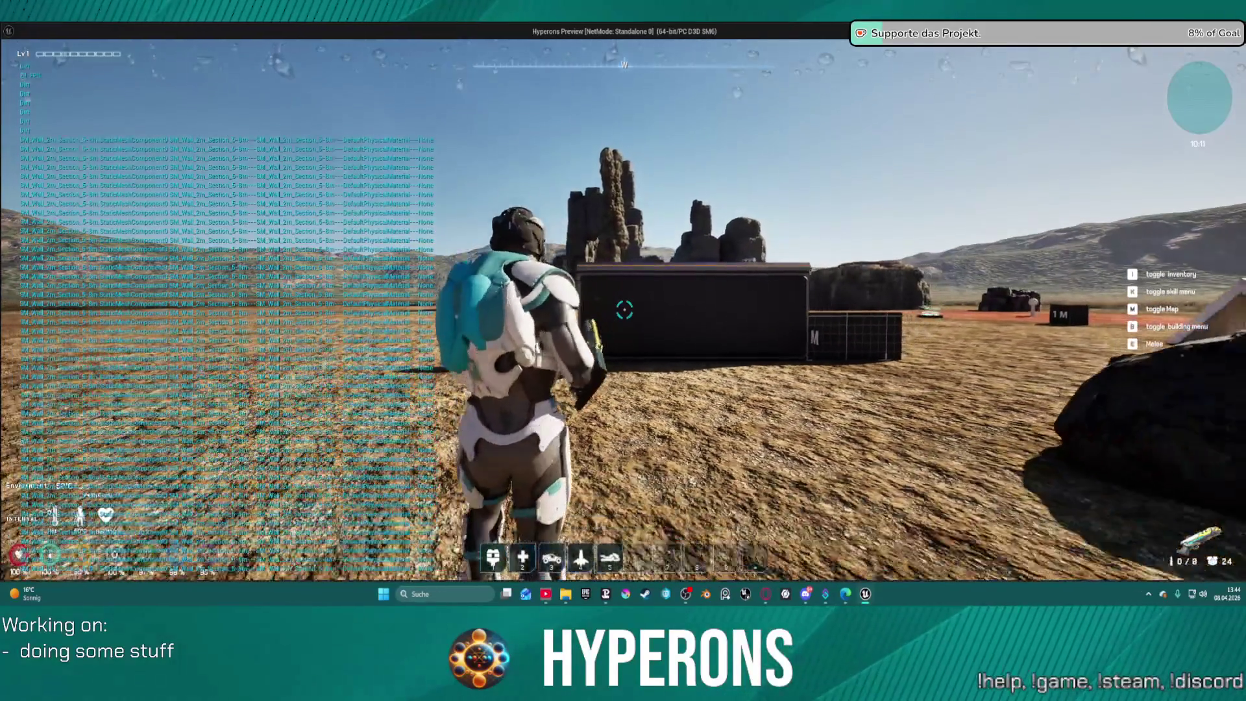
click(624, 310)
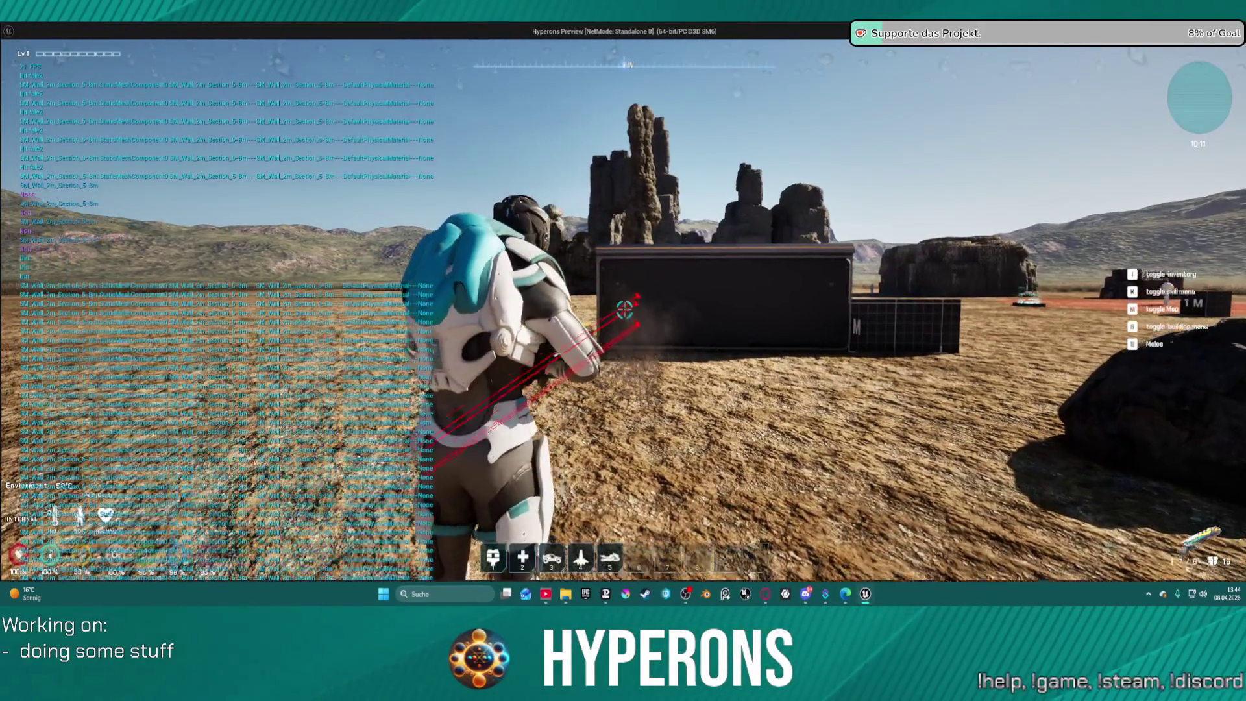
Fire at the wall from a distance to check spread, inspecting impacts and reloading.
key(w)
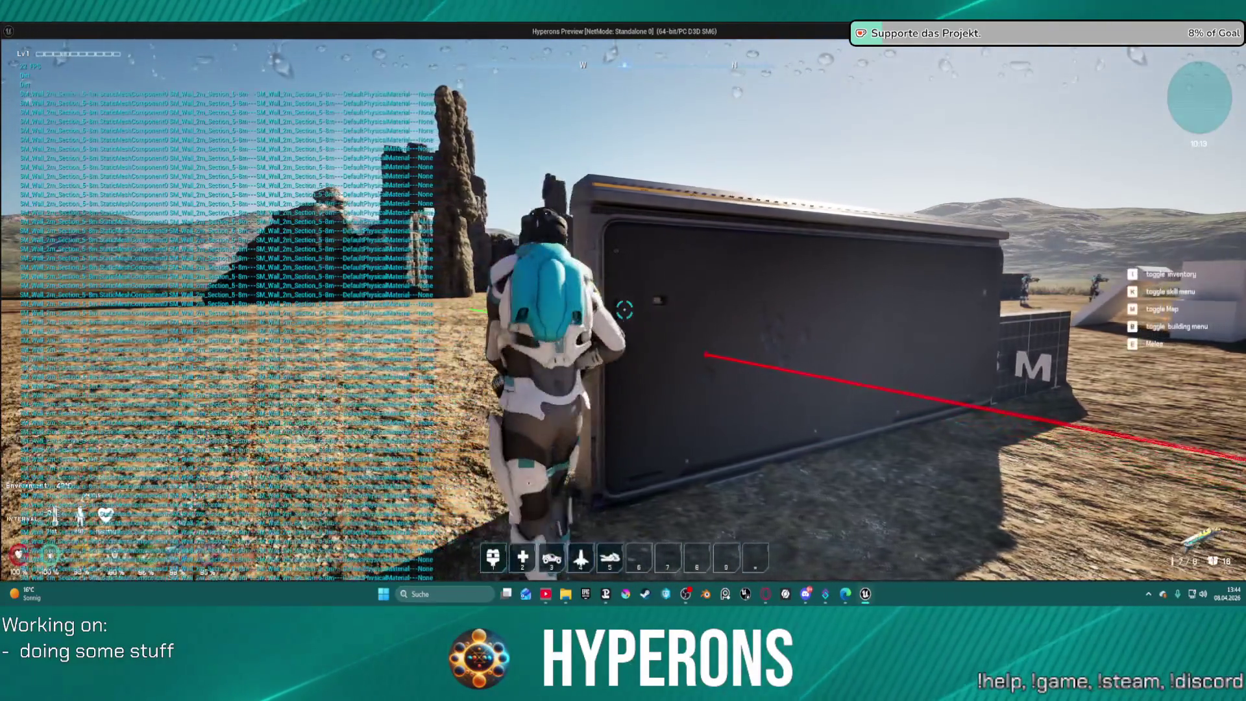
key(d)
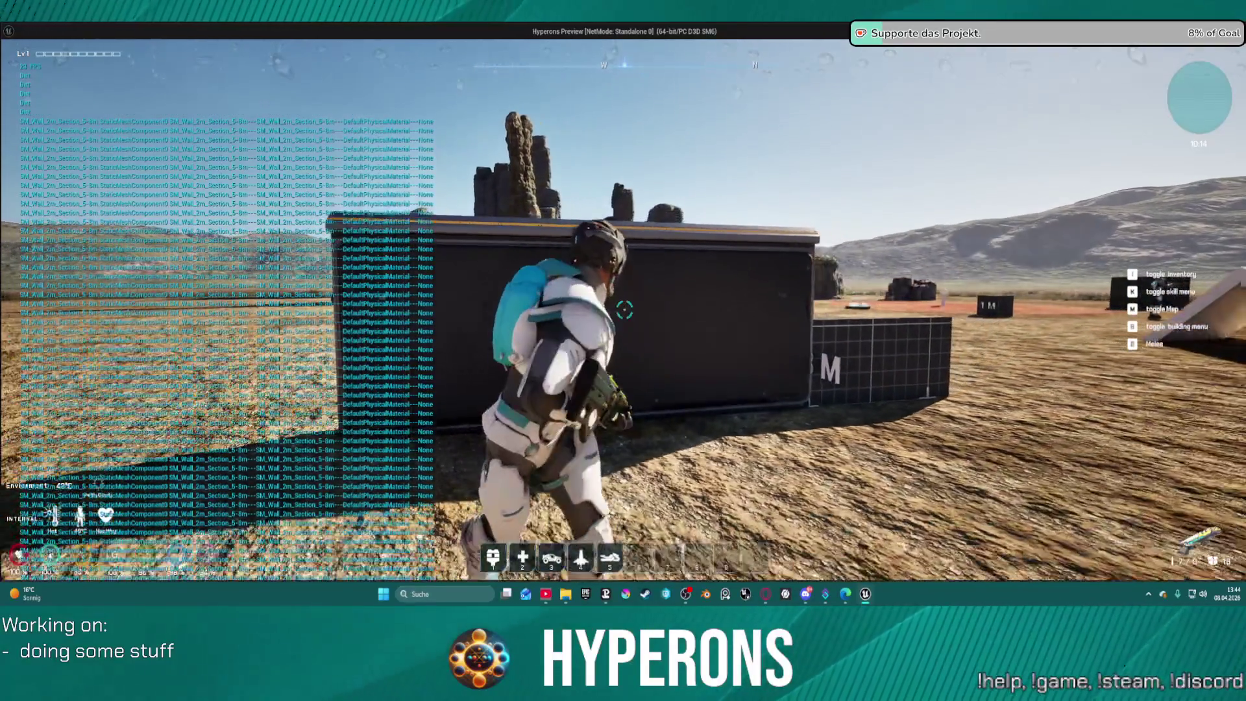
key(s)
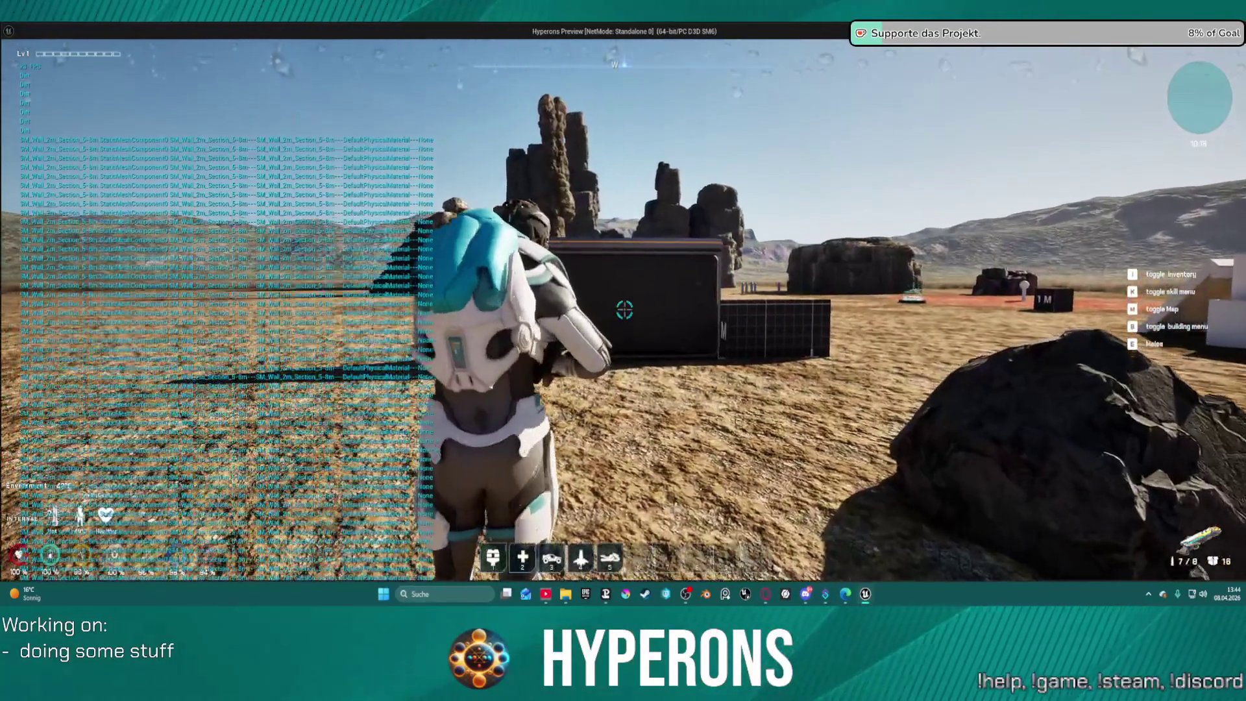
click(624, 310)
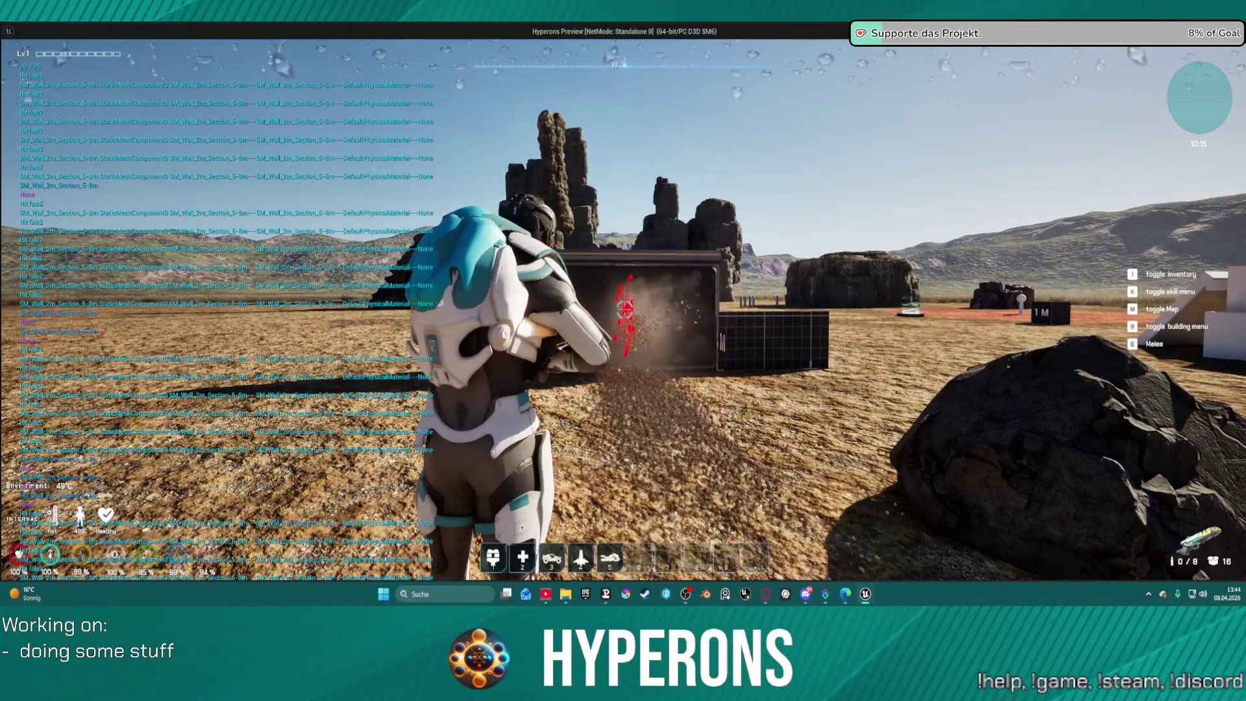
key(w)
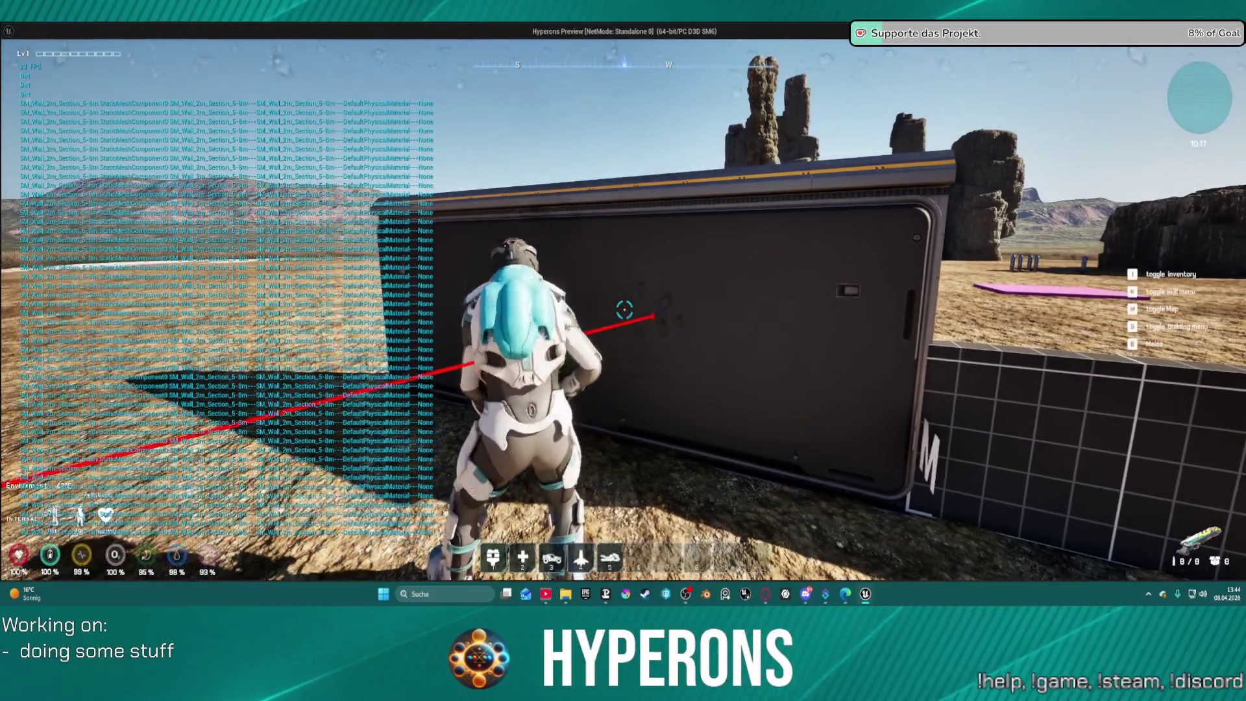
key(r)
key(s)
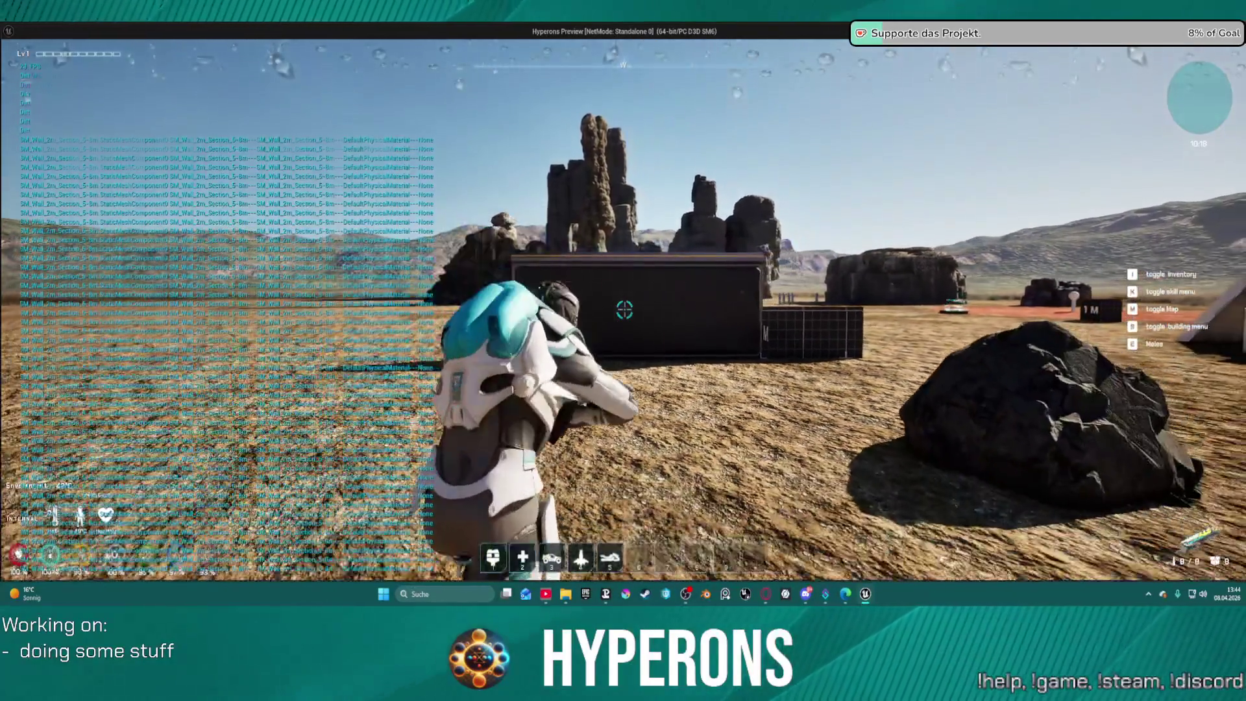
click(624, 310)
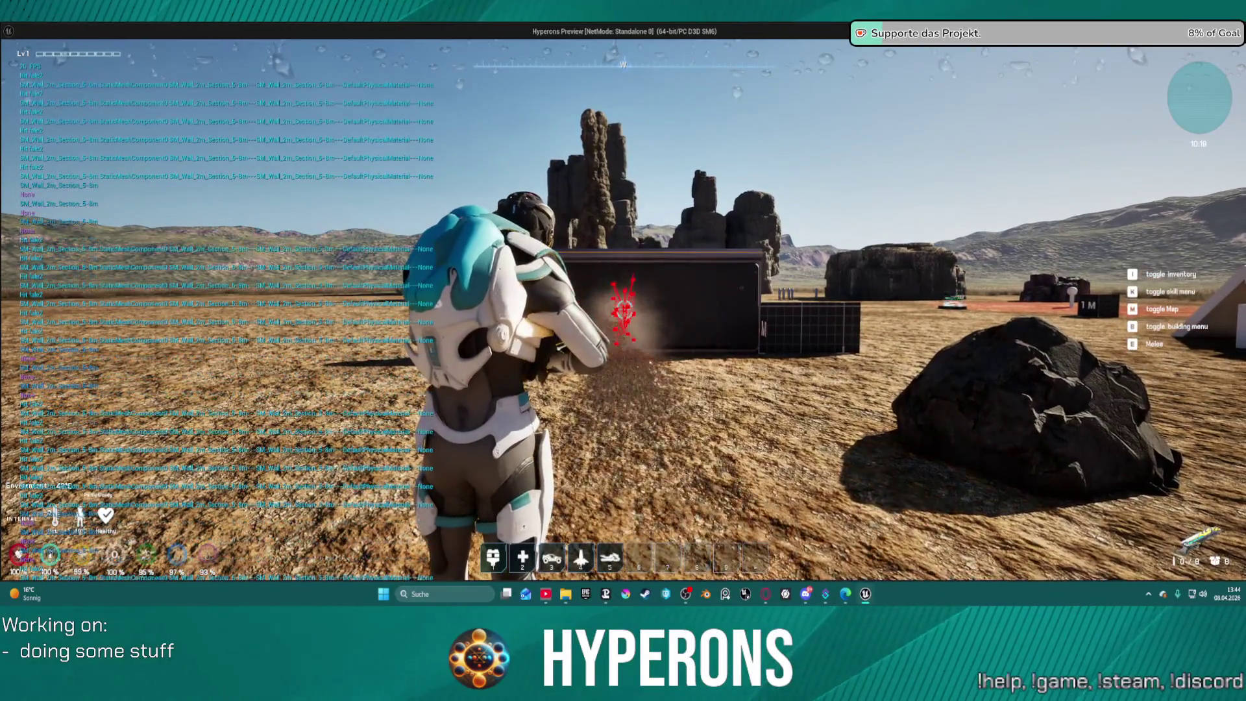
Fire at the wall up close and from afar, then exit the preview to the editor.
key(w)
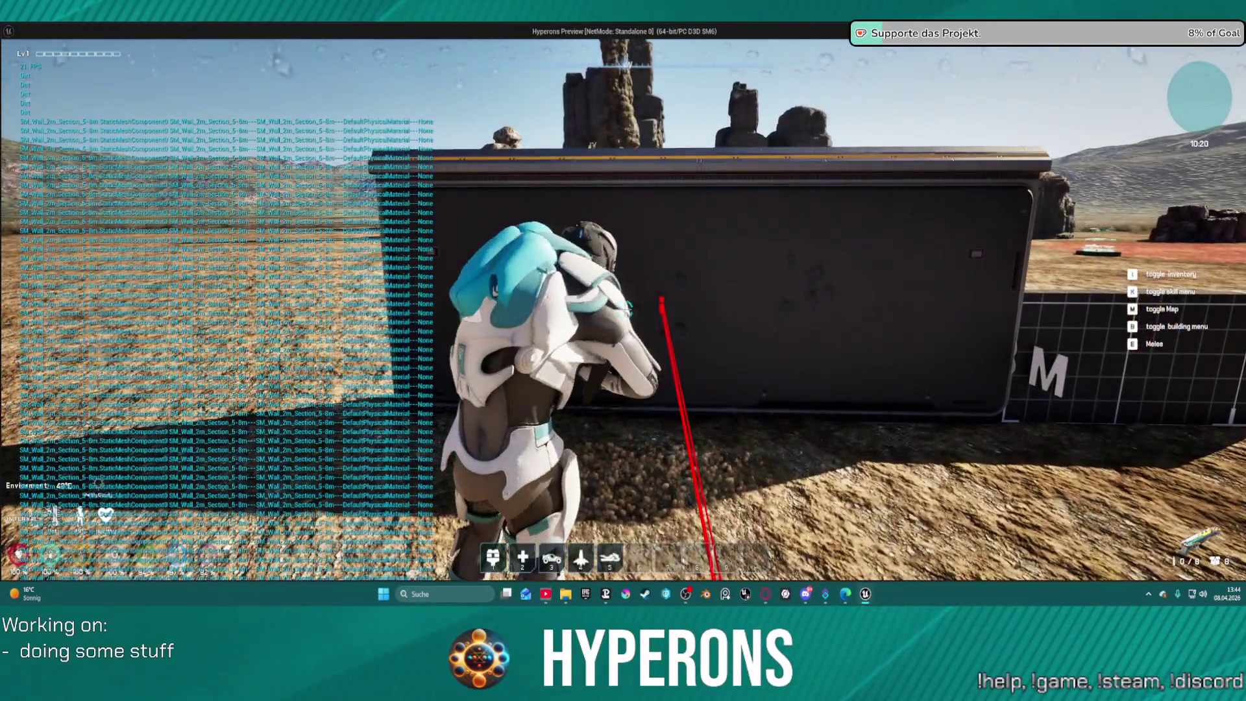
click(624, 309)
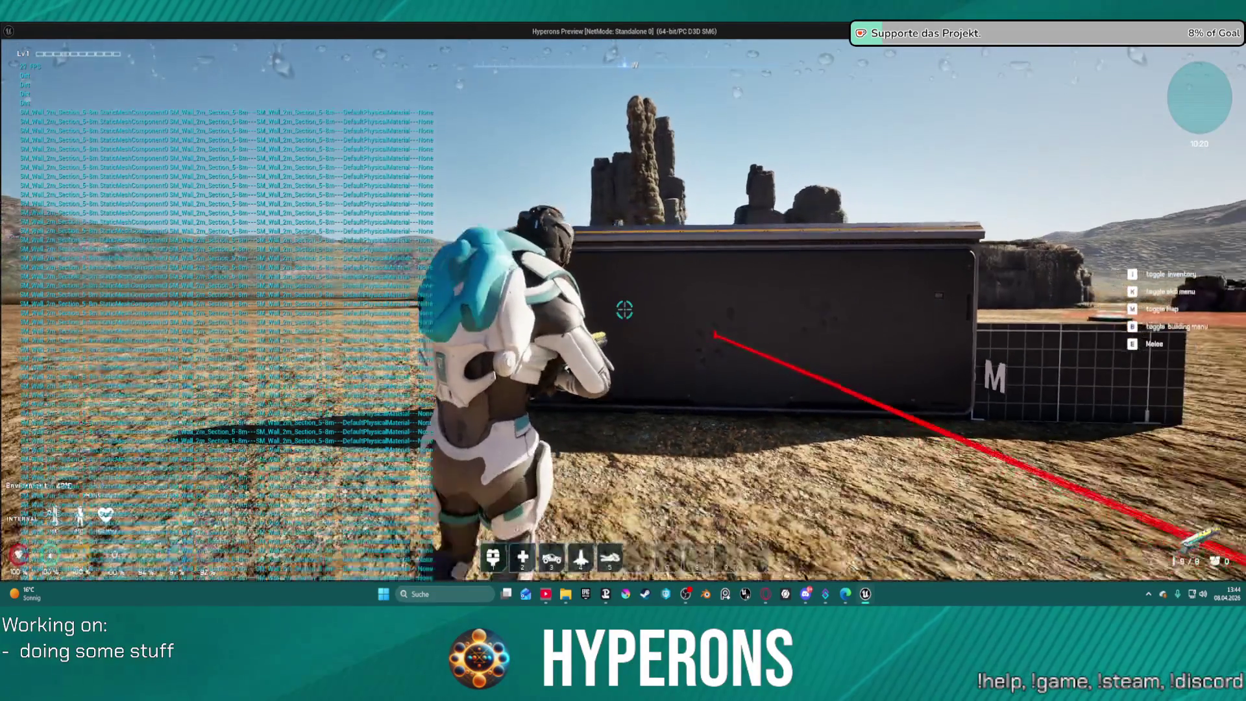
key(s)
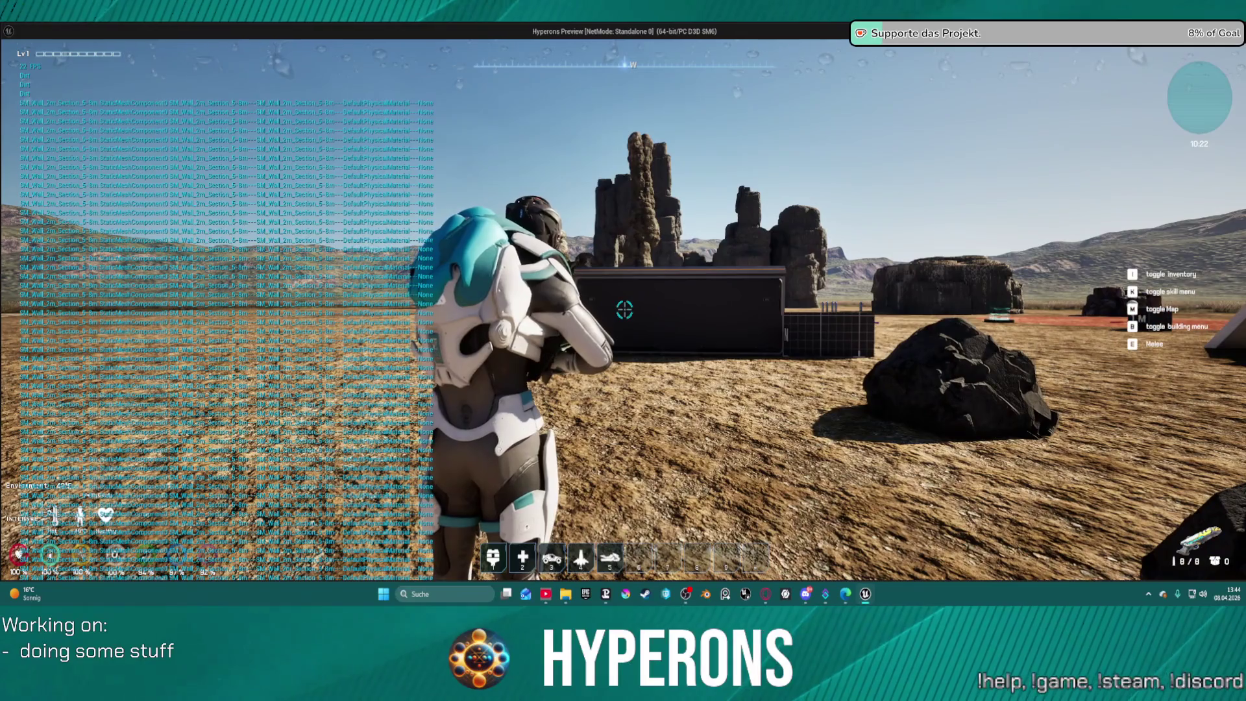
click(624, 310)
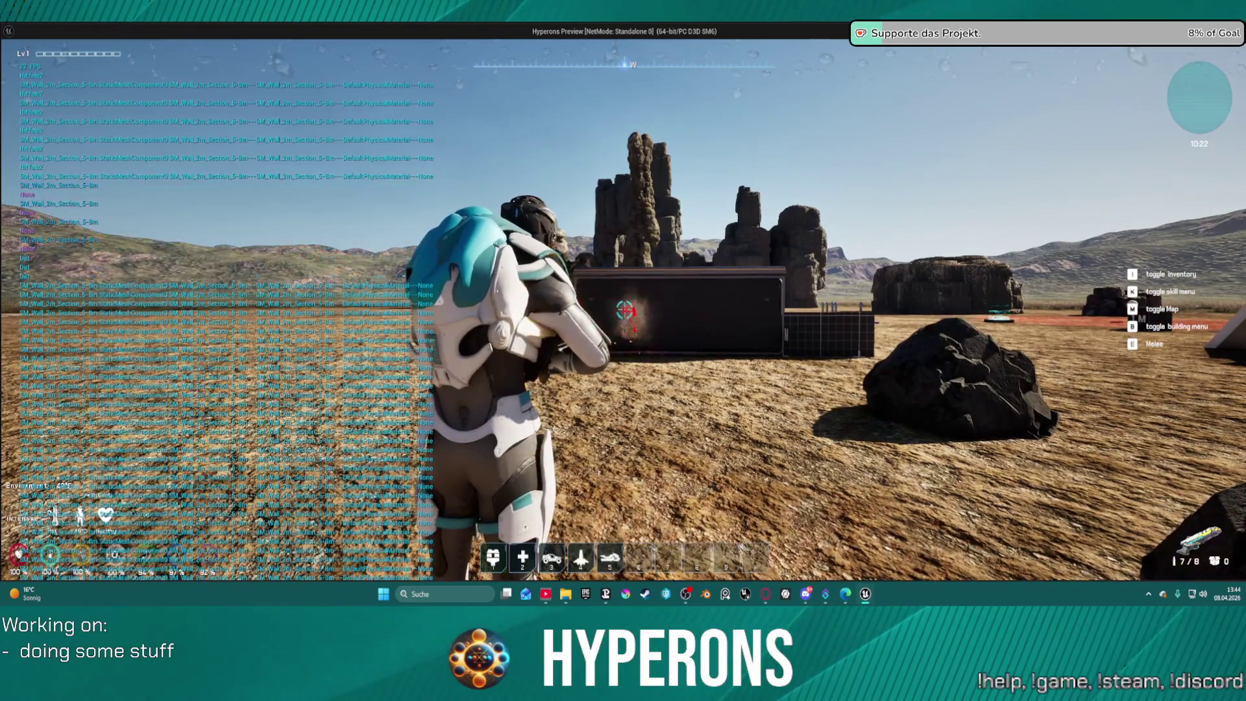
key(w)
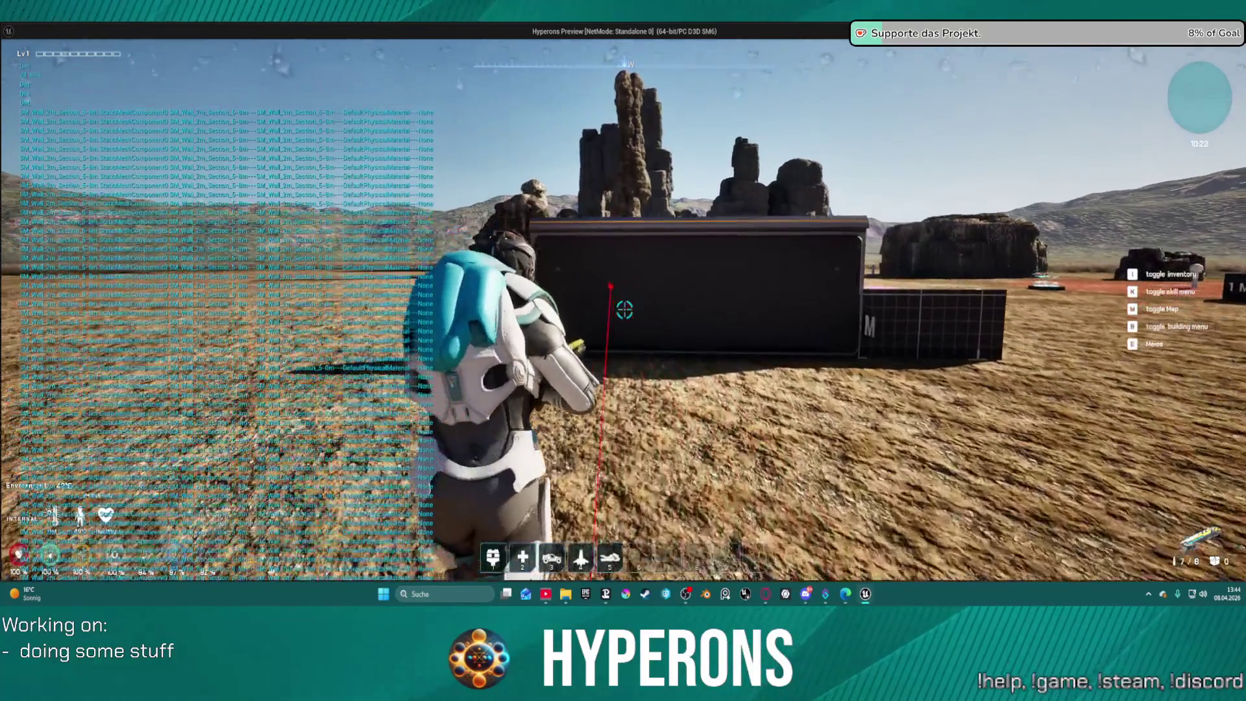
key(w)
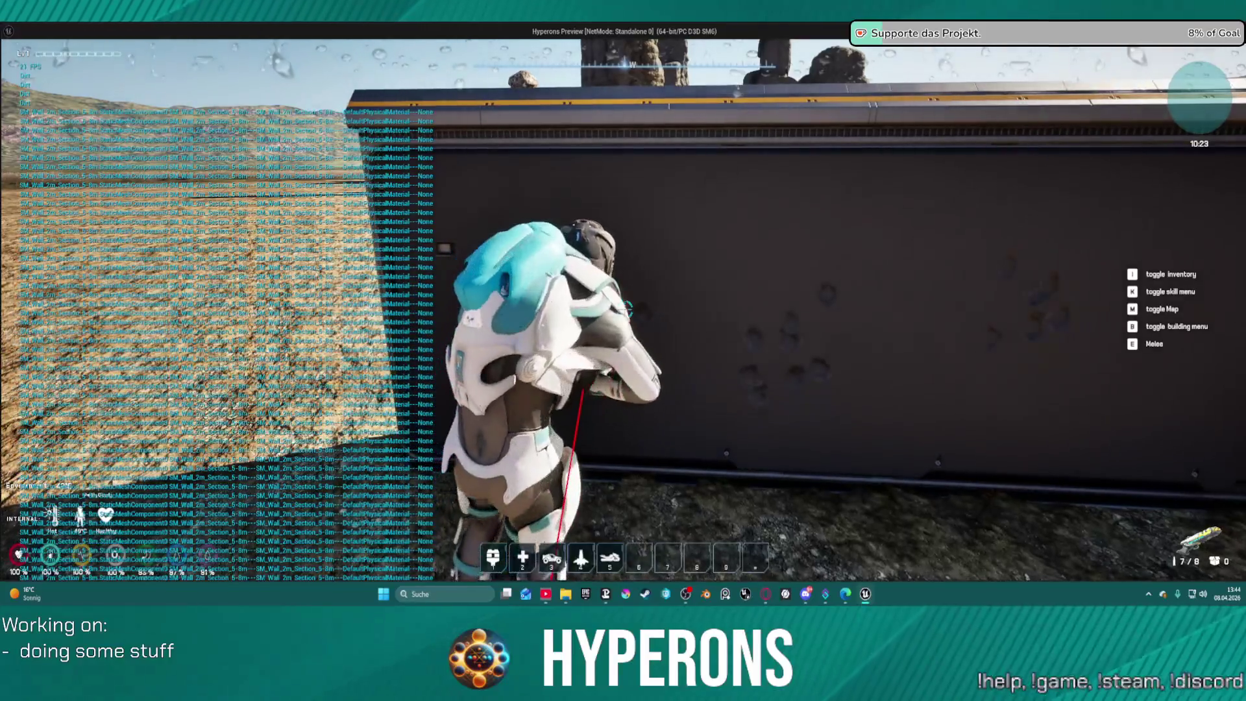
key(s)
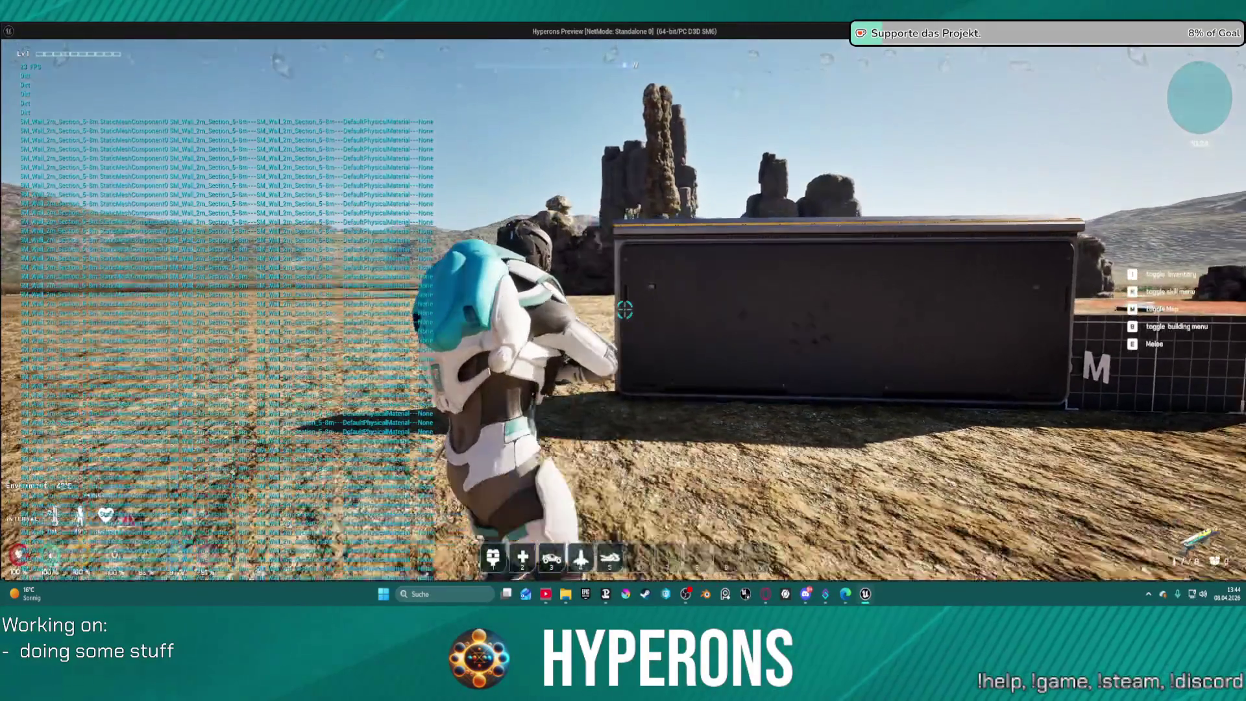
key(s)
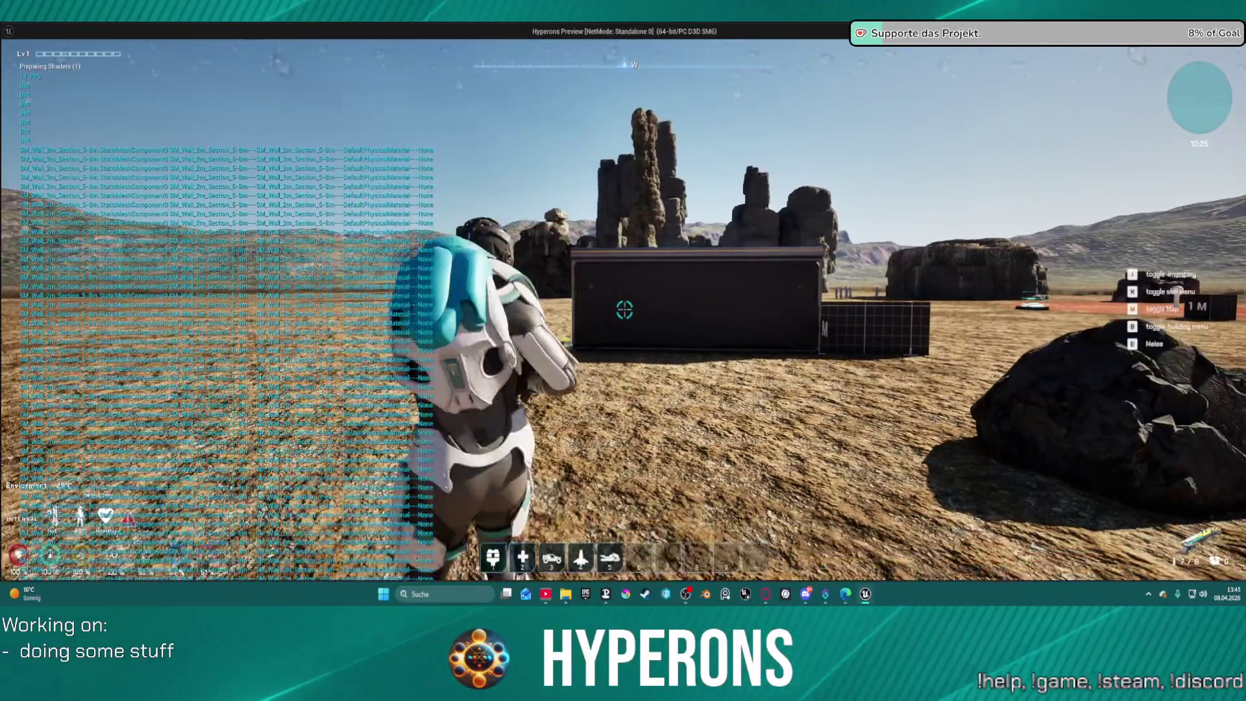
key(Escape)
scroll(603, 257, up, 3)
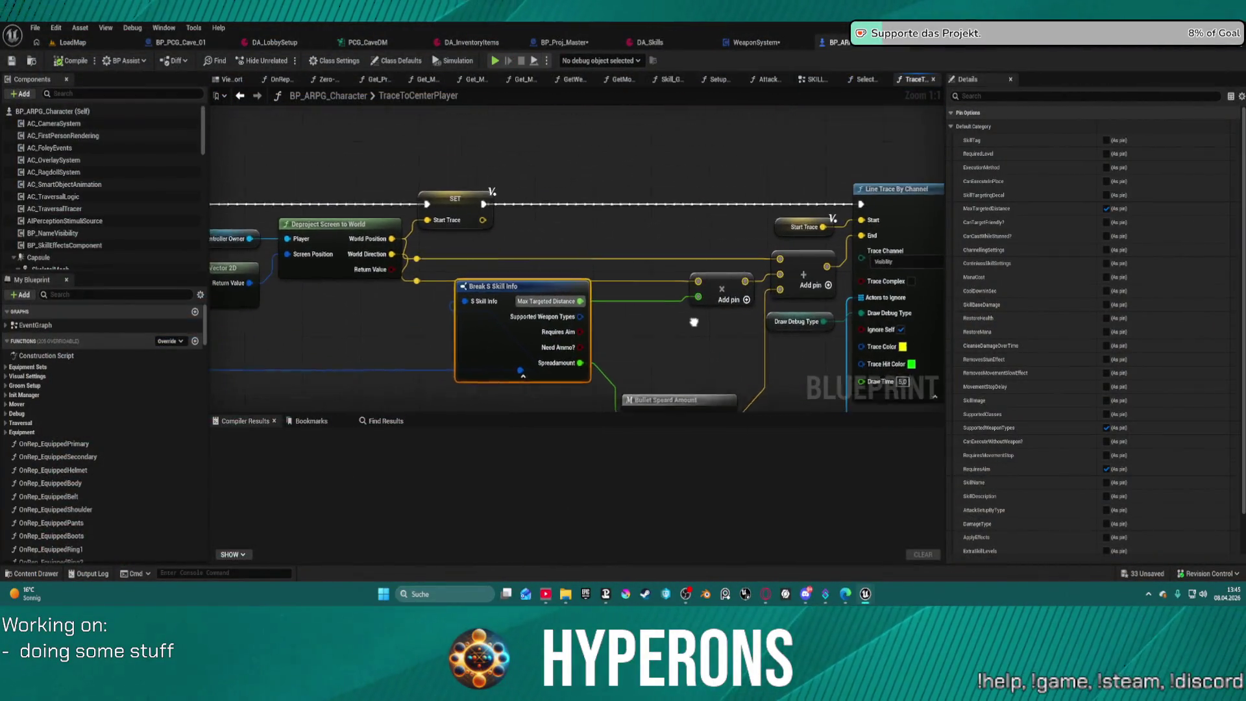
Set the skill's SpreadAmount in DA_Skills to 200, save it, and return to LoadMap.
scroll(584, 253, down, 6)
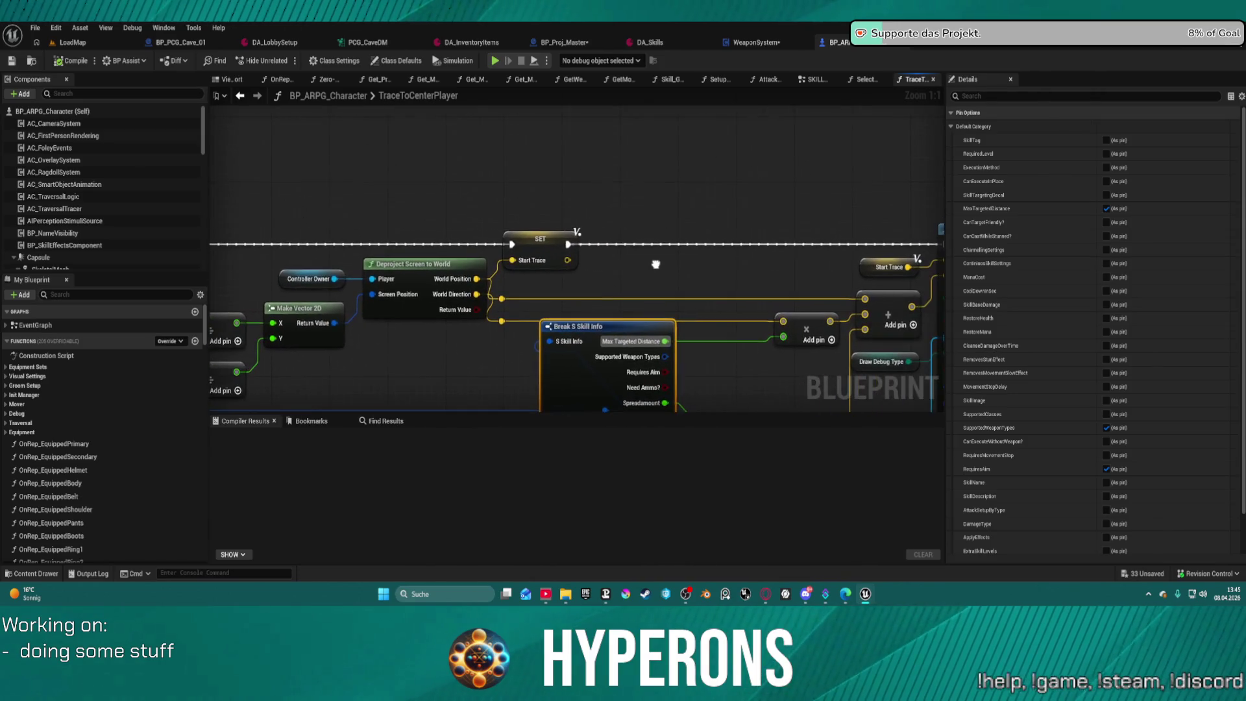
scroll(521, 225, down, 2)
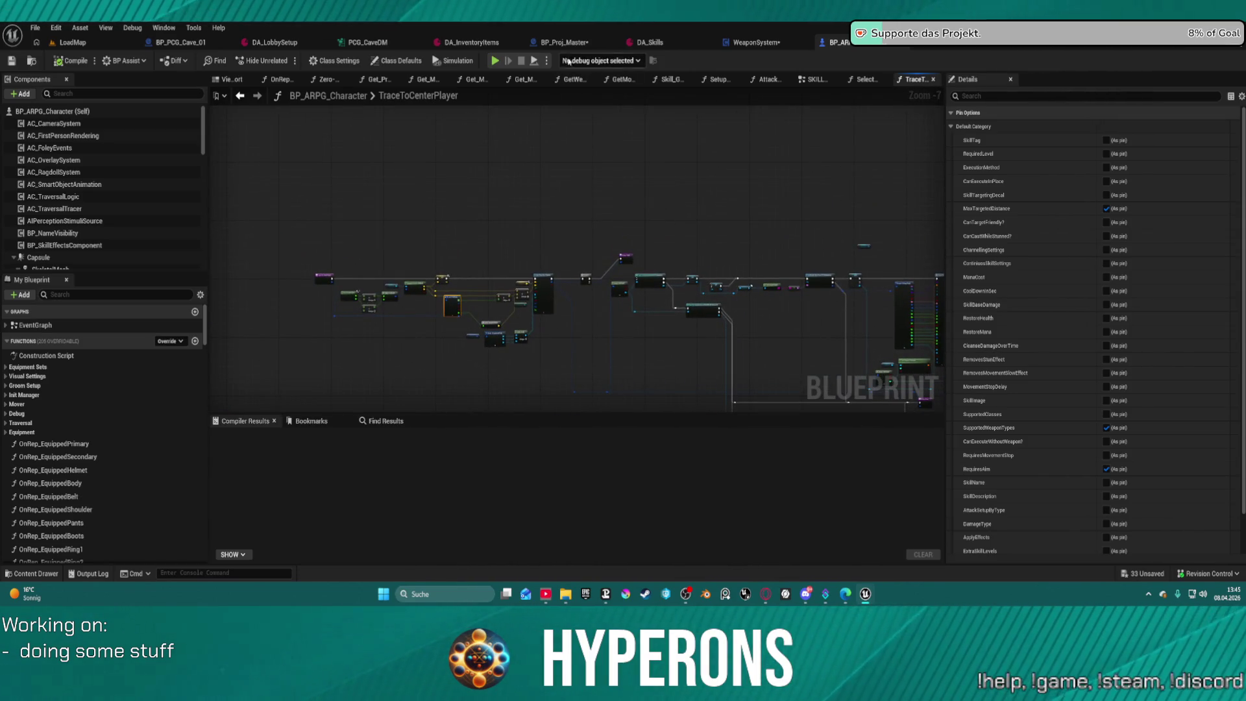
click(558, 46)
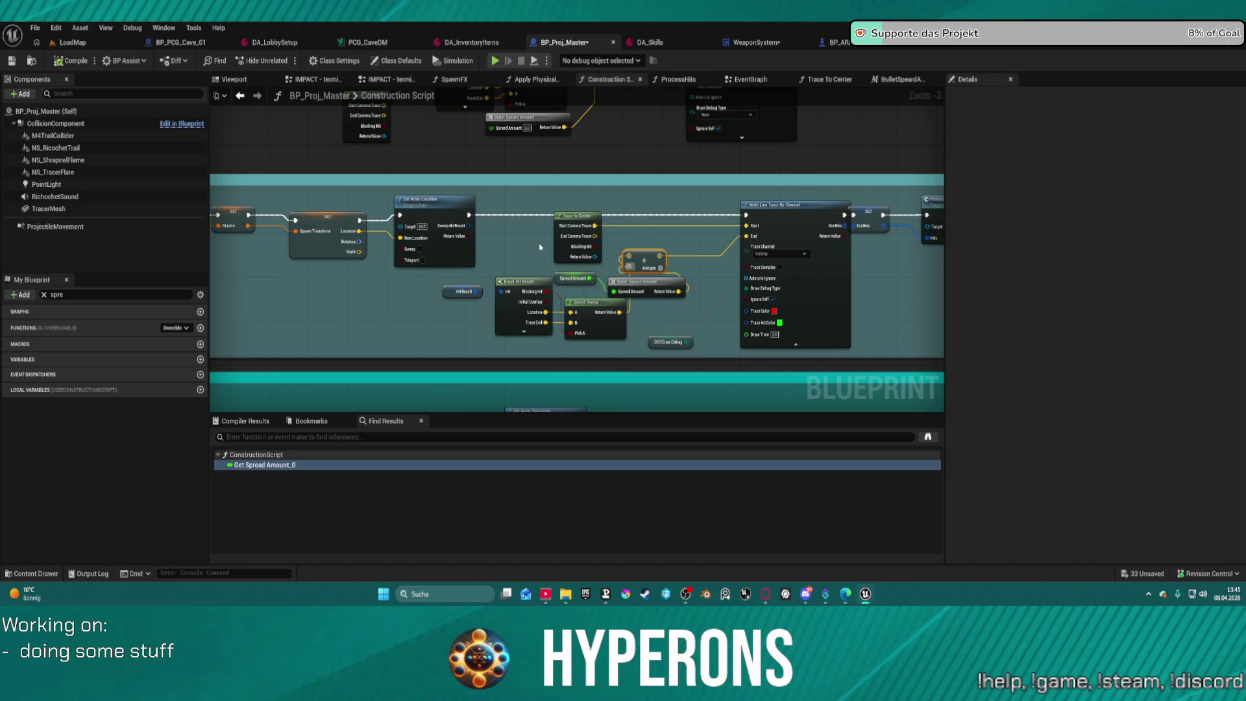
click(649, 42)
click(543, 468)
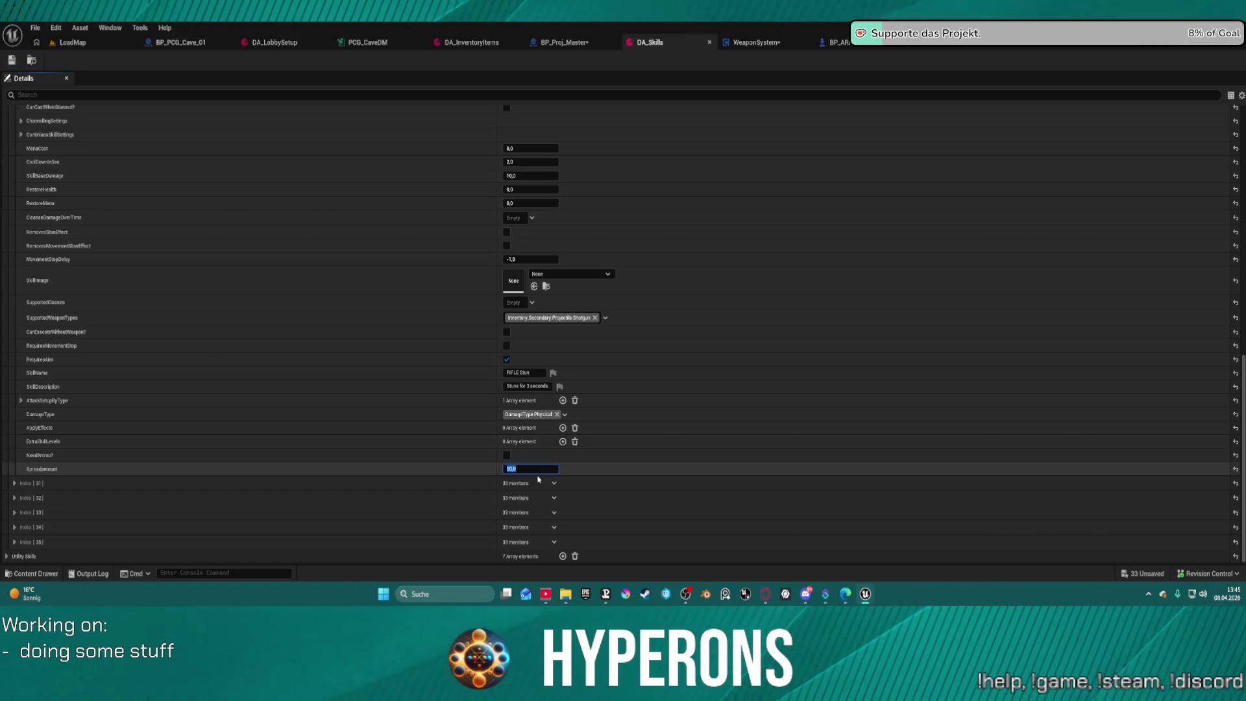
text(20)
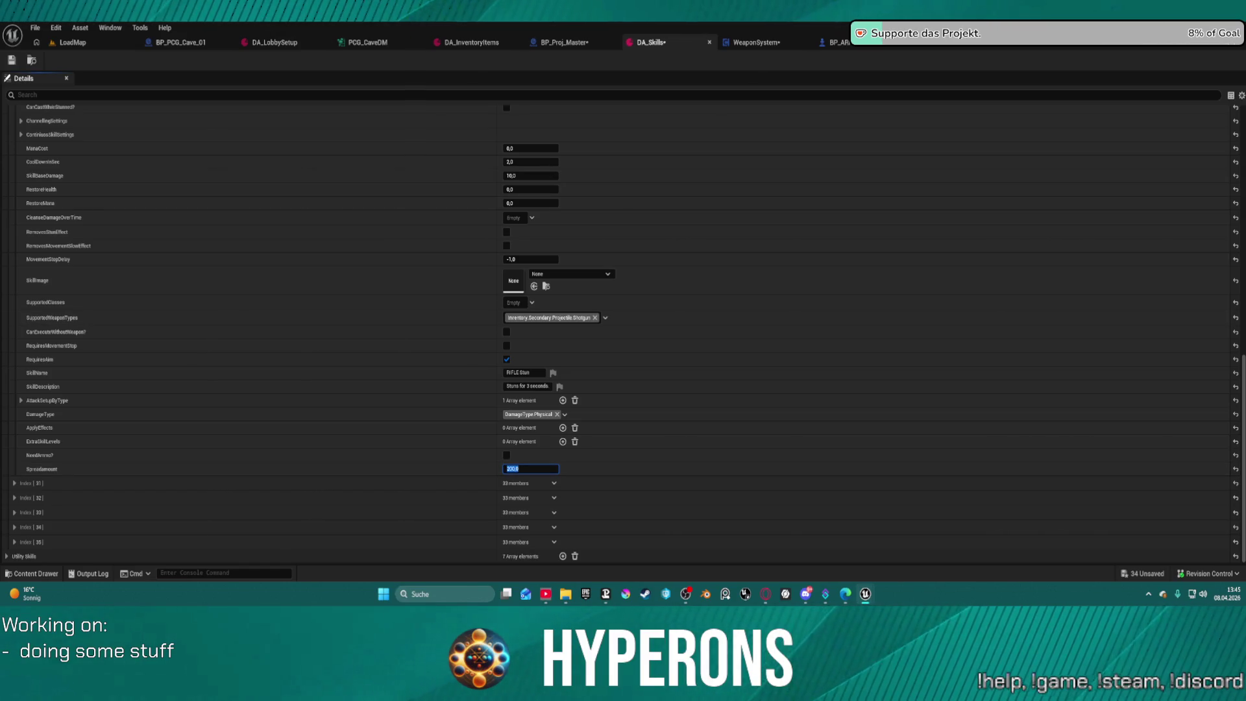
click(11, 62)
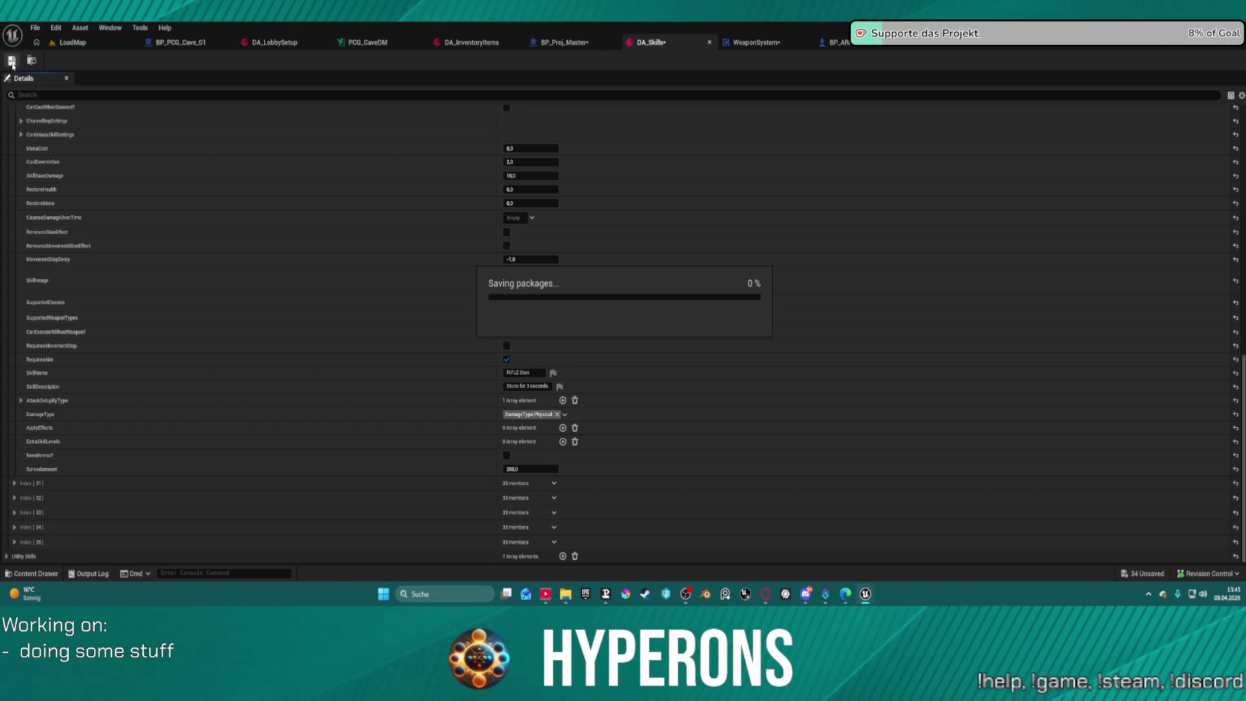
click(72, 42)
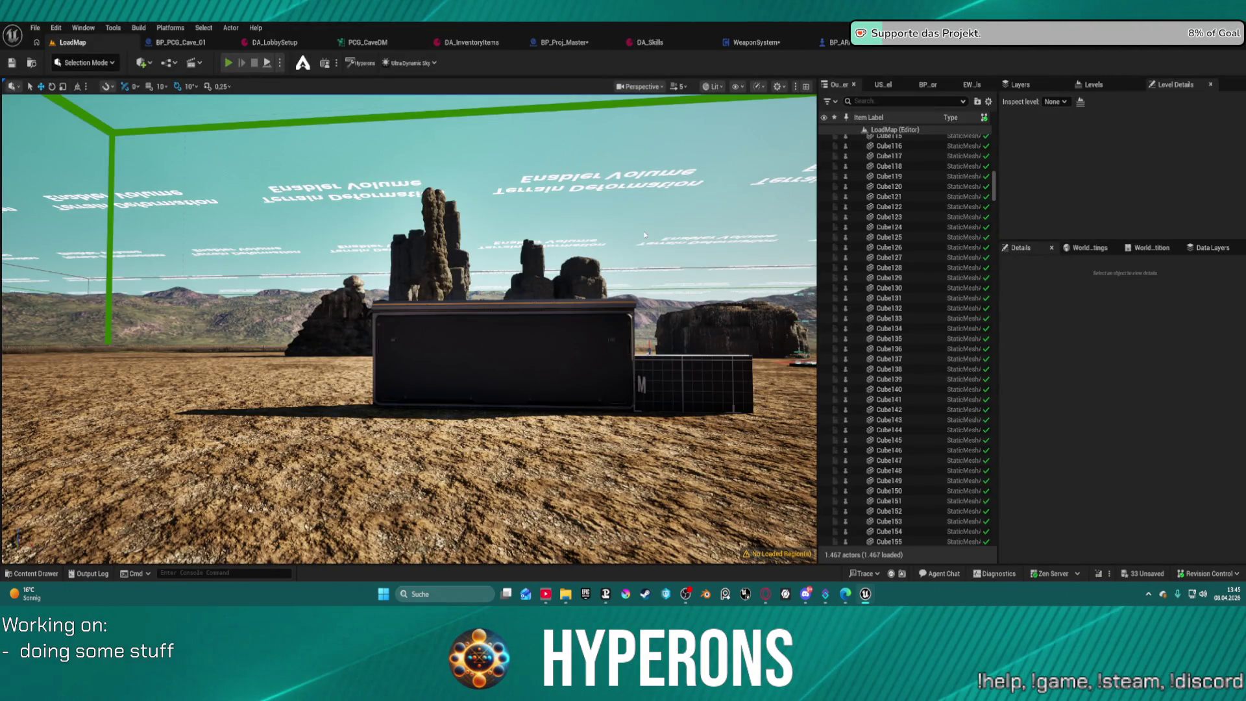
Start Play in Editor and take Shotgun 01 plus two SPM SG ammo packs from the container.
key(alt+p)
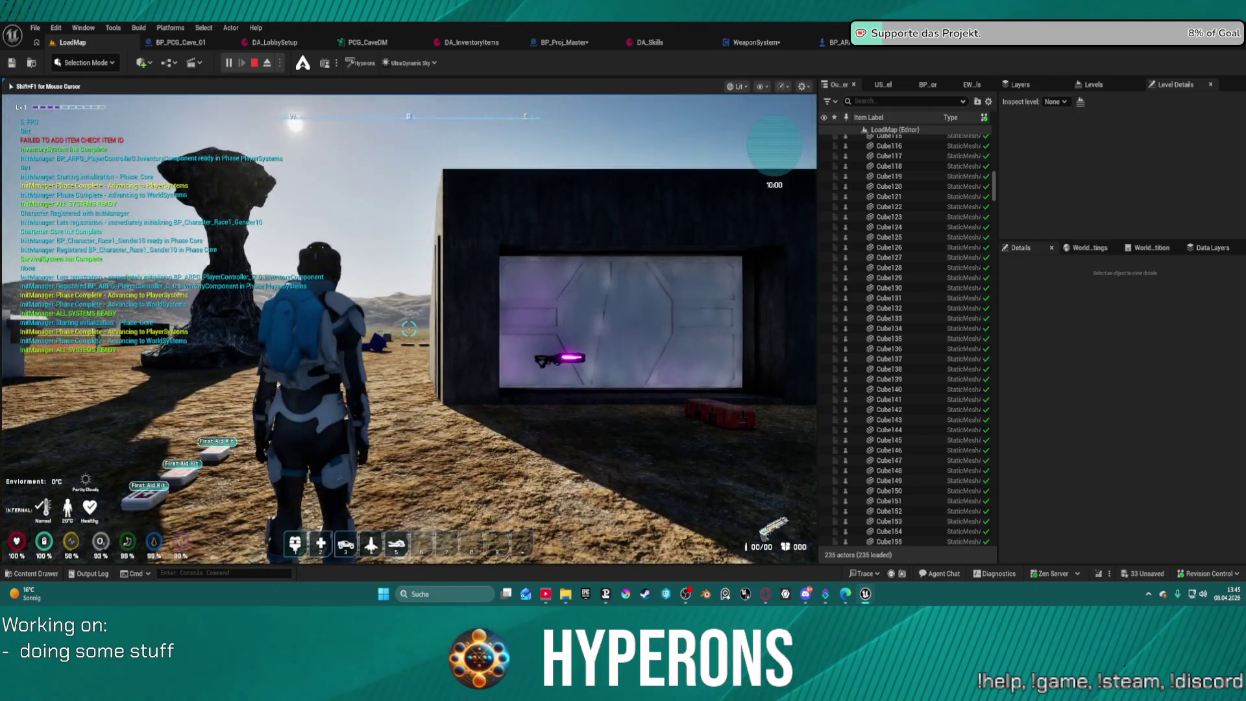
key(w)
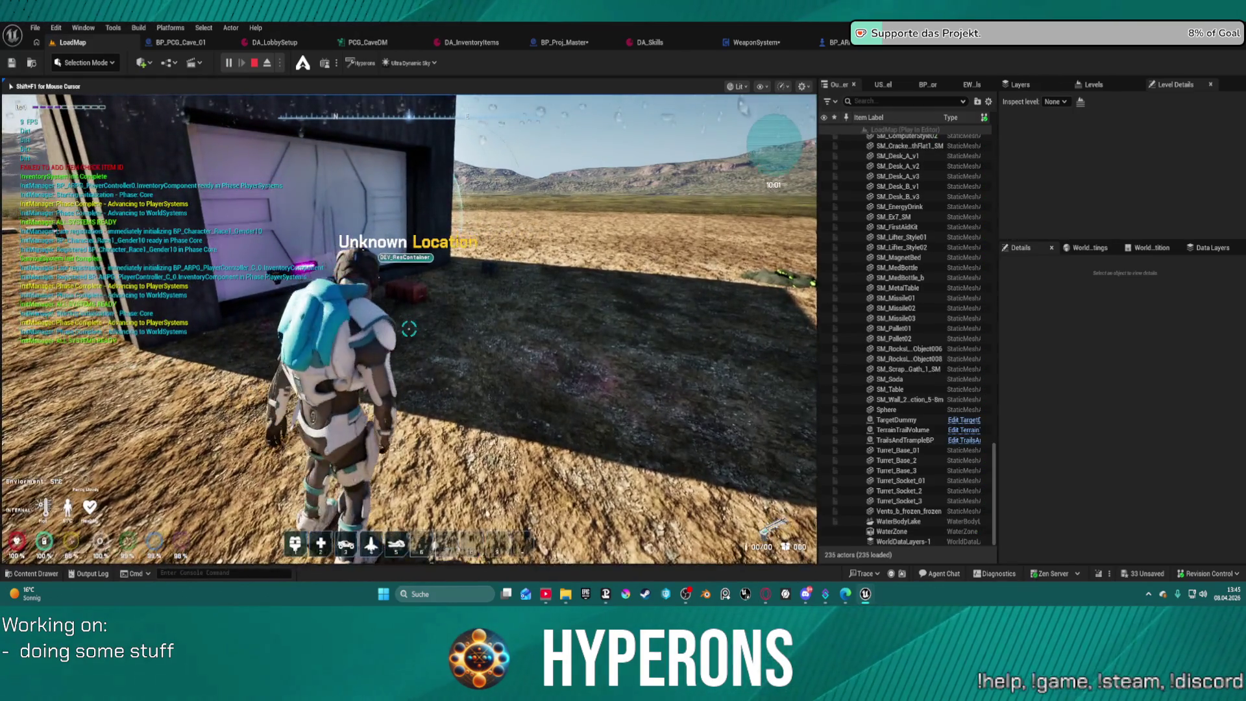
key(w)
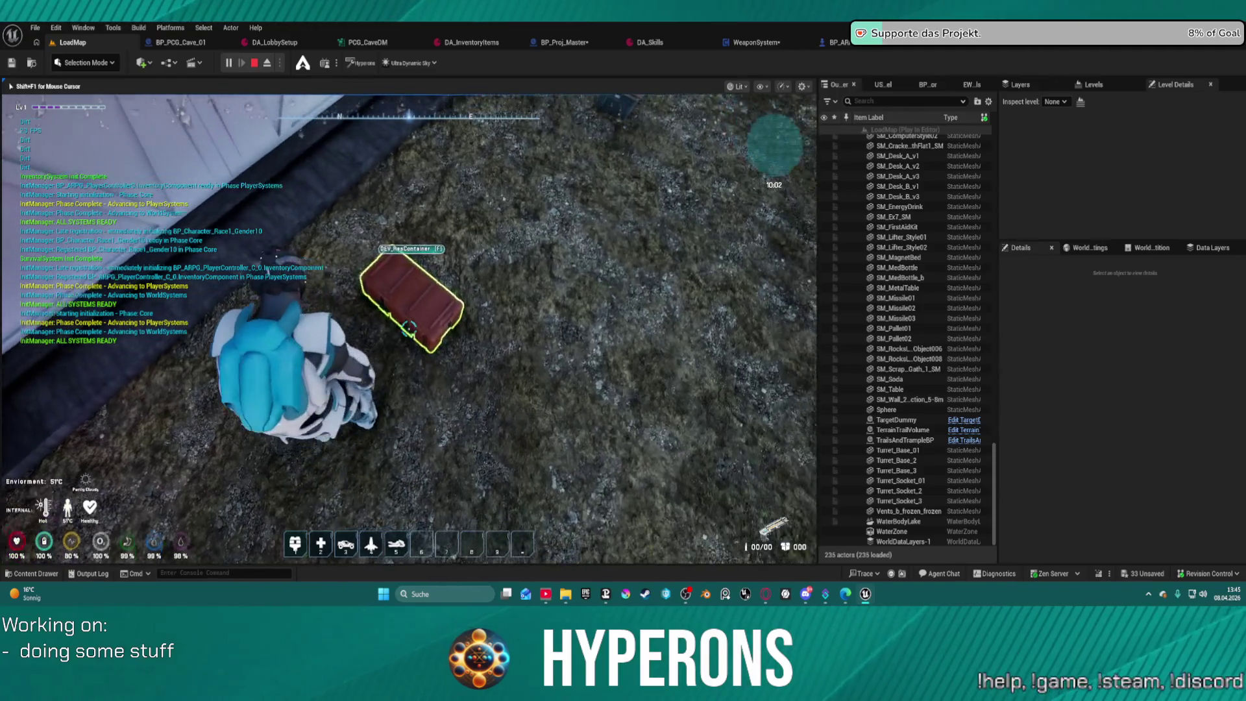
key(e)
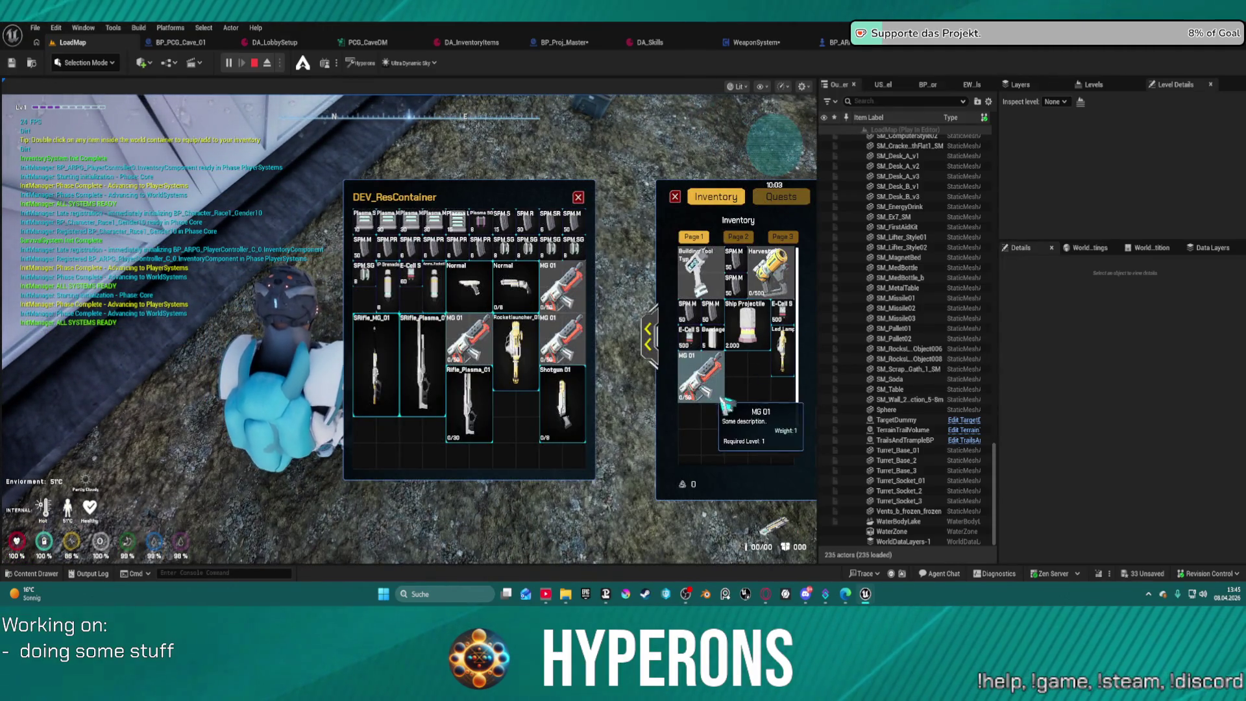
double_click(556, 404)
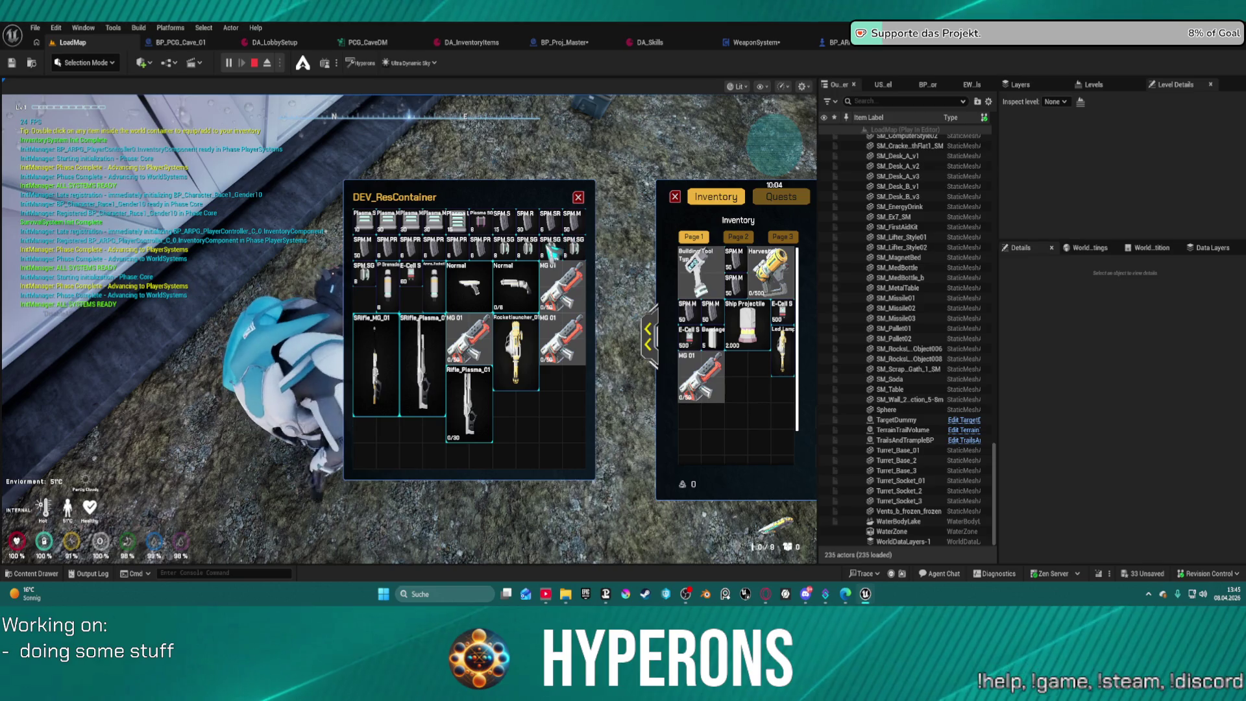
double_click(550, 250)
double_click(527, 250)
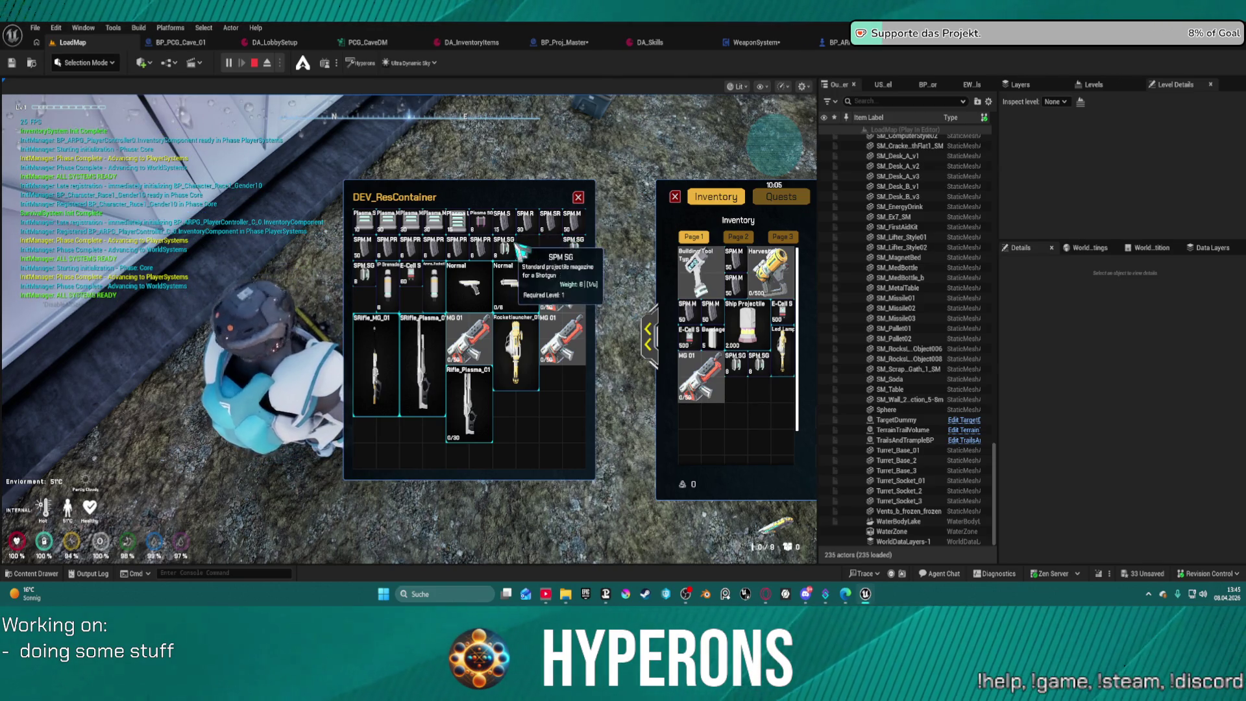
key(i)
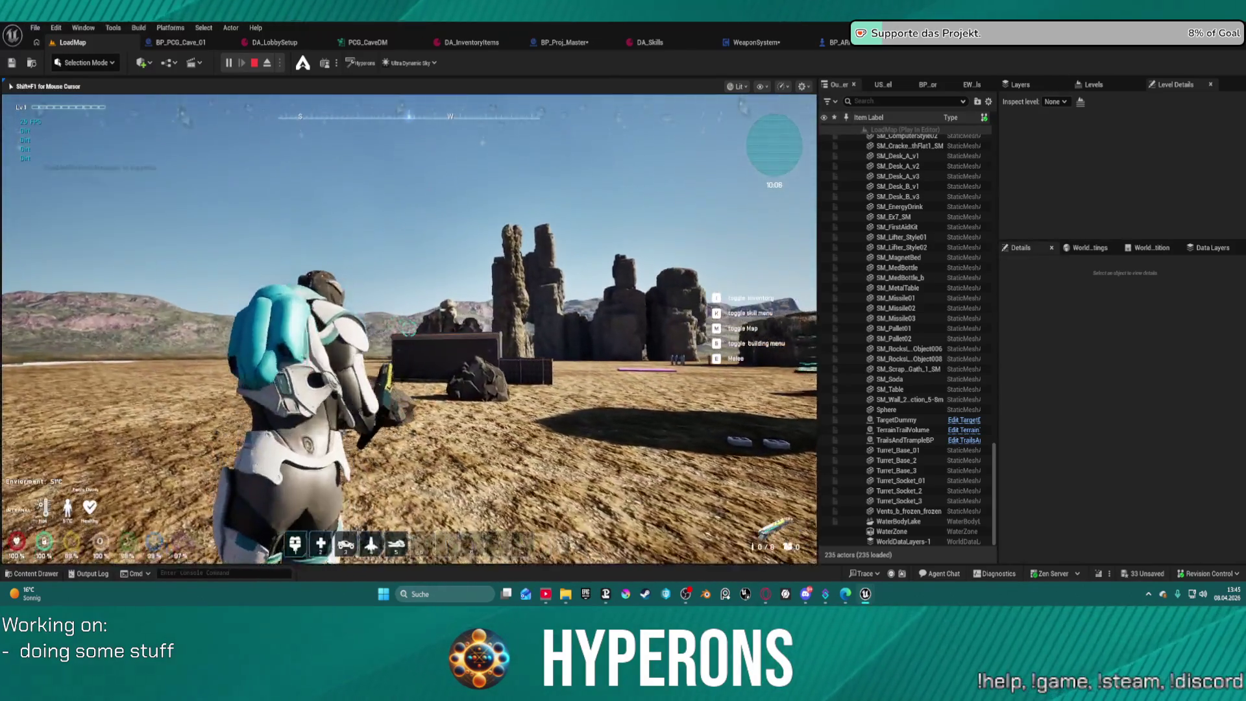
Fire the shotgun at the dark wall from several distances, then end the play session.
click(409, 328)
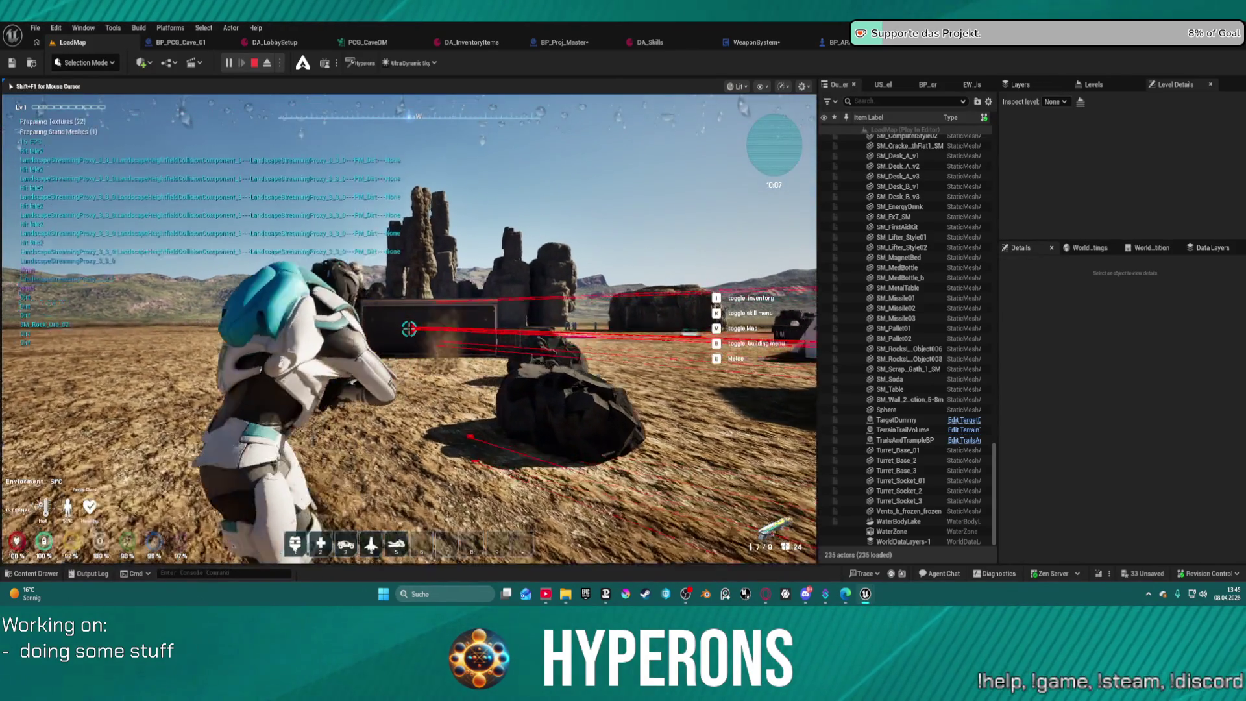
key(w)
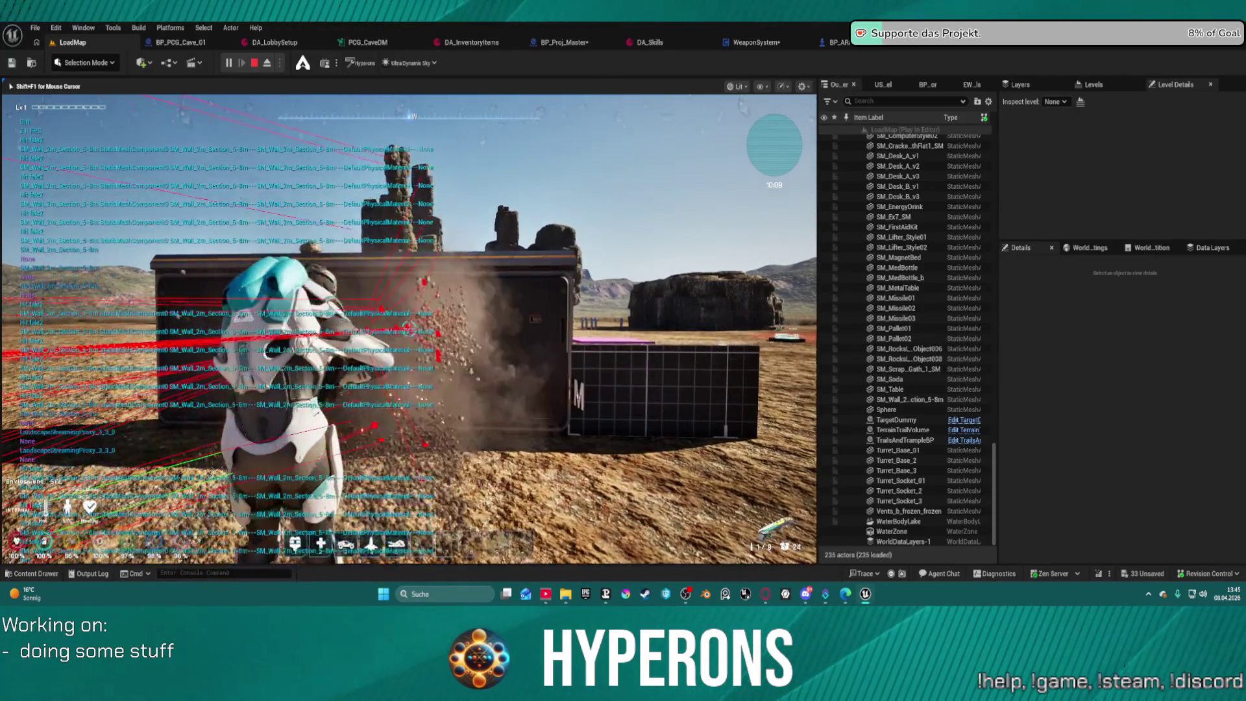
key(w)
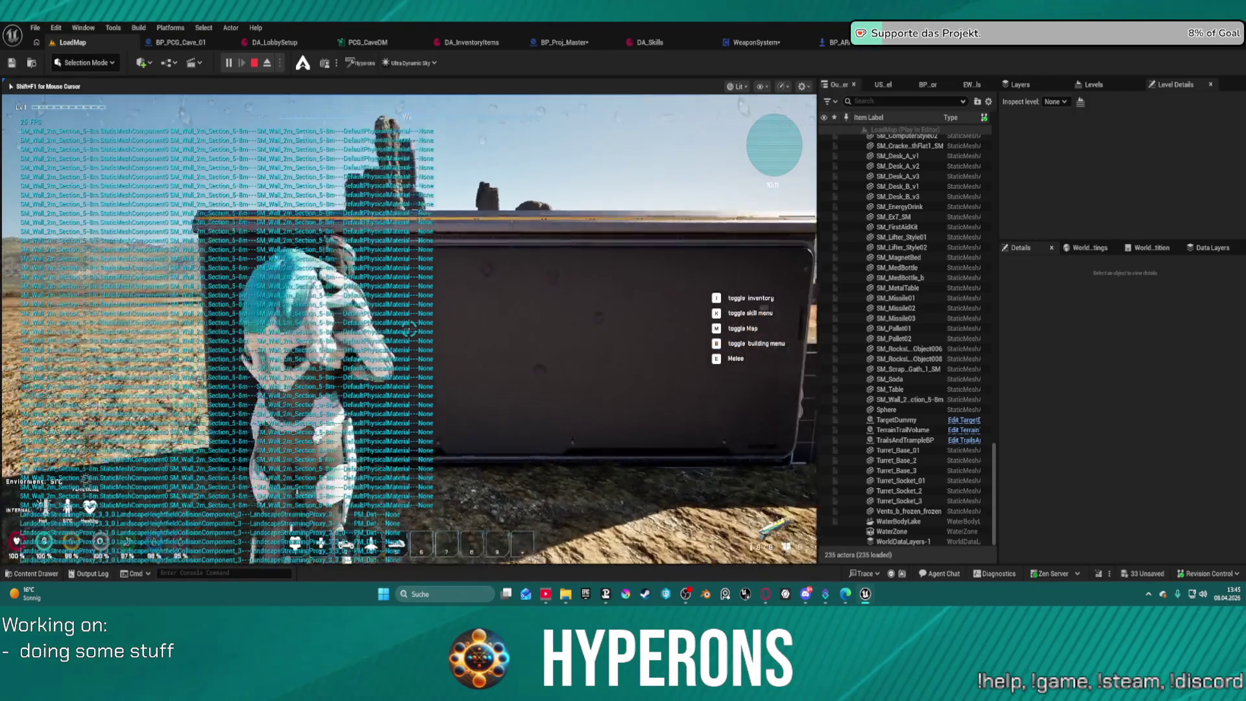
click(409, 328)
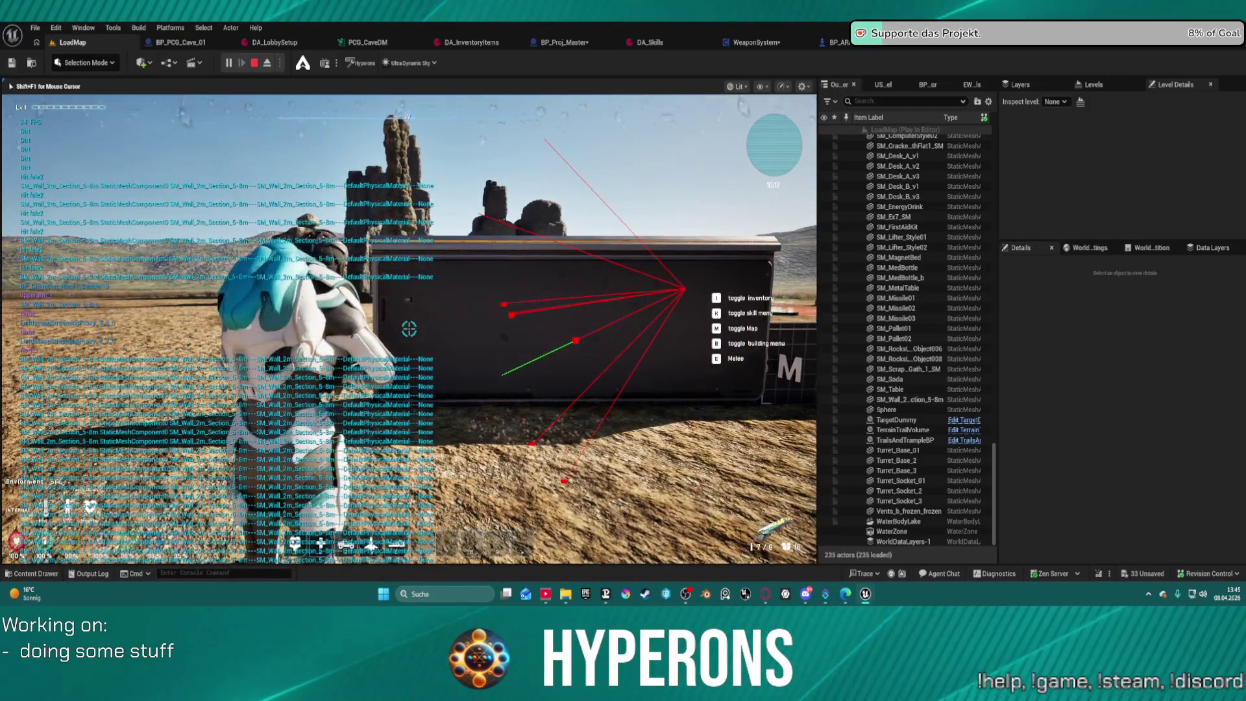
key(w)
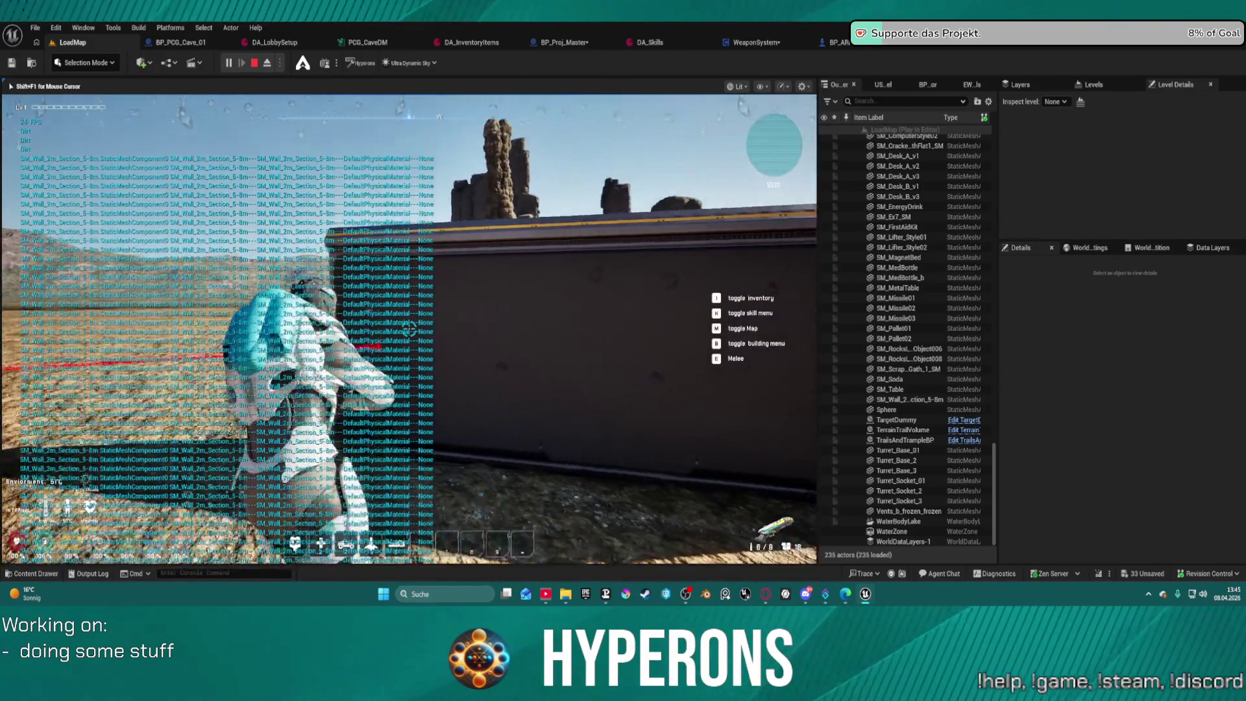
click(409, 329)
key(s)
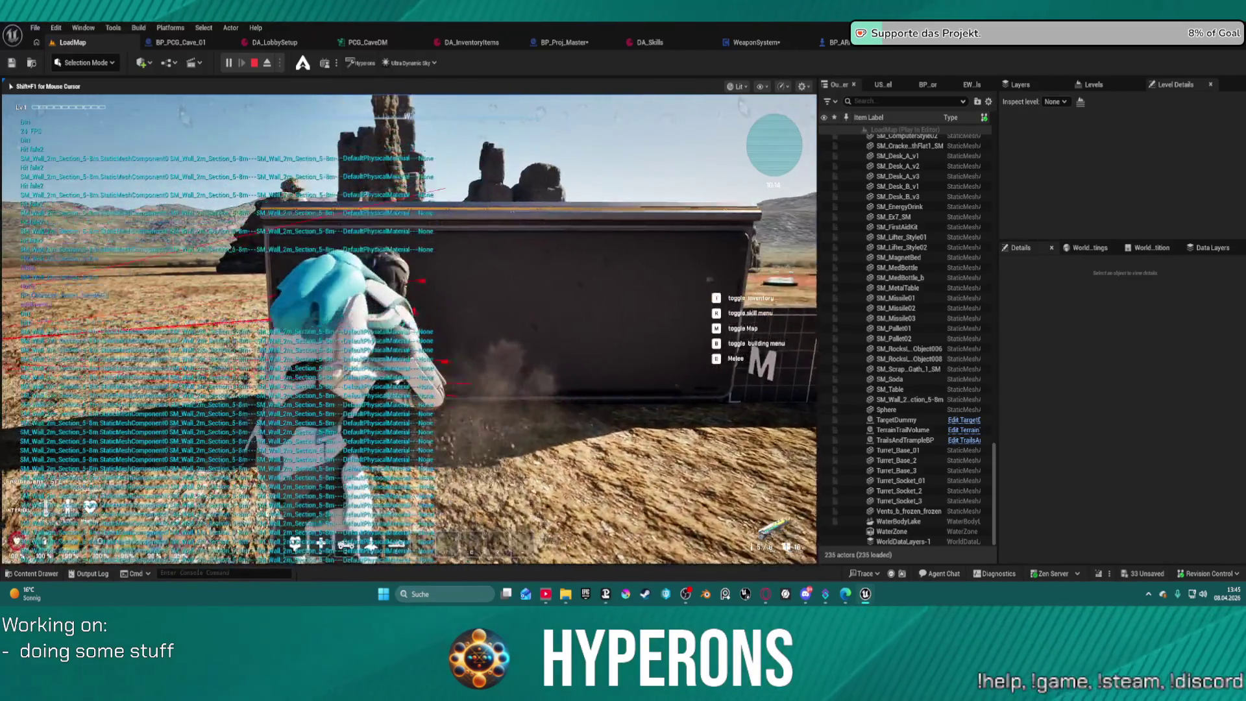
click(410, 329)
key(w)
click(409, 329)
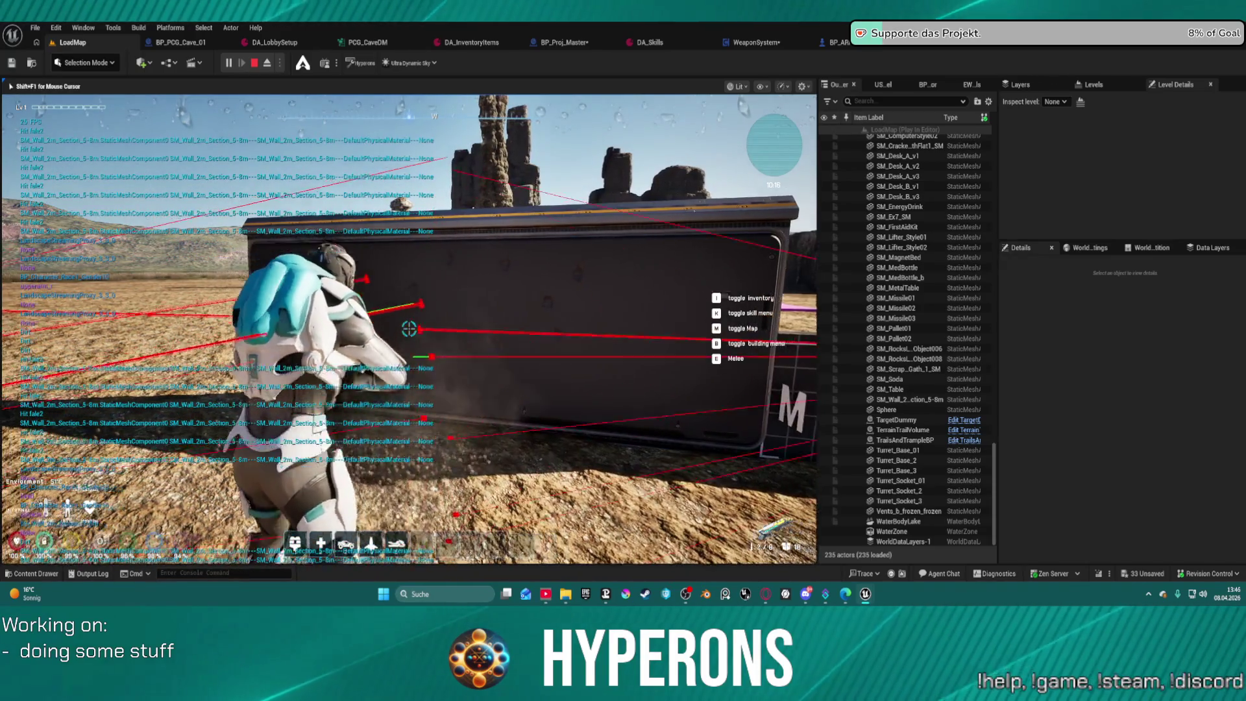
click(409, 329)
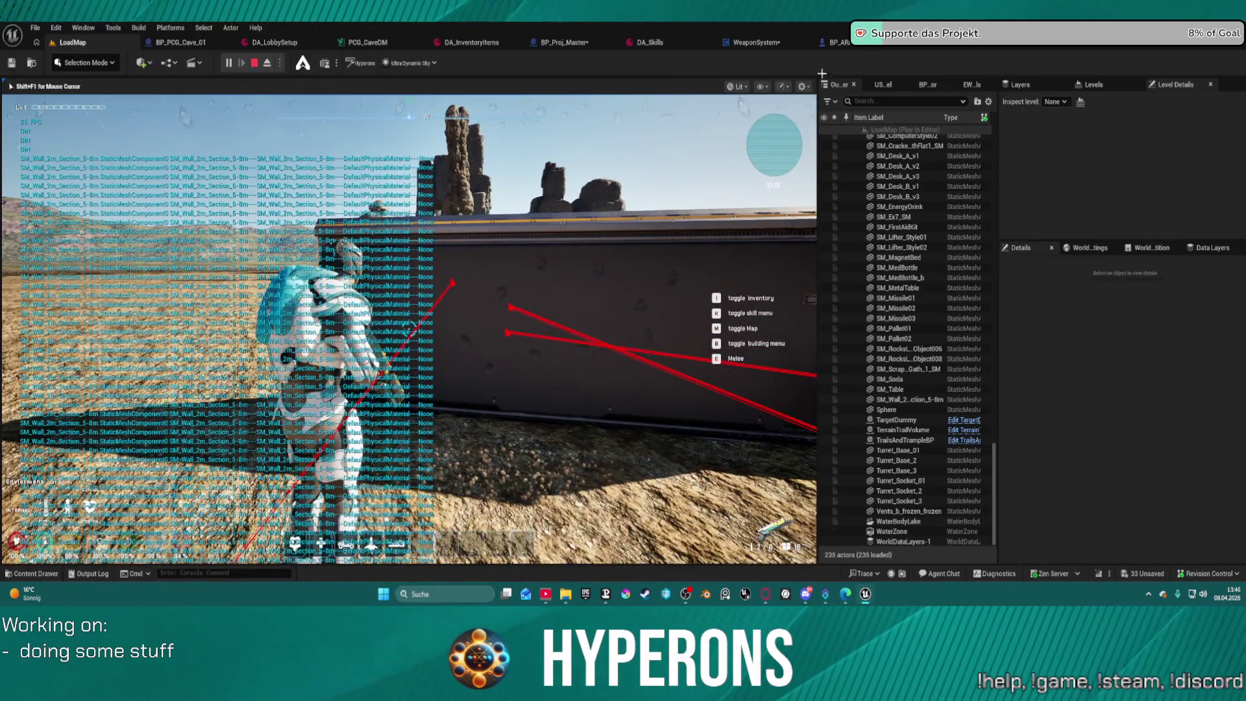
key(Escape)
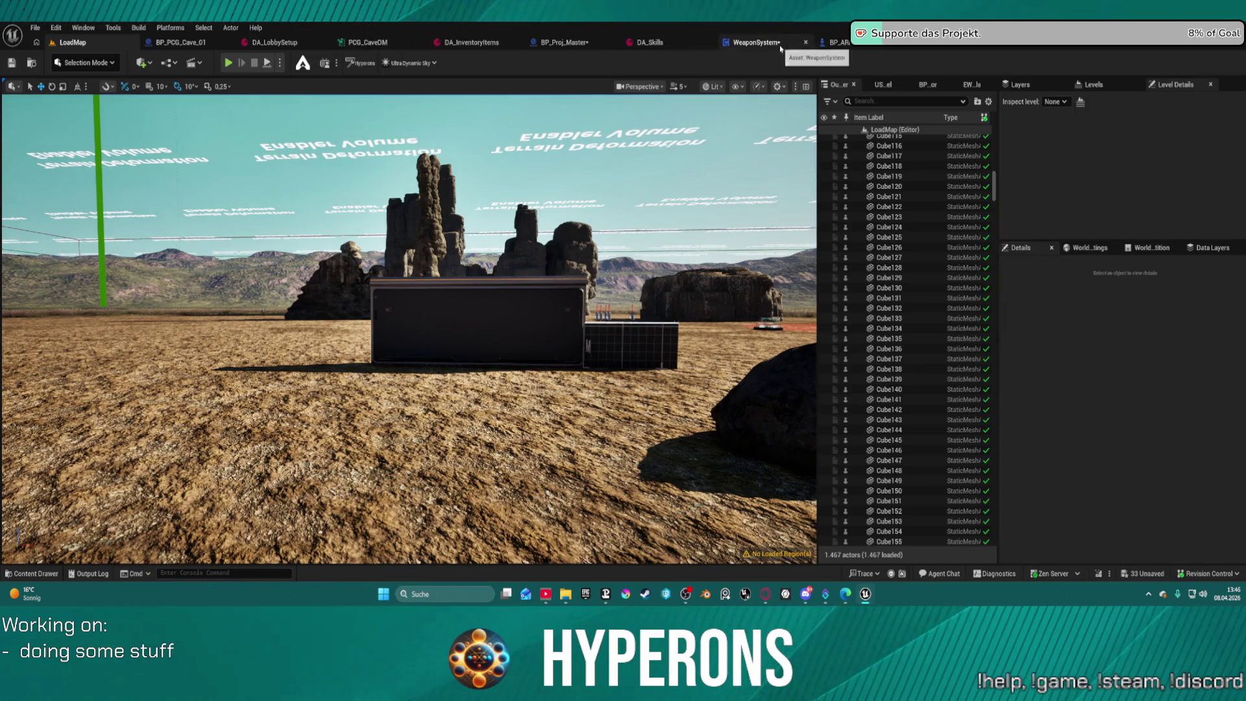
In BP_Proj_Master's Class Defaults, clear Debug Hit? and set DEV Draw Debug to None.
click(562, 43)
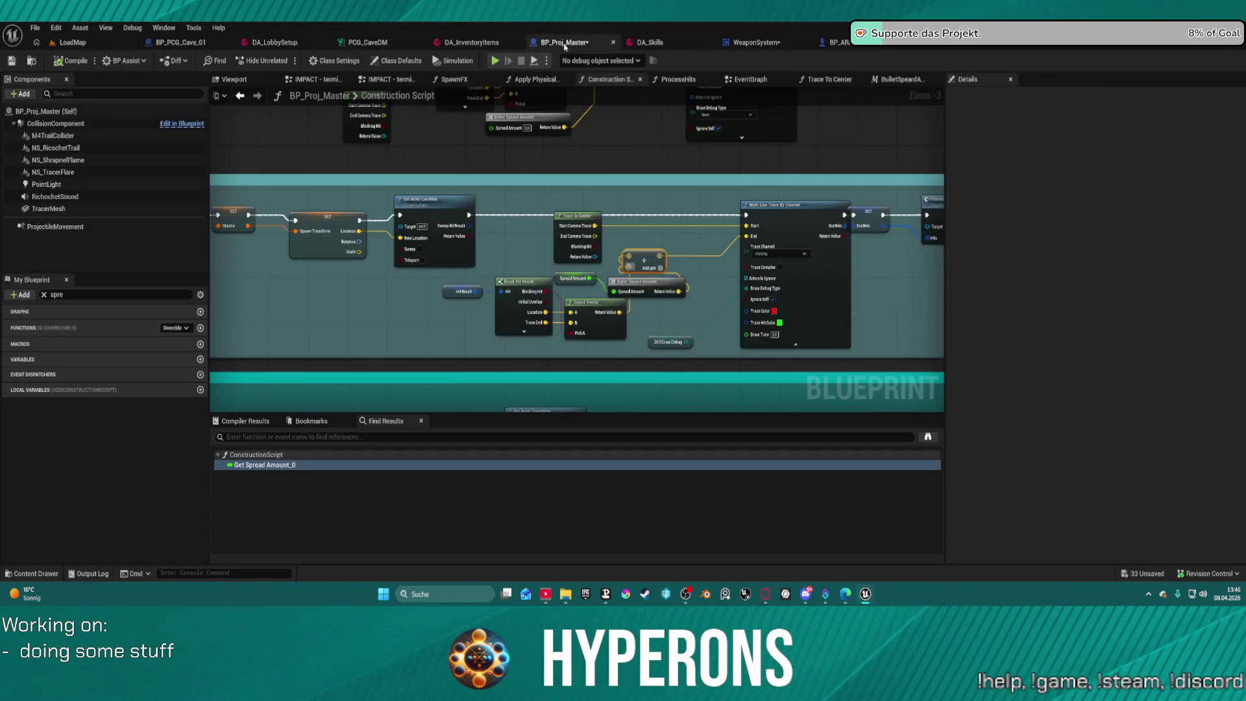
scroll(663, 199, down, 2)
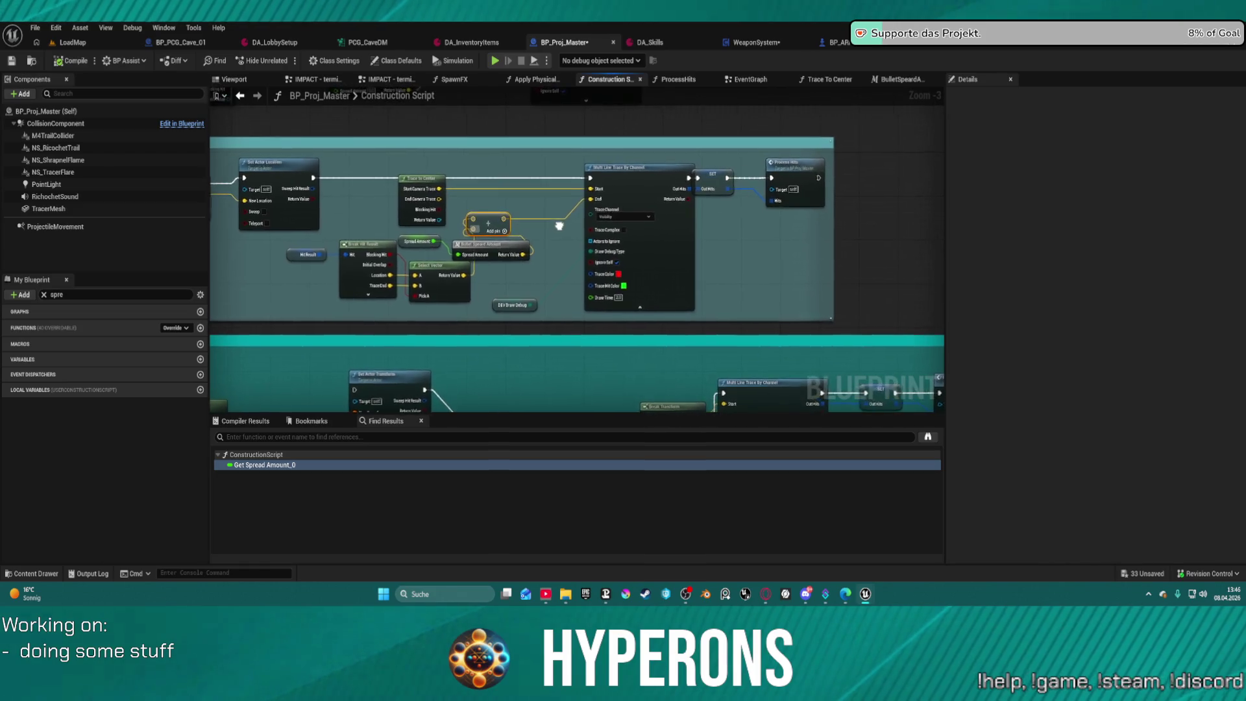
scroll(609, 232, up, 4)
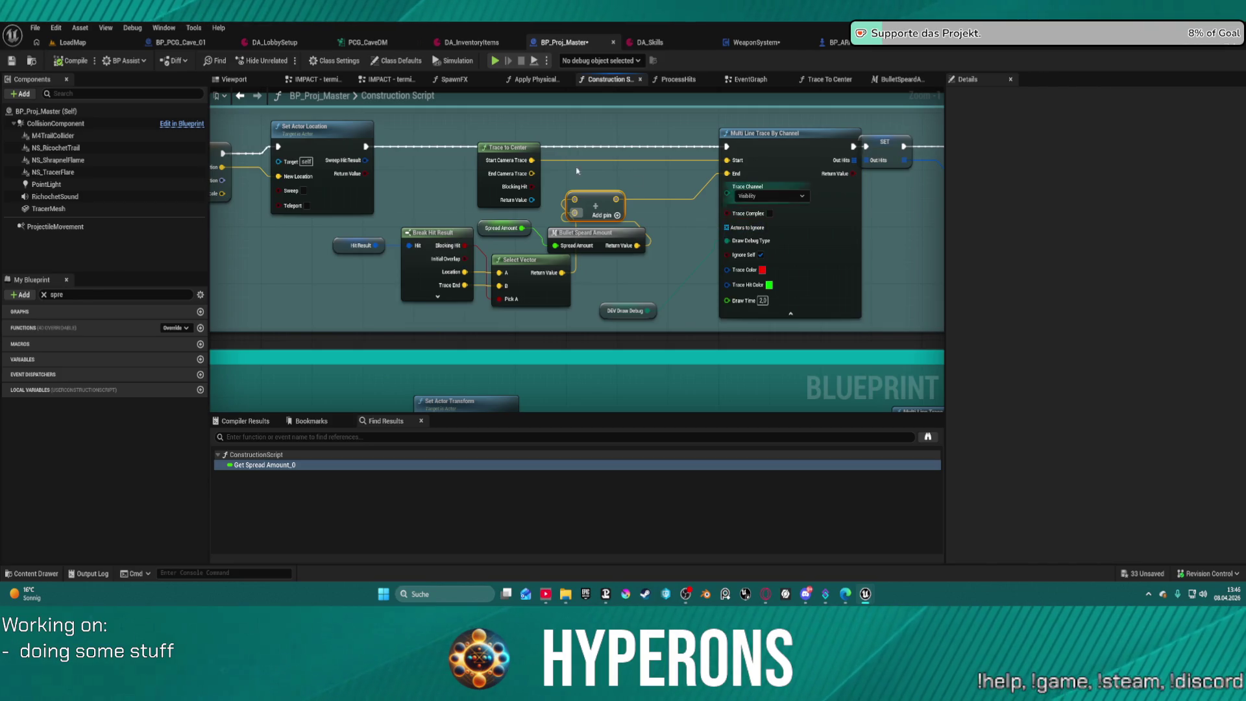
click(398, 61)
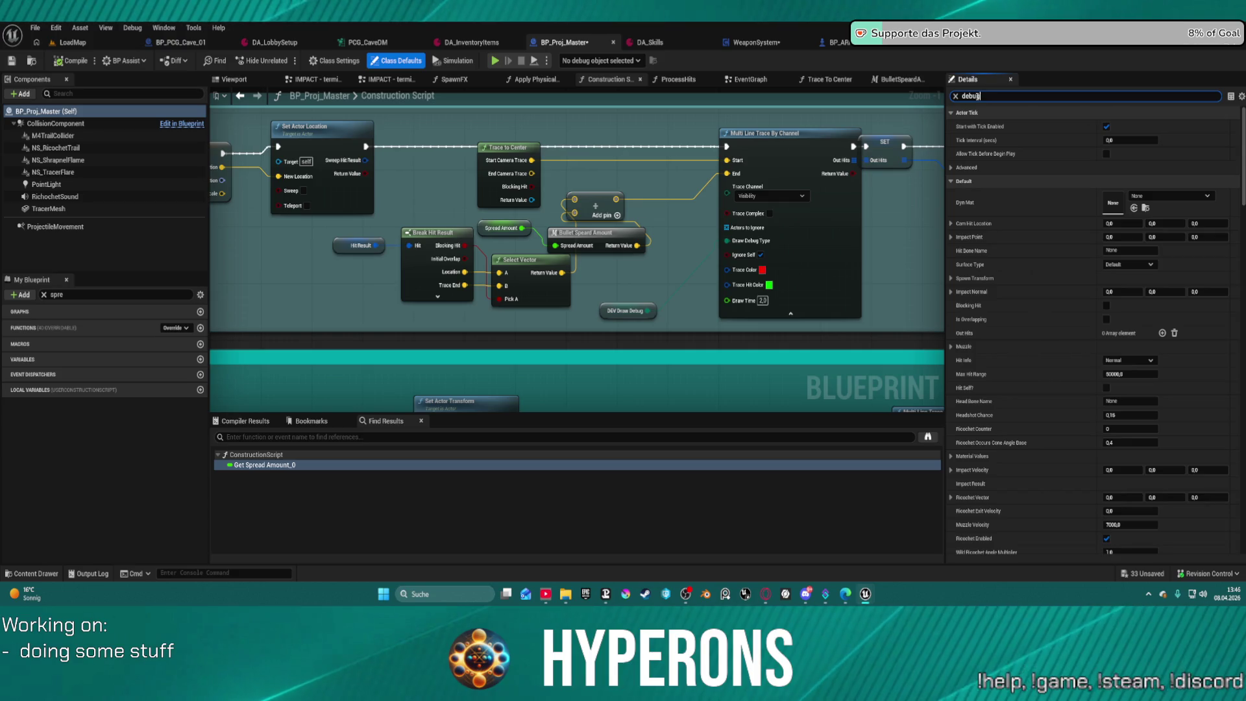
text(debug)
click(1111, 144)
click(1109, 141)
click(1133, 126)
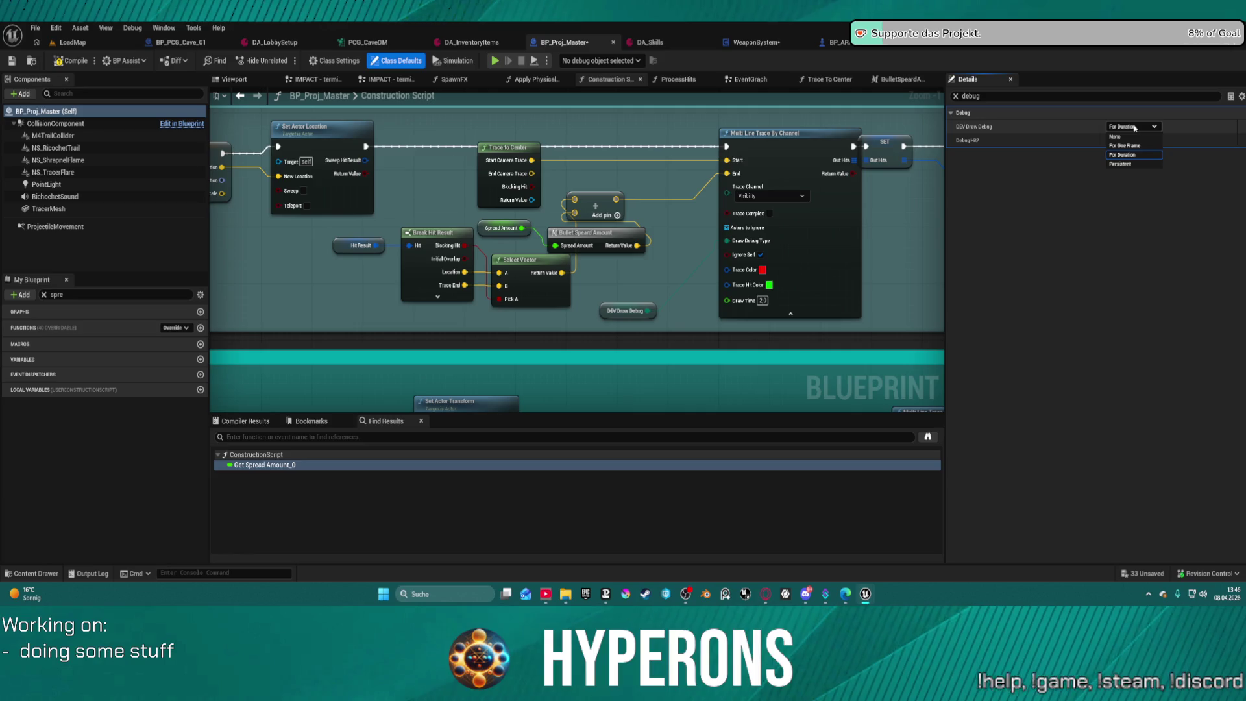
click(1120, 137)
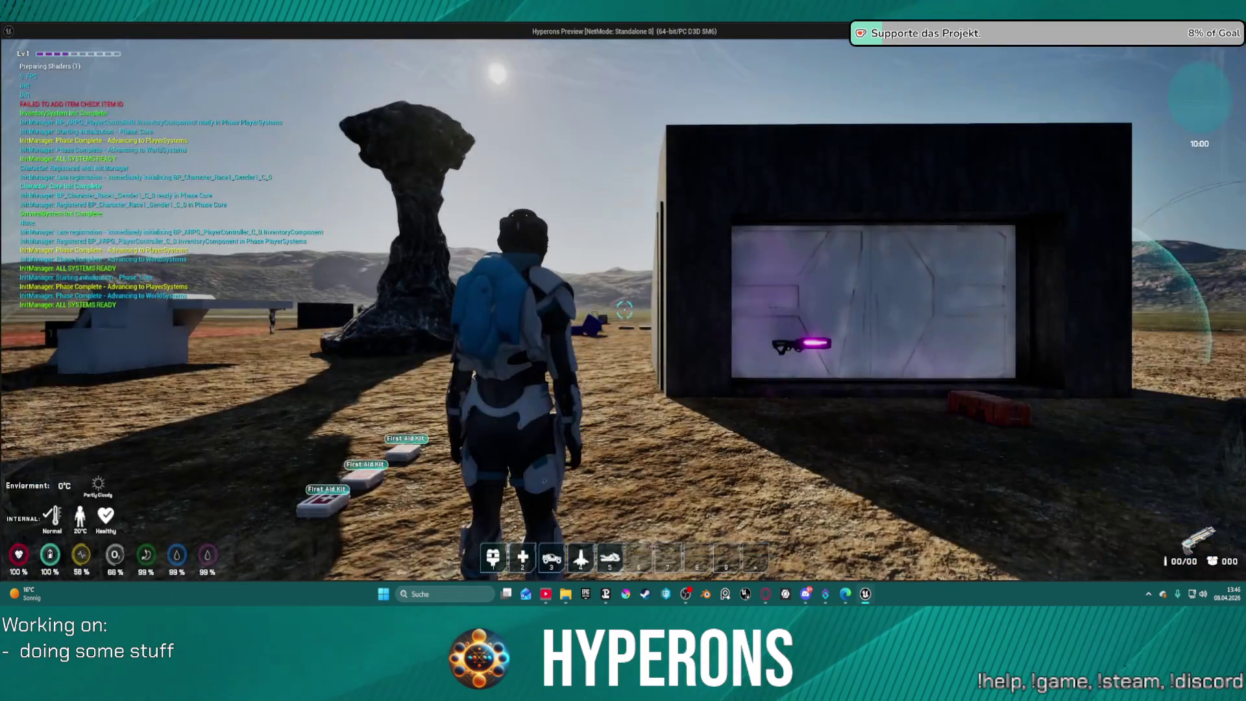
Equip MG 01 from the inventory, reload, and fire at the dark wall.
key(i)
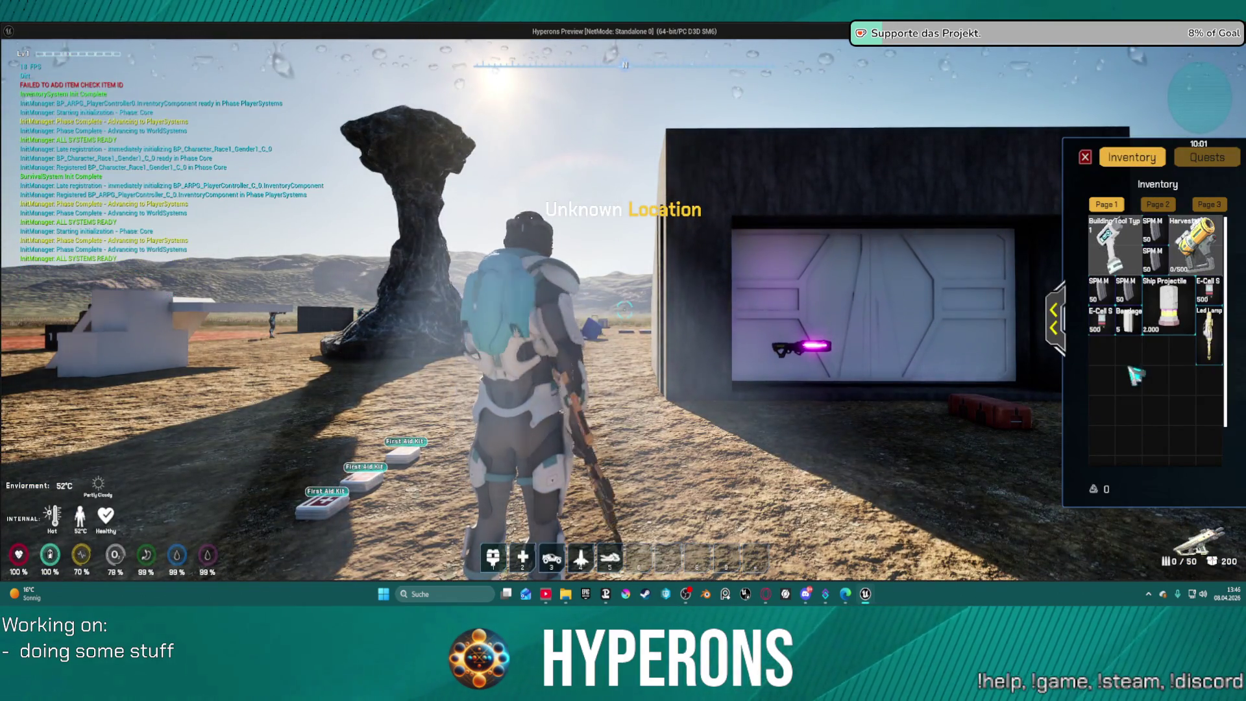
key(i)
key(r)
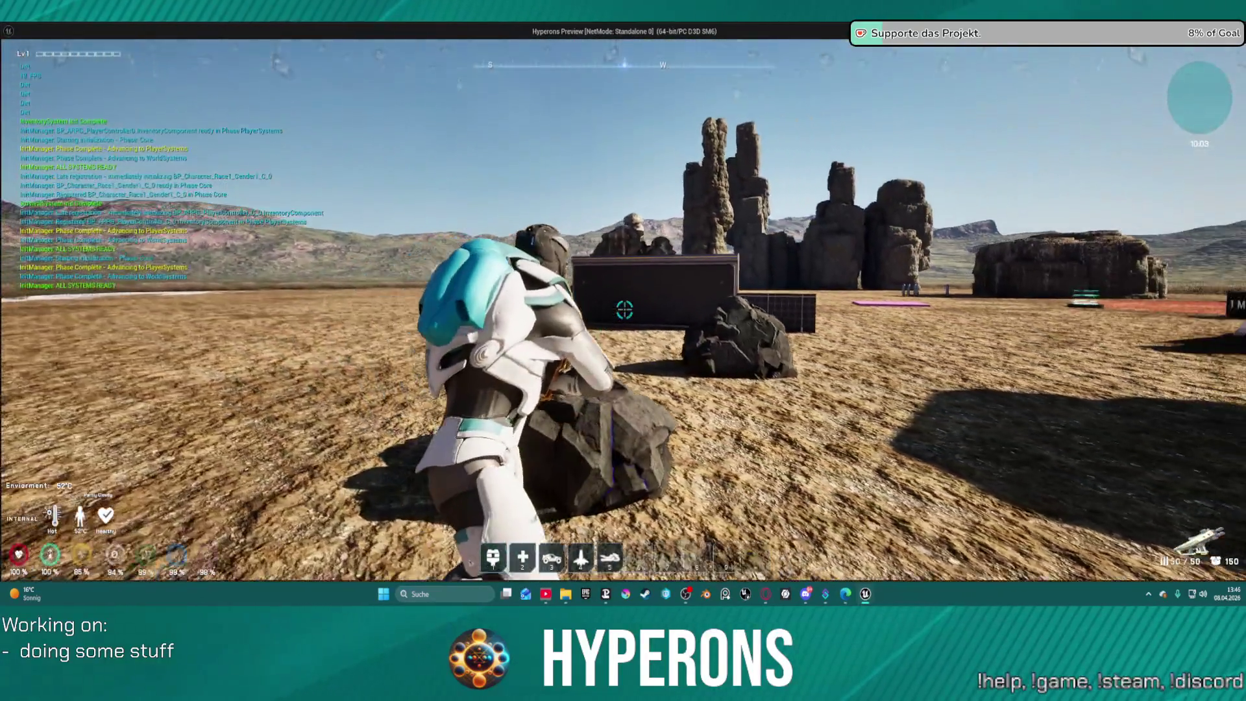
click(624, 309)
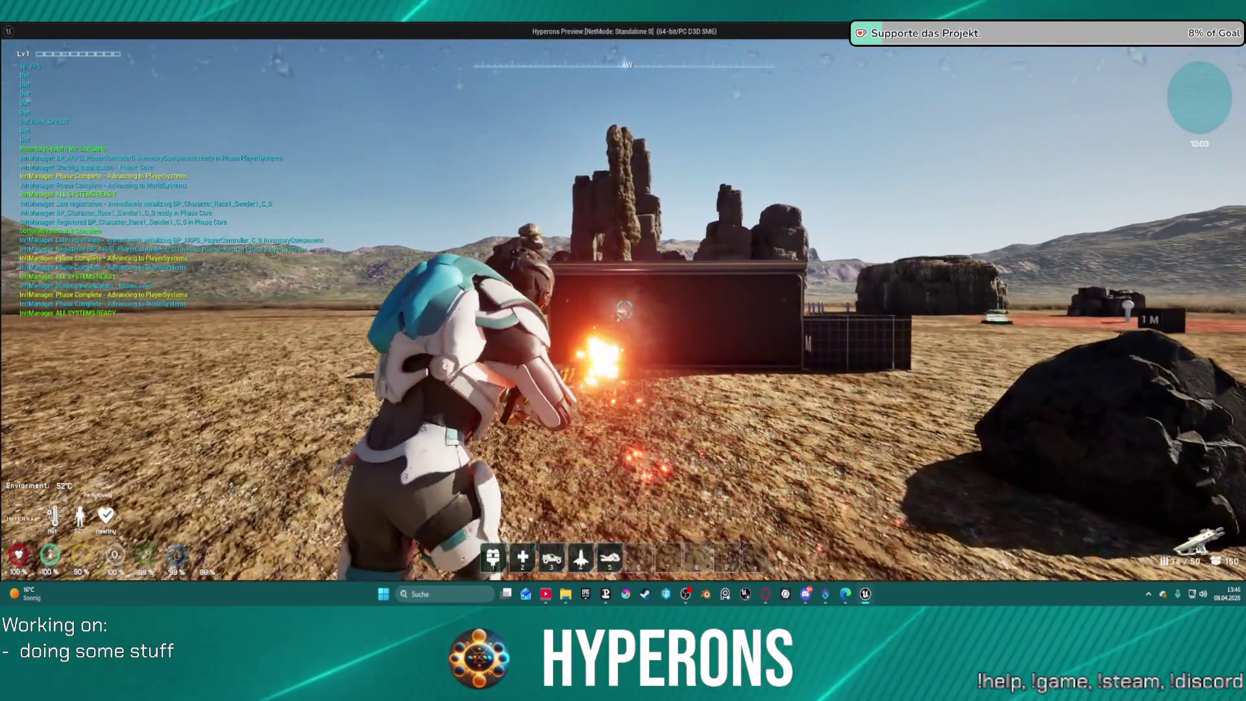
key(w)
click(624, 310)
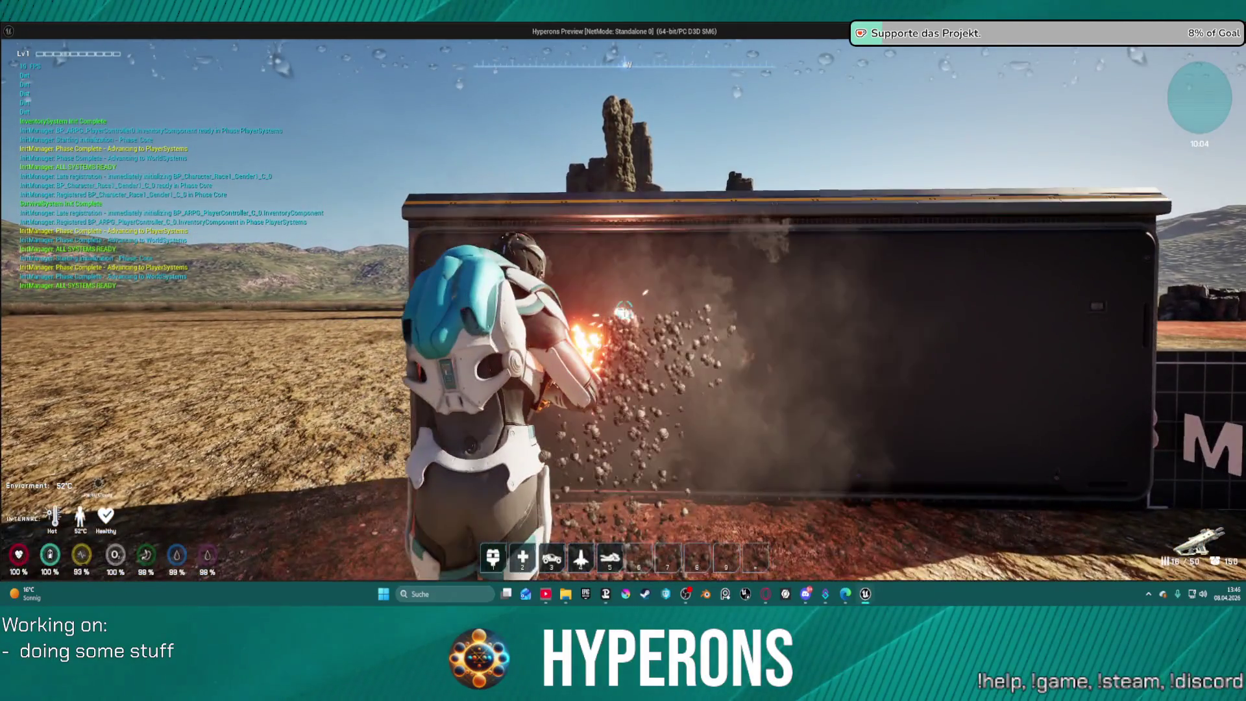
click(624, 309)
Reload and fire at the wall again with no debug traces, then close the preview.
key(w)
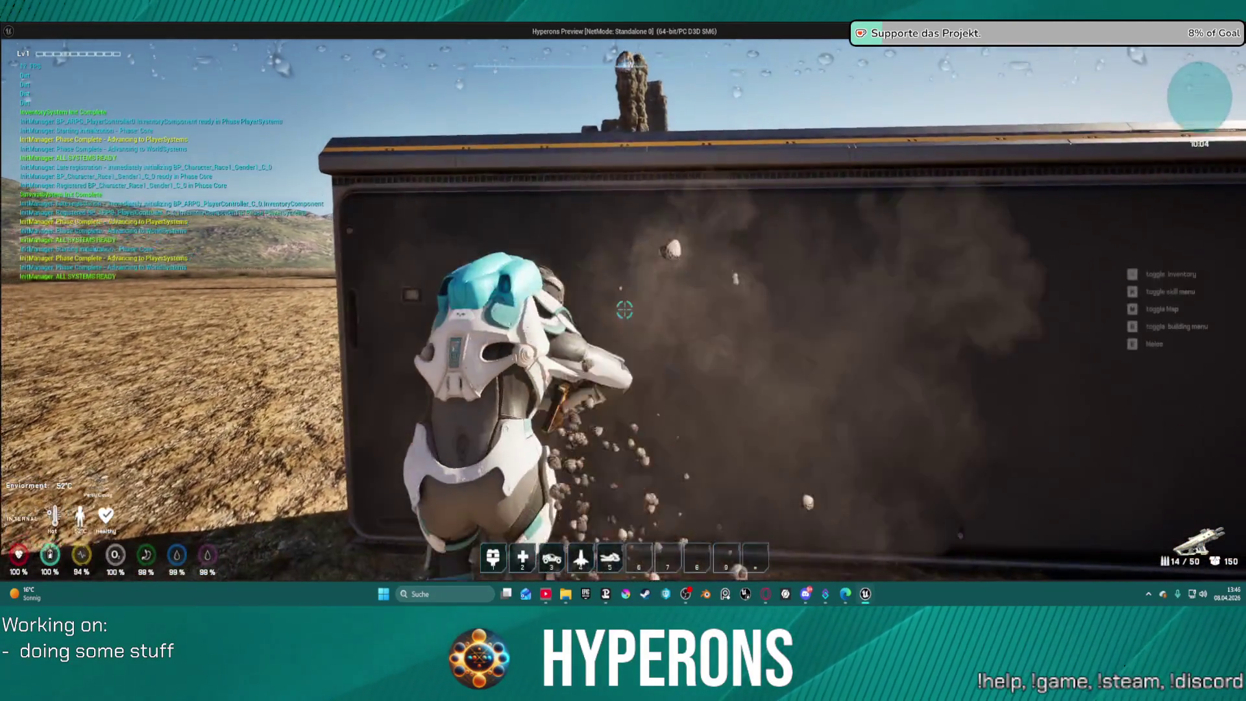
key(r)
key(s)
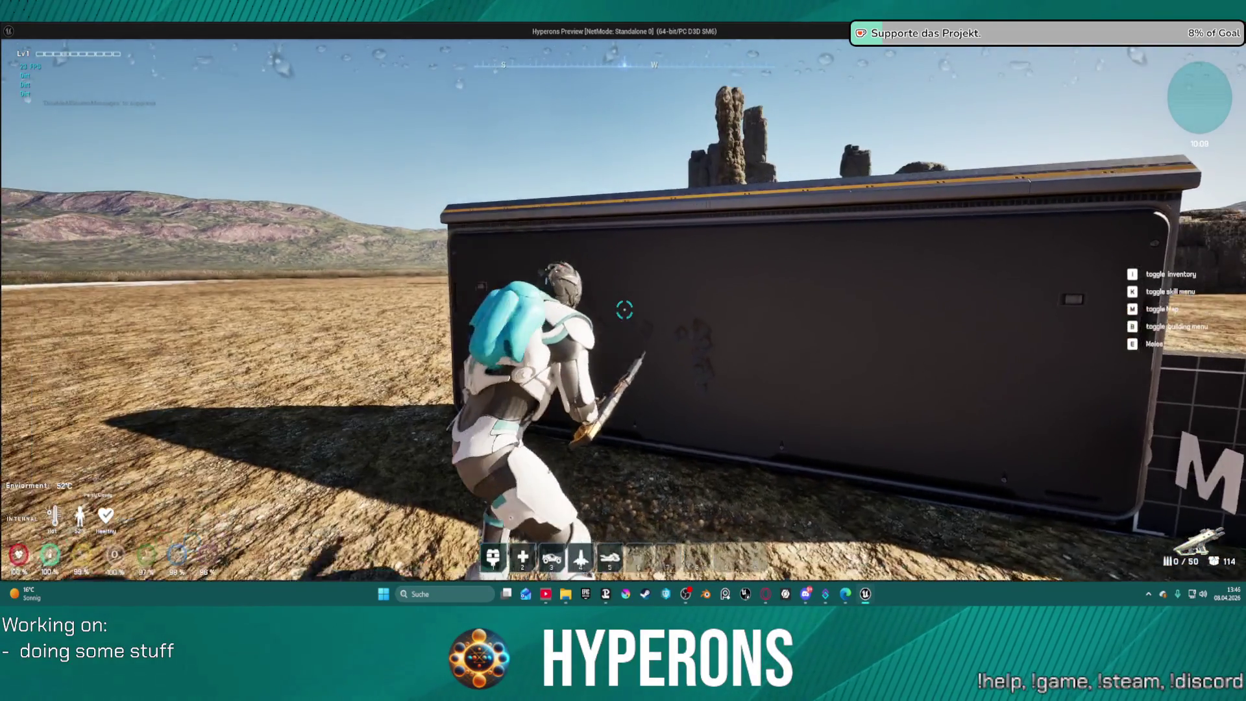
key(r)
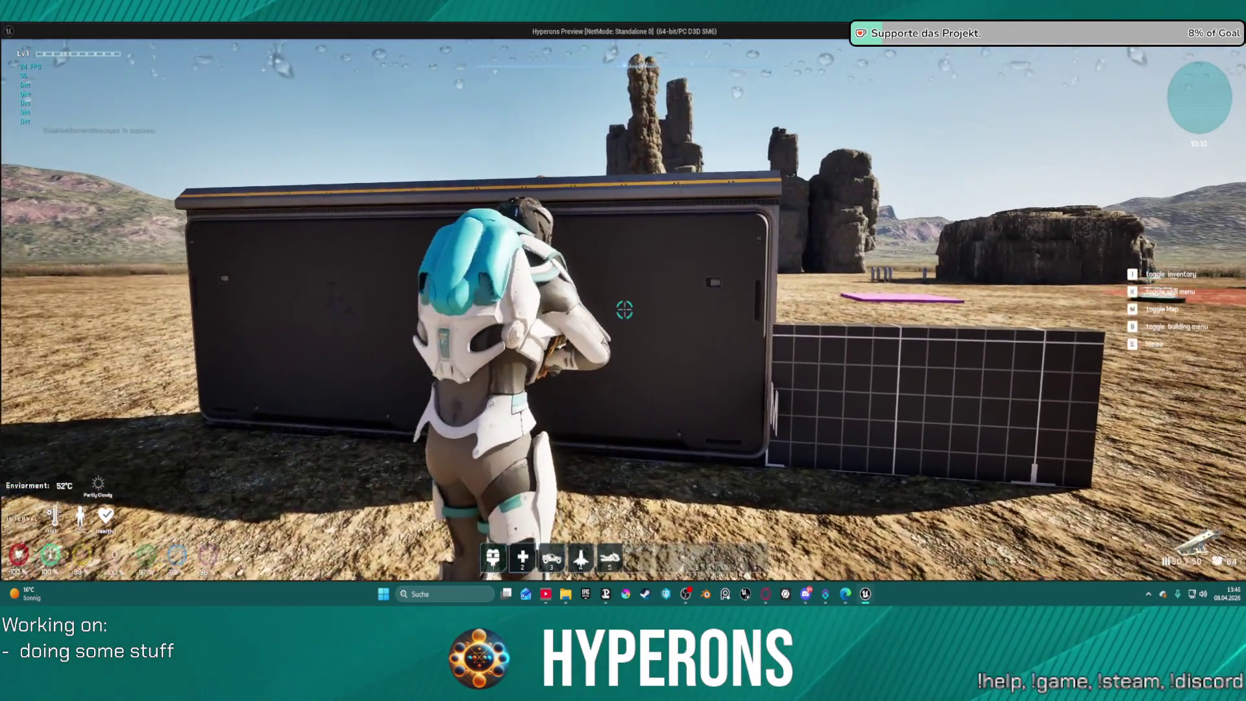
click(624, 310)
drag(625, 310, 625, 310)
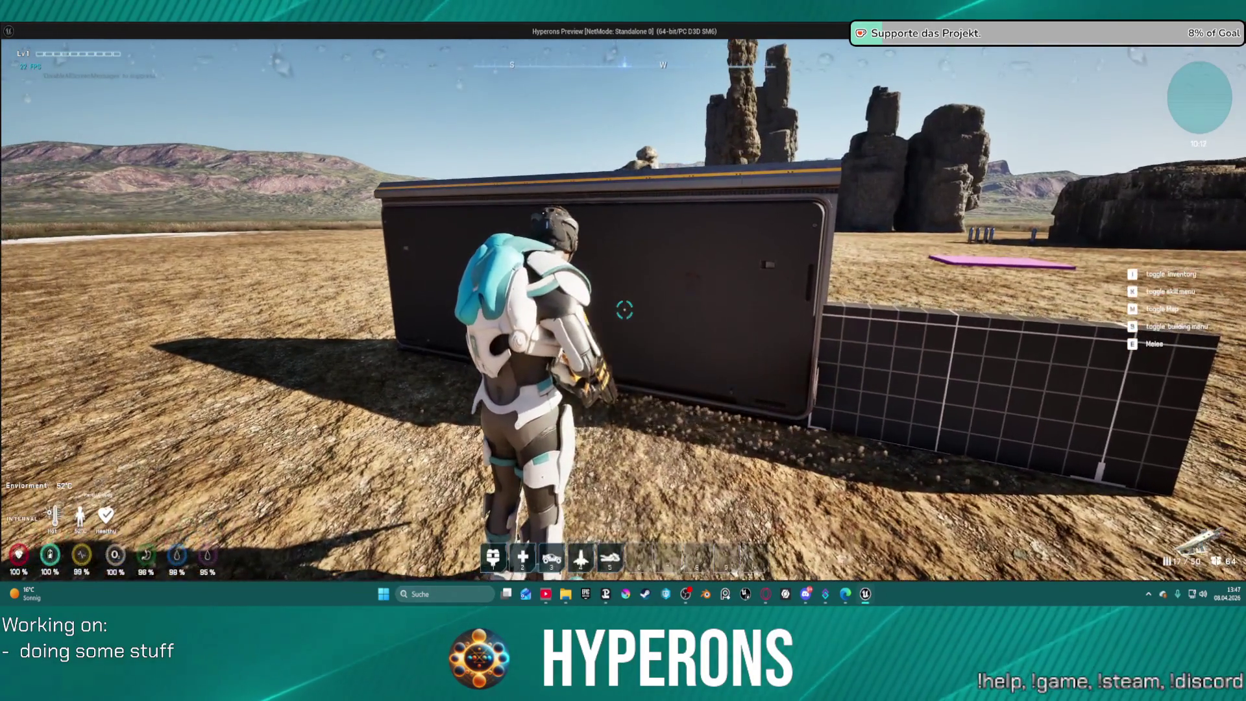
key(Escape)
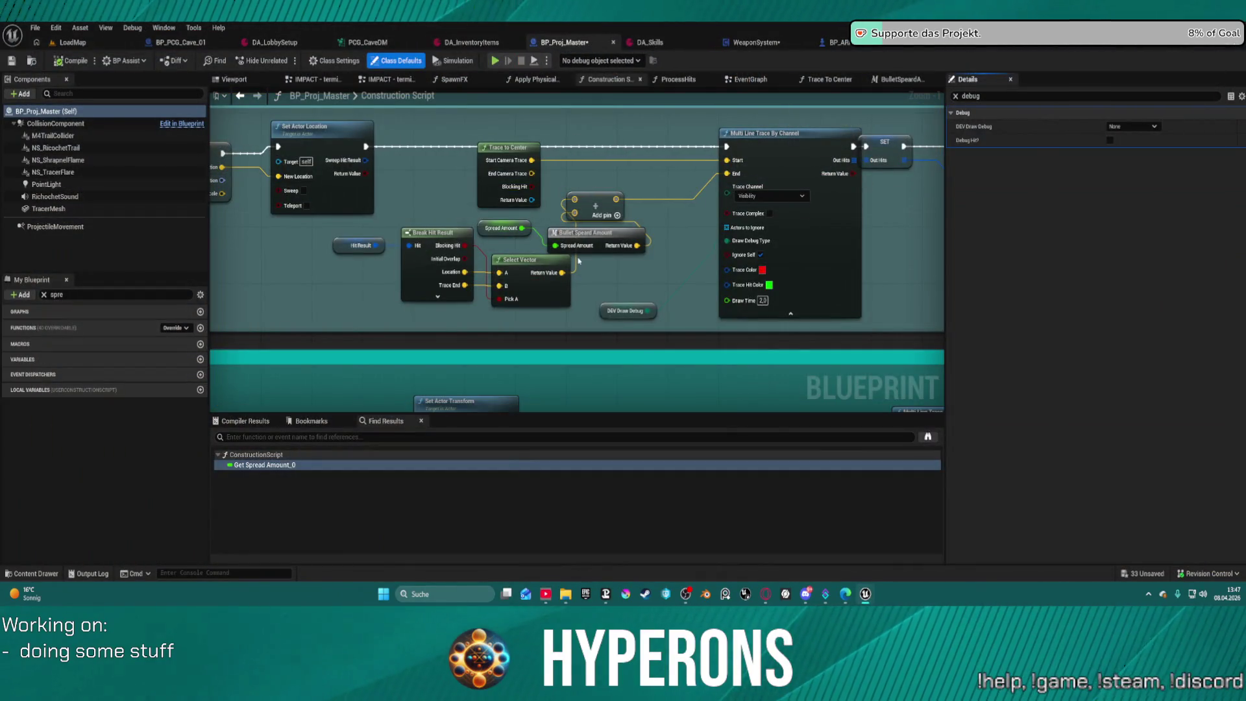
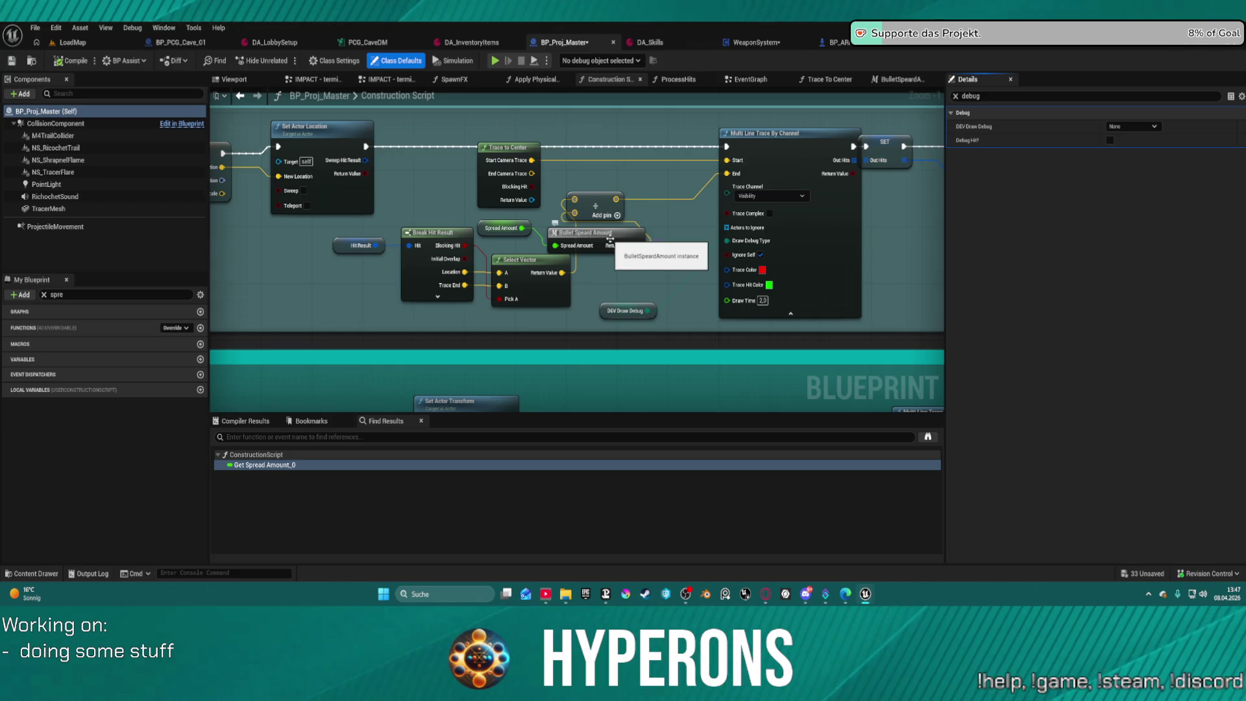
Leave BP_Proj_Master's Construction Script and switch to the WeaponSystem blueprint.
drag(610, 239, 665, 228)
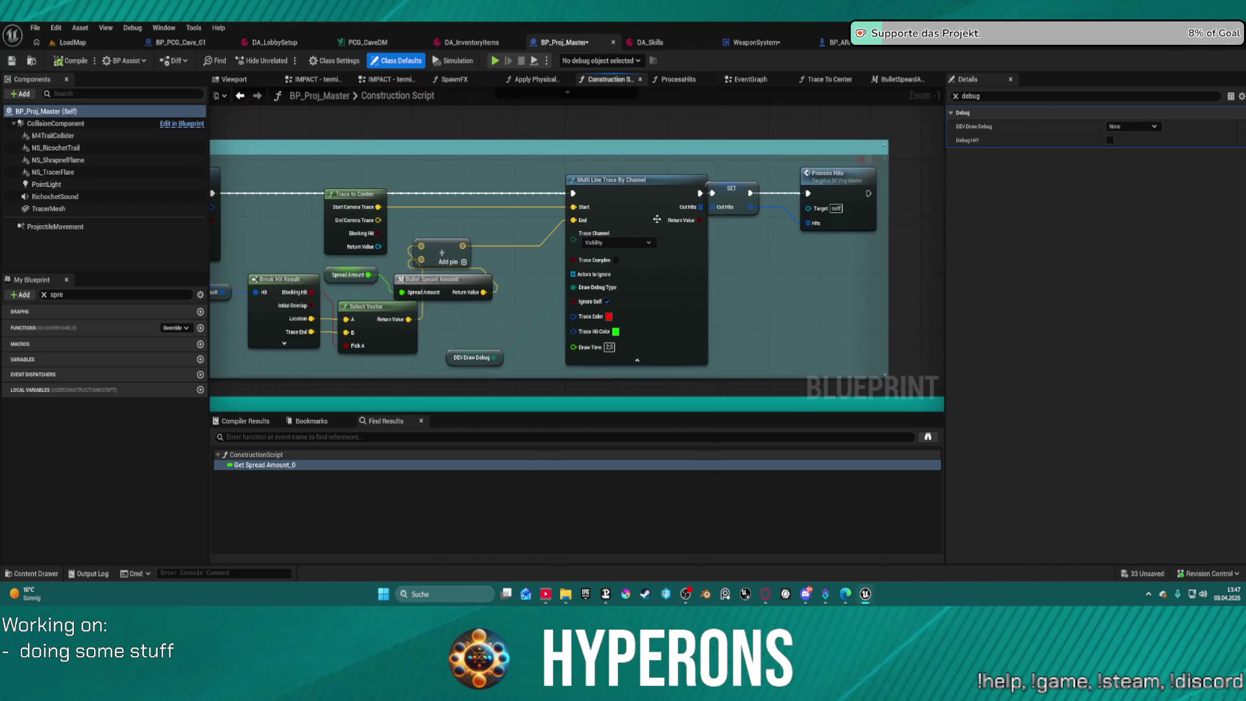
click(756, 42)
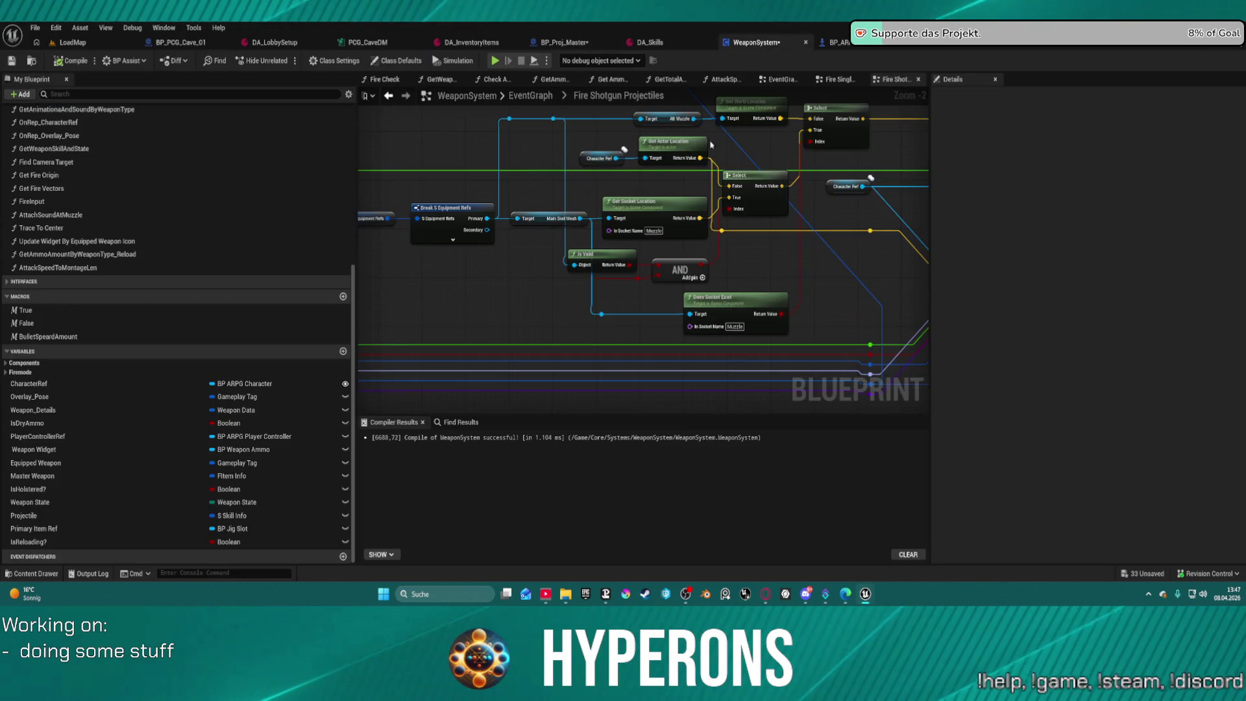
Return to the main EventGraph and open the Fire Single Projectile collapsed graph.
scroll(718, 204, down, 2)
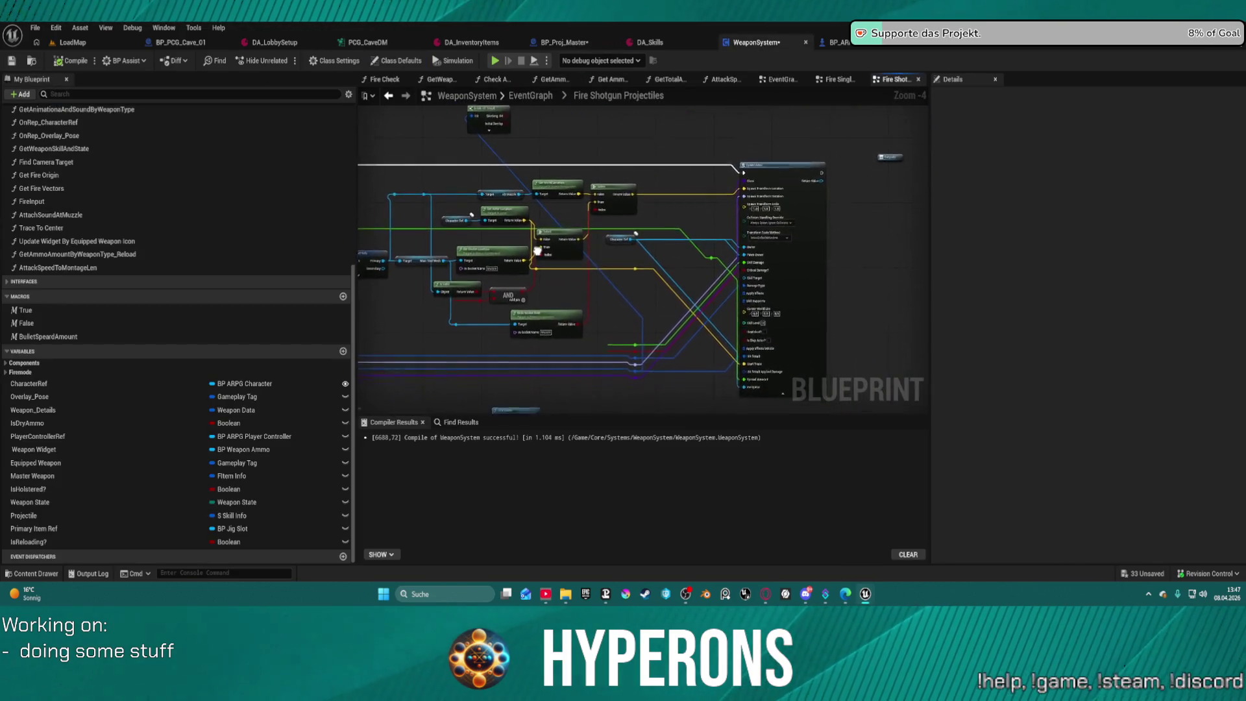
click(536, 100)
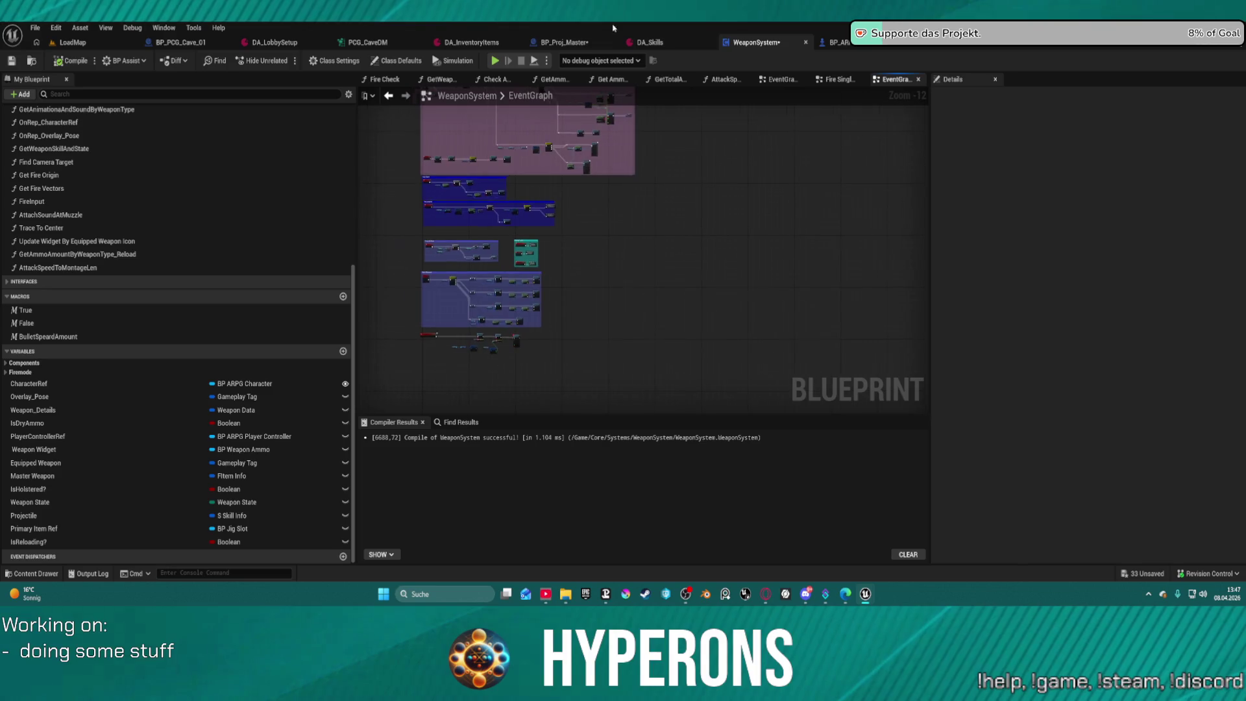
double_click(562, 255)
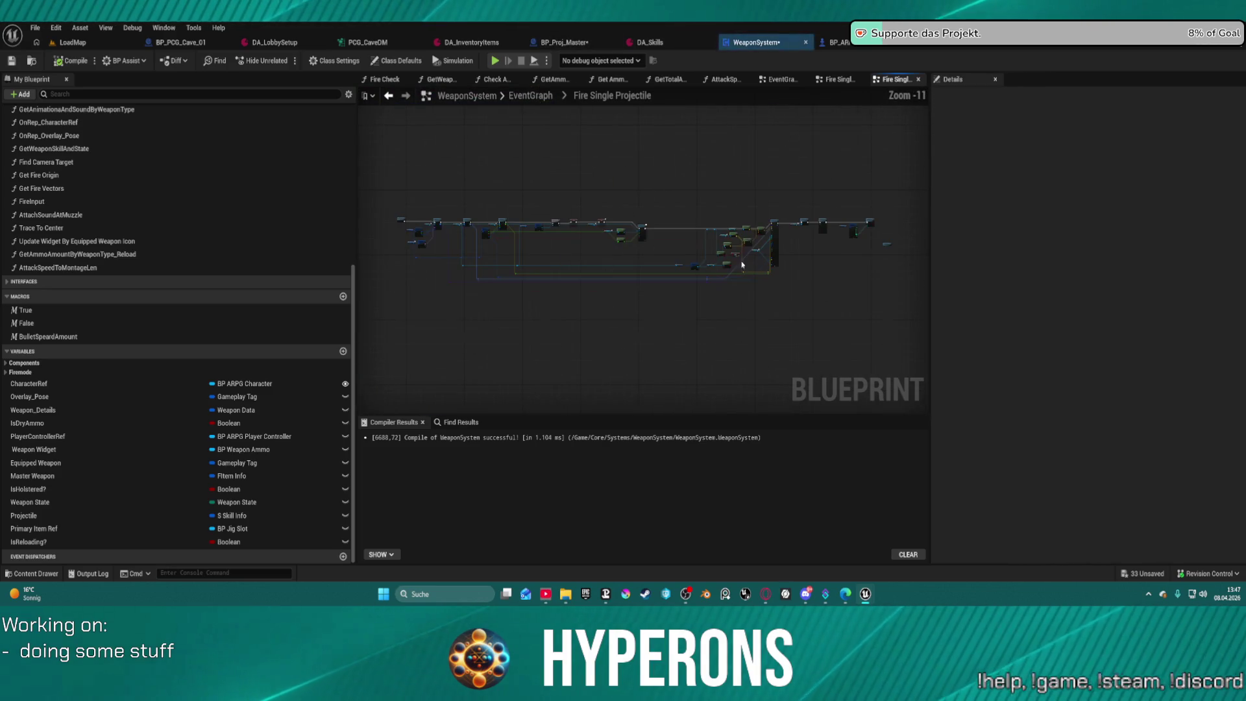
Add a reroute node and wire Break S Skill Info's Spreadamount pin into it.
mouse_move(734, 386)
mouse_down()
mouse_move(173, 153)
mouse_move(111, 112)
mouse_move(629, 239)
mouse_move(884, 259)
mouse_move(808, 277)
mouse_move(389, 278)
mouse_move(550, 251)
mouse_move(522, 273)
mouse_move(563, 264)
mouse_up()
text(rer)
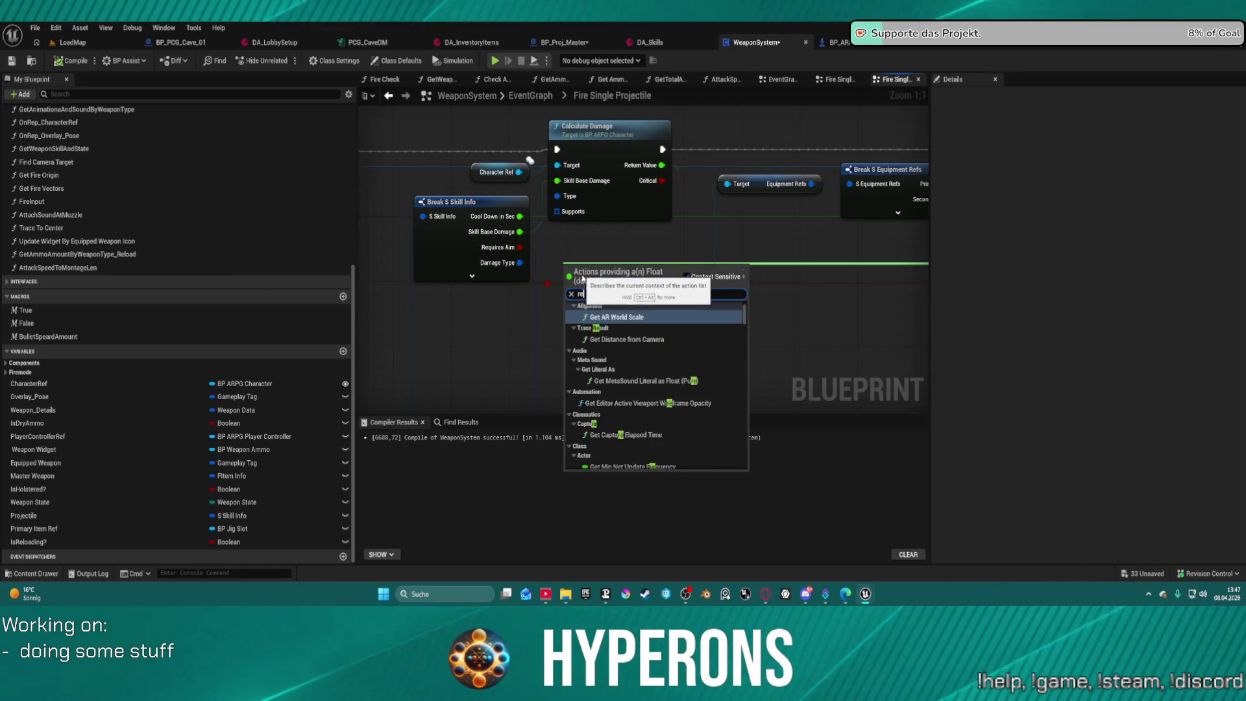
click(613, 388)
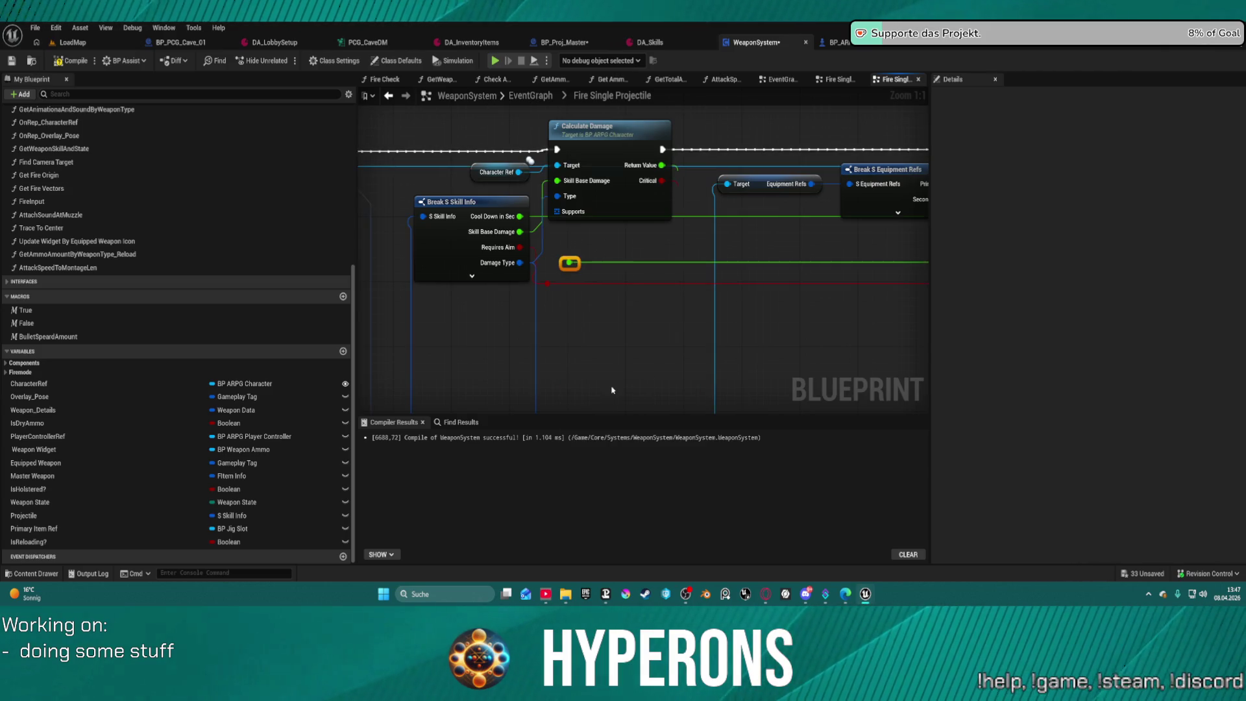
click(471, 276)
drag(519, 278, 564, 267)
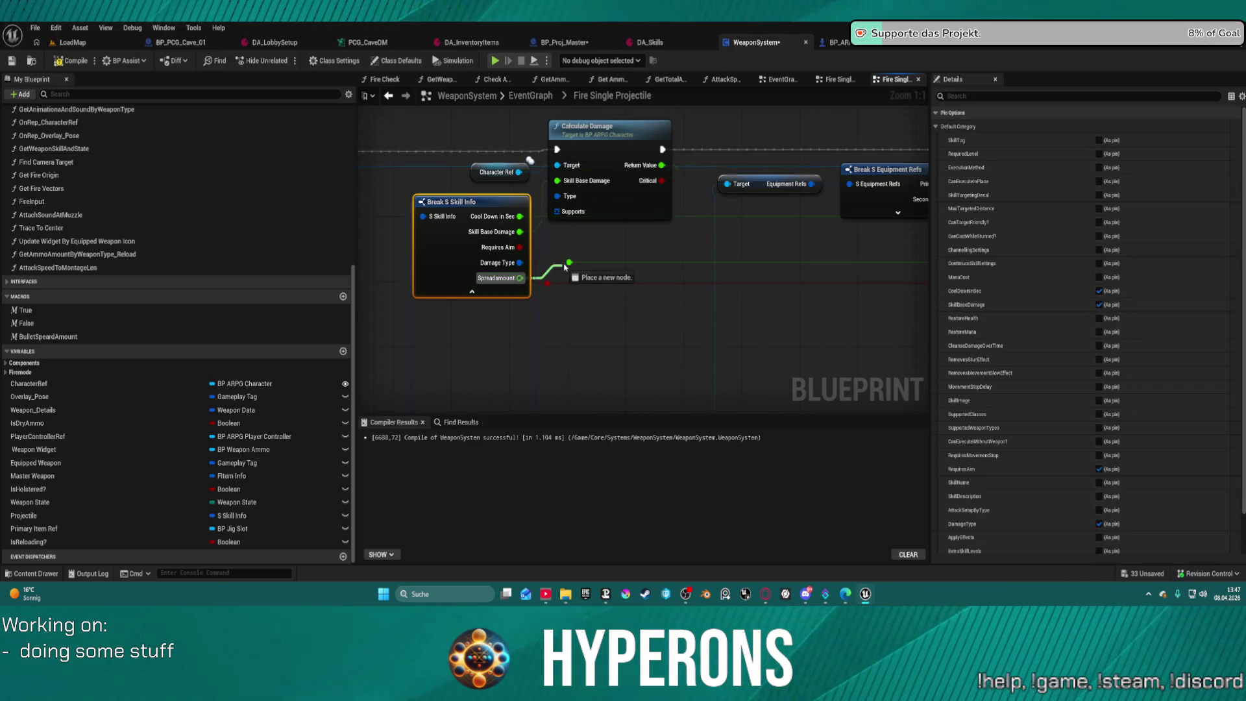
scroll(569, 263, down, 6)
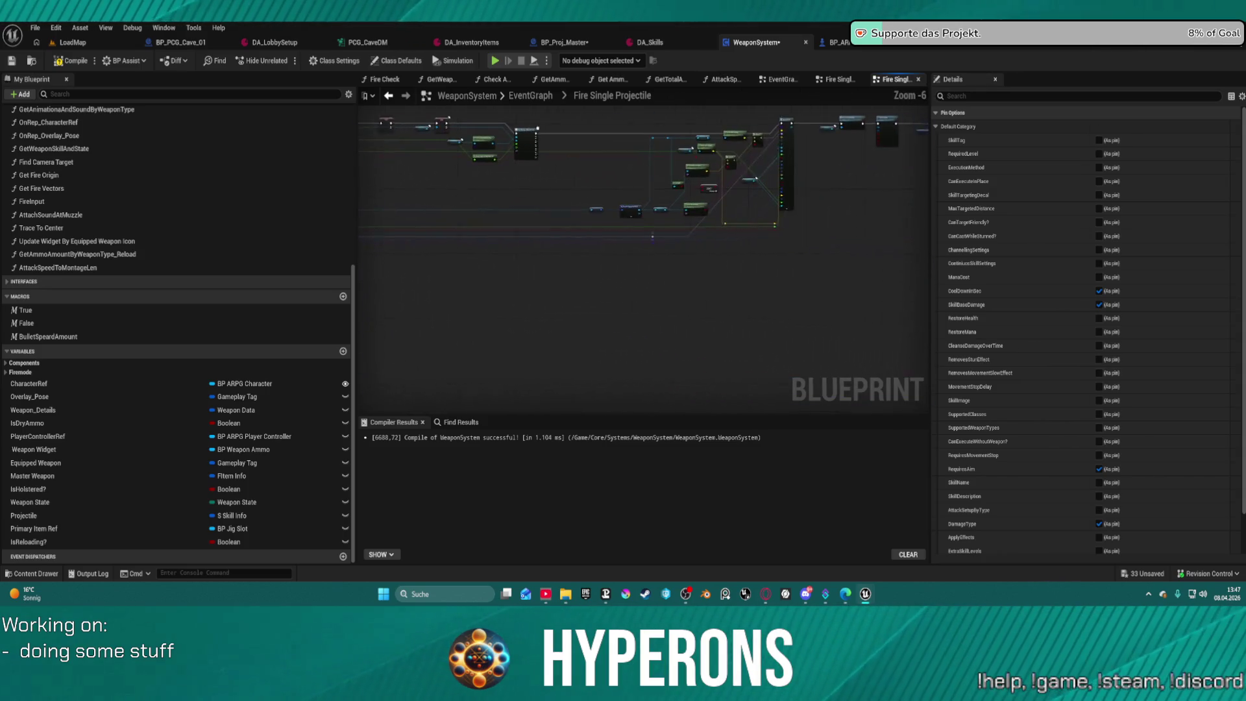
mouse_move(509, 143)
mouse_down()
mouse_move(648, 174)
mouse_move(588, 180)
mouse_up()
click(657, 42)
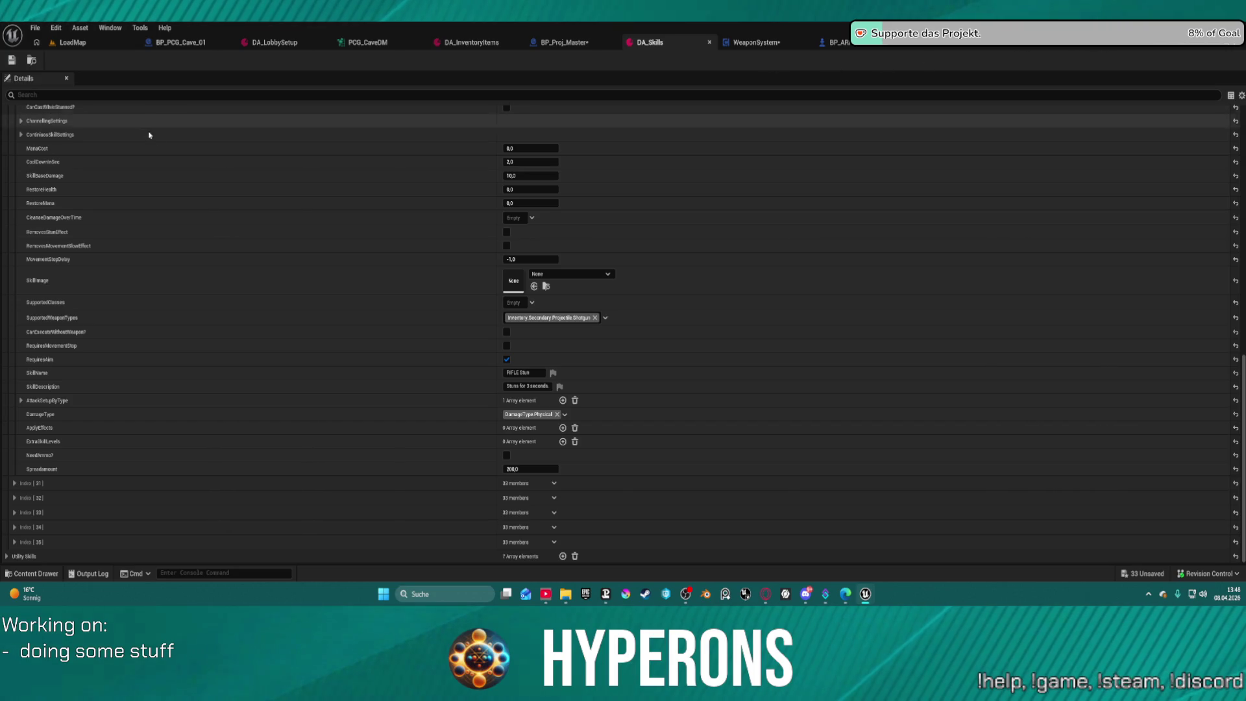
Open S_SkillInfo from the Skills folder via the Content Drawer.
key(ctrl+space)
scroll(46, 498, down, 10)
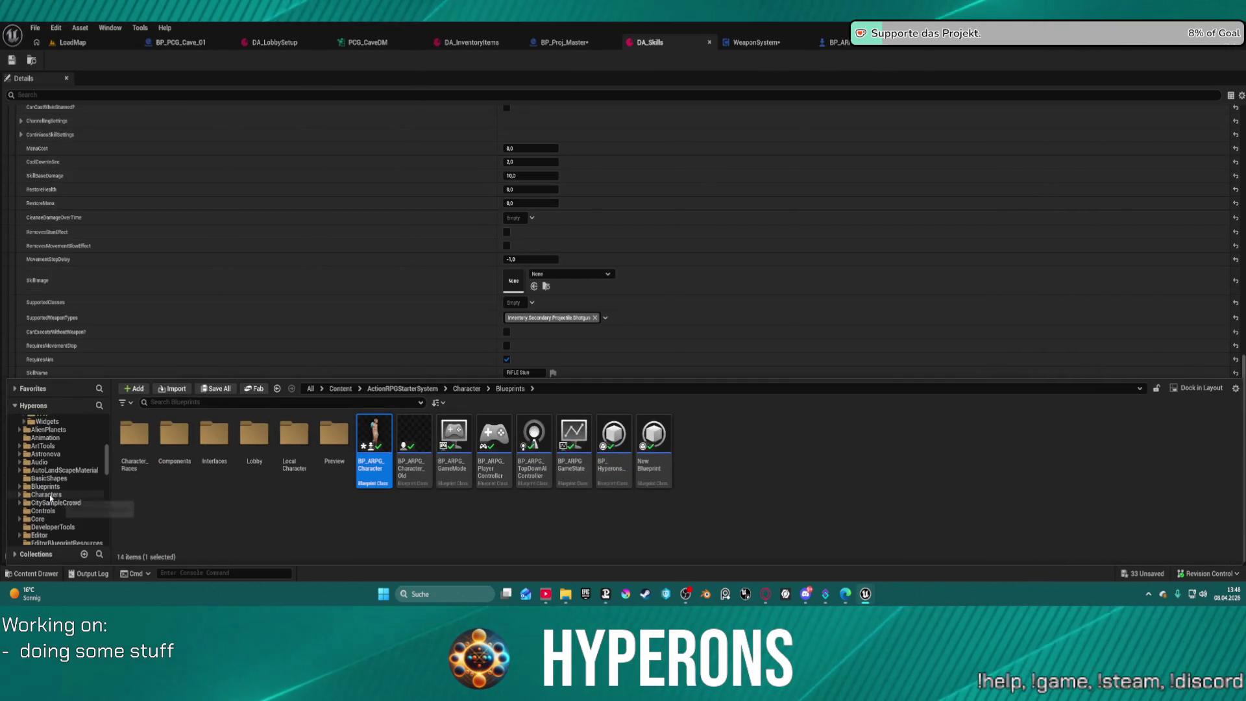
scroll(58, 503, up, 10)
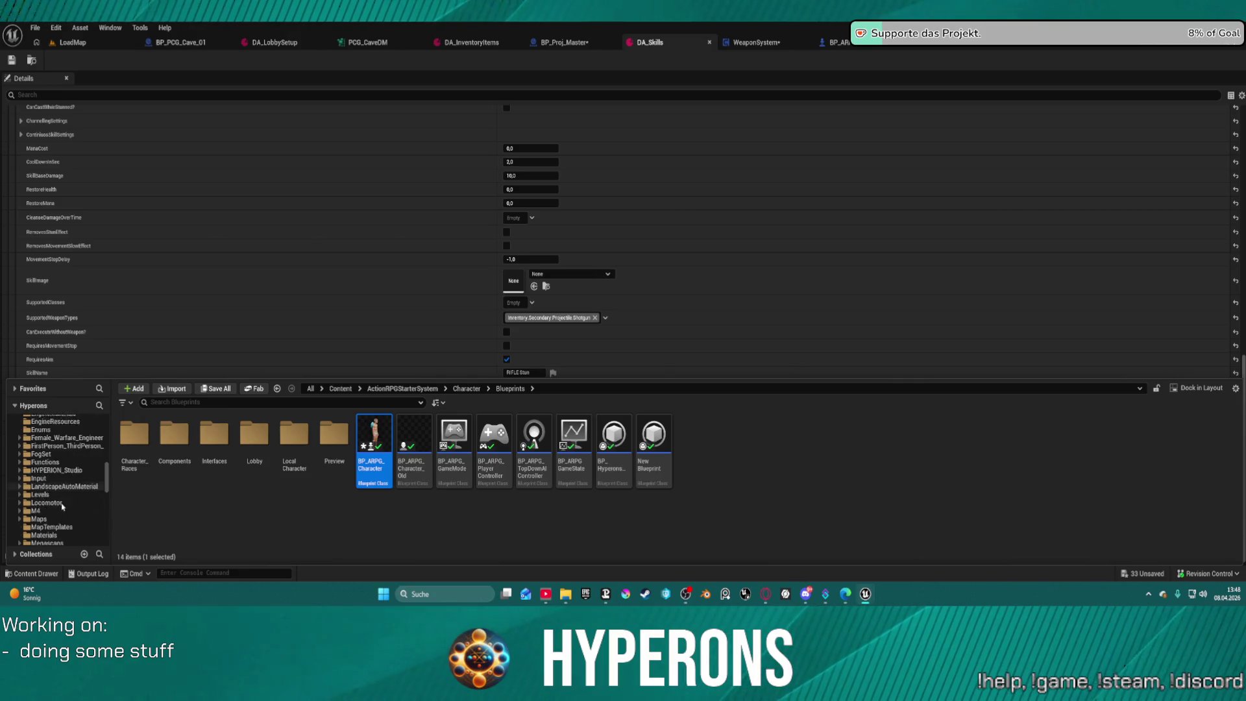
scroll(72, 491, down, 10)
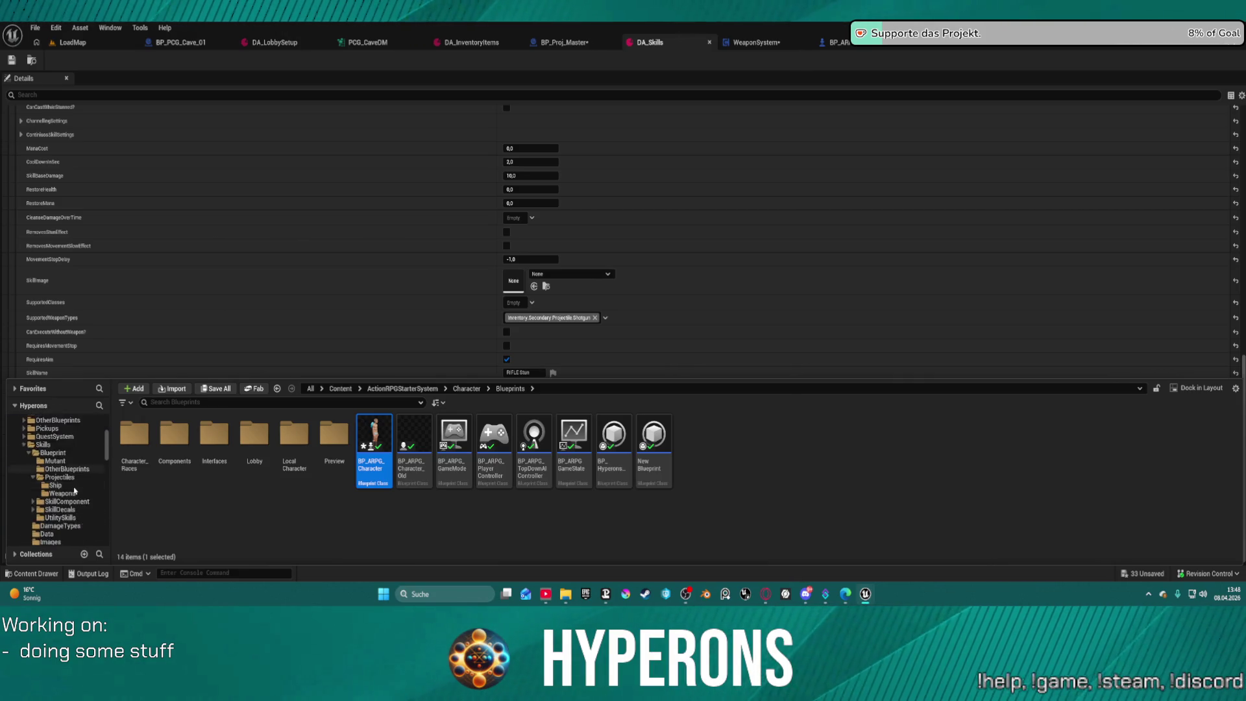
click(43, 444)
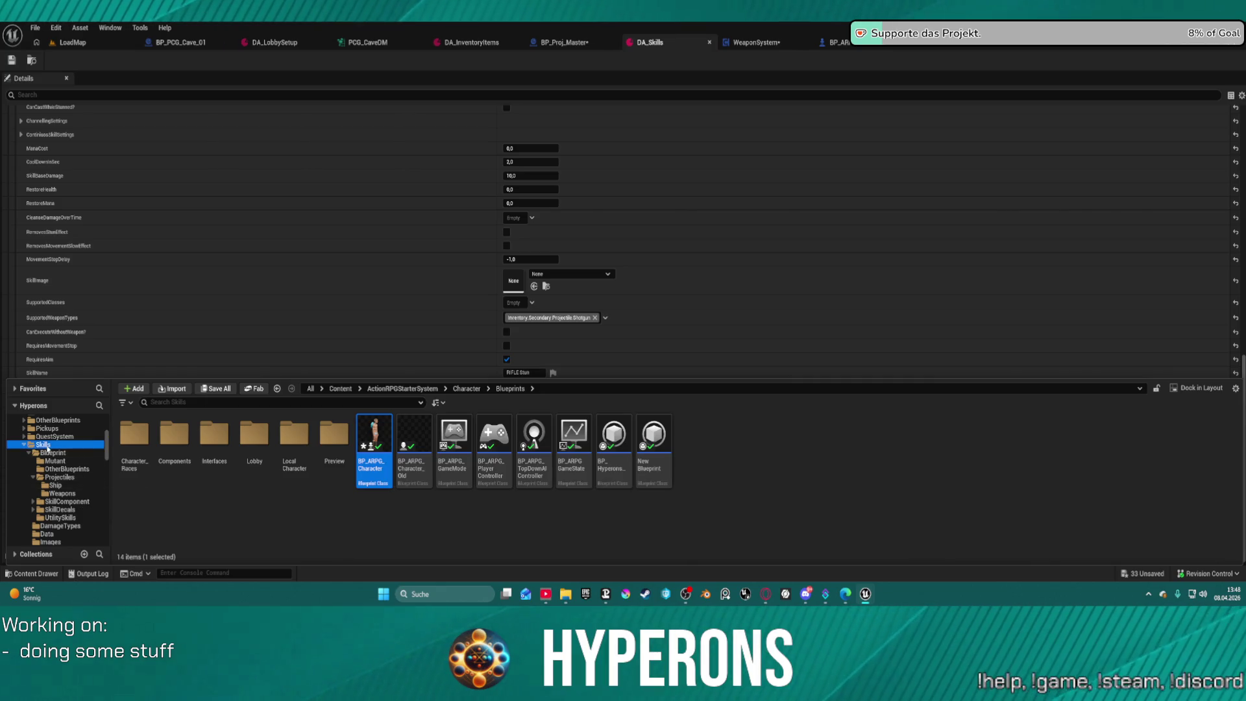
double_click(815, 444)
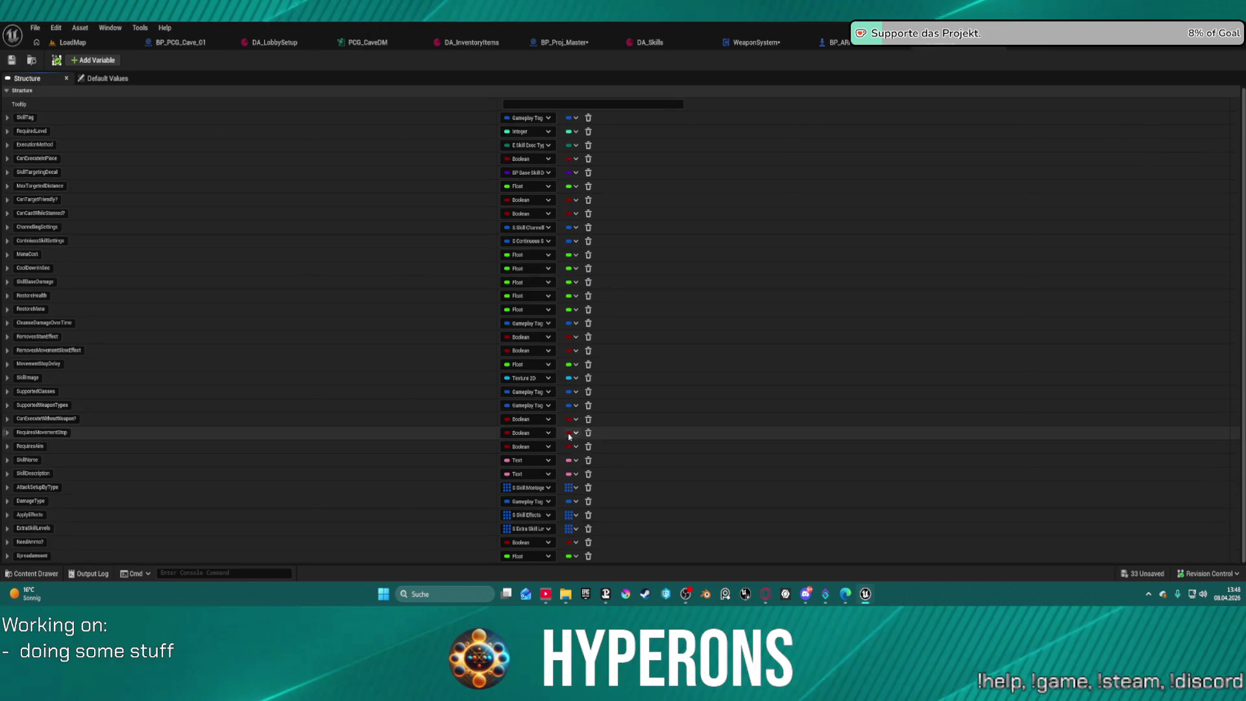
Set S_SkillInfo's default SpreadAmount to 10 and save the structure.
click(104, 78)
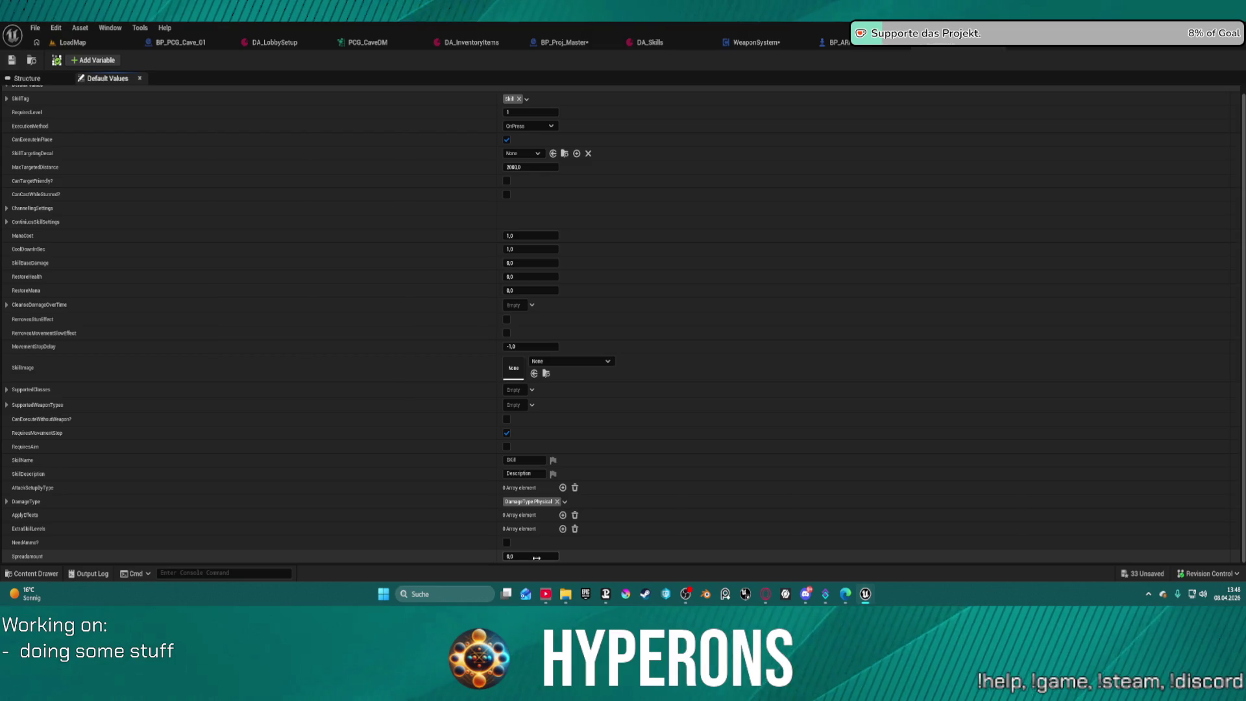
drag(536, 559, 545, 556)
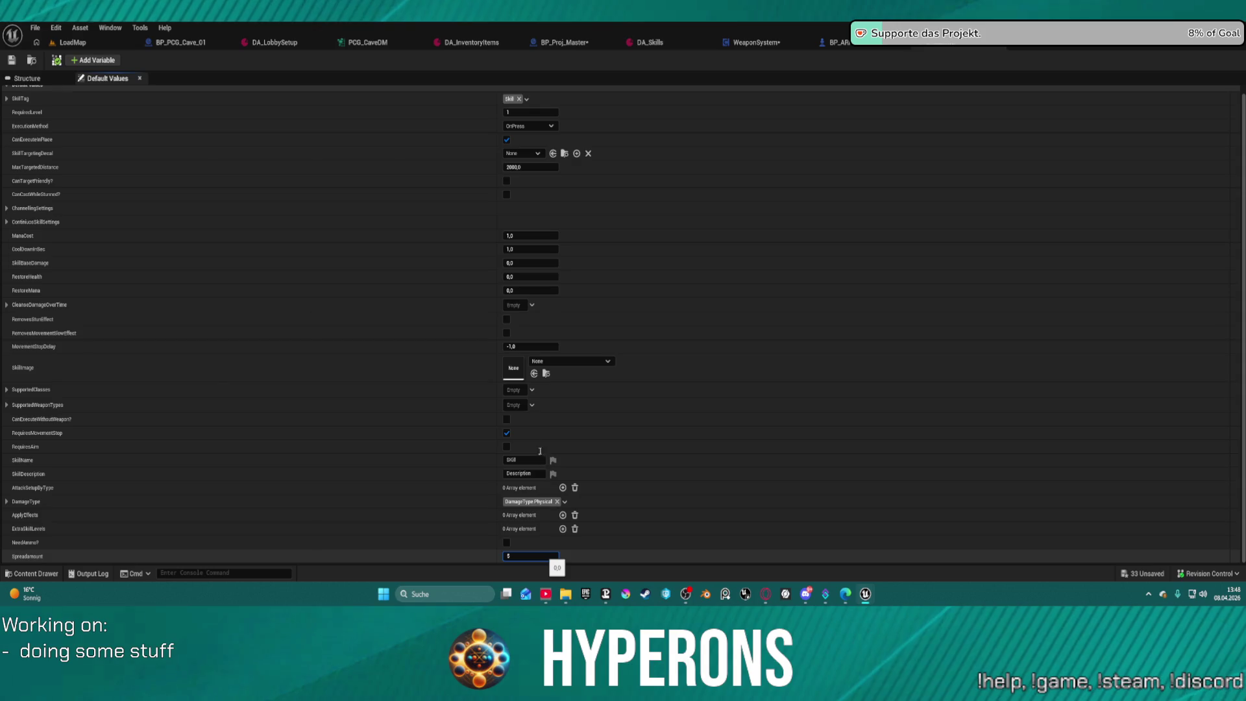
text(10)
key(Return)
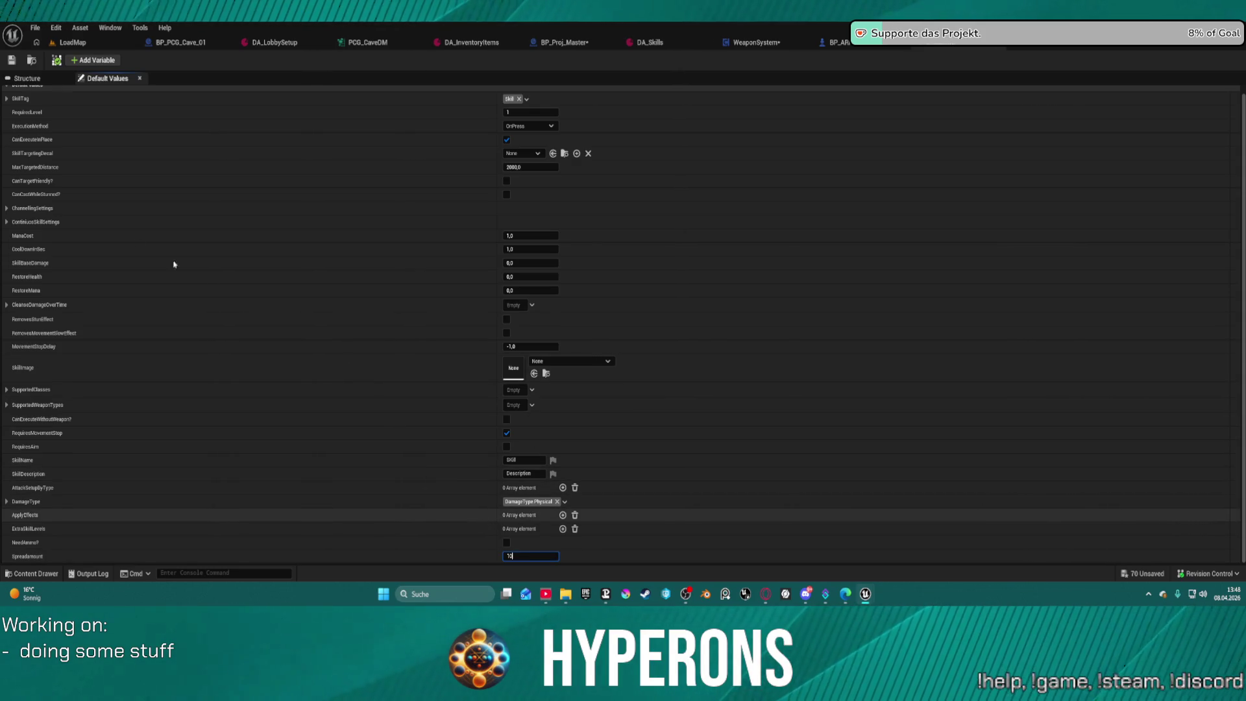
click(15, 61)
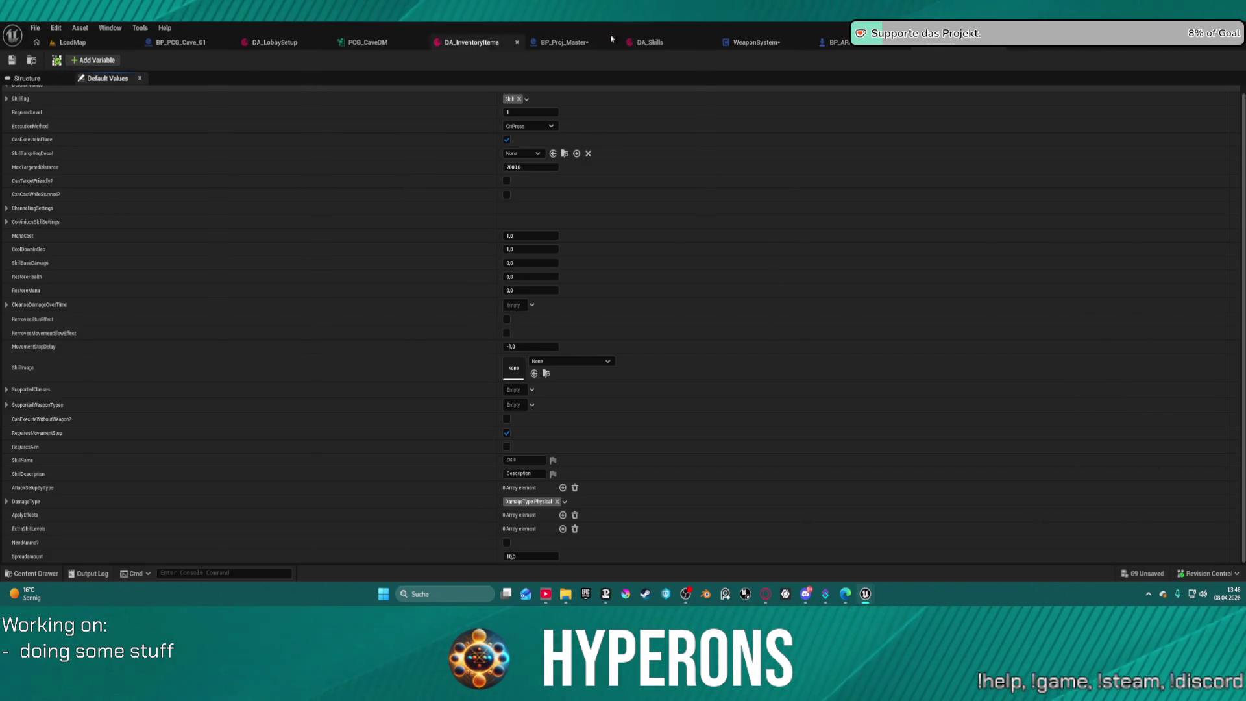
click(753, 42)
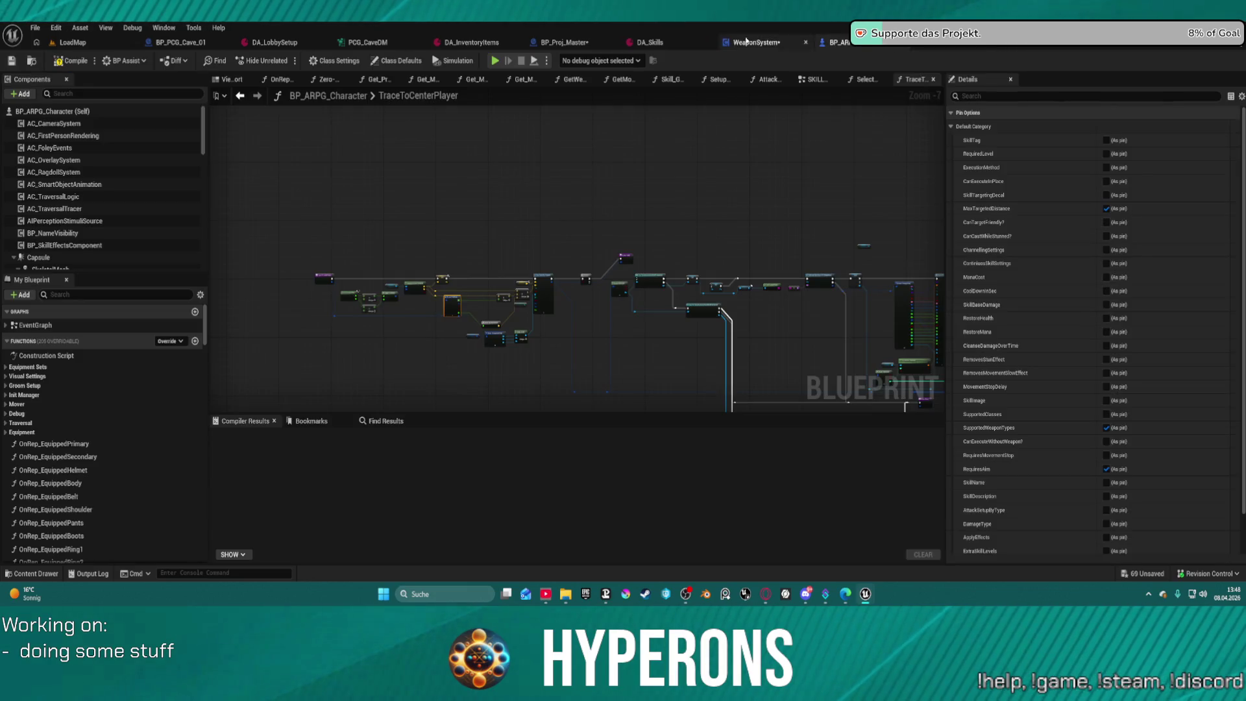
Change the shotgun skill's SpreadAmount in DA_Skills from 200 to 60 and save.
click(648, 42)
drag(517, 468, 522, 473)
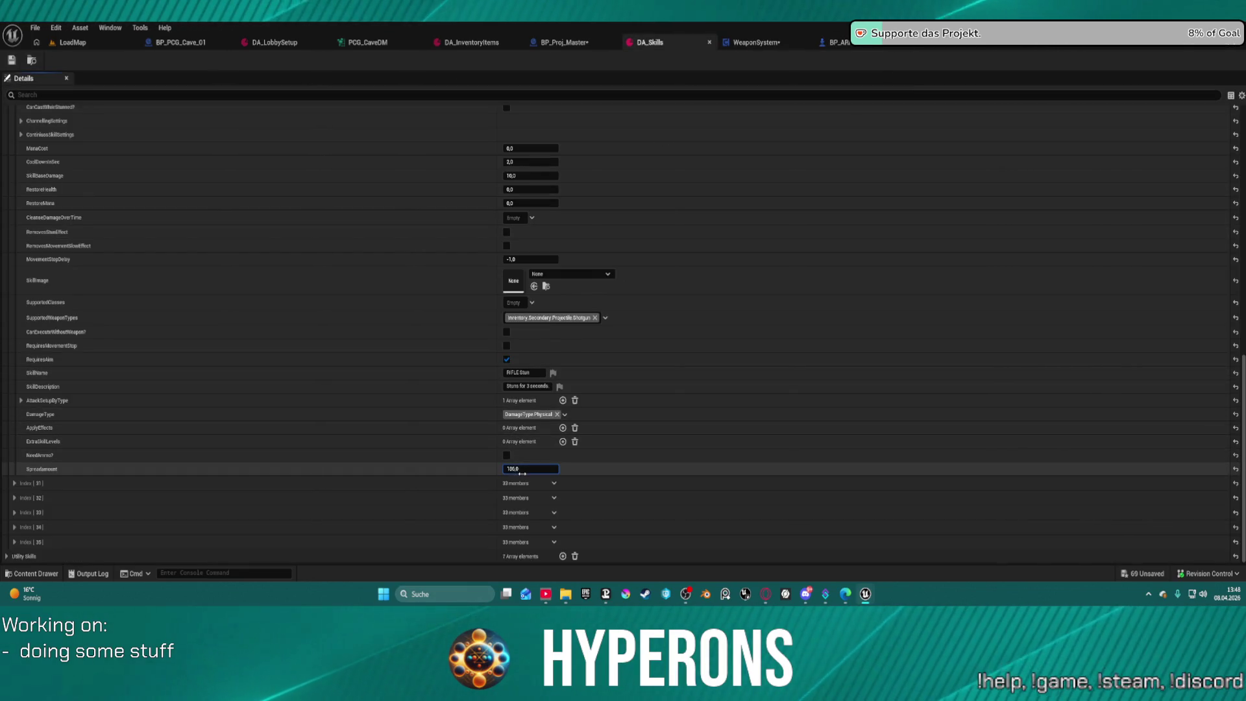
click(524, 468)
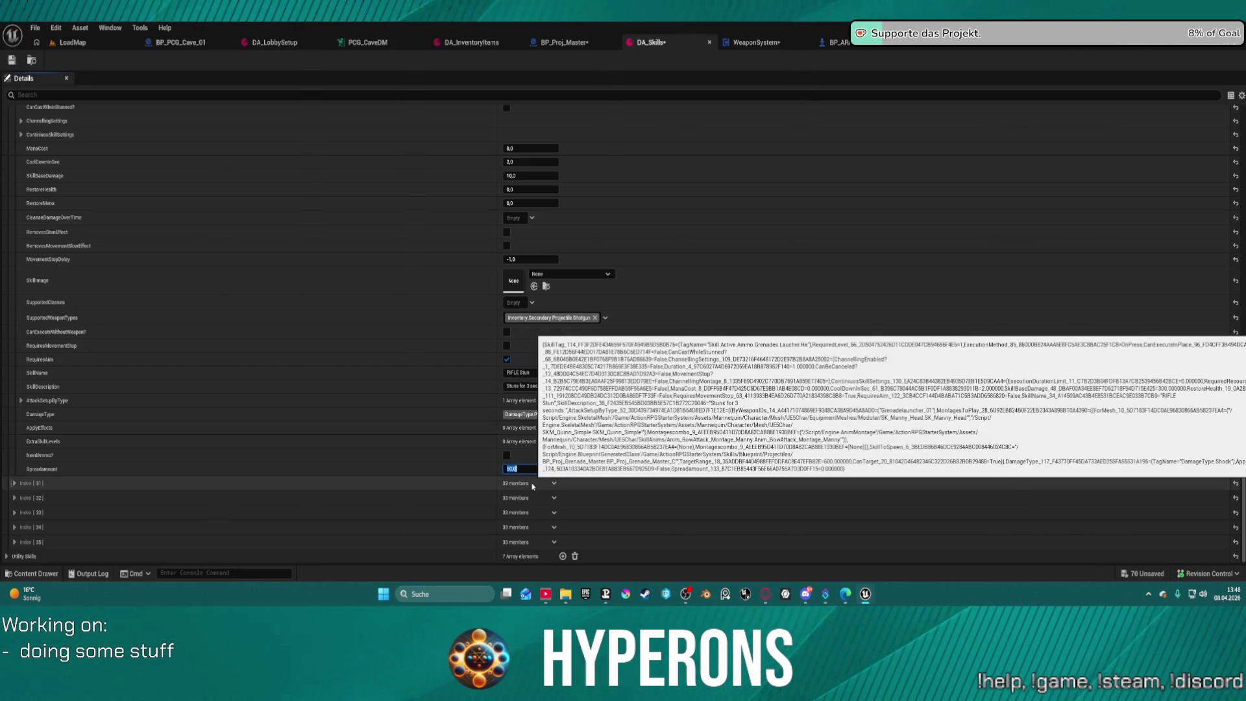
key(Return)
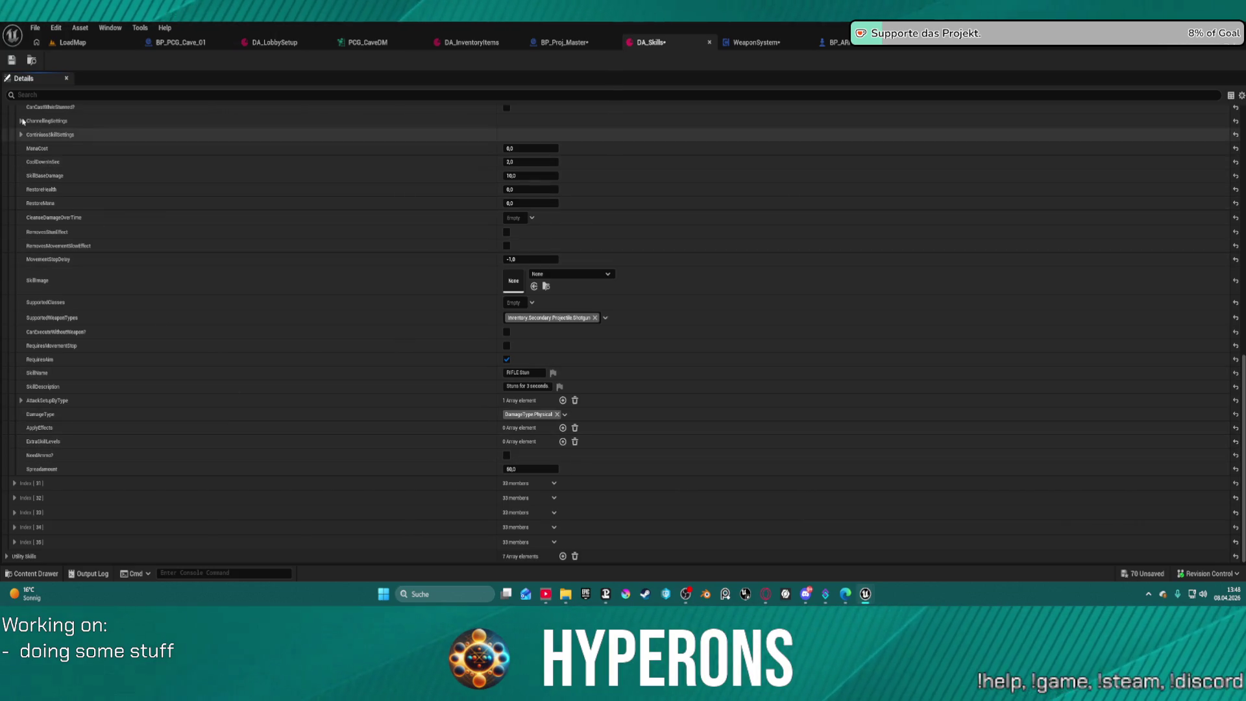
click(11, 60)
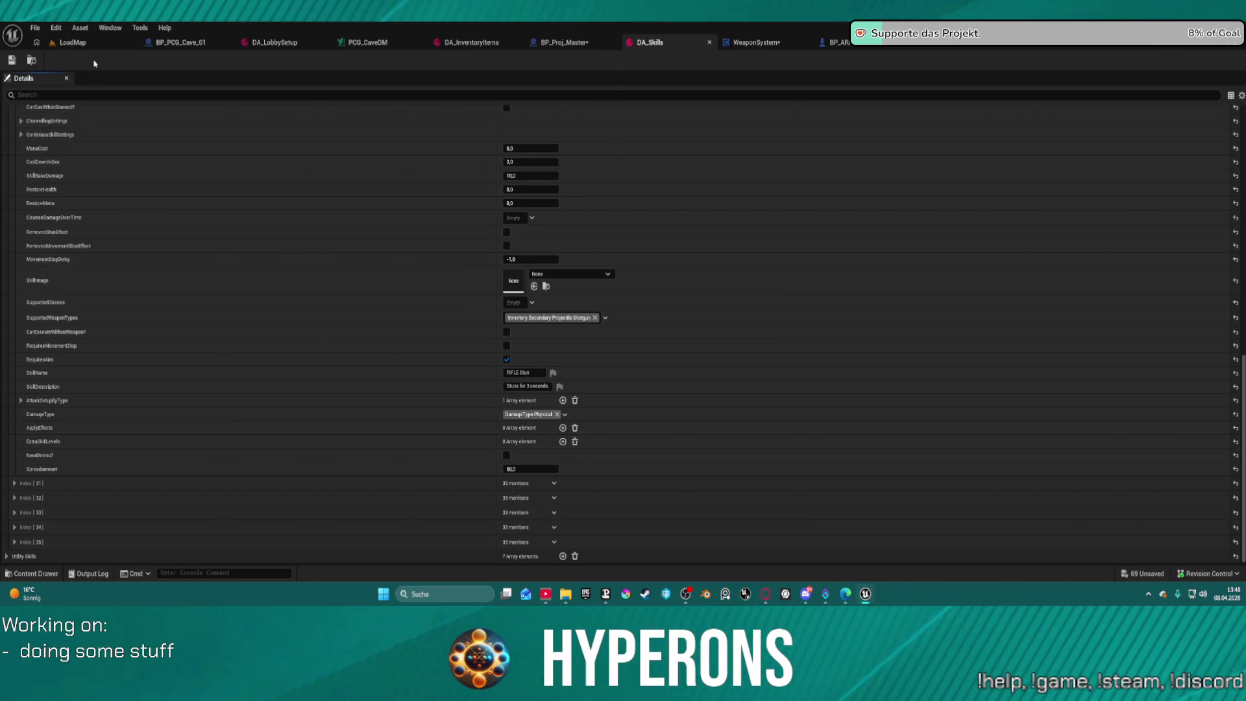
click(753, 42)
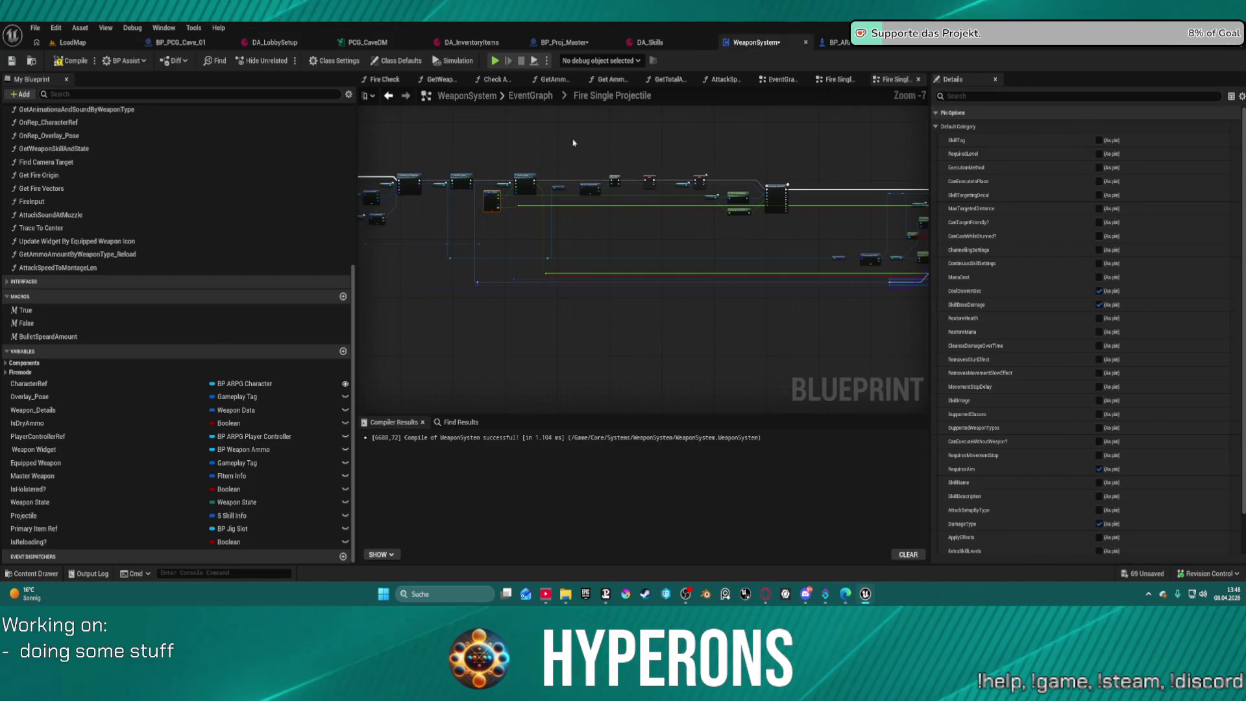
click(522, 96)
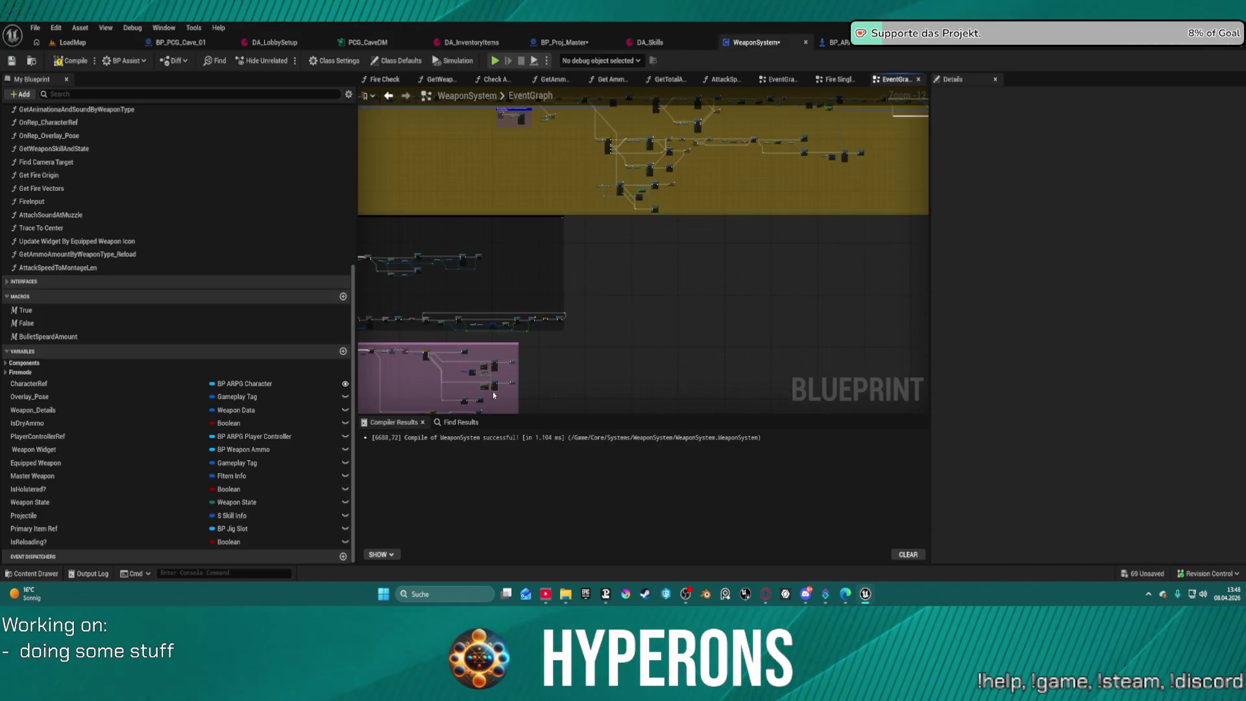
scroll(493, 394, up, 2)
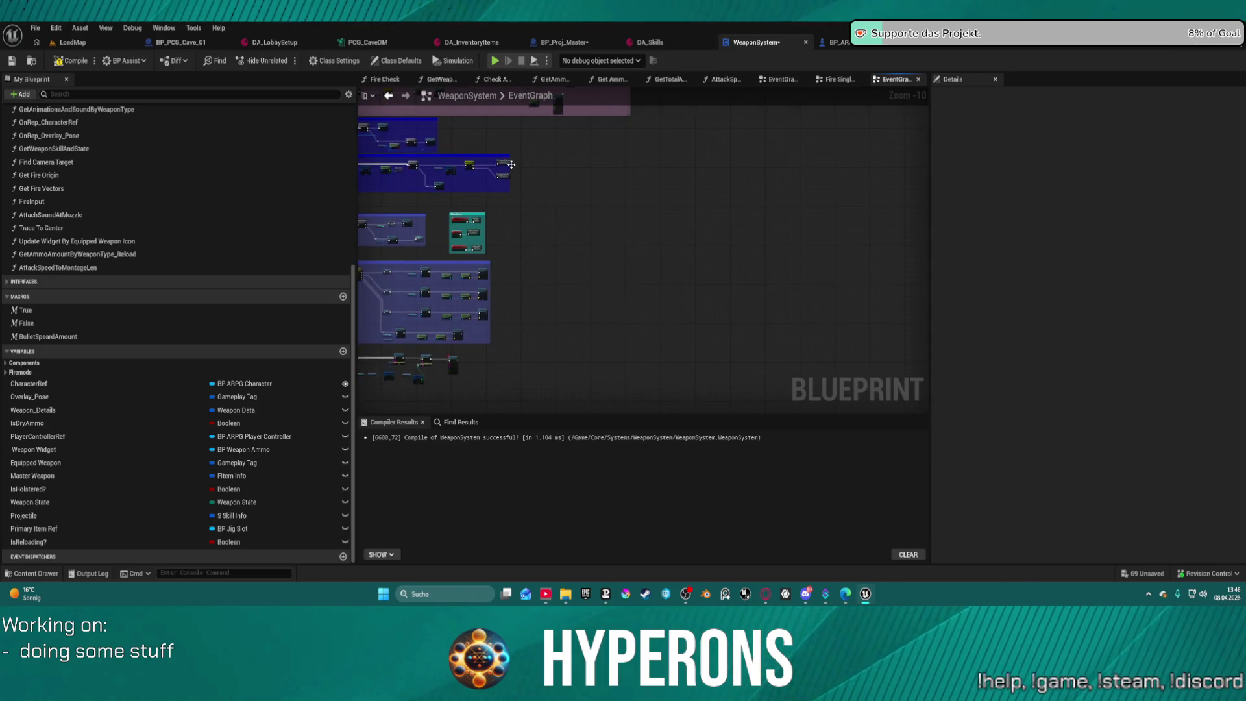
scroll(512, 164, up, 2)
double_click(519, 195)
scroll(515, 174, up, 3)
drag(484, 121, 575, 178)
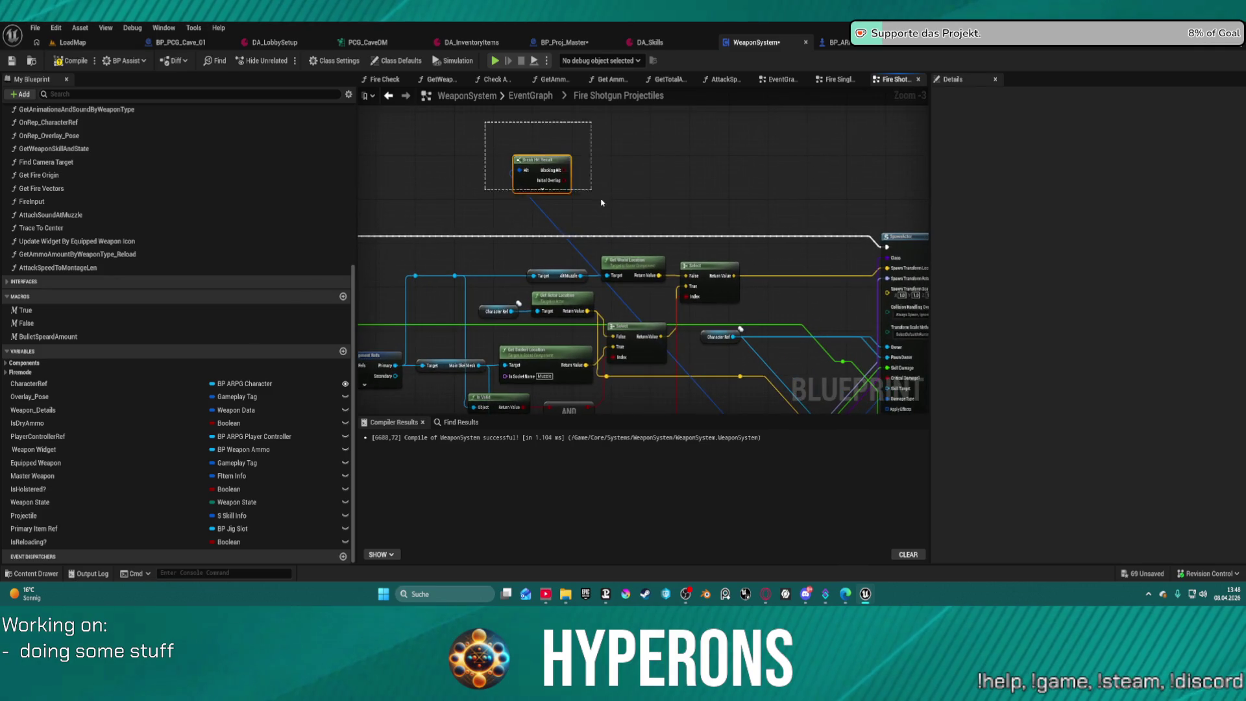
drag(629, 210, 460, 5)
drag(505, 221, 587, 229)
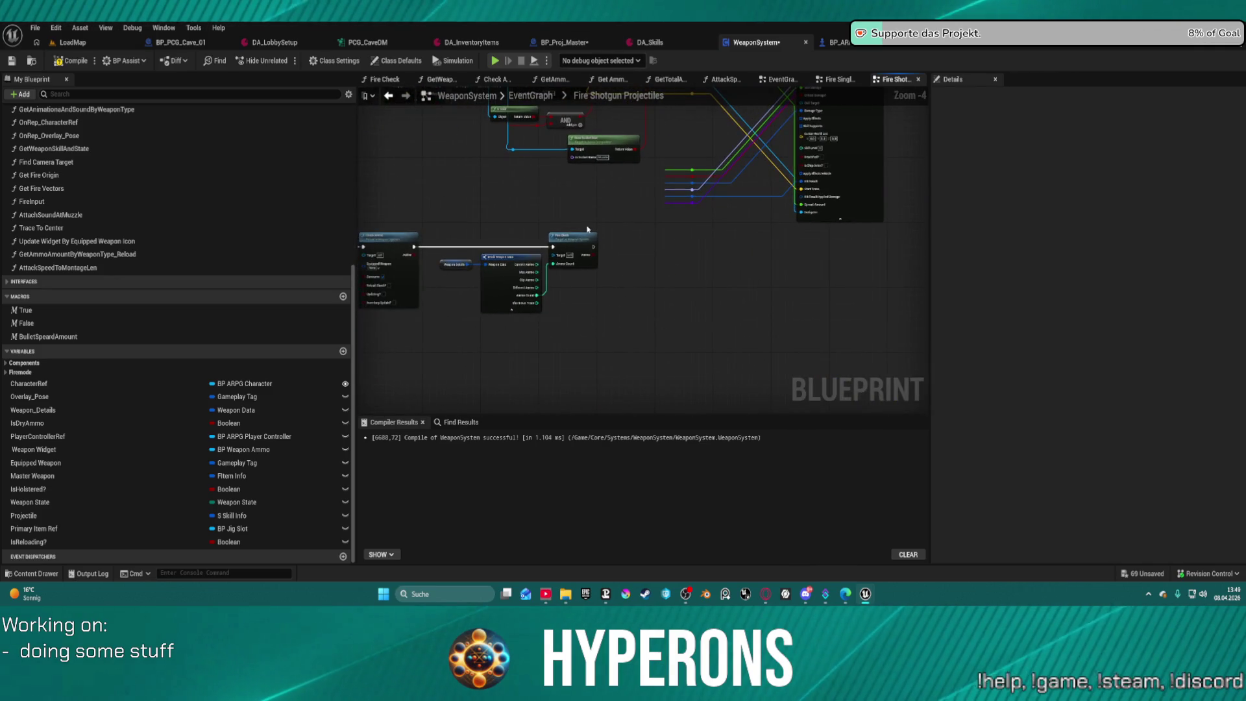
scroll(706, 242, up, 4)
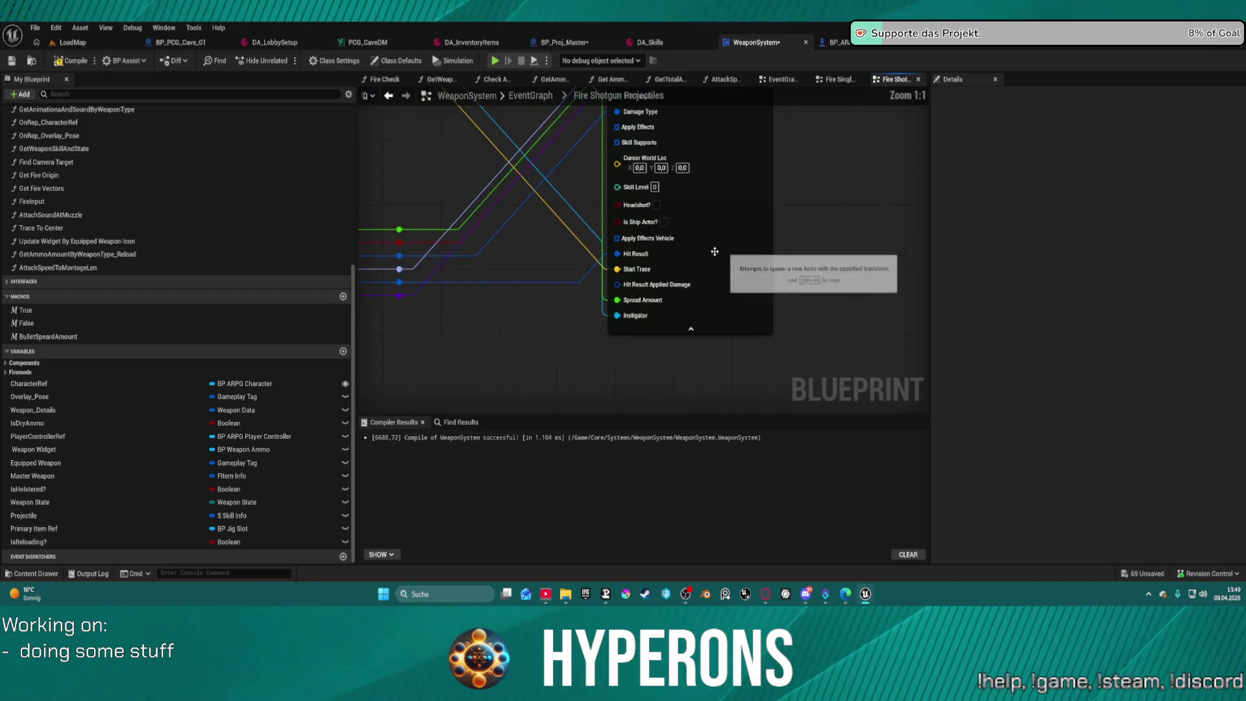
mouse_move(707, 214)
mouse_down()
mouse_move(721, 312)
mouse_move(681, 397)
mouse_up()
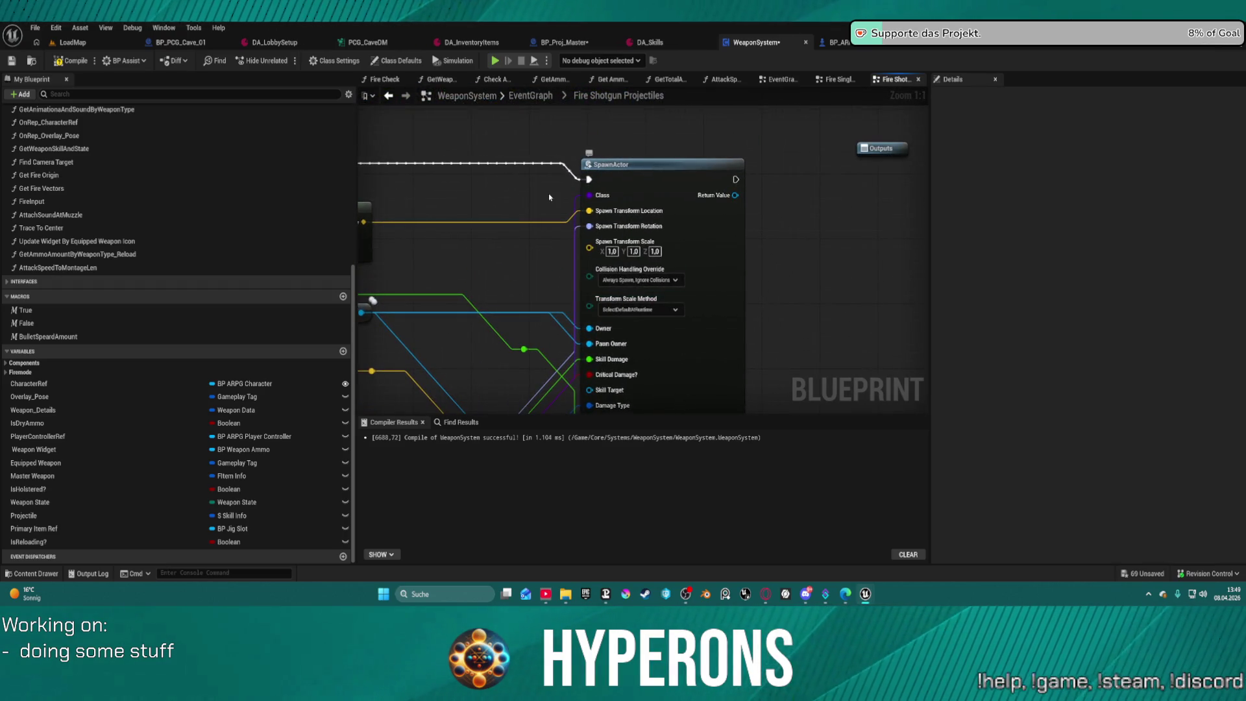
scroll(416, 220, down, 4)
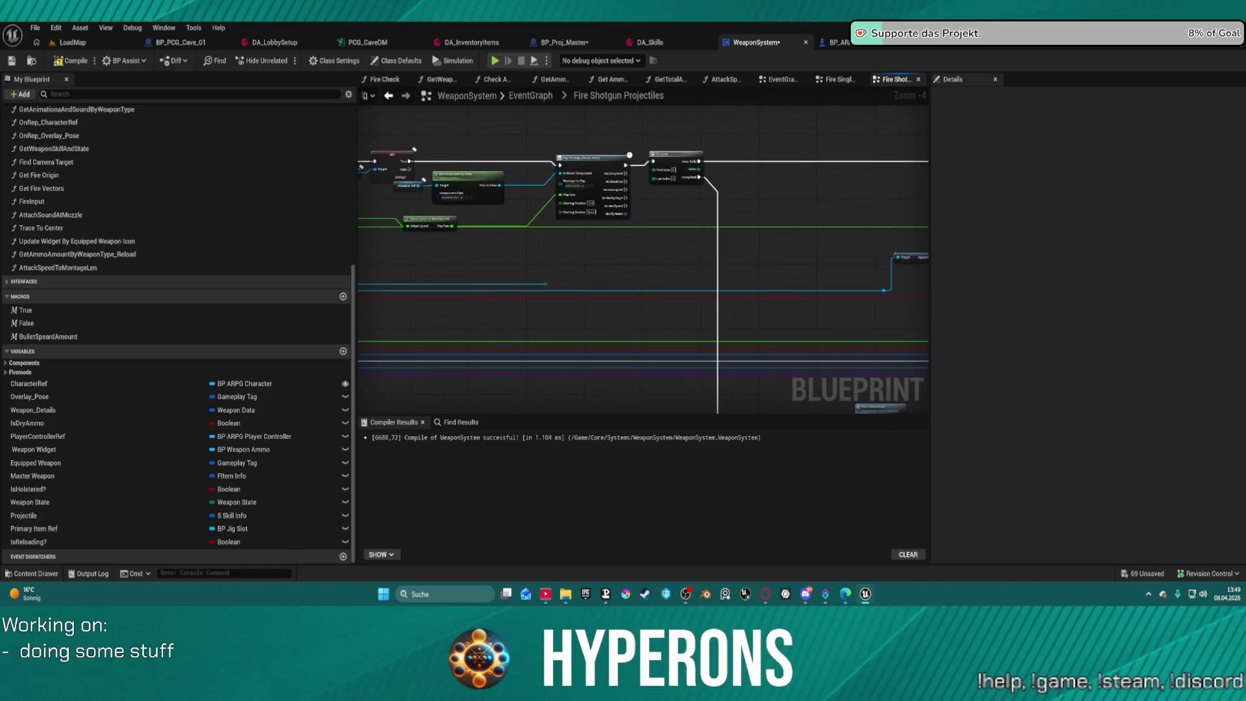
scroll(748, 133, up, 4)
click(646, 173)
mouse_move(757, 181)
mouse_down()
mouse_move(560, 200)
mouse_move(583, 126)
mouse_up()
mouse_move(709, 231)
mouse_down()
mouse_move(779, 224)
mouse_move(737, 159)
mouse_move(743, 122)
mouse_move(775, 260)
mouse_move(849, 332)
mouse_move(870, 331)
mouse_up()
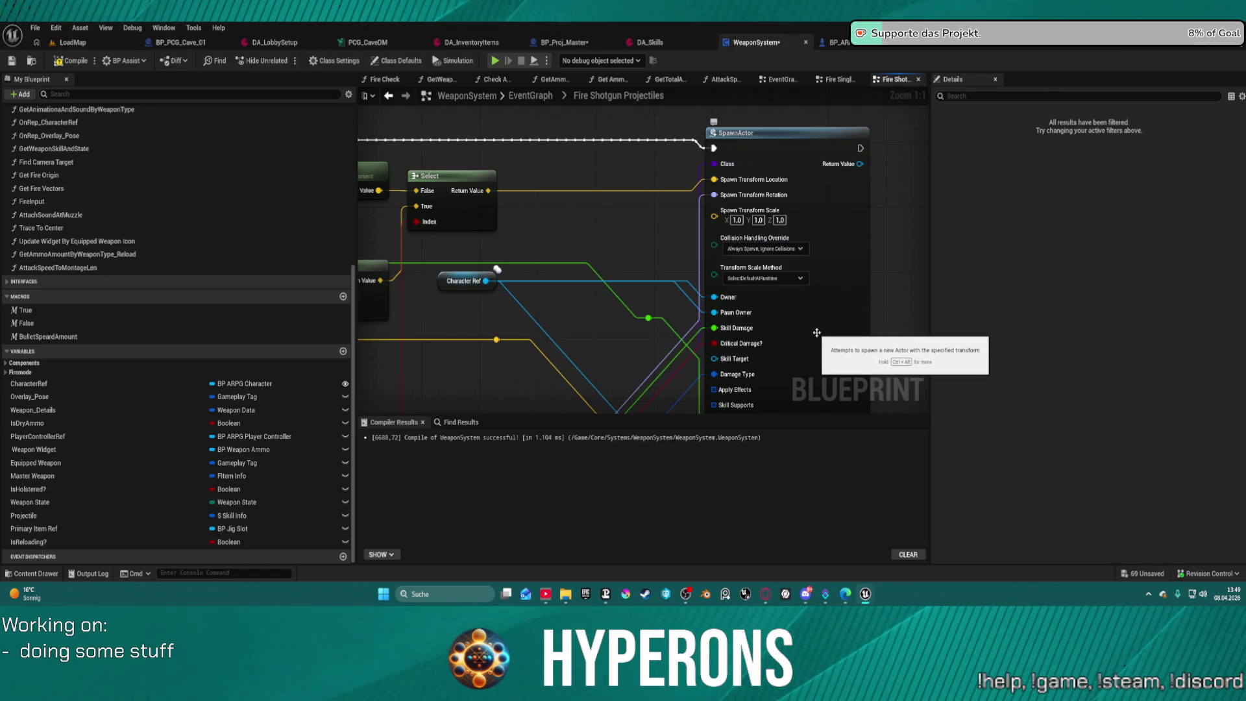
Keep SpawnActor's Collision Handling Override at Always Spawn, Ignore Collisions.
click(765, 250)
click(760, 273)
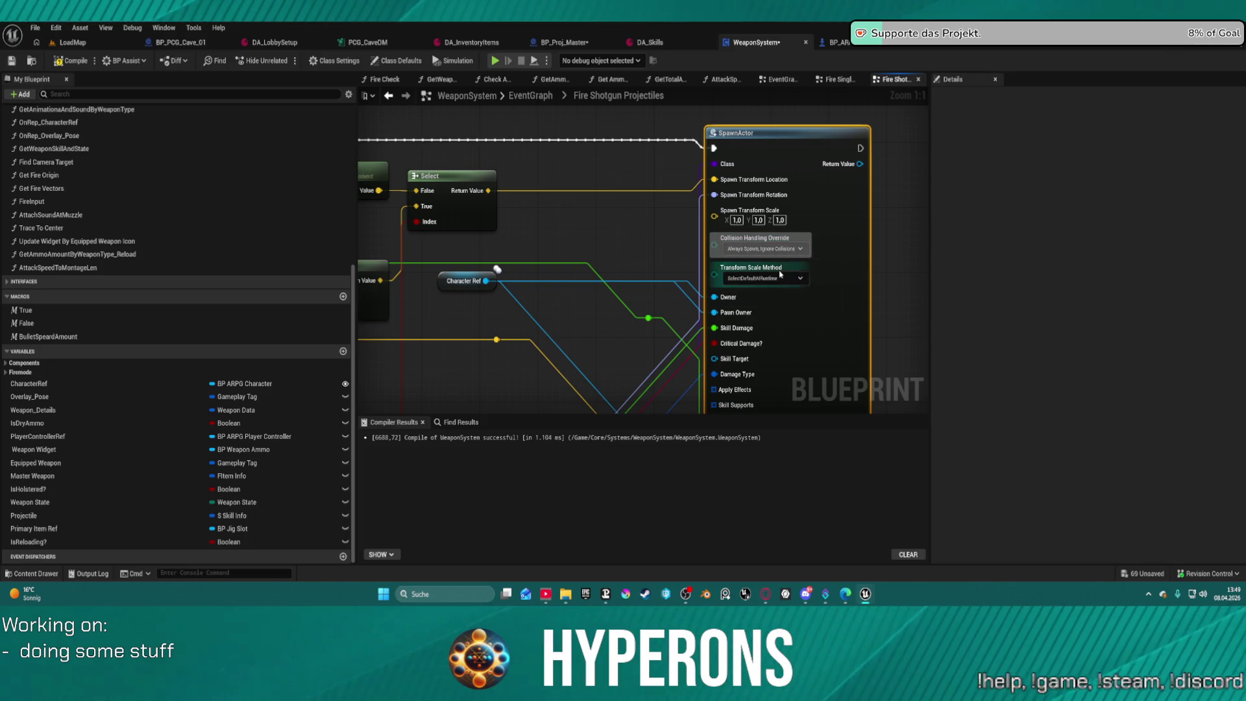
mouse_move(609, 346)
mouse_down()
mouse_move(597, 175)
mouse_move(662, 201)
mouse_move(811, 220)
mouse_move(1015, 301)
mouse_move(595, 255)
mouse_up()
Pan the event graph to review the socket, Is Valid and Break S Equipment Refs nodes.
mouse_move(712, 202)
mouse_down()
mouse_move(1116, 276)
mouse_move(1103, 268)
mouse_up()
mouse_move(643, 292)
mouse_down()
mouse_move(645, 260)
mouse_move(671, 220)
mouse_move(761, 120)
mouse_up()
mouse_move(564, 103)
mouse_down()
mouse_move(751, 170)
mouse_move(740, 170)
mouse_up()
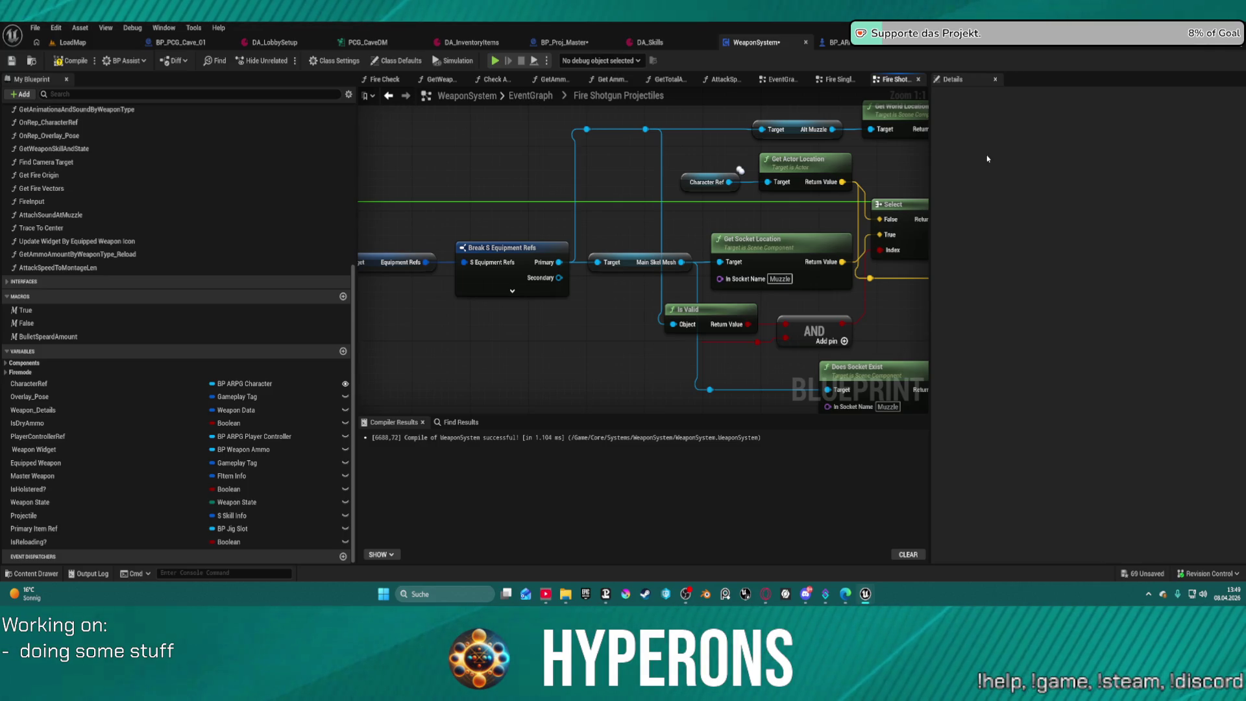
drag(675, 136, 960, 130)
drag(714, 246, 929, 243)
mouse_move(858, 184)
mouse_down()
mouse_move(766, 198)
mouse_move(571, 259)
mouse_move(351, 298)
mouse_move(364, 291)
mouse_up()
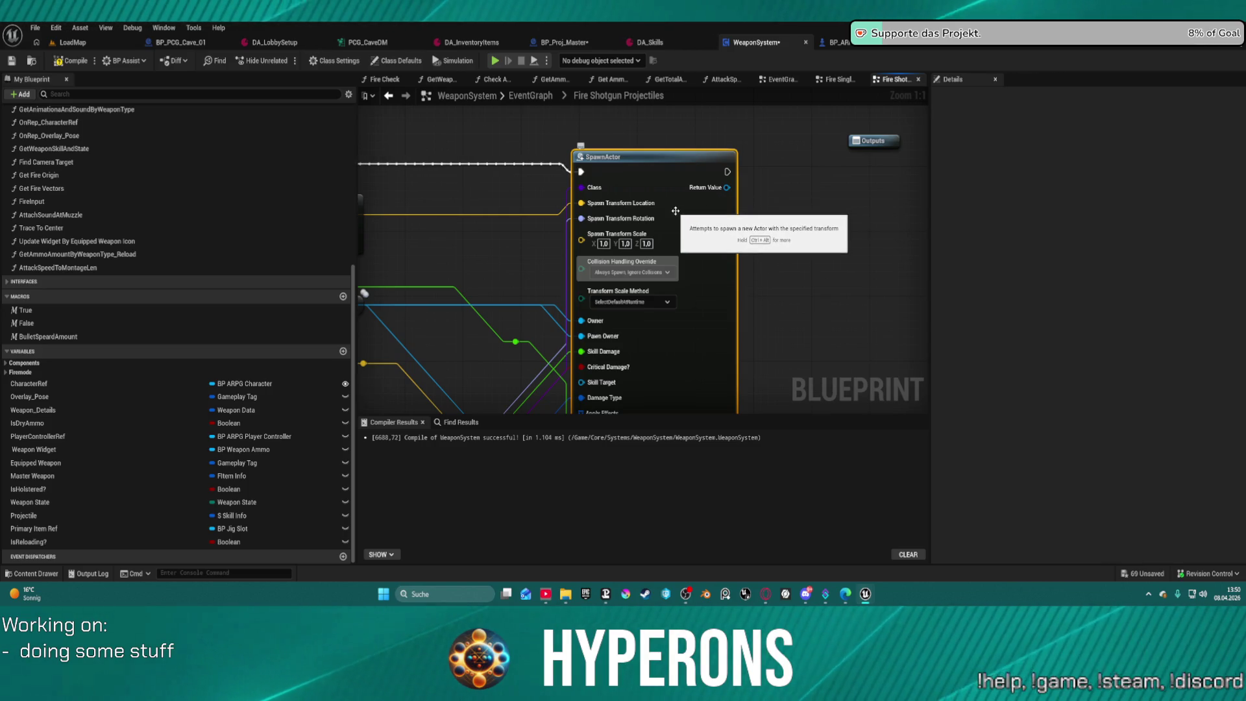
Launch Play in Editor, reaching the Blueprint Compilation Errors prompt.
mouse_move(634, 225)
mouse_down()
mouse_move(527, 135)
mouse_move(697, 122)
mouse_move(1175, 130)
mouse_up()
mouse_move(675, 114)
mouse_down()
mouse_move(584, 130)
mouse_move(663, 109)
mouse_move(620, 111)
mouse_up()
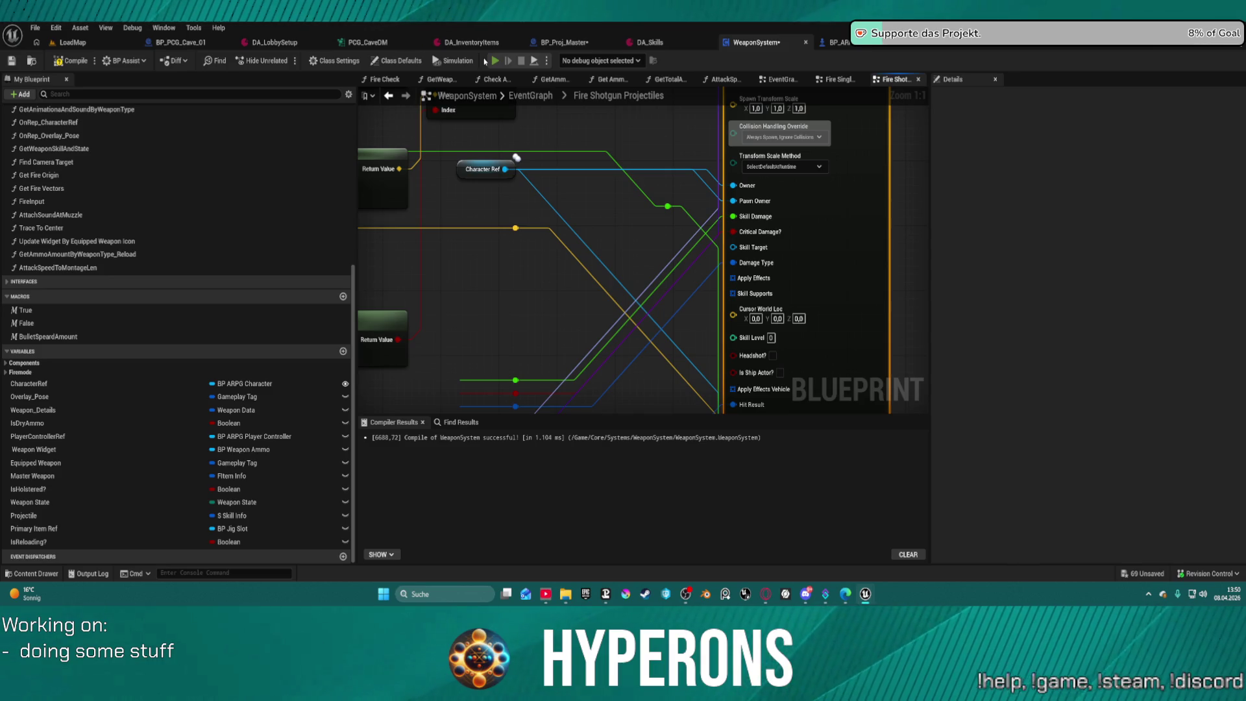
click(486, 60)
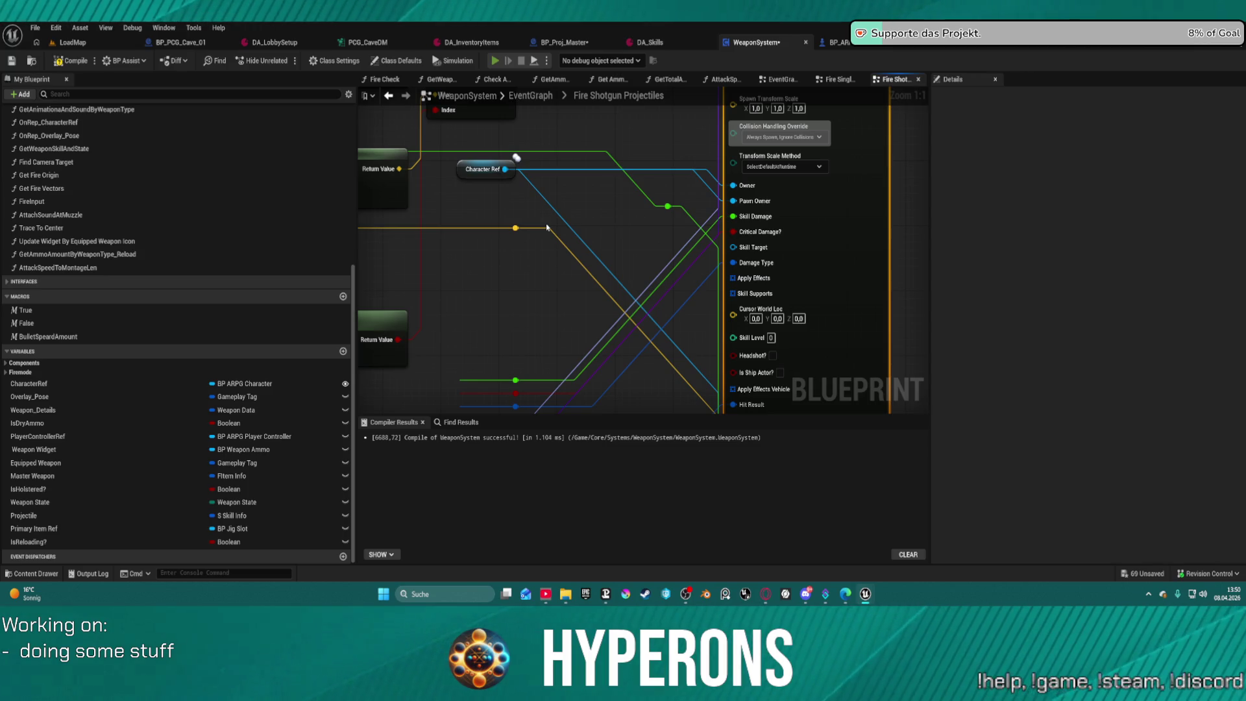
key(alt+p)
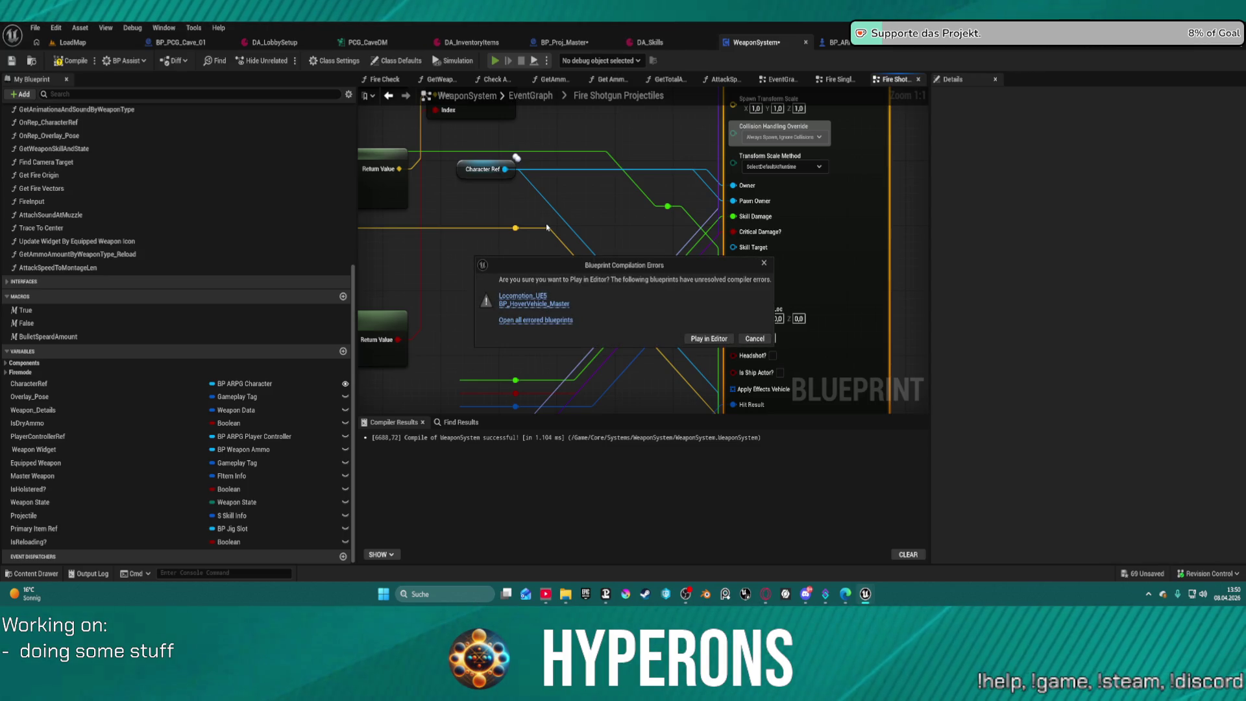
Play despite errors and move two SPM SG magazines from DEV_ResContainer into the inventory.
click(700, 340)
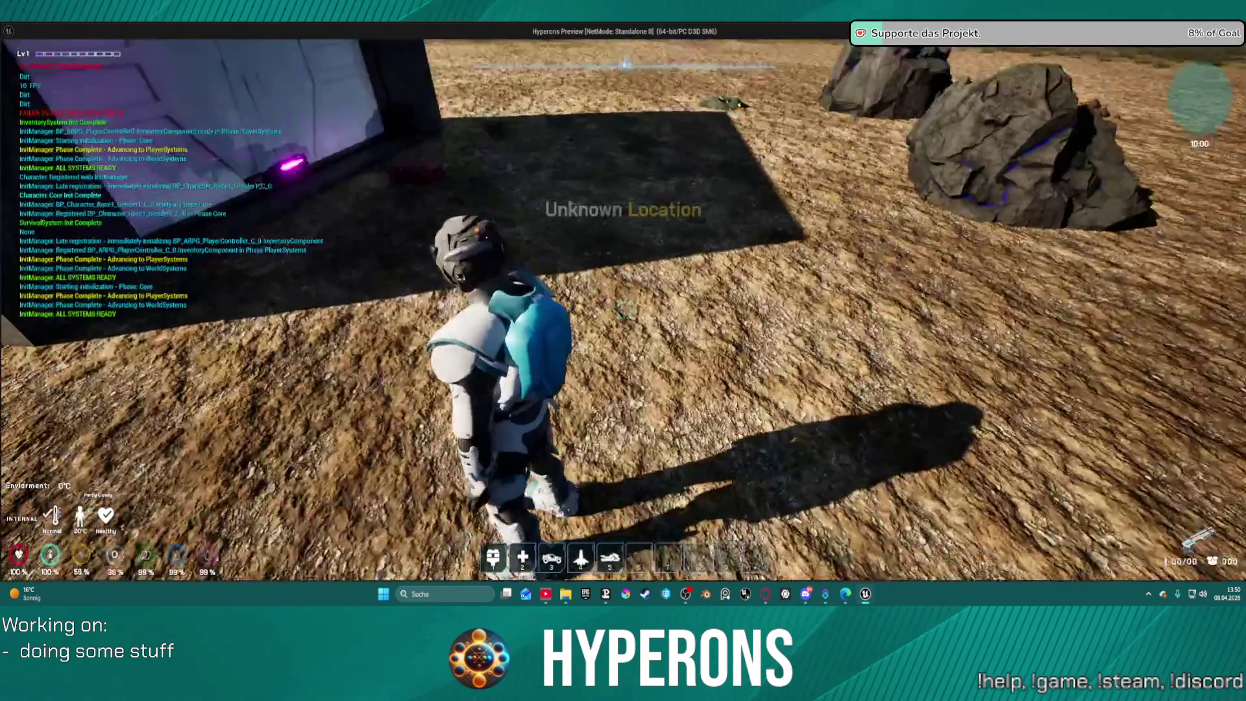
key(w)
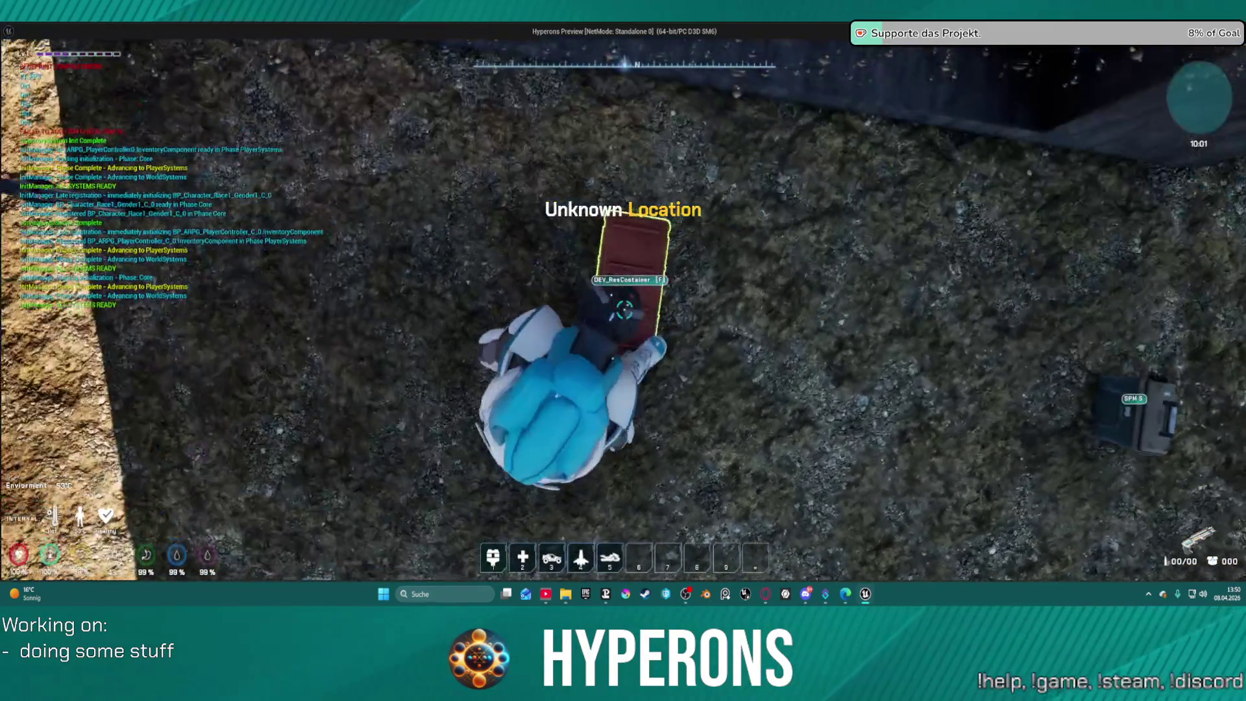
key(f)
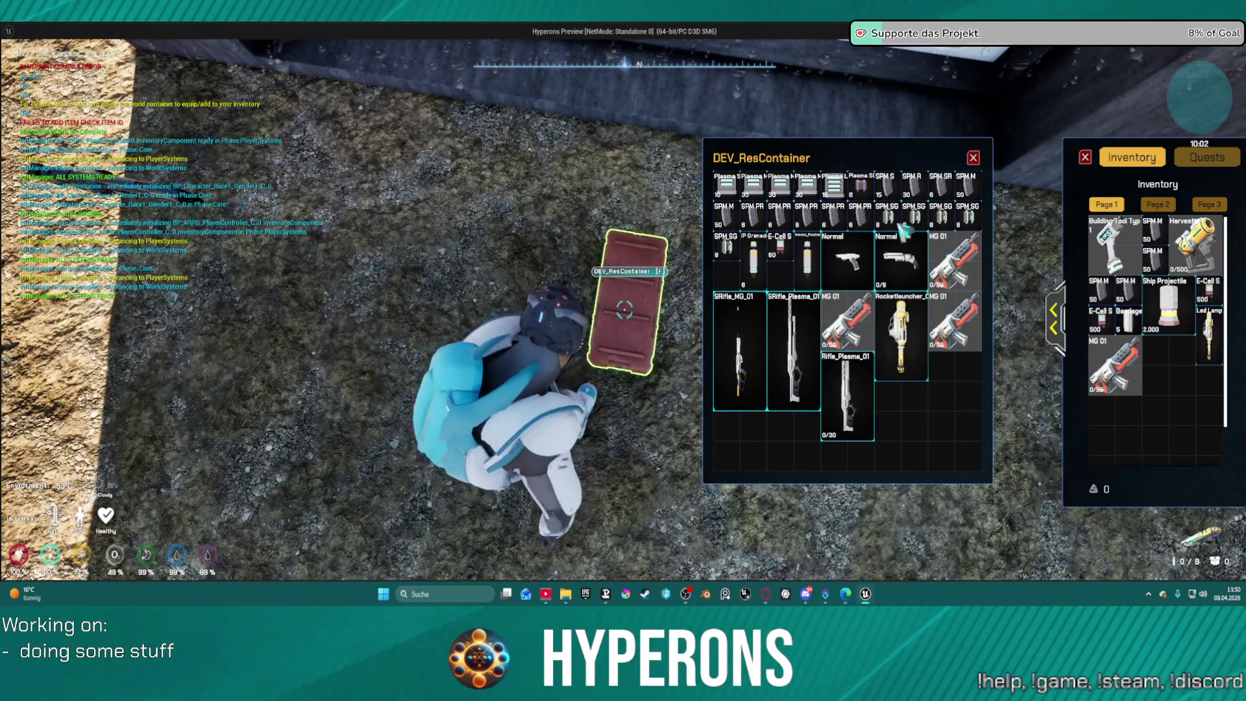
double_click(899, 224)
double_click(918, 223)
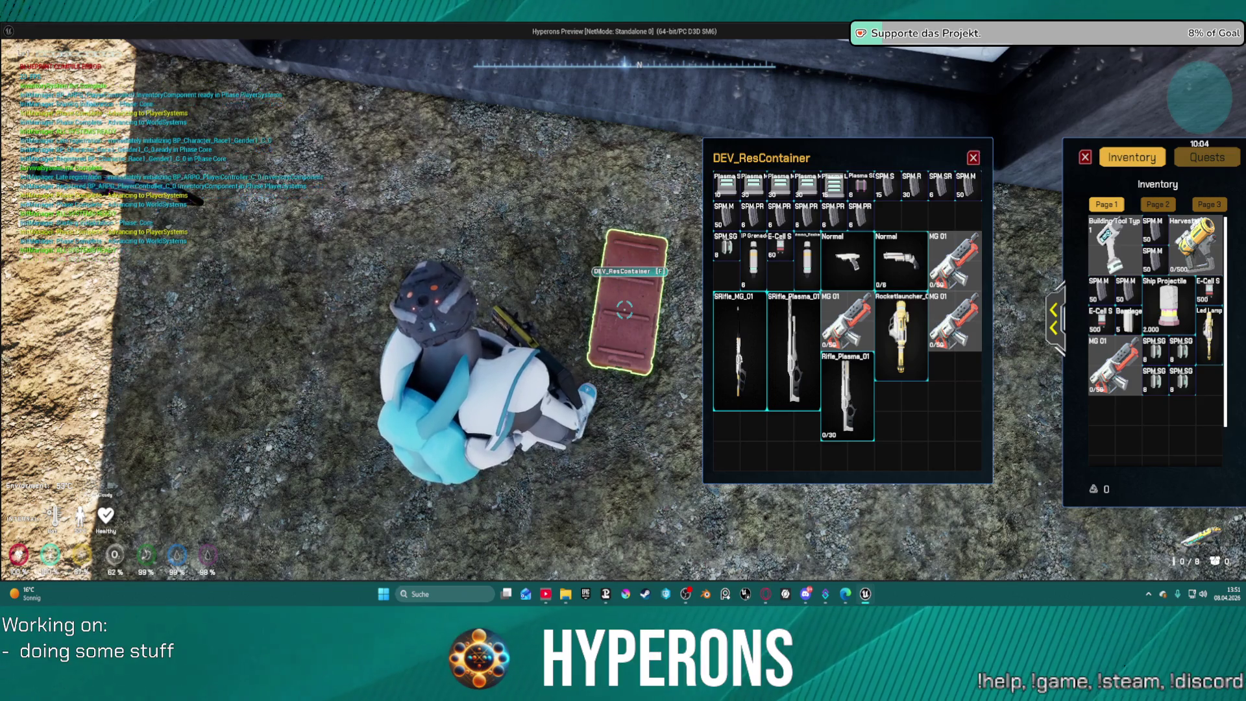
click(973, 158)
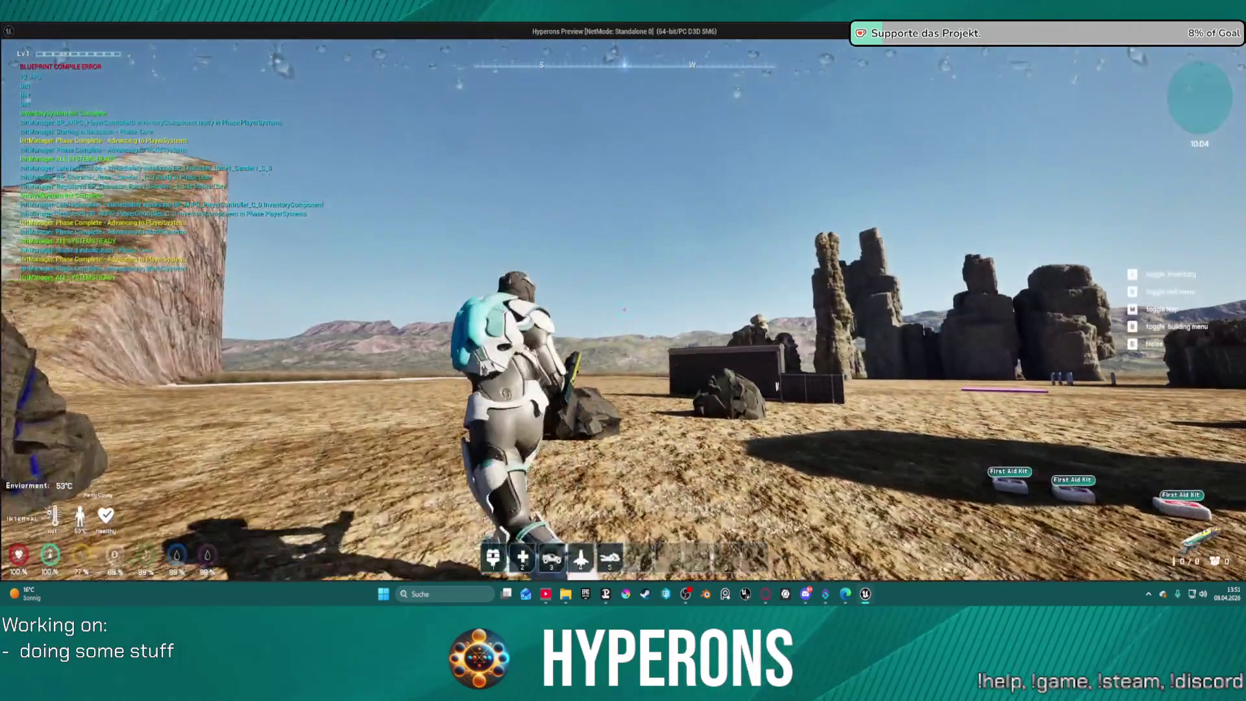
Walk to the dark structure and fire the weapon at it.
key(w)
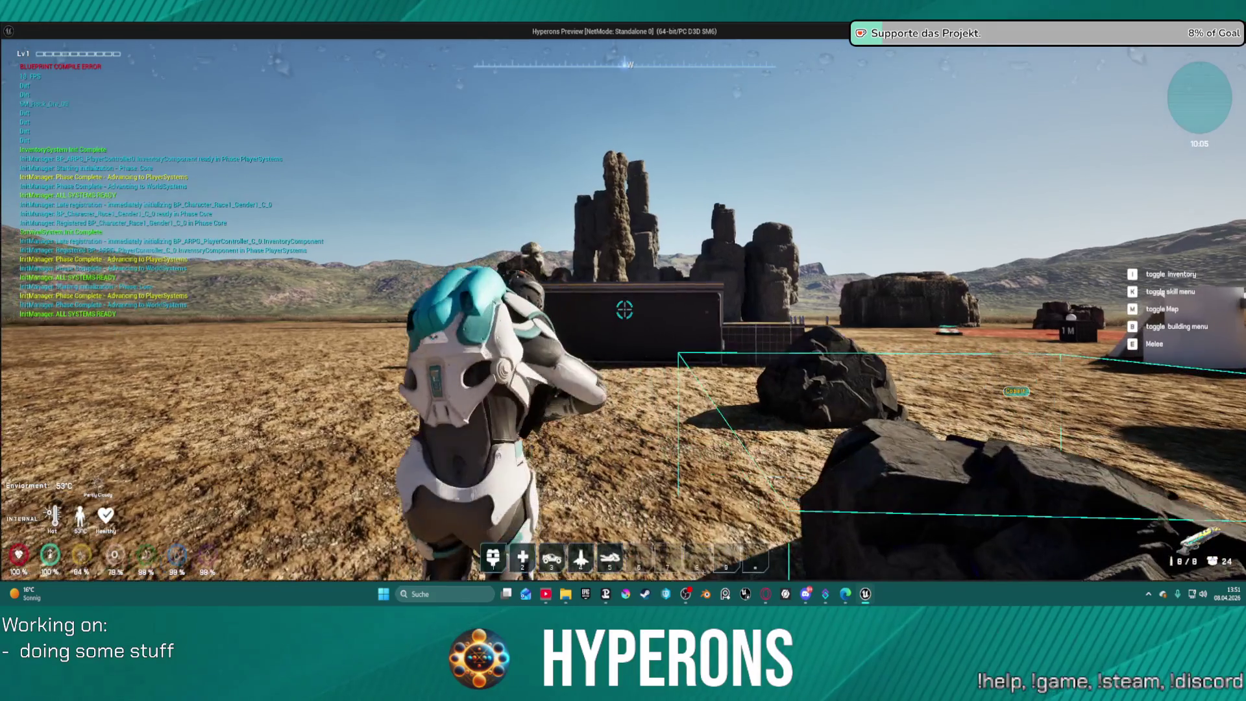
key(w)
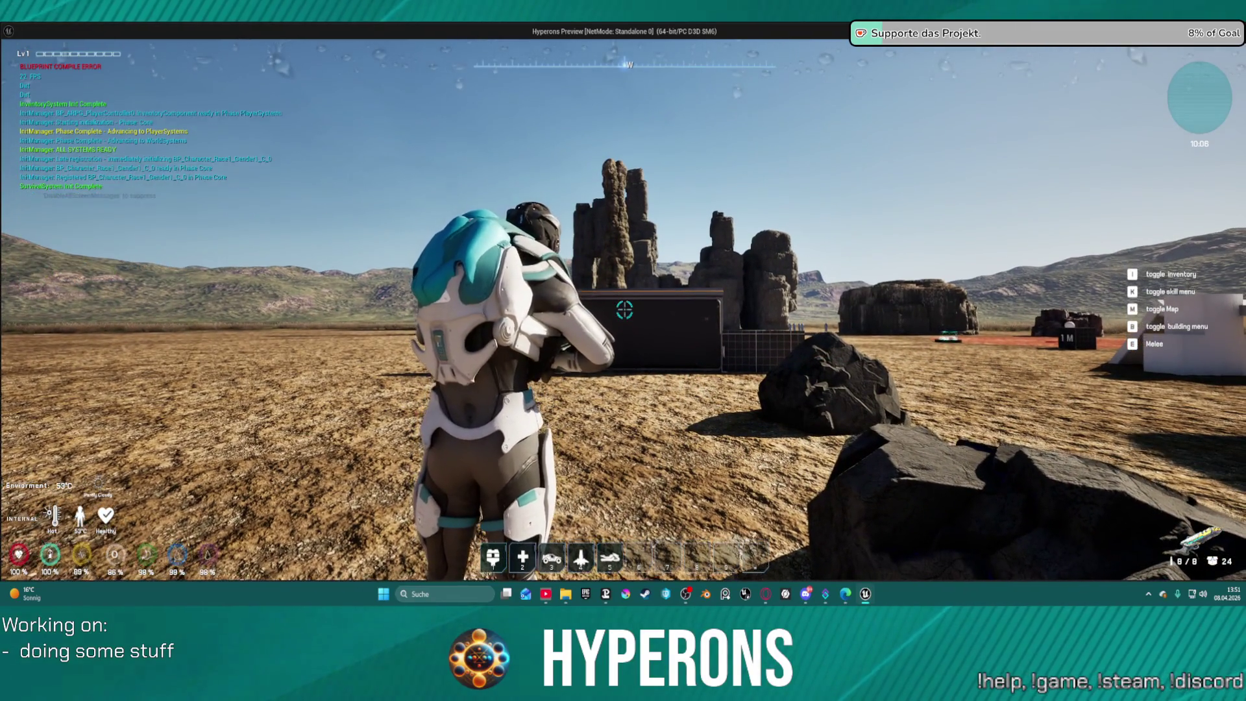
click(624, 310)
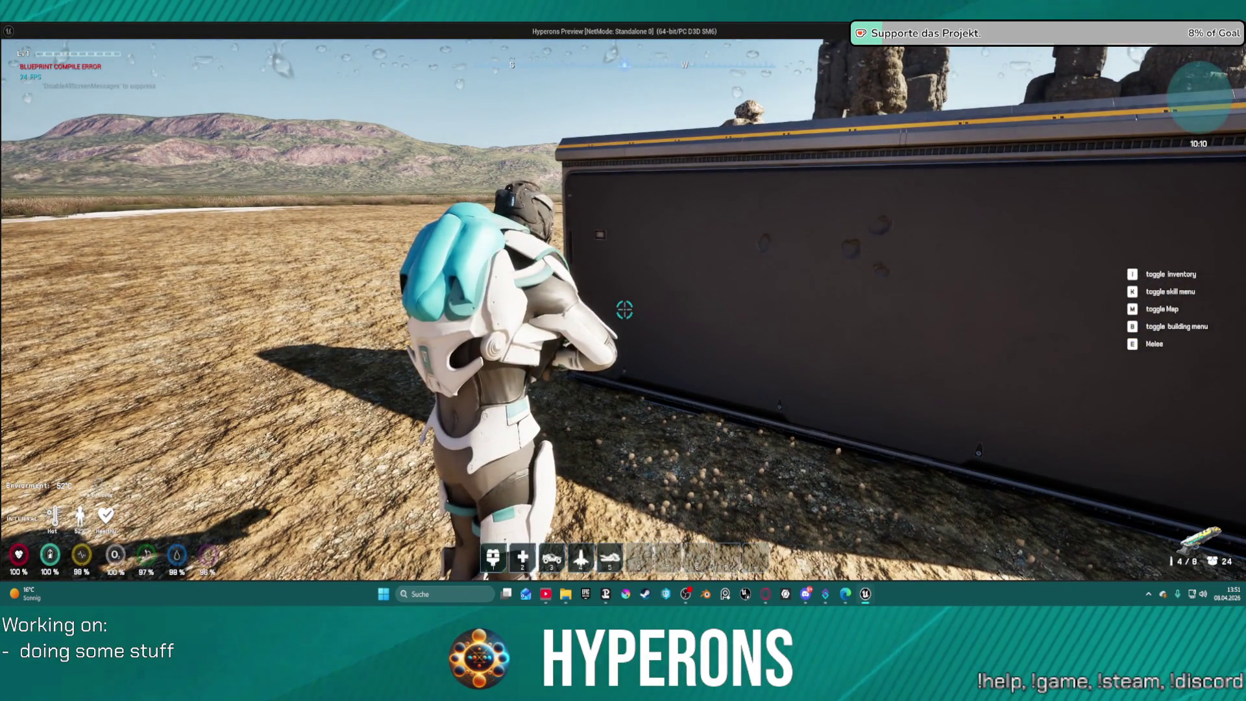
Climb onto and drop off the dark wall, then open the player inventory.
key(s)
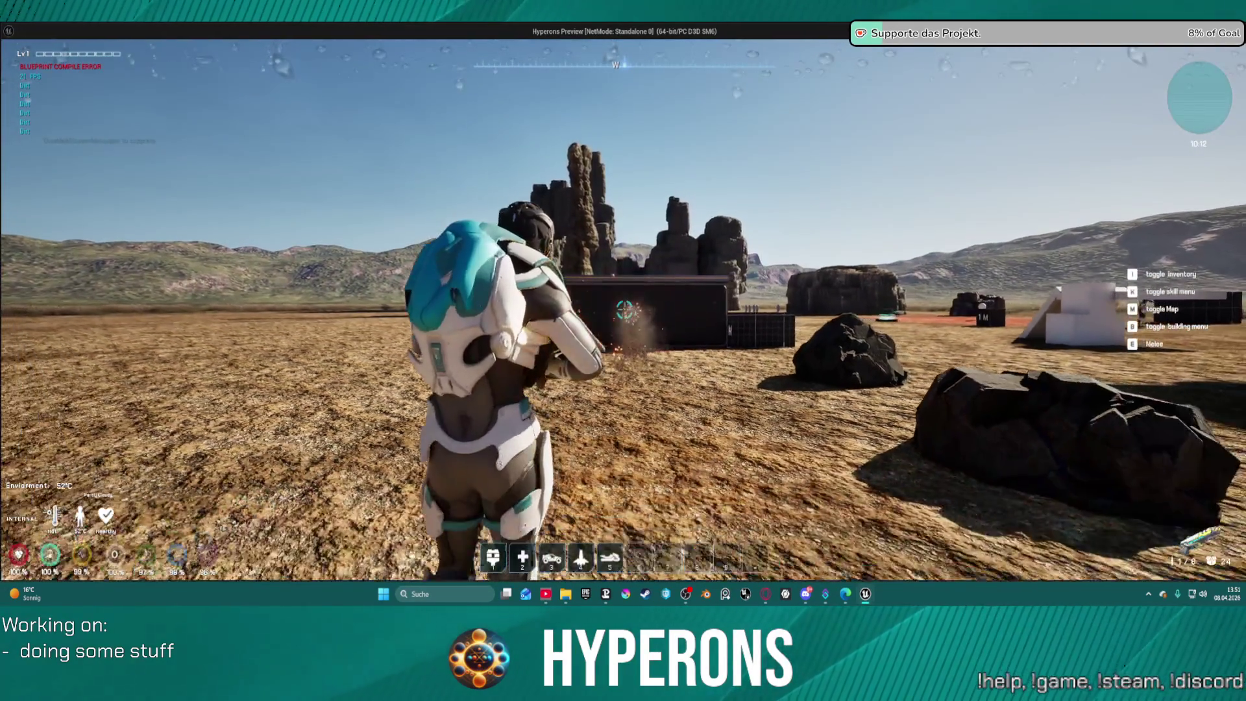
key(w)
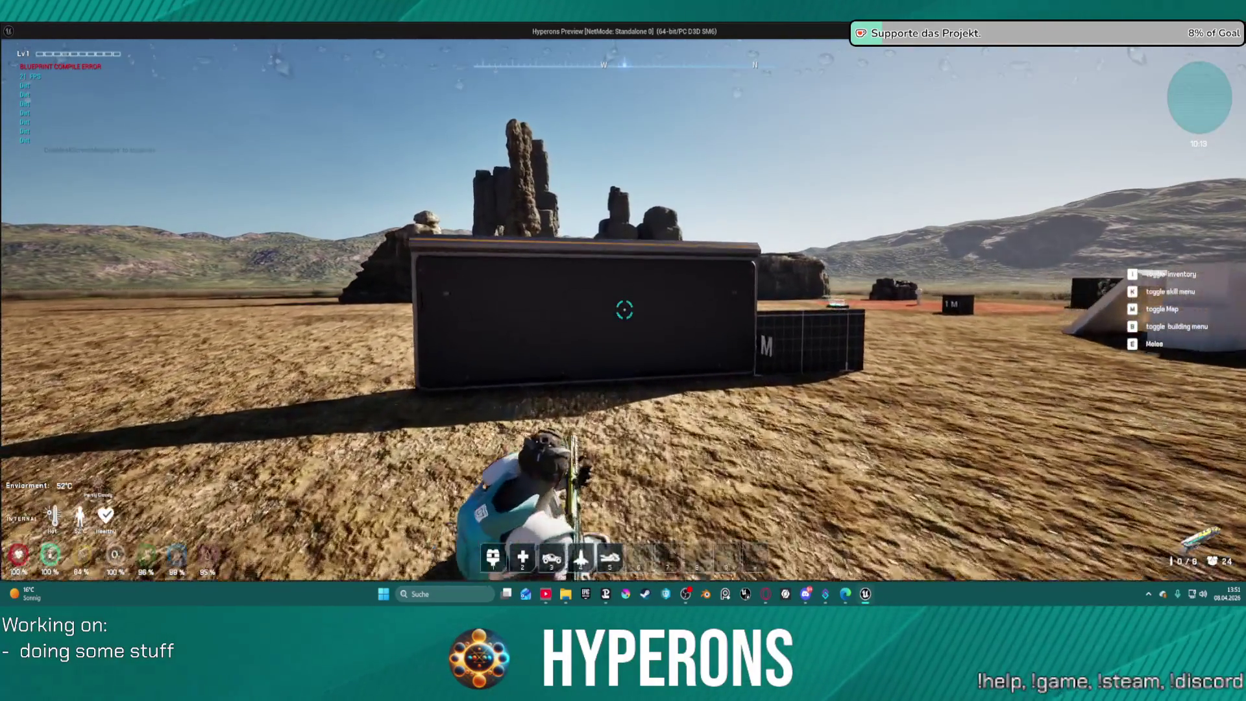
key(w)
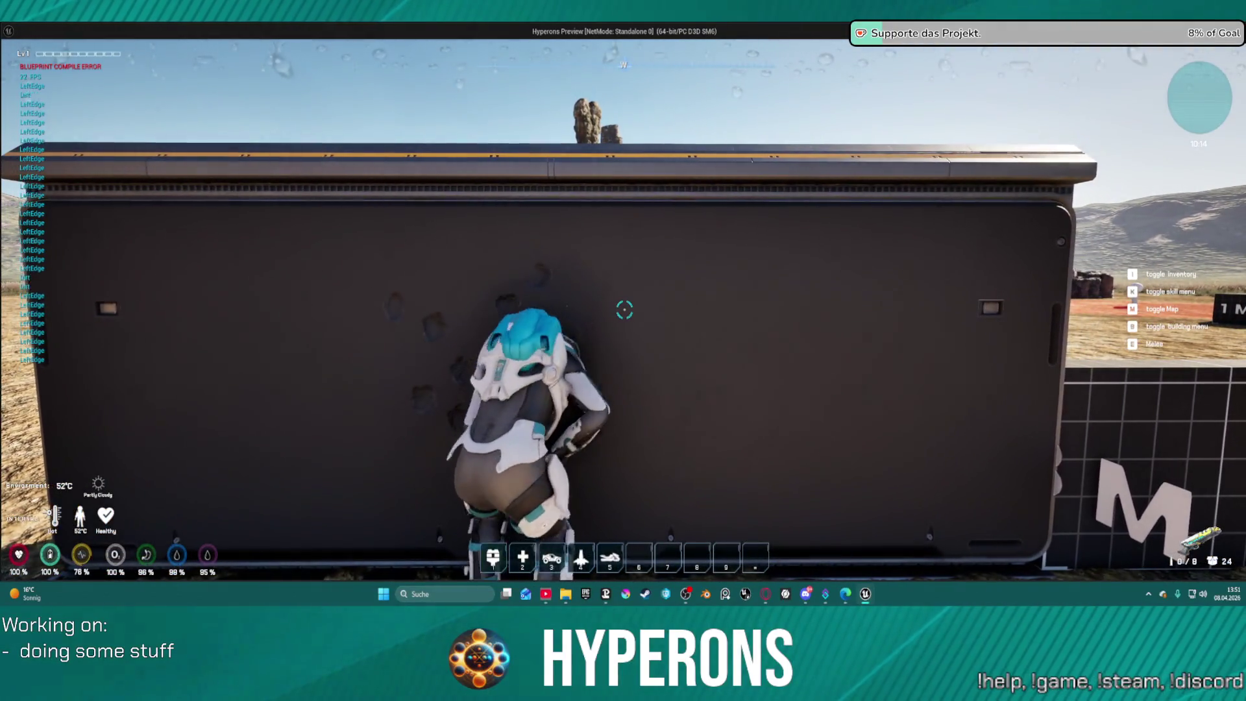
key(s)
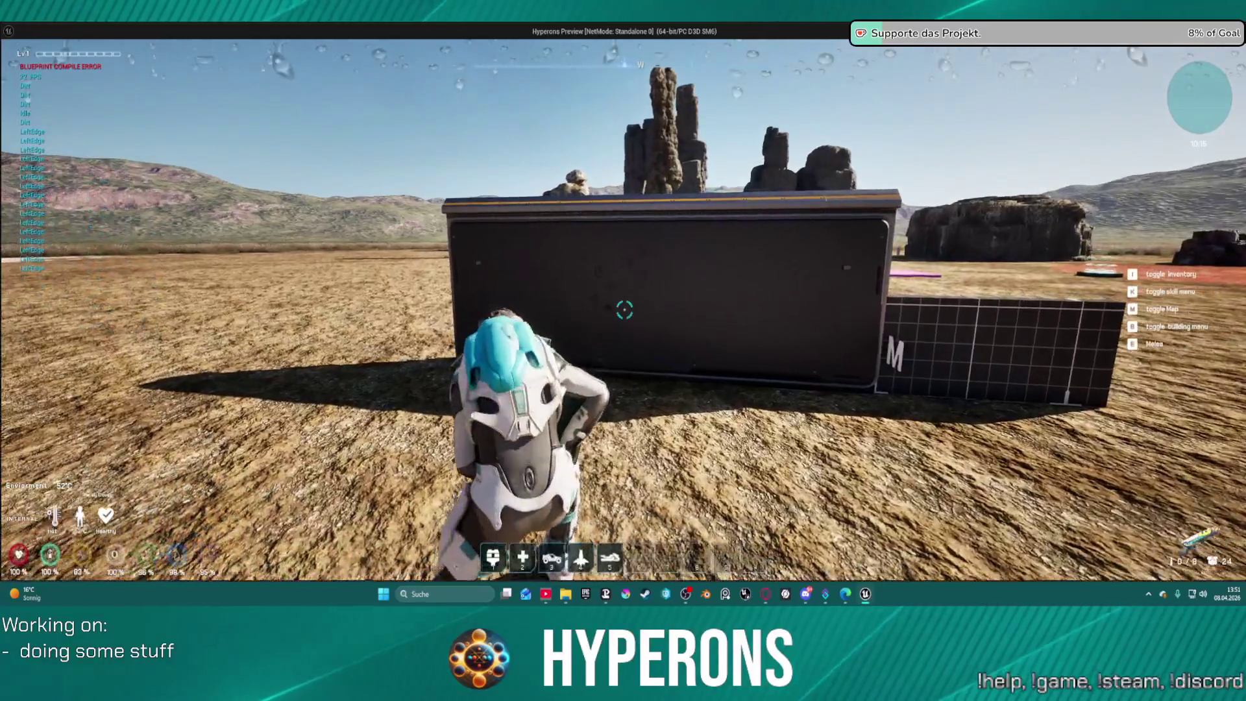
key(w)
key(w)
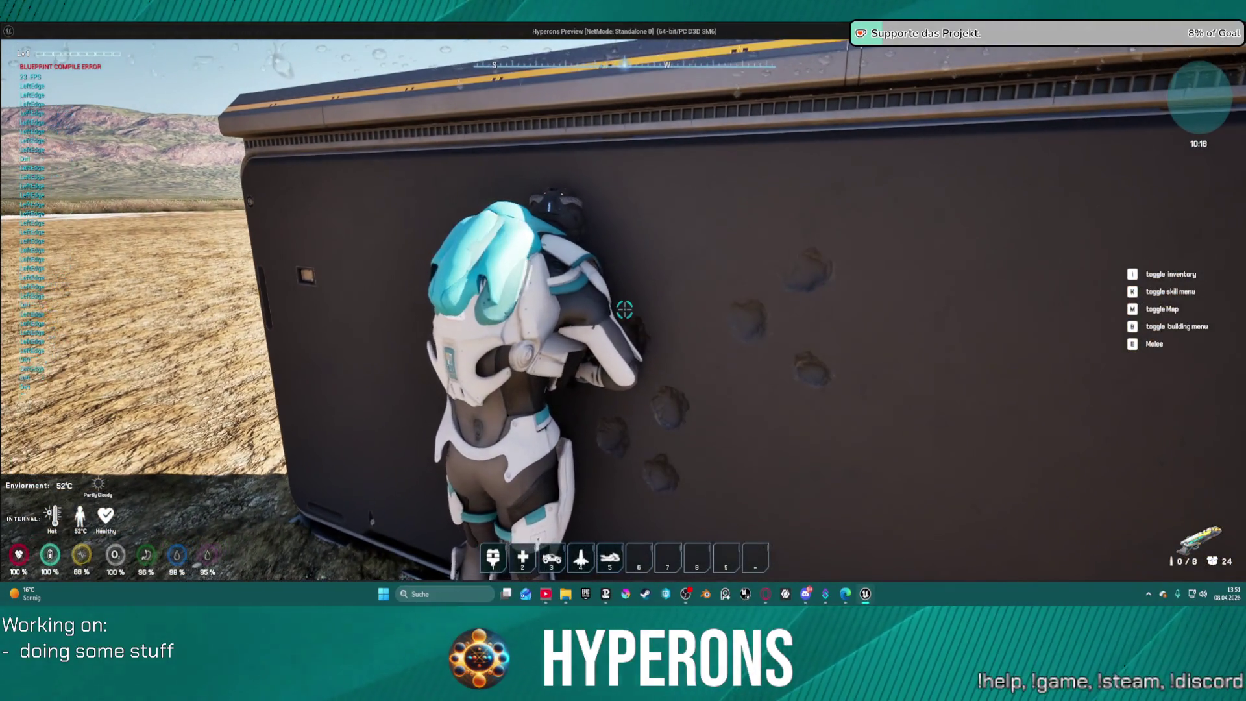
key(s)
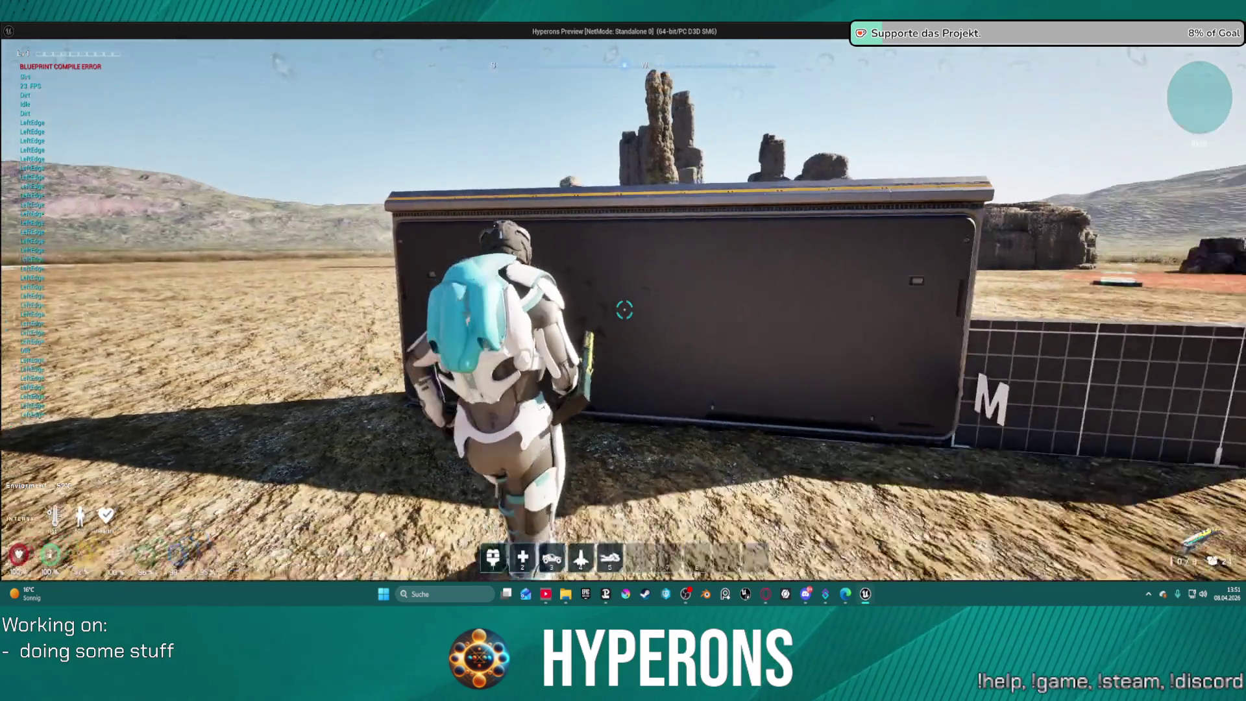
key(s)
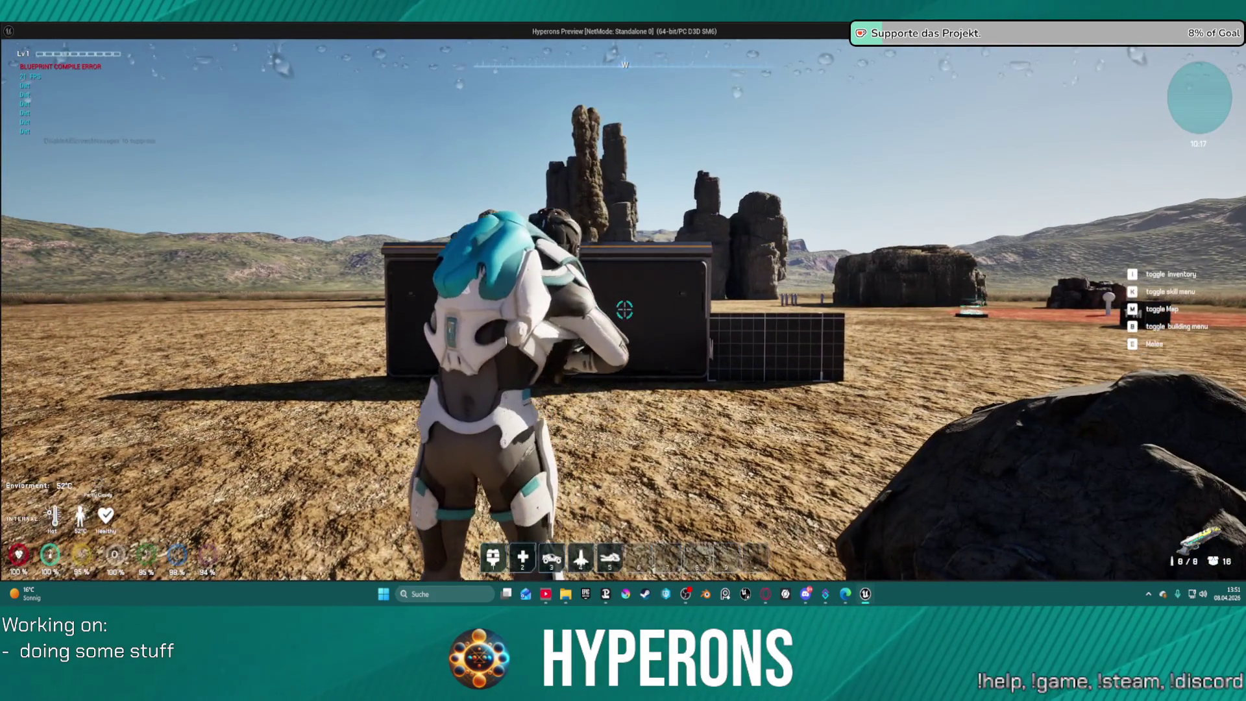
key(w)
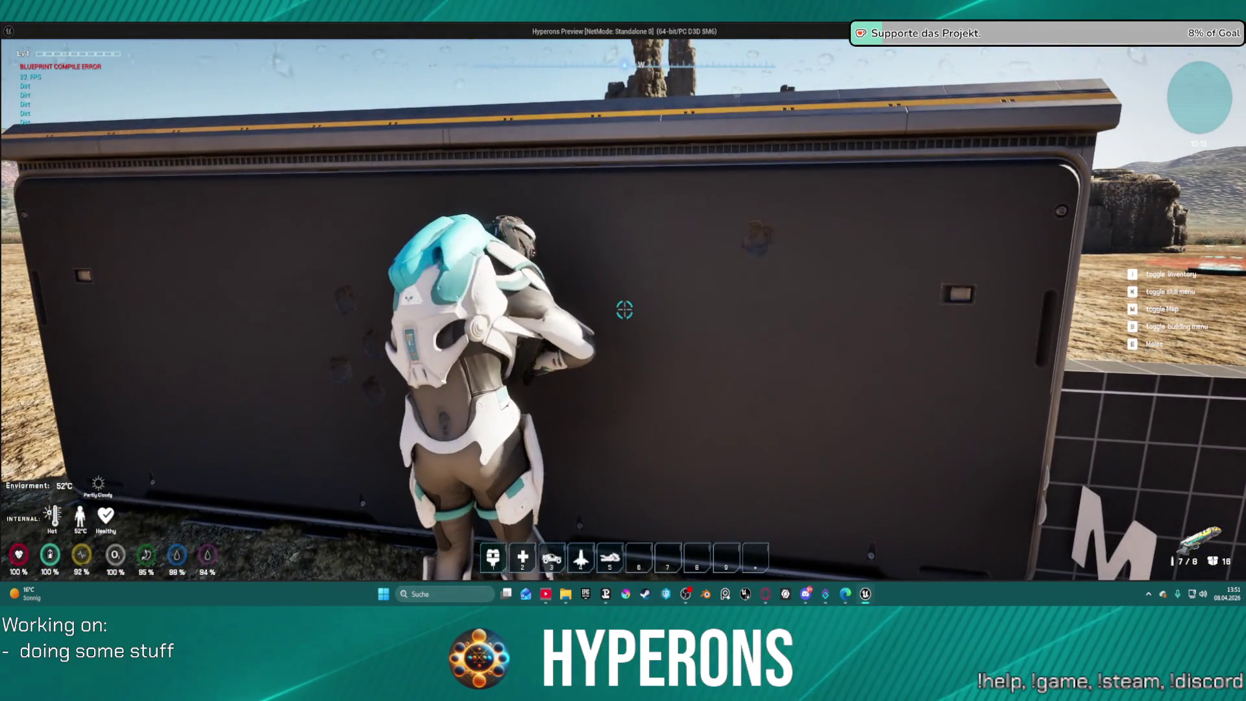
key(s)
key(i)
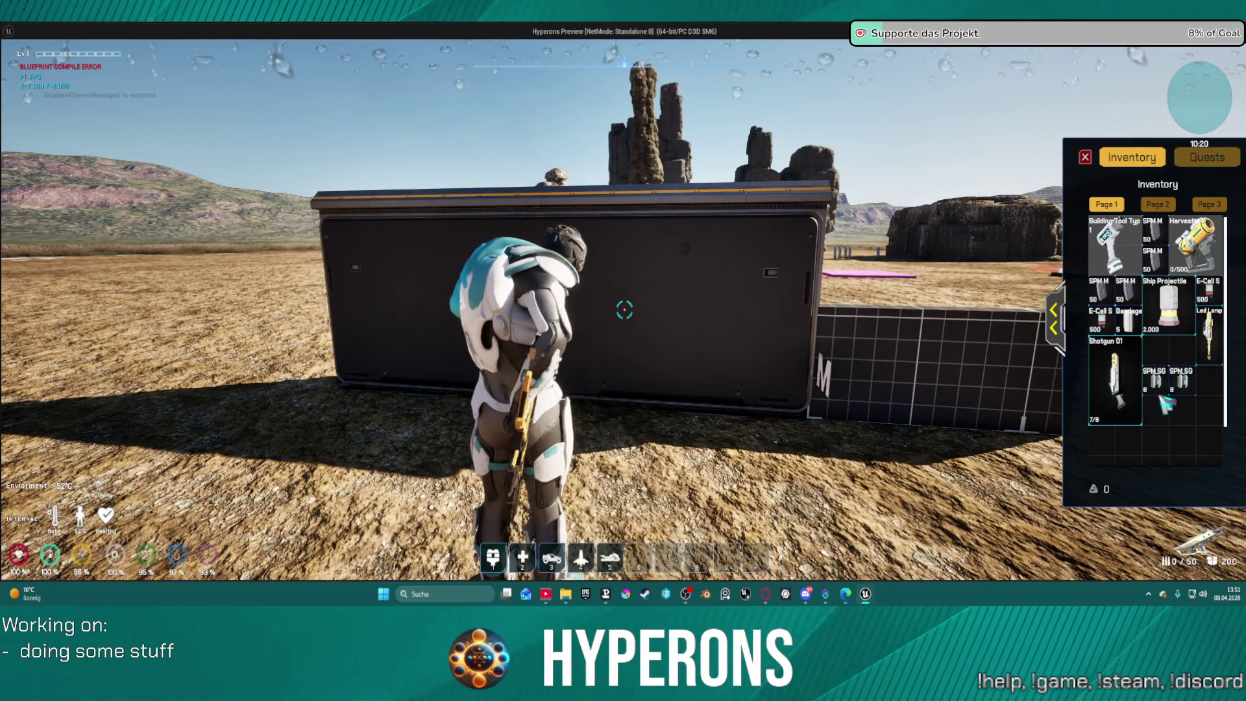
Close the inventory, reload MG 01, fire at the dark wall and cover along its edge.
click(1084, 158)
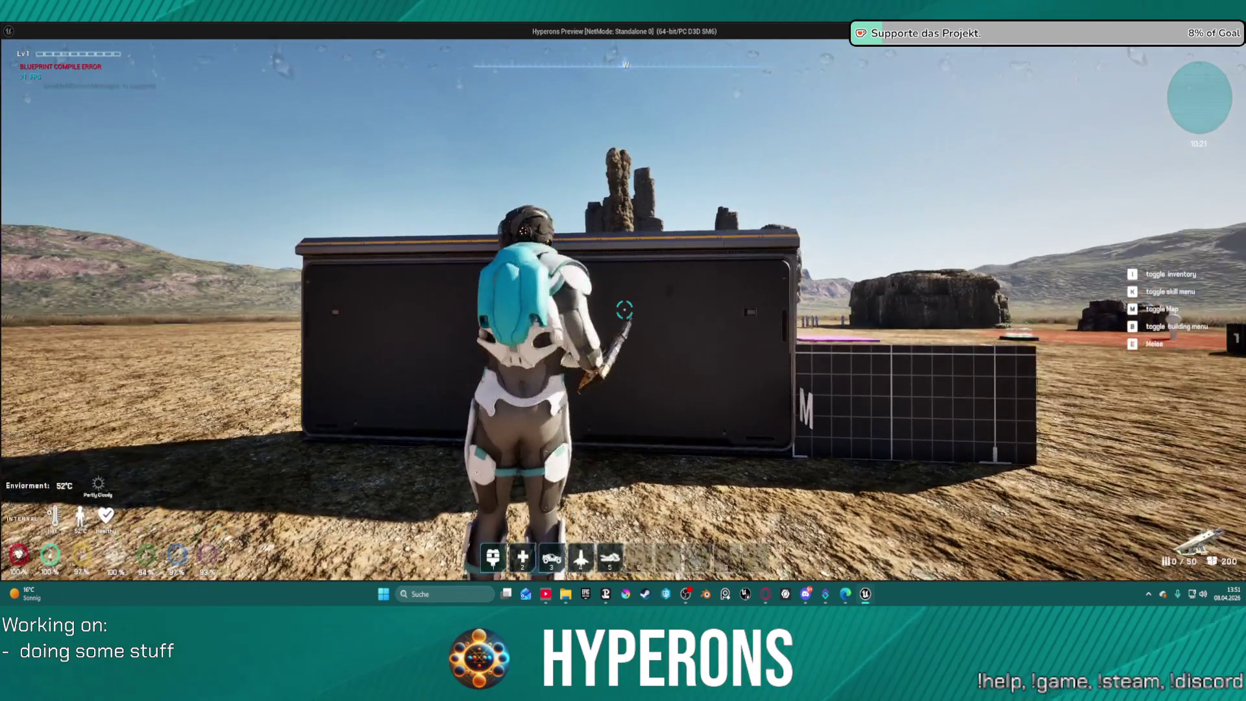
key(r)
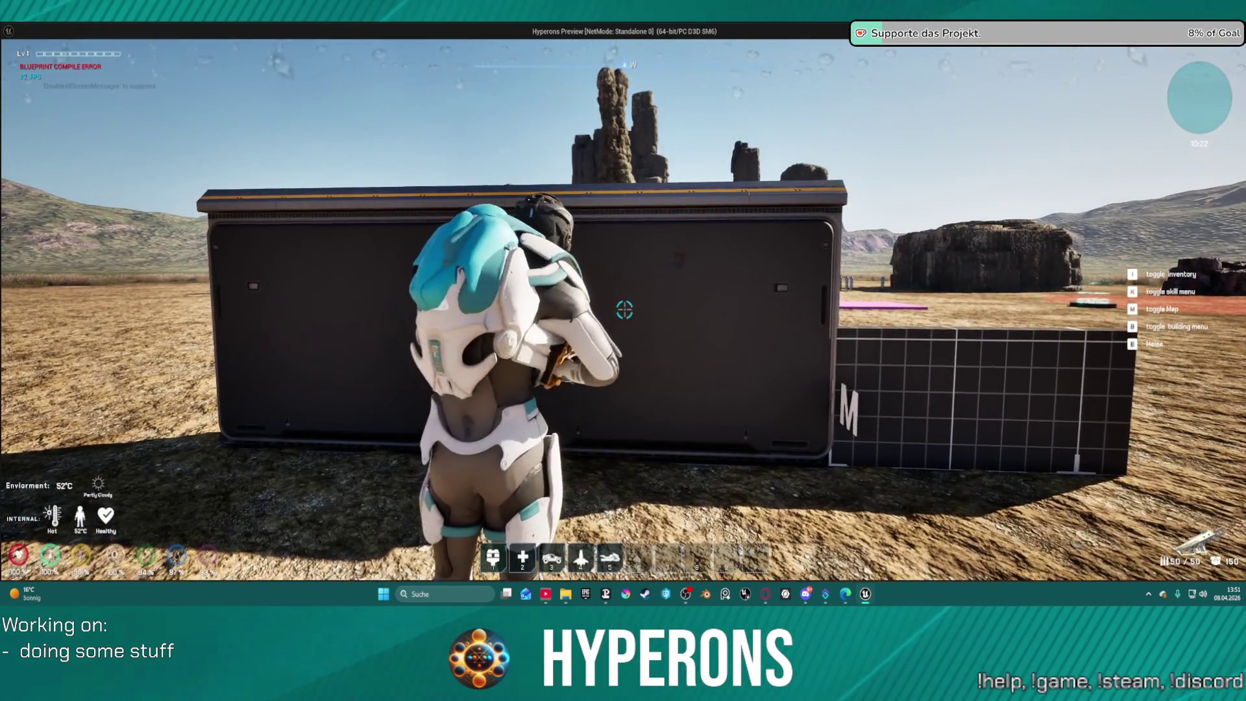
click(624, 309)
key(w)
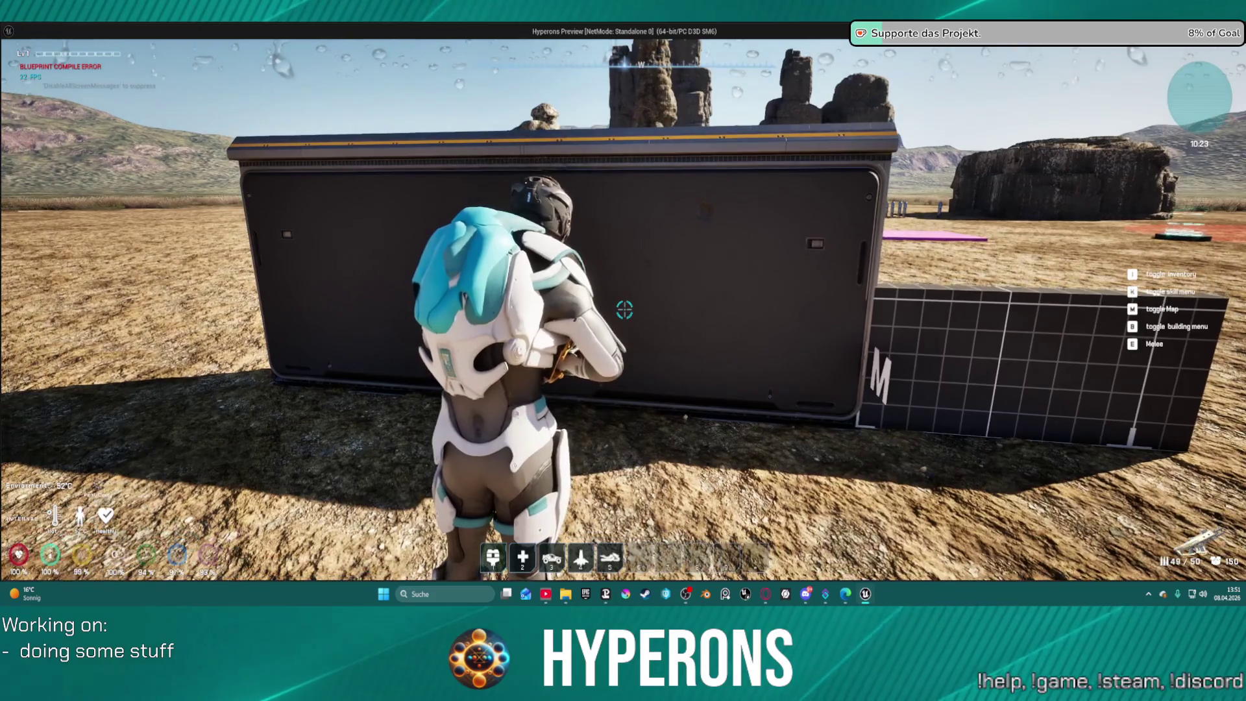
key(a)
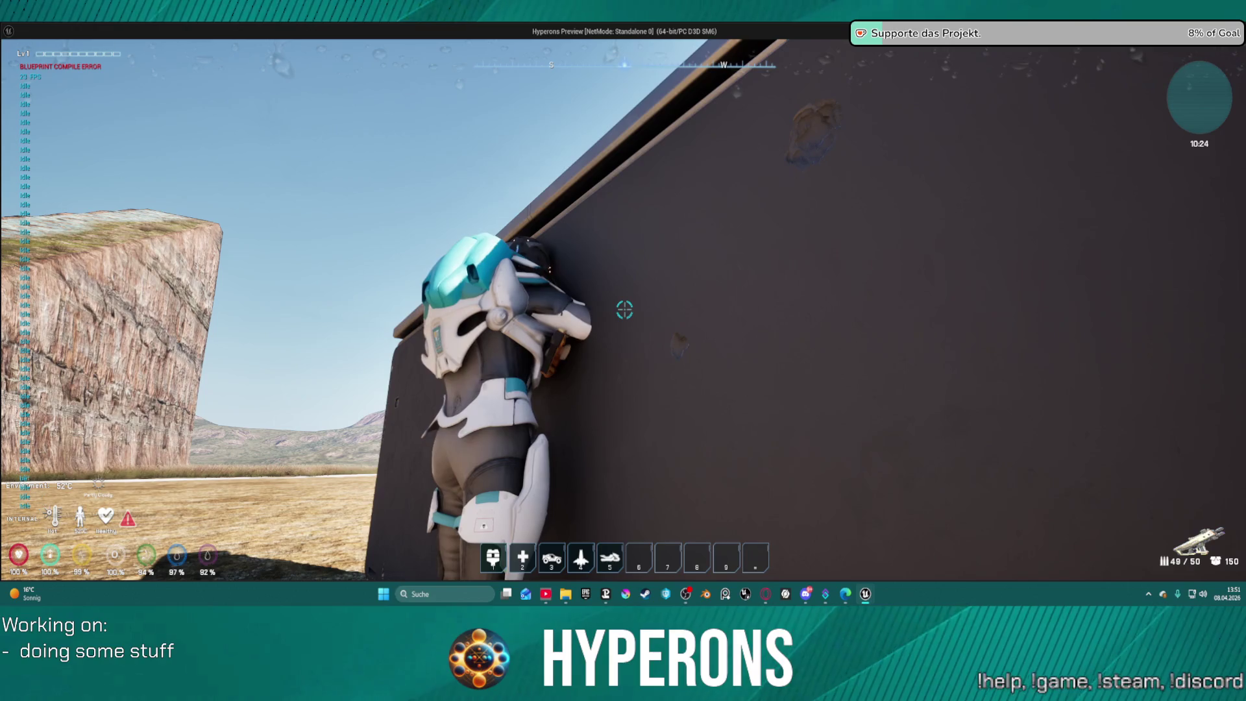
key(a)
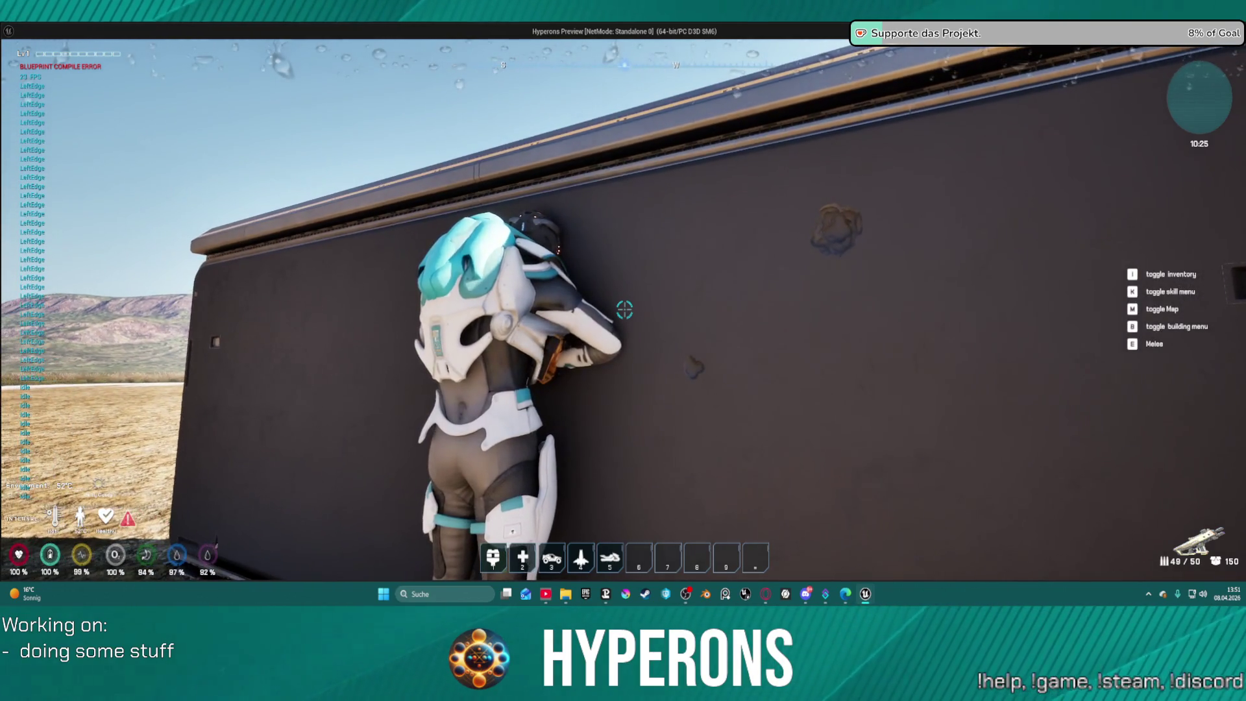
key(s)
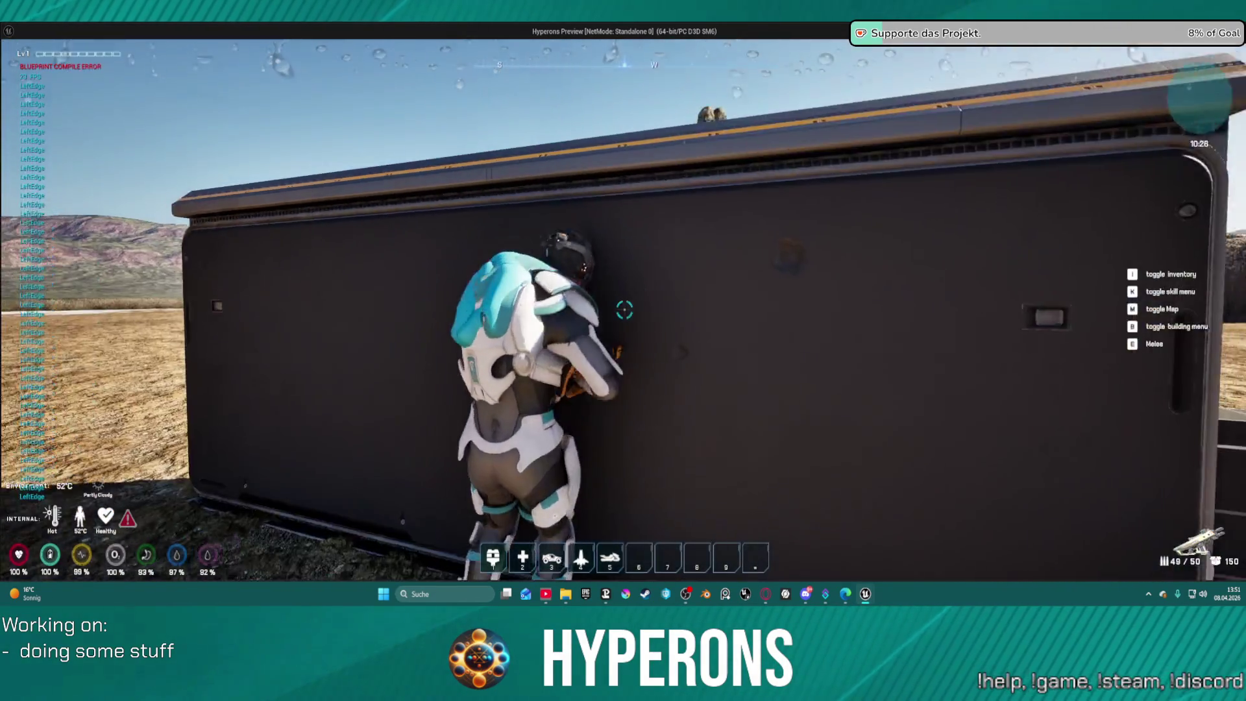
key(s)
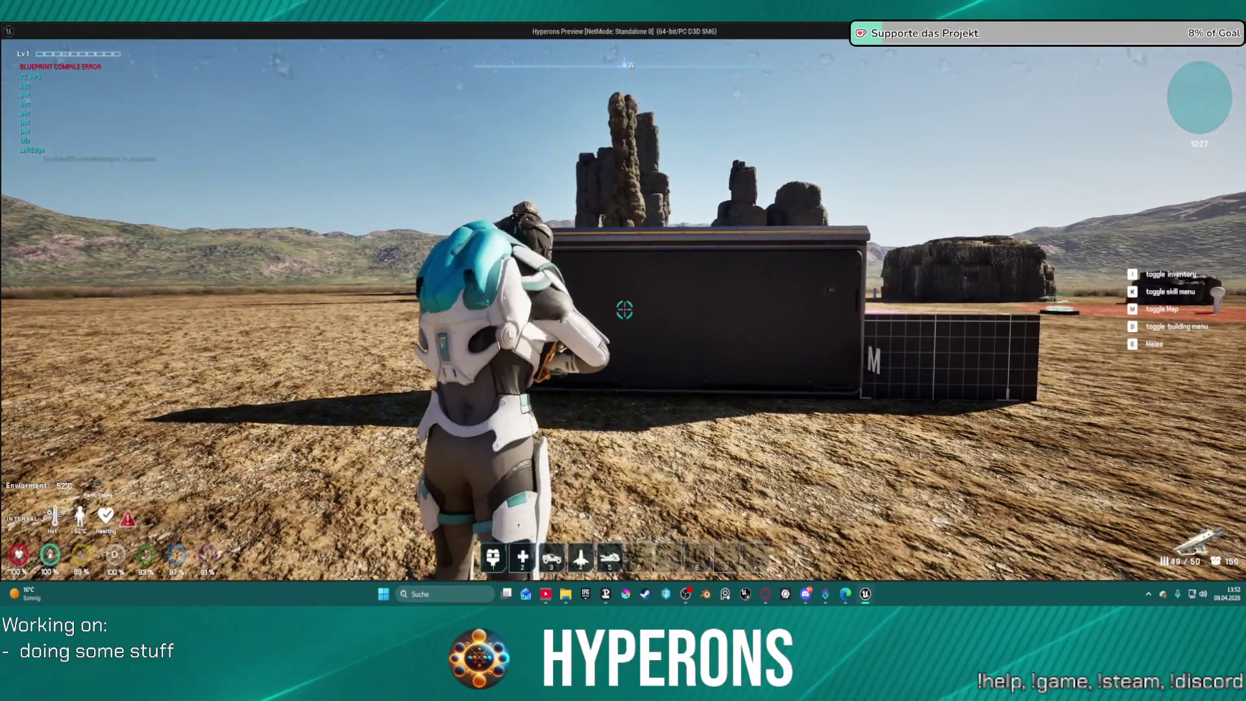
Fire more MG 01 shots at the dark wall and take cover at its left edge.
key(w)
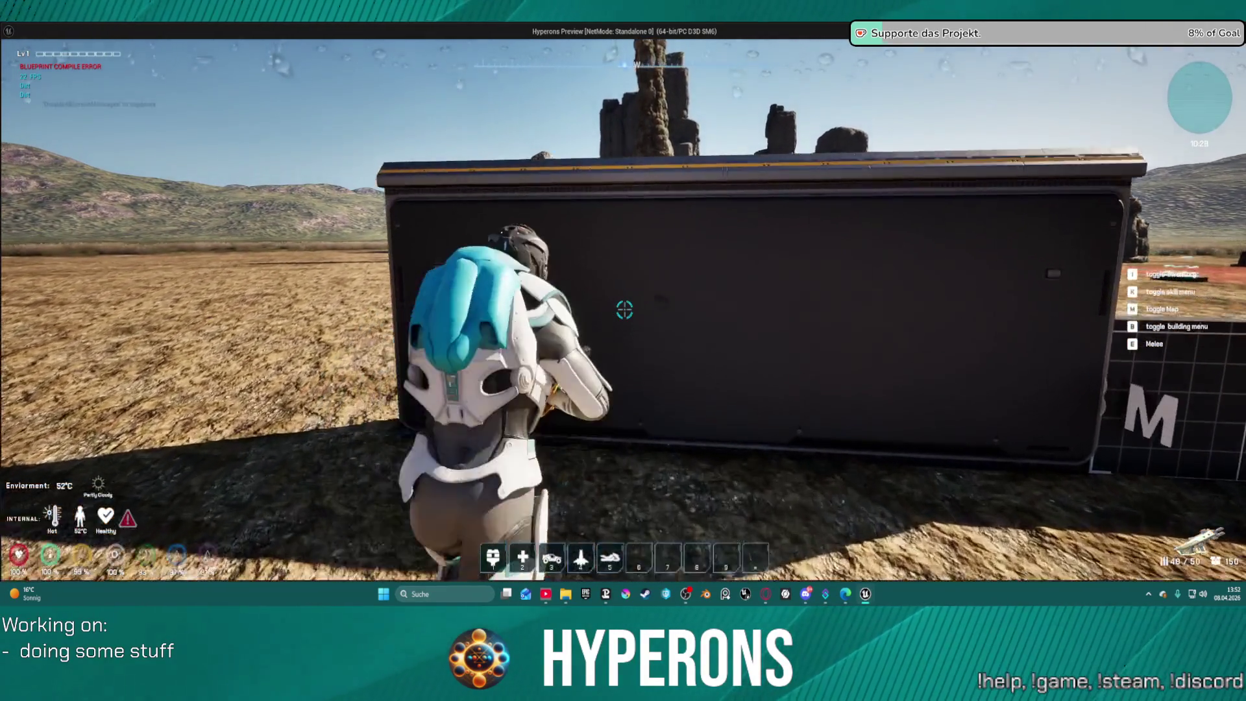
key(s)
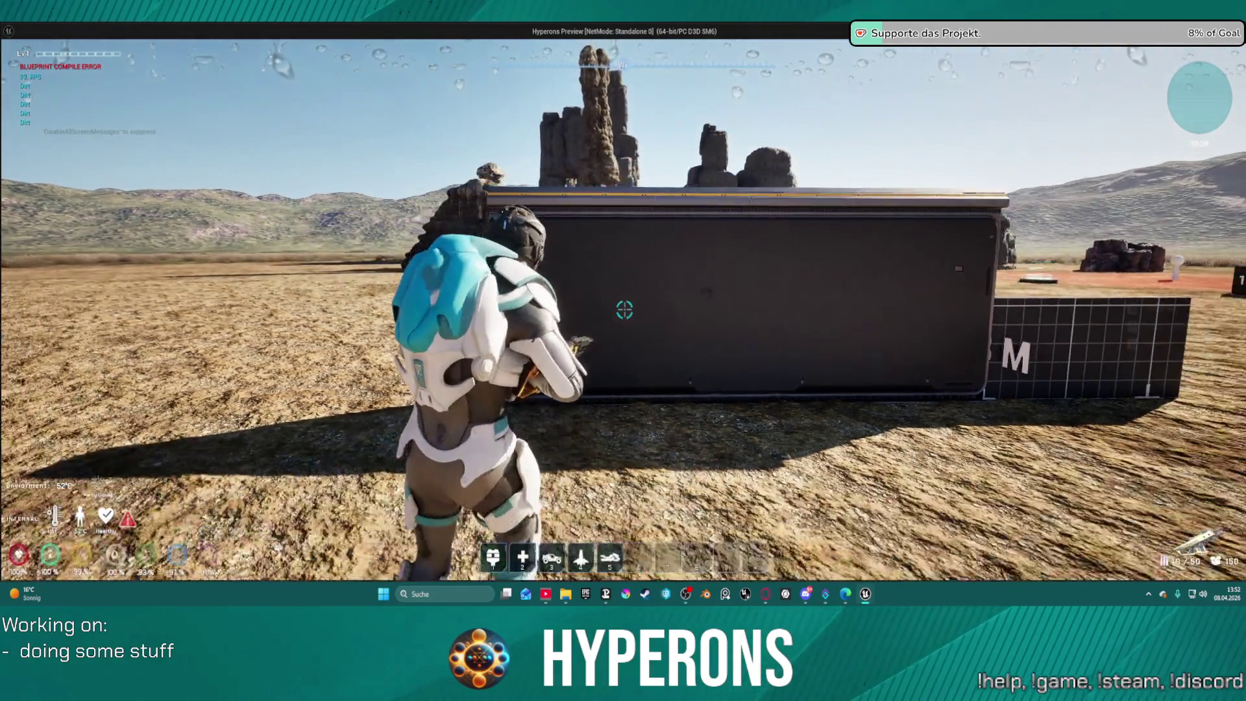
key(s)
click(624, 309)
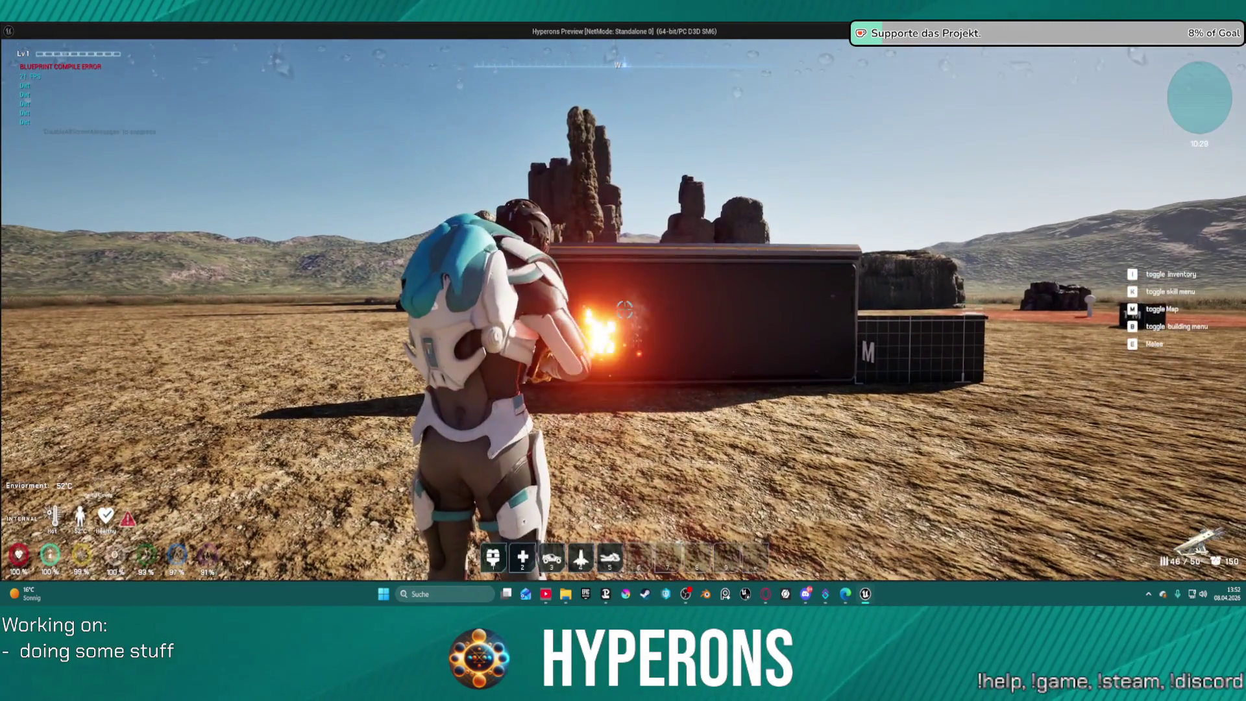
key(w)
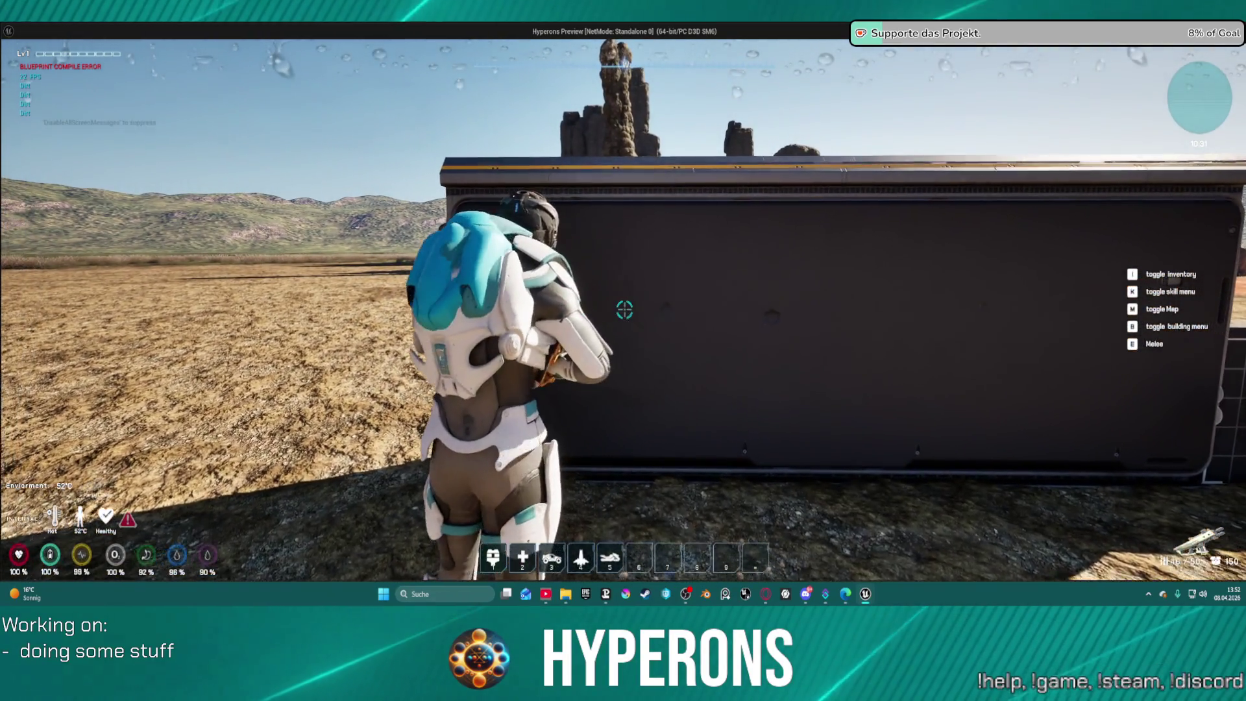
click(625, 310)
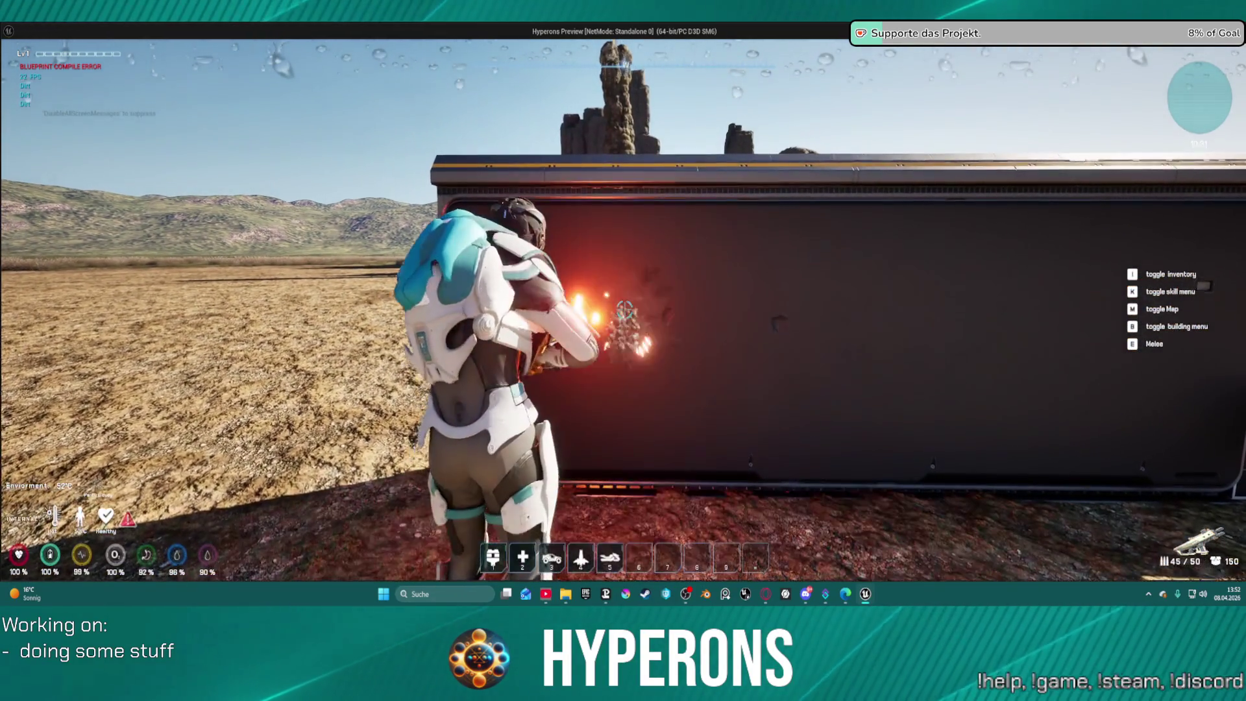
key(w)
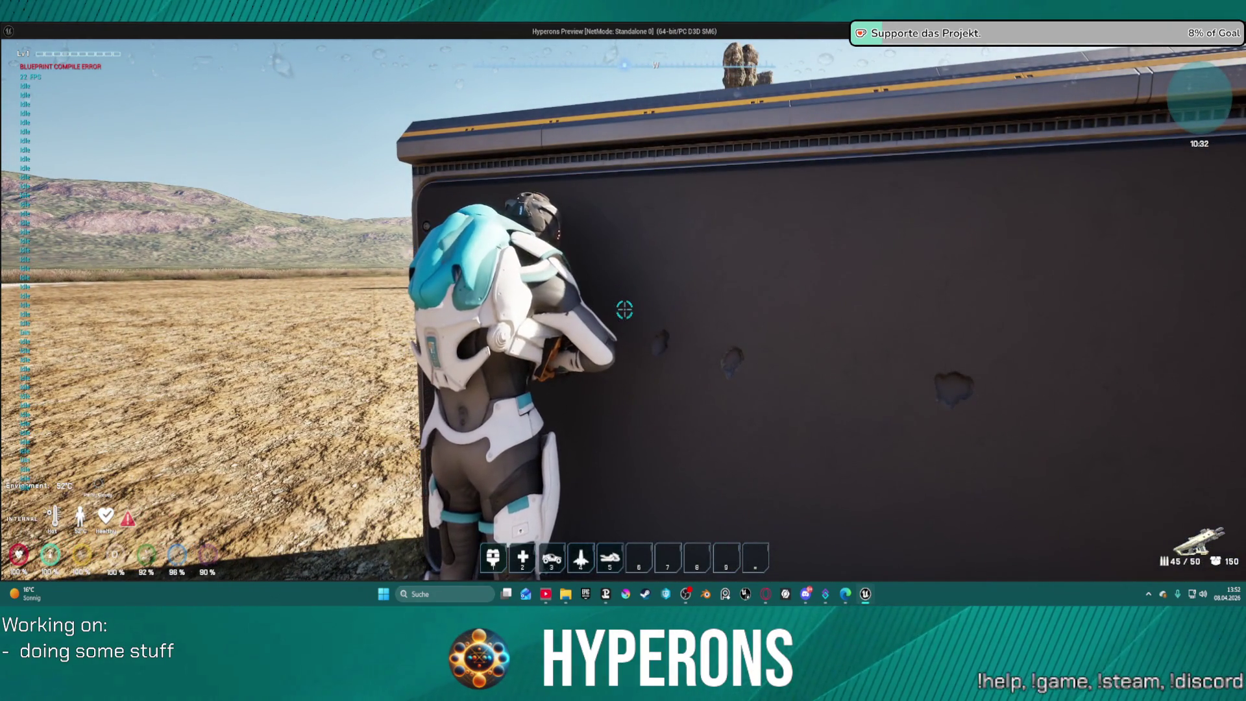
key(w)
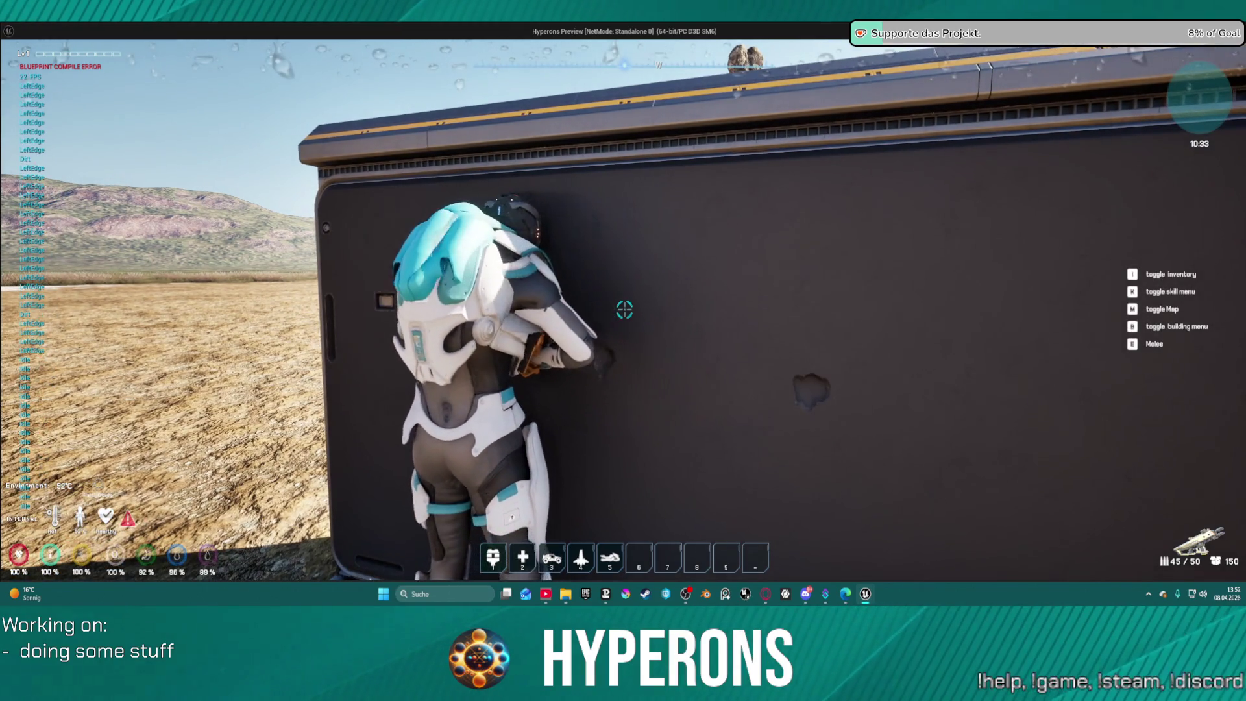
key(d)
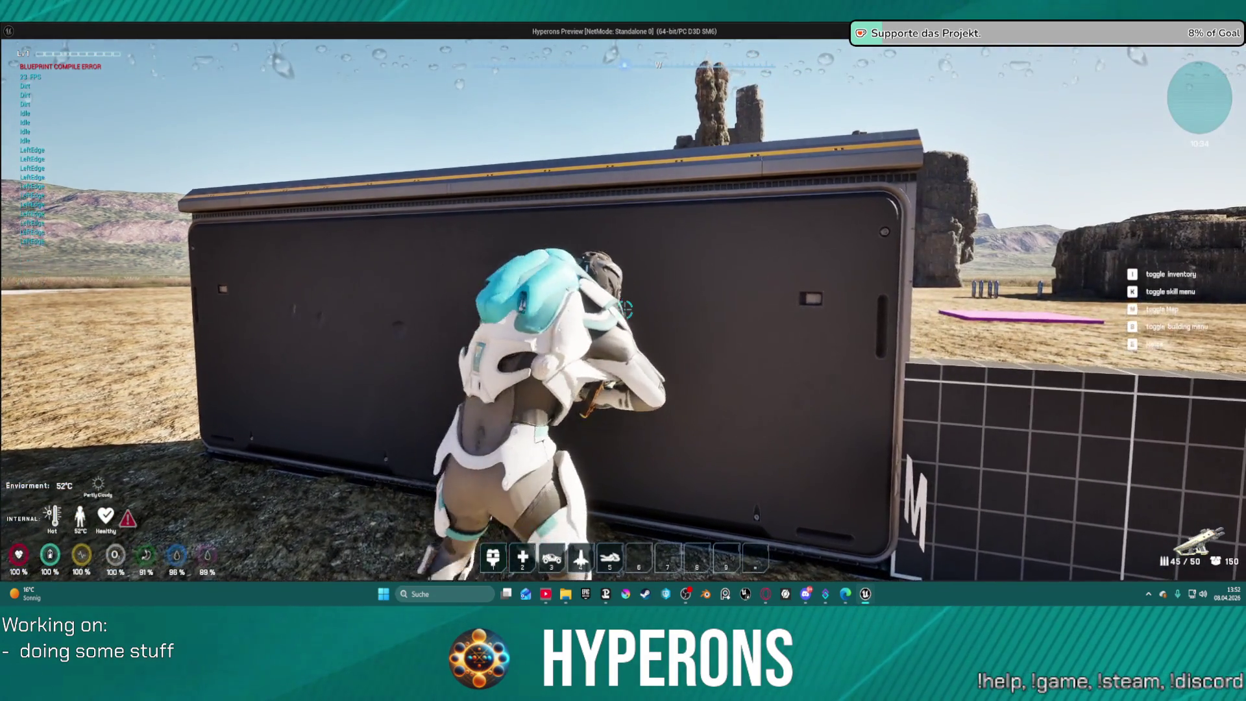
Equip Shotgun 01 from the inventory and fire it at the wall.
key(i)
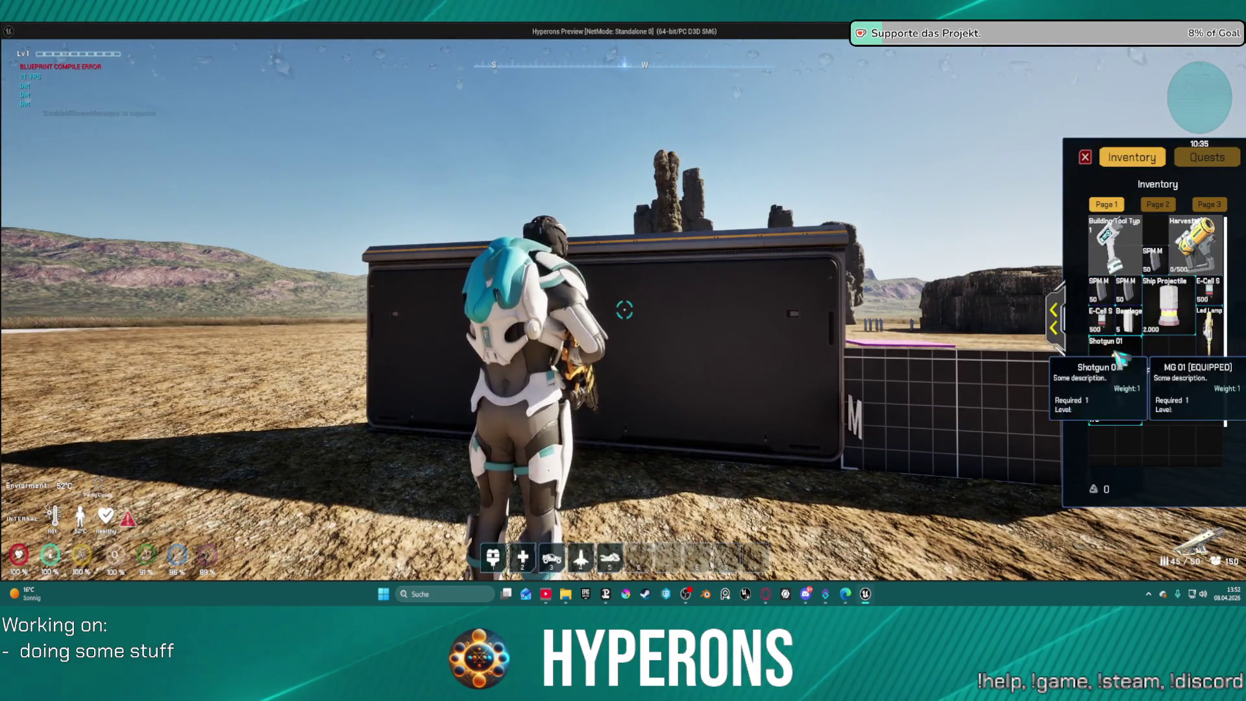
right_click(1139, 351)
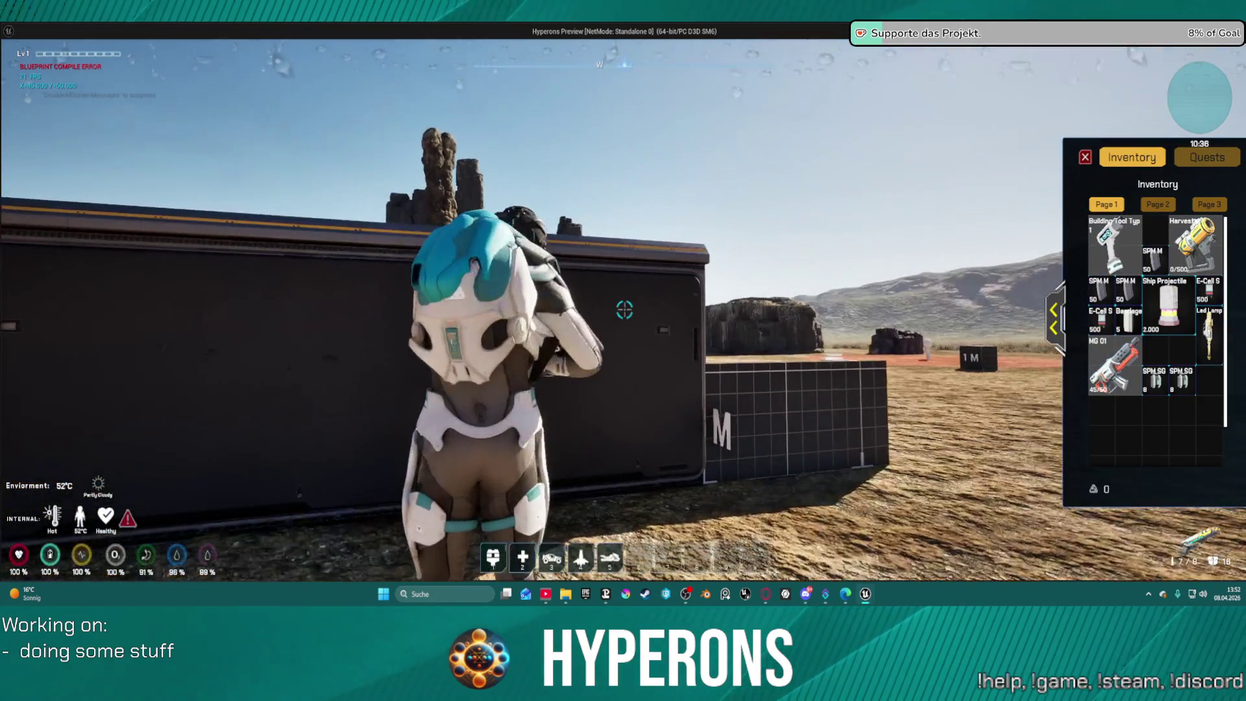
click(624, 310)
Fire more shotgun shots while repositioning, then stop the play session with Esc.
key(w)
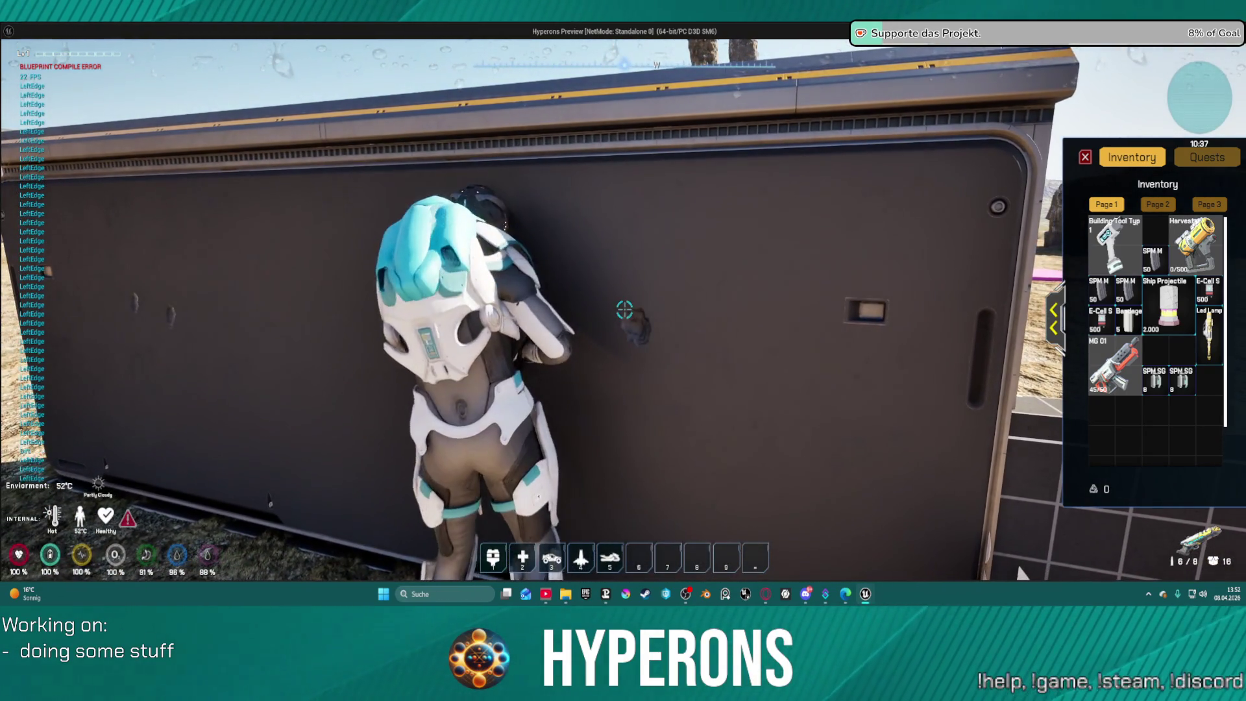
key(s)
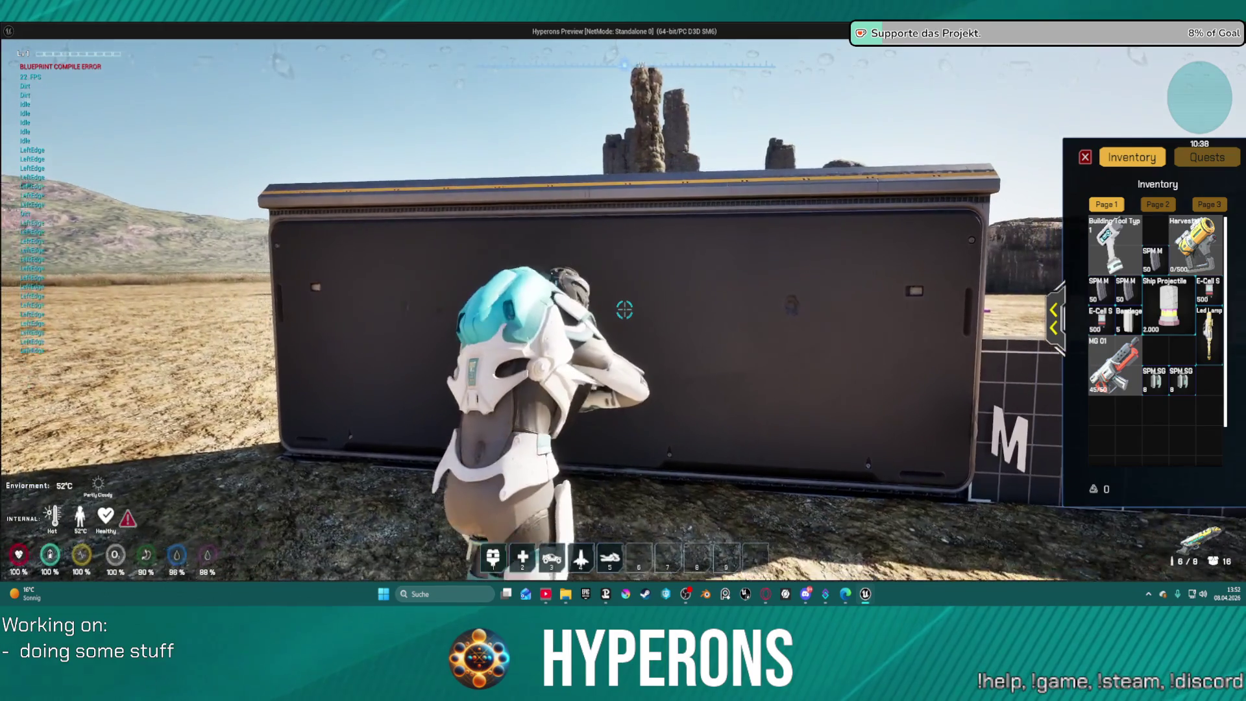
click(624, 310)
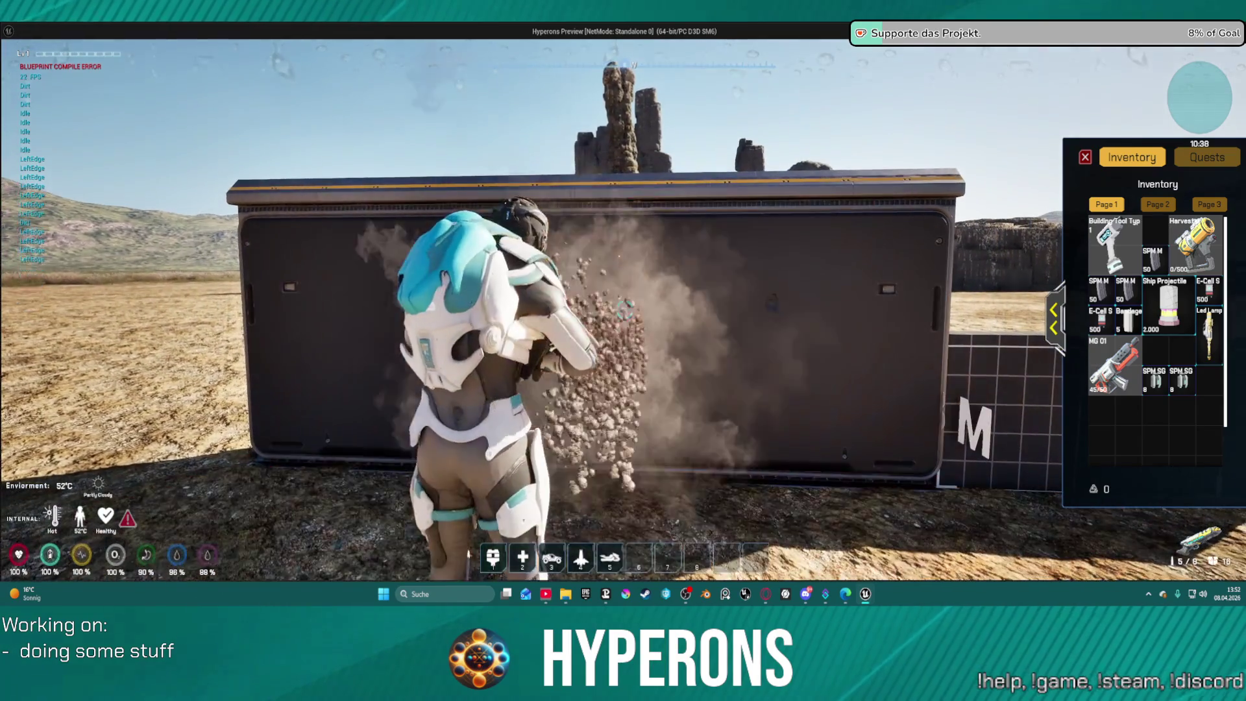
key(w)
key(d)
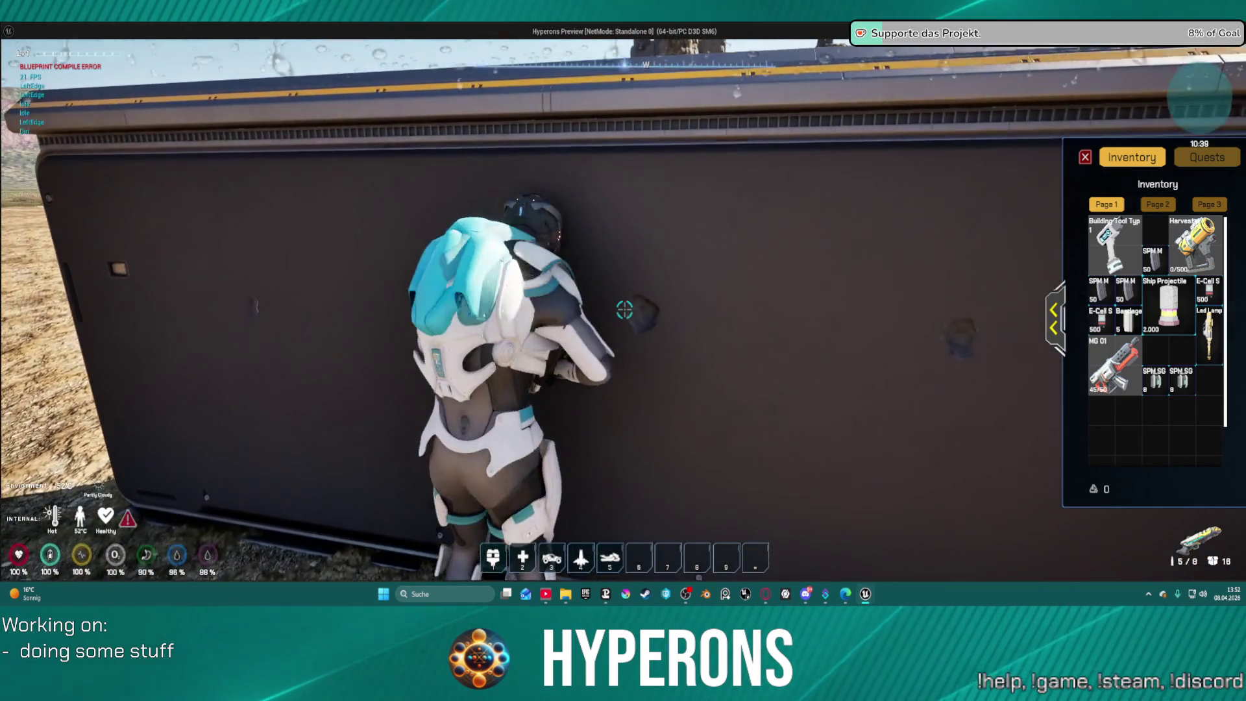
key(s)
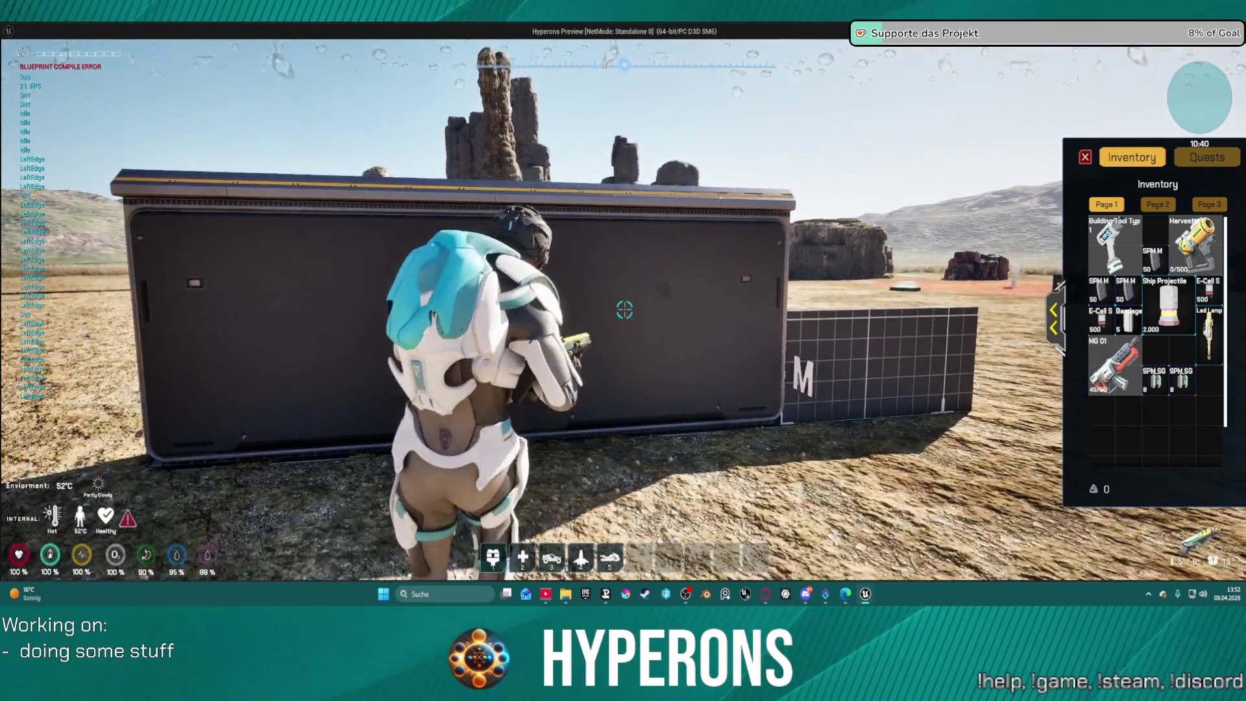
click(624, 310)
key(Escape)
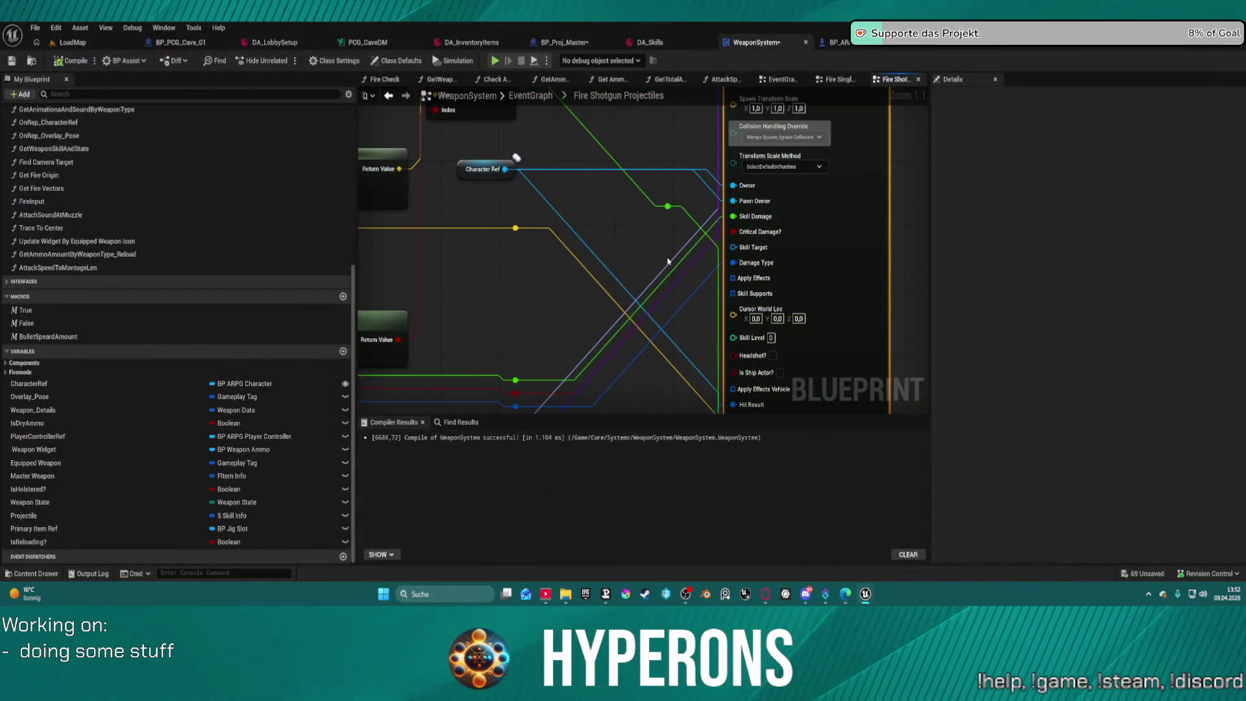
Drop a Bullet Speard Amount macro node into the graph near the SpawnActor pins.
scroll(668, 262, down, 3)
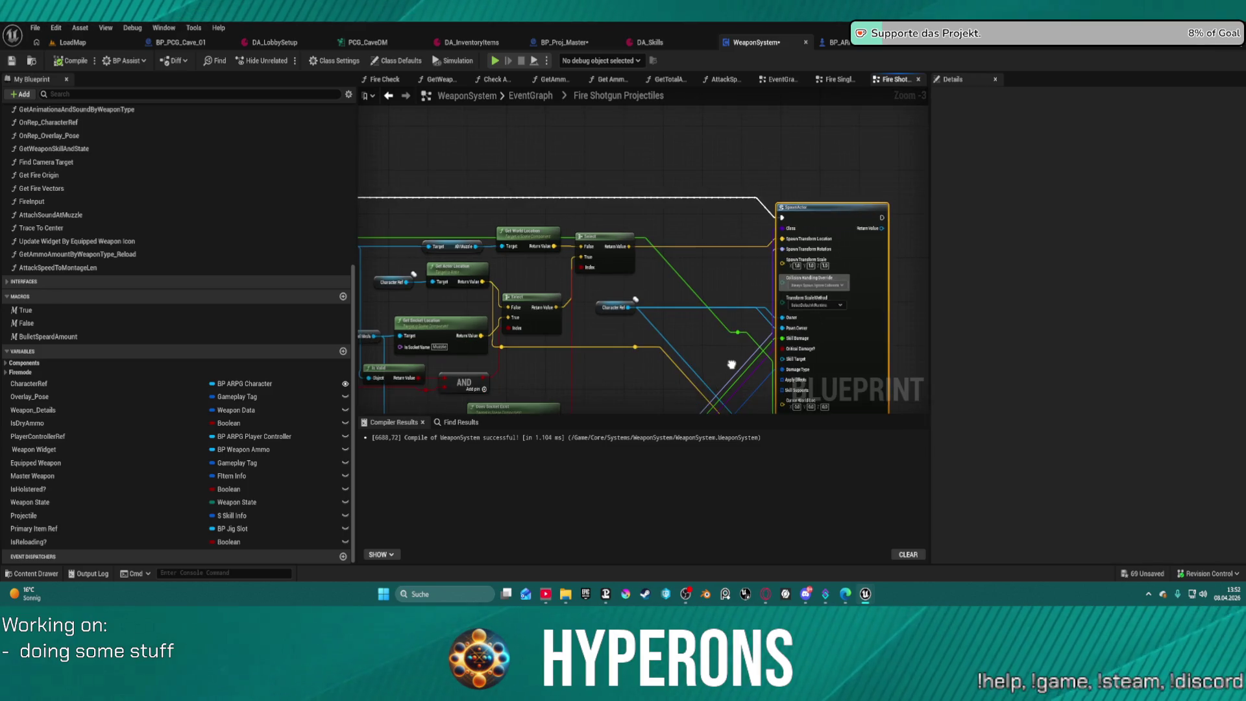
mouse_move(732, 365)
mouse_down()
mouse_move(751, 279)
mouse_move(712, 305)
mouse_up()
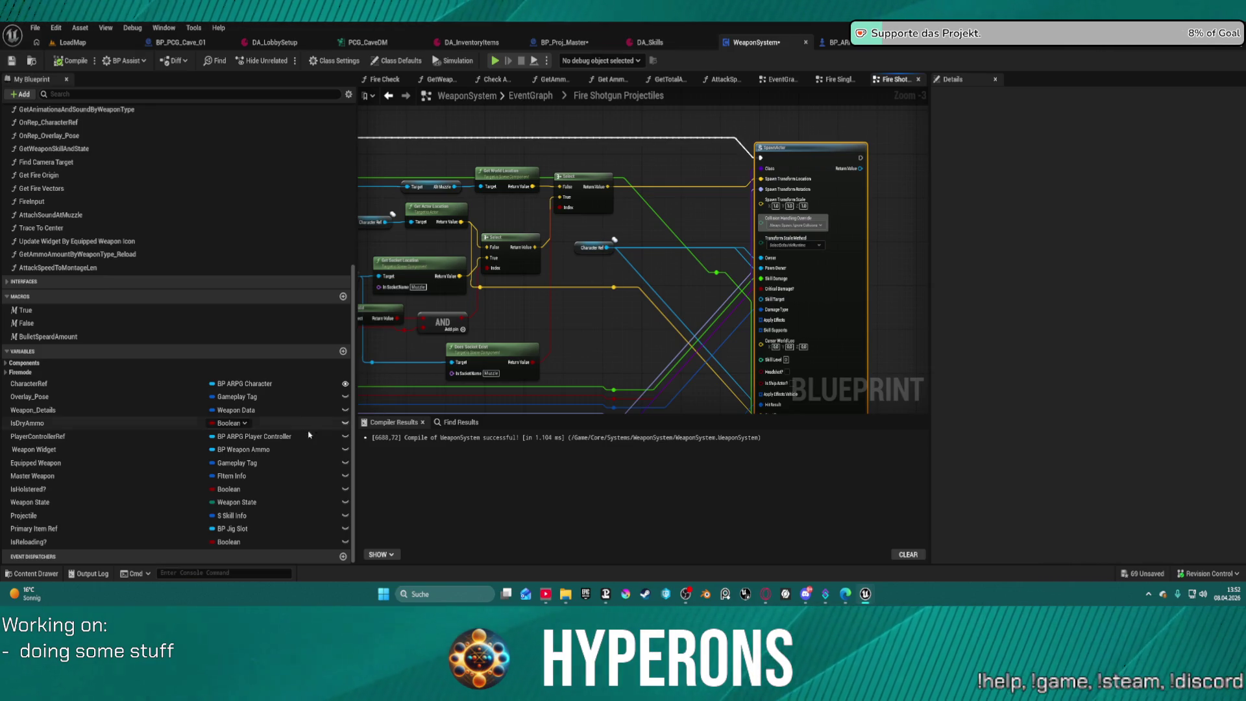
drag(49, 336, 617, 148)
mouse_move(693, 157)
mouse_down()
mouse_move(700, 166)
mouse_move(684, 157)
mouse_up()
drag(607, 187, 699, 190)
text(add)
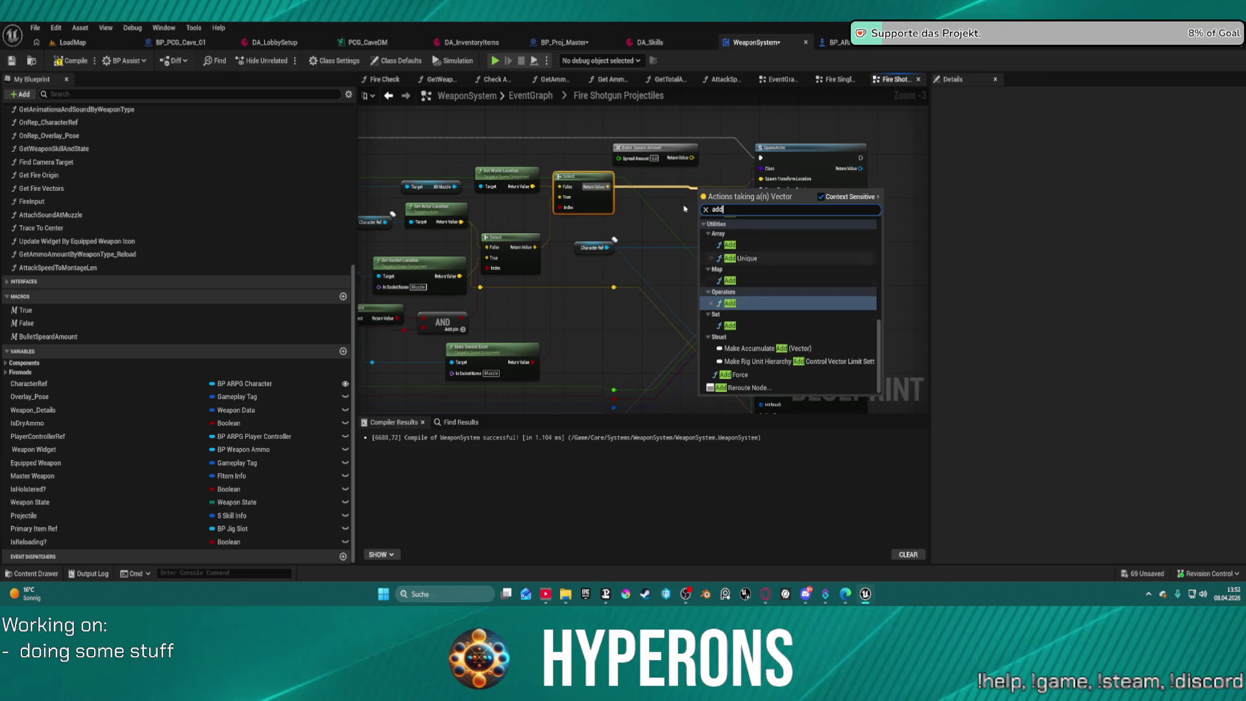
click(666, 181)
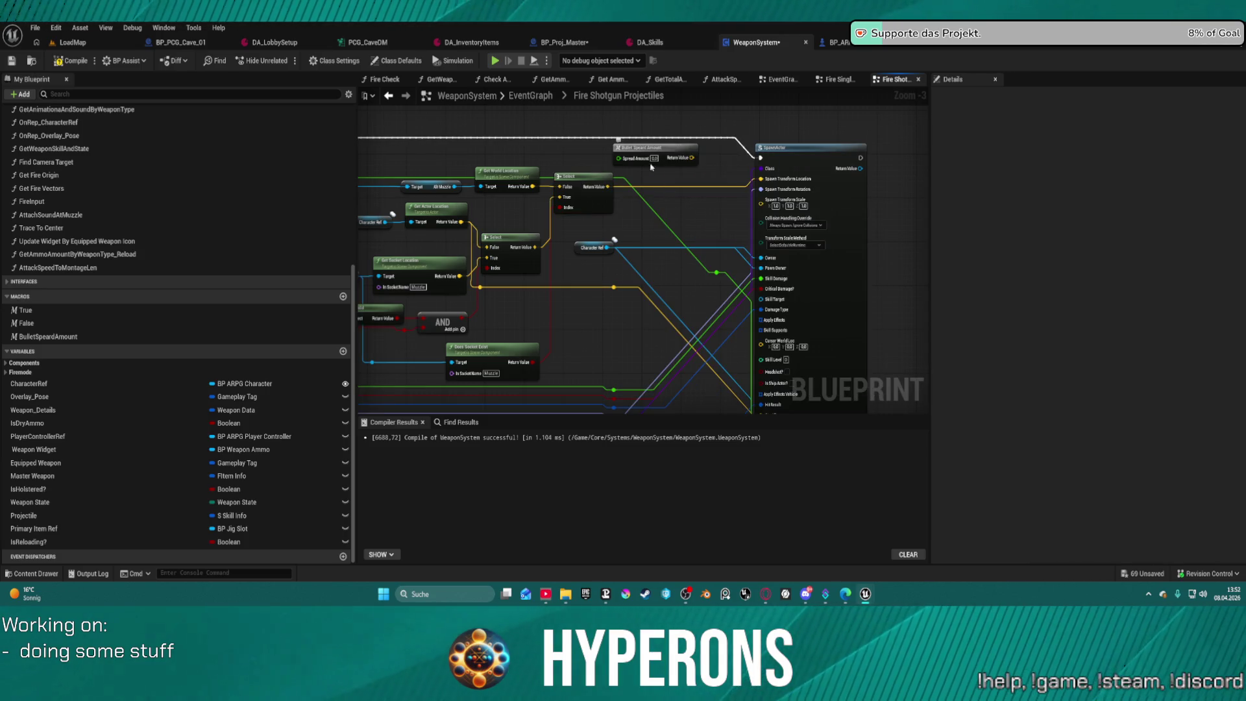
Position the Bullet Speard Amount node beneath Select Skill Rotation and drag from the rotation's Return Value.
mouse_move(640, 297)
mouse_down()
mouse_move(634, 161)
mouse_move(667, 250)
mouse_up()
mouse_move(656, 136)
mouse_down()
mouse_move(640, 338)
mouse_move(552, 374)
mouse_move(468, 378)
mouse_move(389, 360)
mouse_move(393, 343)
mouse_move(675, 332)
mouse_move(620, 240)
mouse_move(813, 308)
mouse_move(898, 310)
mouse_up()
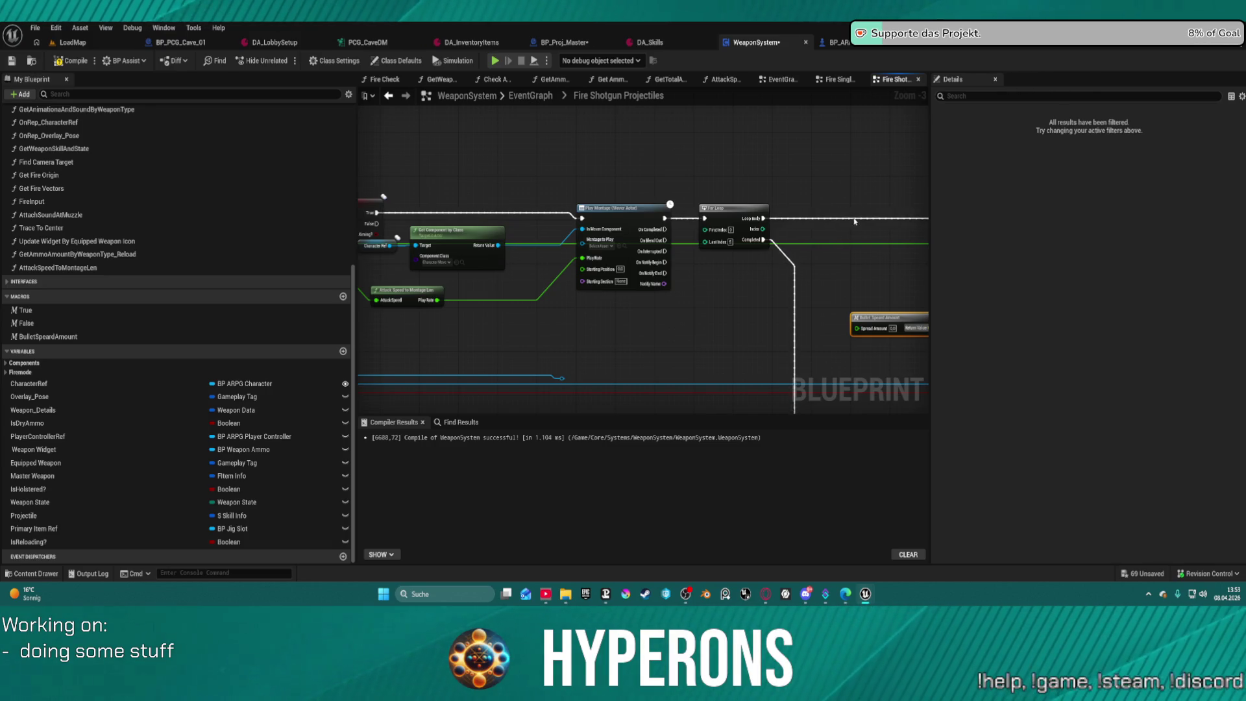
scroll(828, 216, down, 3)
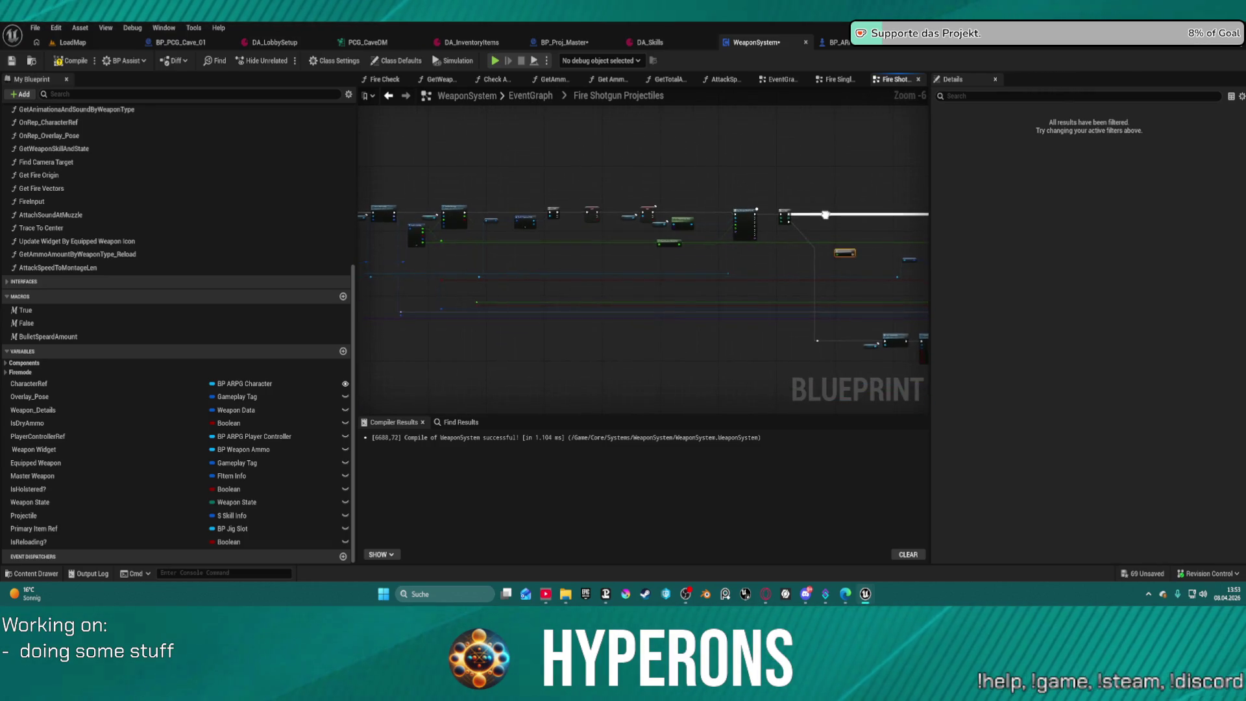
scroll(781, 242, up, 3)
mouse_move(785, 240)
mouse_down()
mouse_move(208, 280)
mouse_move(787, 280)
mouse_move(737, 285)
mouse_move(1209, 253)
mouse_move(975, 251)
mouse_move(753, 273)
mouse_up()
mouse_move(584, 275)
mouse_down()
mouse_move(272, 245)
mouse_move(417, 263)
mouse_move(472, 302)
mouse_move(394, 298)
mouse_move(680, 318)
mouse_move(814, 259)
mouse_move(694, 220)
mouse_move(668, 194)
mouse_move(682, 203)
mouse_up()
scroll(681, 202, up, 3)
drag(697, 124, 597, 194)
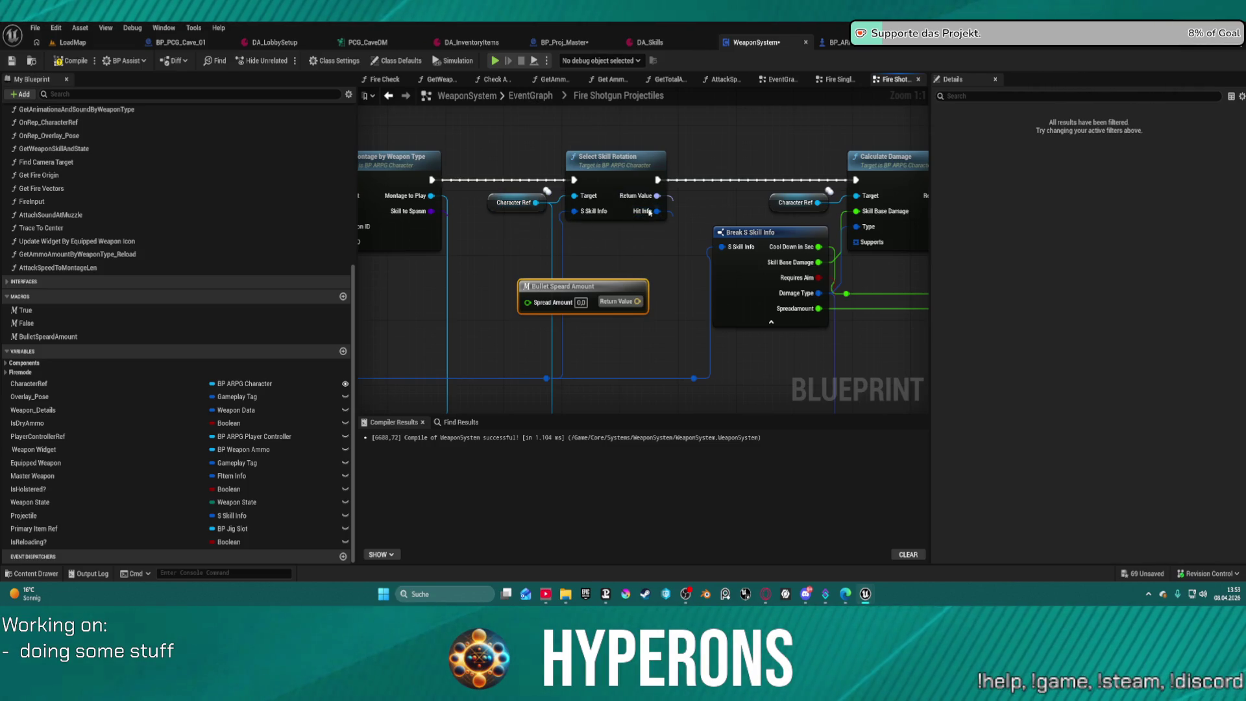
mouse_move(655, 196)
mouse_down()
mouse_move(653, 260)
mouse_move(626, 263)
mouse_up()
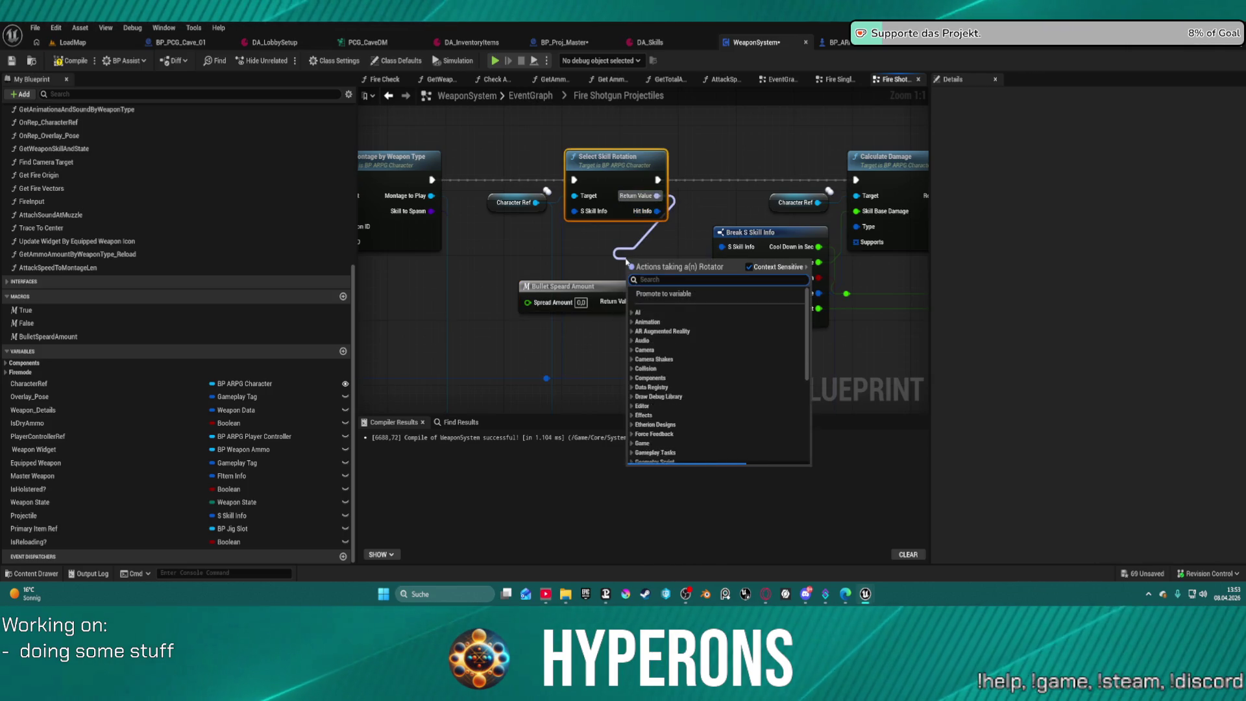
Create a Break Rotator from the skill rotation's Return Value and move it to a clearer spot.
text(brea)
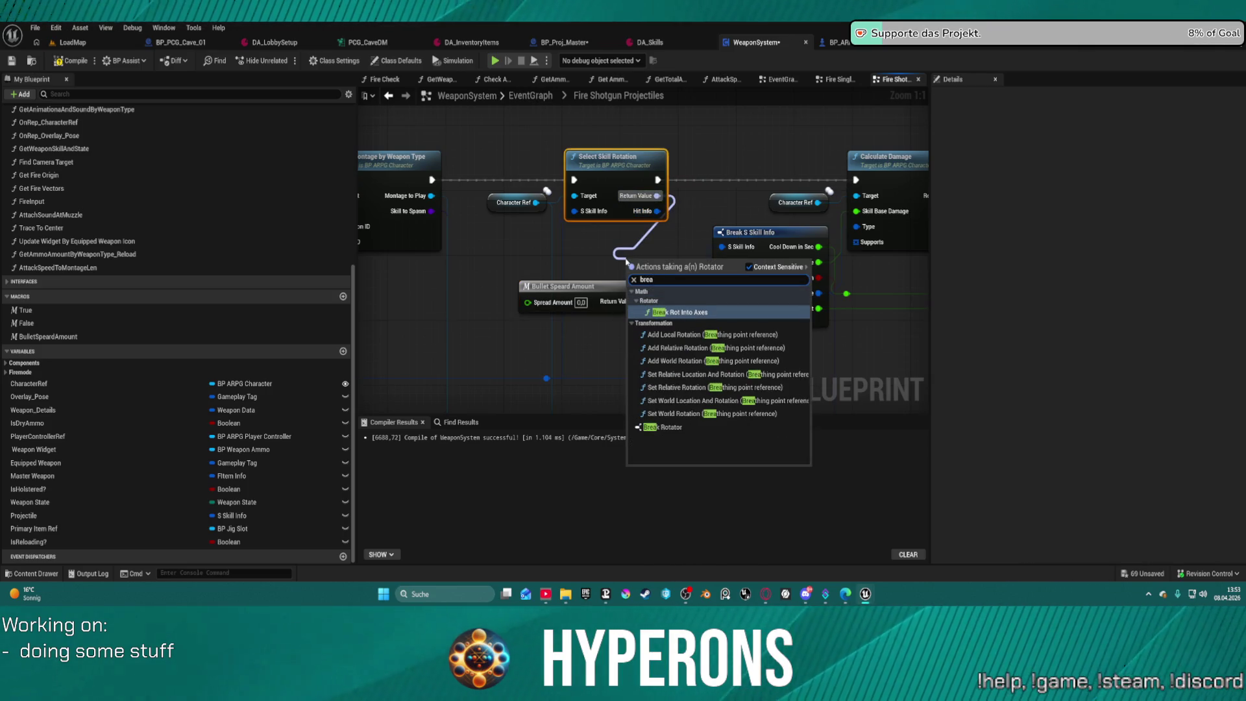
key(Down)
key(Down)
key(Down)
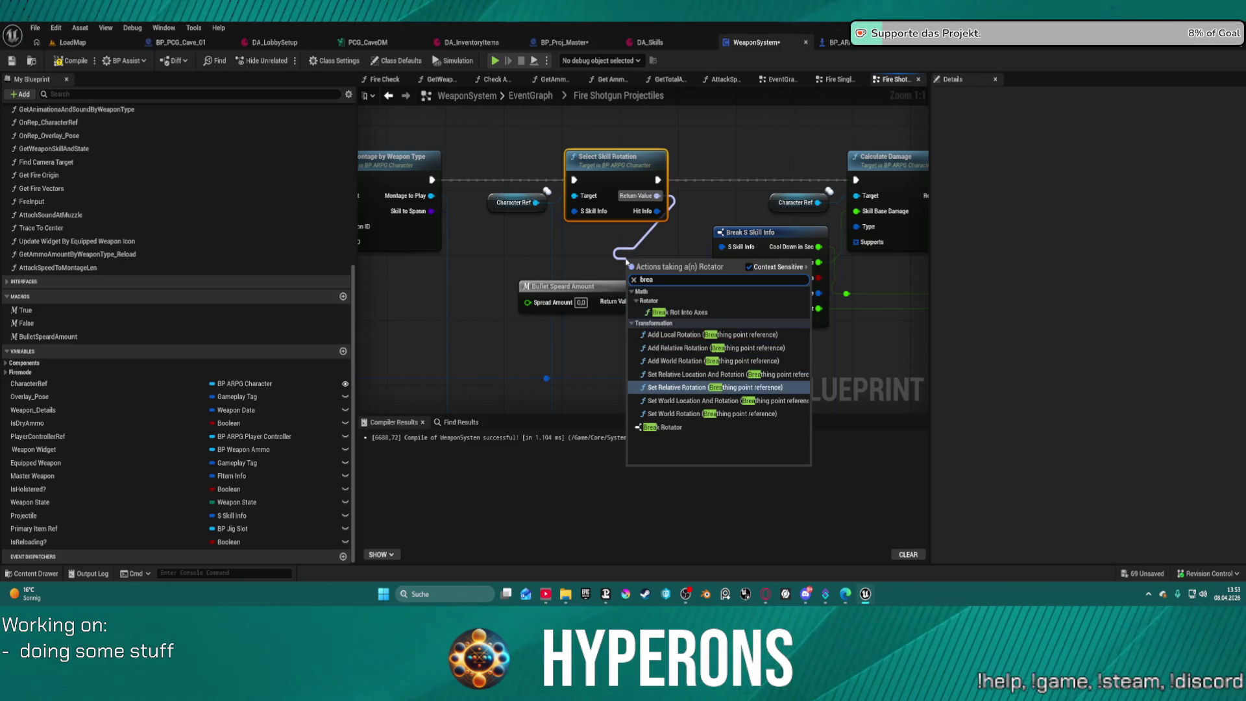
key(Return)
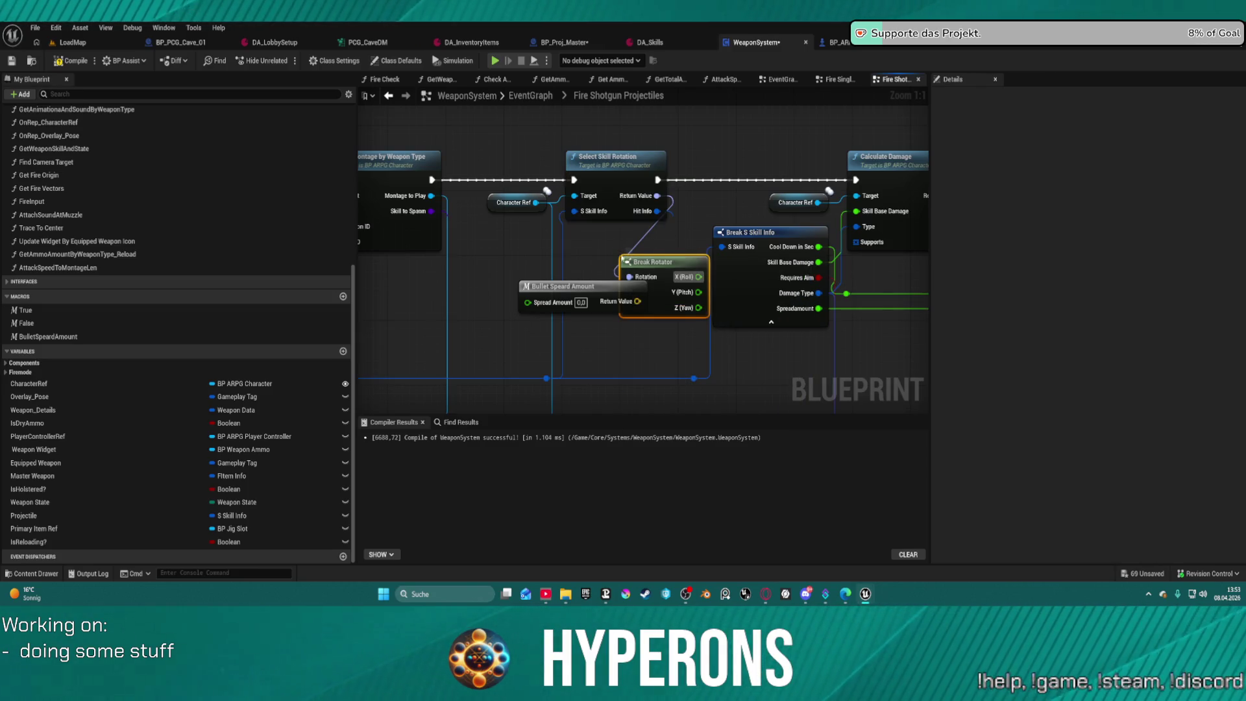
mouse_move(649, 262)
mouse_down()
mouse_move(616, 328)
mouse_move(457, 108)
mouse_move(650, 270)
mouse_move(622, 288)
mouse_move(603, 260)
mouse_move(881, 206)
mouse_move(869, 224)
mouse_move(524, 275)
mouse_up()
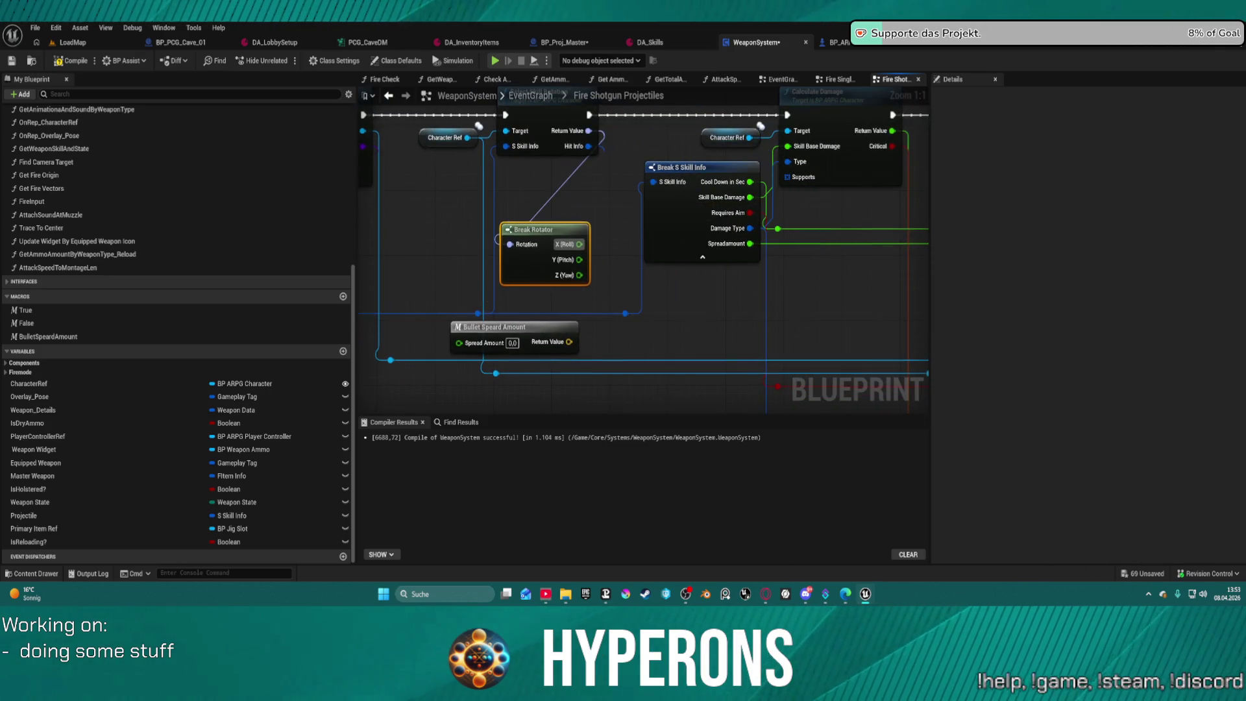
scroll(525, 275, down, 4)
click(515, 289)
mouse_move(514, 289)
mouse_down()
mouse_move(1137, 262)
mouse_move(484, 454)
mouse_move(498, 141)
mouse_move(662, 250)
mouse_move(626, 343)
mouse_move(558, 308)
mouse_move(637, 311)
mouse_move(681, 349)
mouse_up()
Place a Make Rotator feeding the spawn Transform Rotation, aligned next to the Break Rotator.
click(682, 291)
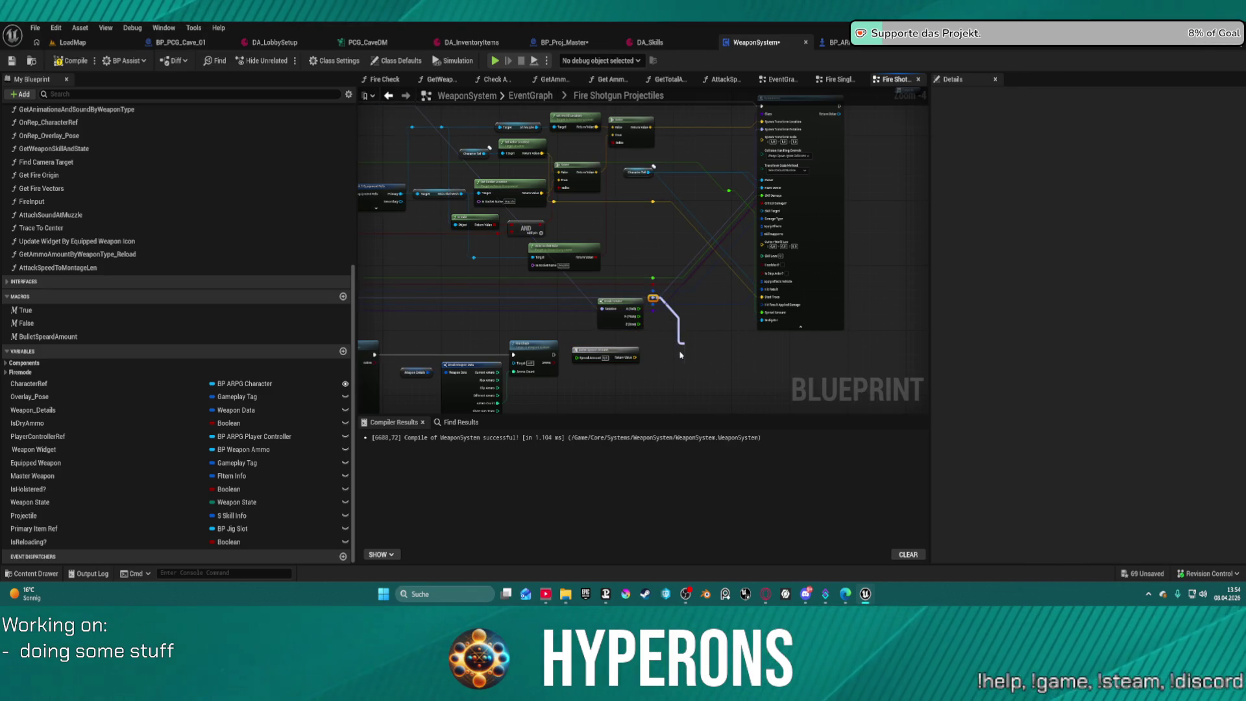
drag(763, 131, 725, 214)
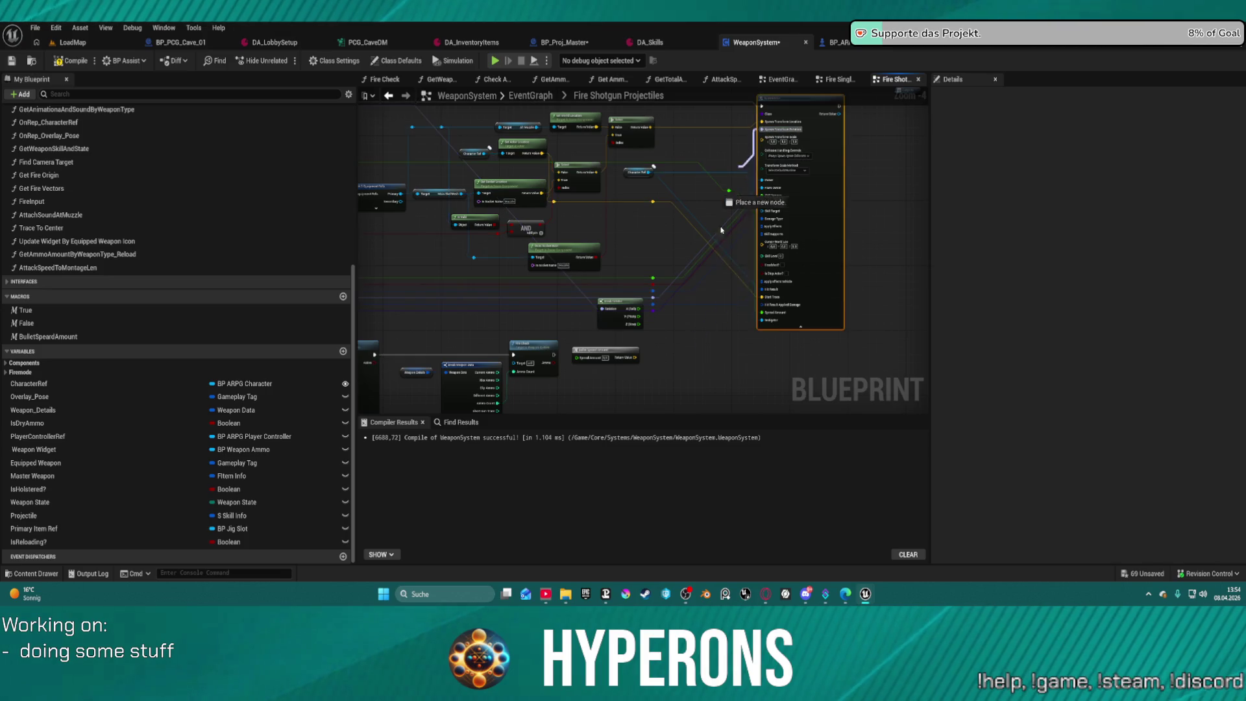
drag(716, 370, 726, 341)
text(make rot)
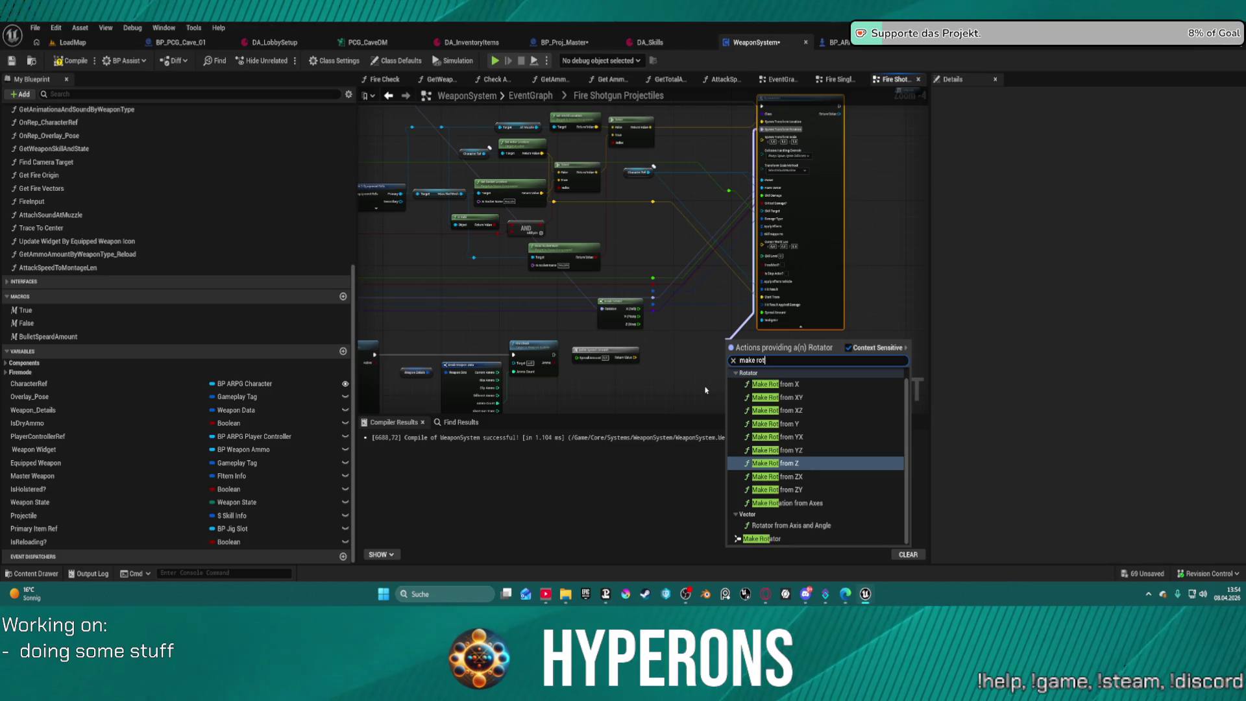
key(Down)
key(Down)
key(Down)
key(Return)
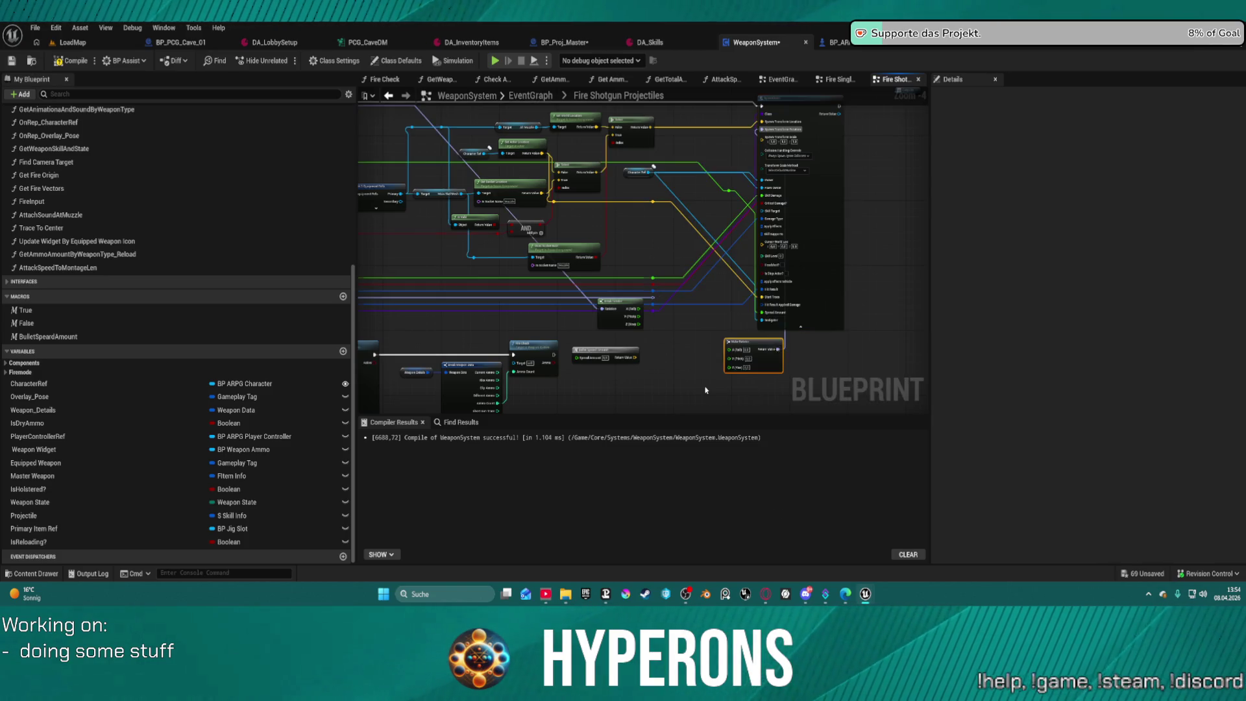
scroll(743, 363, up, 4)
drag(738, 335, 643, 261)
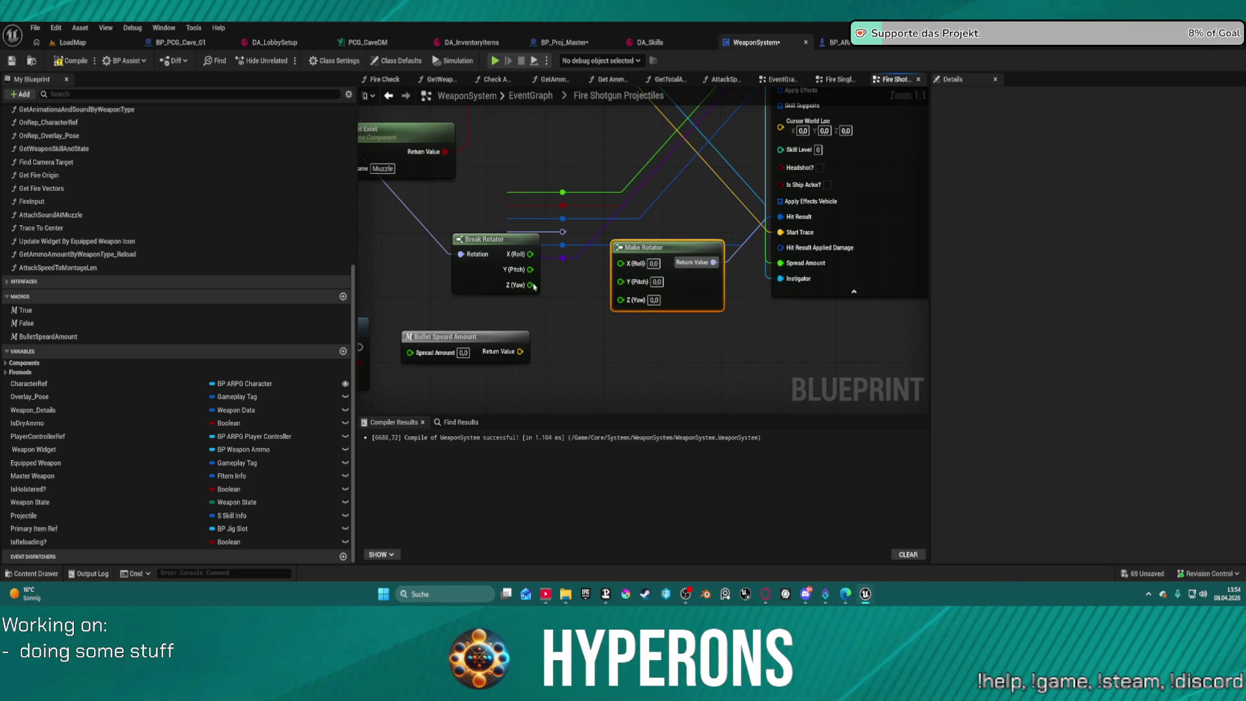
drag(664, 246, 665, 243)
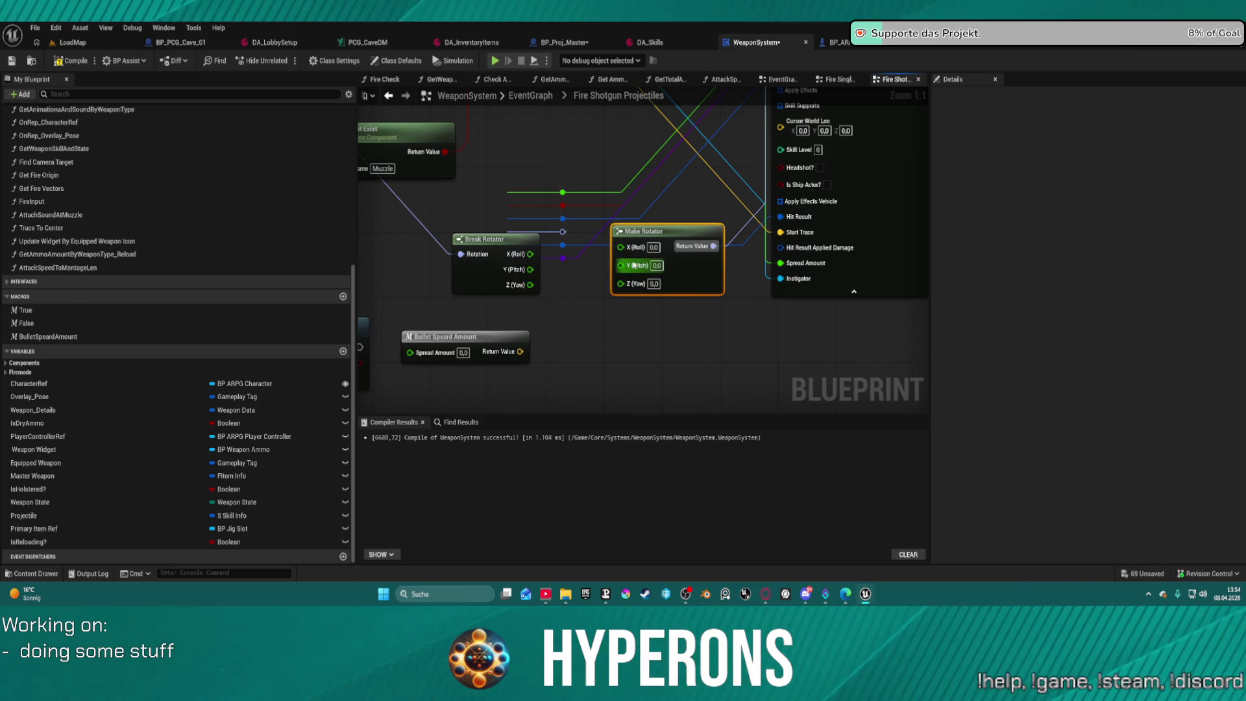
drag(531, 269, 596, 274)
click(519, 353)
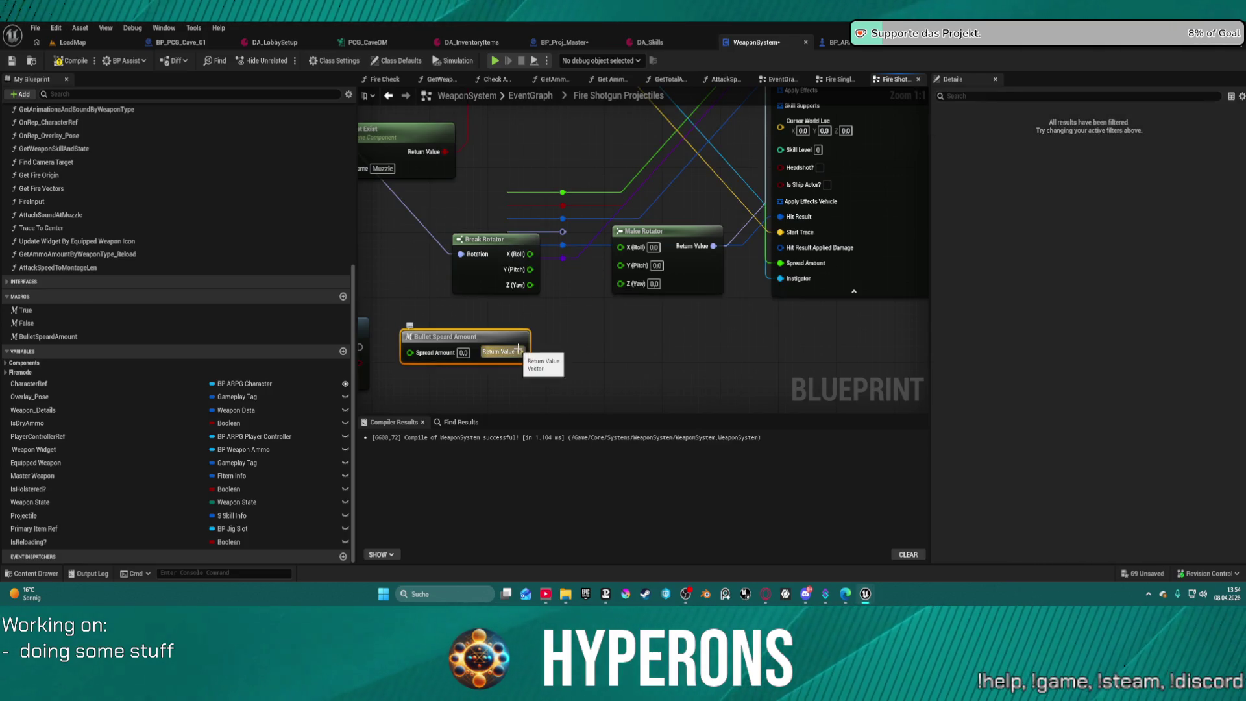
Split the spread Return Value into X, Y, Z and pass Break Rotator's roll into Make Rotator.
right_click(524, 354)
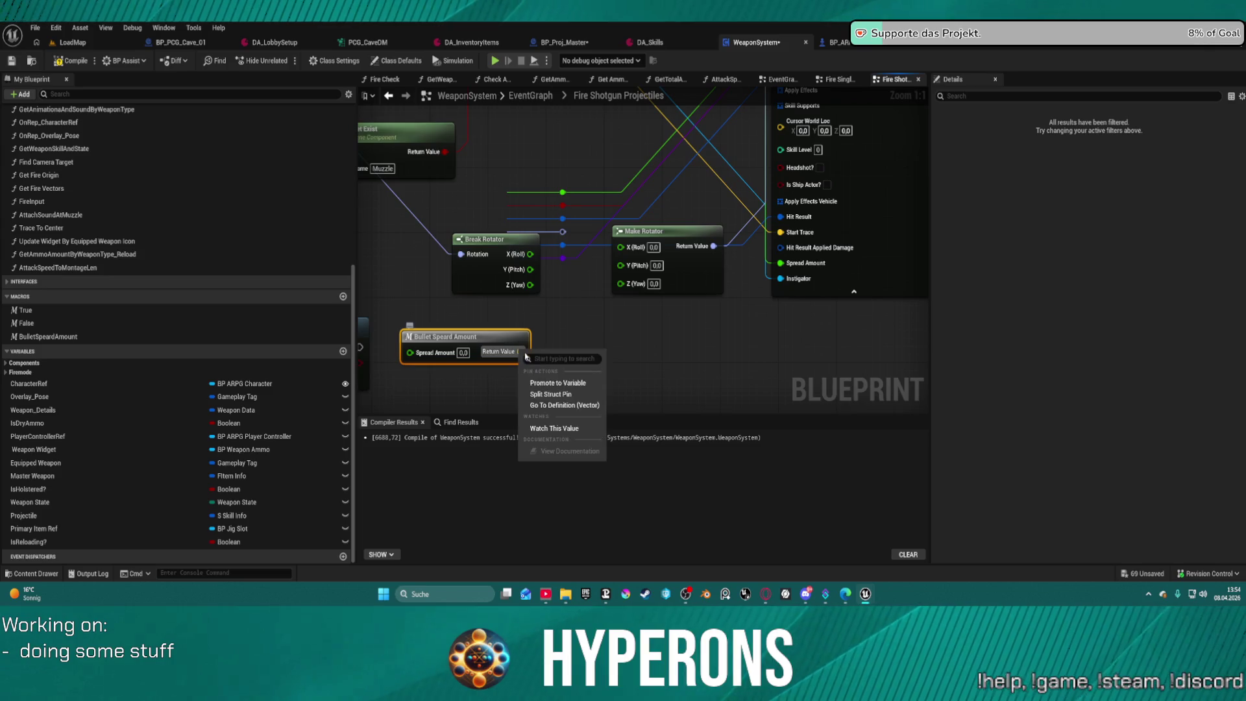
click(550, 394)
drag(532, 254, 625, 251)
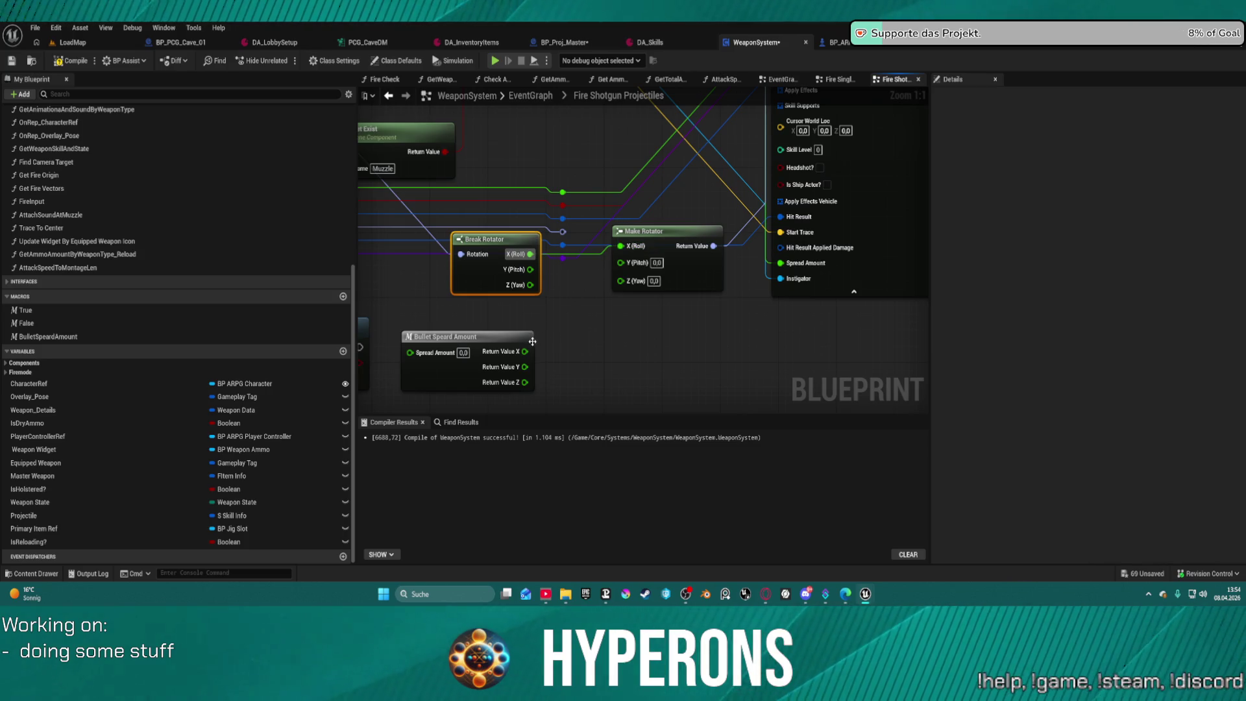
Route pitch and yaw through float Add nodes with the spread Y into Make Rotator, then launch the game.
mouse_move(528, 277)
mouse_down()
mouse_move(550, 311)
mouse_move(620, 263)
mouse_up()
text(add)
click(592, 418)
mouse_move(545, 318)
mouse_down()
mouse_move(553, 286)
mouse_move(559, 334)
mouse_up()
text(add)
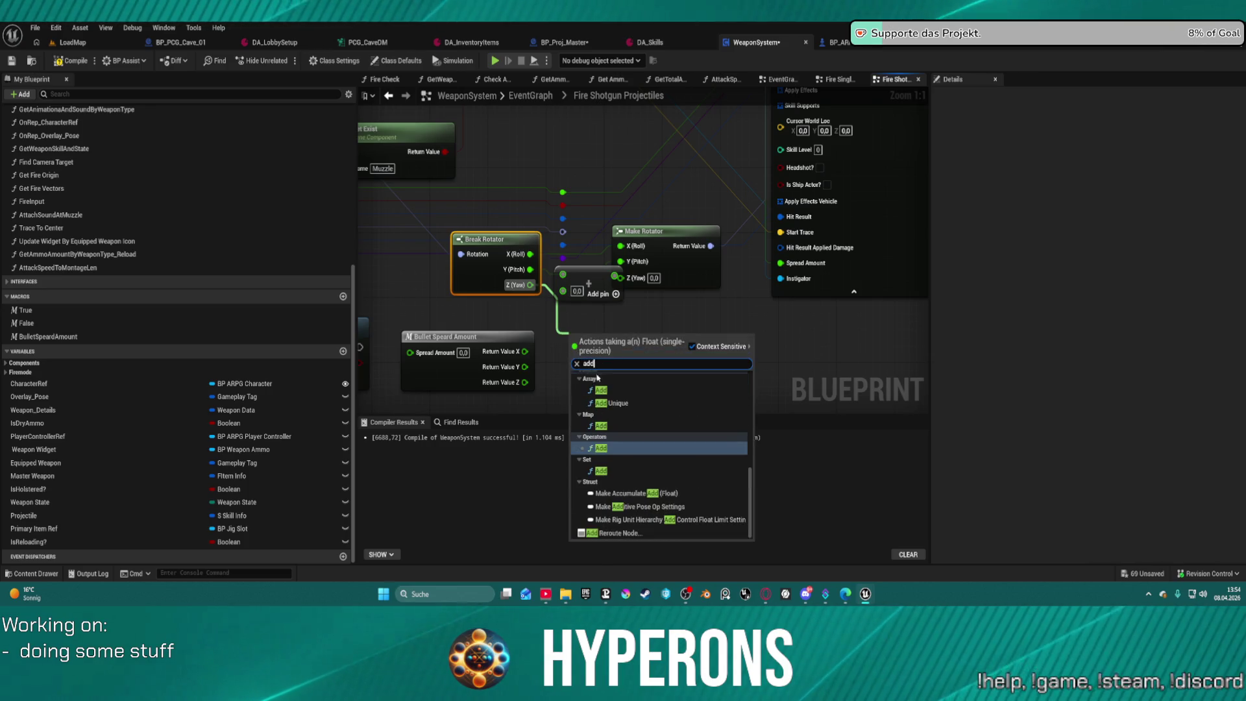
click(613, 448)
drag(632, 284, 668, 284)
drag(629, 340, 657, 276)
mouse_move(524, 366)
mouse_down()
mouse_move(584, 389)
mouse_move(572, 356)
mouse_move(525, 381)
mouse_up()
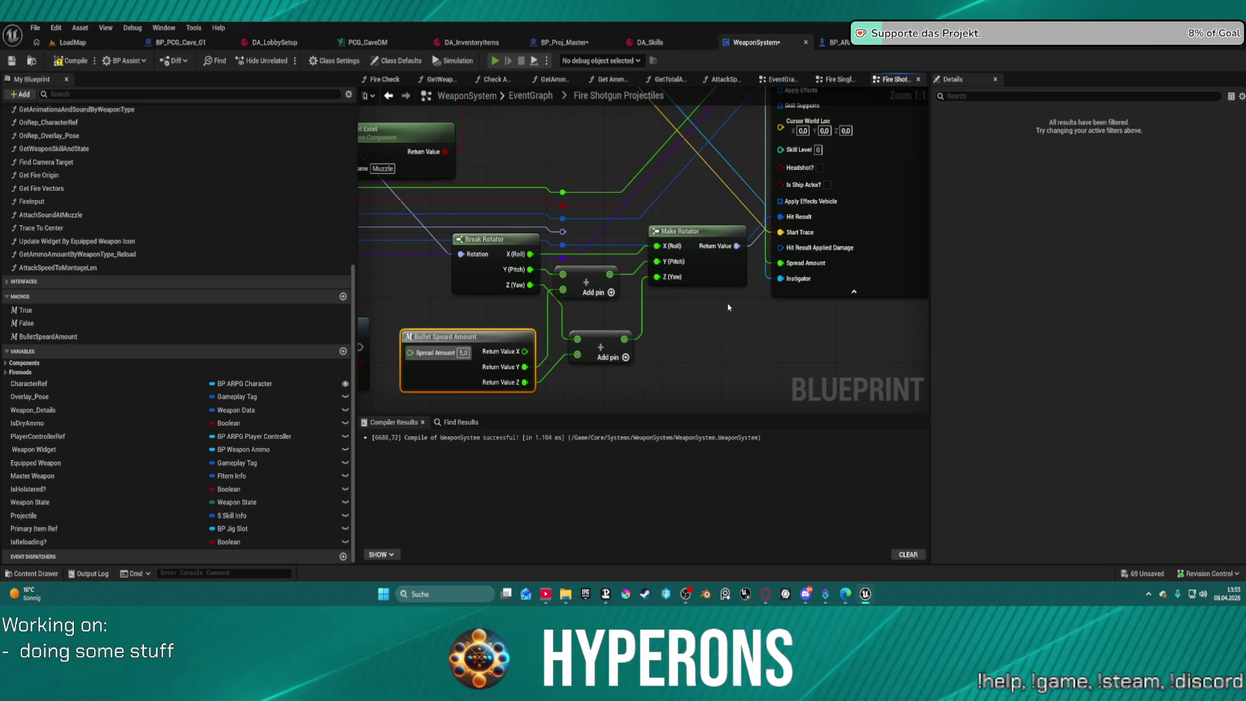
key(alt+Tab)
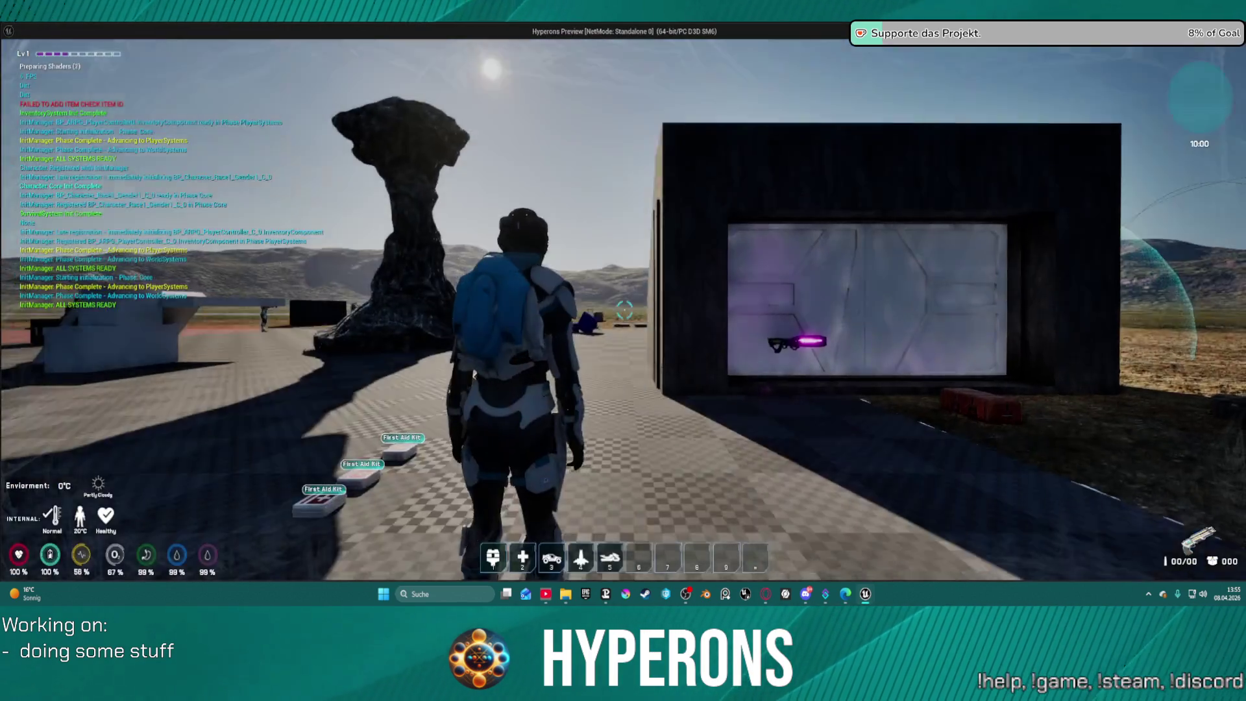
Take Shotgun 01 and SPM SG ammo from the DEV_ResContainer and reload.
key(w)
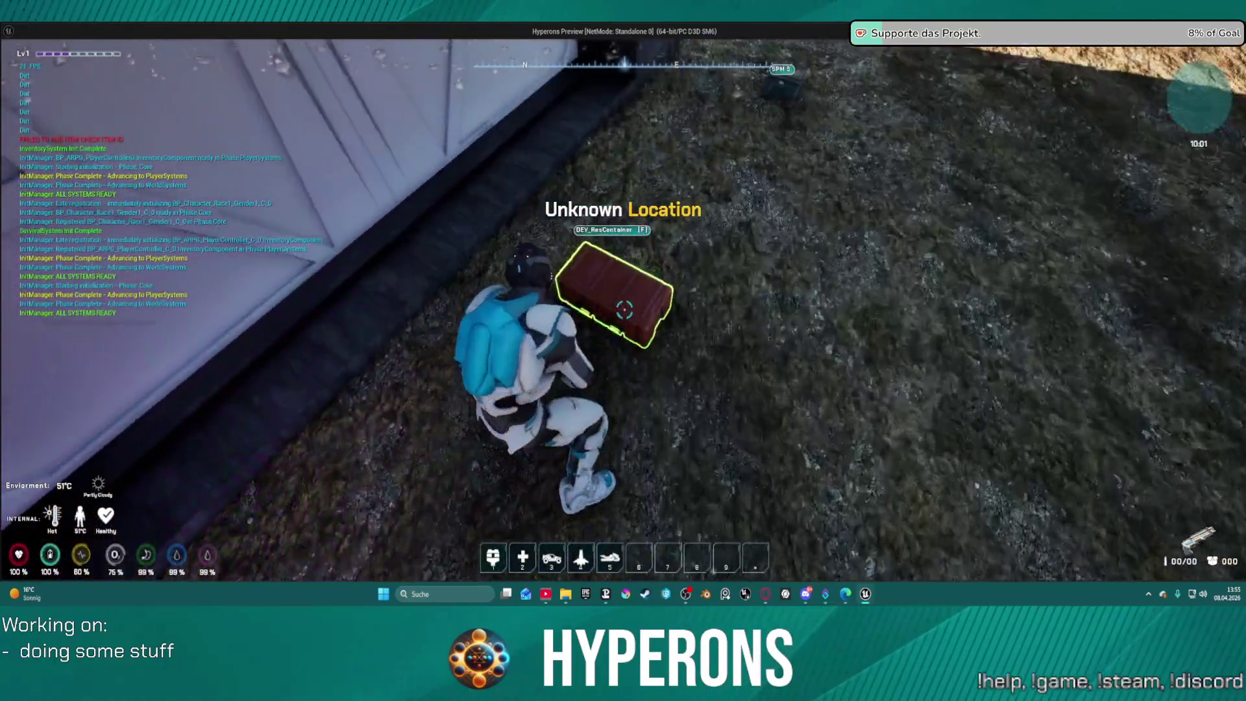
key(f)
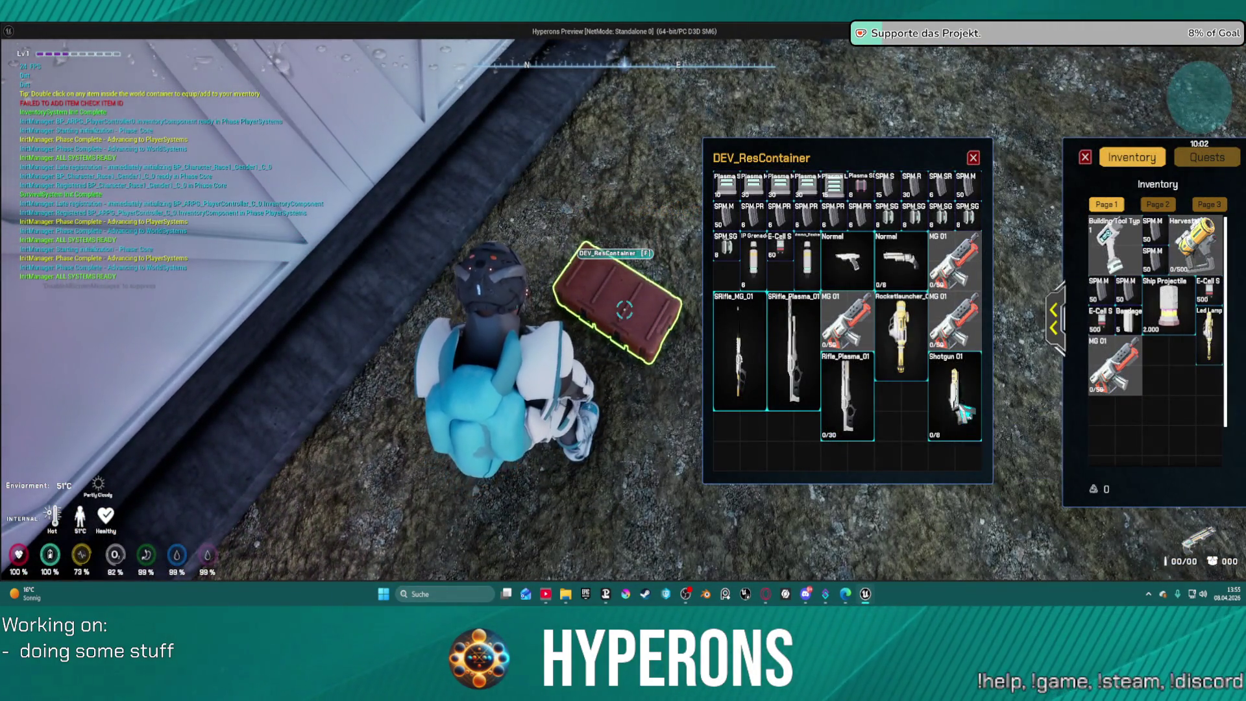
double_click(963, 409)
double_click(911, 214)
click(973, 158)
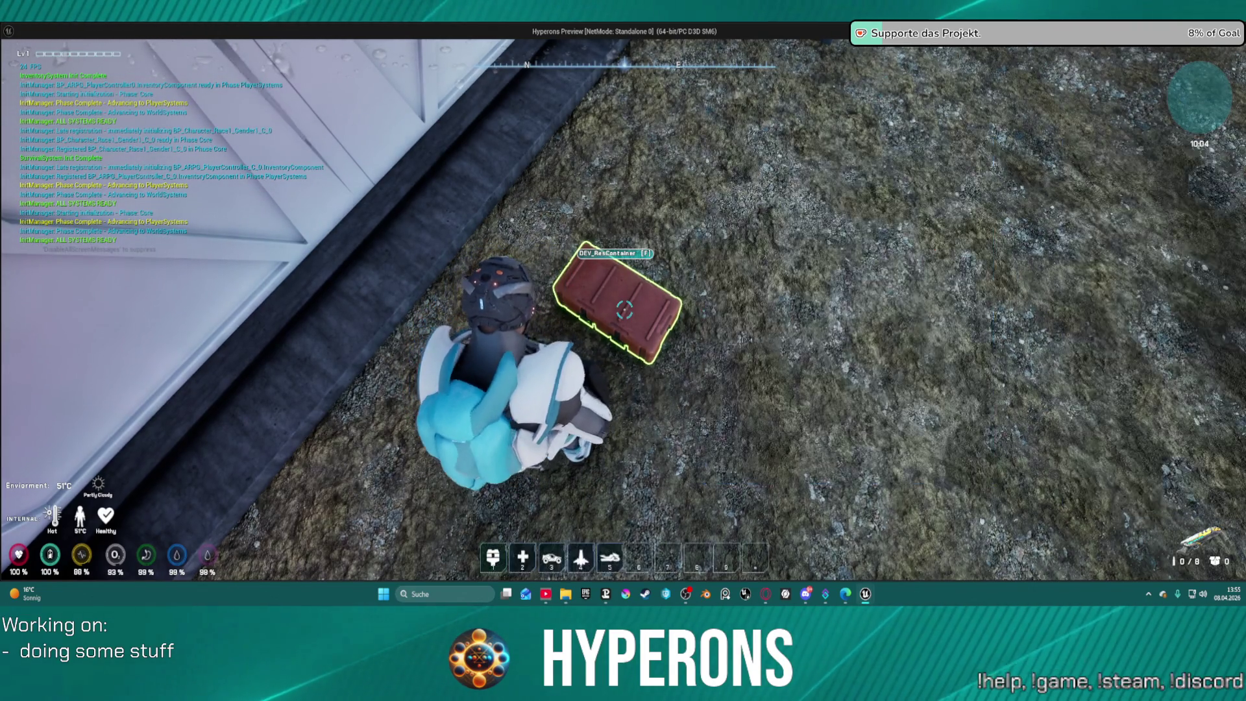
key(r)
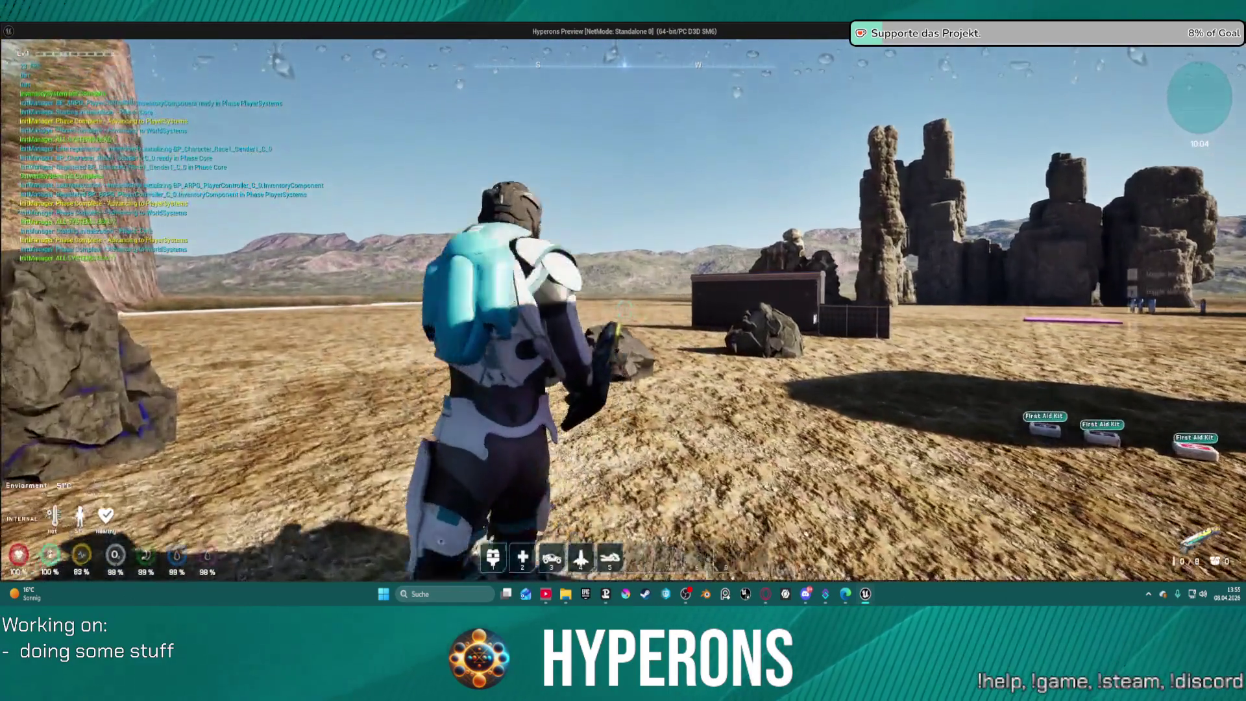
Fire the shotgun at the dark box from a couple of distances to check the spread.
key(w)
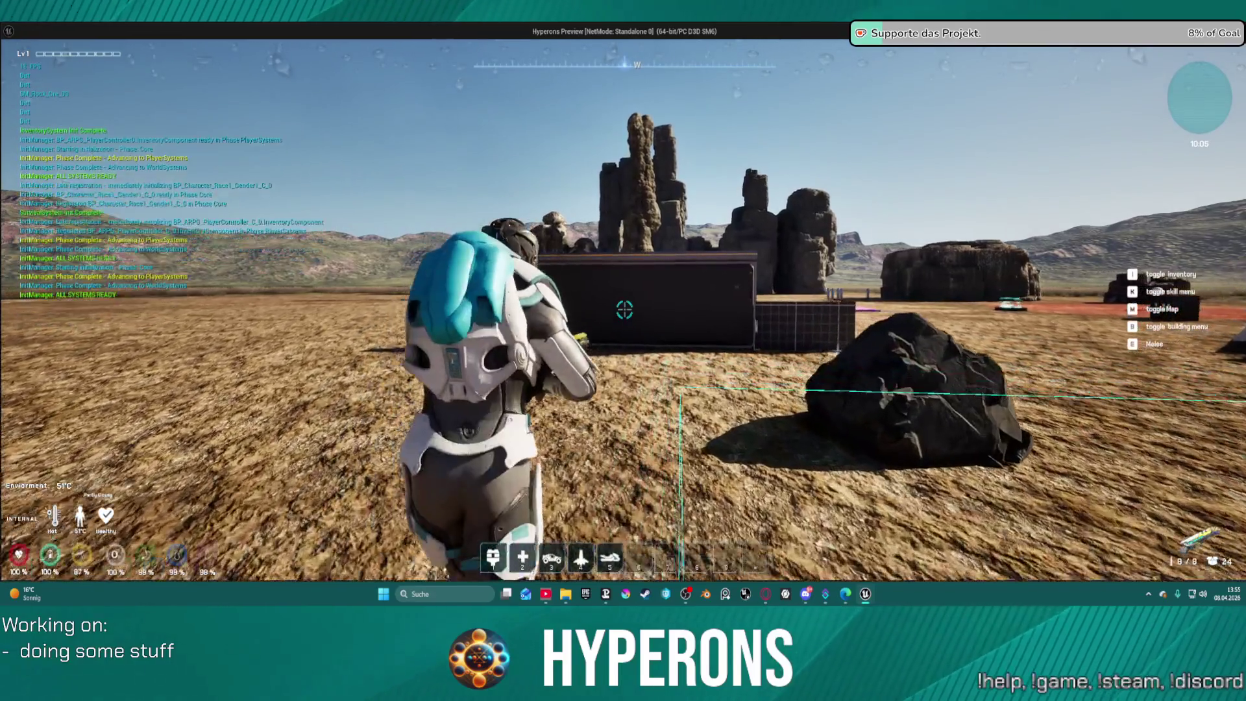
click(624, 310)
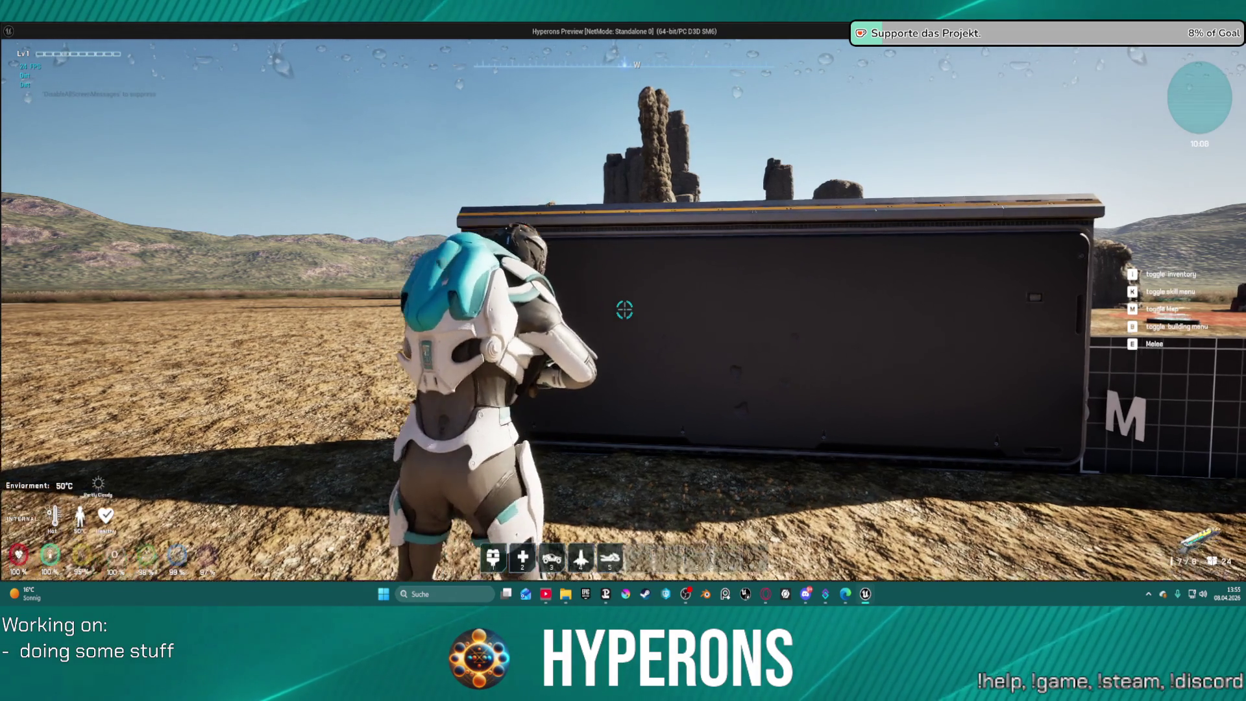
key(w)
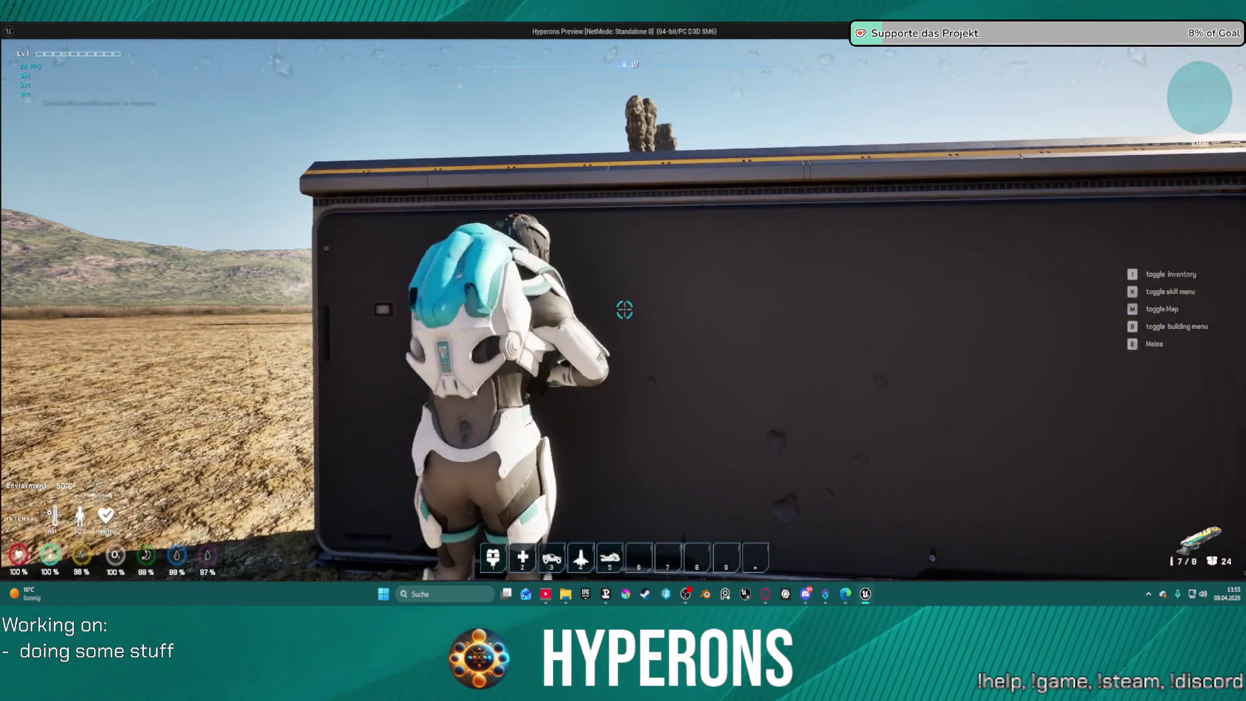
key(s)
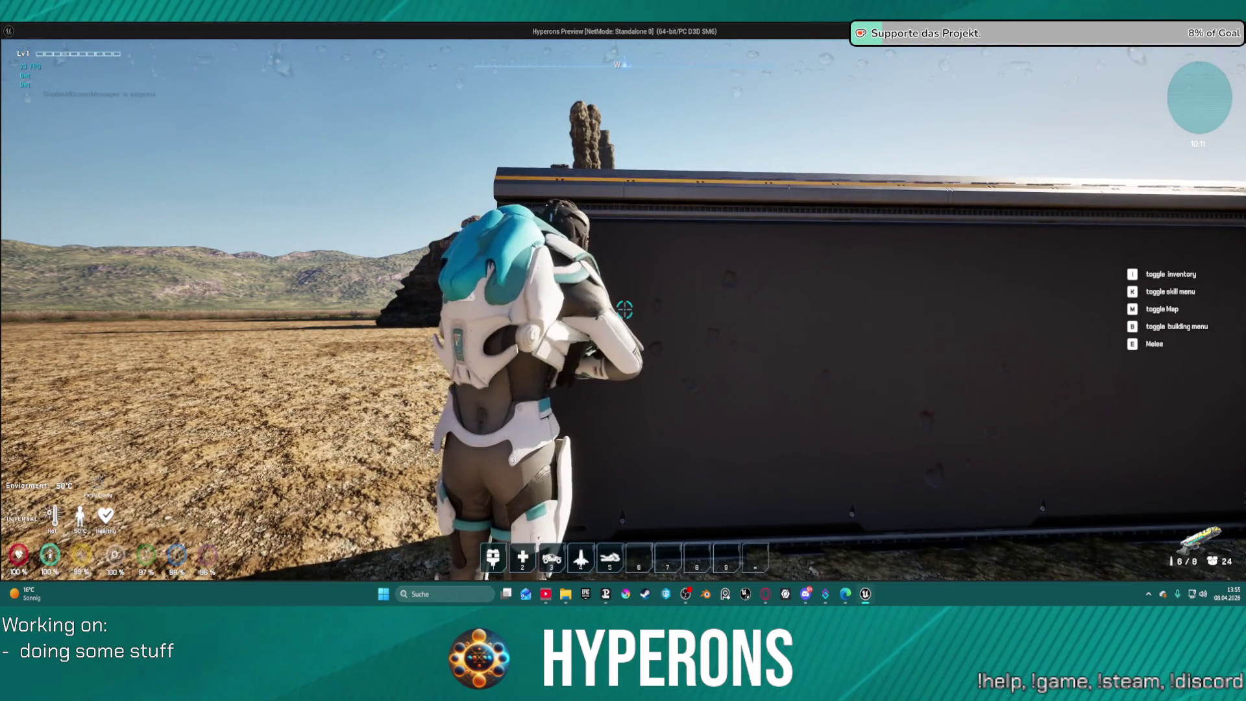
key(s)
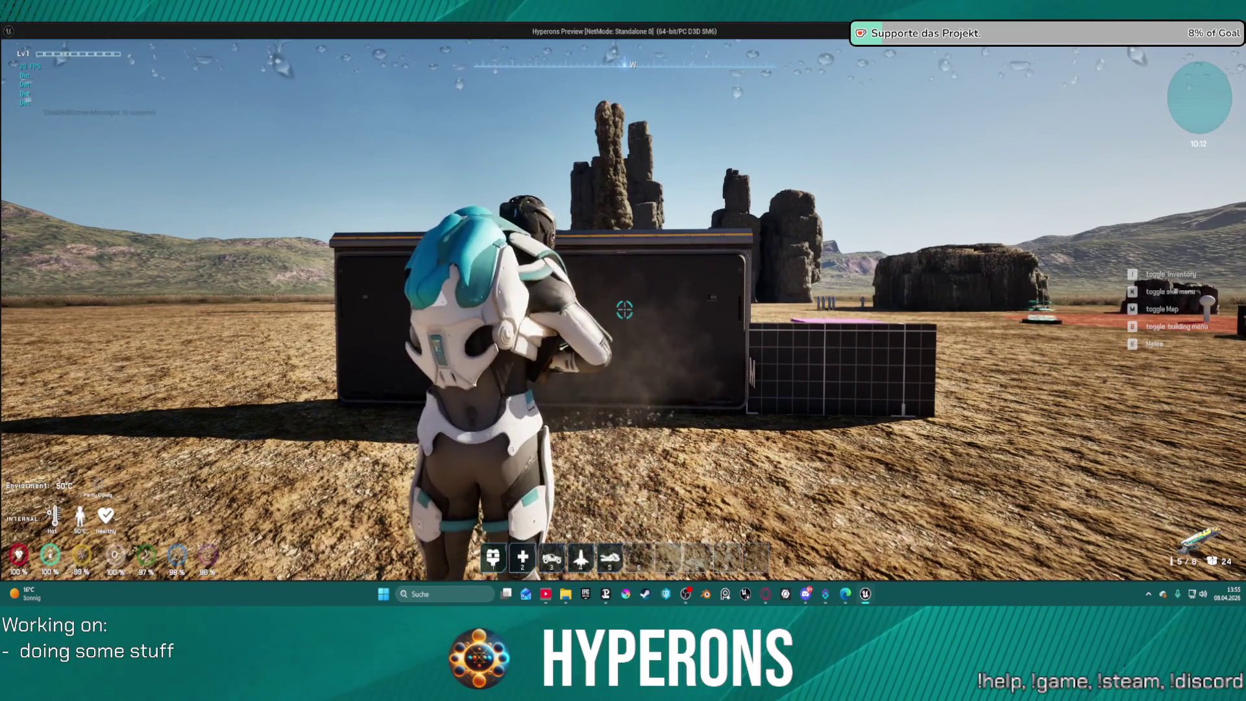
key(w)
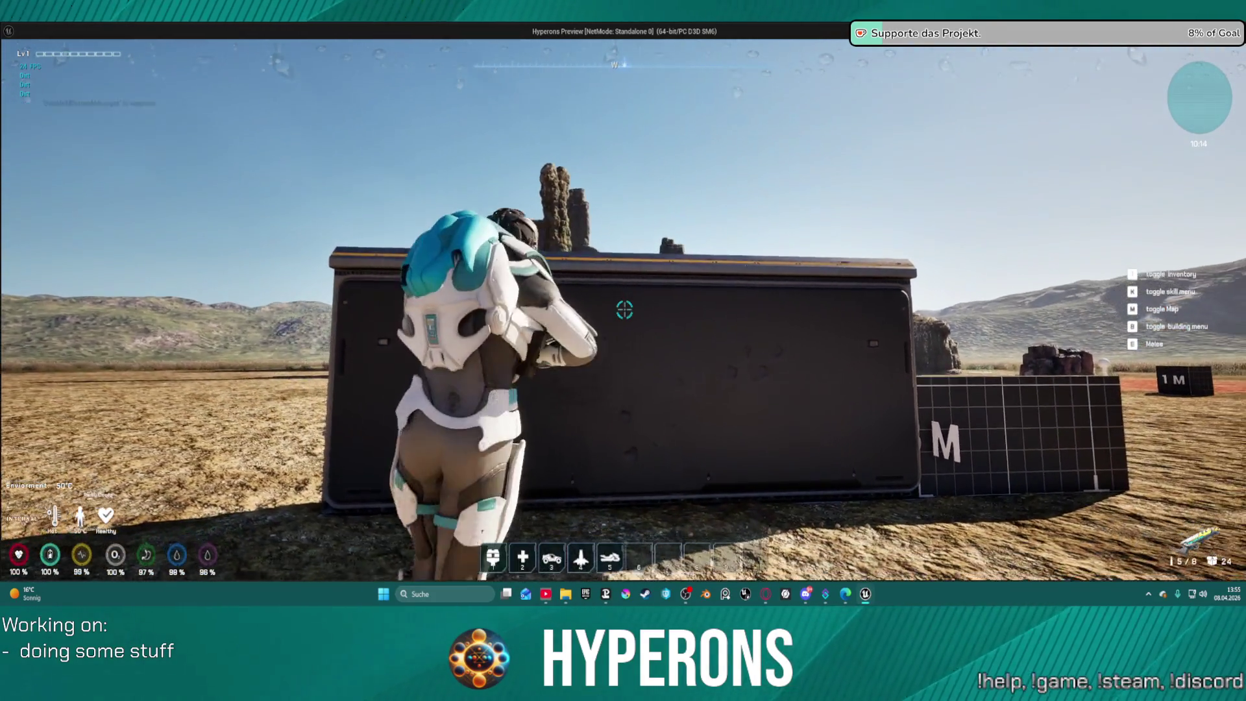
click(625, 309)
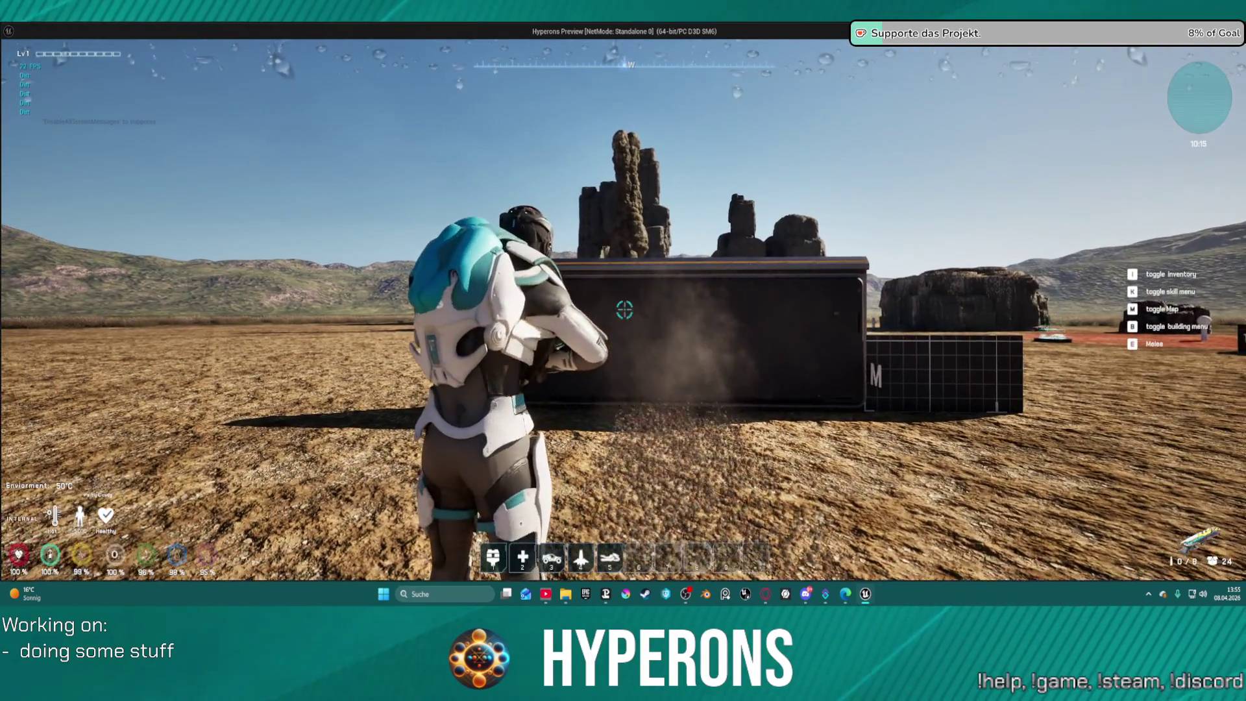
Run and climb across the rocks and blocks out to the field with the target robots.
key(w)
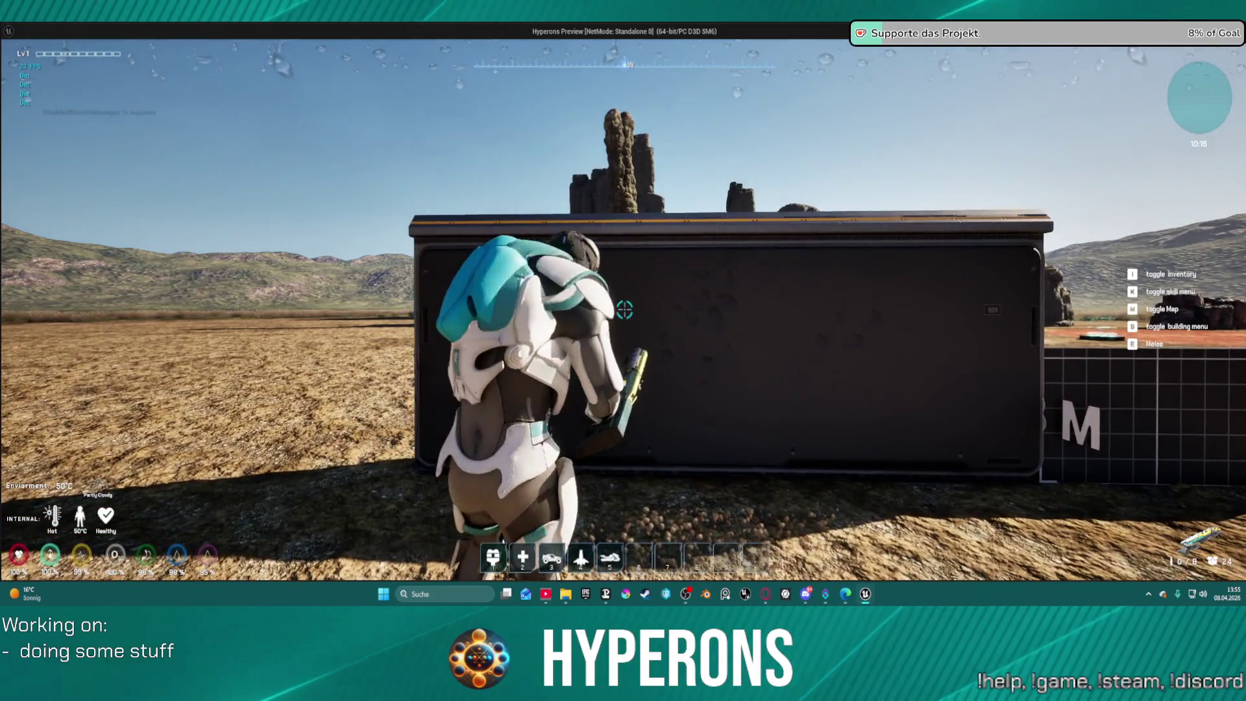
key(w)
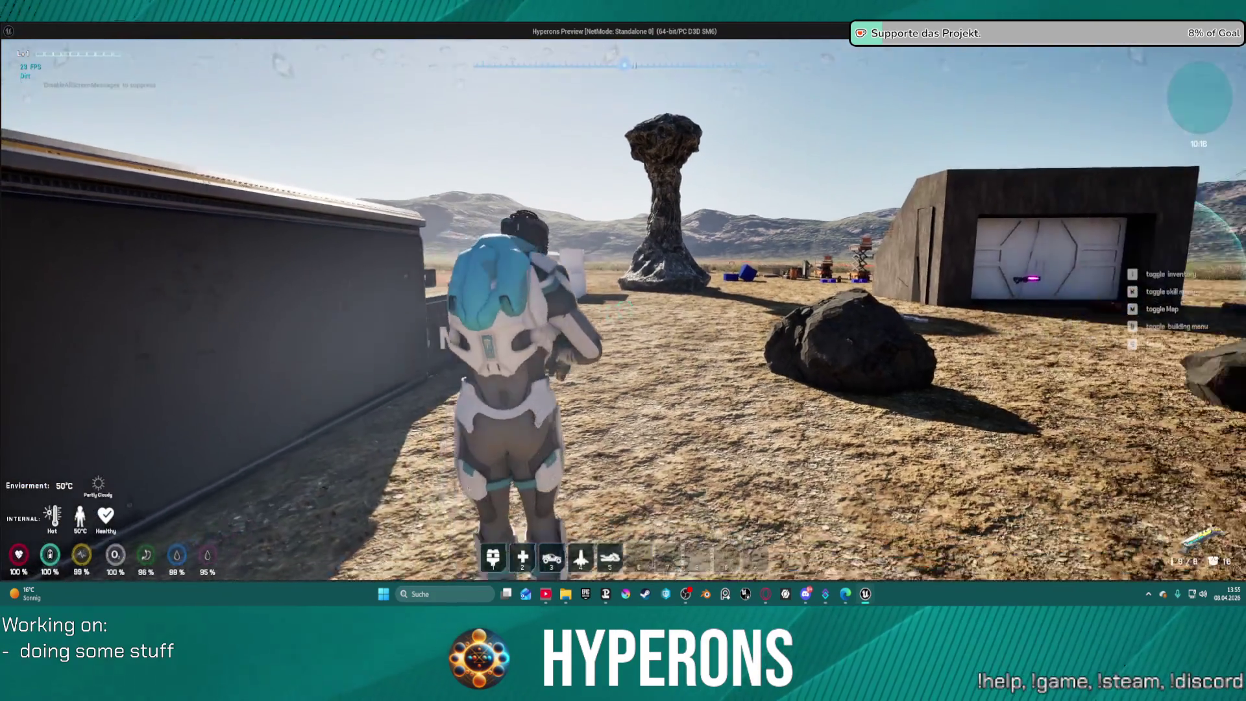
key(space)
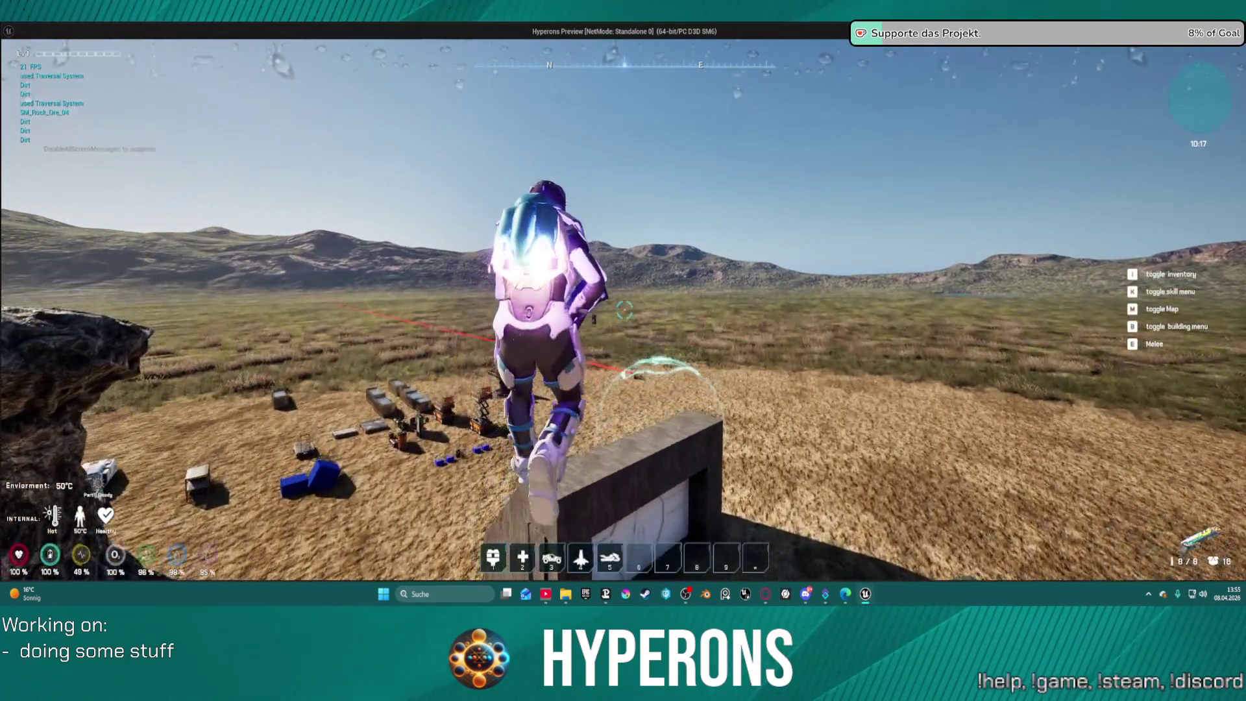
key(w)
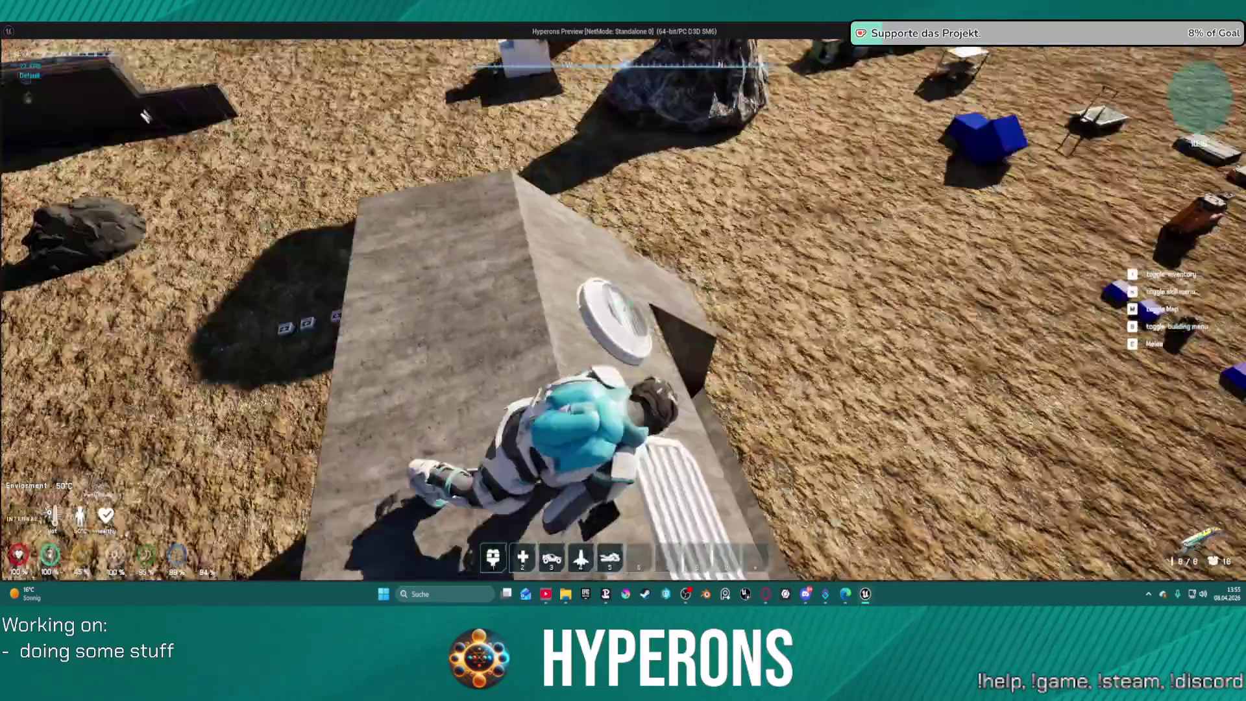
key(w)
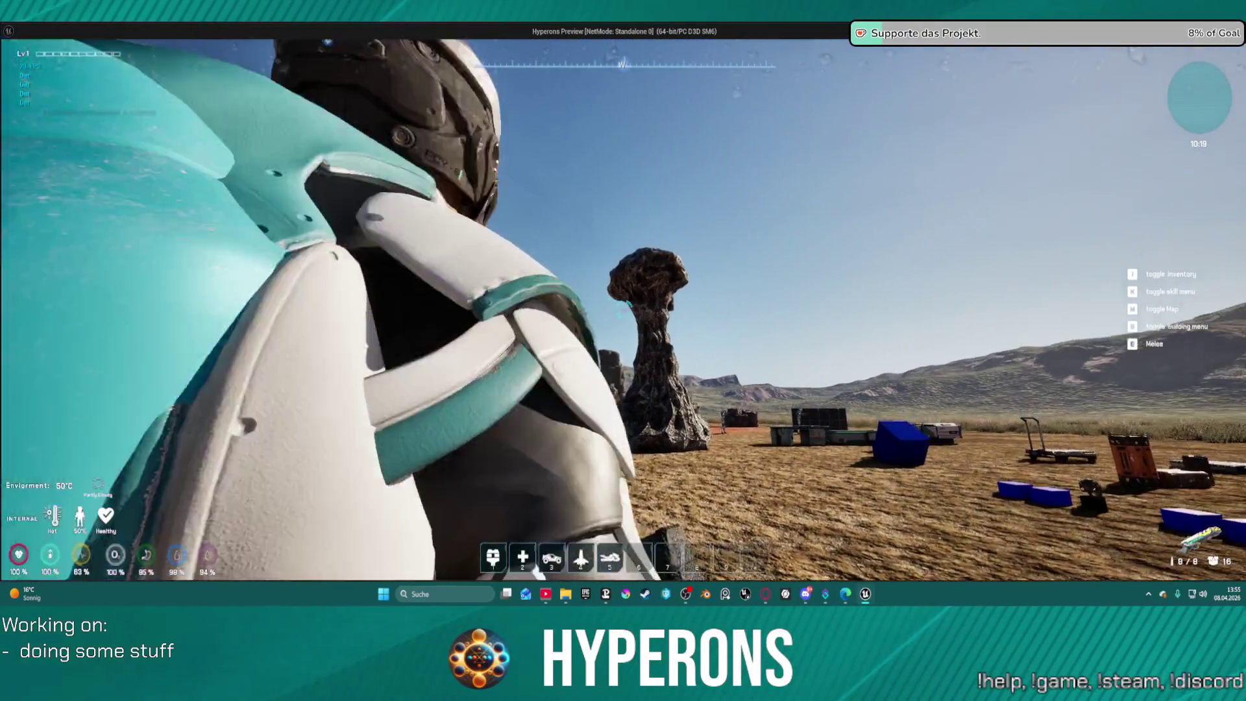
key(w)
key(space)
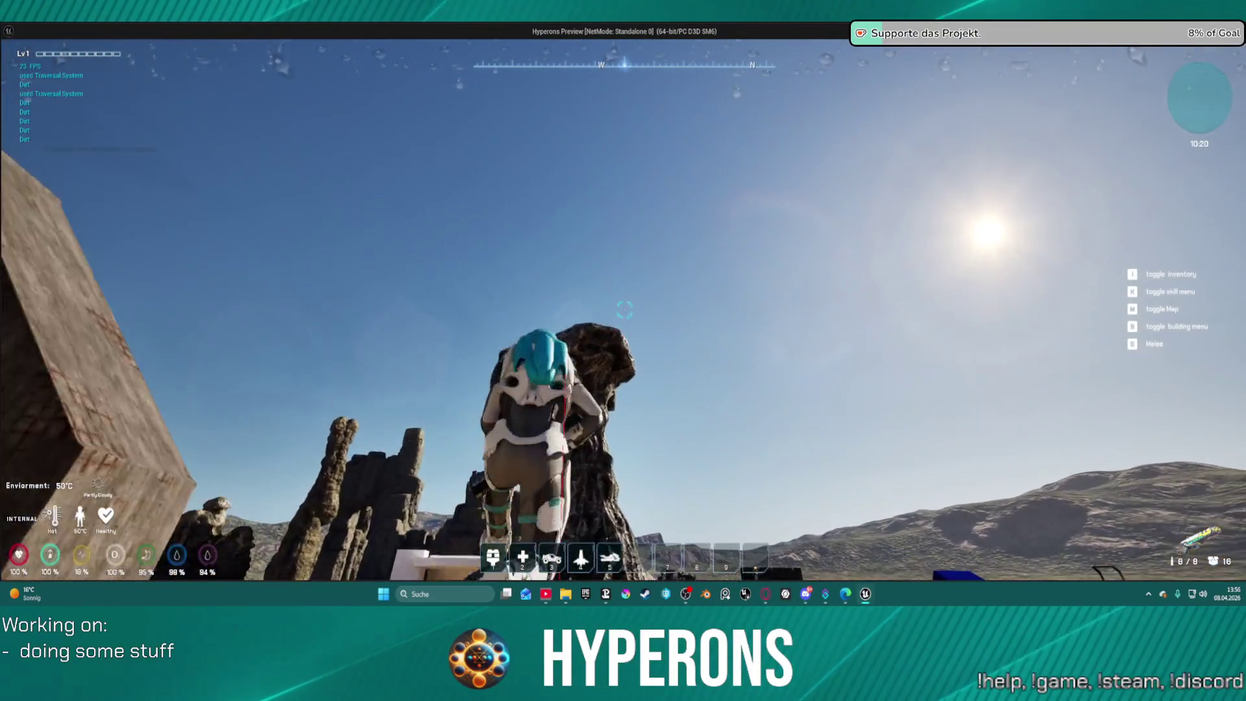
key(w)
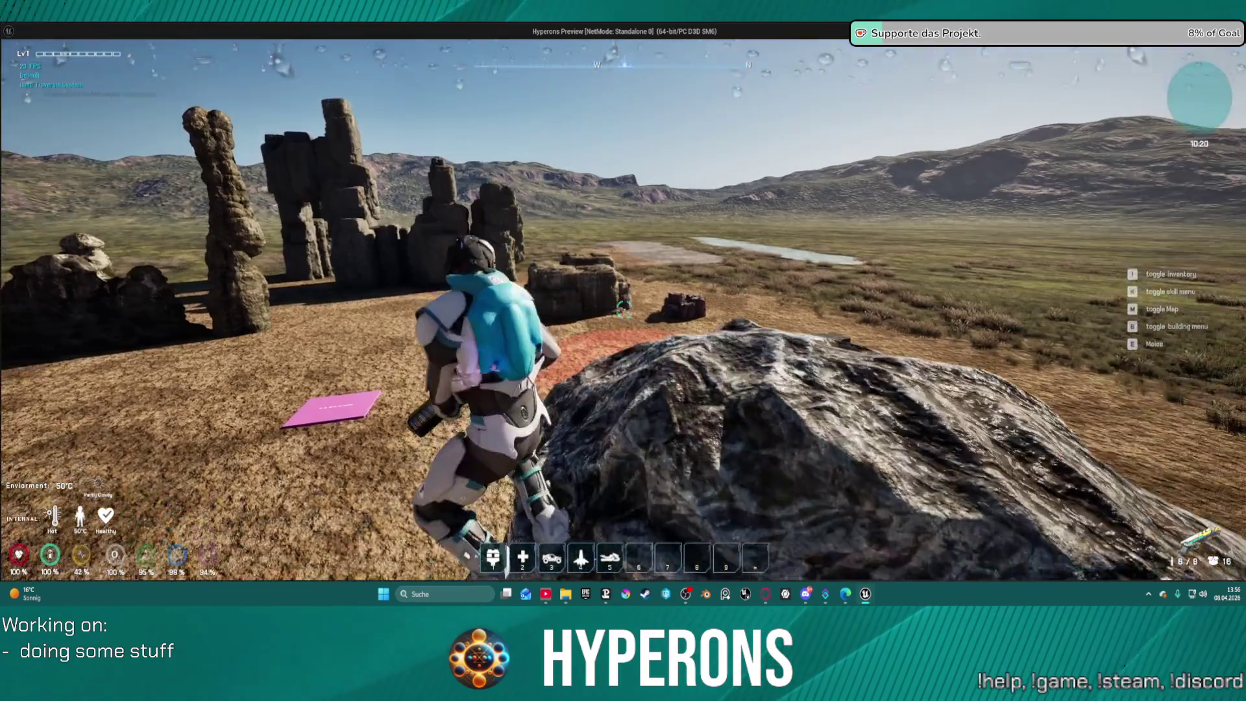
key(w)
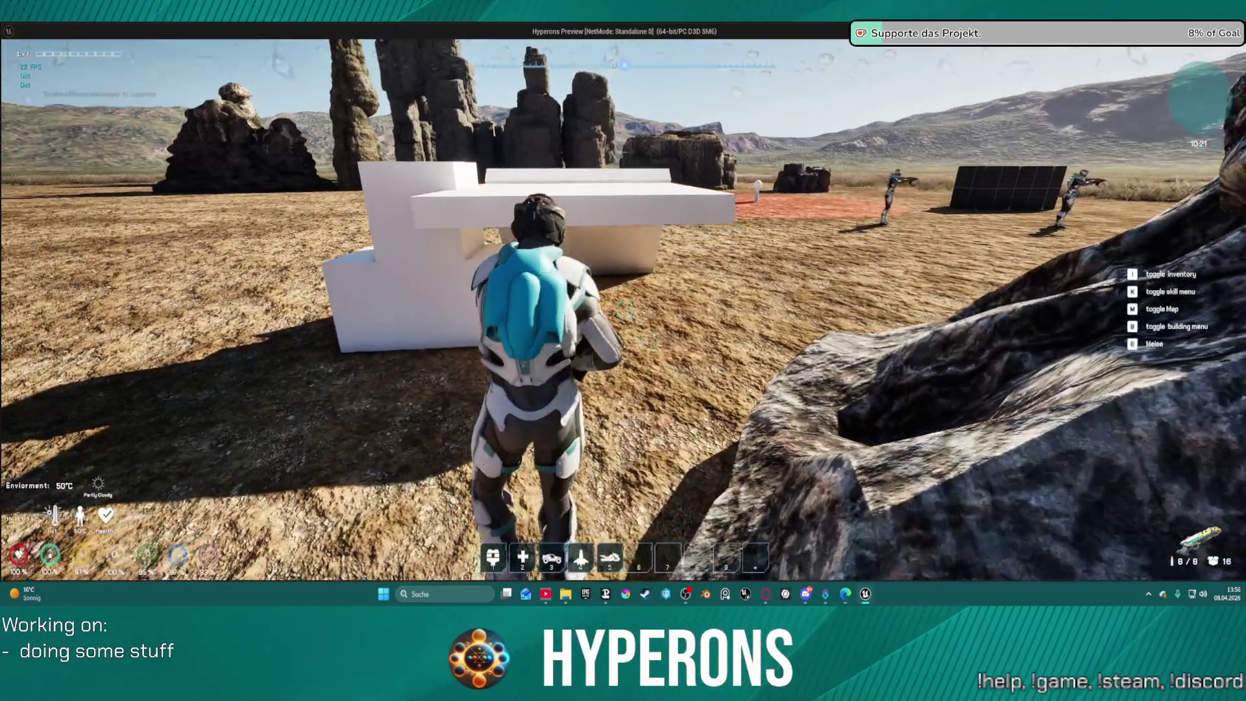
key(w)
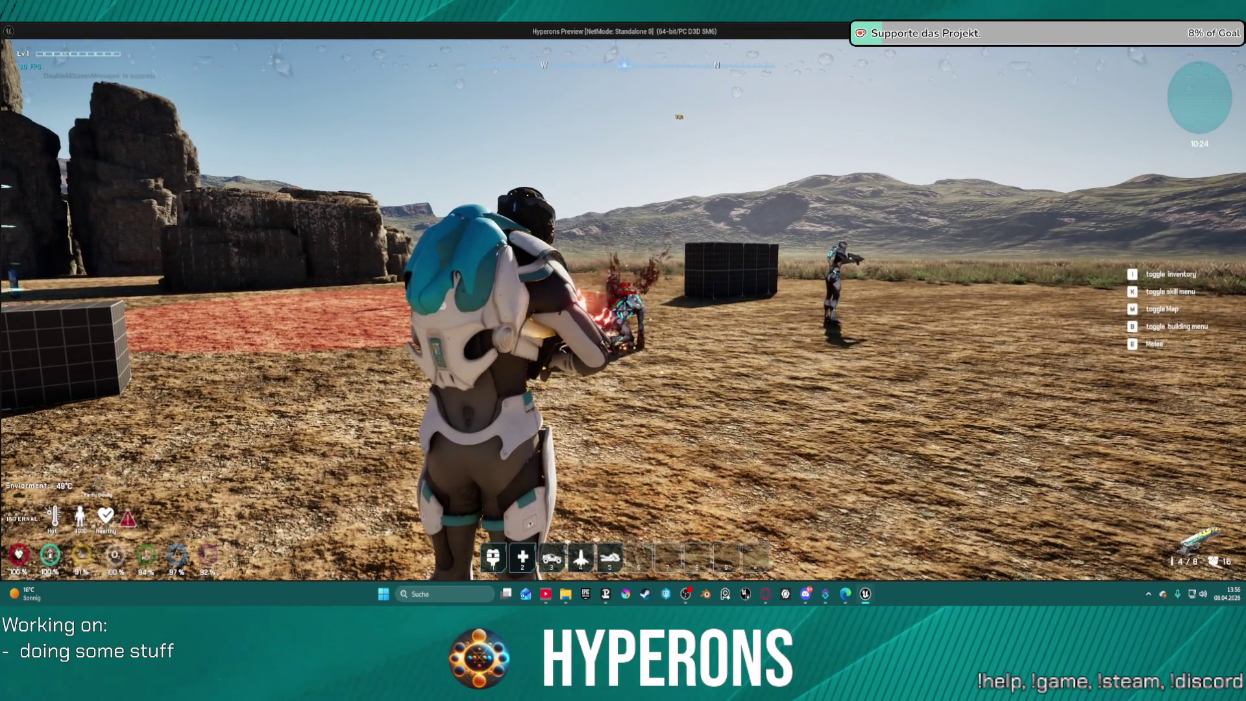
Shoot the target robots until one dies, reloading once along the way.
click(623, 351)
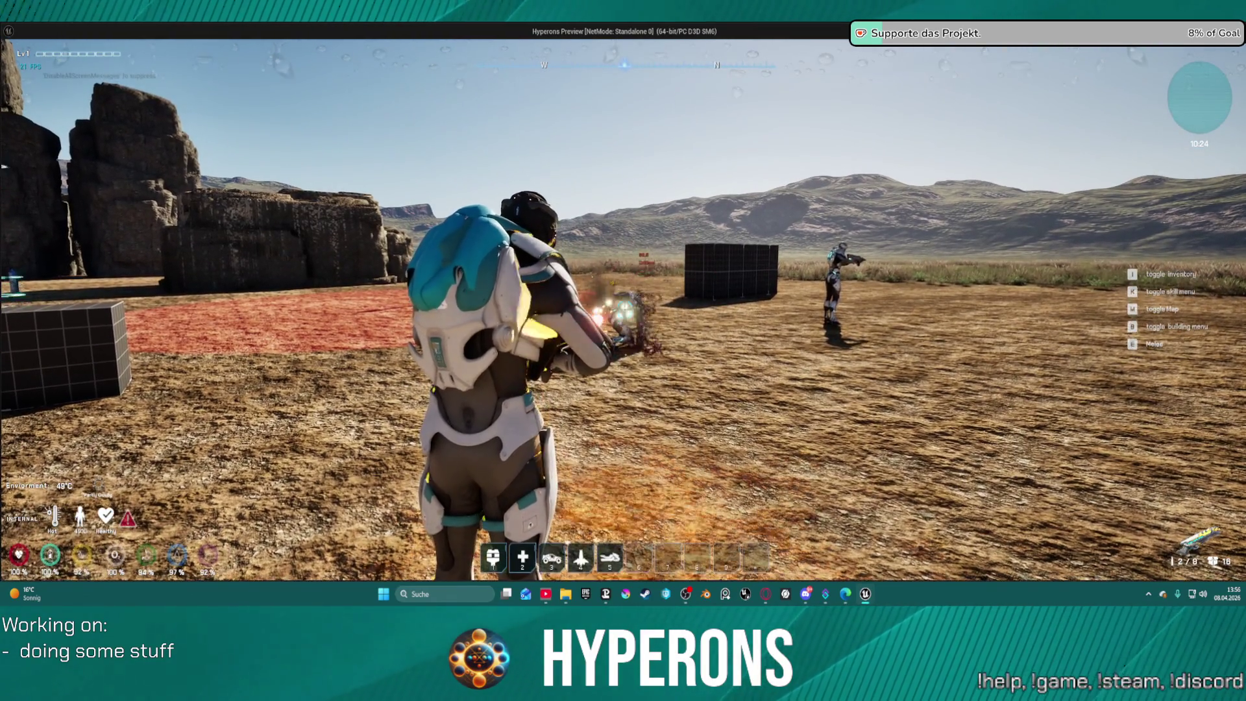
key(w)
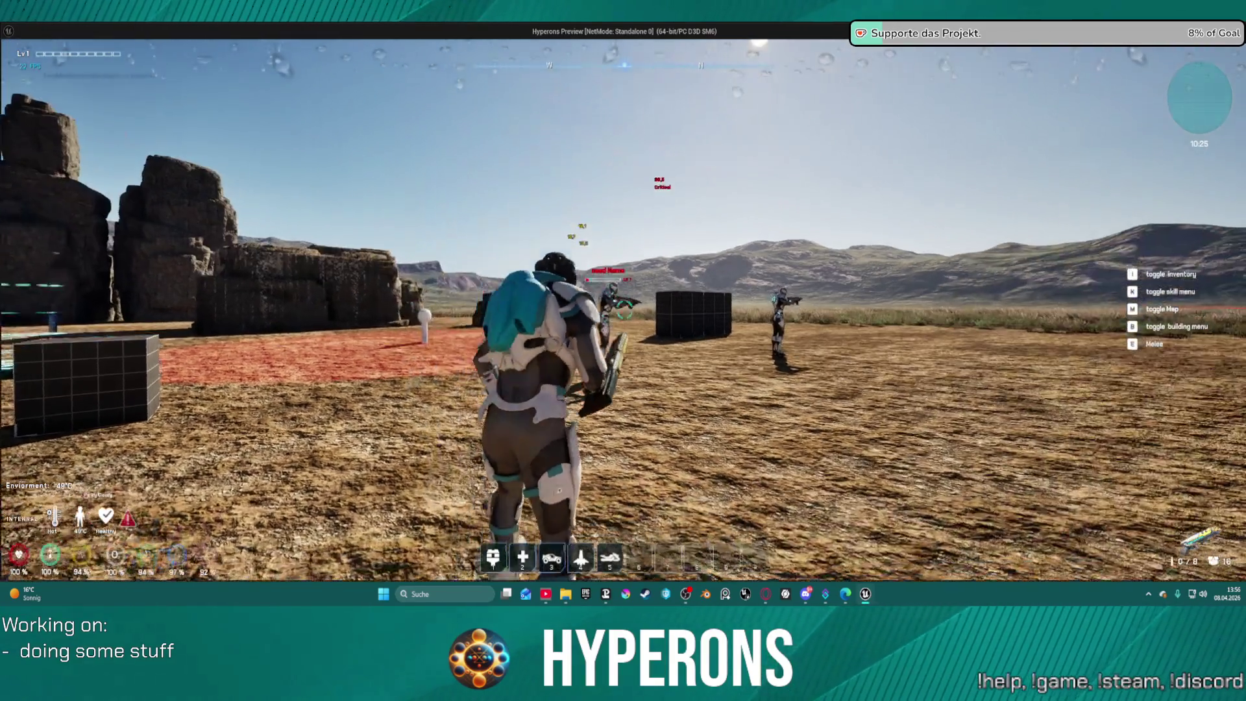
key(w)
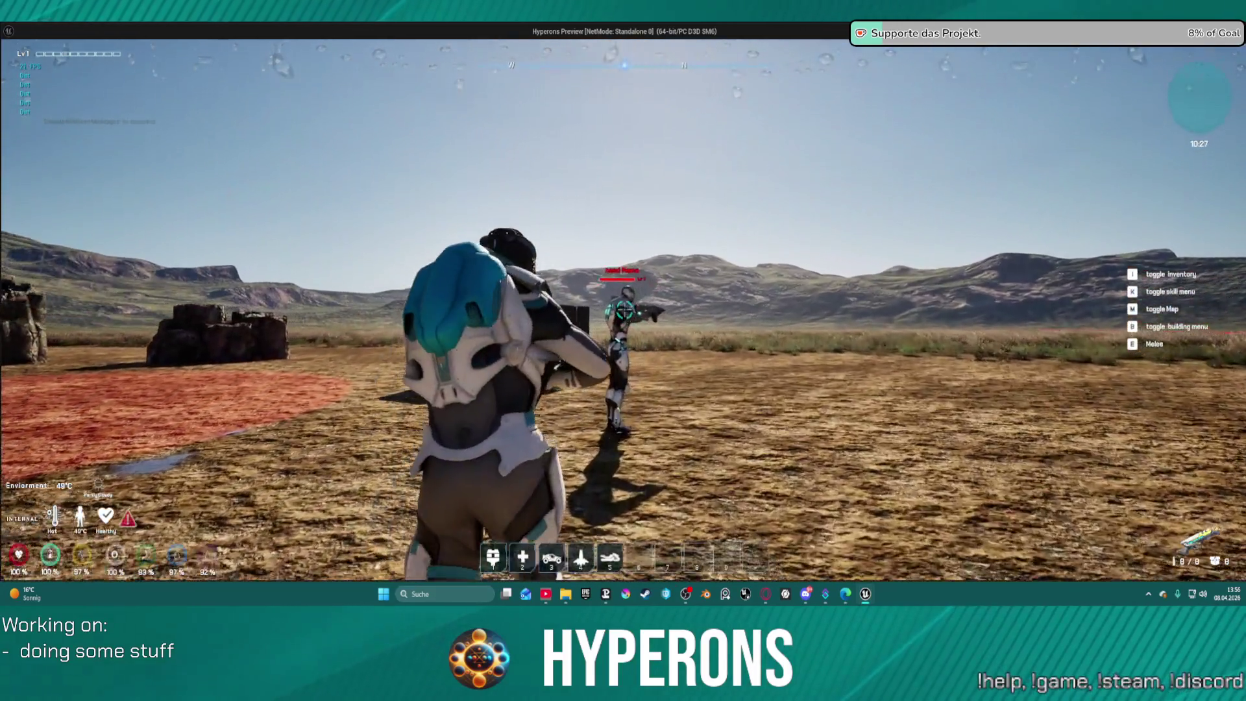
click(623, 351)
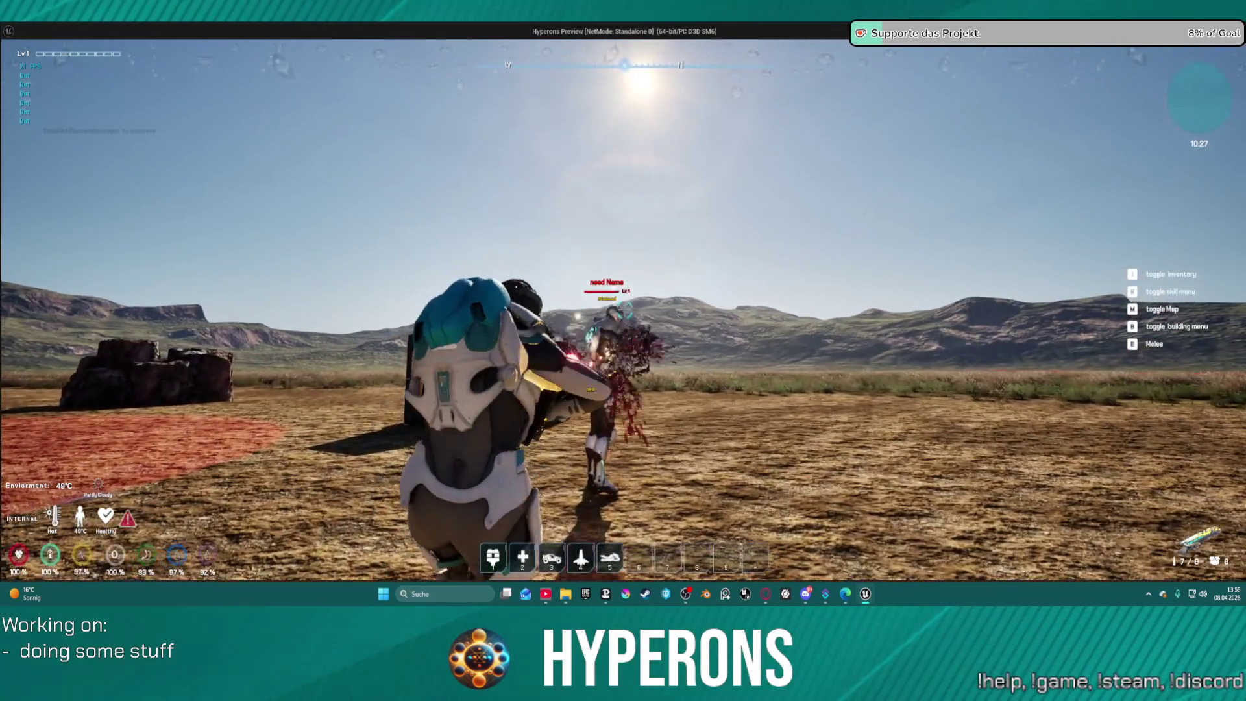
click(624, 311)
click(624, 310)
click(624, 310)
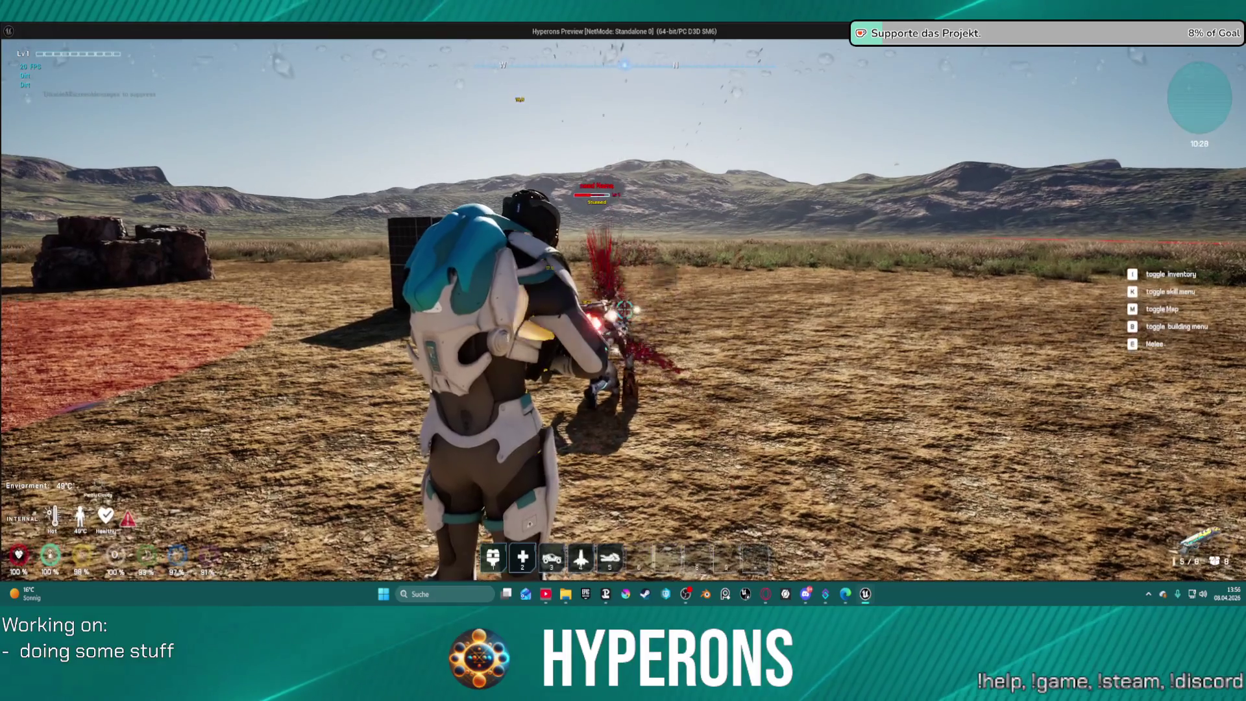
click(624, 311)
click(624, 311)
click(624, 310)
click(624, 310)
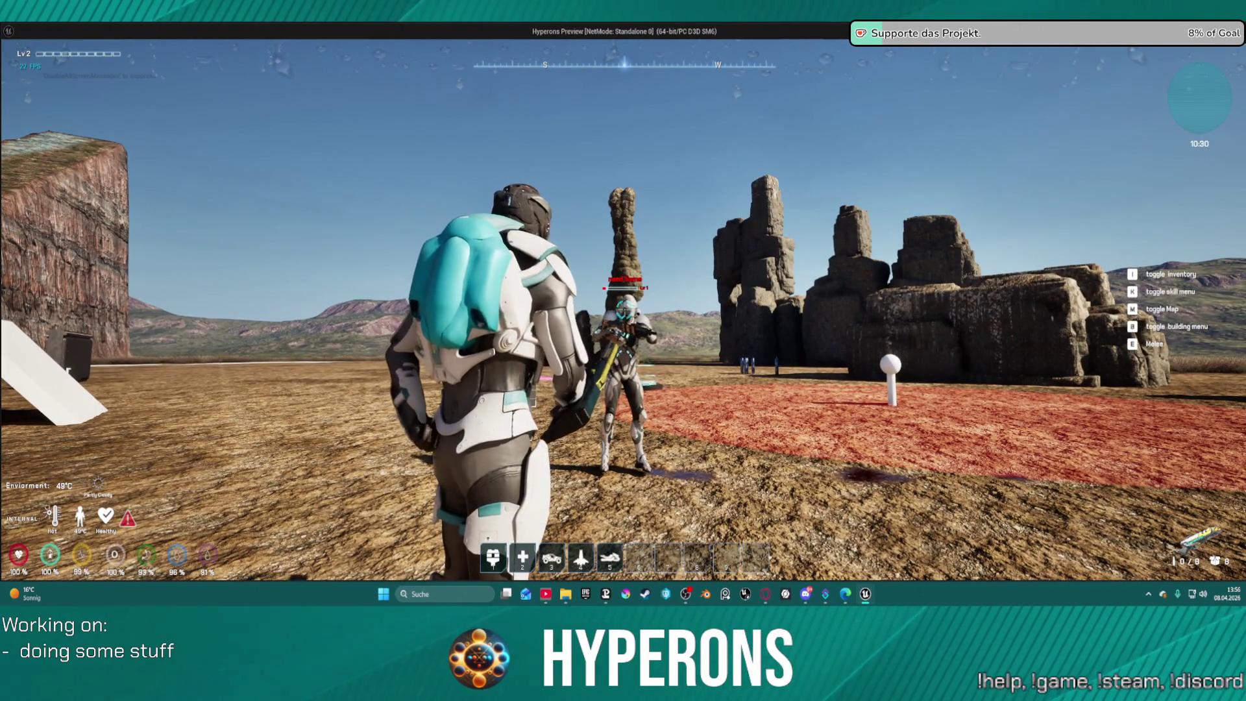
key(r)
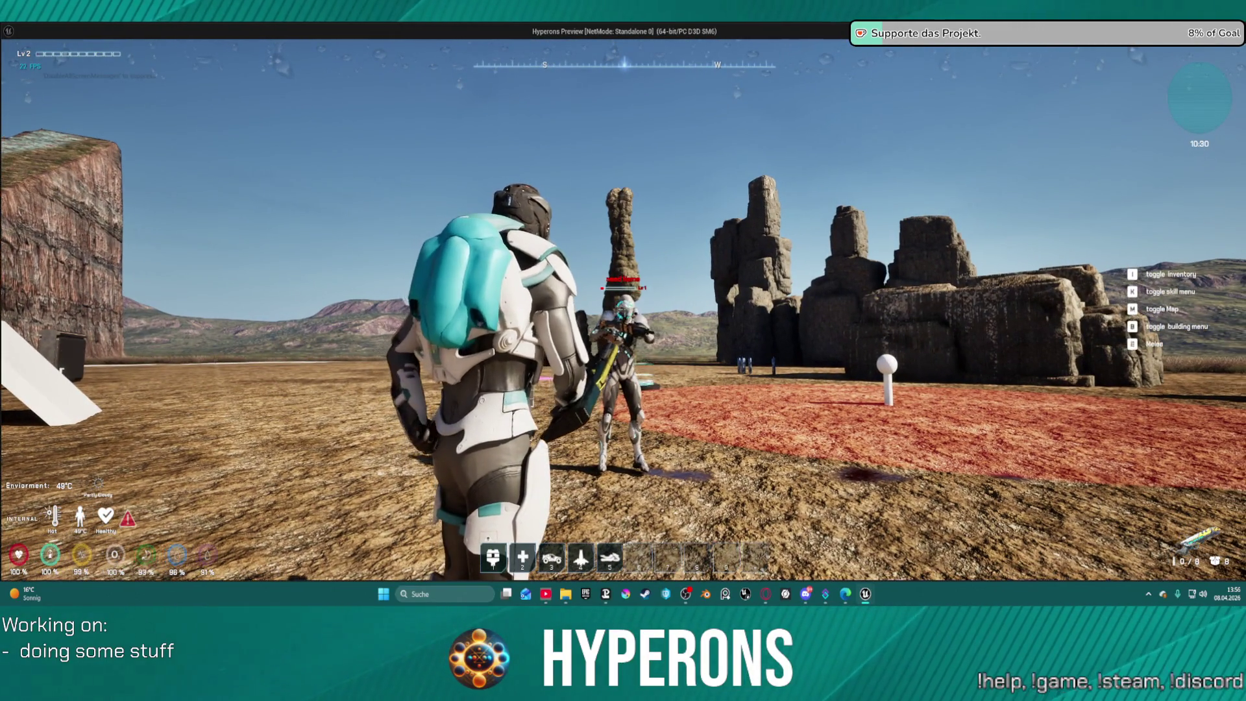
click(625, 310)
Run forward to the fallen robot, then end the play session.
key(w)
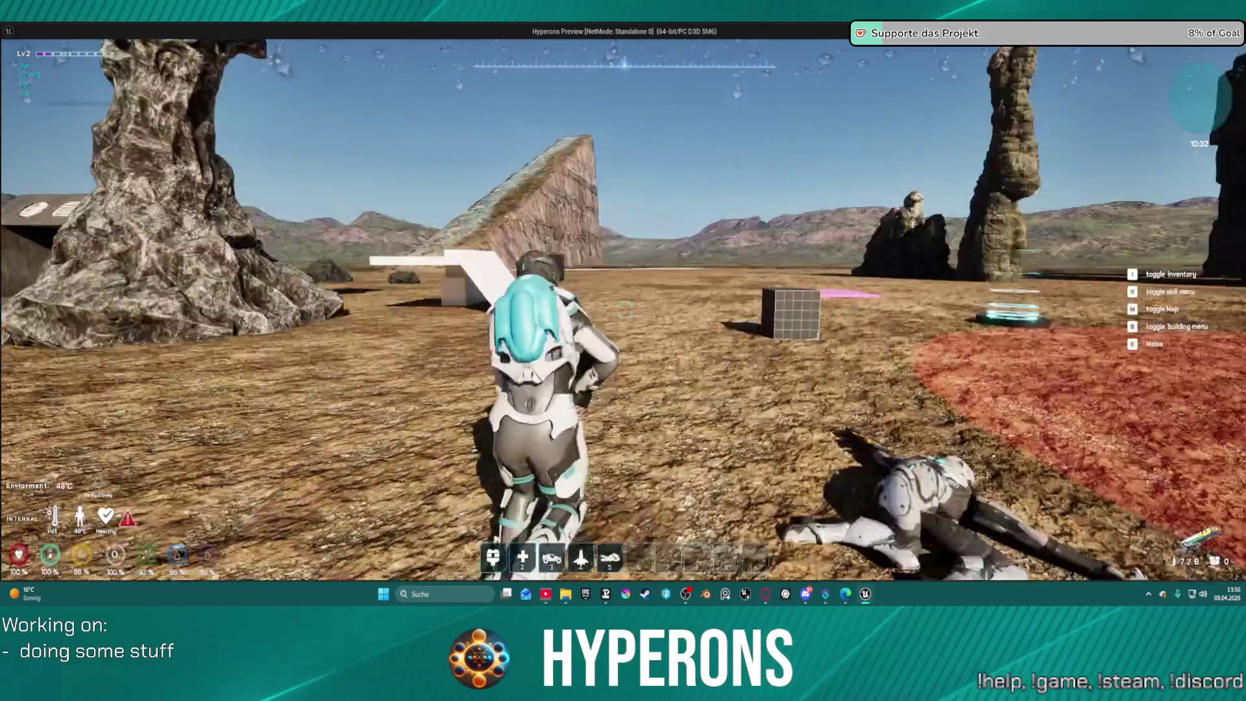
key(w)
key(space)
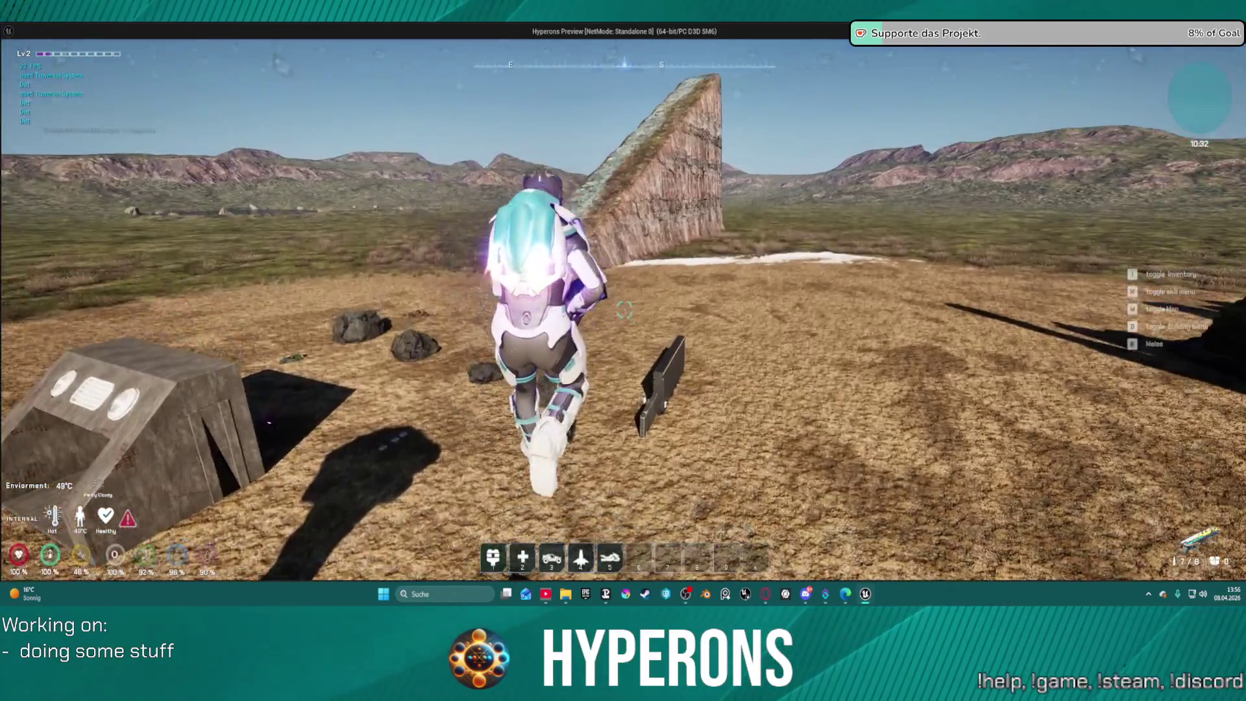
key(Escape)
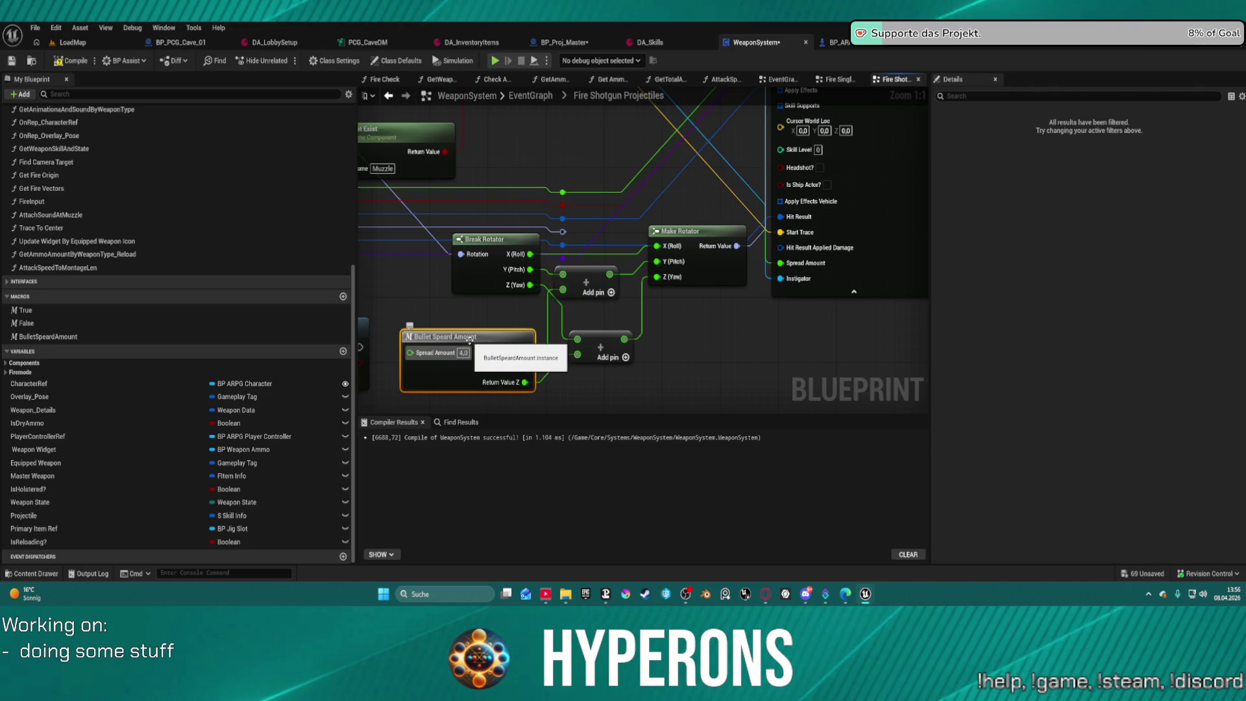
Set Spread Amount to 4.0, recompile WeaponSystem, and switch to the DA_Skills asset.
text(4)
key(Return)
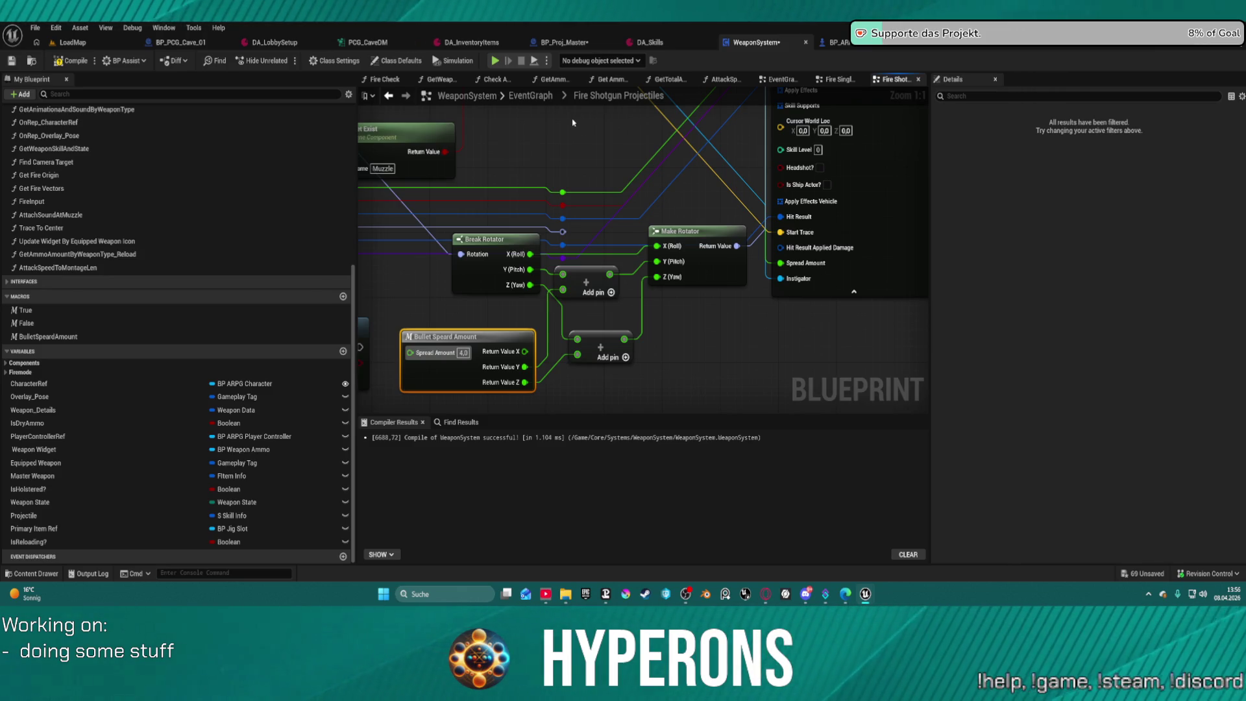
click(81, 62)
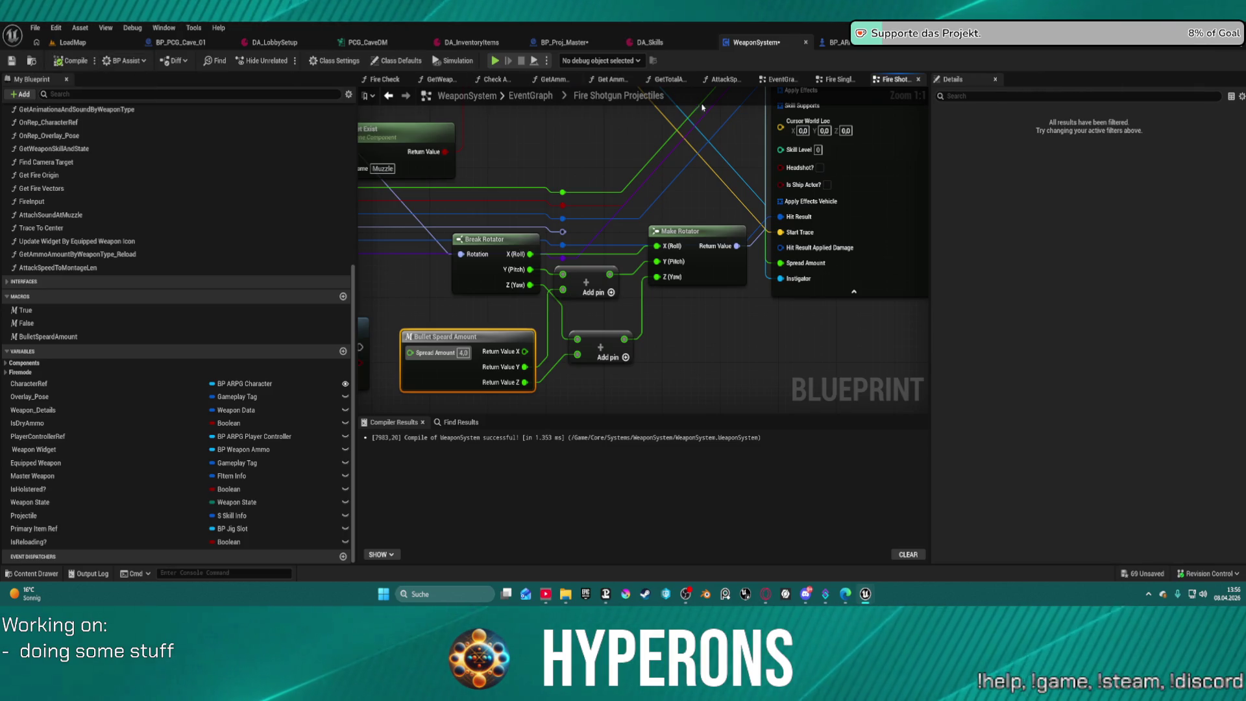
click(649, 42)
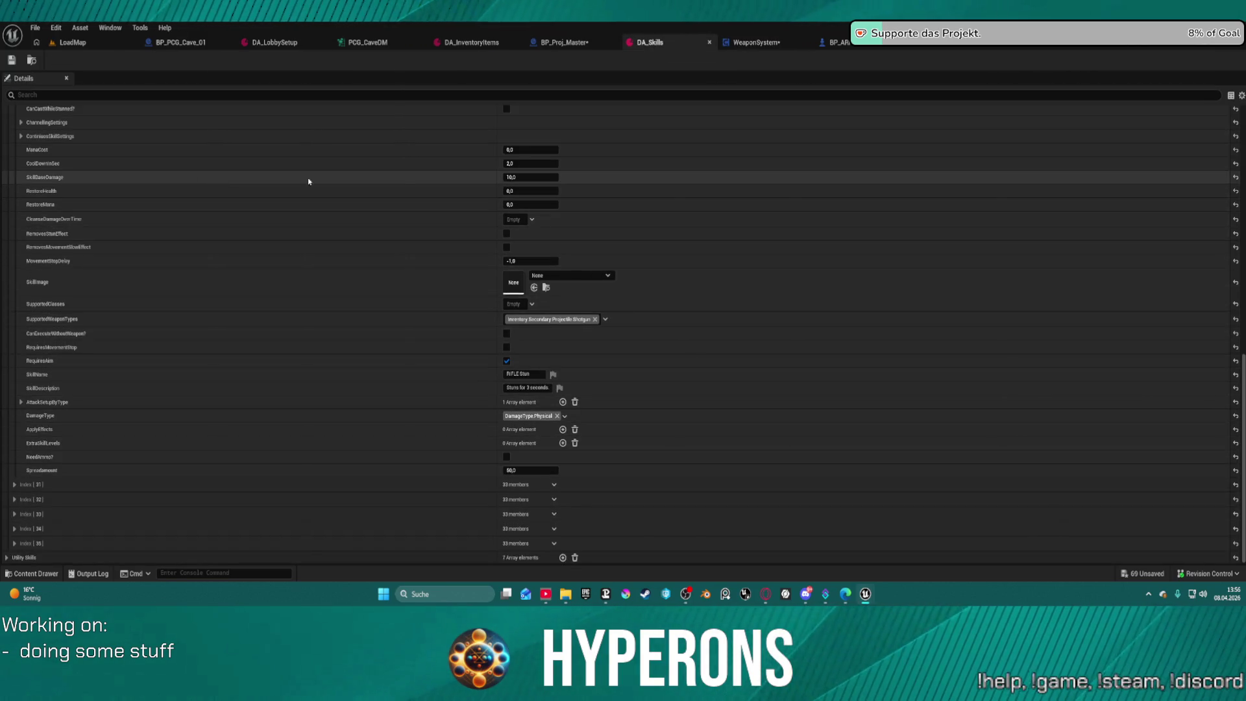
Change the shotgun skill's SkillBaseDamage to 50.0, save DA_Skills, and return to the Fire Shotgun Projectiles graph.
click(512, 176)
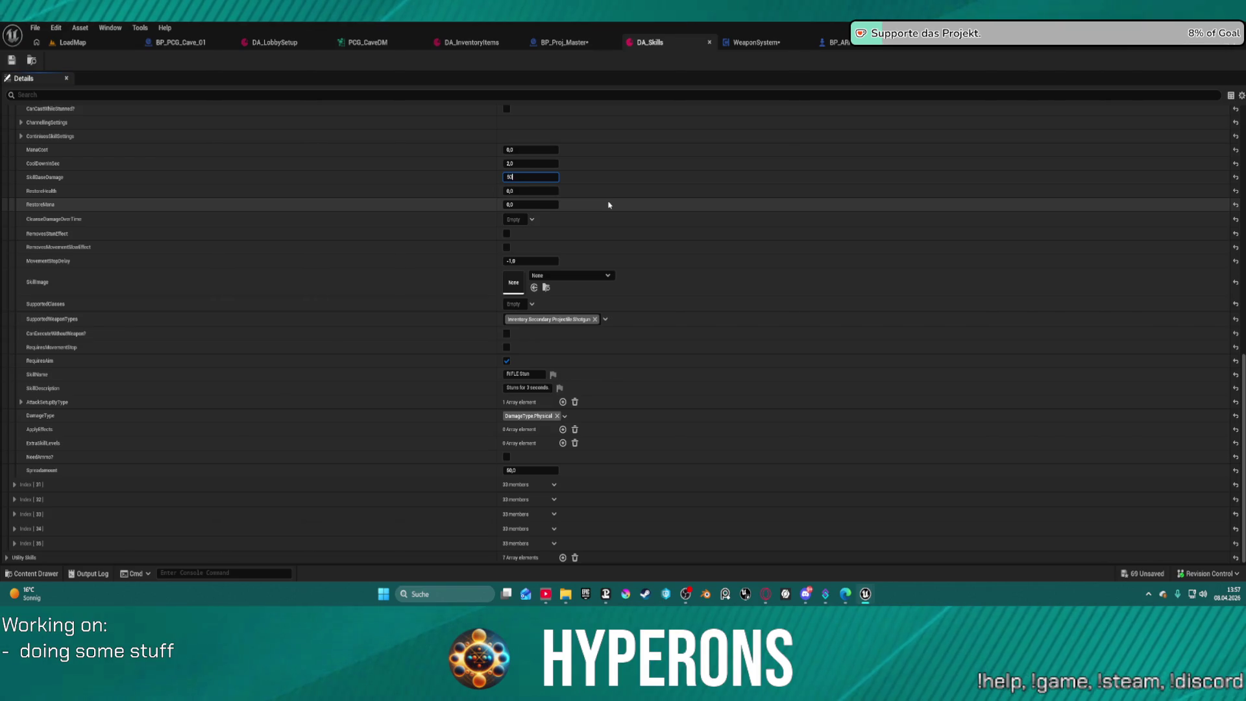
click(13, 61)
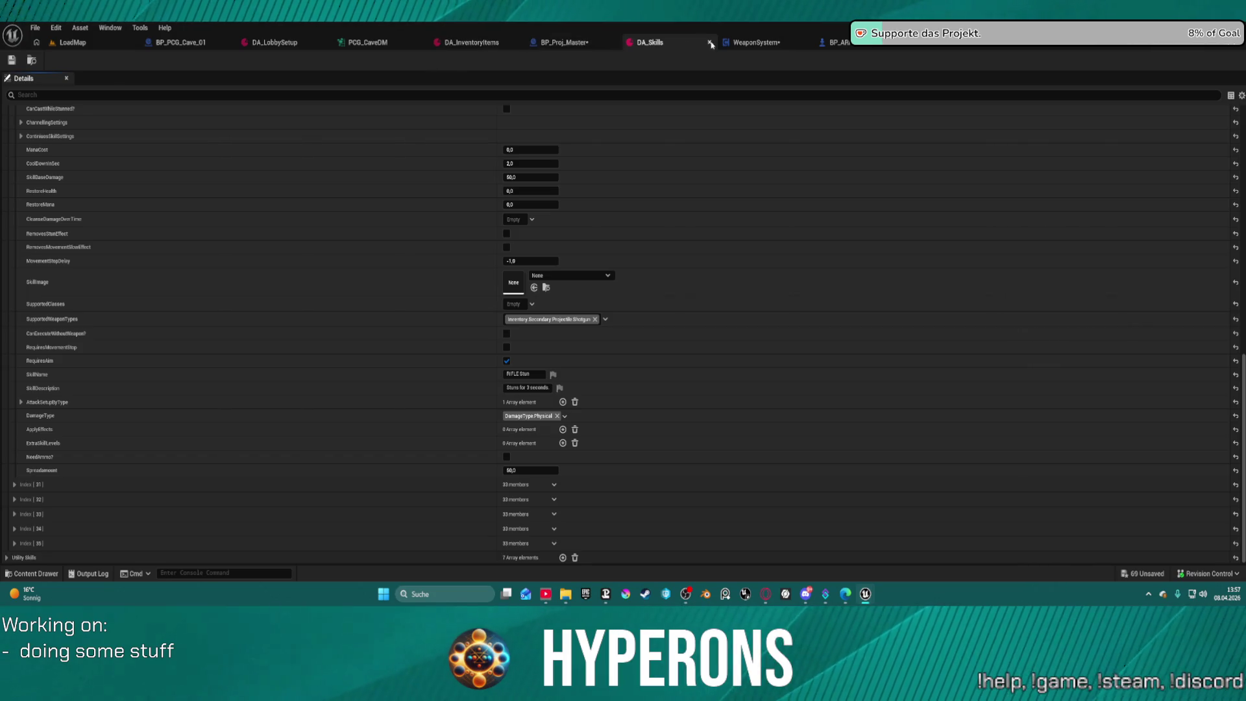
click(760, 44)
scroll(565, 220, down, 2)
click(723, 225)
Frame the selected node and pan over to the Play Montage and For Loop nodes.
key(f)
scroll(830, 193, down, 2)
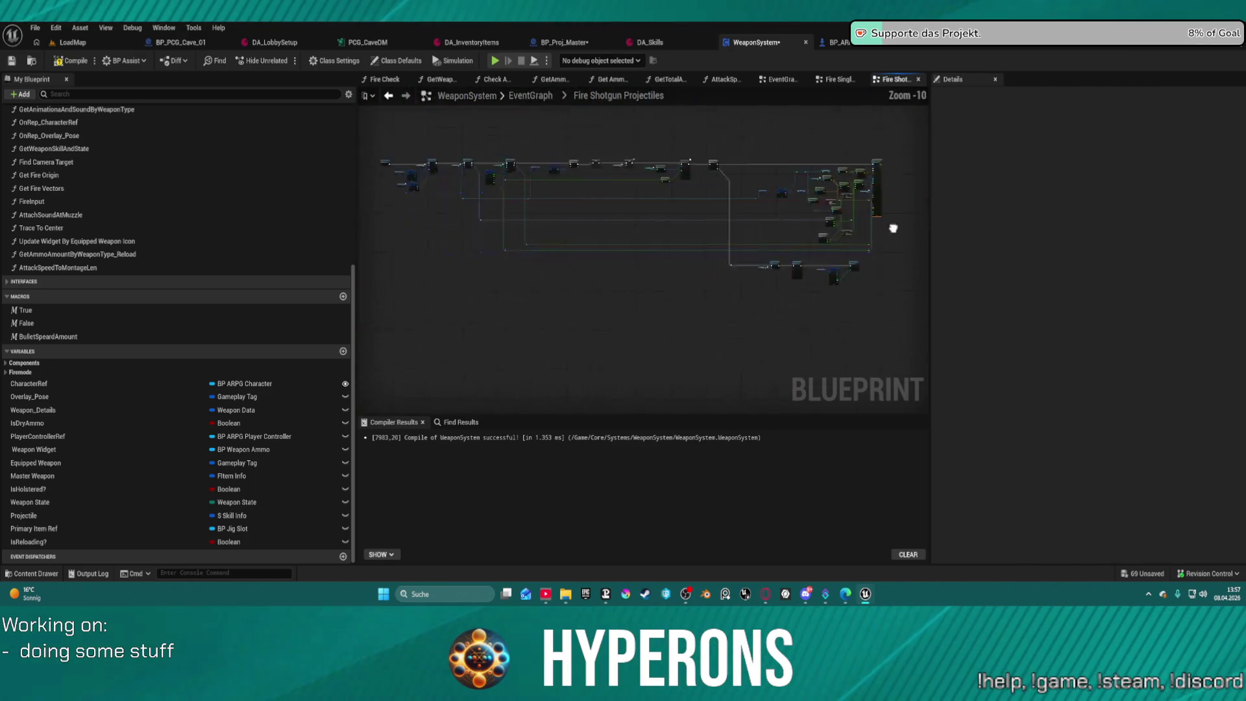
scroll(556, 307, up, 3)
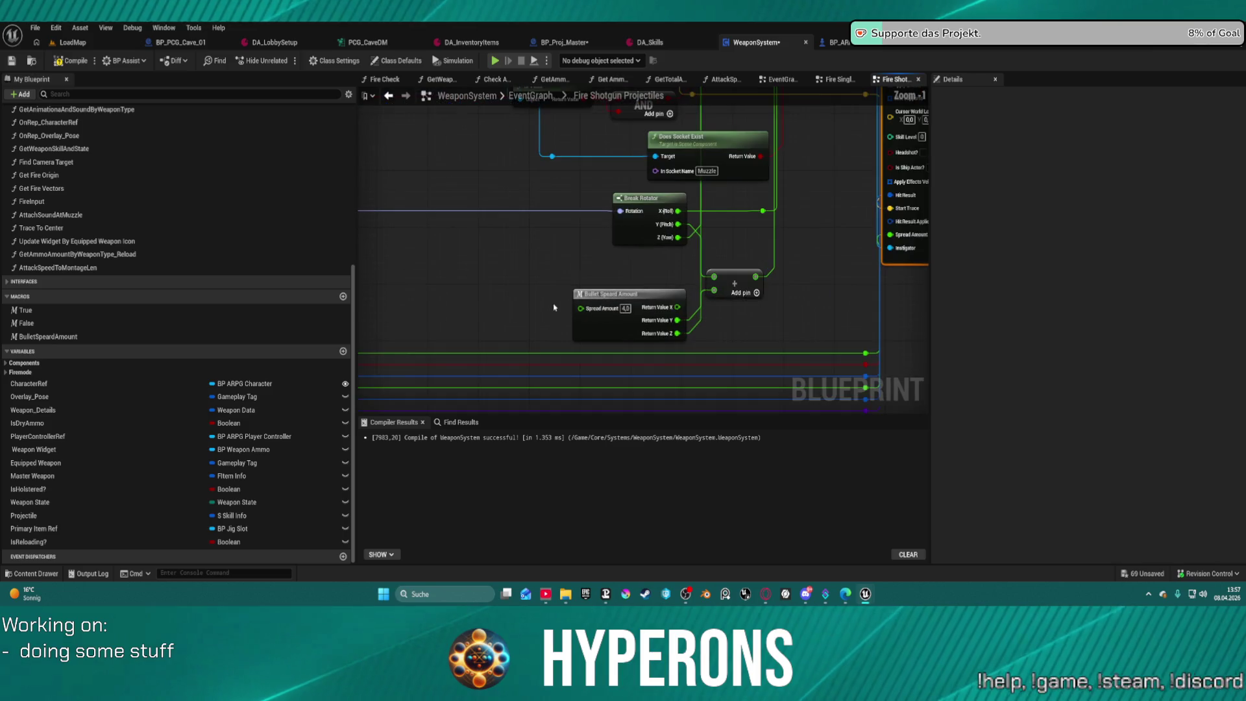
scroll(784, 279, down, 3)
scroll(870, 295, up, 1)
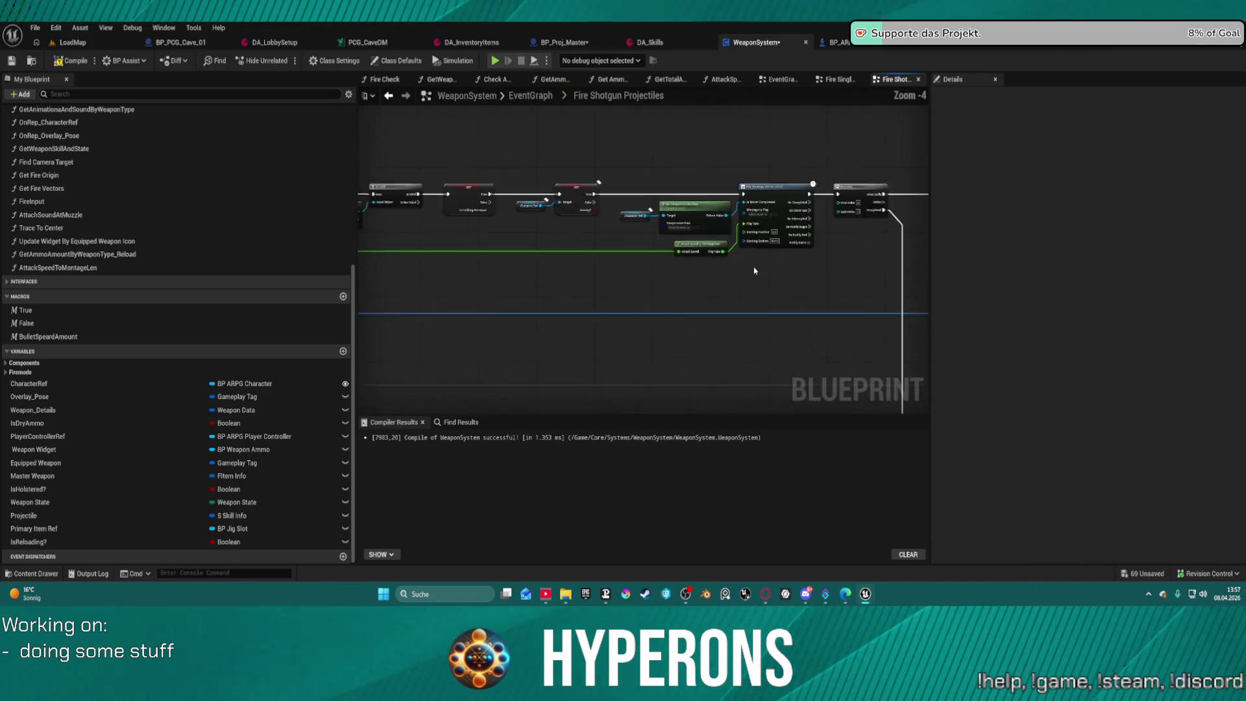
mouse_move(753, 278)
mouse_down()
mouse_move(637, 323)
mouse_move(921, 314)
mouse_move(925, 294)
mouse_up()
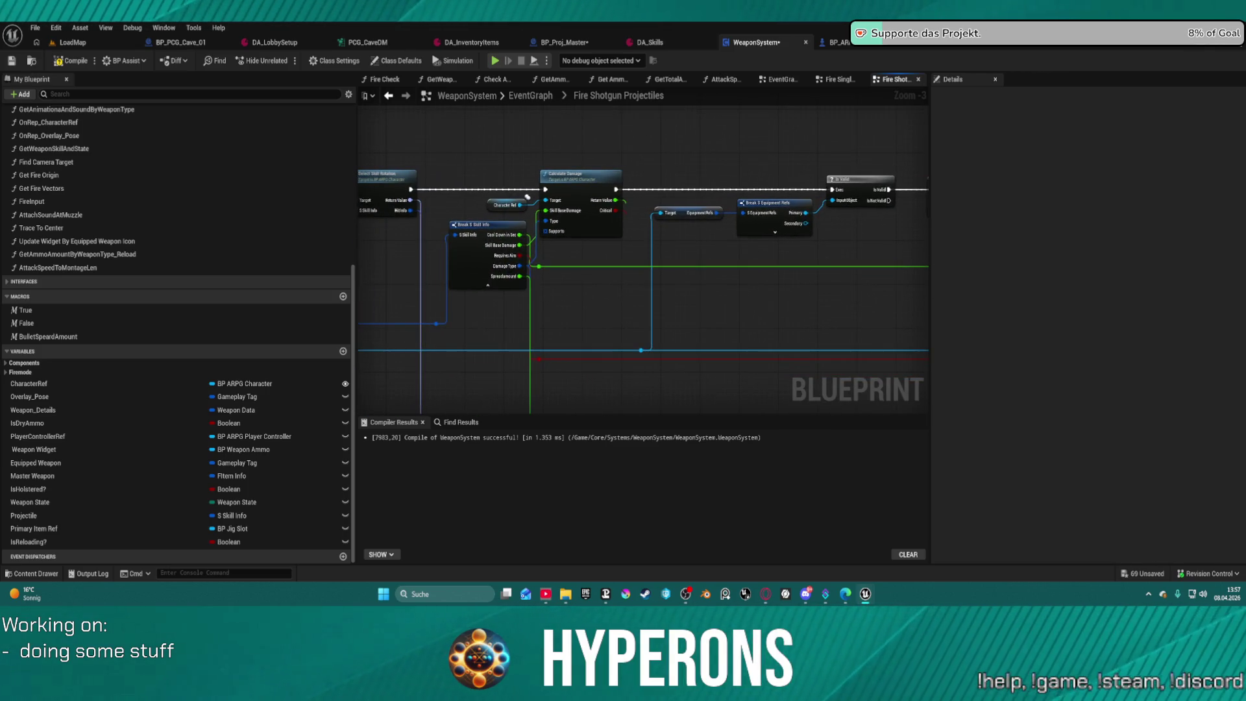
mouse_move(925, 294)
mouse_down()
mouse_move(790, 270)
mouse_move(578, 258)
mouse_move(640, 261)
mouse_up()
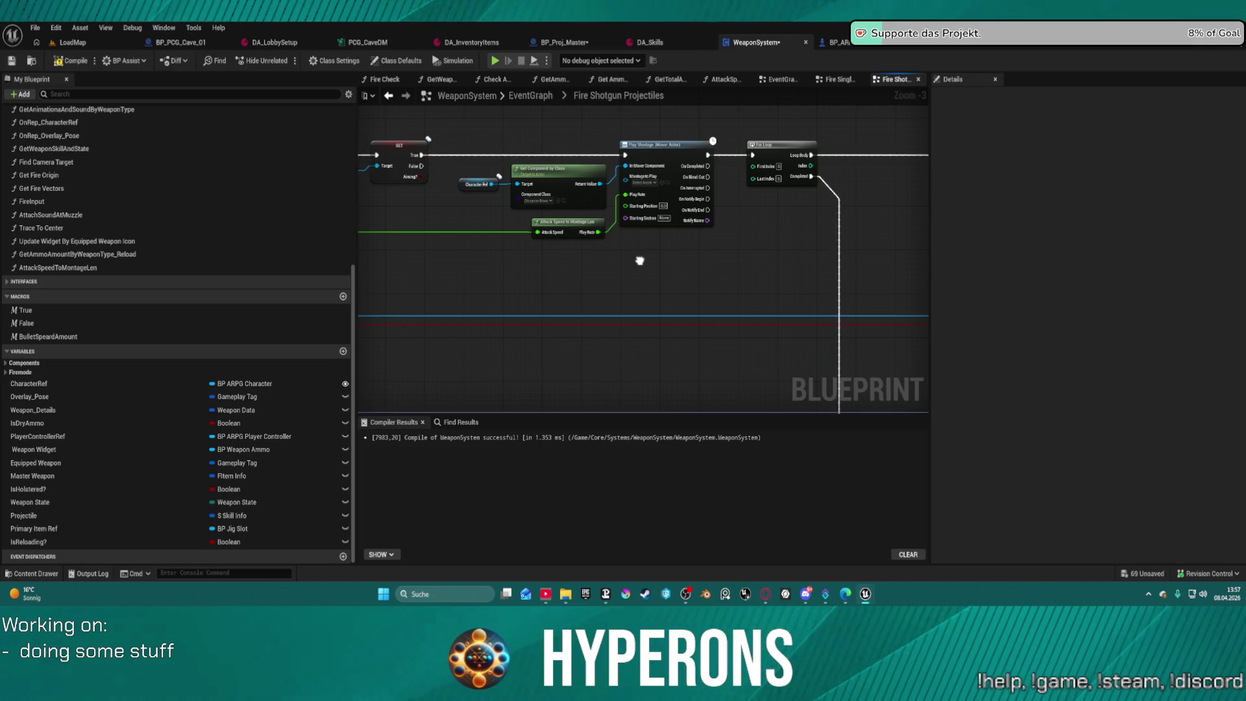
drag(640, 261, 635, 261)
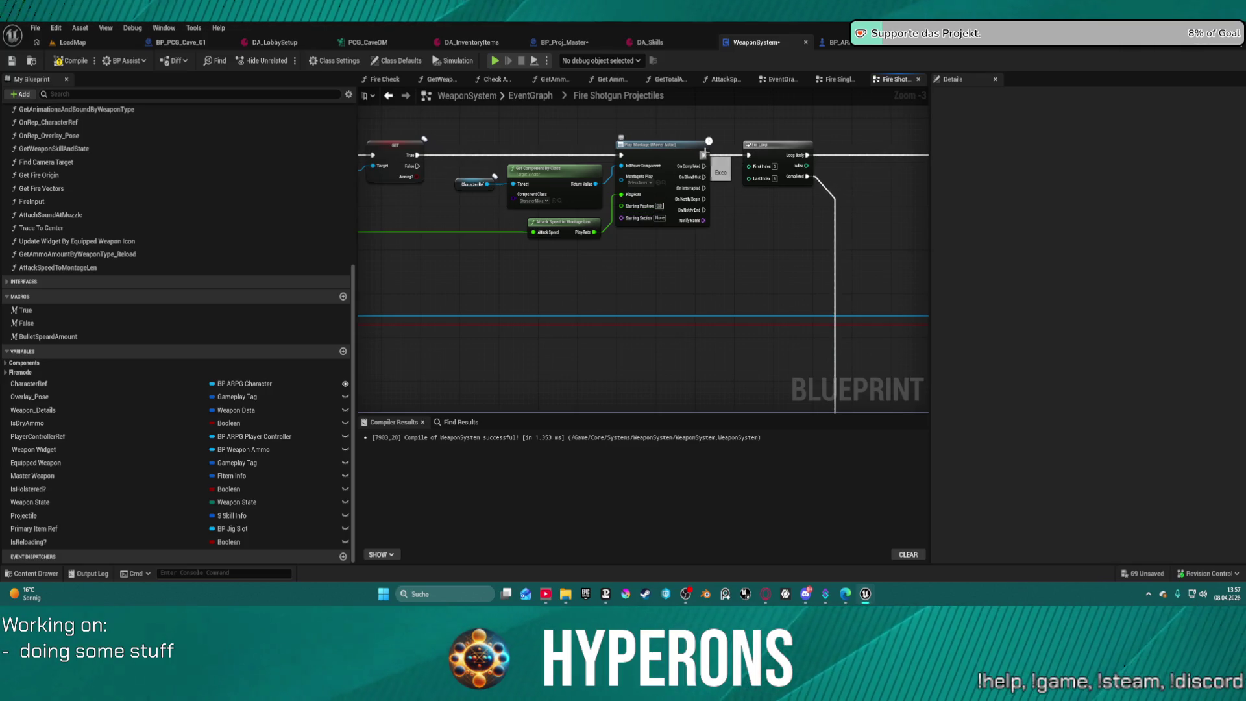
Make the For Loop run from the Play Montage's On Completed output.
drag(703, 155, 704, 170)
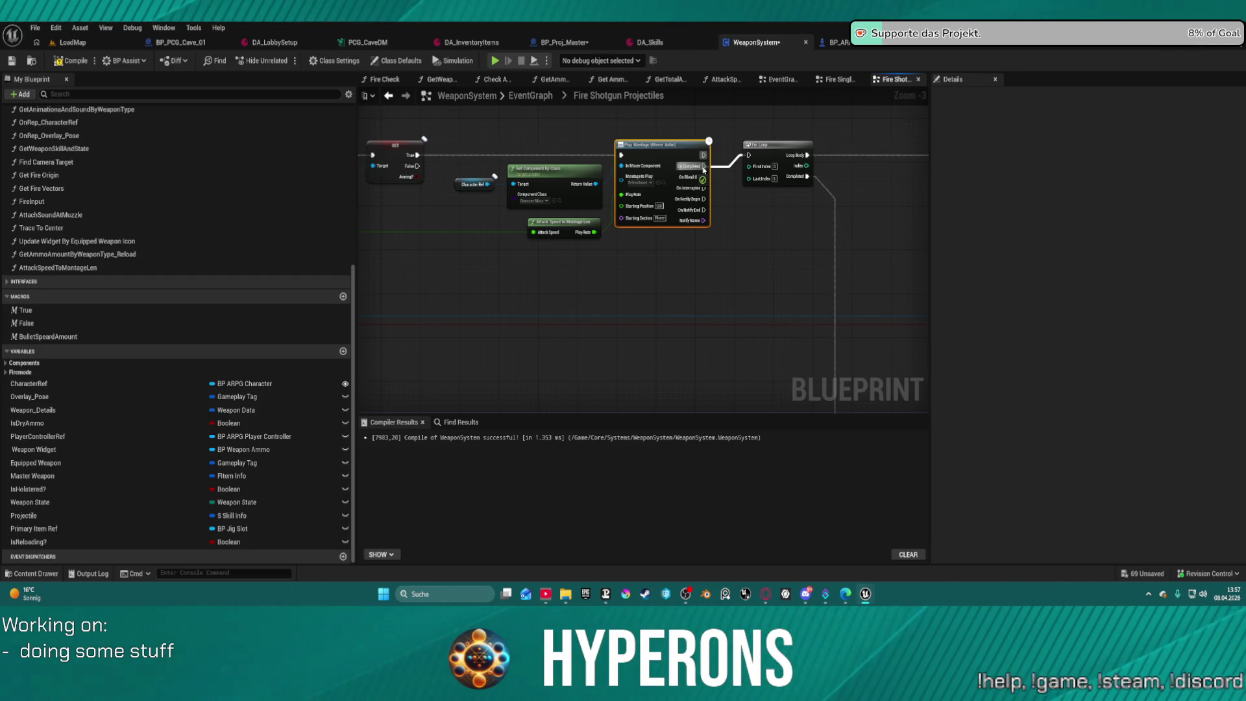
drag(704, 171, 704, 168)
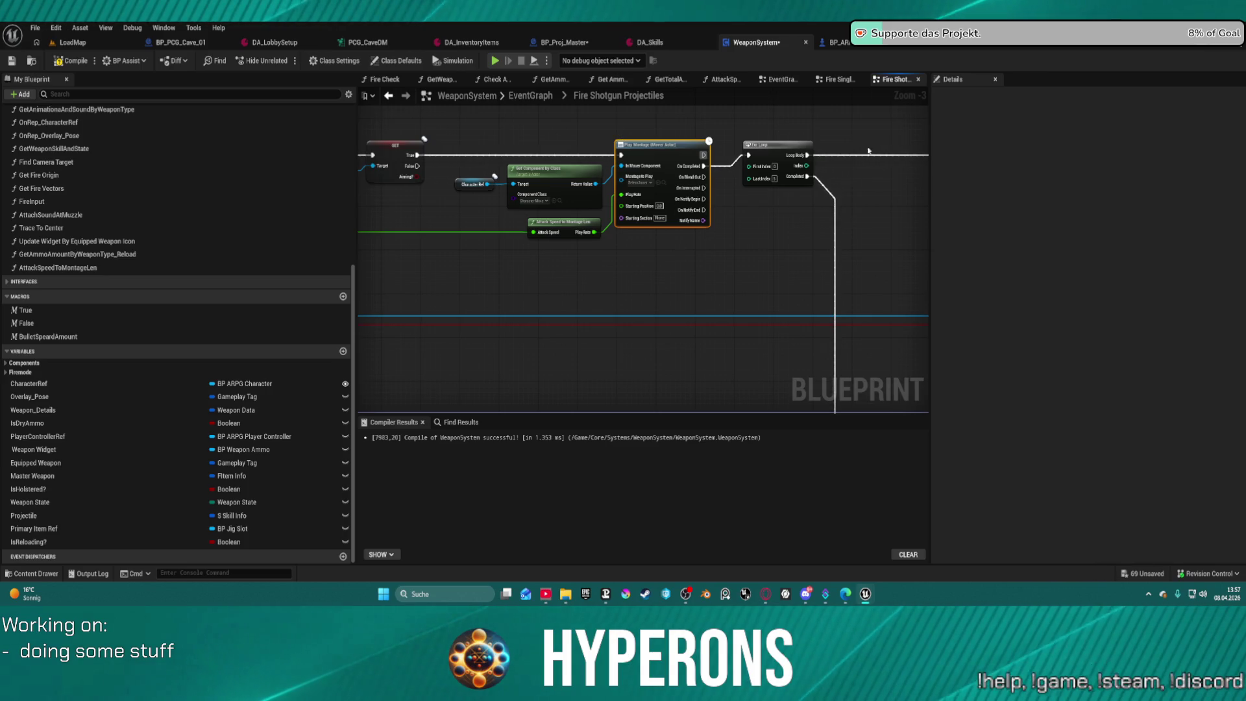
scroll(719, 232, down, 4)
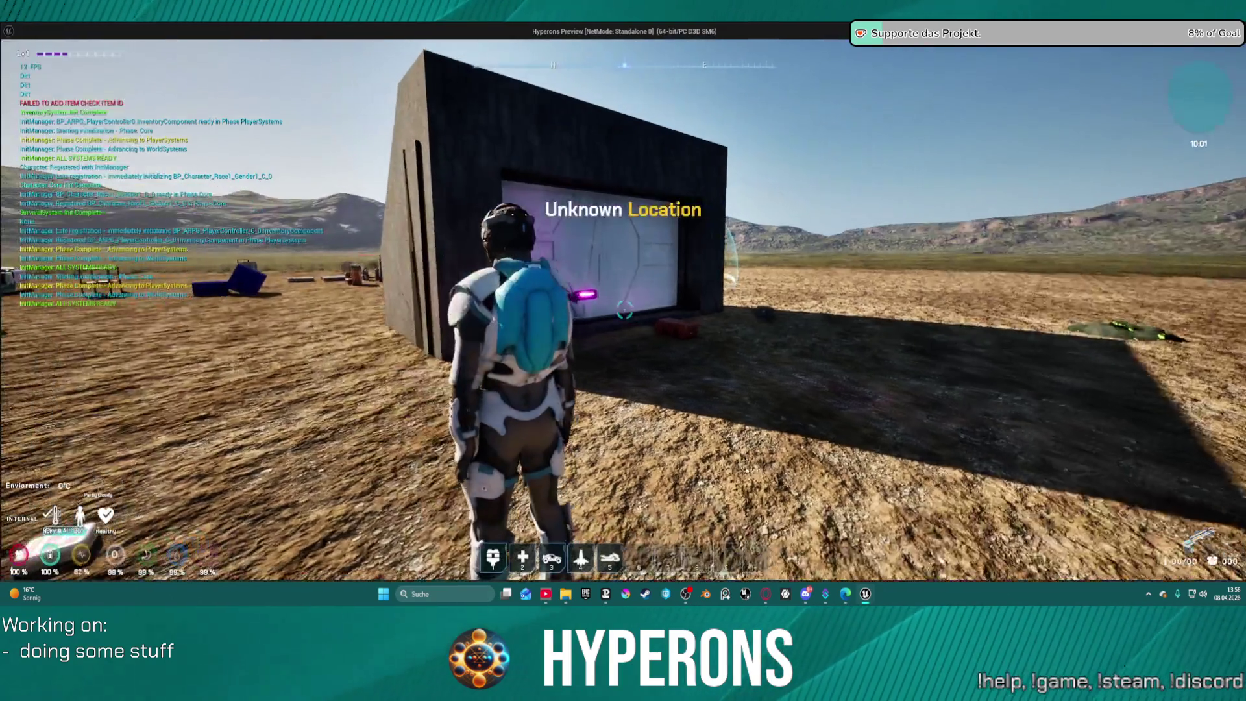
Check the inventory, loot a weapon from the red dev container, circle the dark wall, then stop the preview.
key(i)
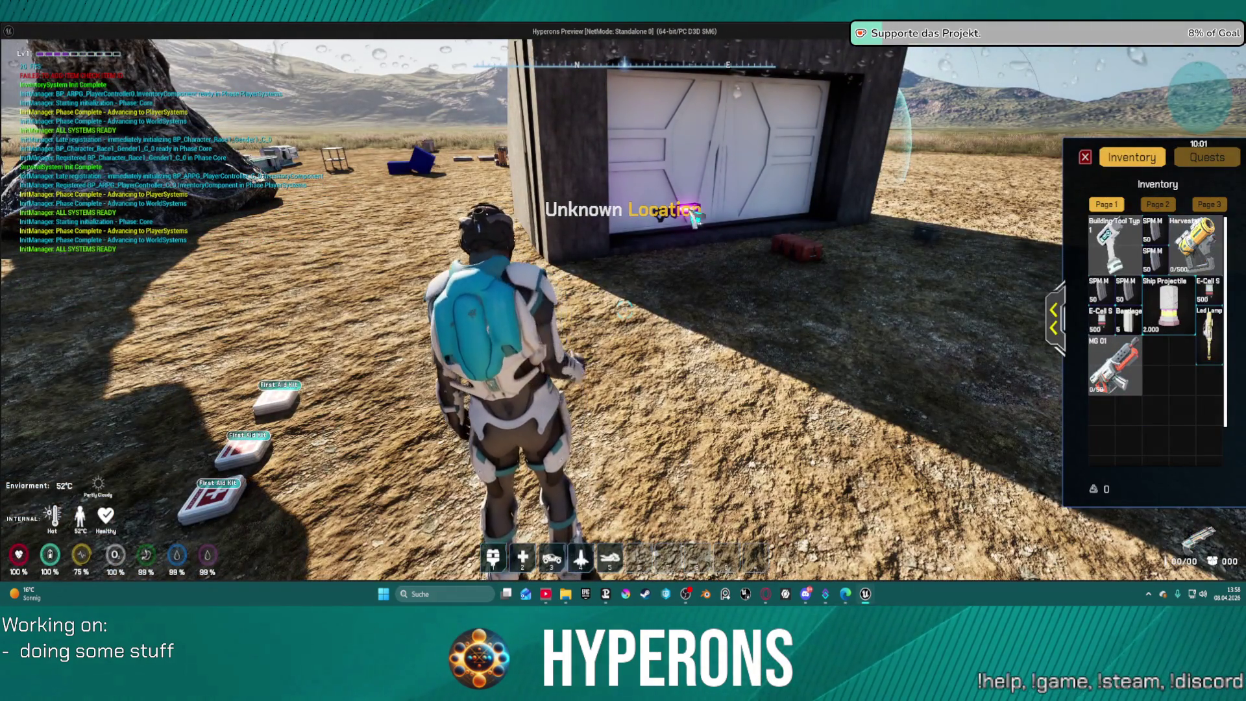
key(w)
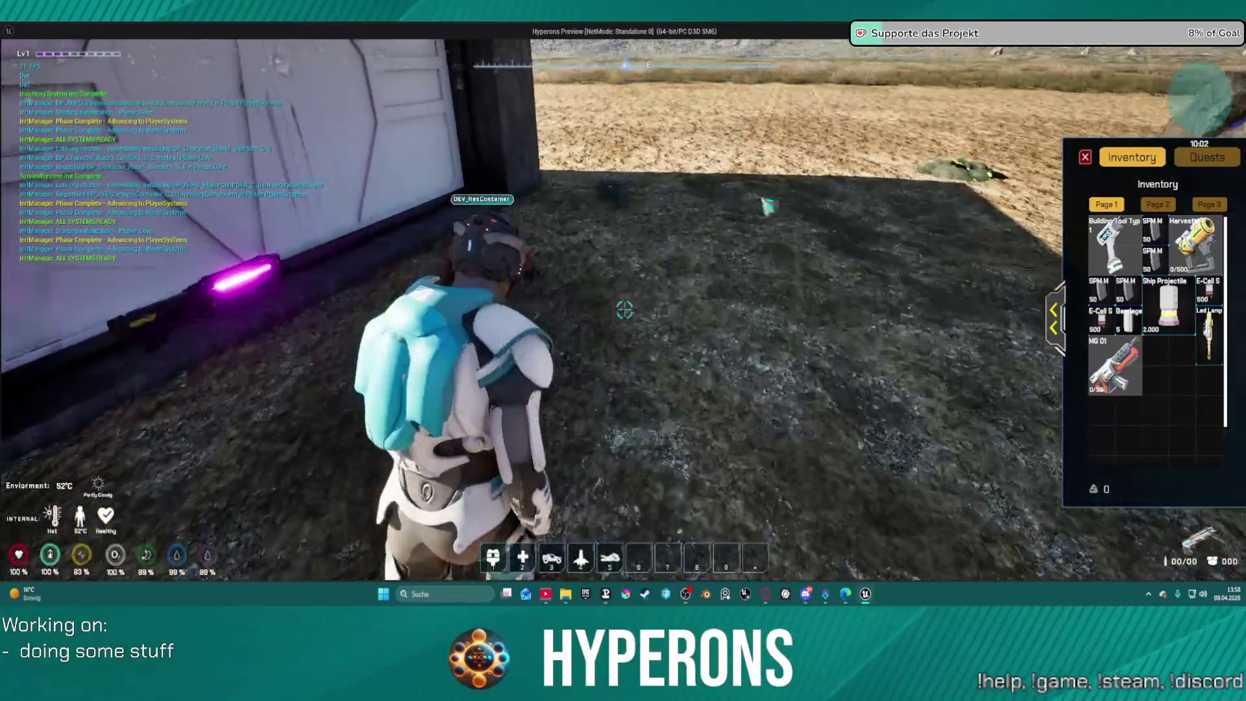
key(i)
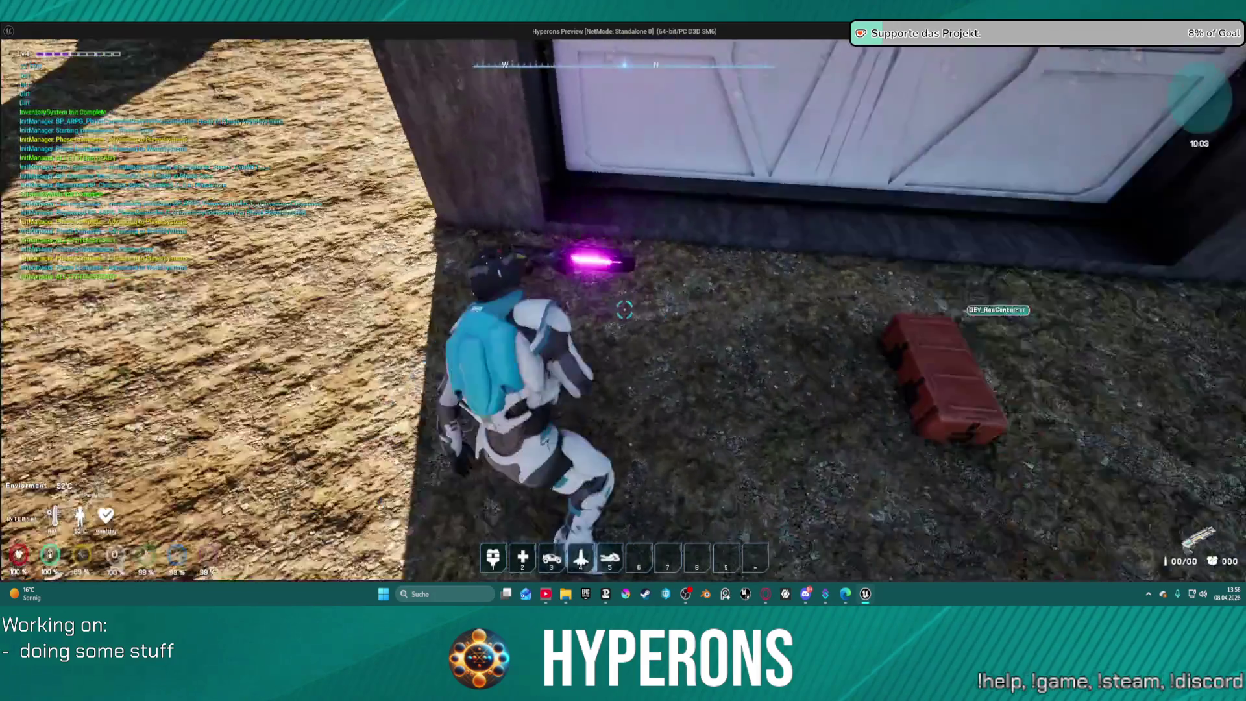
key(w)
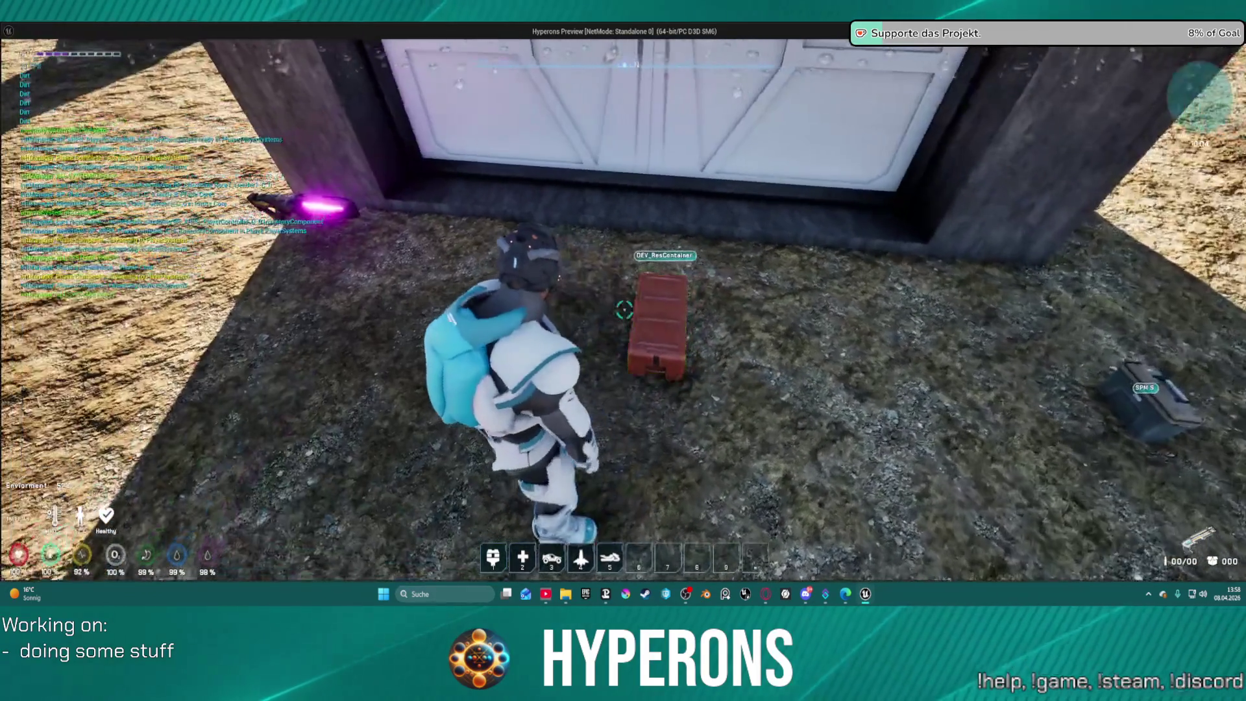
key(f)
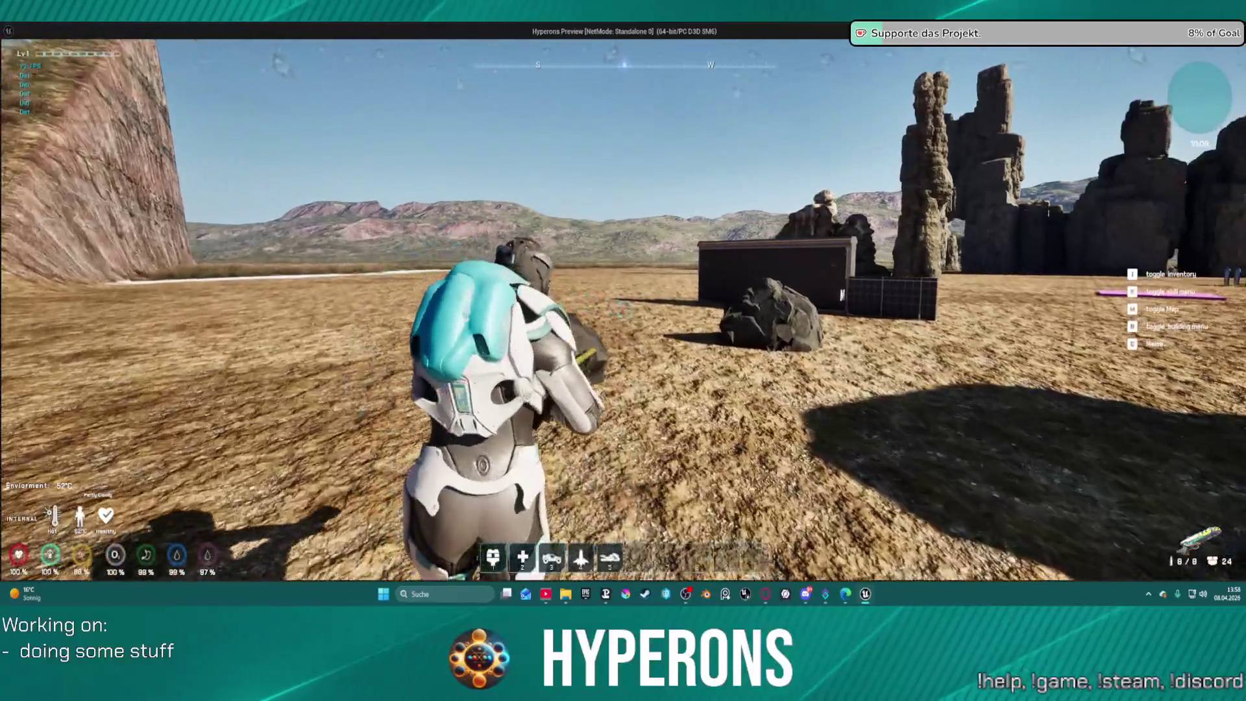
key(w)
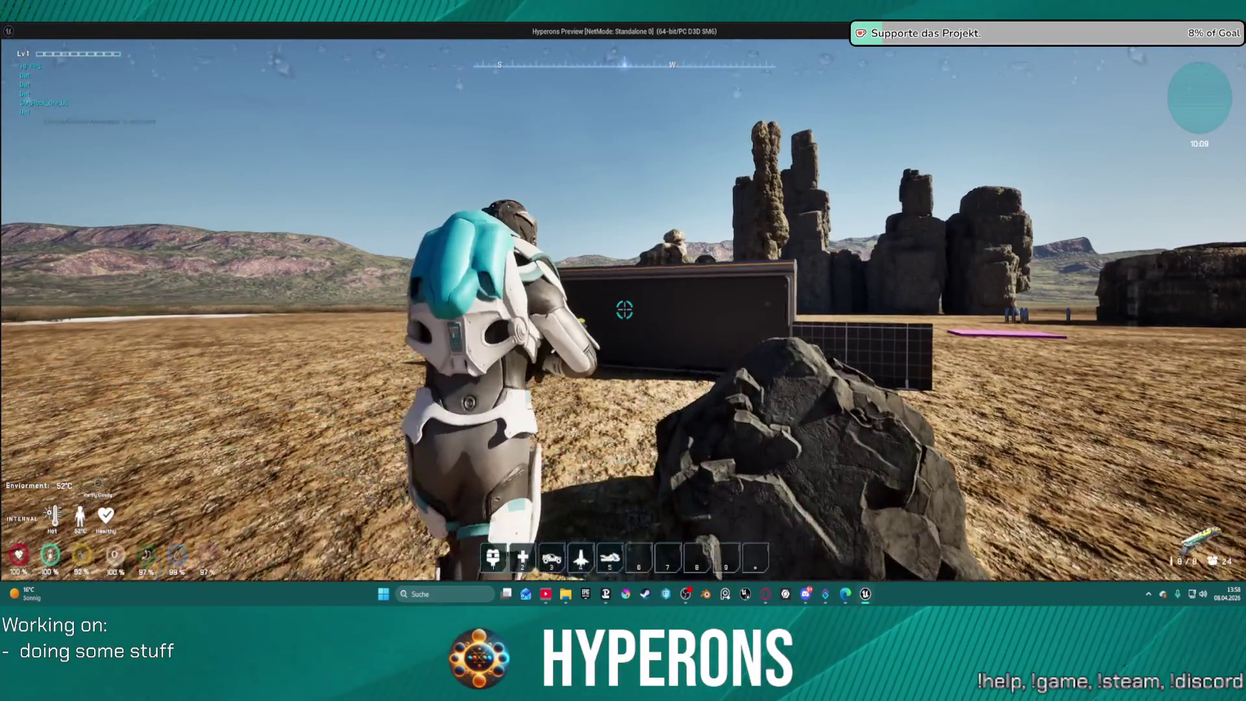
key(w)
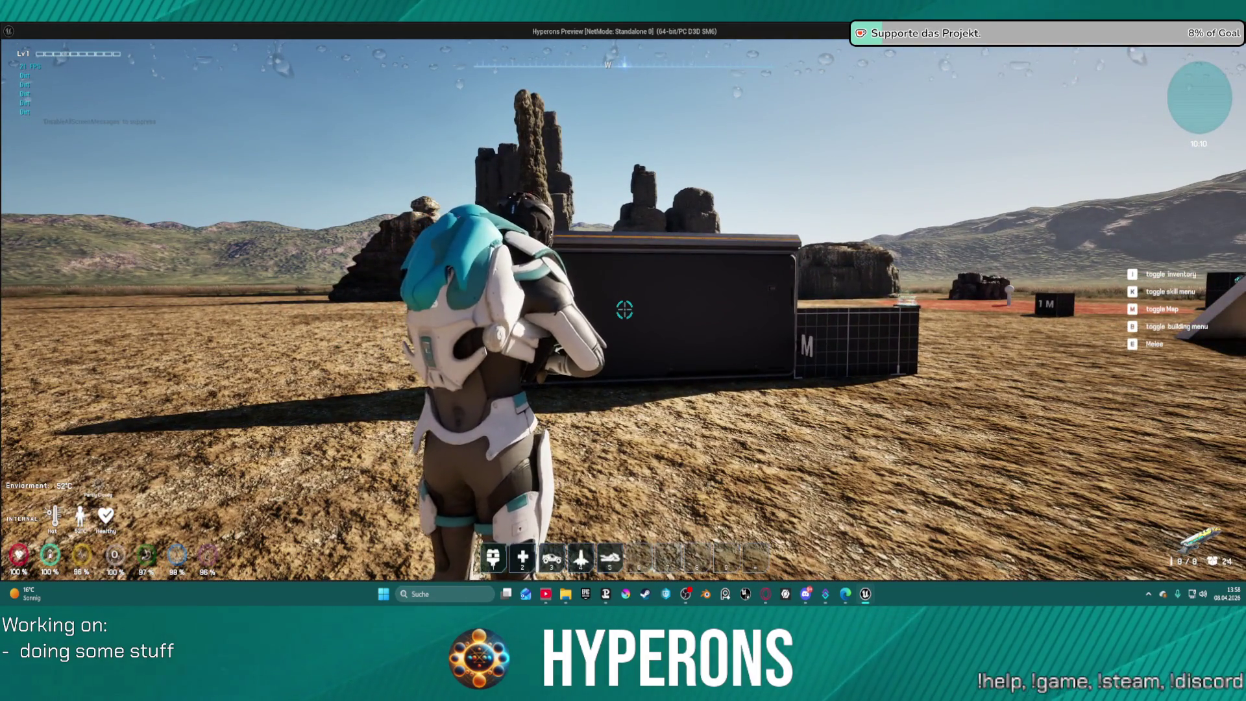
key(Escape)
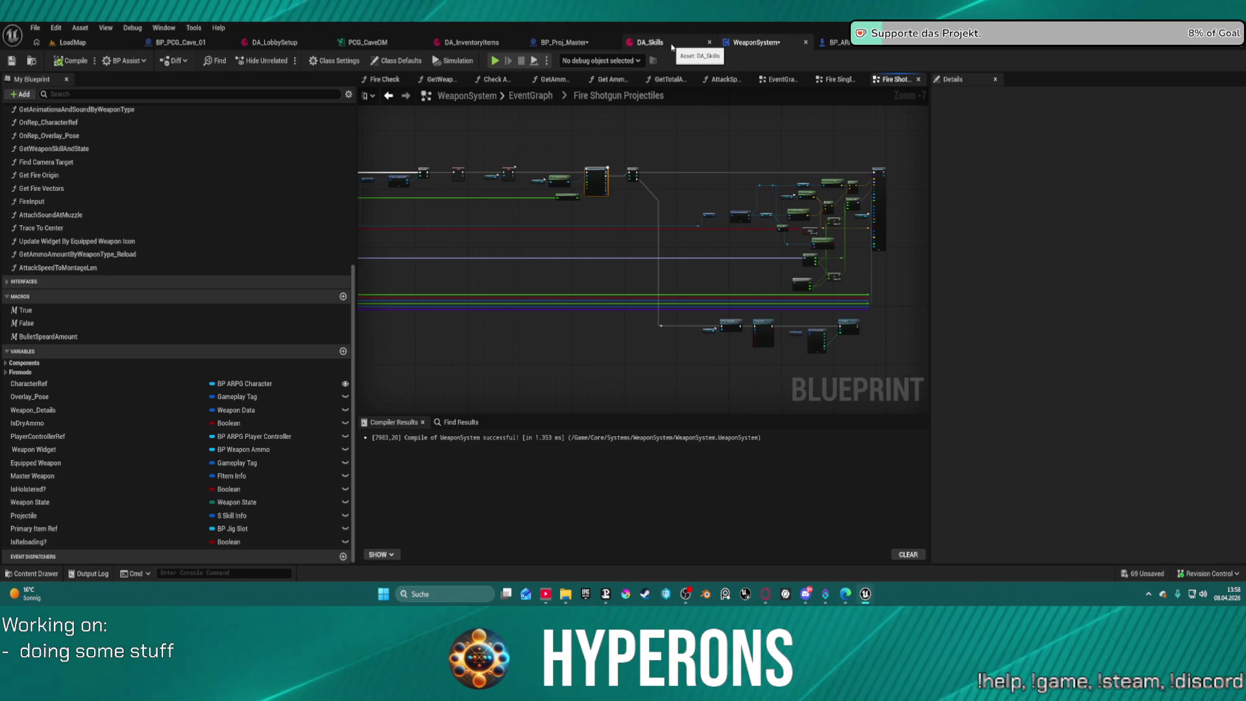
Connect Play Montage's On Completed pin to the For Loop's exec input.
scroll(613, 181, up, 7)
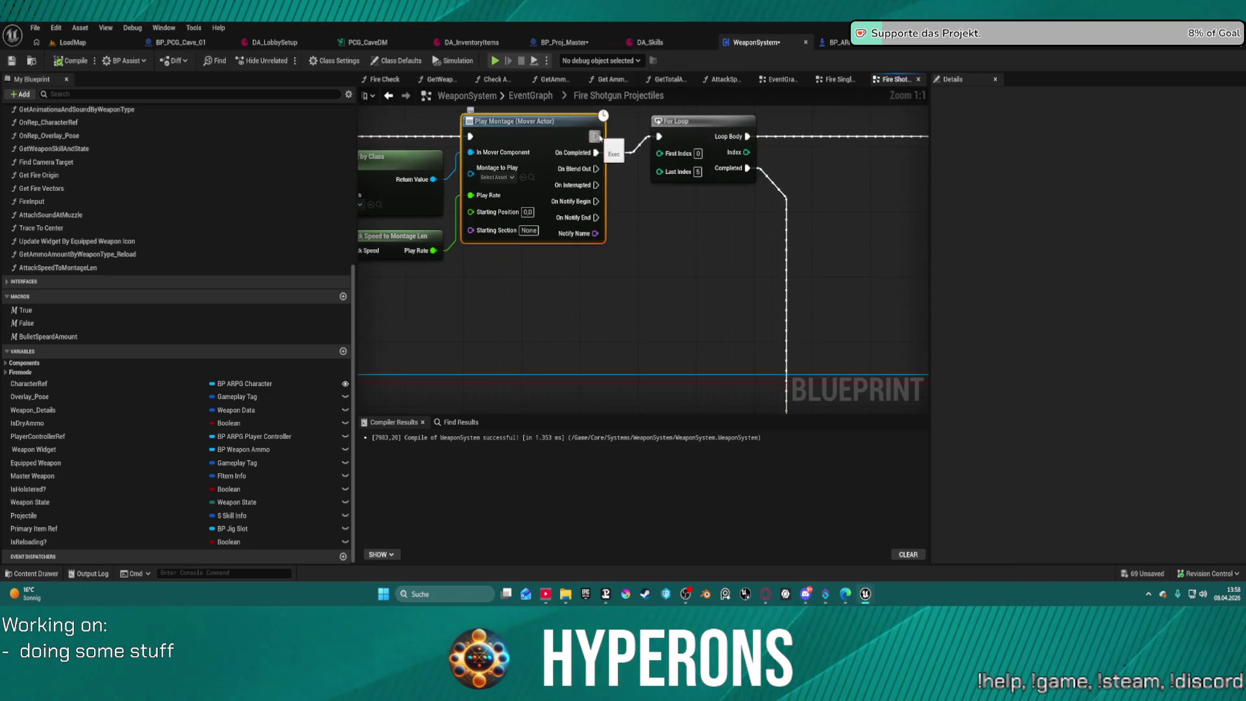
drag(660, 138, 659, 137)
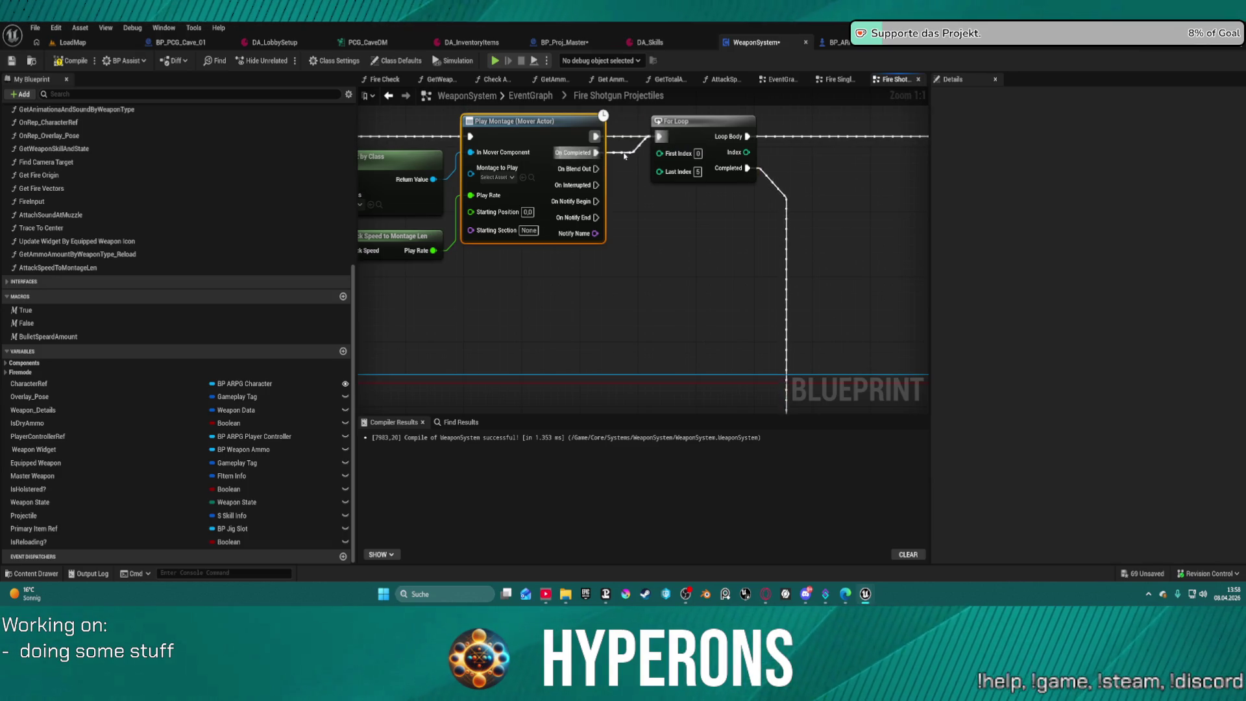
click(668, 129)
Return to the parent EventGraph and bring up the Auto Size Comments plugin preferences.
scroll(693, 177, down, 5)
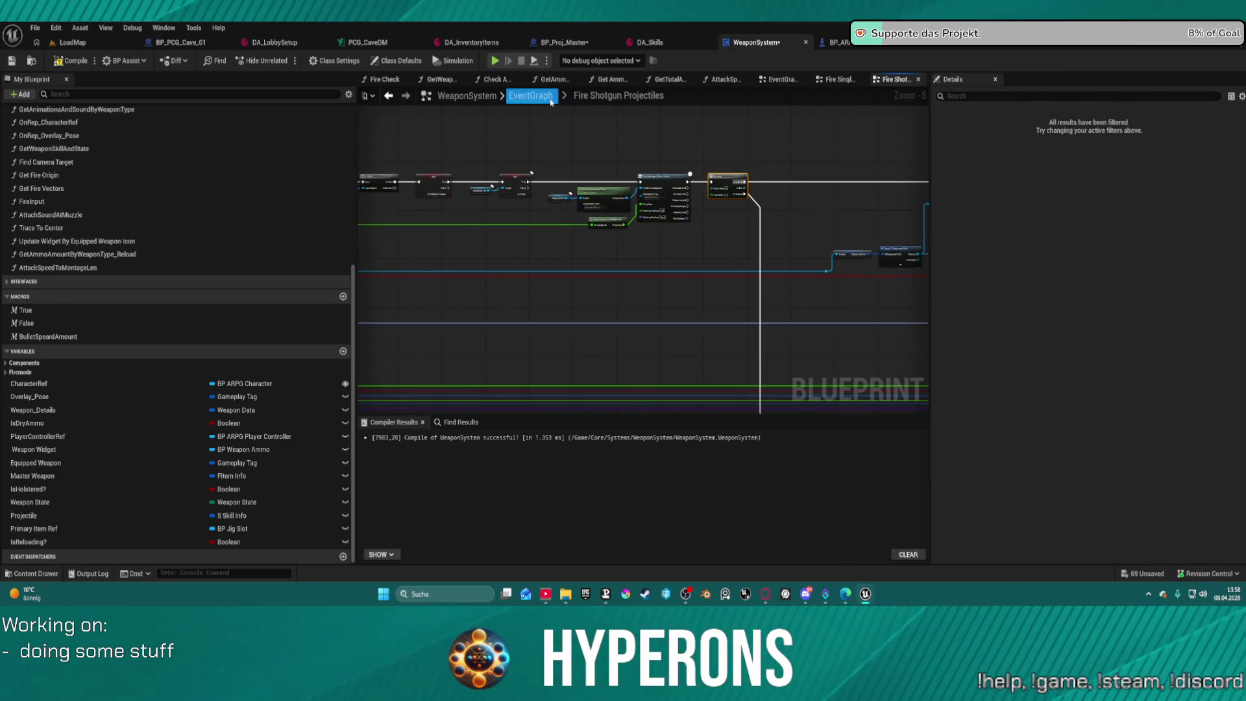
click(530, 96)
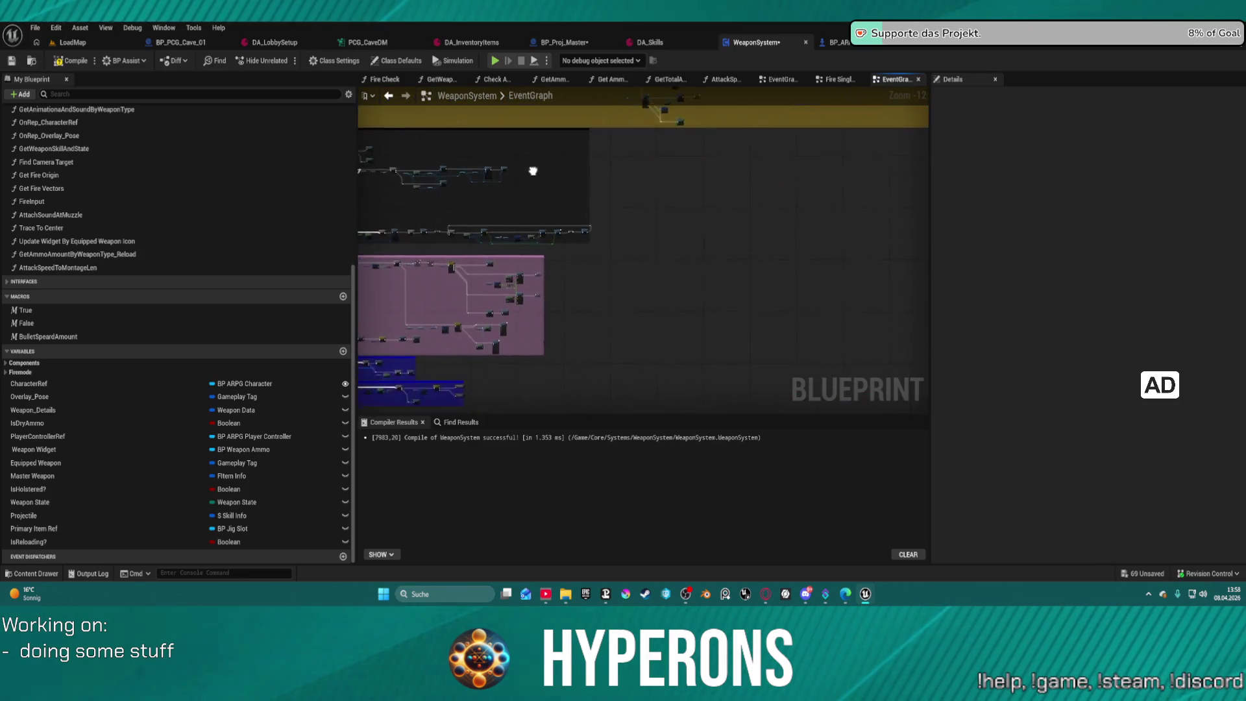
scroll(527, 255, up, 5)
scroll(527, 254, up, 1)
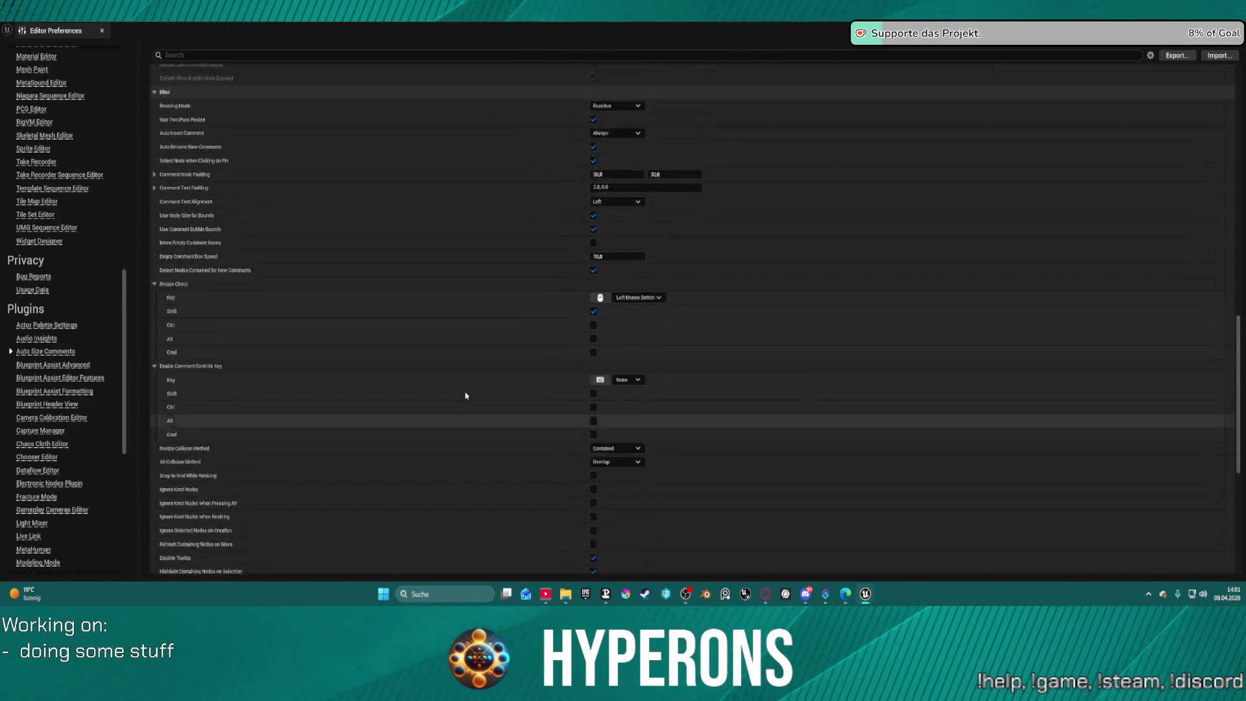
scroll(468, 390, up, 10)
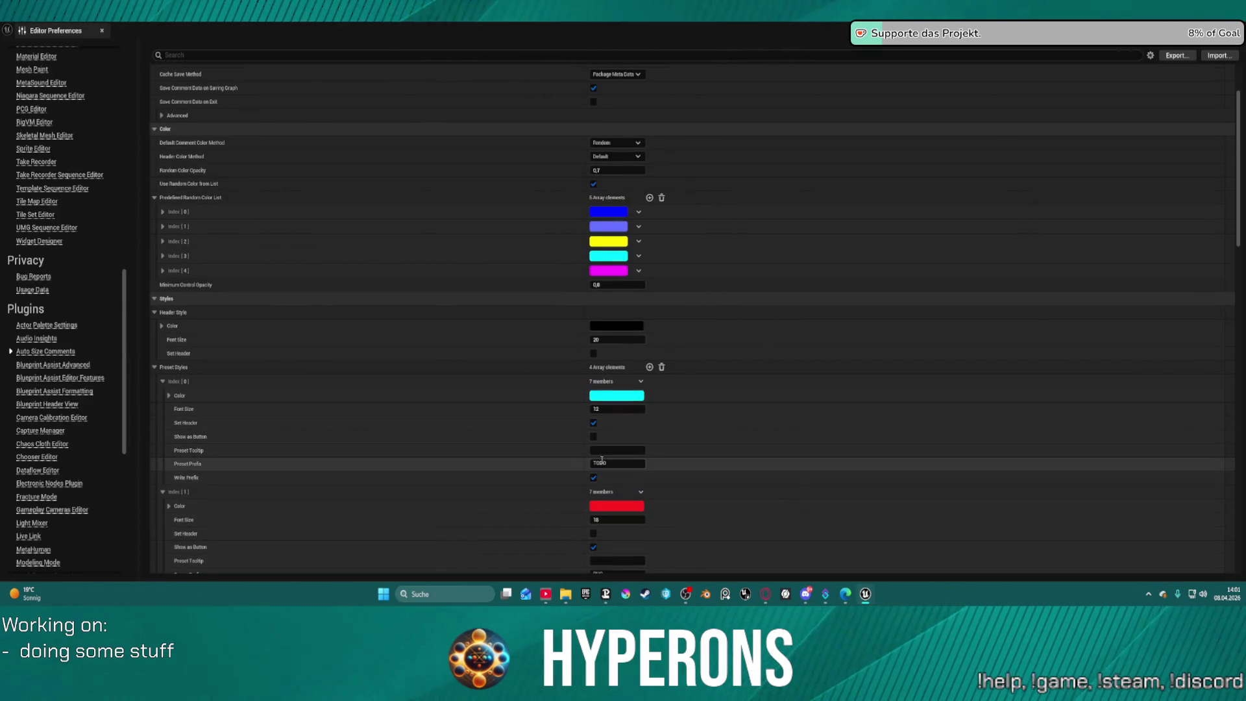
Close Editor Preferences and retitle the selected comment to '0 TODO' in Details.
click(593, 463)
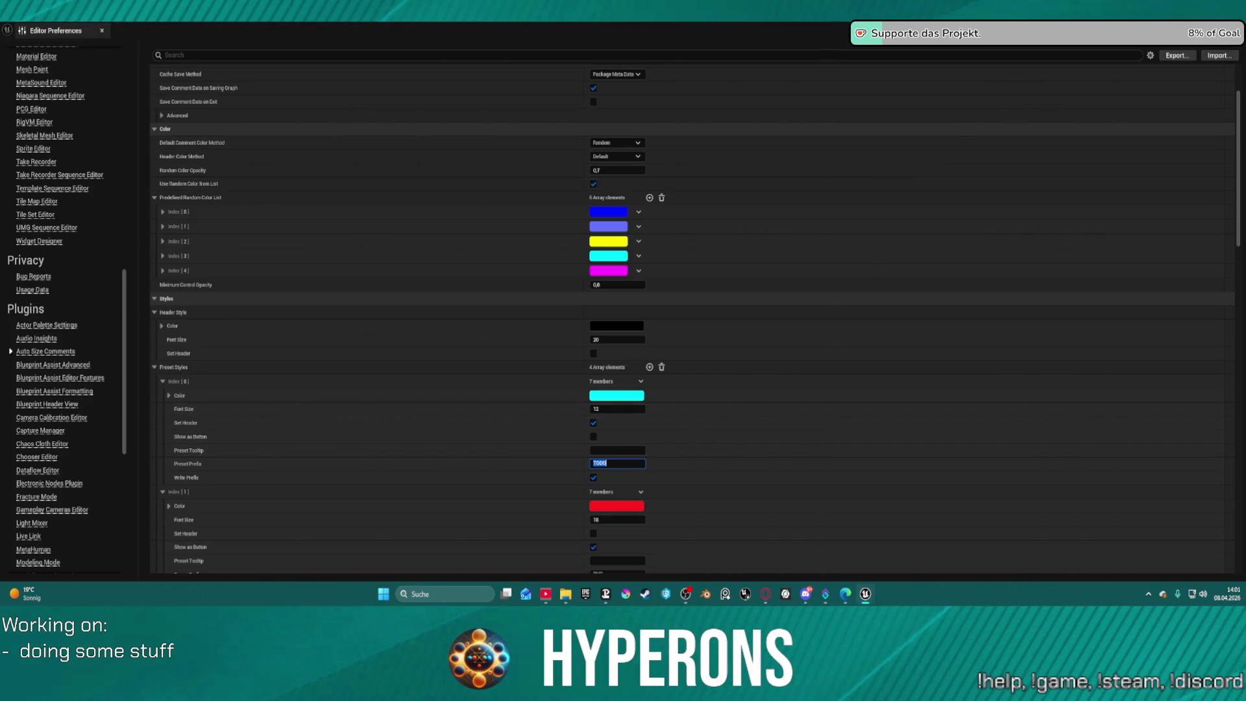
click(1233, 30)
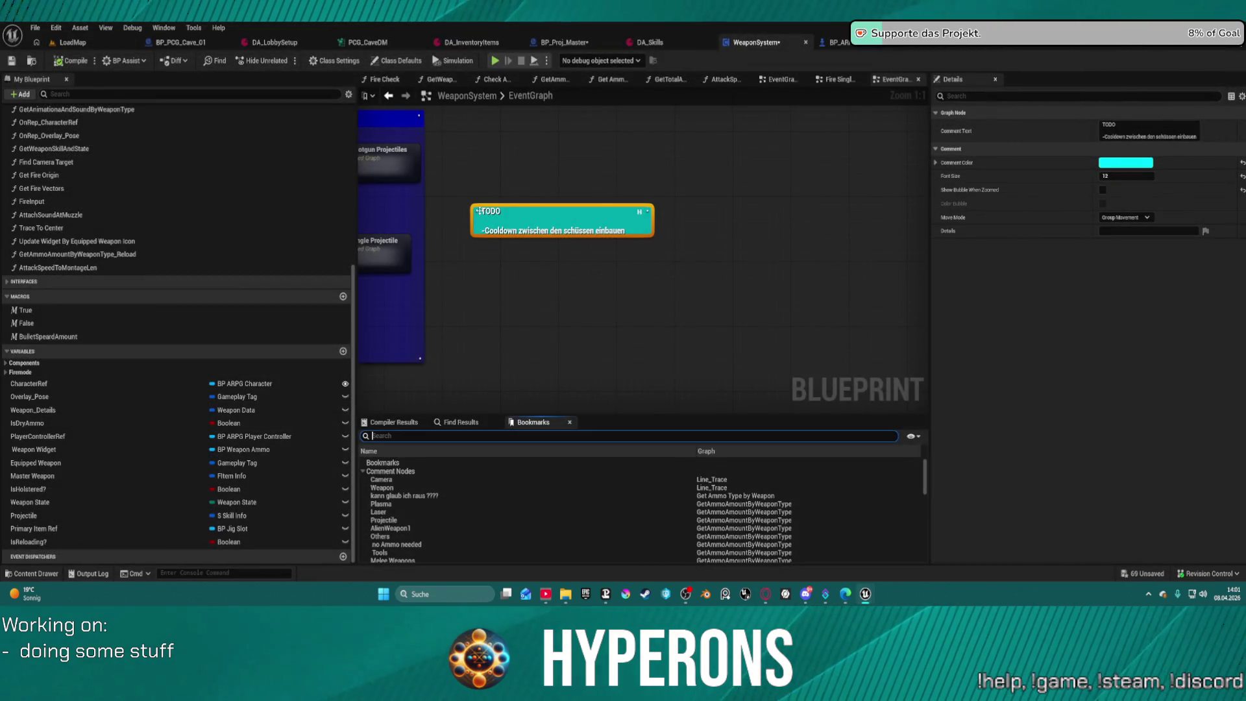
click(478, 211)
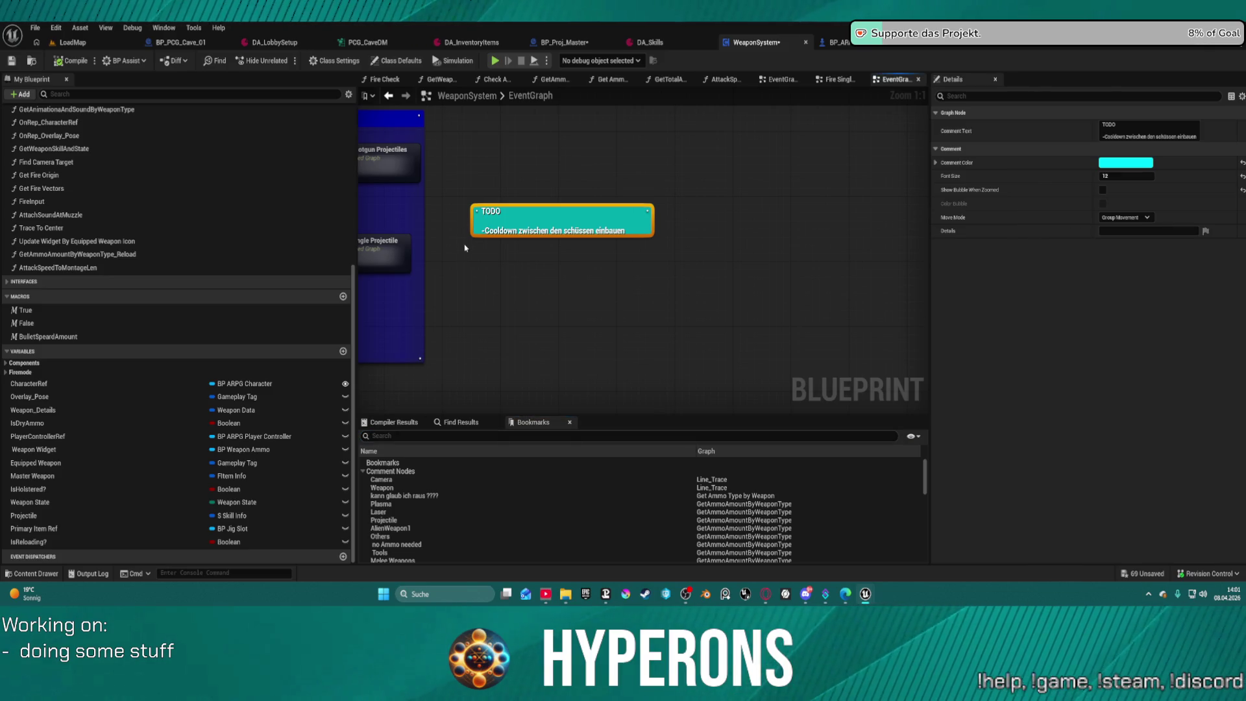
click(1103, 113)
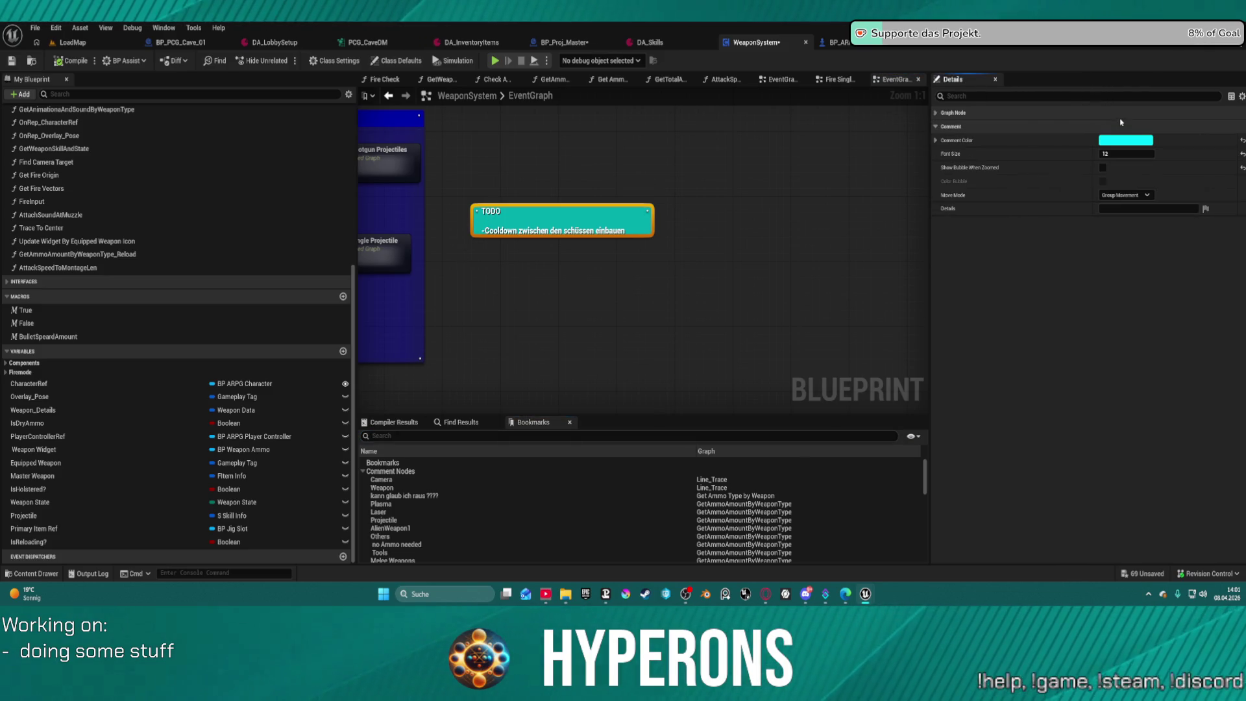
click(936, 141)
click(935, 113)
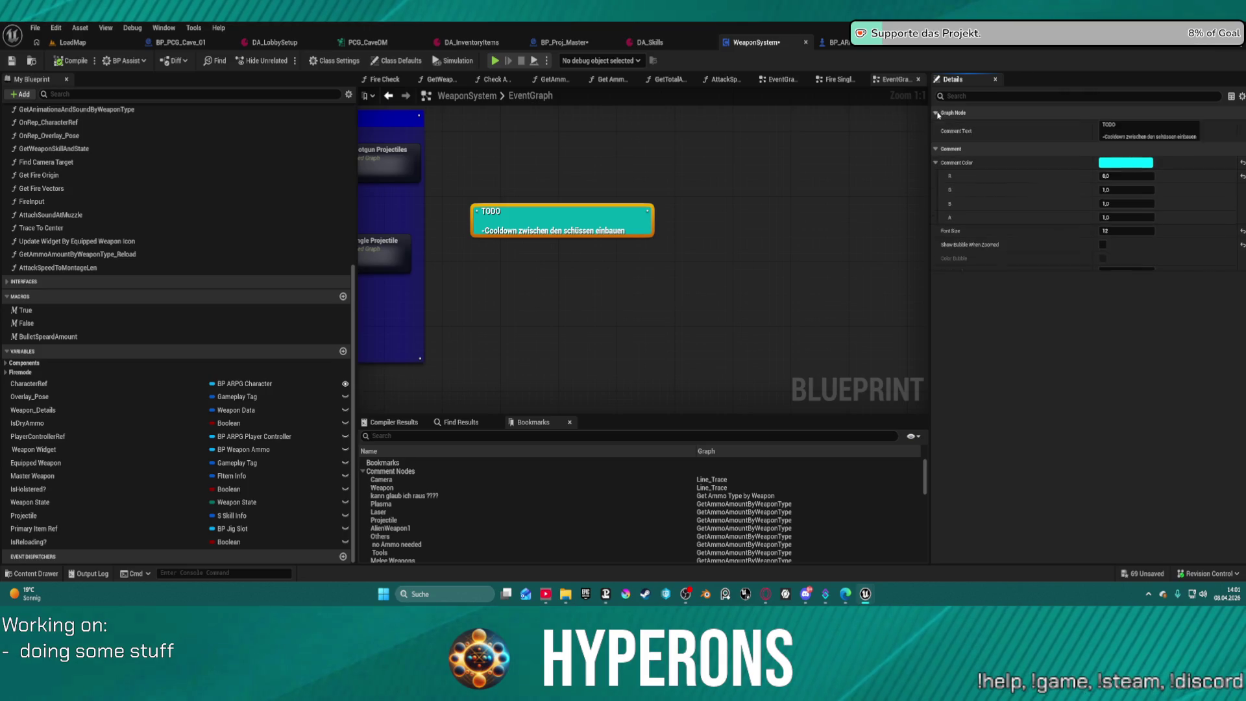
click(1117, 133)
click(1118, 137)
text(0)
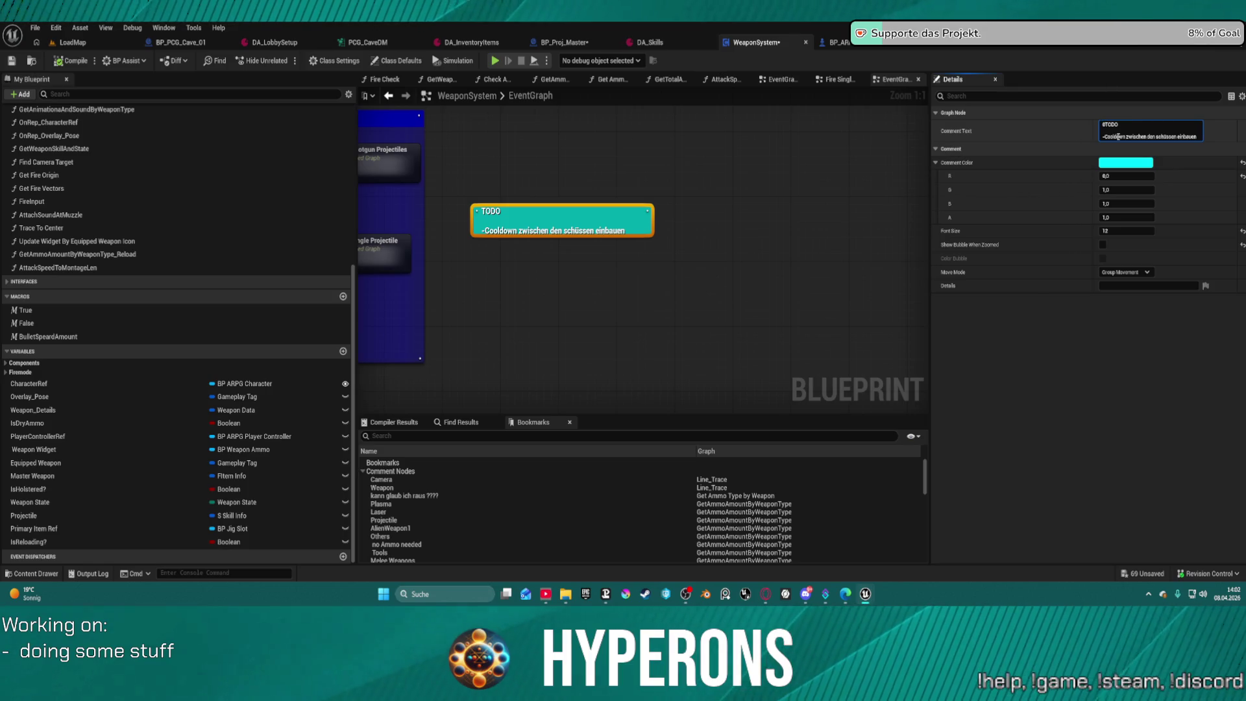
click(401, 436)
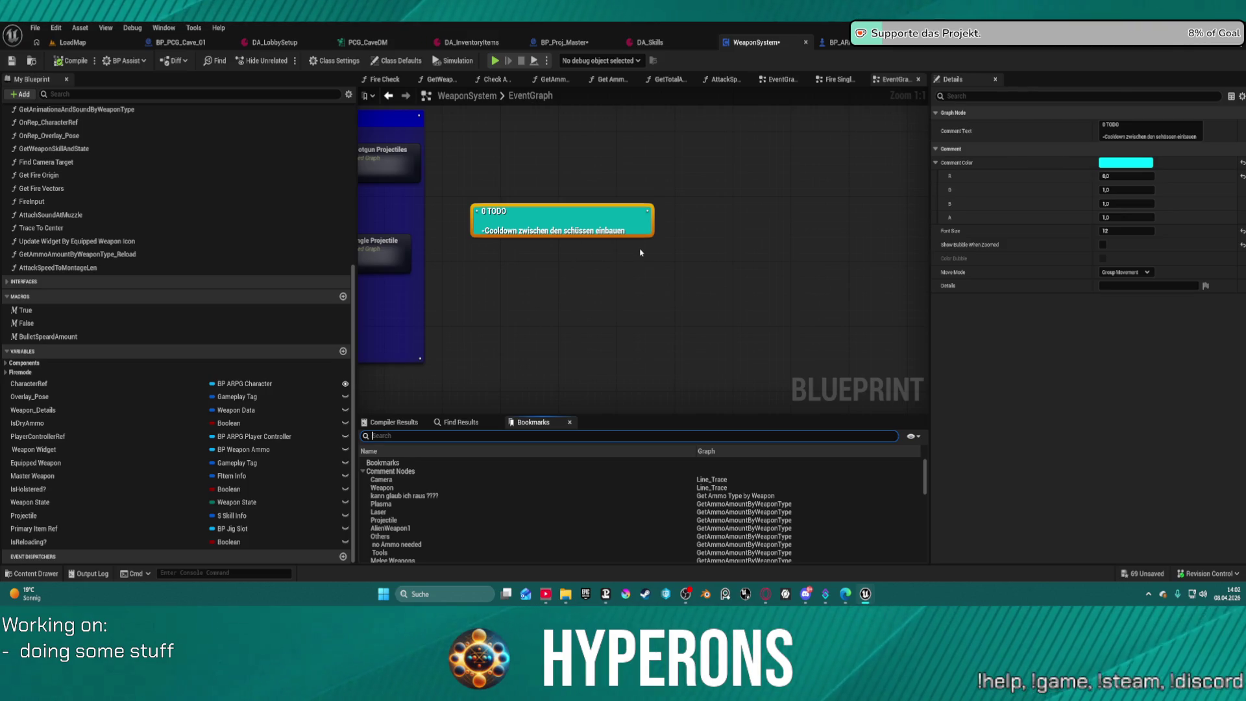
Locate the '0 TODO' entry under Comment Nodes in the Bookmarks panel.
click(364, 472)
click(364, 471)
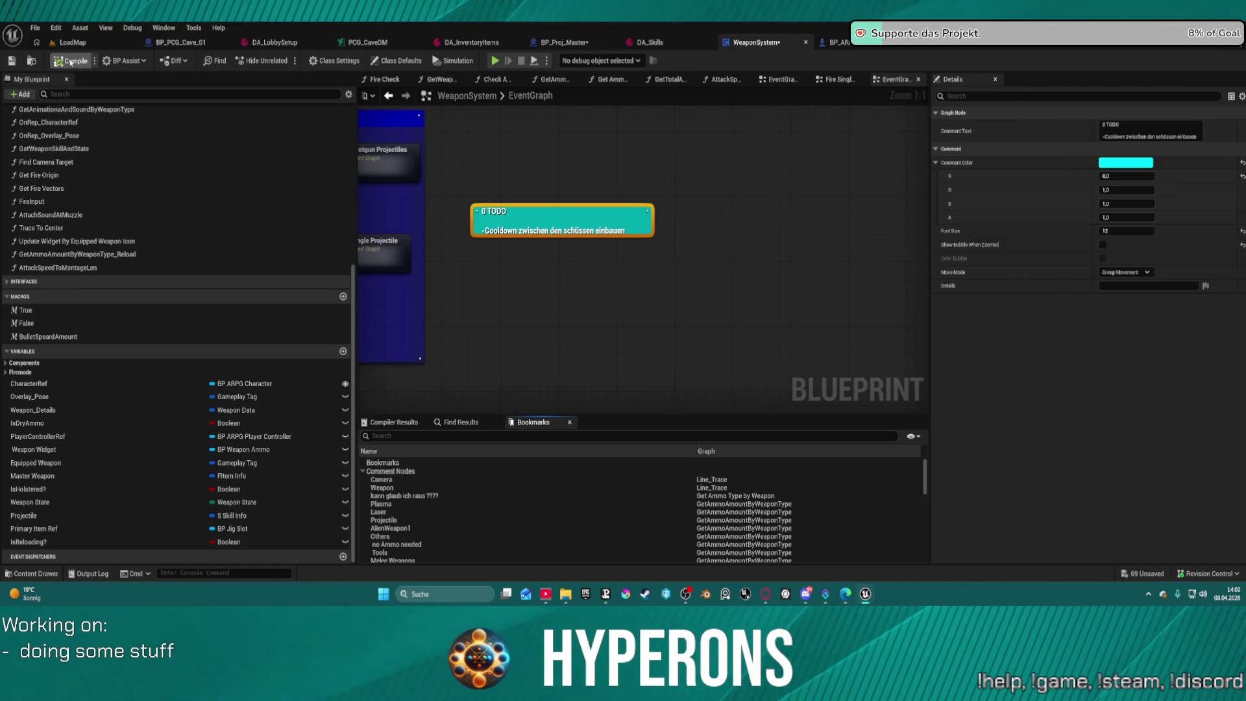
scroll(402, 504, down, 3)
scroll(403, 504, down, 10)
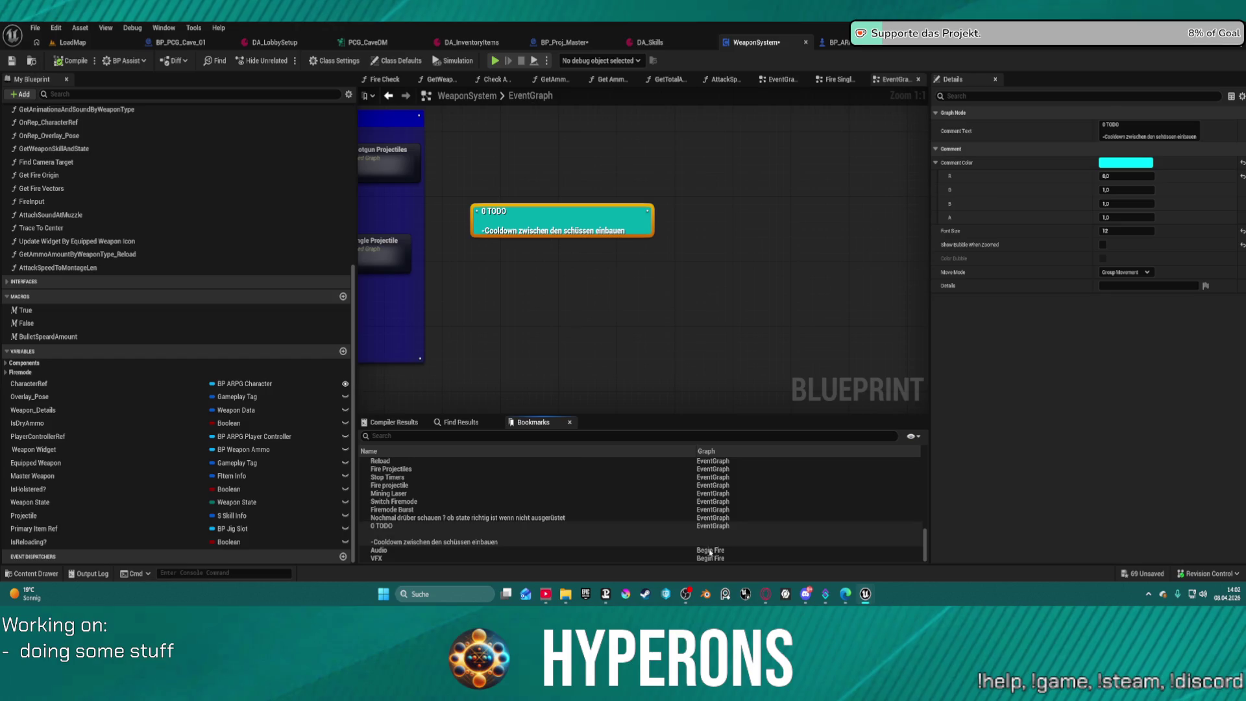
click(408, 537)
right_click(408, 536)
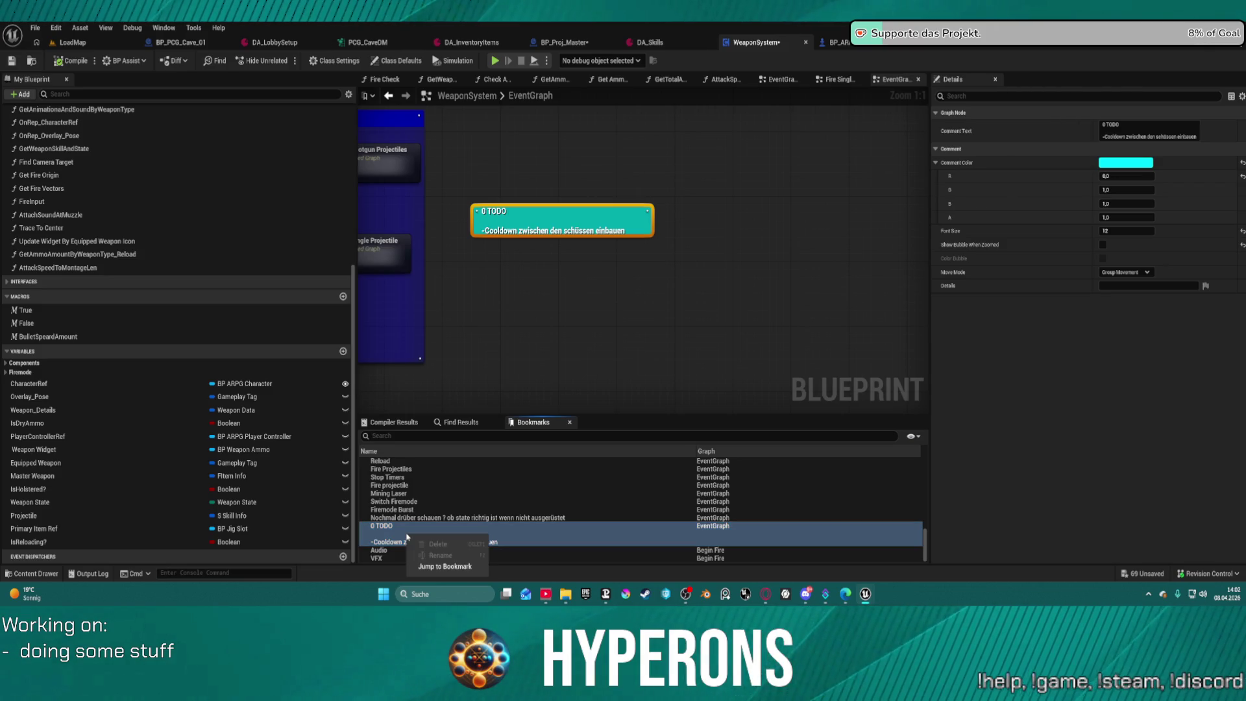
click(618, 320)
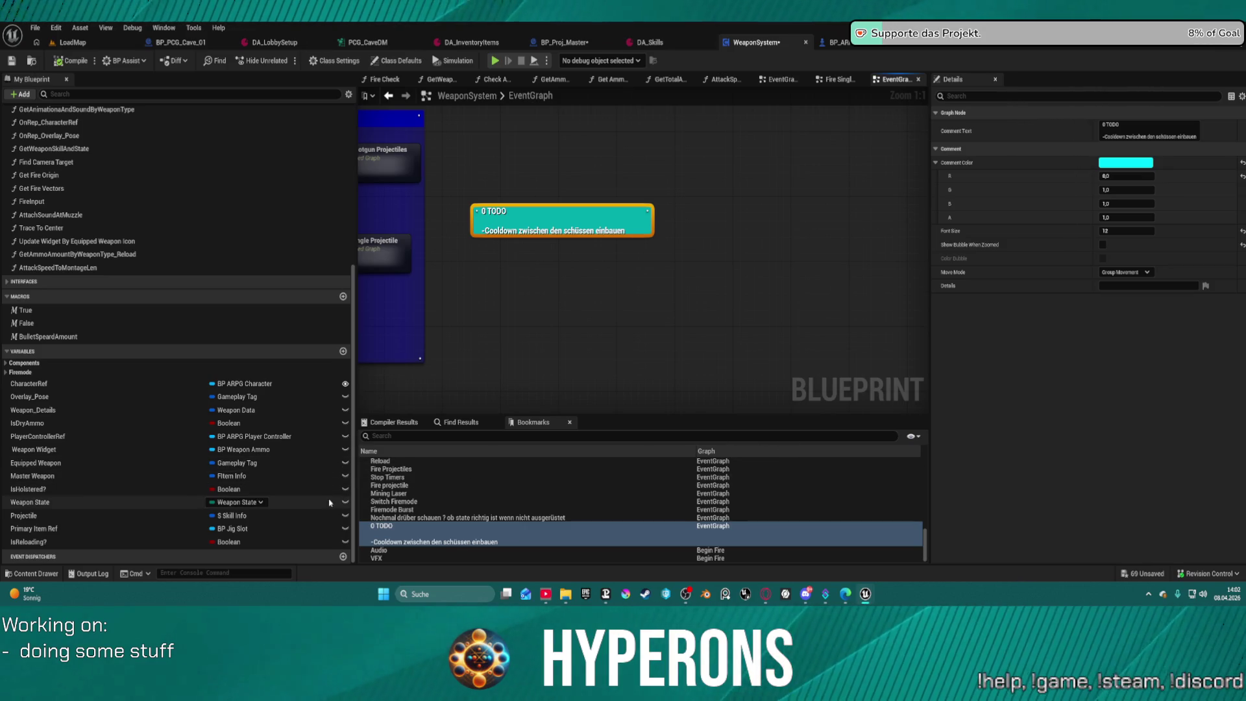
Delete the leading 0 from the comment's text on the node so it reads TODO.
double_click(489, 210)
drag(490, 212, 468, 222)
key(BackSpace)
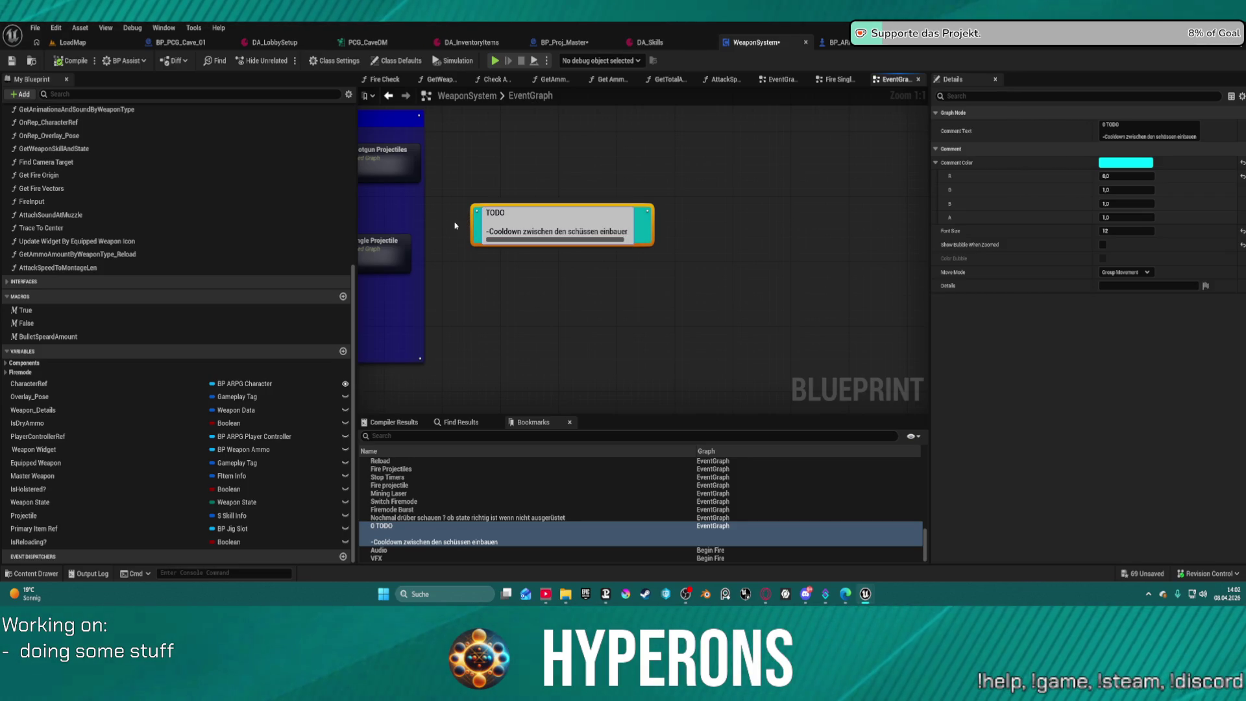
click(730, 163)
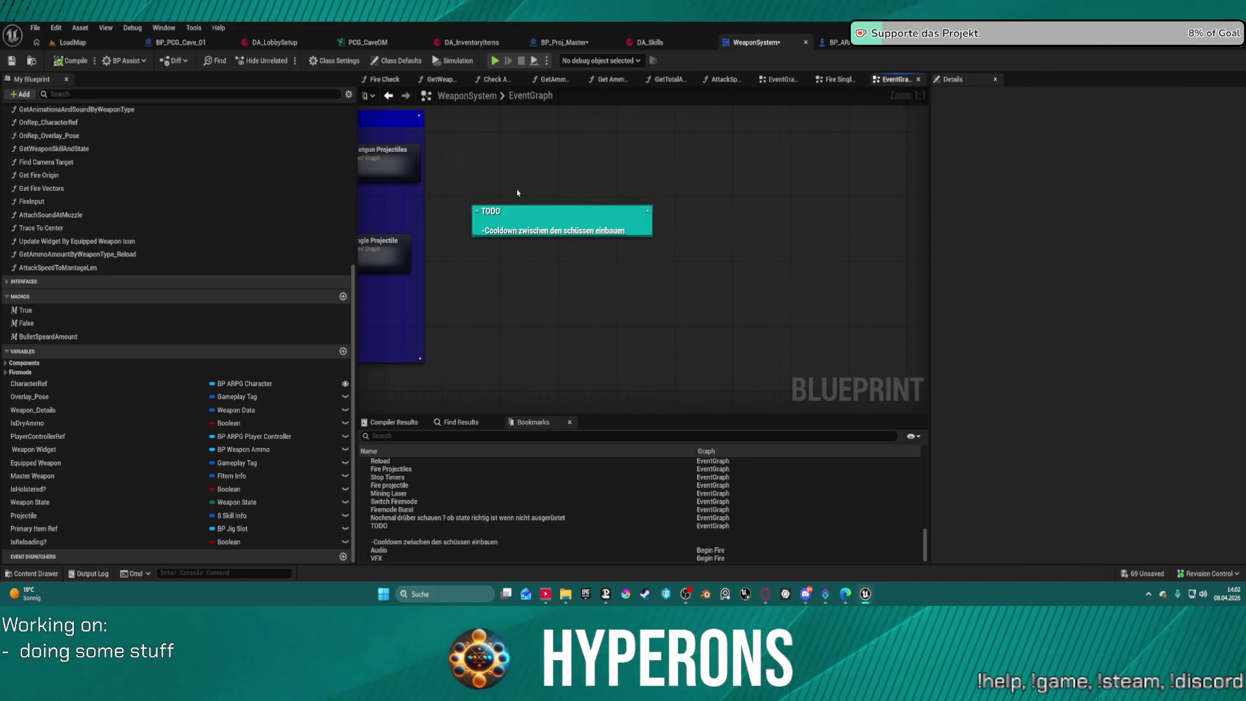
right_click(489, 154)
key(Escape)
right_click(396, 257)
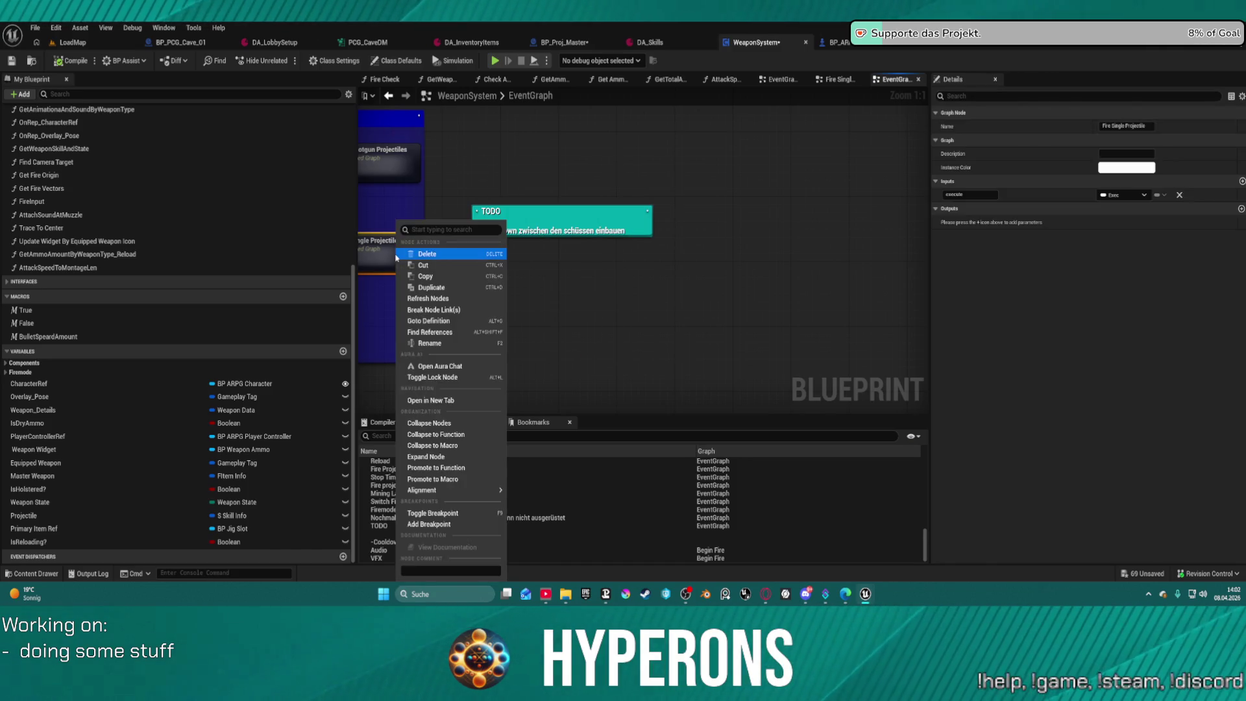
key(Escape)
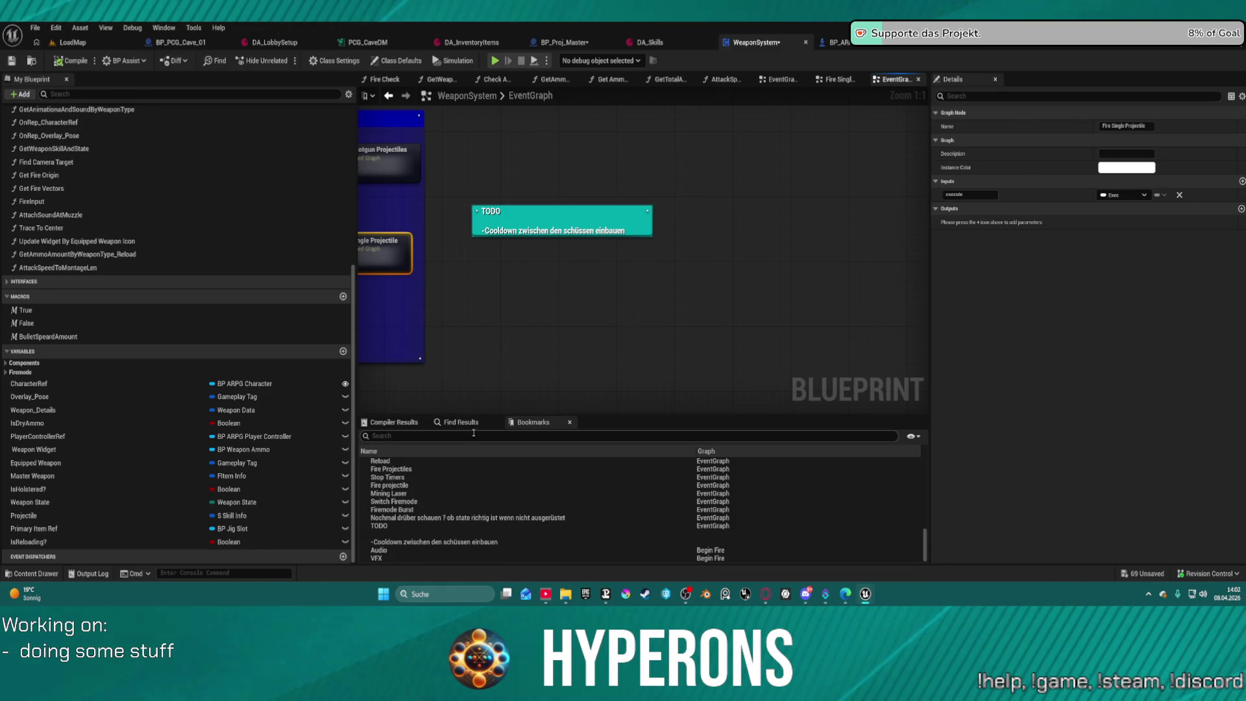
click(134, 30)
mouse_move(155, 31)
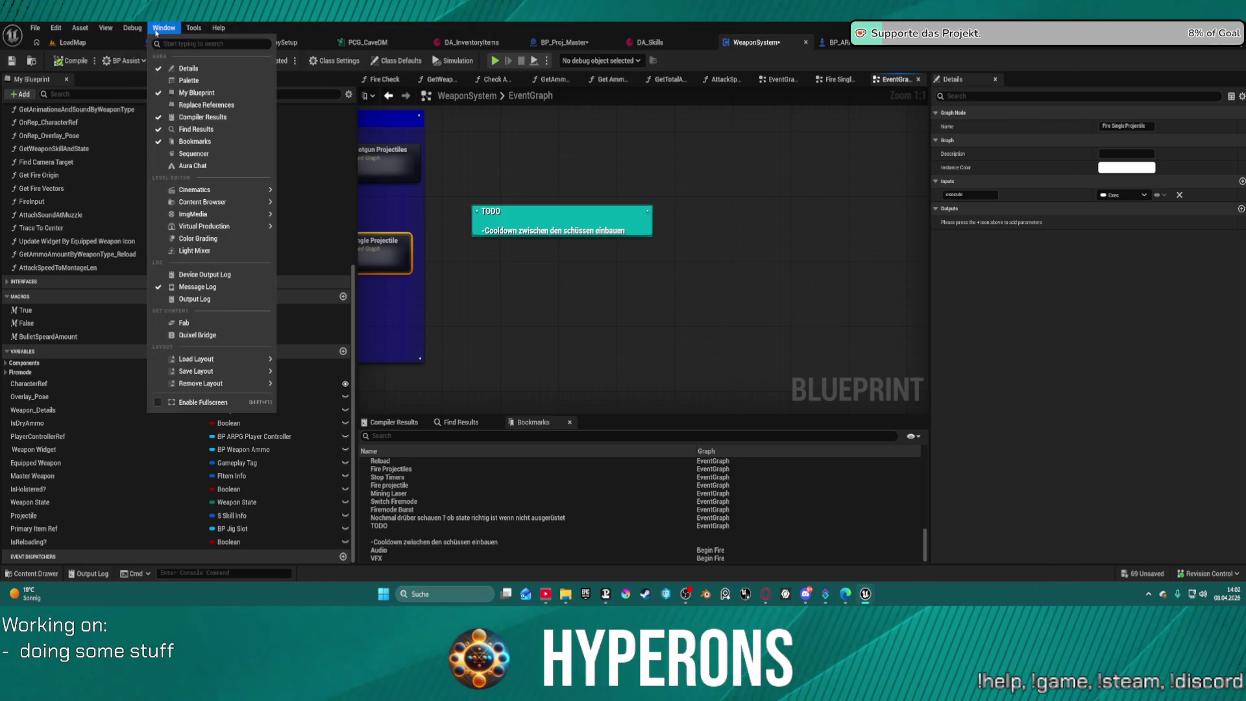
mouse_move(227, 202)
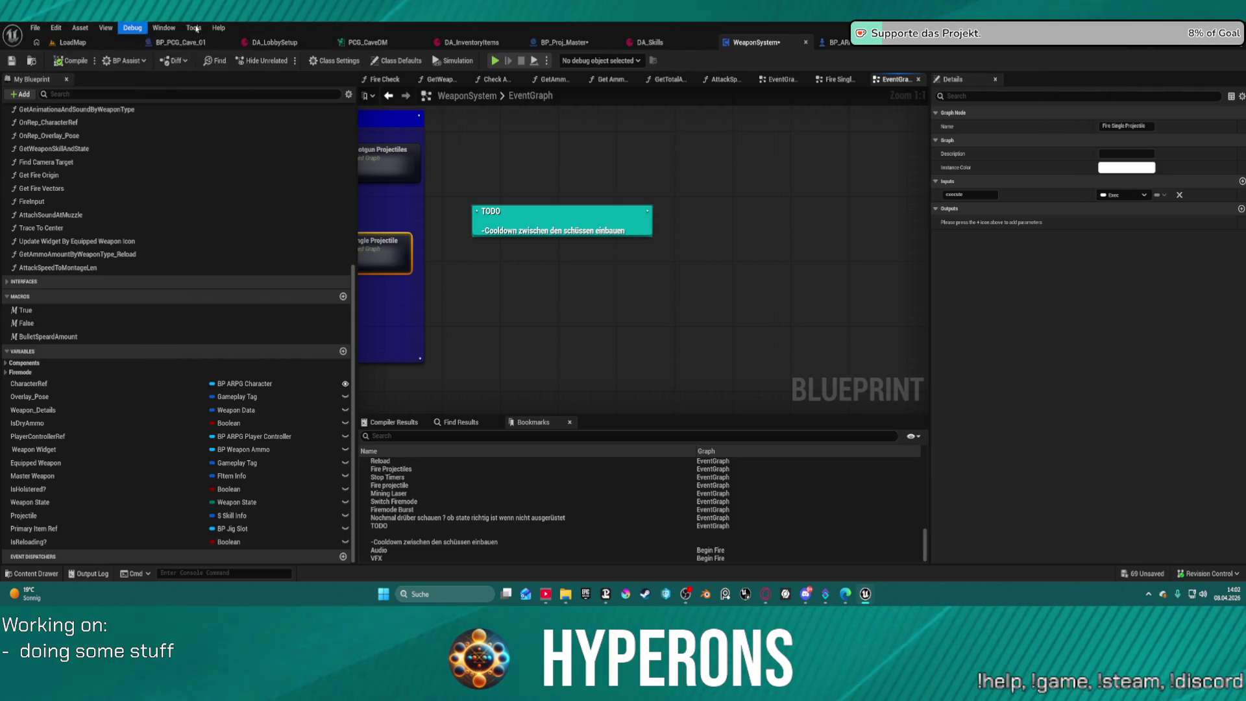
mouse_move(283, 118)
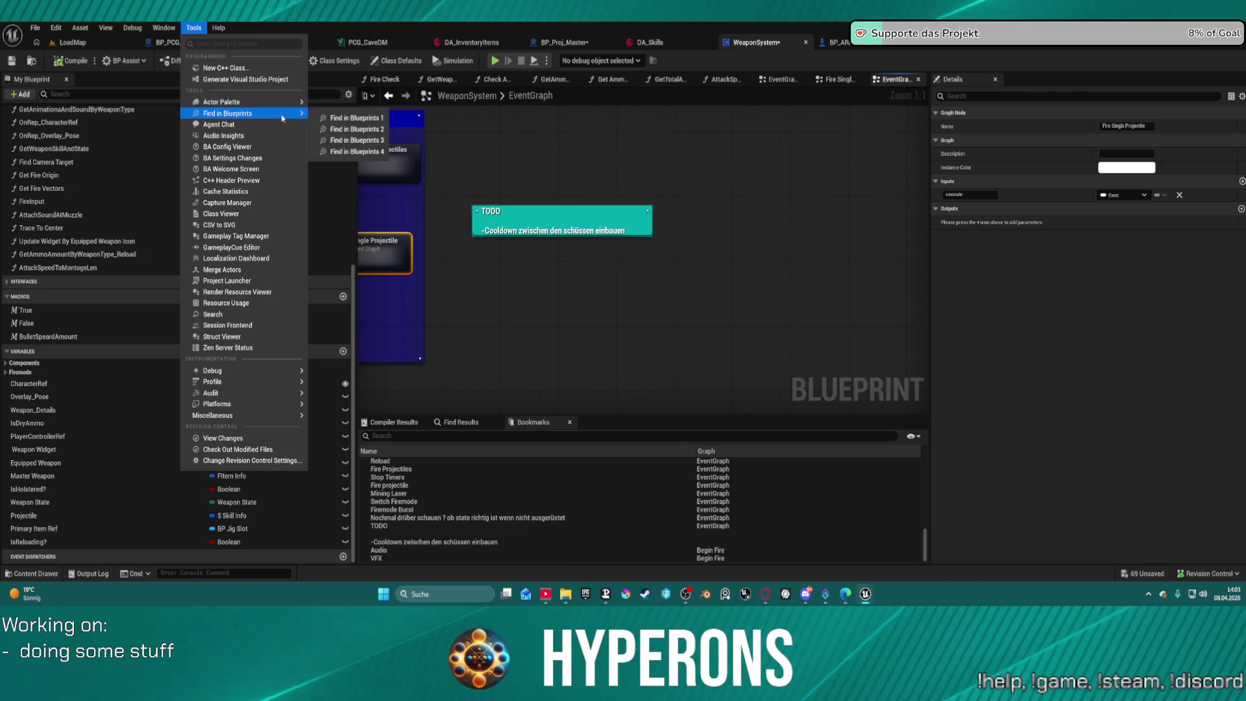
key(Escape)
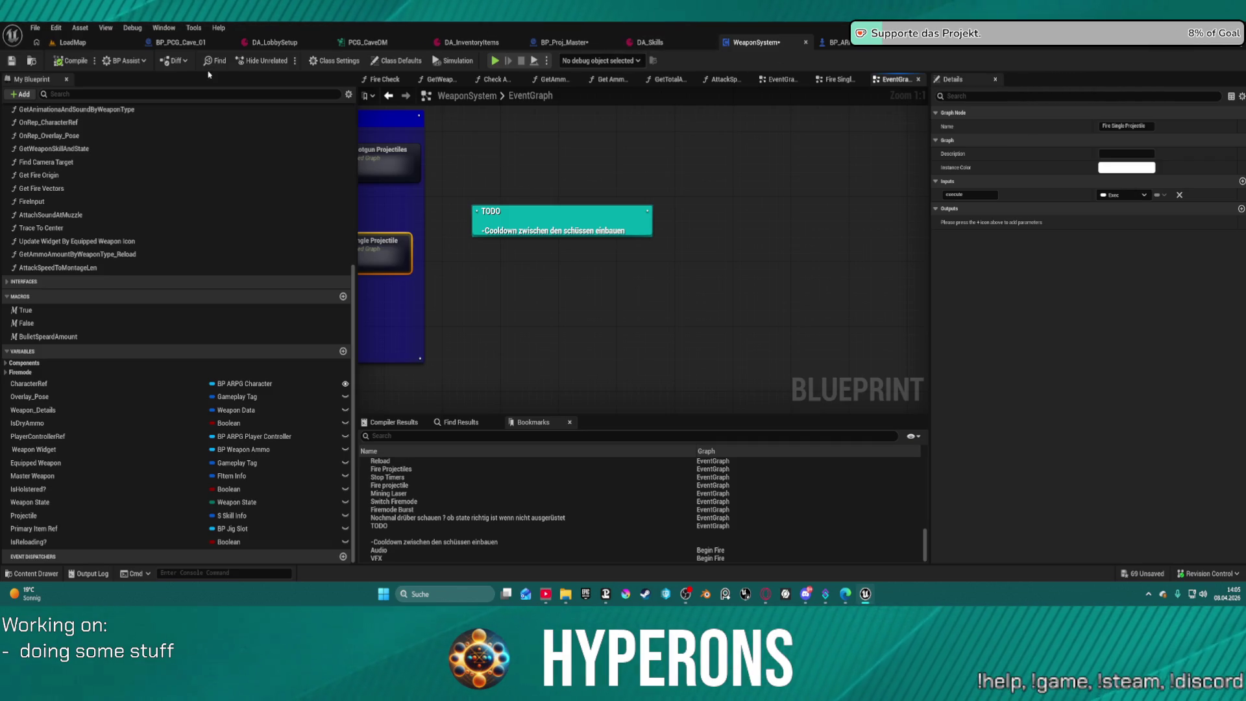
click(73, 42)
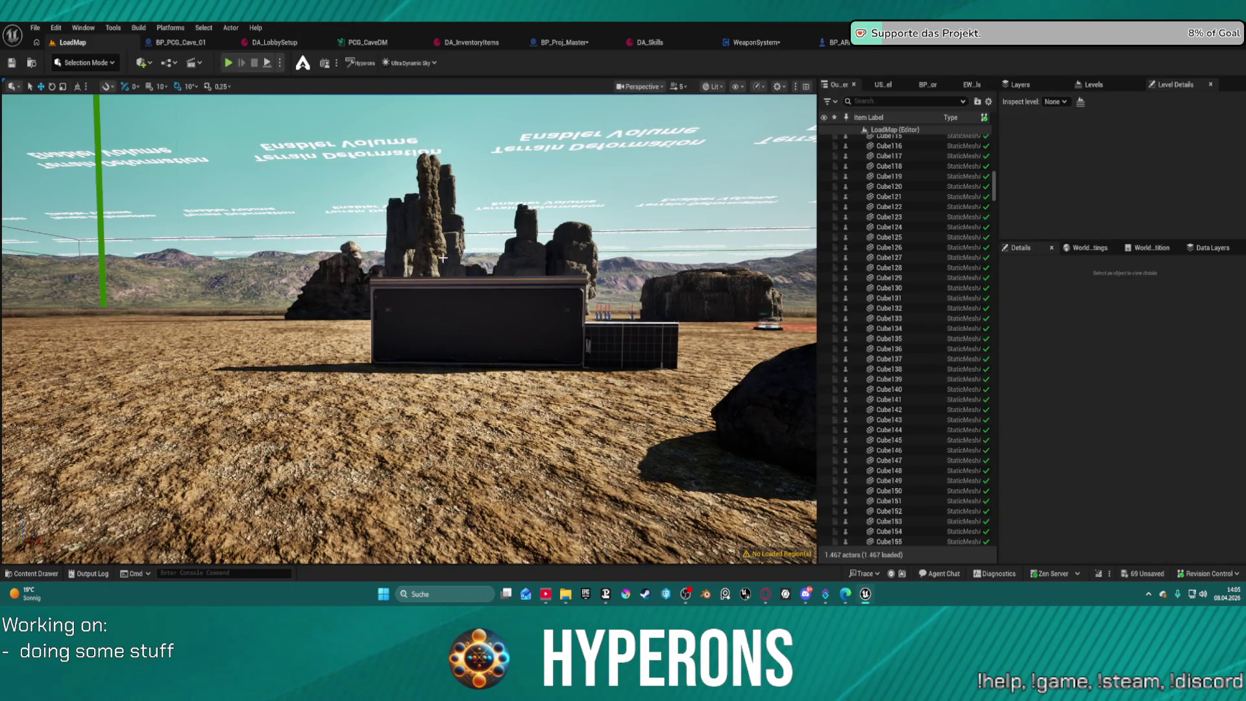
Play LoadMap, walk to the DEV_ResContainer and take the SPM SG ammo into the inventory.
drag(432, 97, 347, 240)
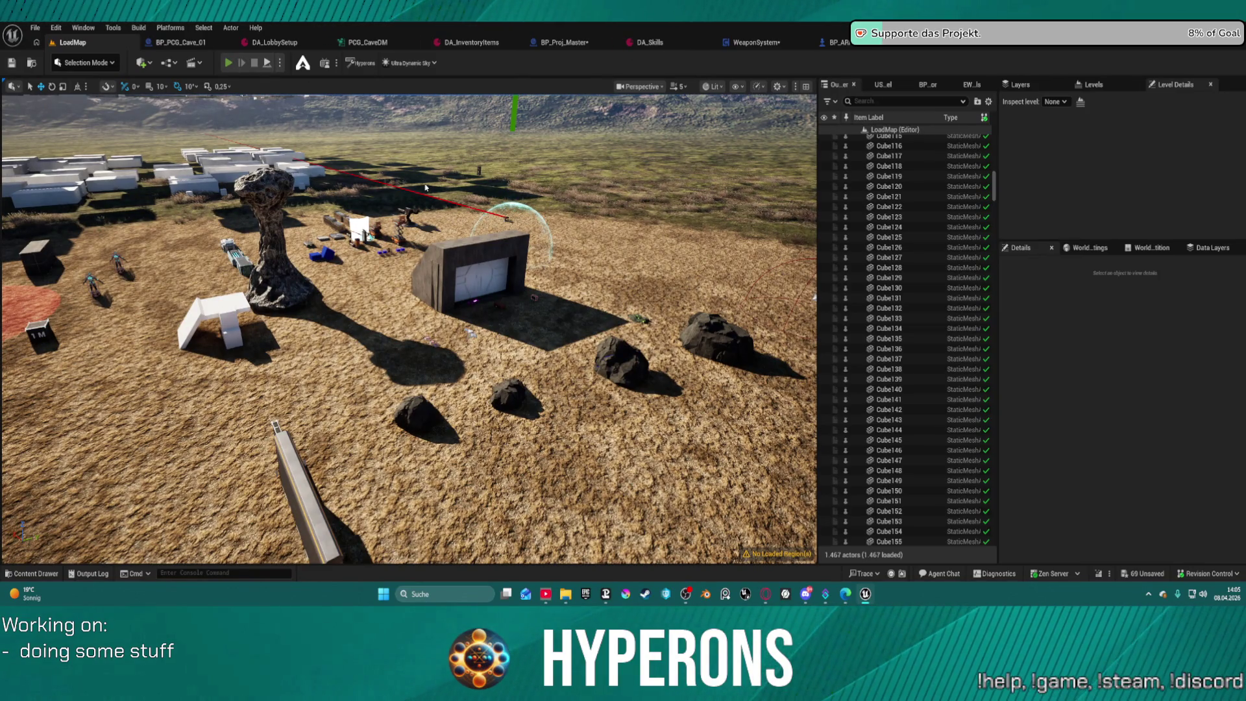
key(alt+p)
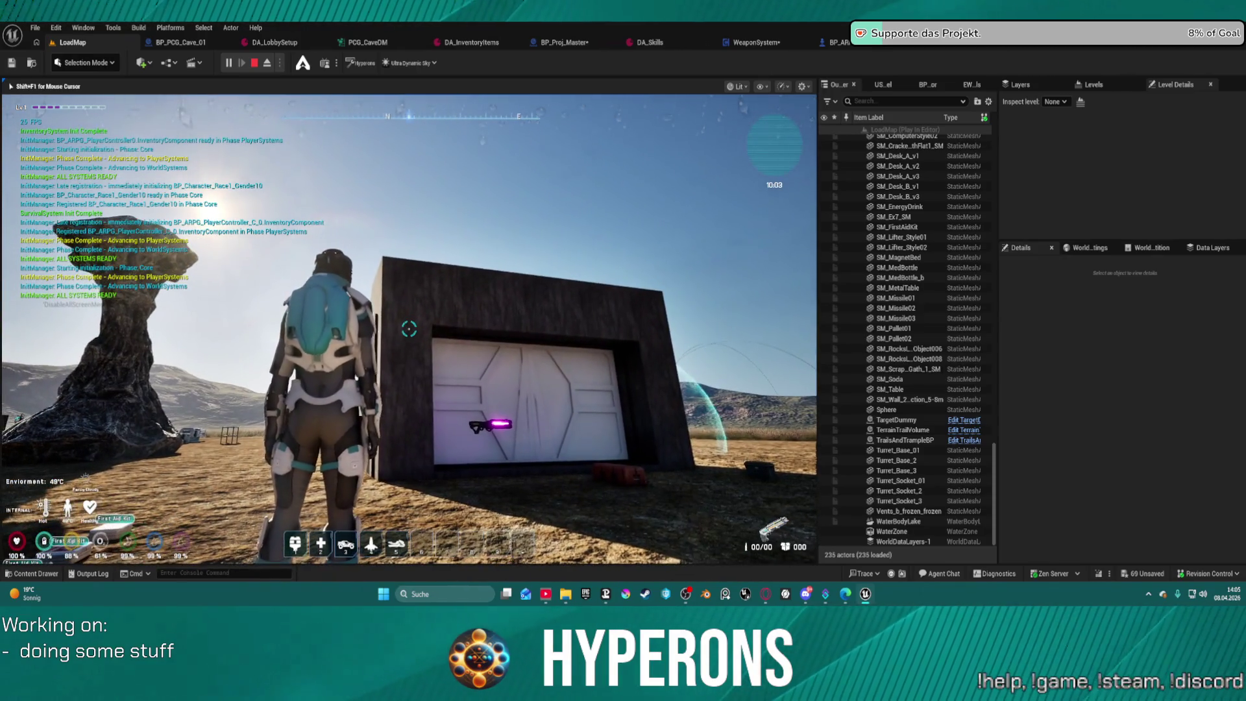
key(w)
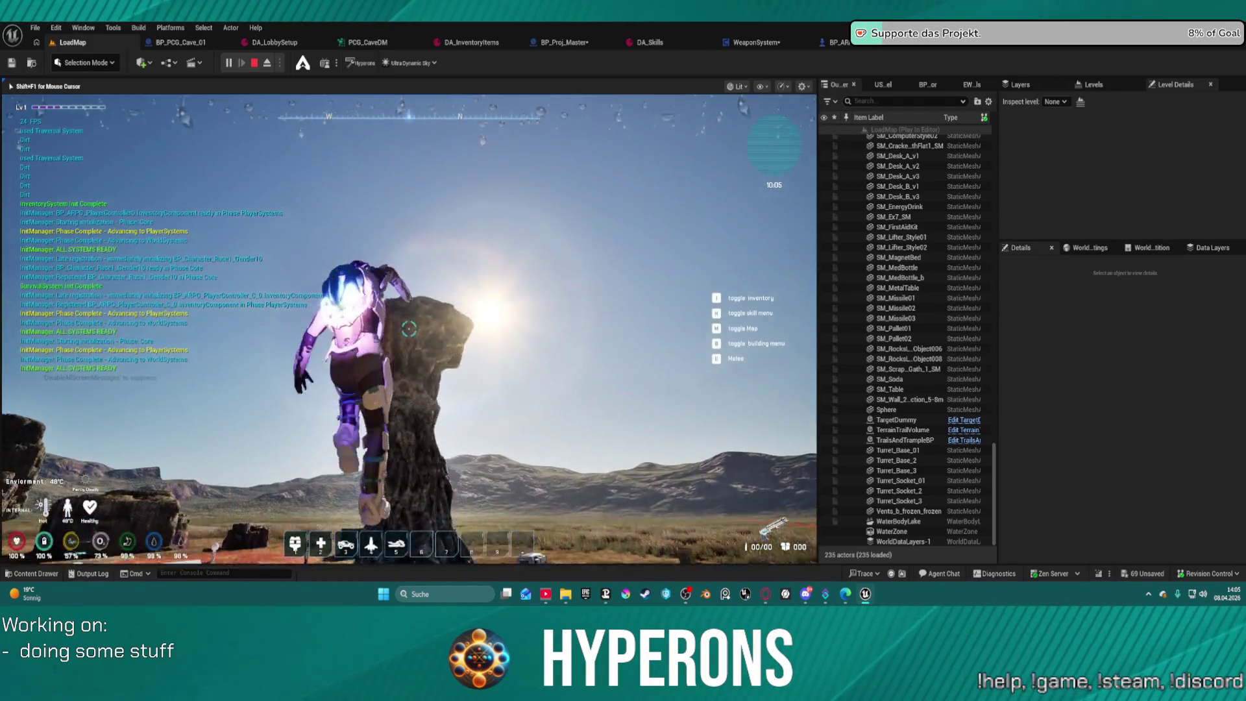
key(w)
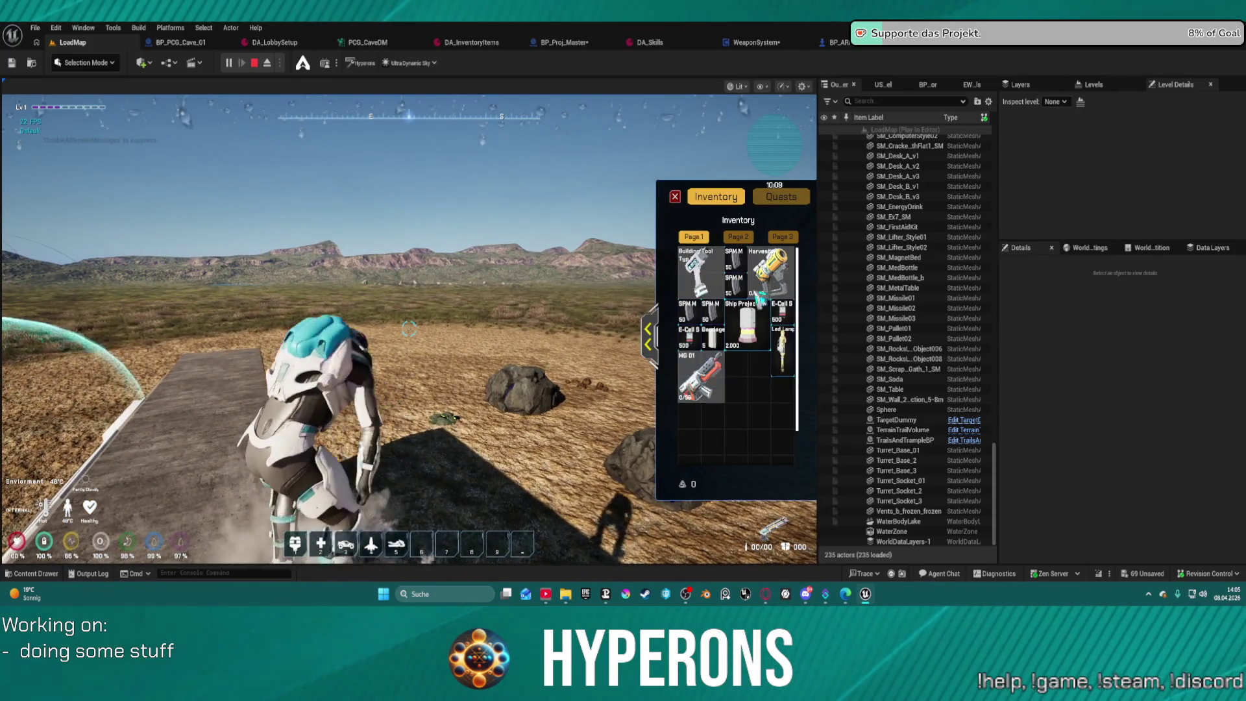
key(w)
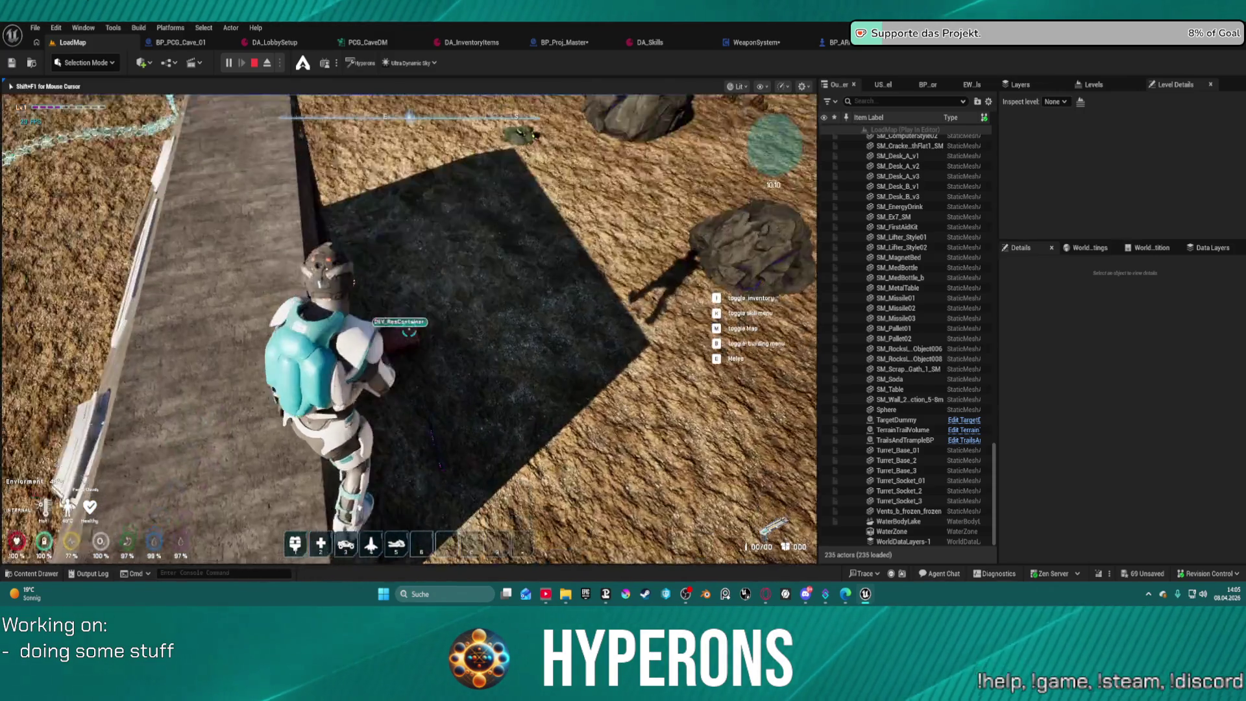
key(f)
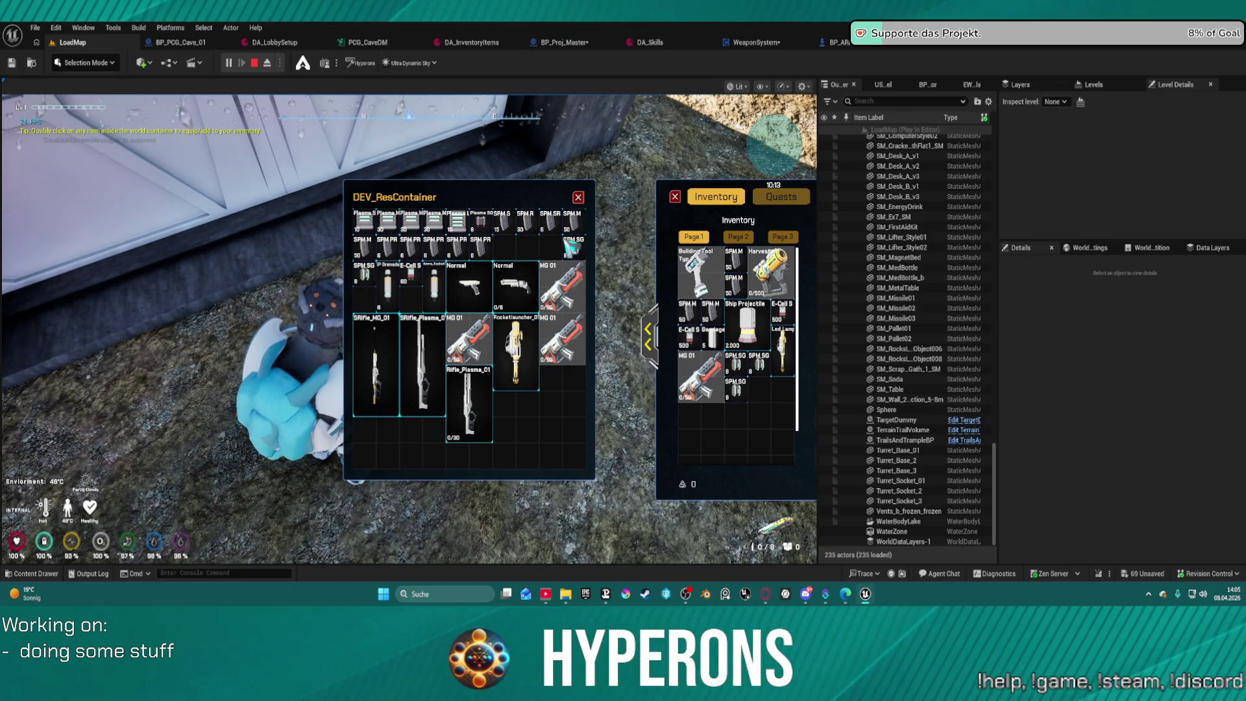
key(Escape)
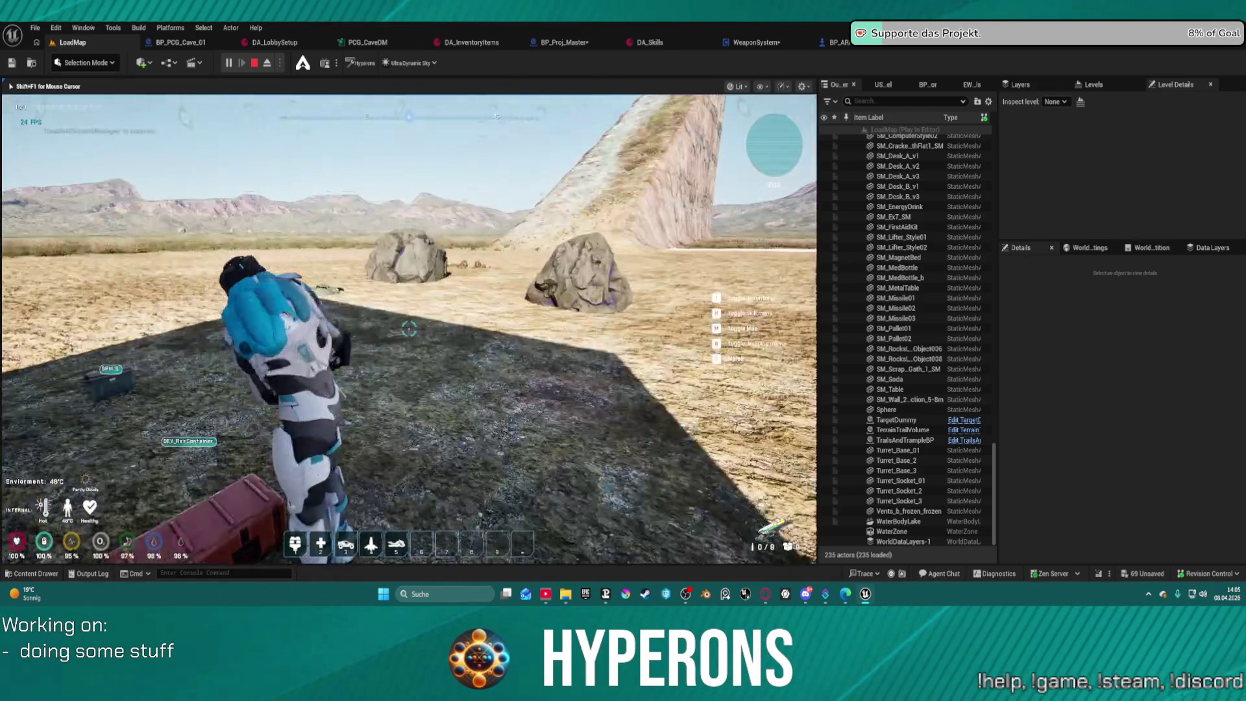
key(w)
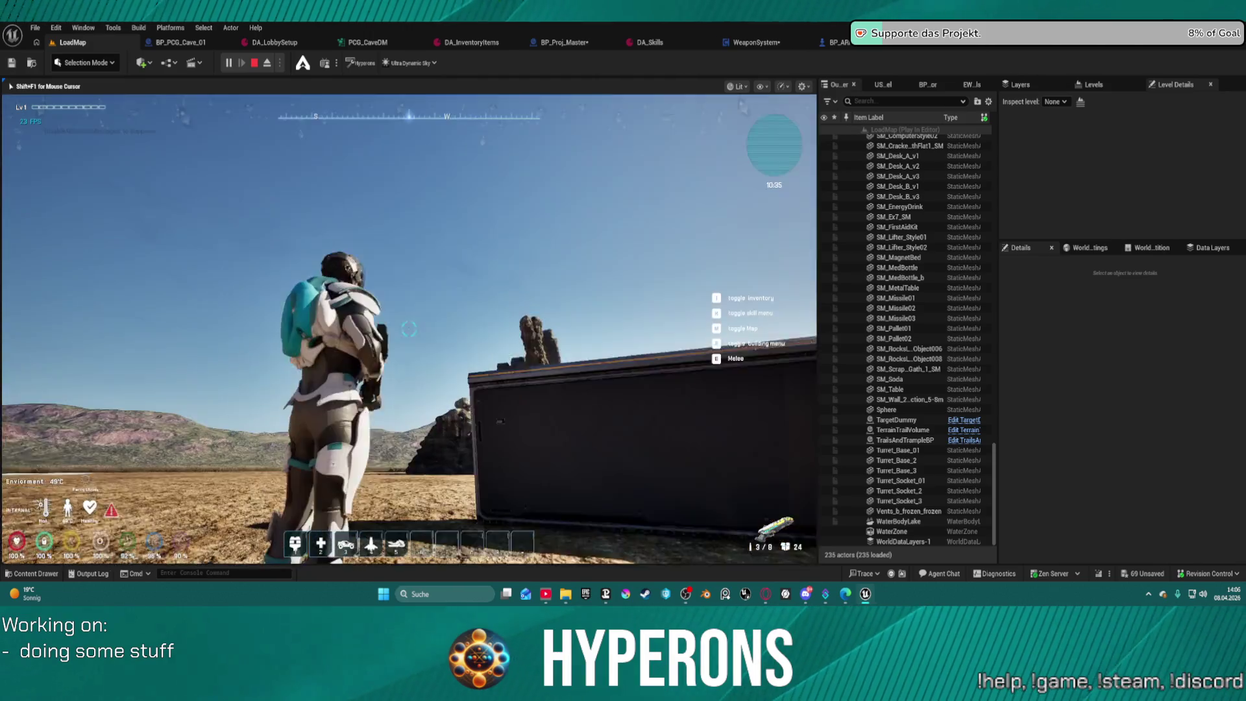
Walk past the dark container onto the rocky slope, then eject to a free camera with F8.
key(w)
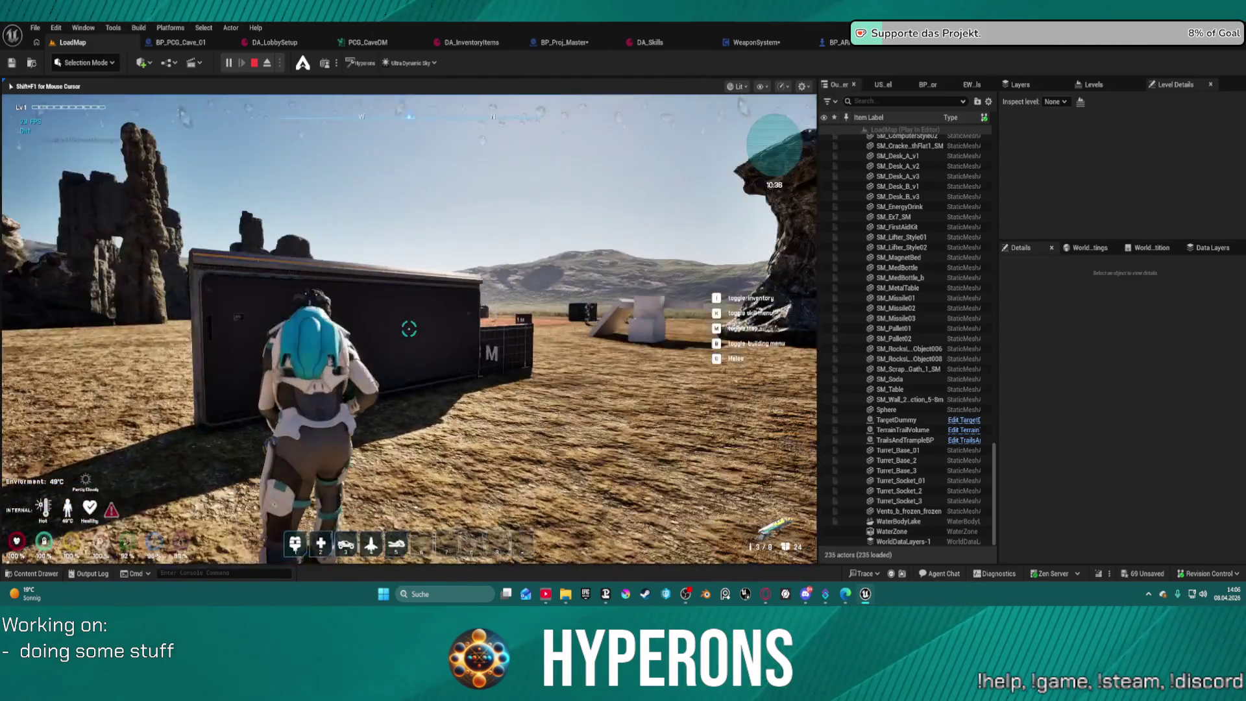
key(w)
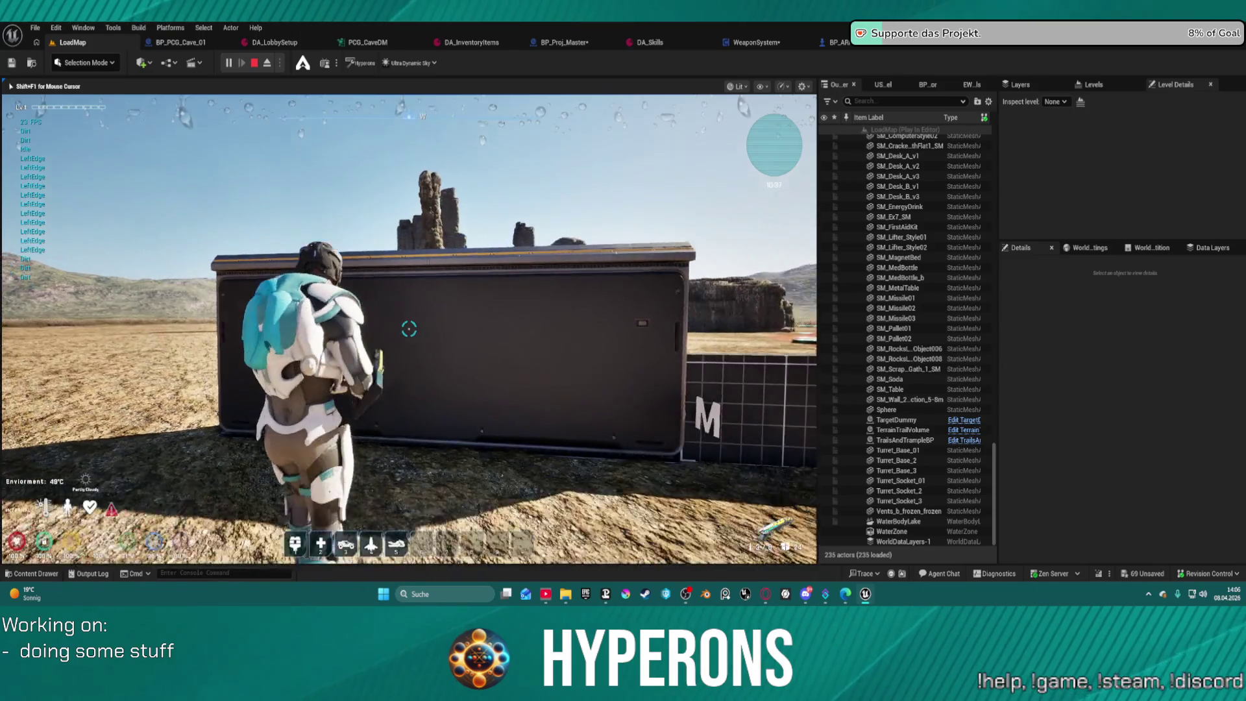
key(w)
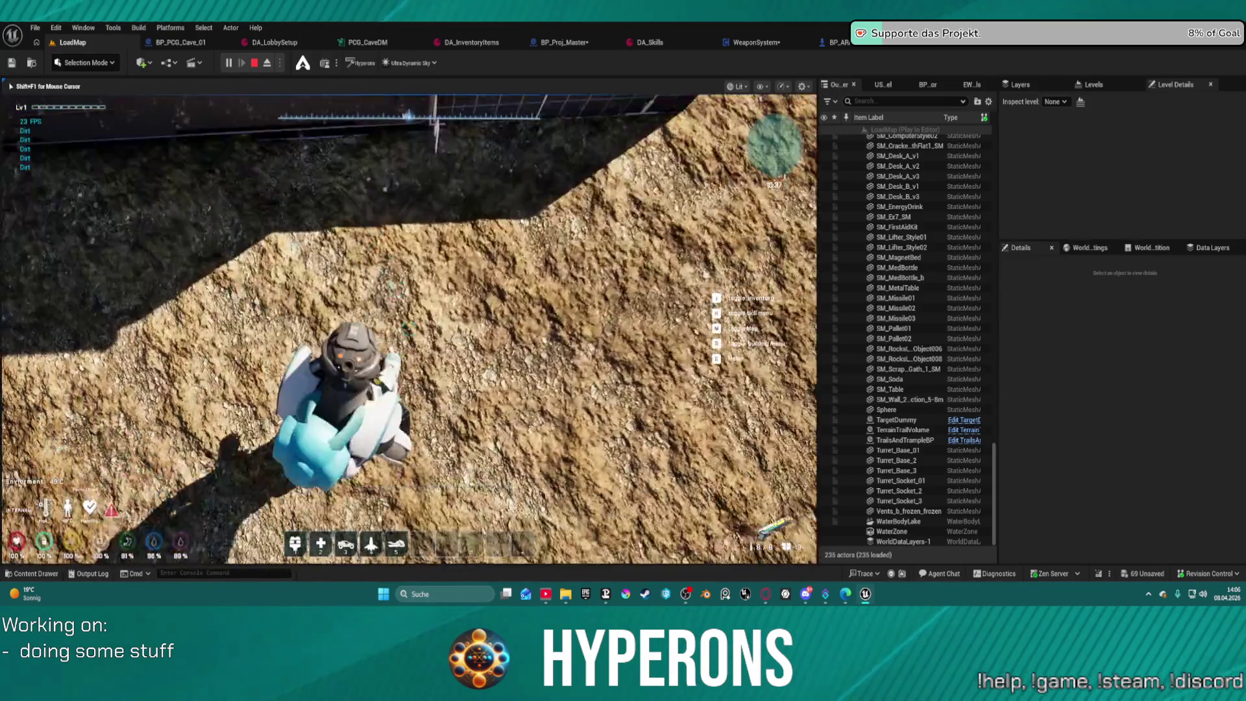
key(w)
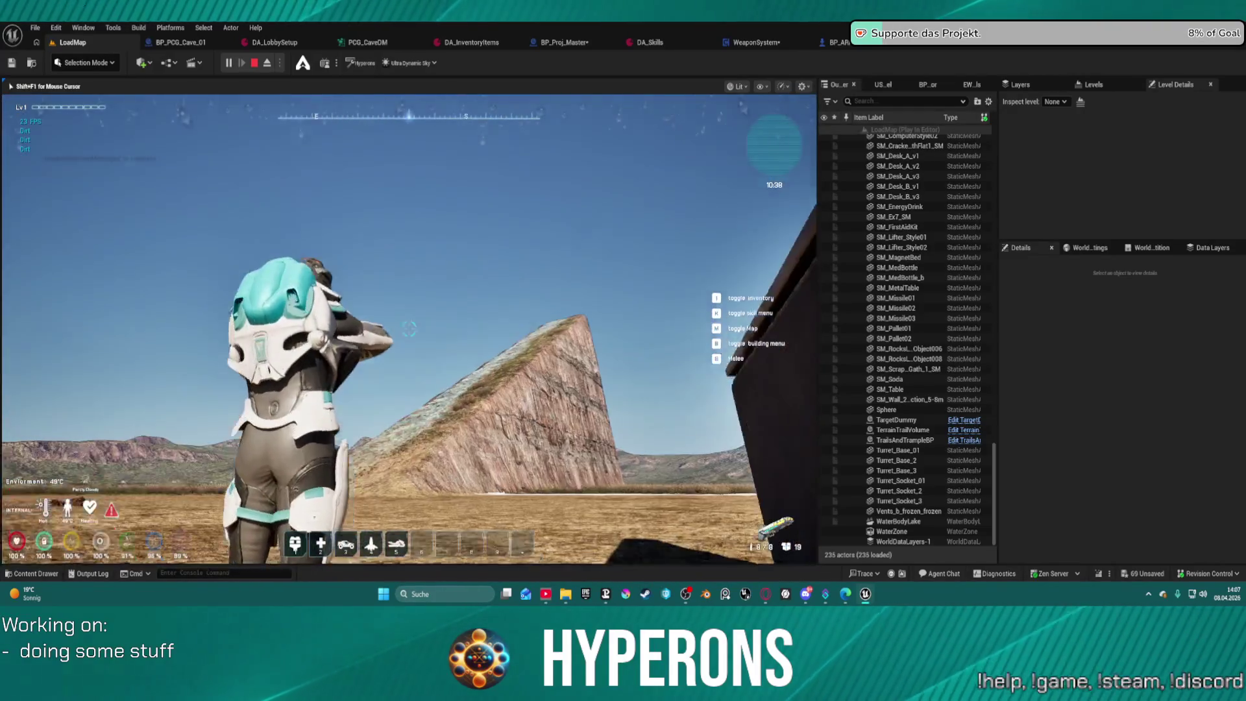
key(F8)
Fly the free camera back over the base area and forward past the wall.
key(s)
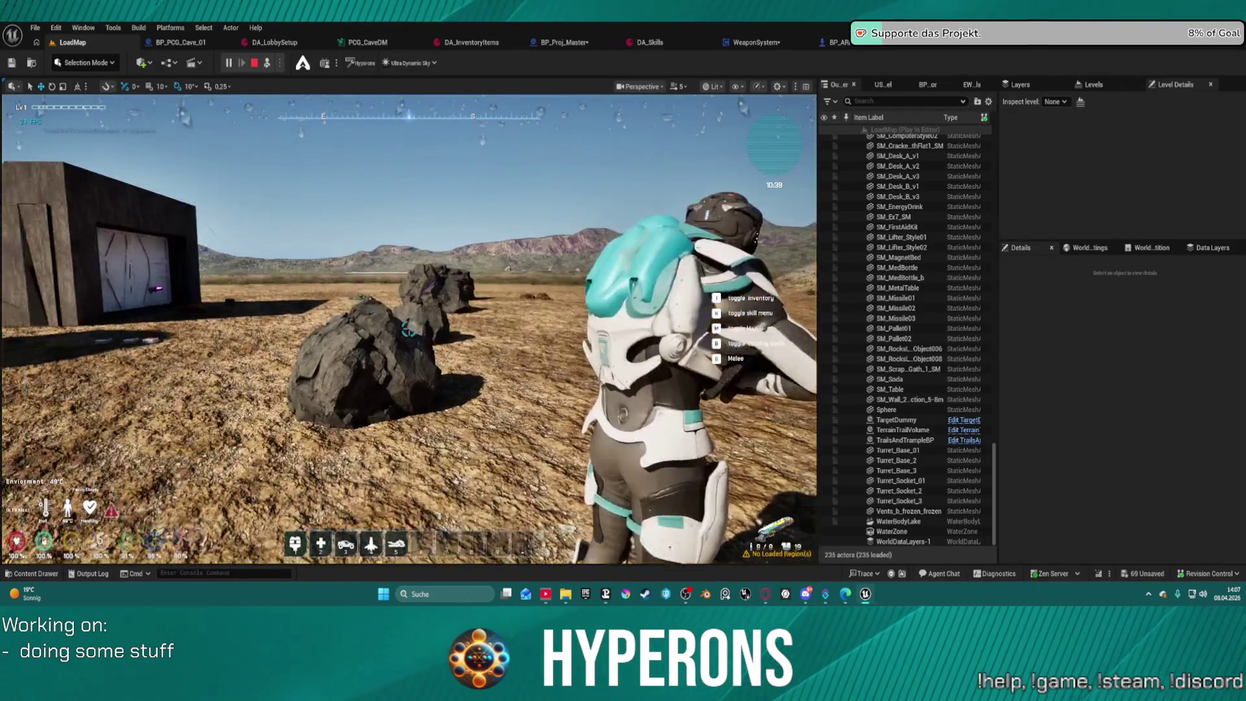
scroll(409, 329, down, 1)
key(w)
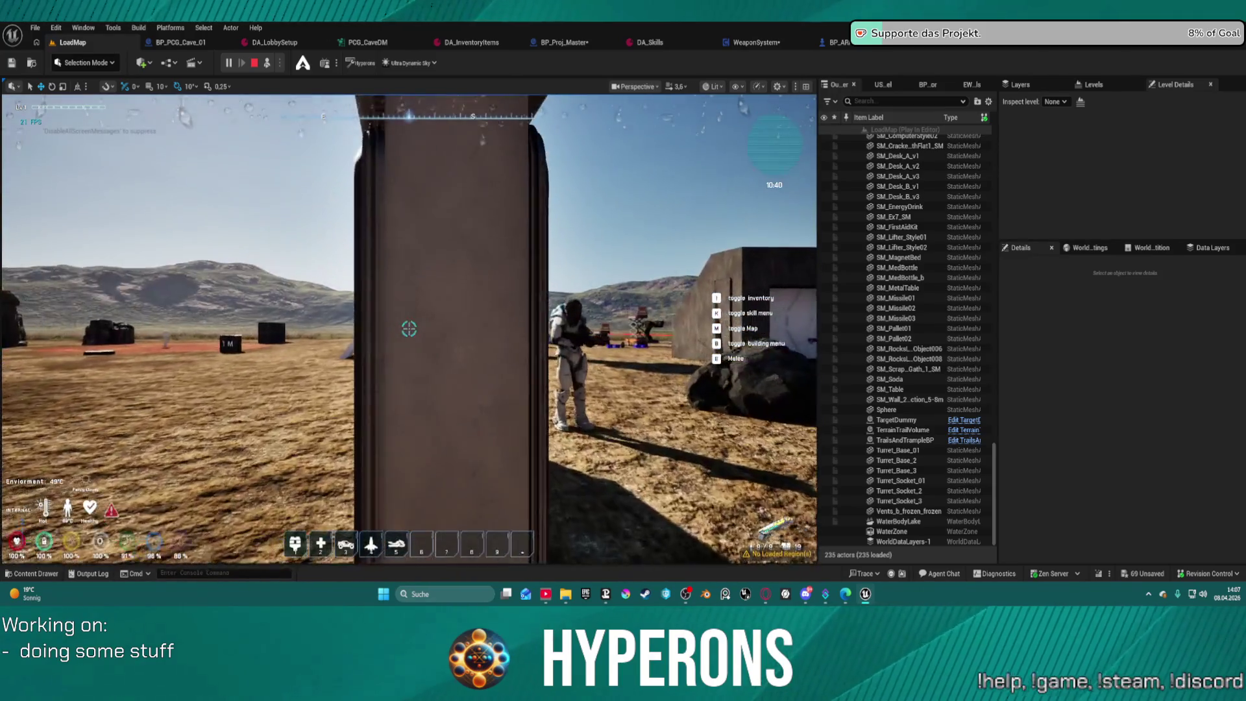
scroll(409, 329, down, 1)
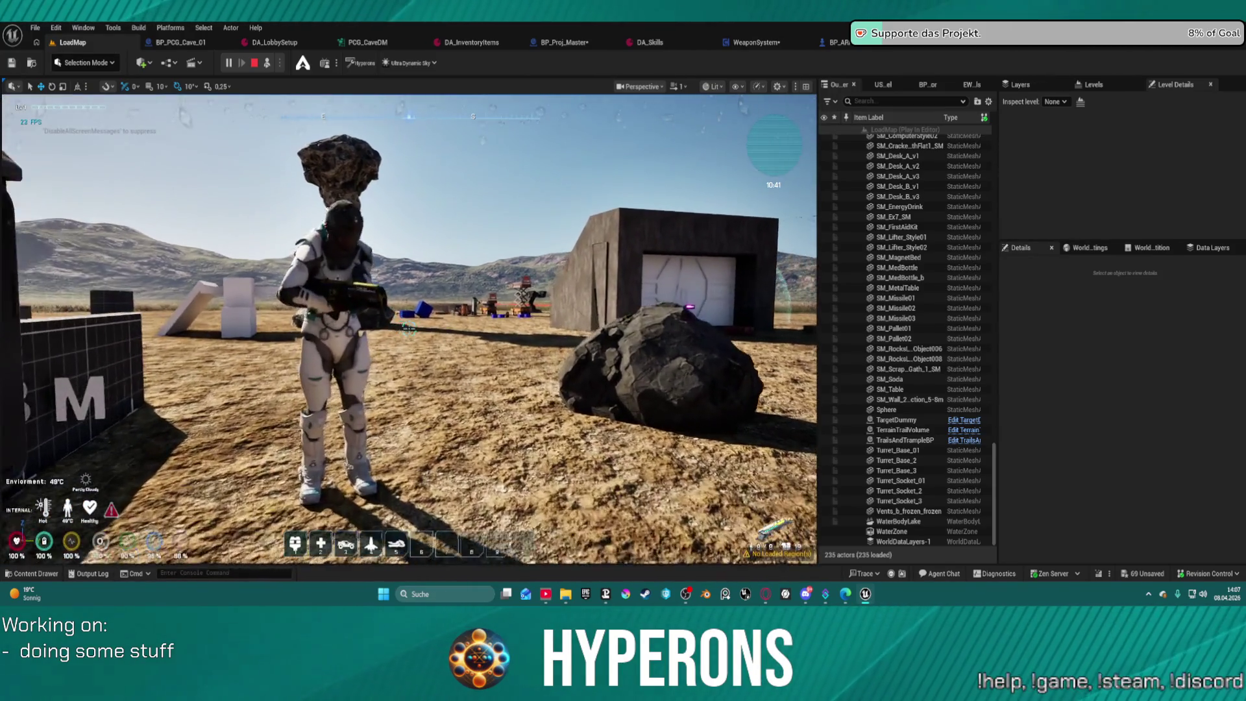
Repossess the character with F8, aim the rifle, then stop the play session.
key(F8)
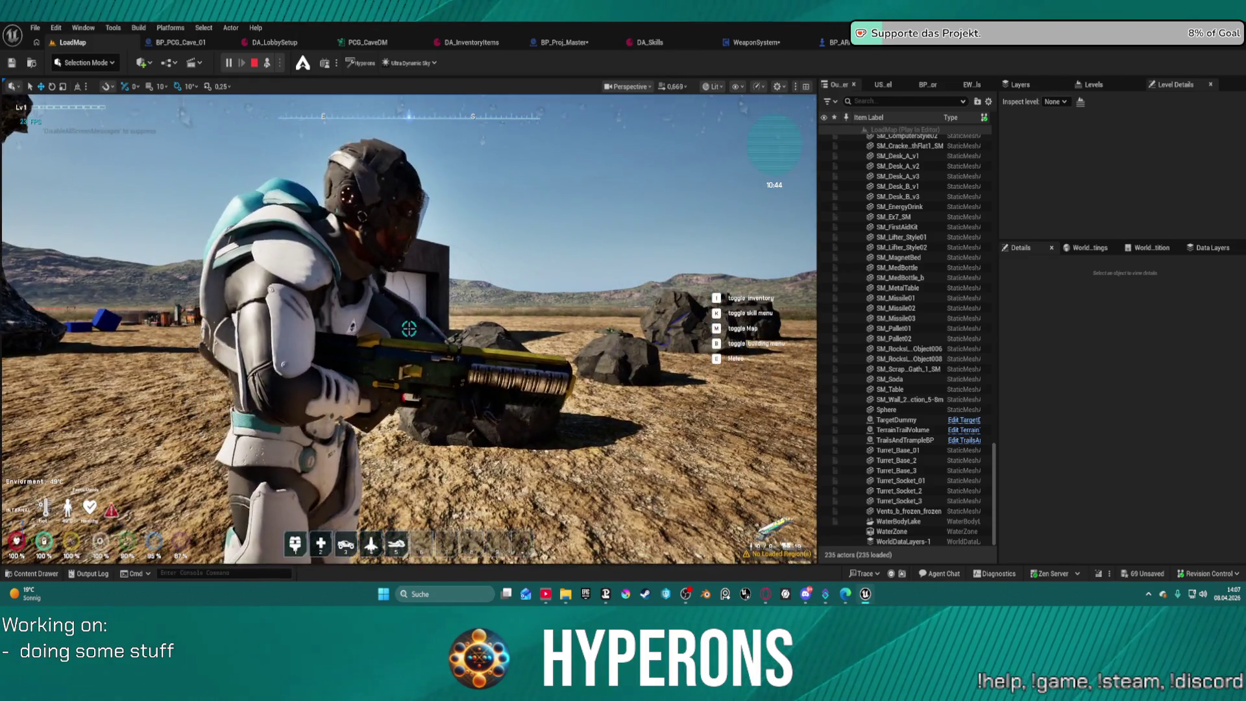
right_click(409, 329)
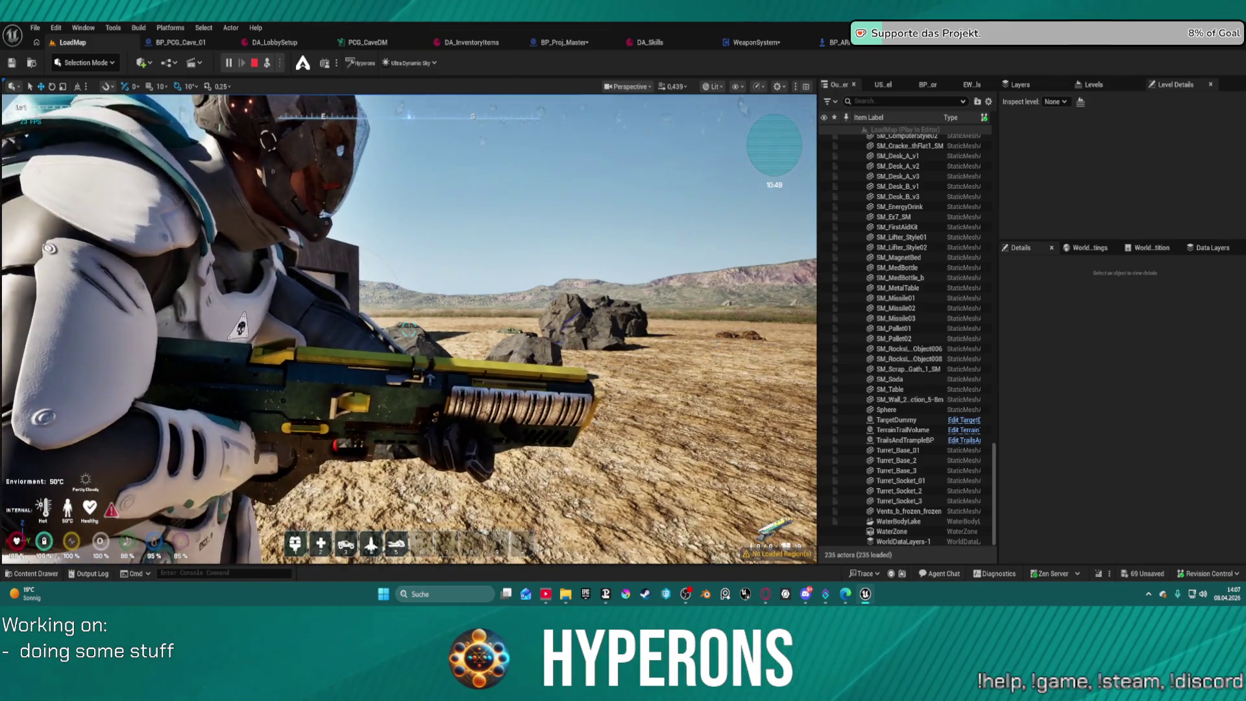
key(Escape)
Browse the Skills folder in an enlarged content area, then switch to the DA_Skills editor.
click(35, 573)
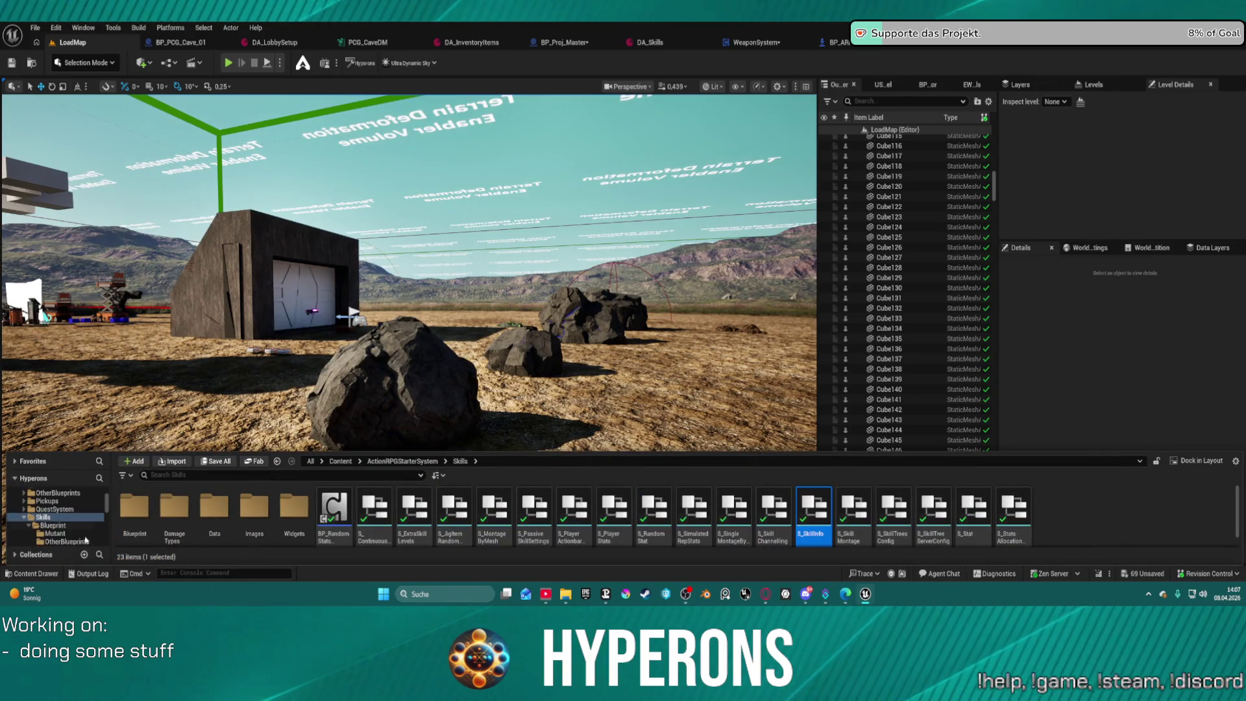
scroll(86, 537, down, 1)
scroll(88, 523, up, 3)
scroll(77, 518, up, 3)
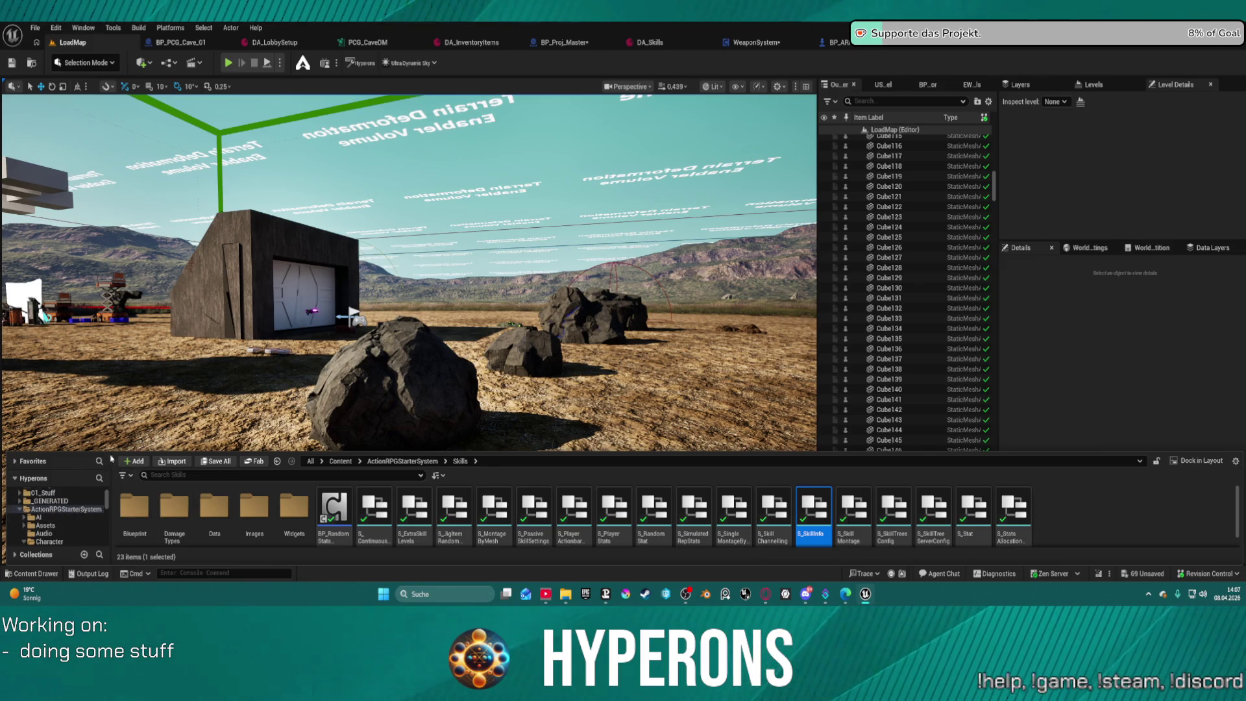
drag(108, 454, 109, 336)
scroll(57, 493, down, 5)
scroll(57, 493, down, 10)
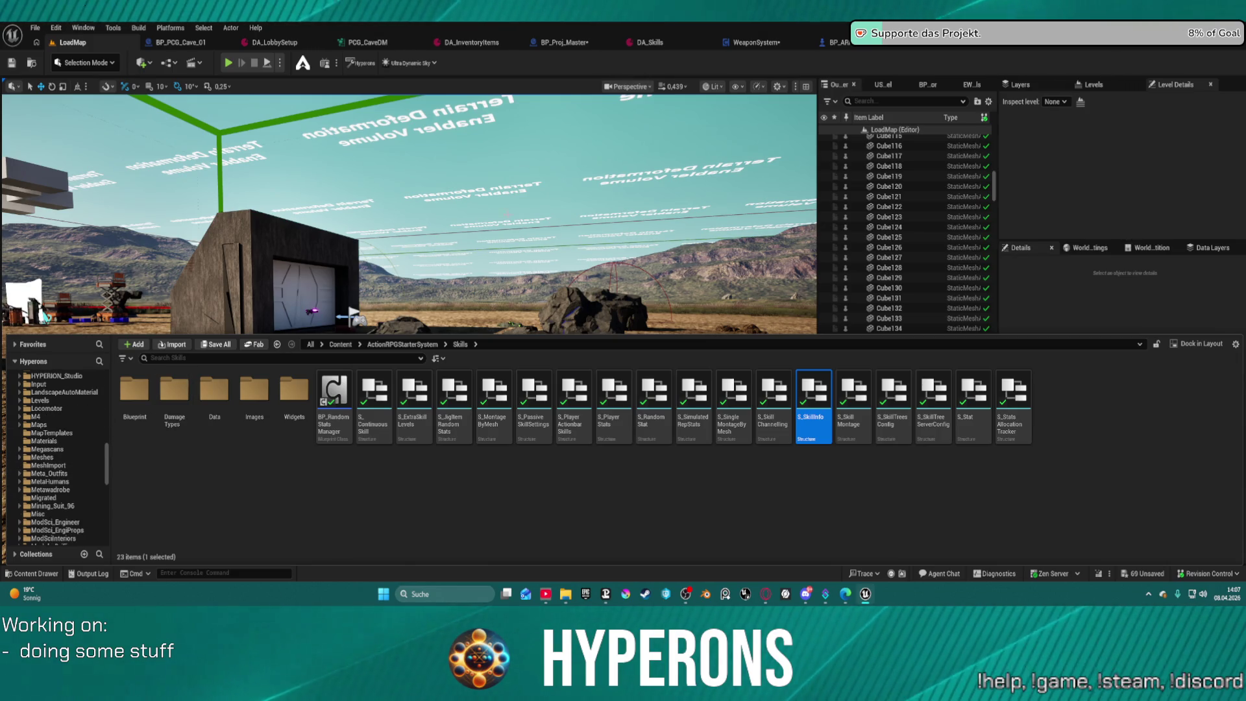
click(676, 45)
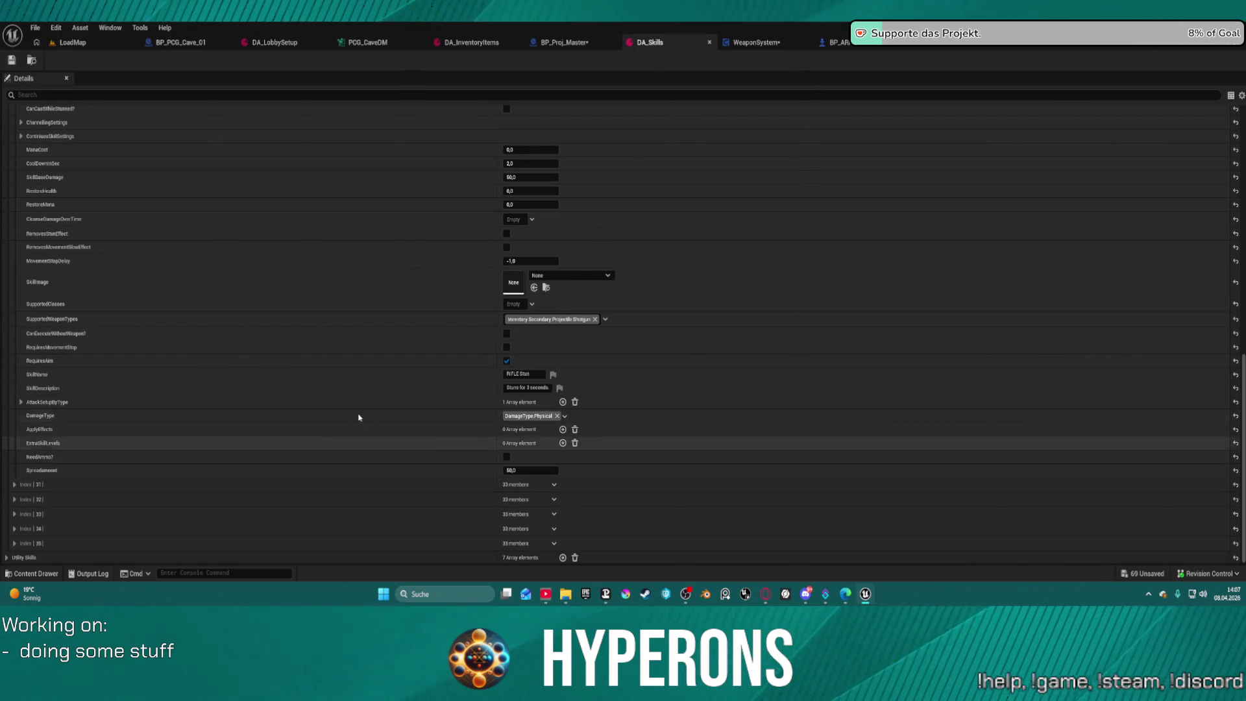
Edit the shotgun skill's SpreadAmount value and save the DA_Skills asset.
click(540, 469)
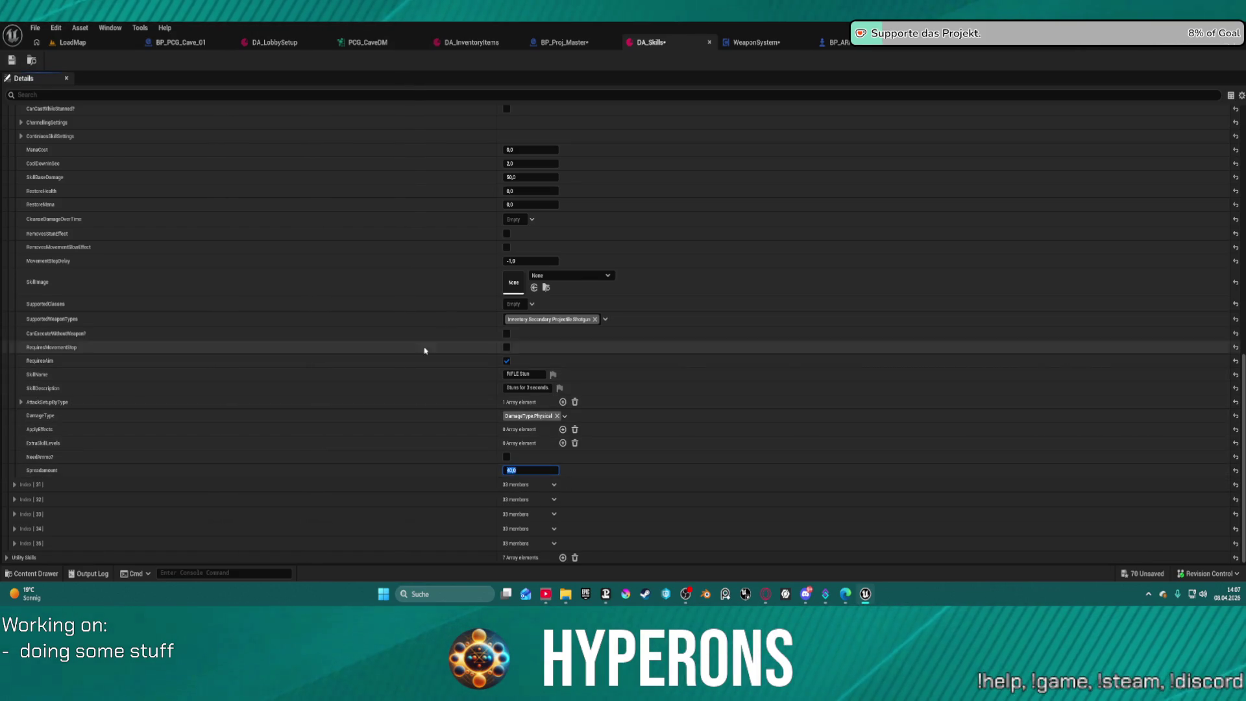
click(80, 43)
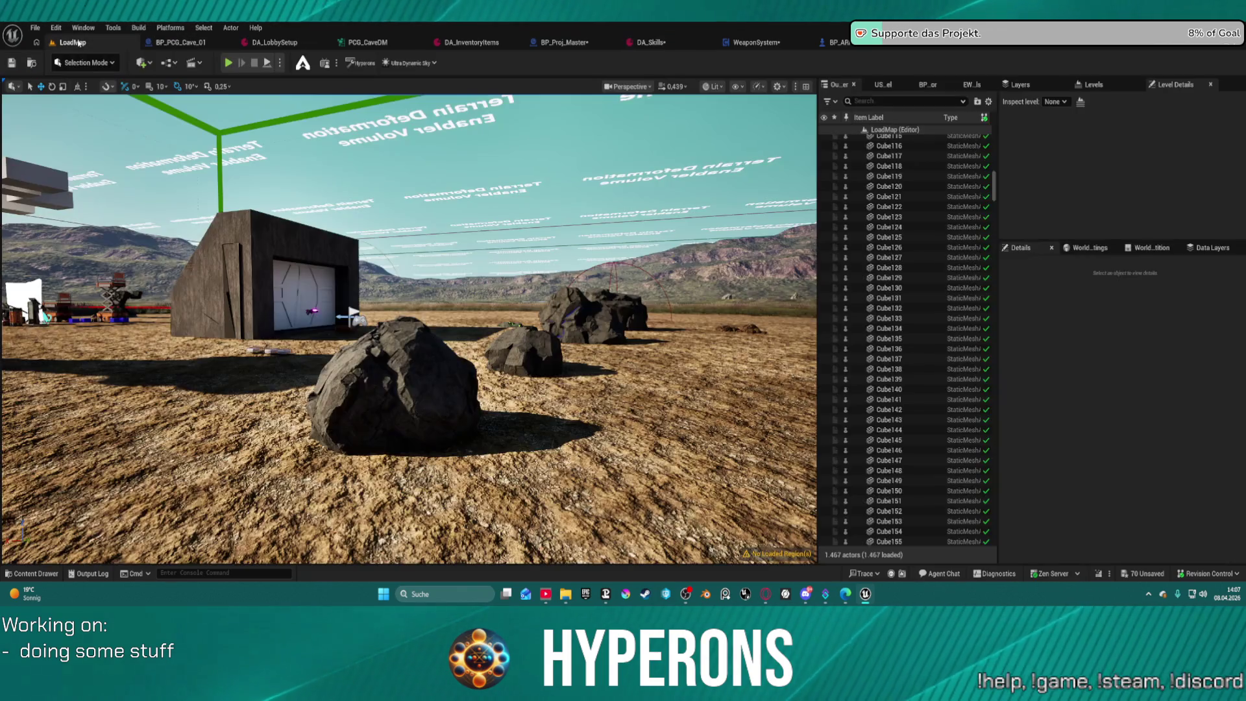
click(648, 42)
scroll(128, 259, up, 8)
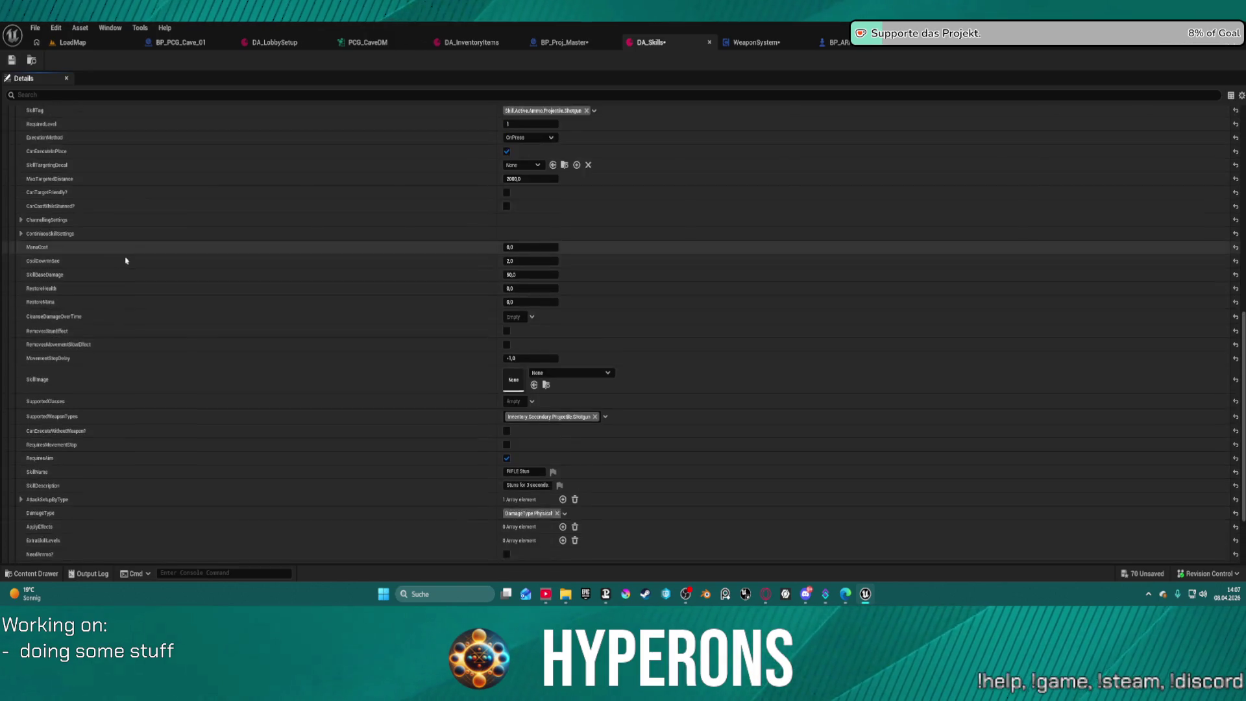
scroll(104, 257, up, 6)
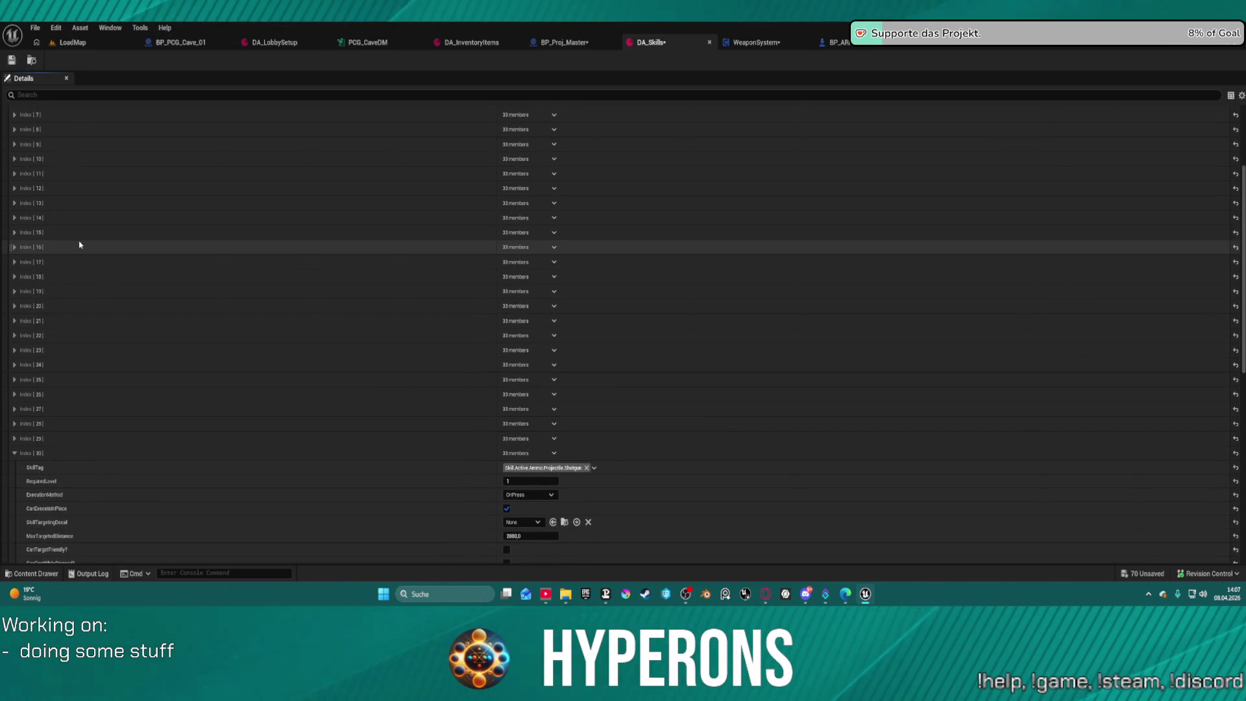
click(11, 62)
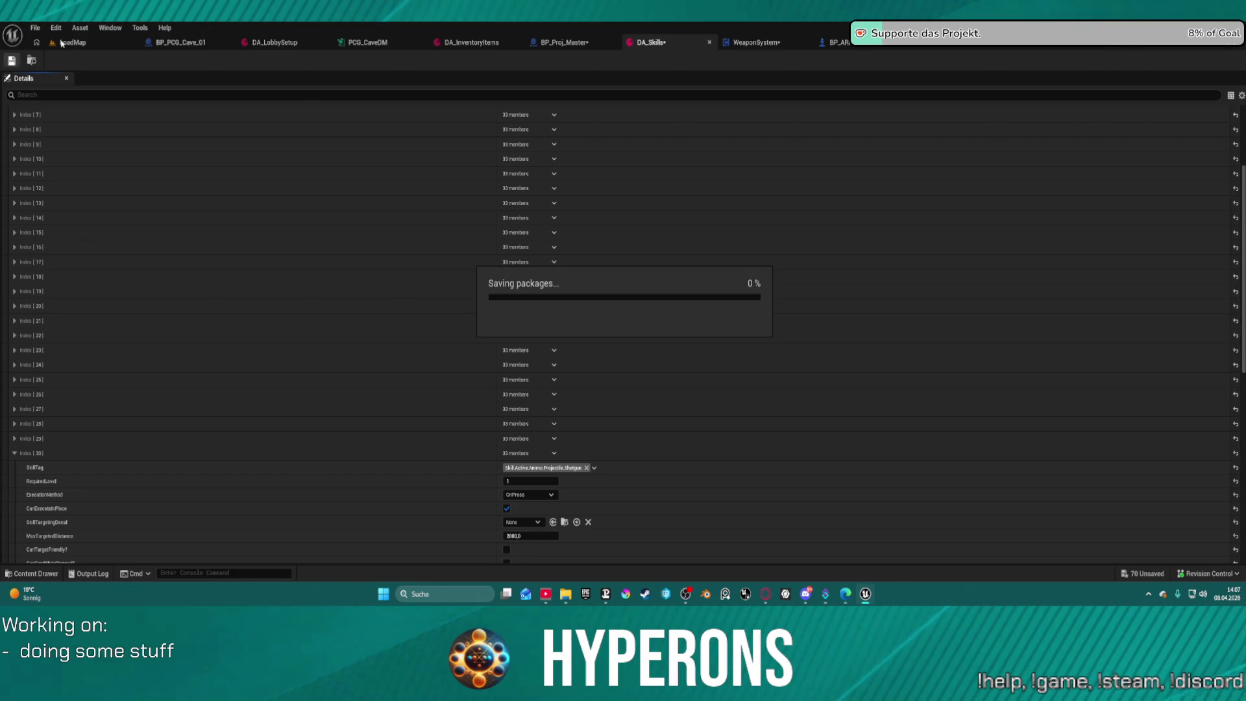
Back in LoadMap, open the Content Drawer on the Meshes folder.
click(71, 43)
key(ctrl+space)
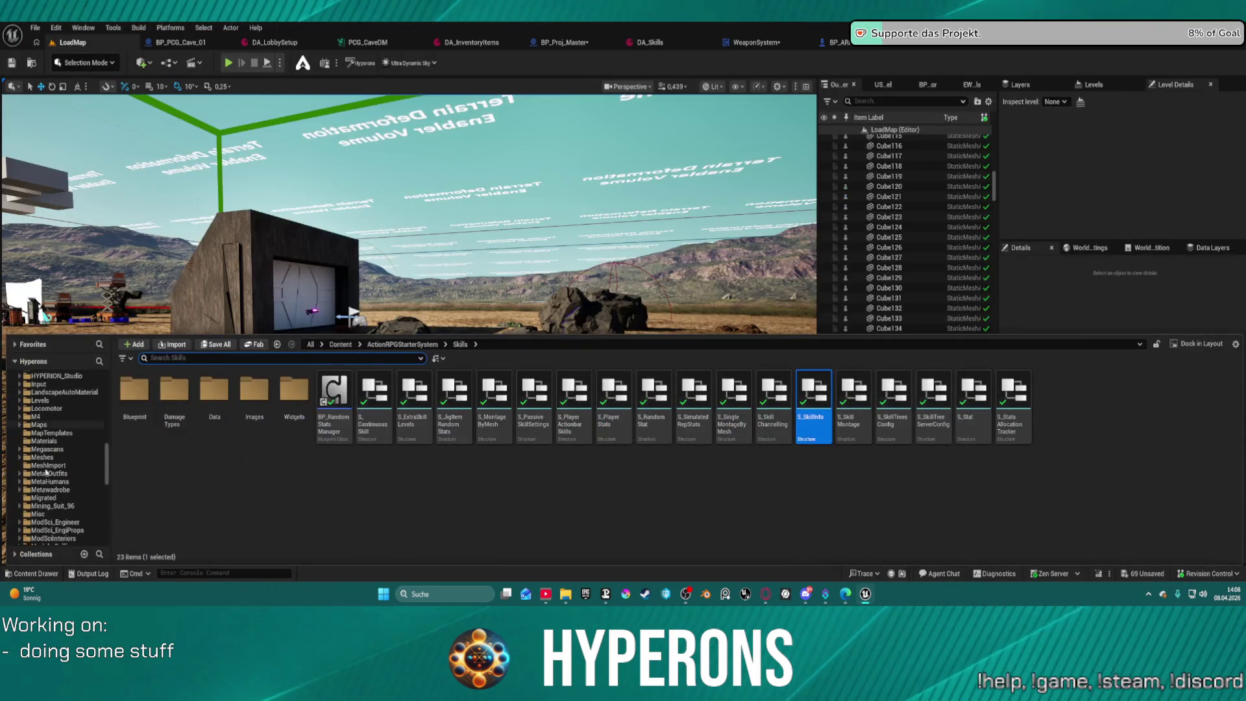
scroll(60, 482, down, 10)
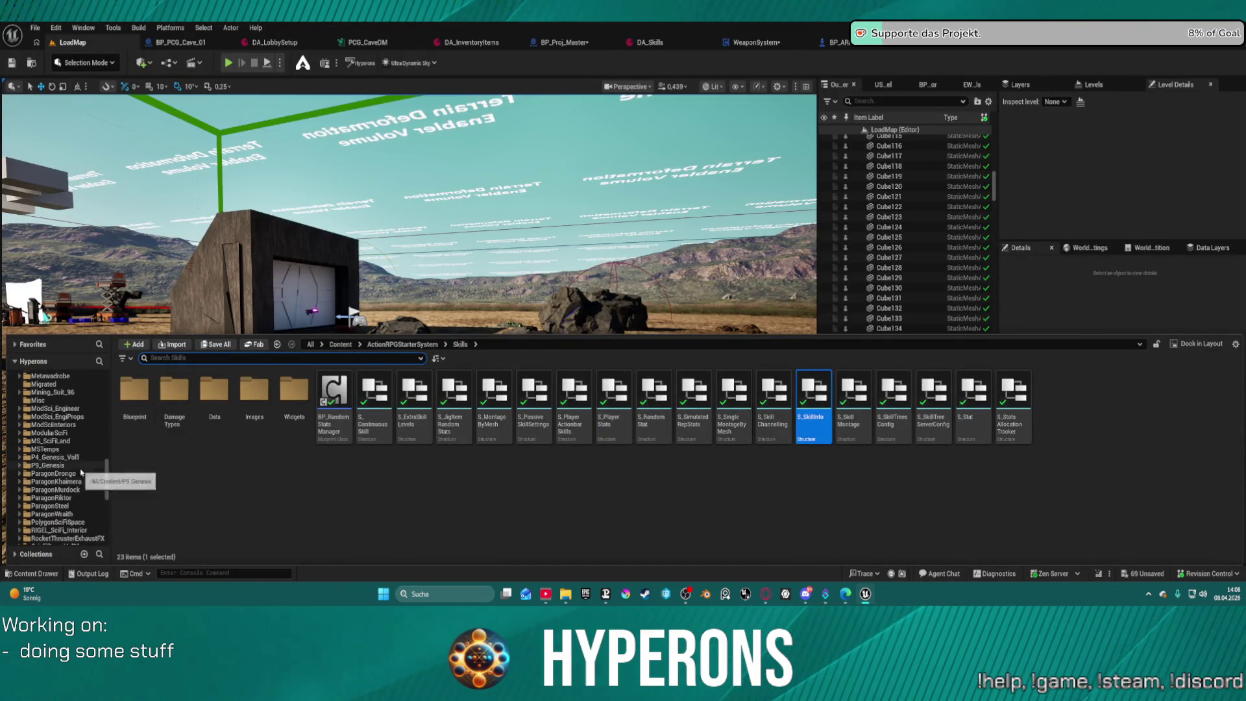
scroll(71, 470, up, 10)
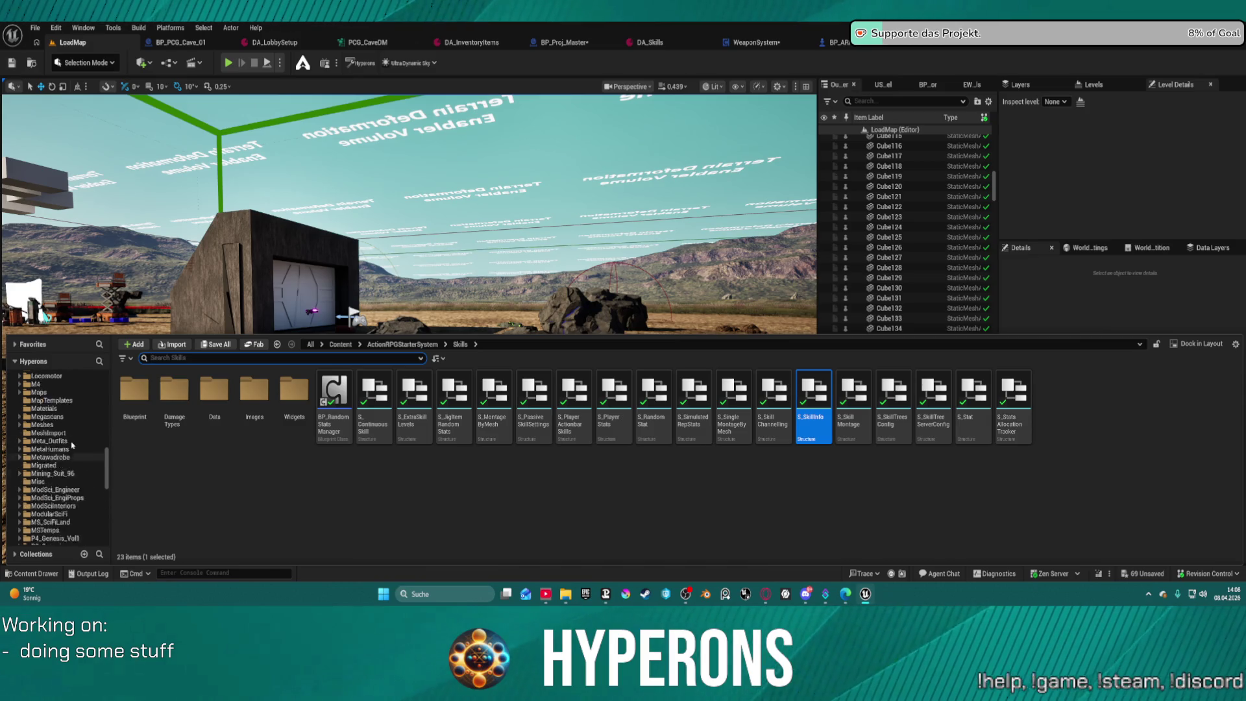
click(42, 474)
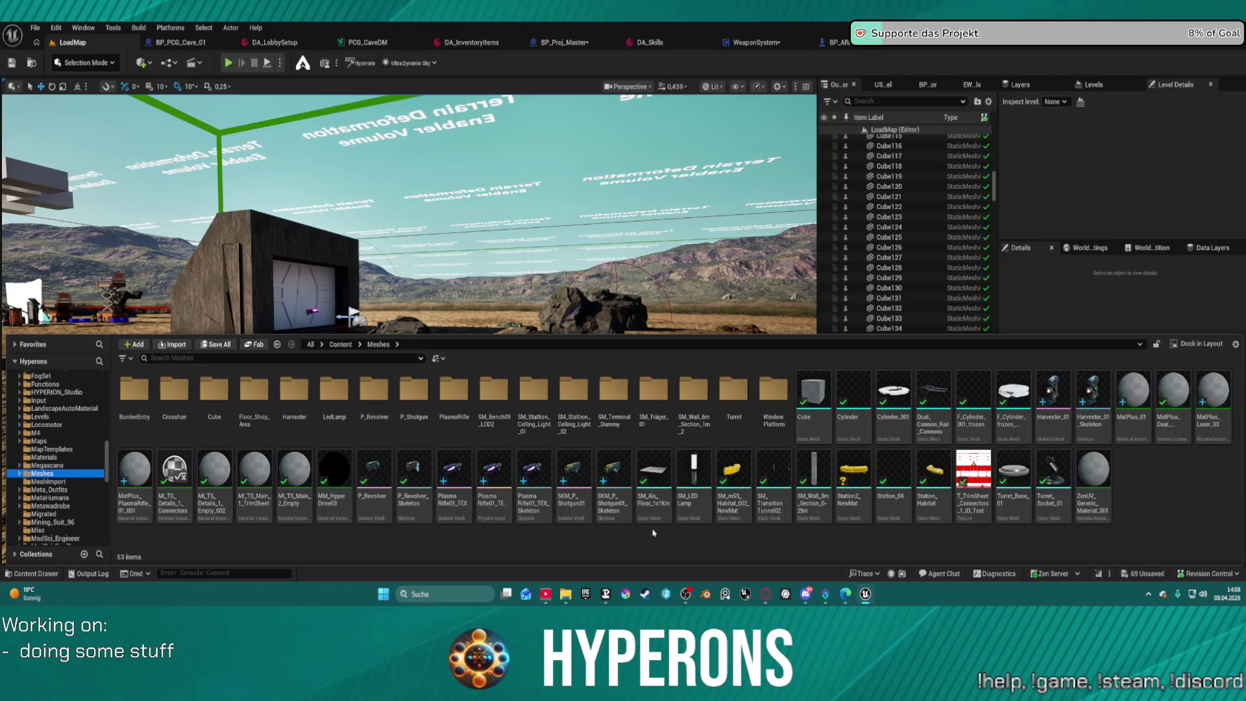
Inspect SKM_P_Shotgun01's HandIK_Left, Muzzle and ADS socket positions from several angles, then return to LoadMap.
double_click(573, 464)
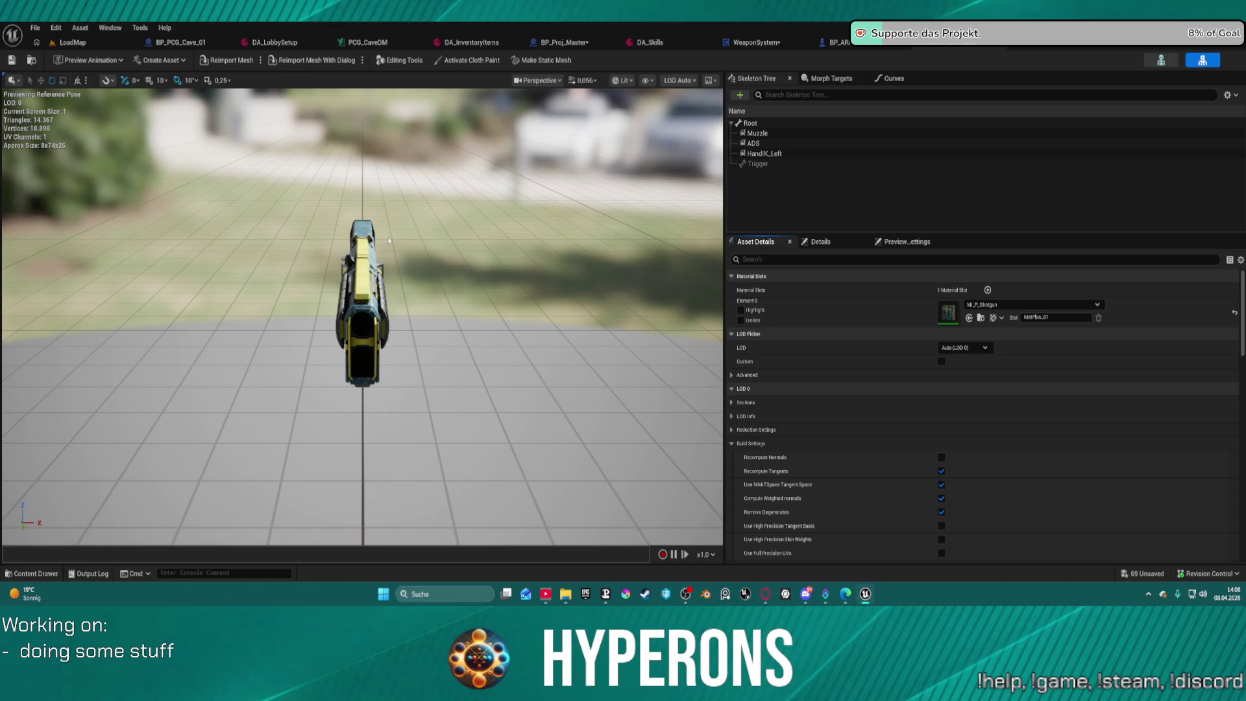
click(755, 154)
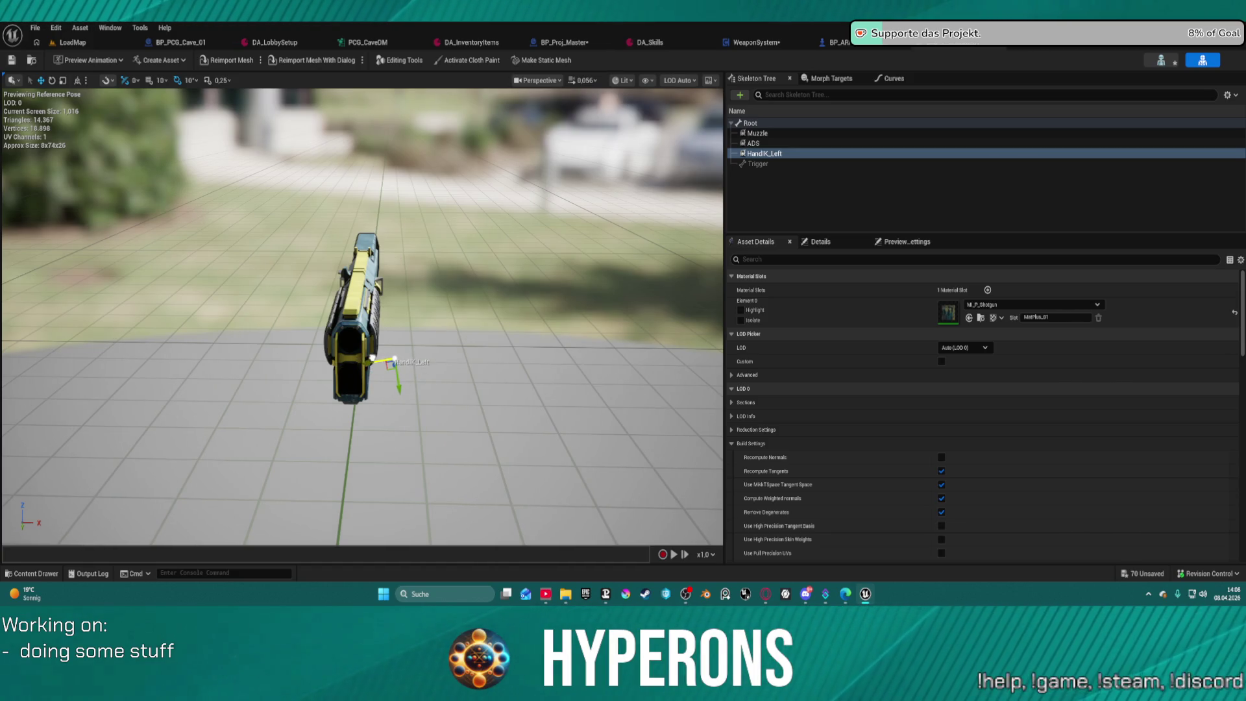
click(757, 133)
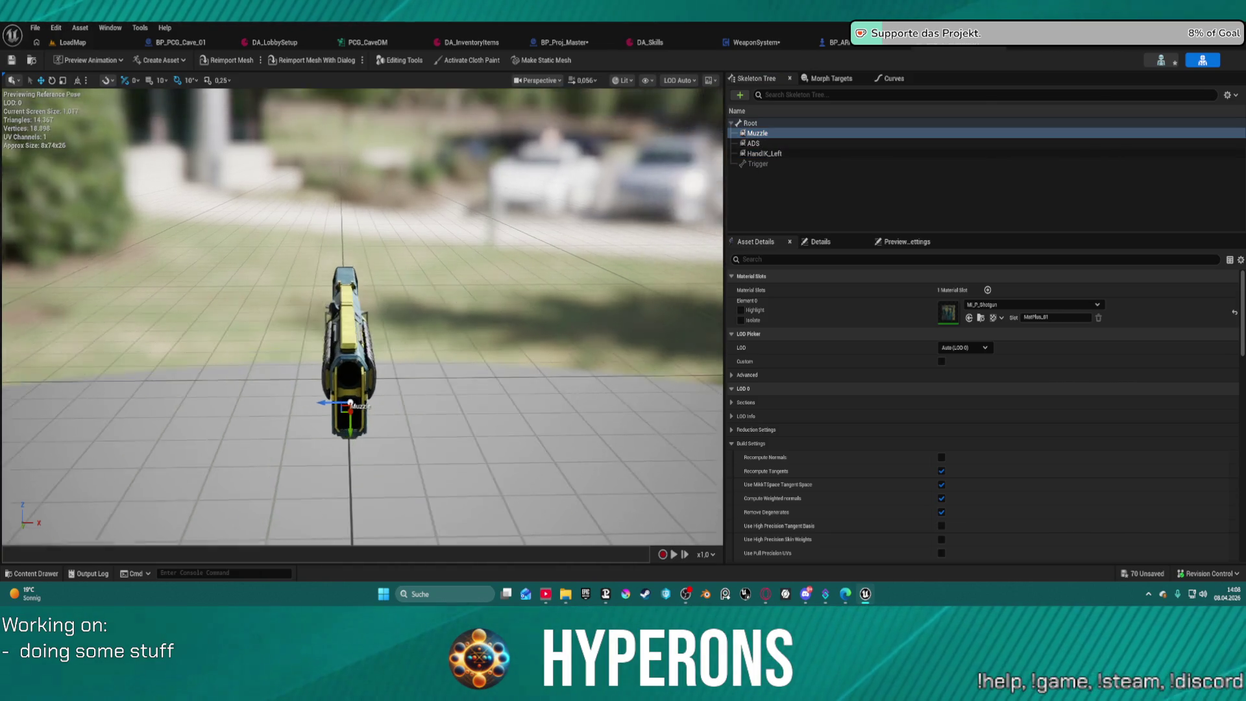
click(754, 143)
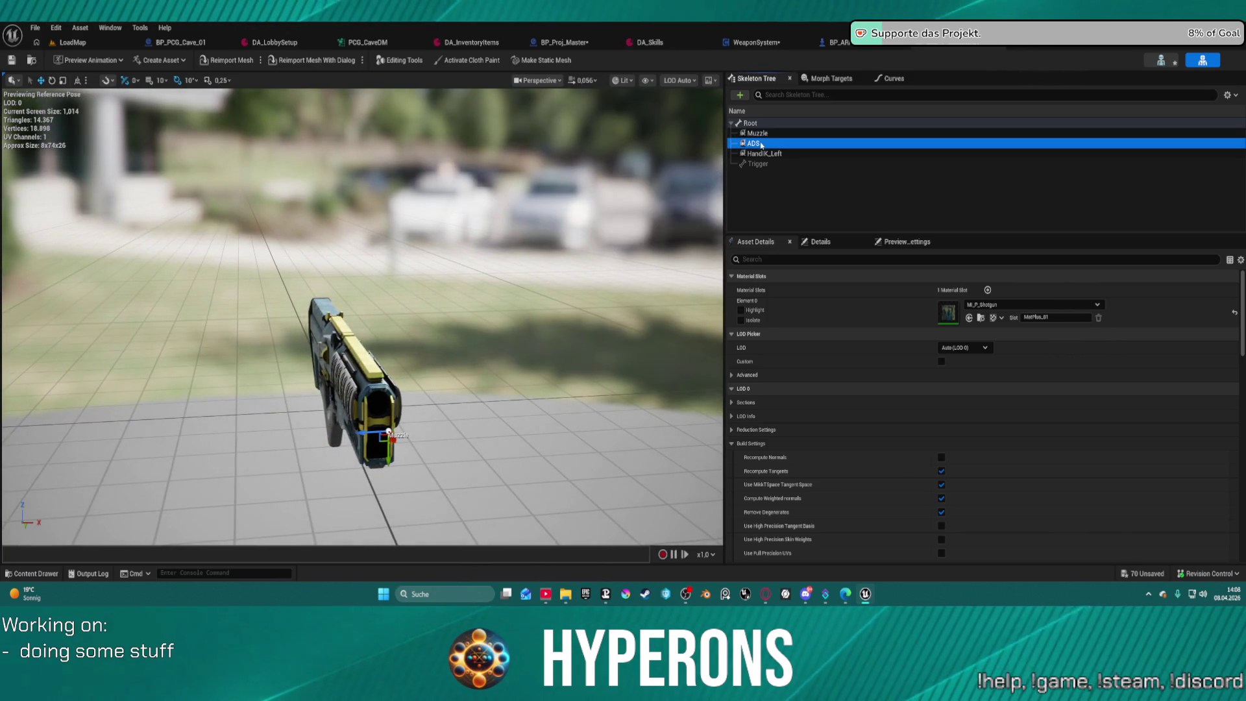
drag(366, 403, 390, 409)
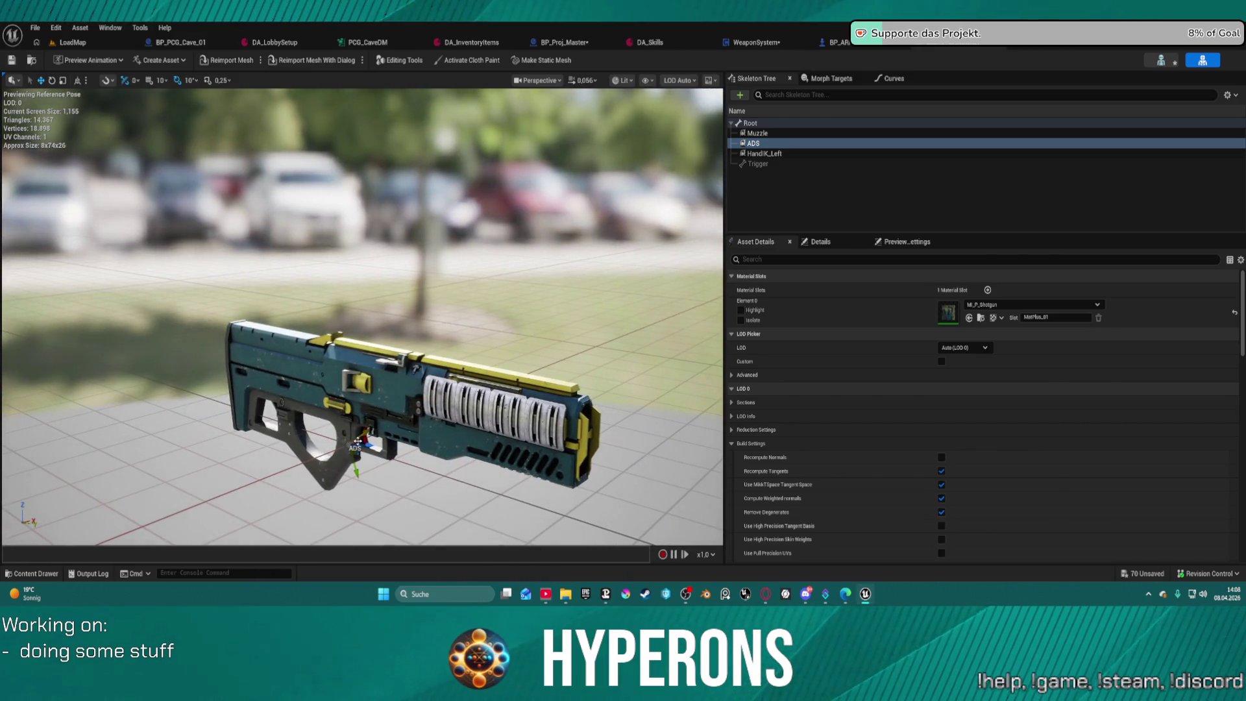
click(373, 434)
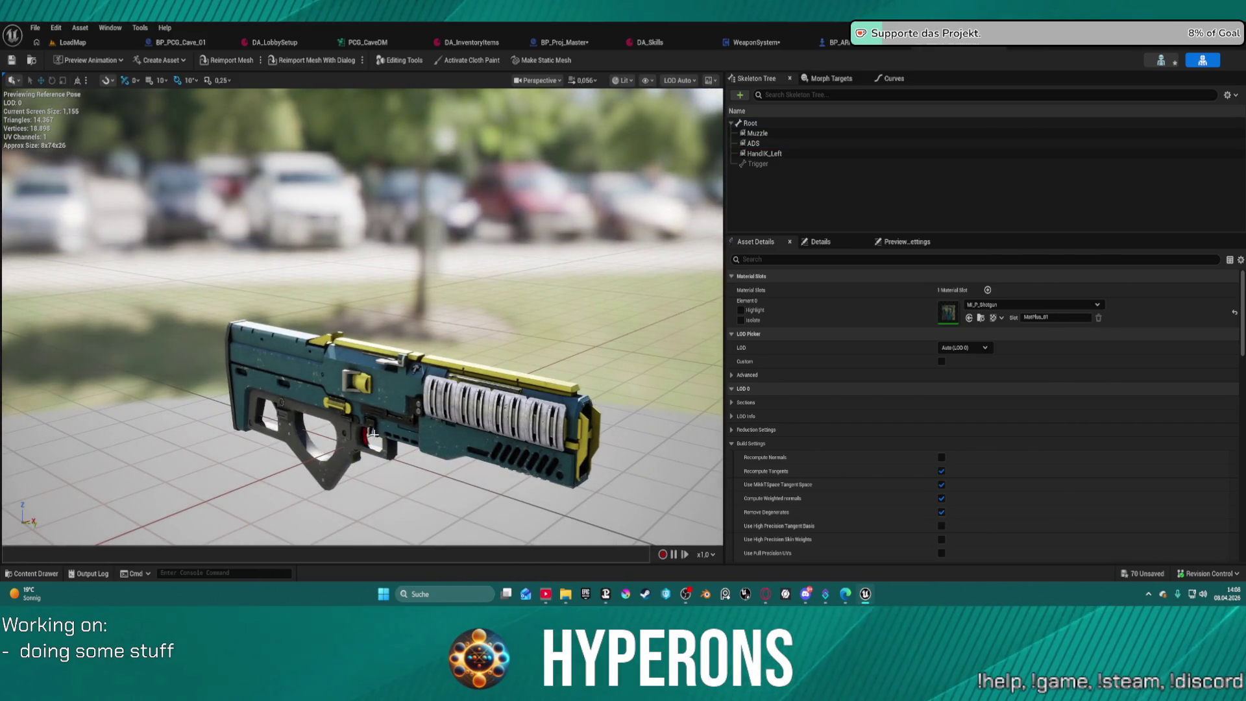
click(753, 143)
mouse_move(363, 325)
mouse_down()
mouse_move(363, 272)
mouse_move(467, 312)
mouse_up()
drag(454, 389, 440, 472)
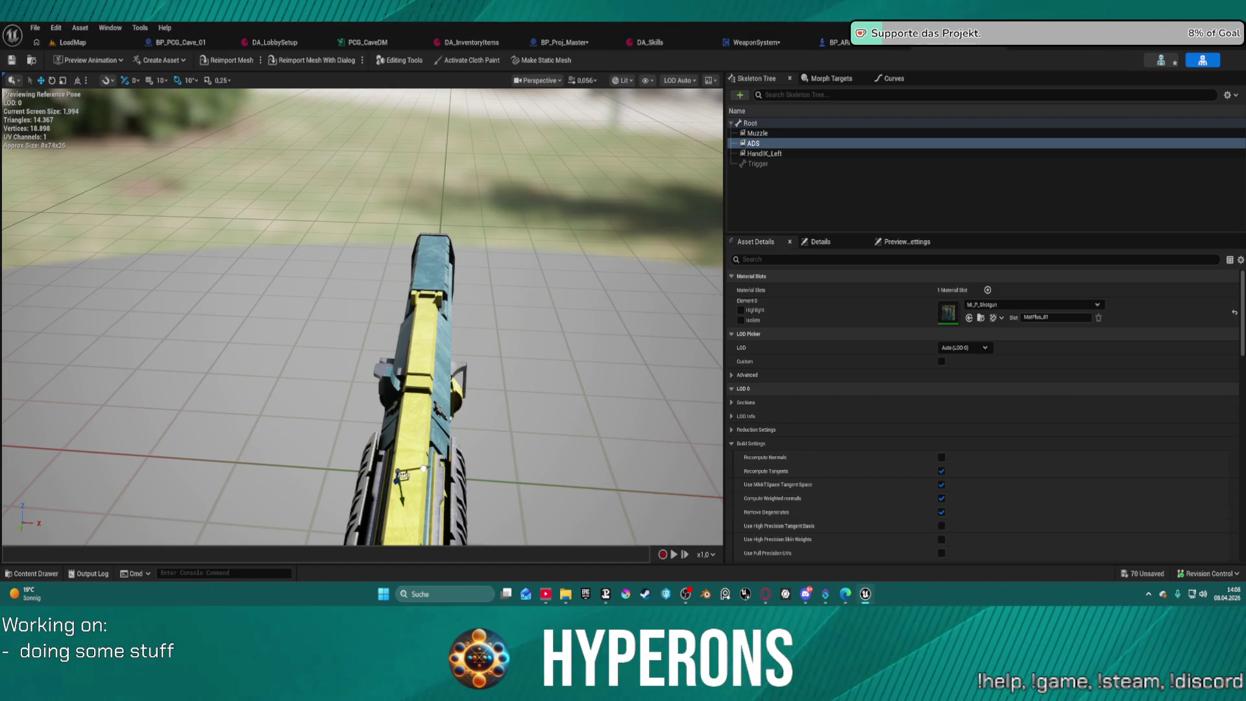
click(71, 43)
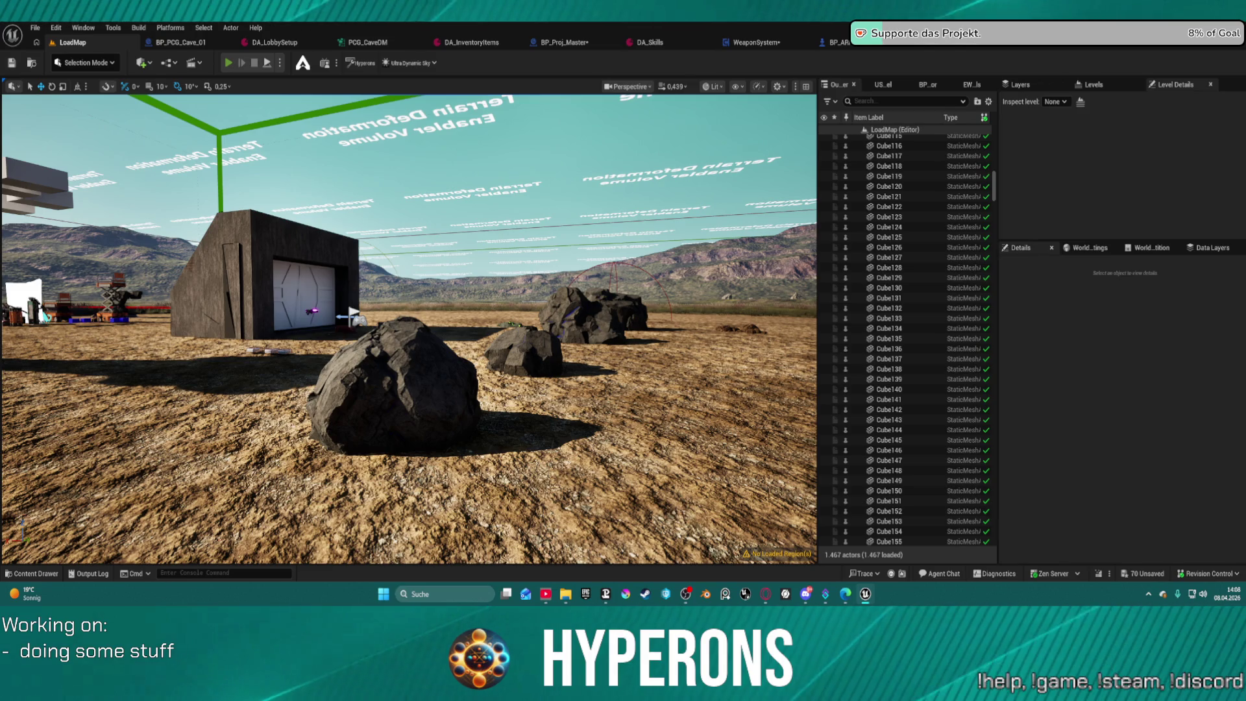
Start PIE, open the red dev container with F, and take Shotgun 01 plus SPM SG ammo.
key(alt+p)
key(w)
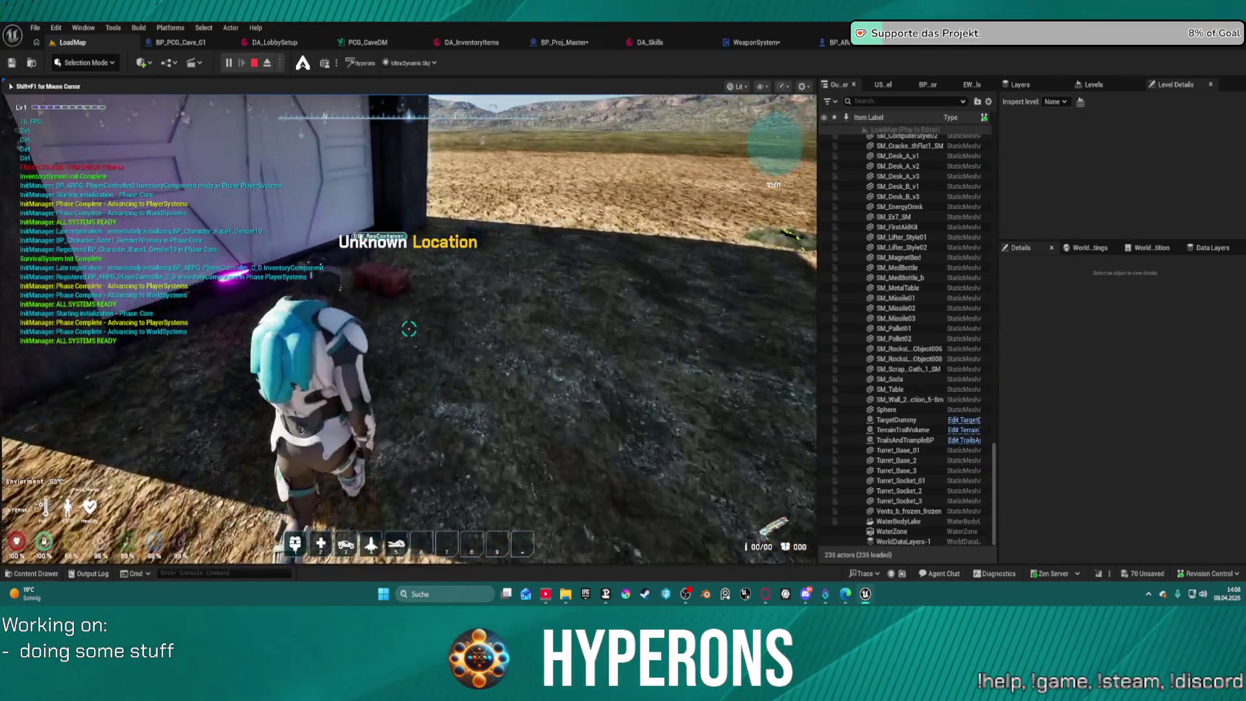
key(f)
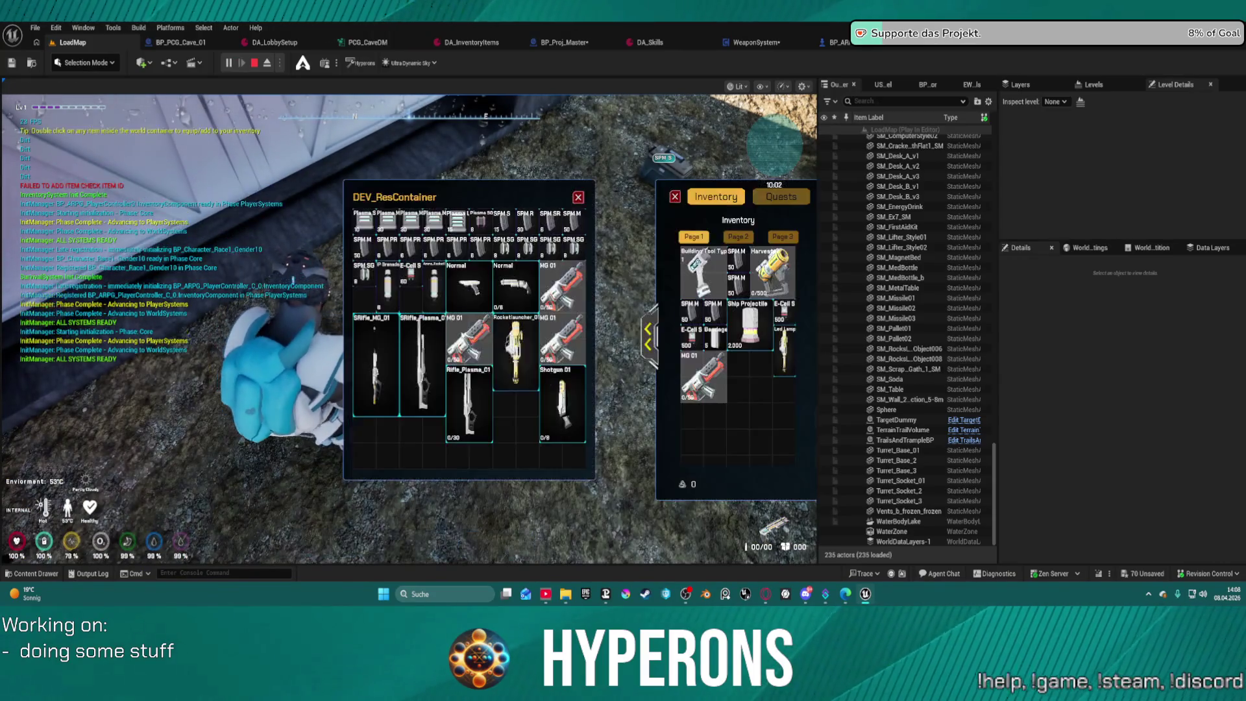
double_click(562, 402)
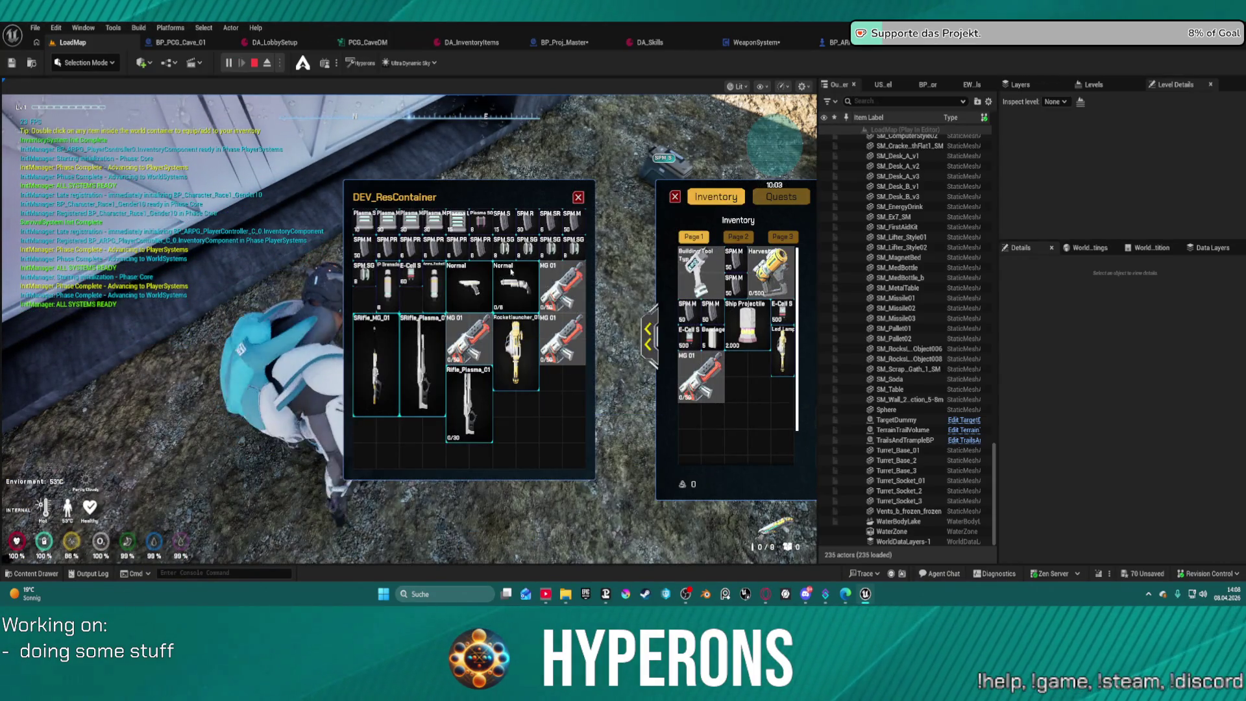
double_click(527, 246)
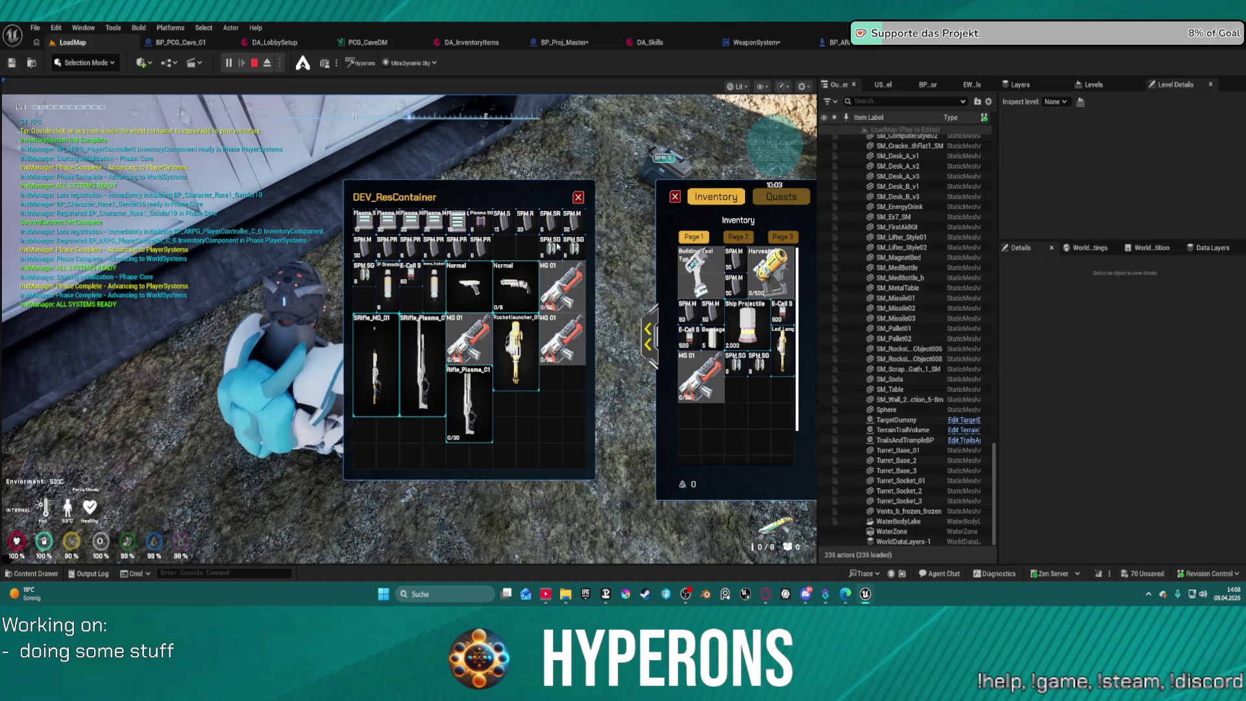
double_click(551, 247)
double_click(574, 247)
click(578, 197)
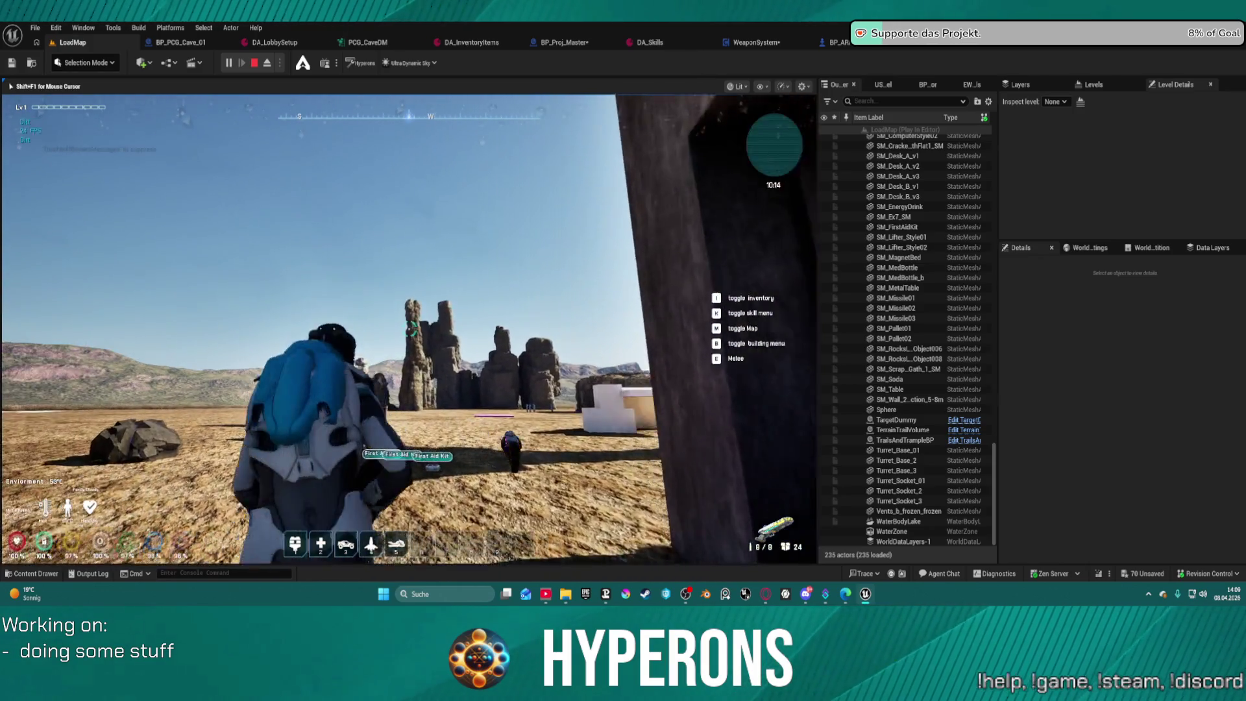
Move the character around the dark wall, crouching and standing along the way.
key(c)
key(w)
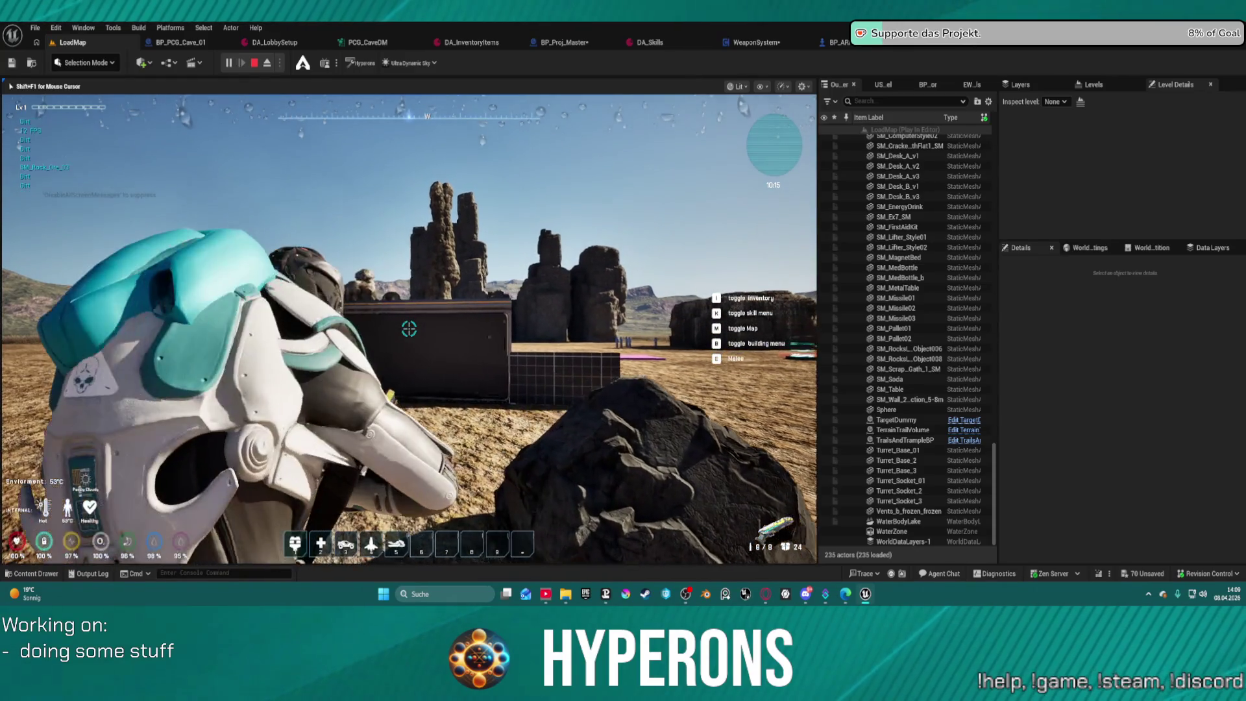
key(c)
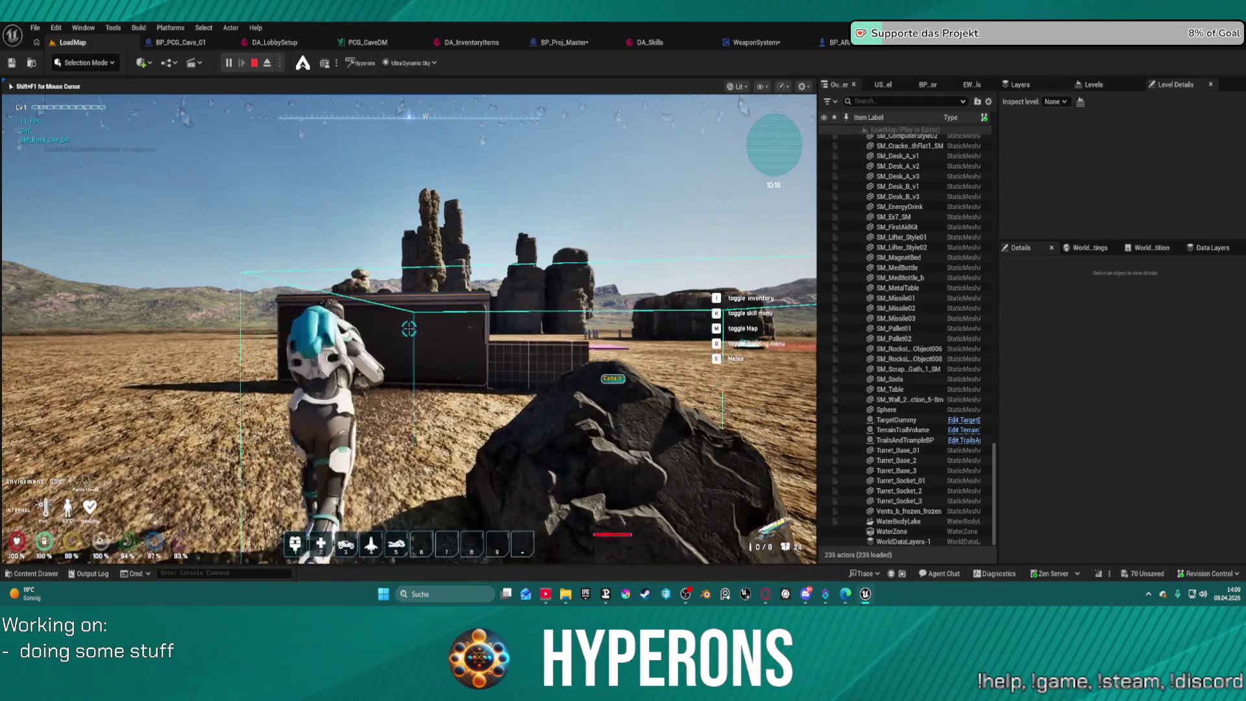
key(a)
key(w)
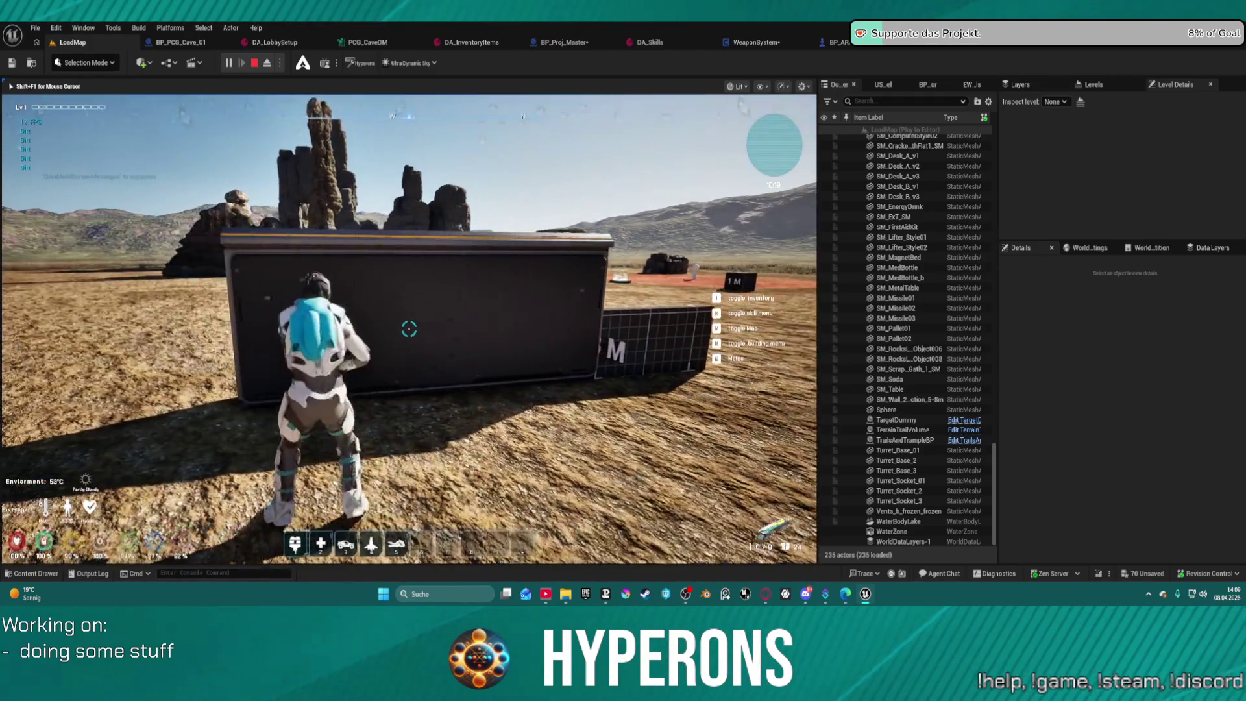
key(w)
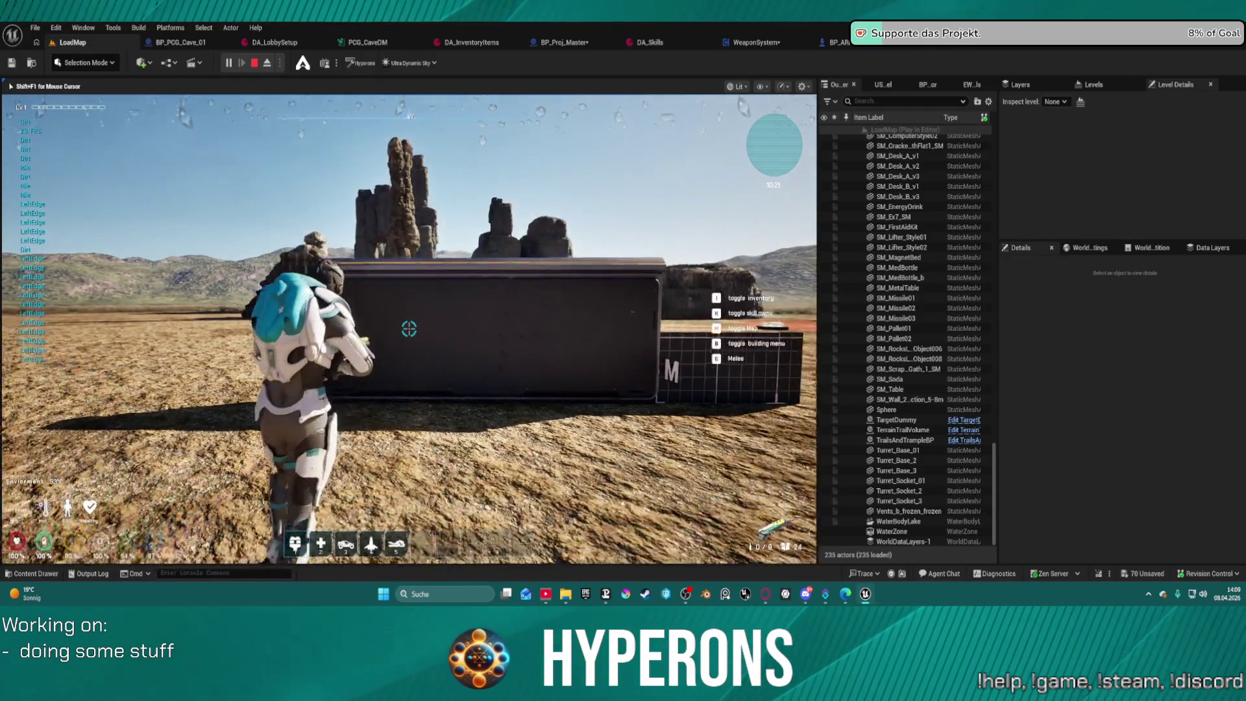
key(s)
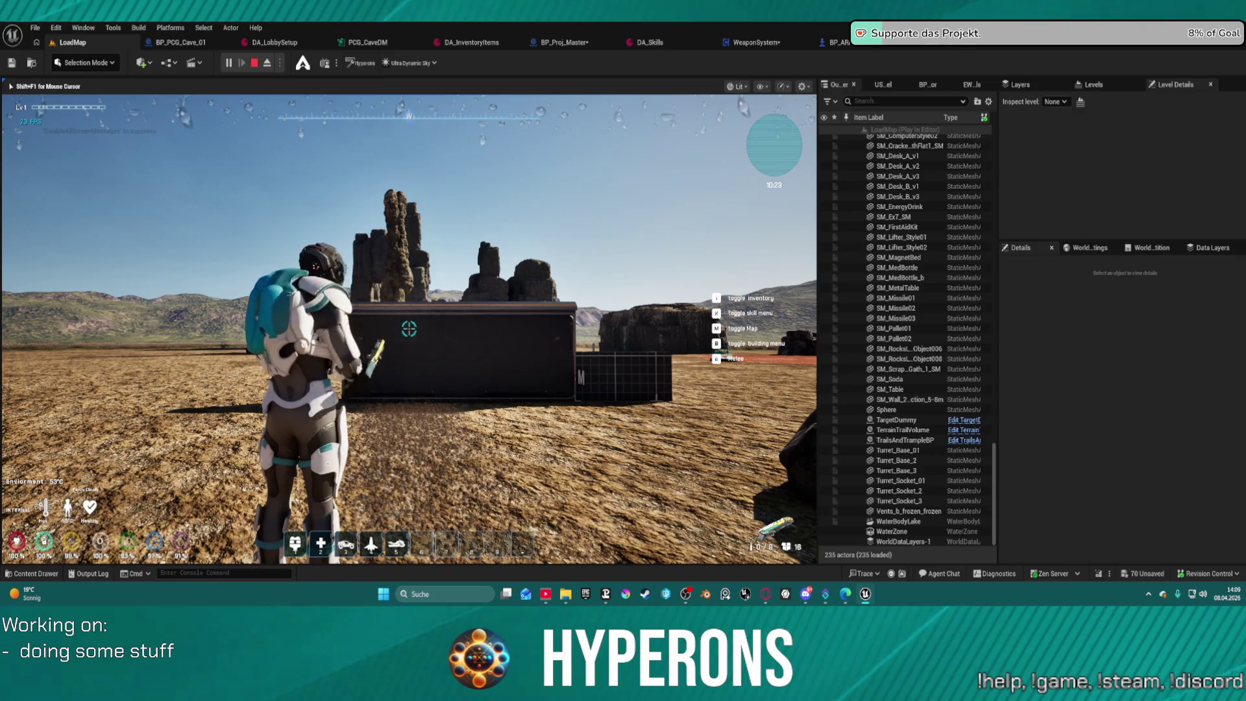
key(w)
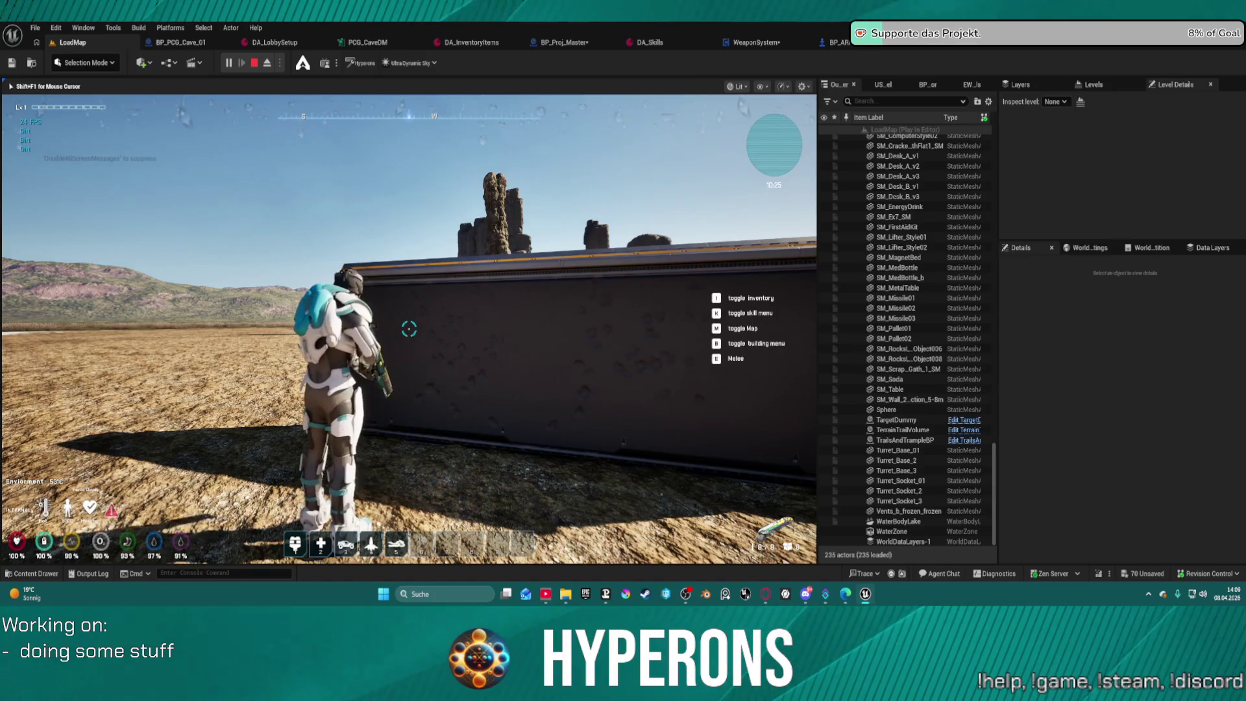
key(w)
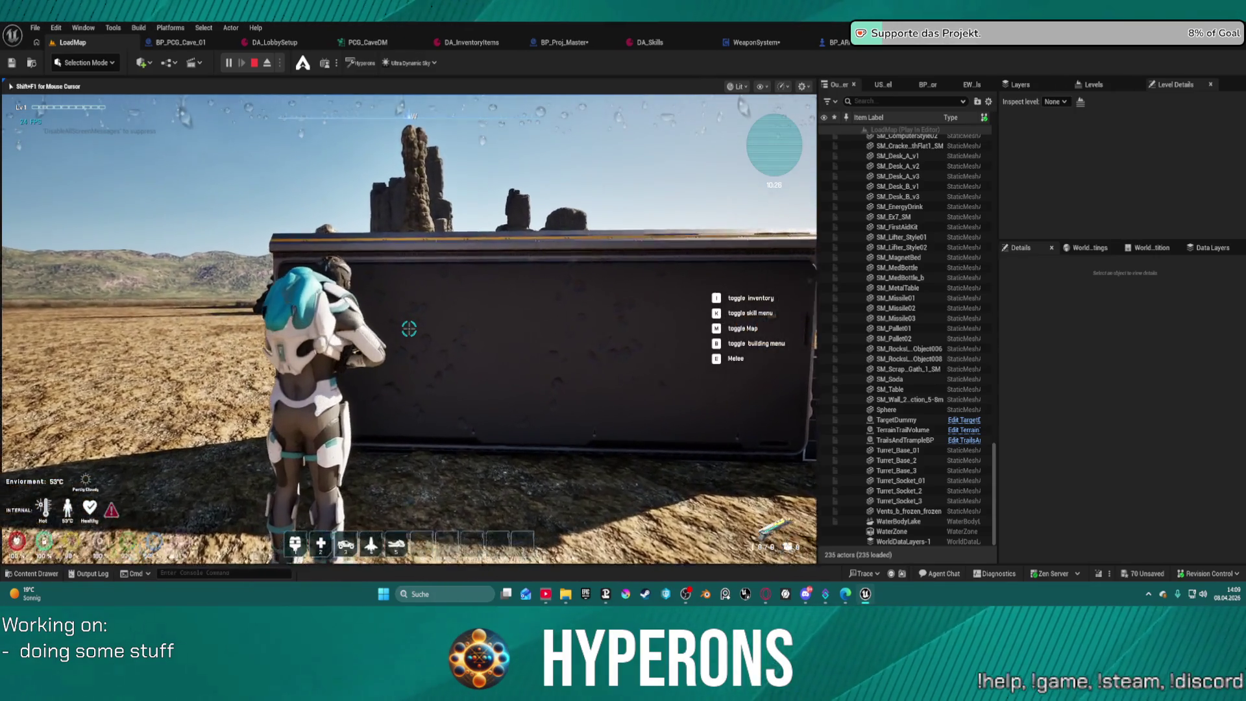
key(a)
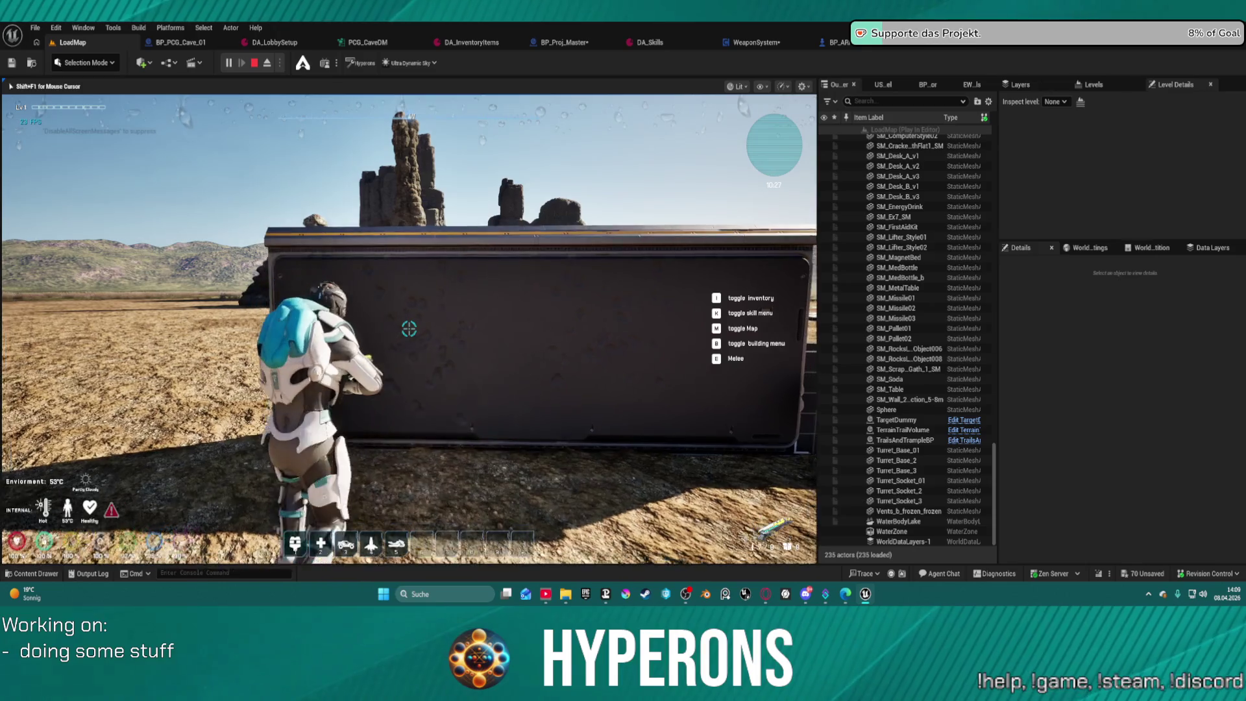
Equip the shotgun from the inventory, fire it at the container wall, then stop PIE.
key(i)
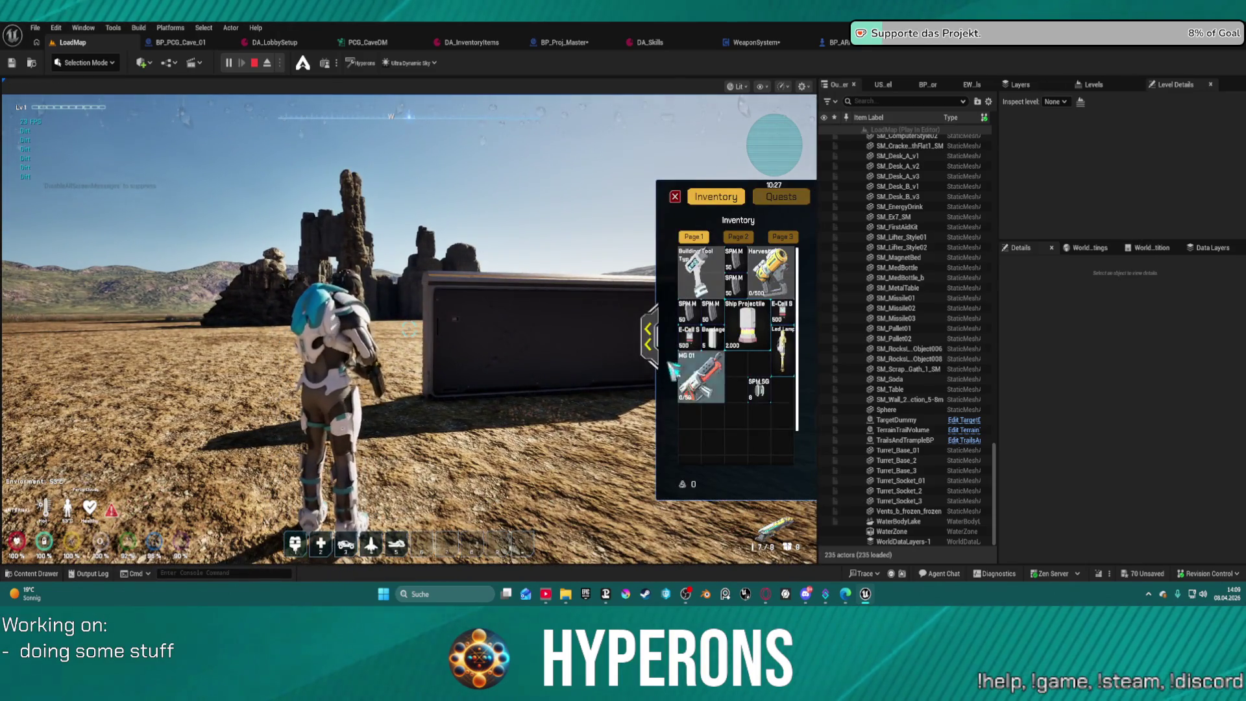
click(729, 365)
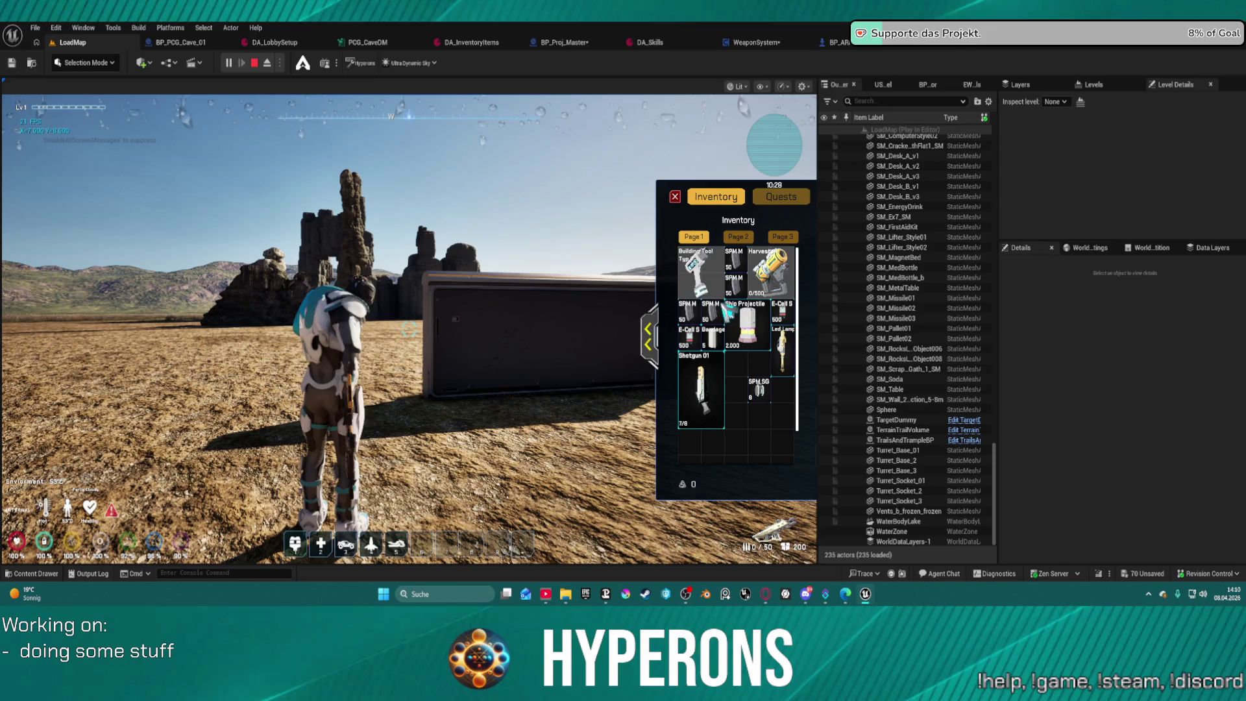
key(i)
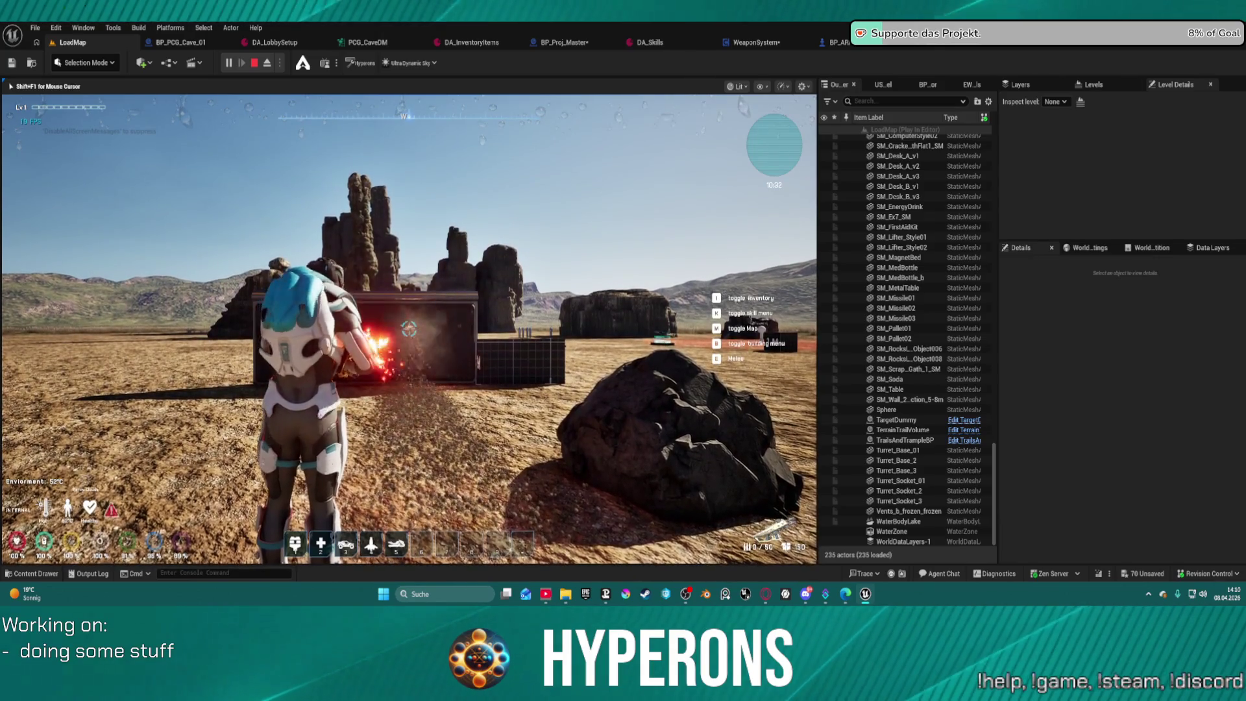
key(w)
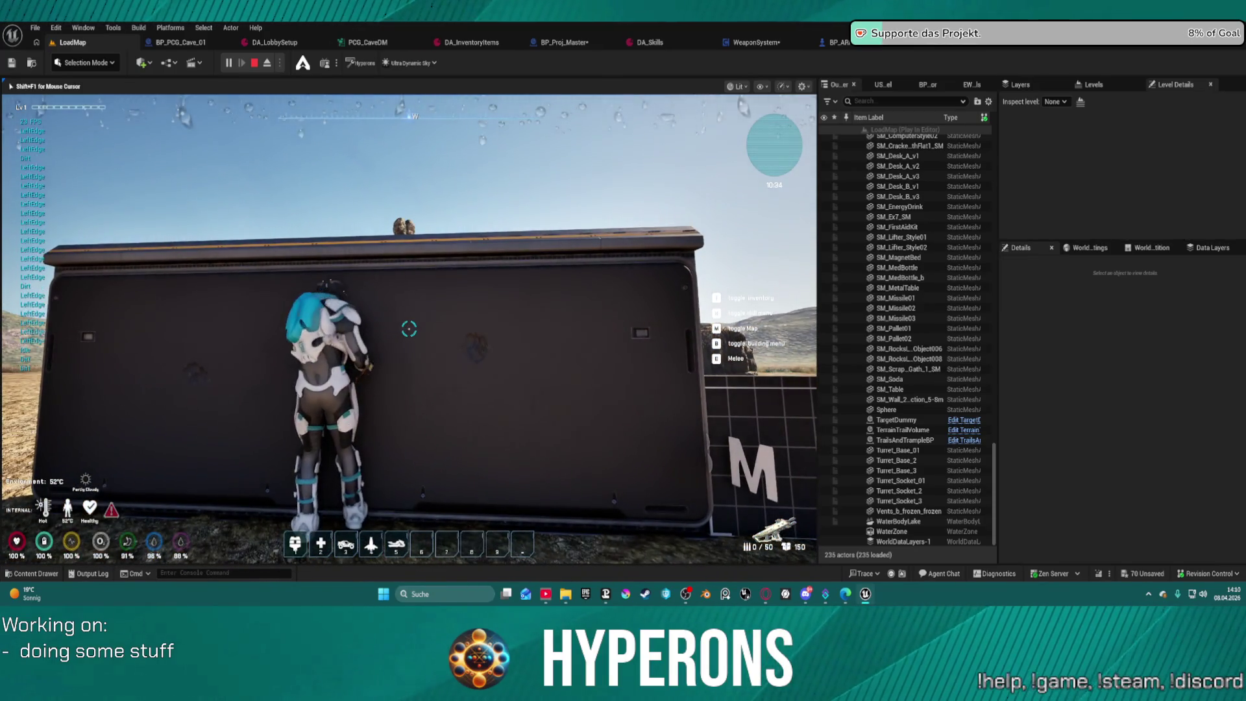
key(s)
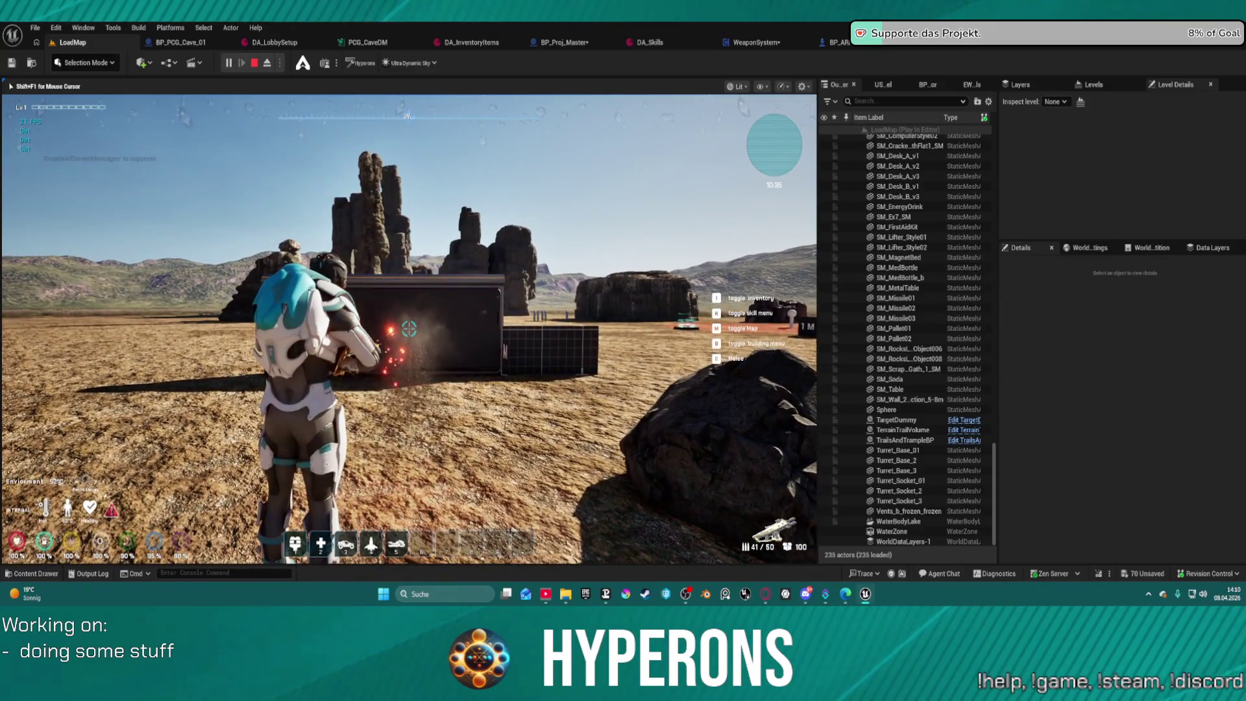
key(w)
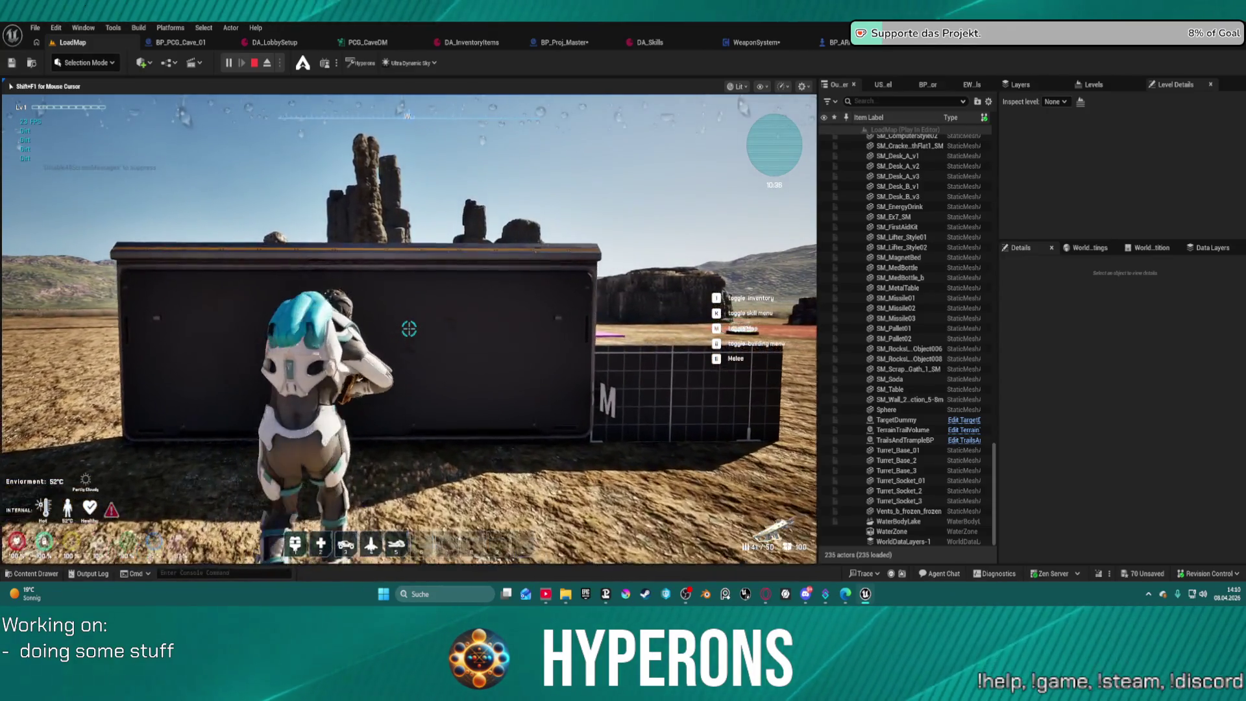
click(409, 329)
key(s)
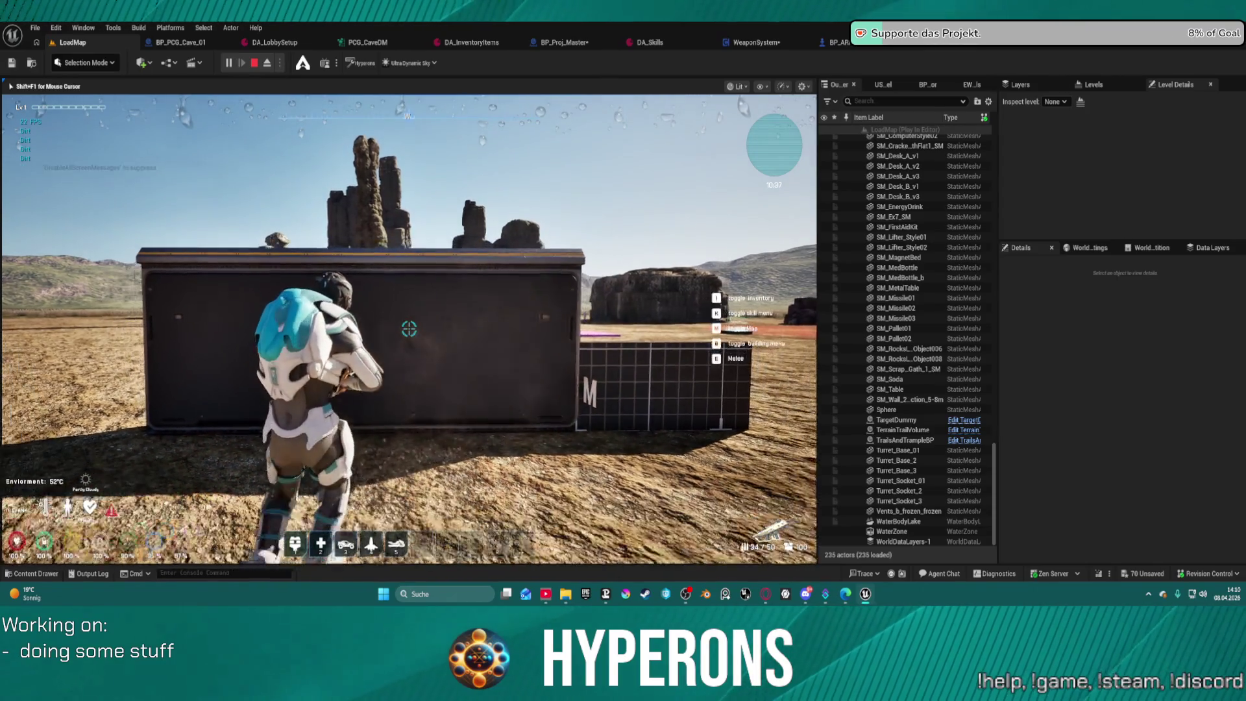
key(Escape)
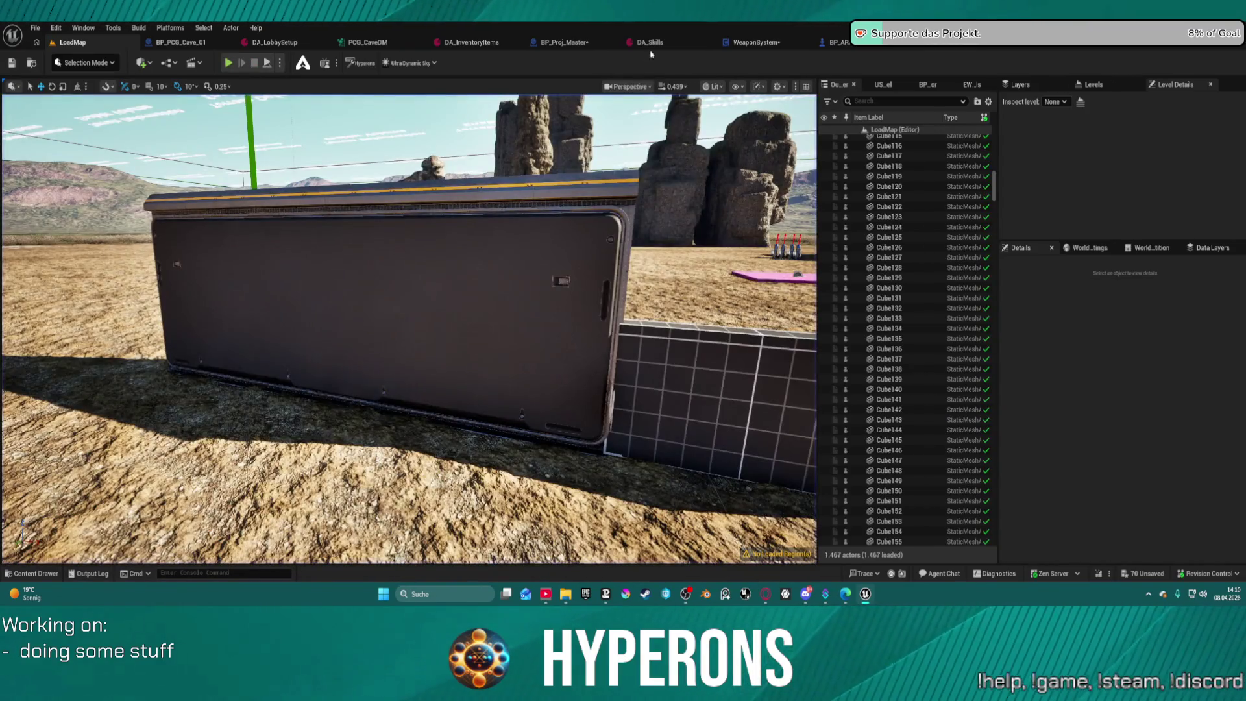
In DA_Skills, lower Index 30's SpreadAmount from 40.0 to 35.0.
click(650, 44)
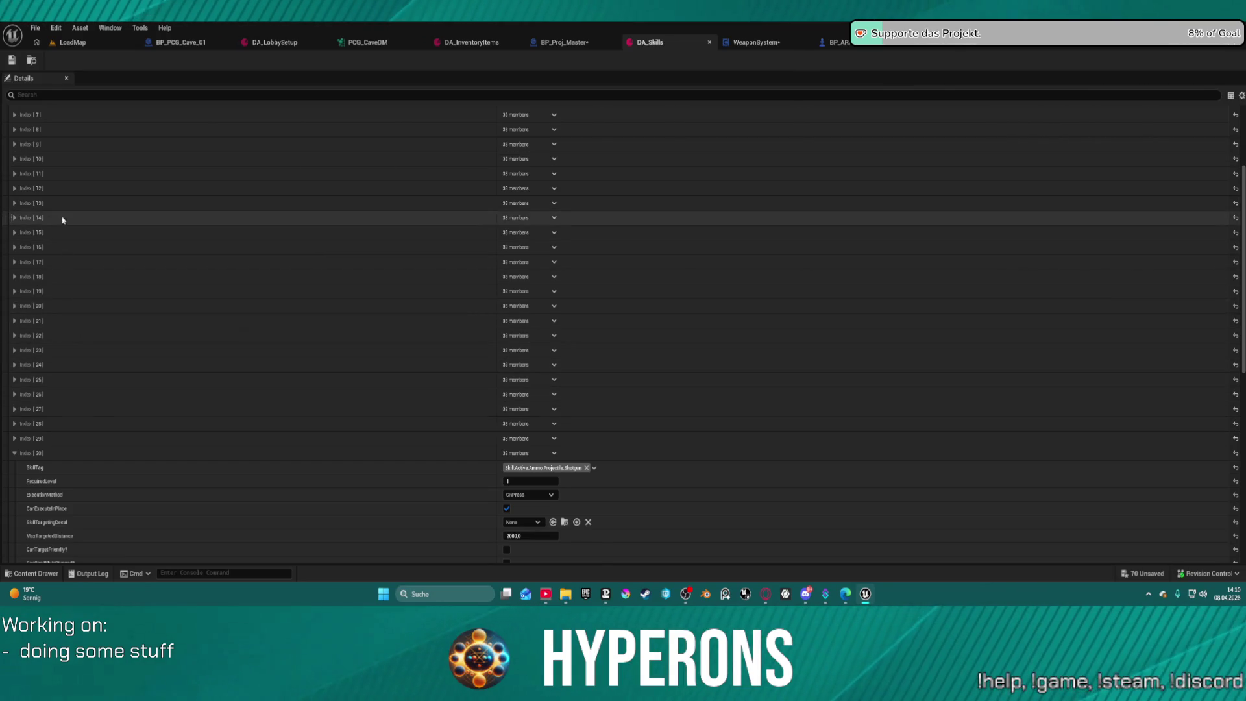
scroll(547, 540, down, 10)
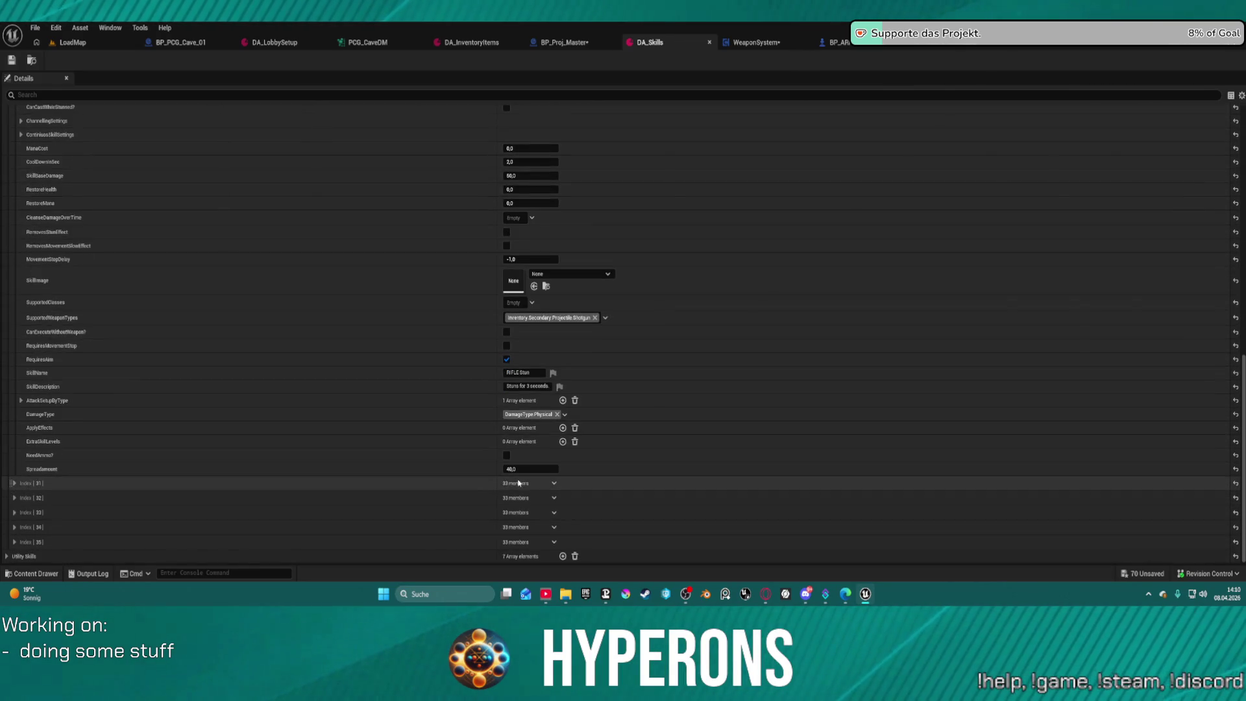
drag(532, 467, 537, 472)
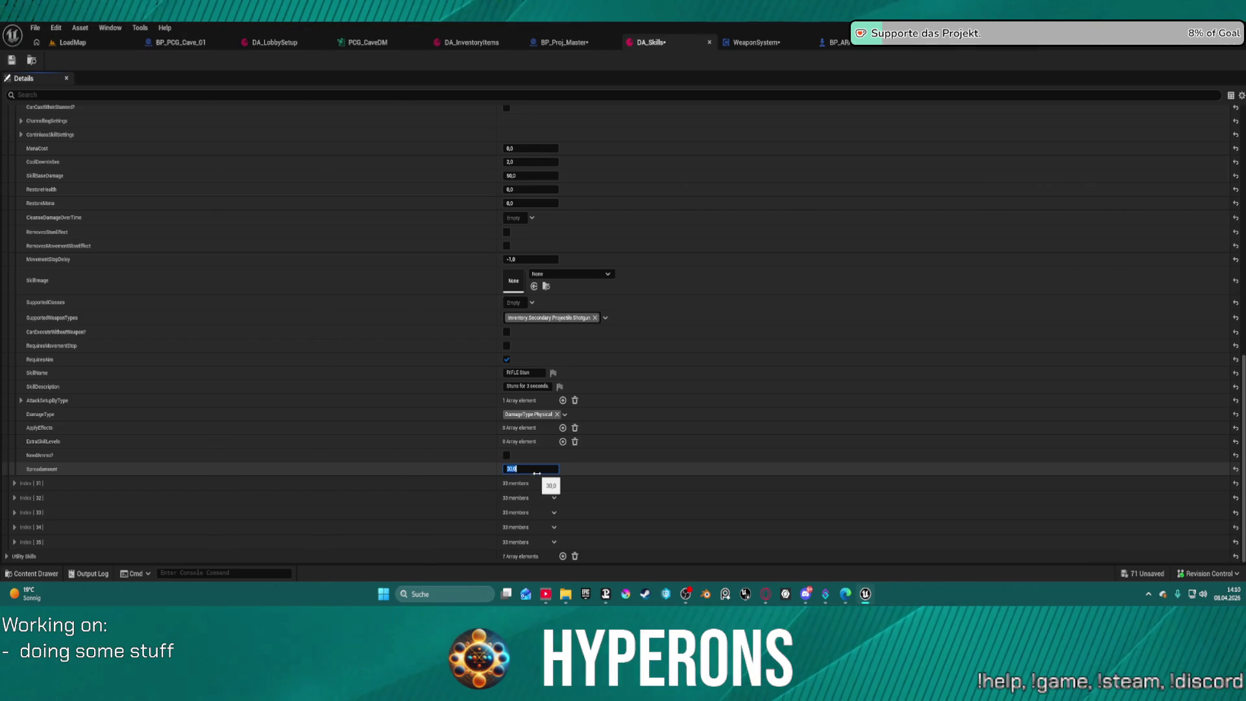
scroll(155, 378, up, 15)
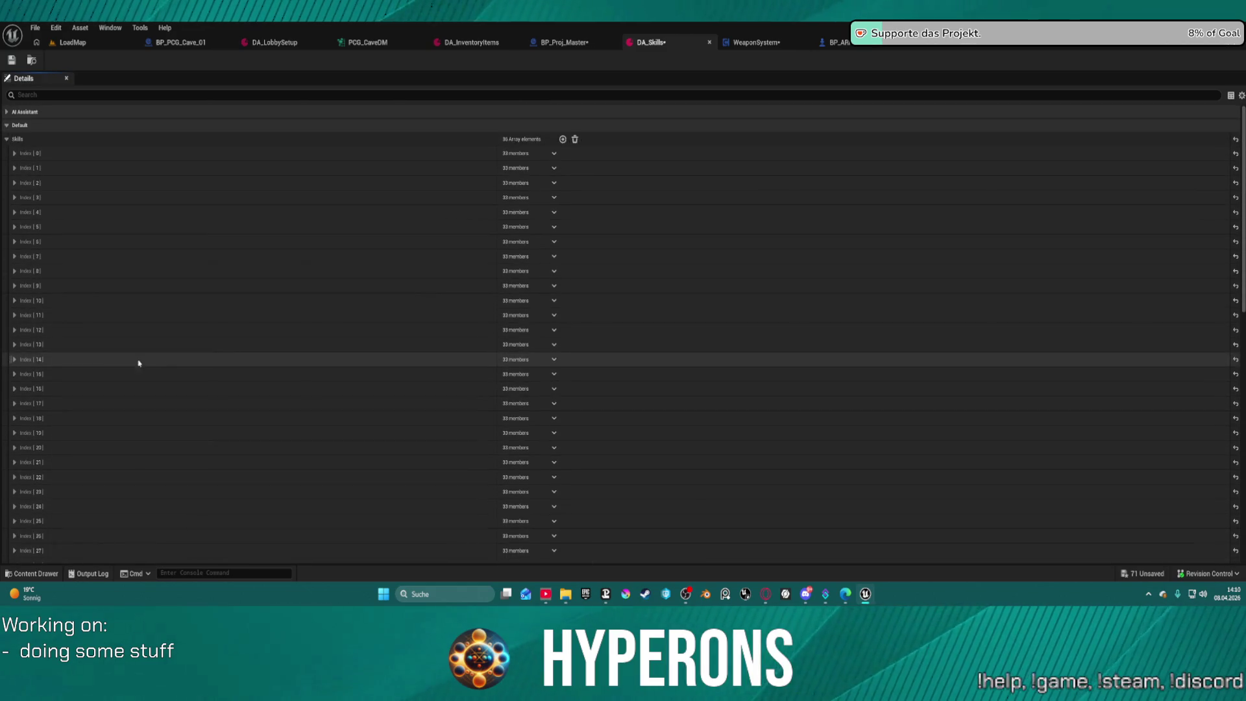
scroll(141, 363, down, 3)
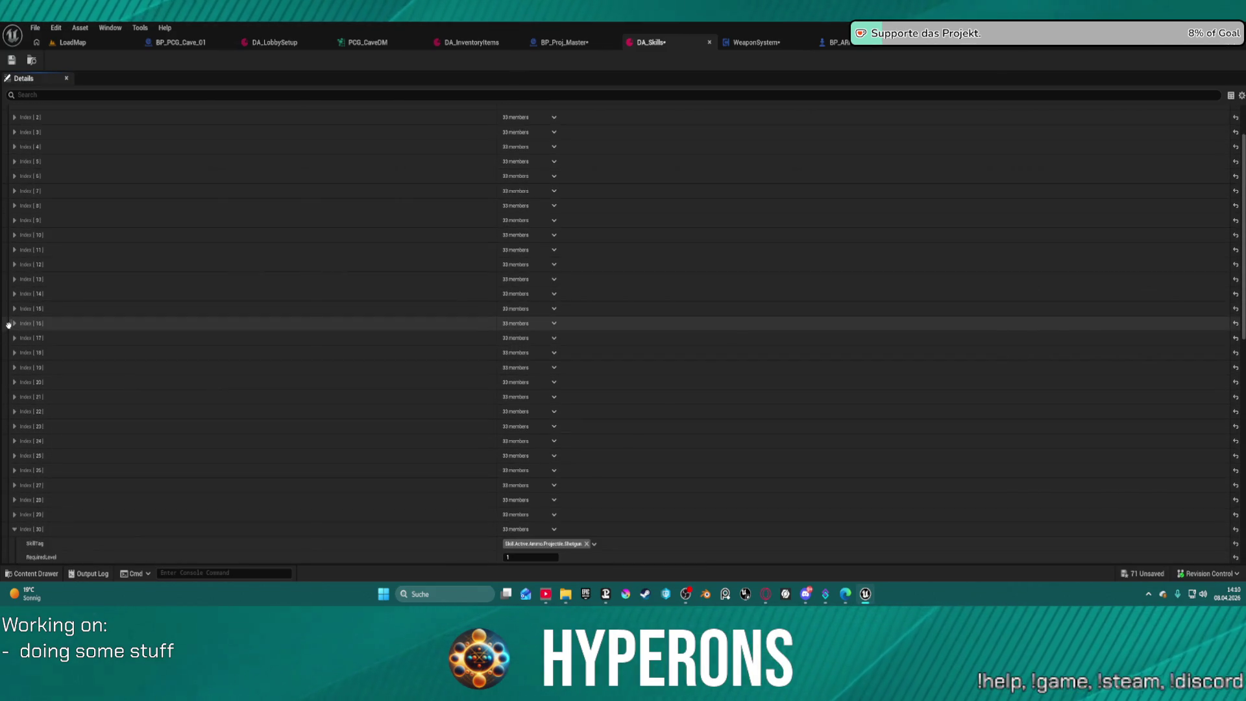
Inspect the fields of skill Index 16 and Index 18 for comparison.
click(14, 323)
click(14, 323)
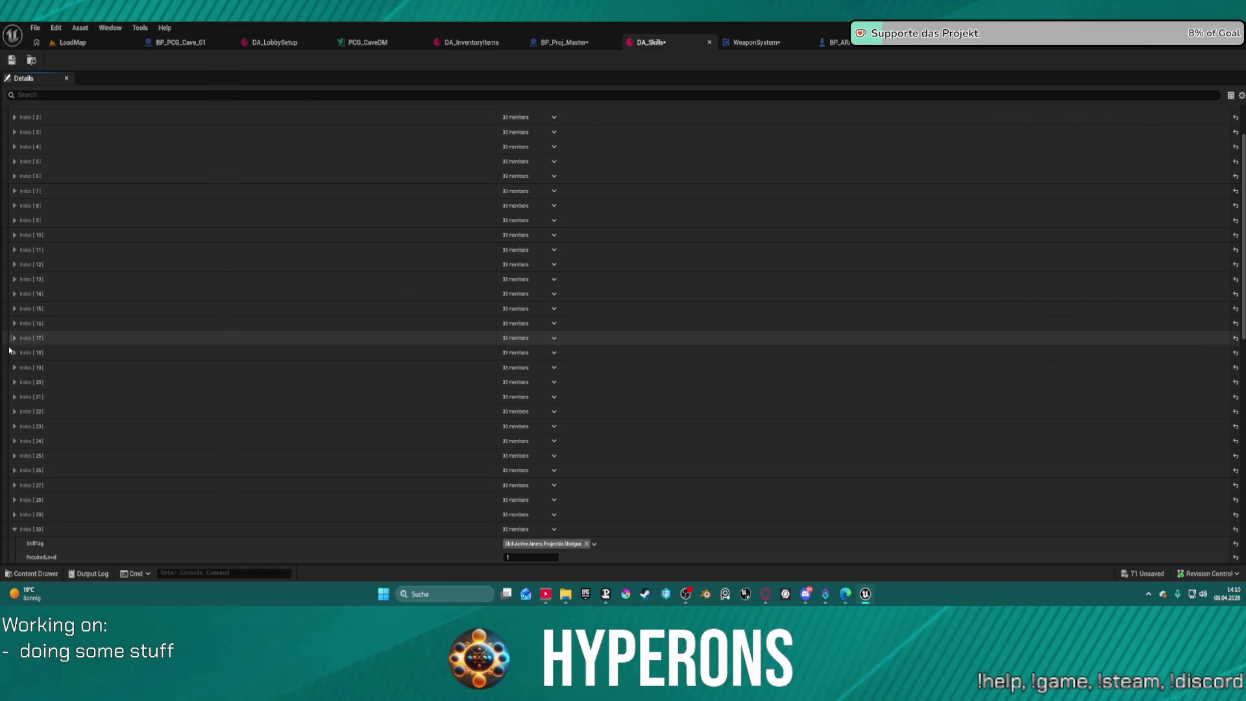
click(14, 353)
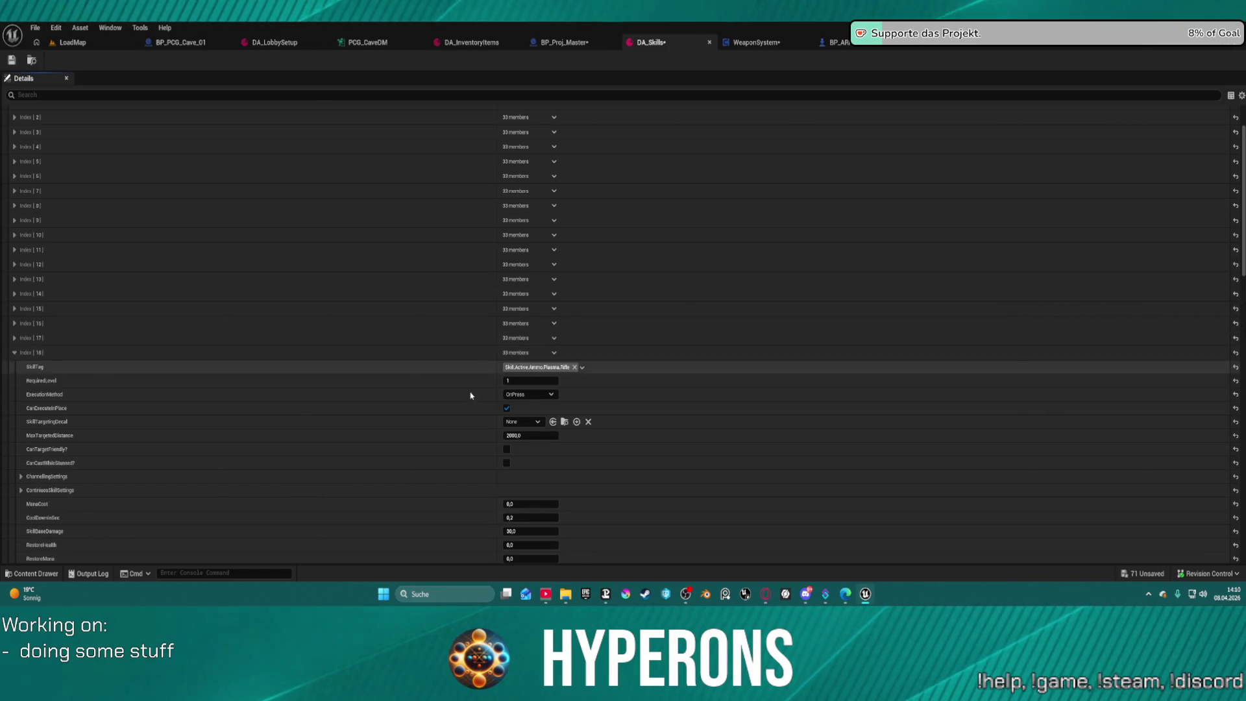
scroll(575, 517, down, 5)
scroll(576, 517, down, 8)
scroll(519, 365, up, 5)
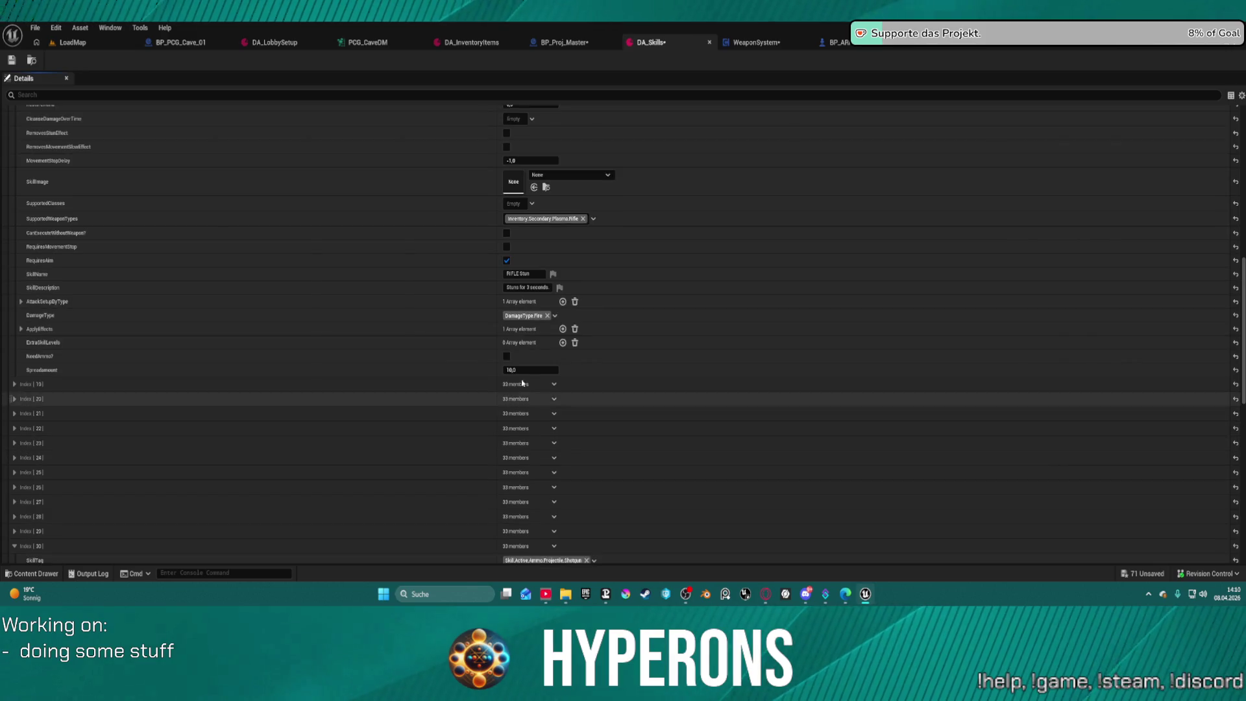
scroll(519, 365, up, 4)
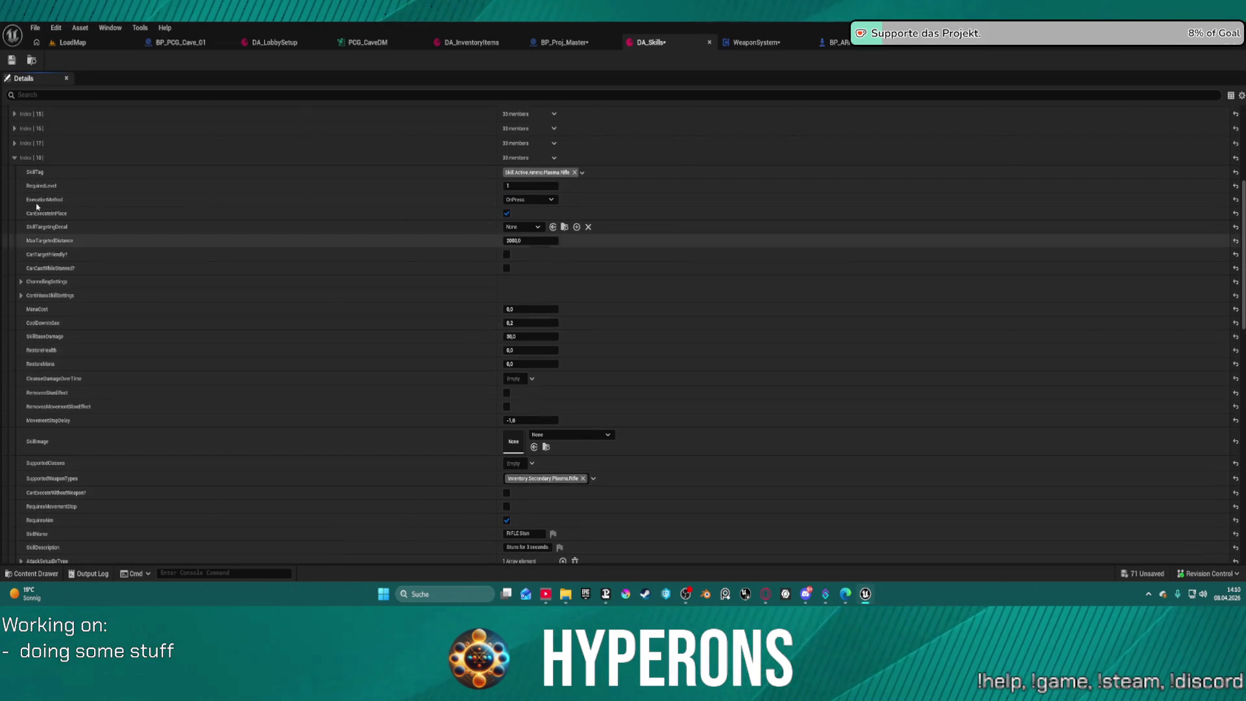
click(14, 158)
Review the plasma shotgun skill's settings at Index 19.
click(14, 172)
click(14, 173)
click(14, 172)
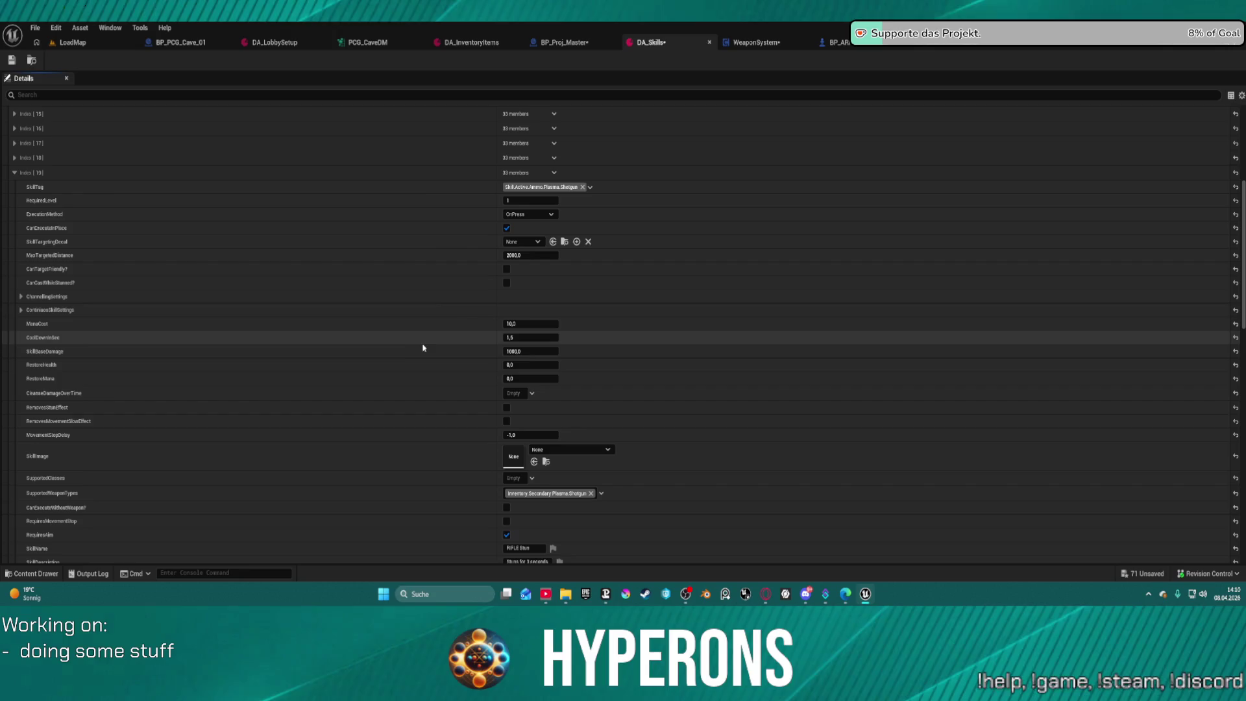
scroll(501, 373, down, 10)
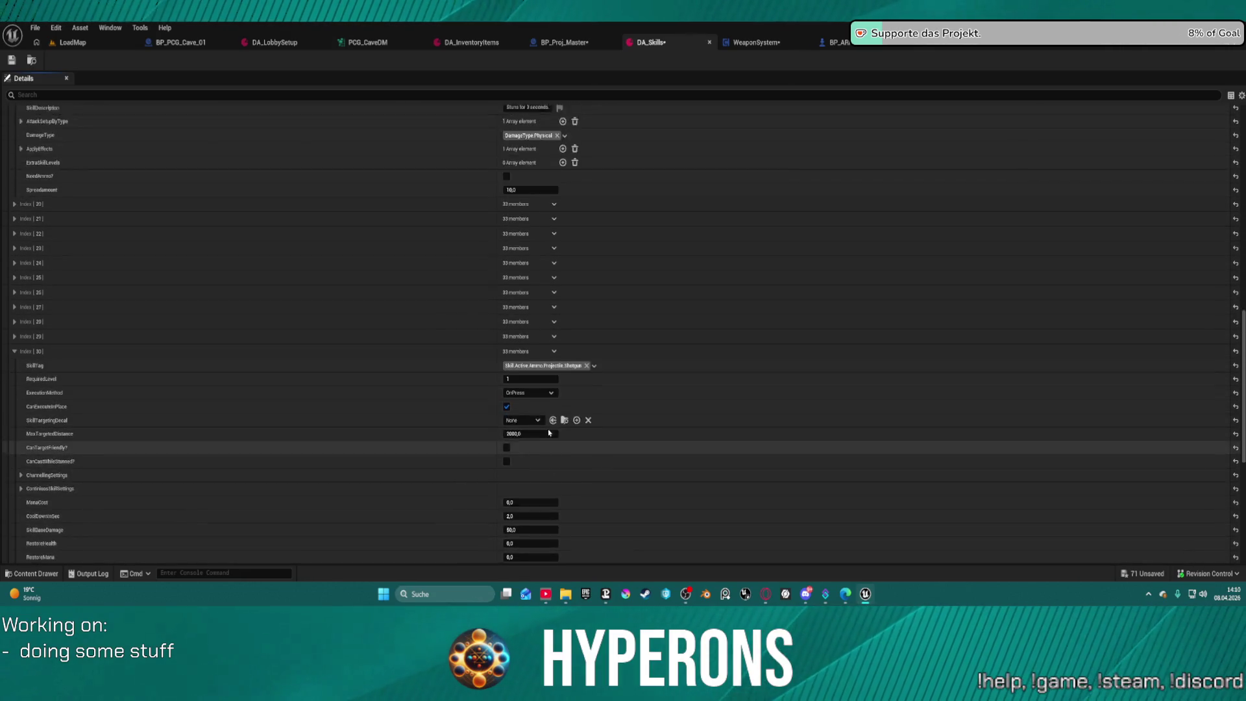
scroll(545, 426, down, 10)
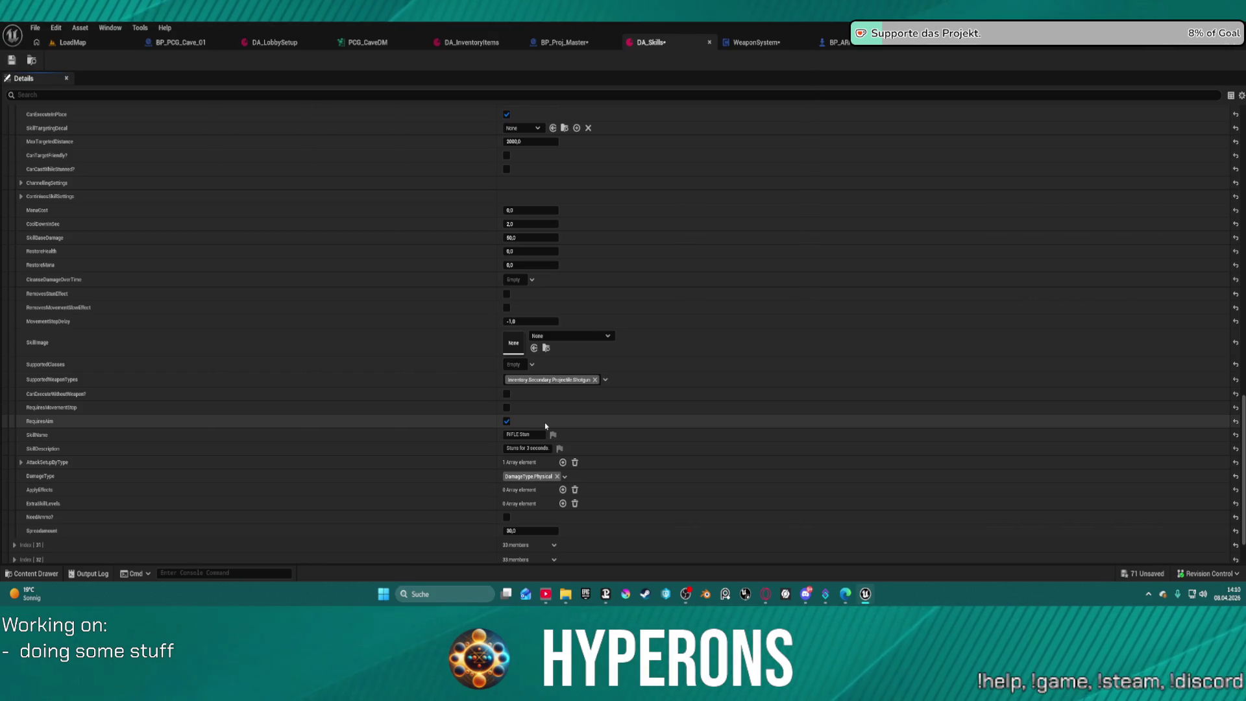
scroll(546, 426, up, 15)
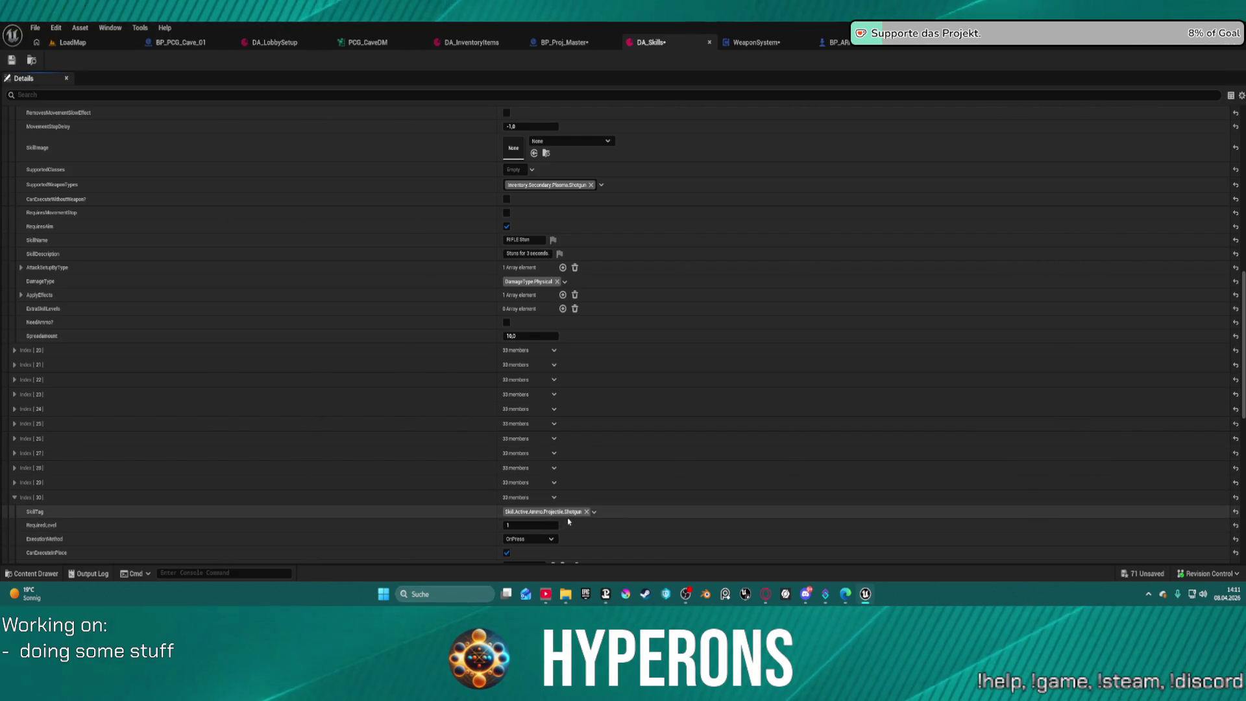
scroll(167, 192, up, 10)
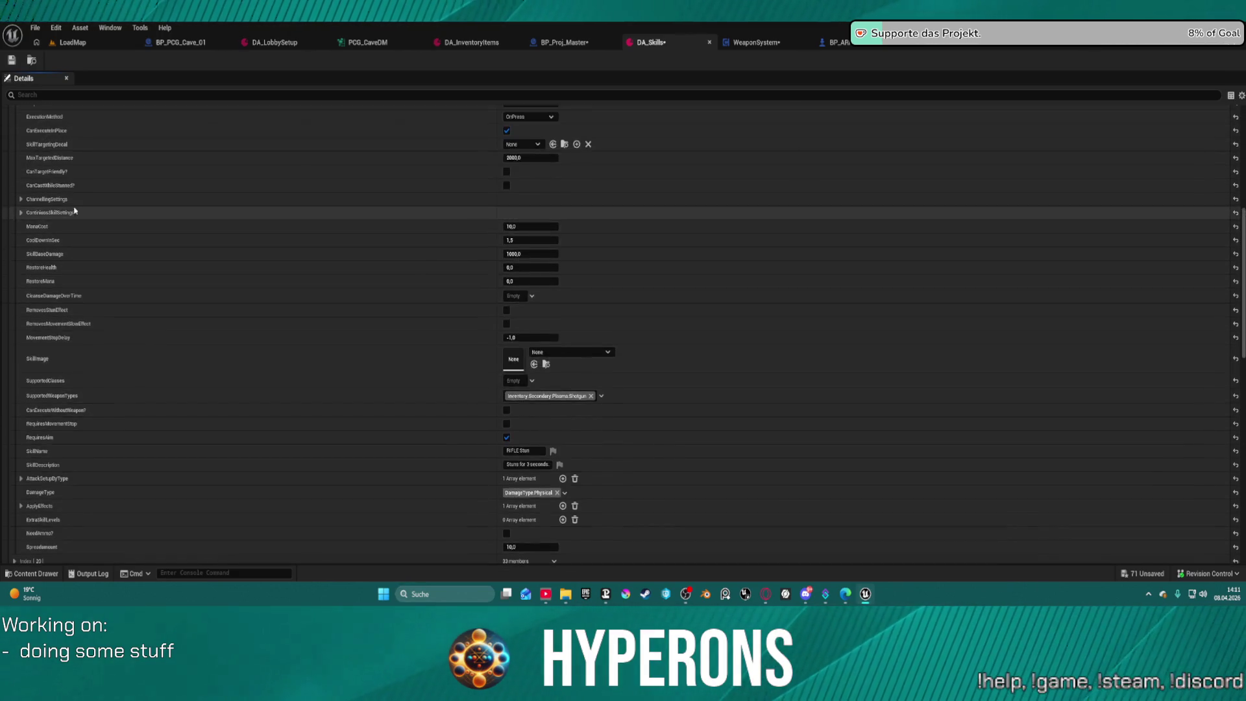
click(14, 190)
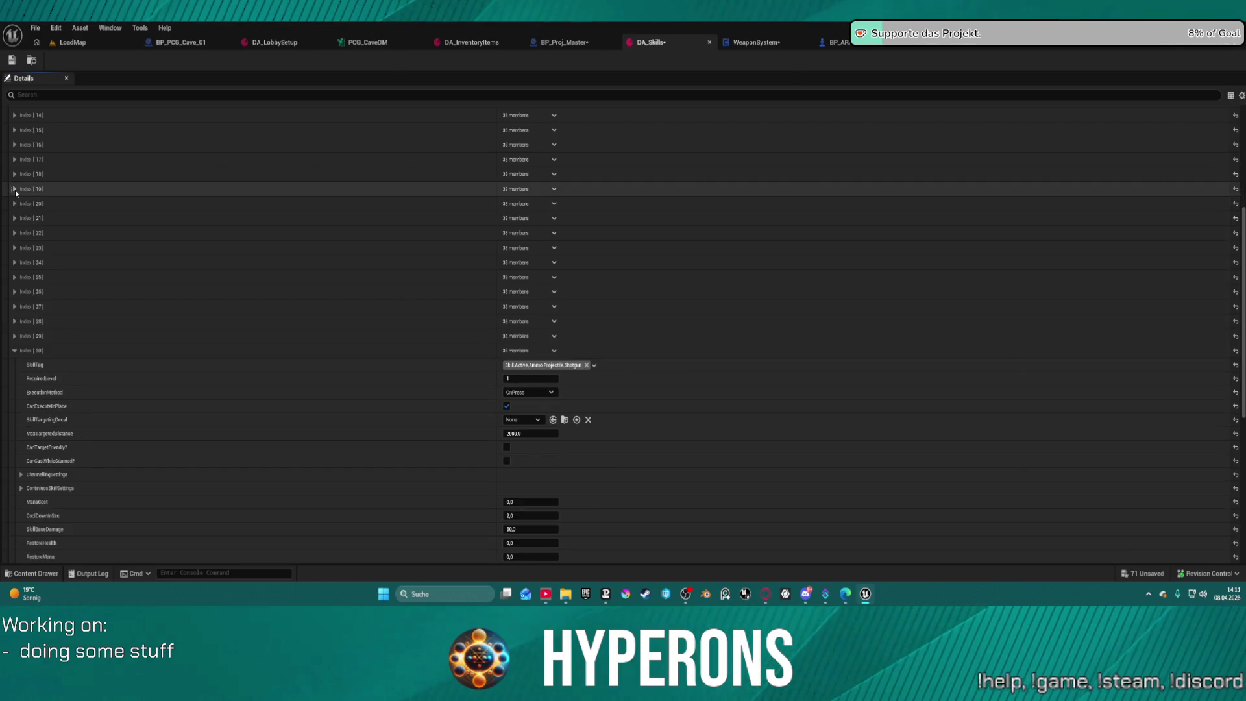
Glance through skill Indexes 20, 13, 10 (HPEnergyBoost) and 9, collapsing each afterwards.
click(14, 203)
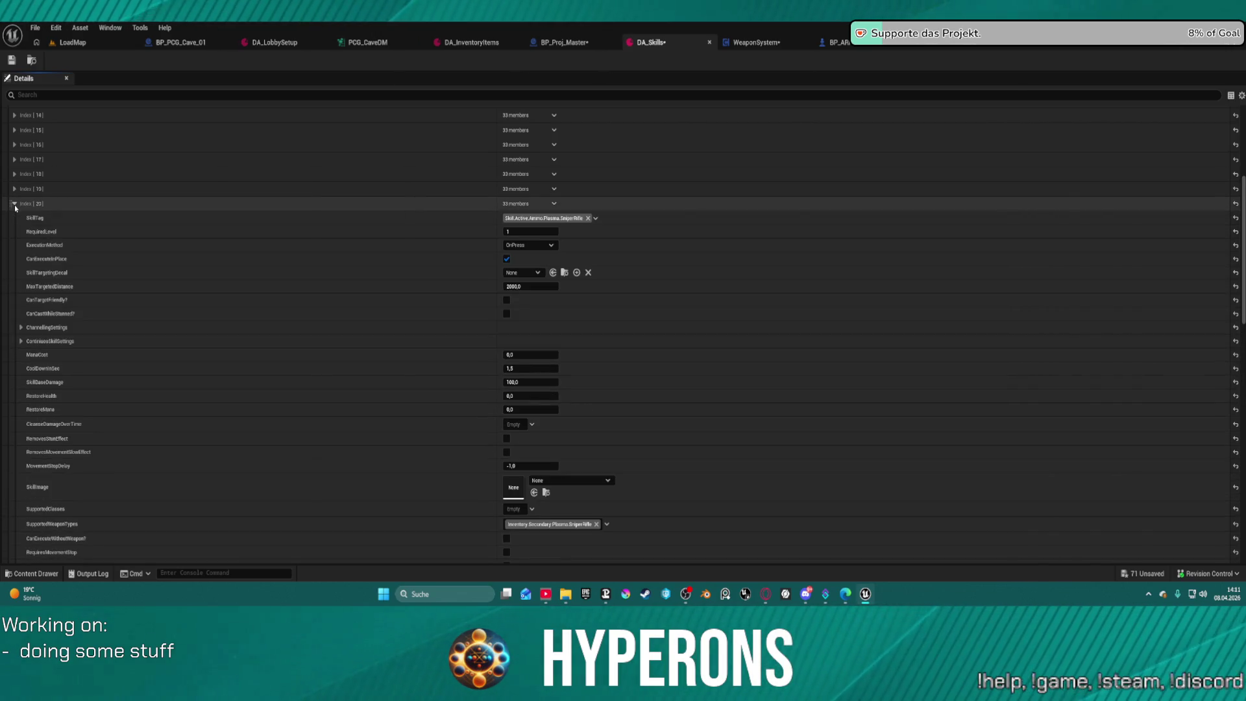
click(15, 204)
scroll(15, 198, up, 3)
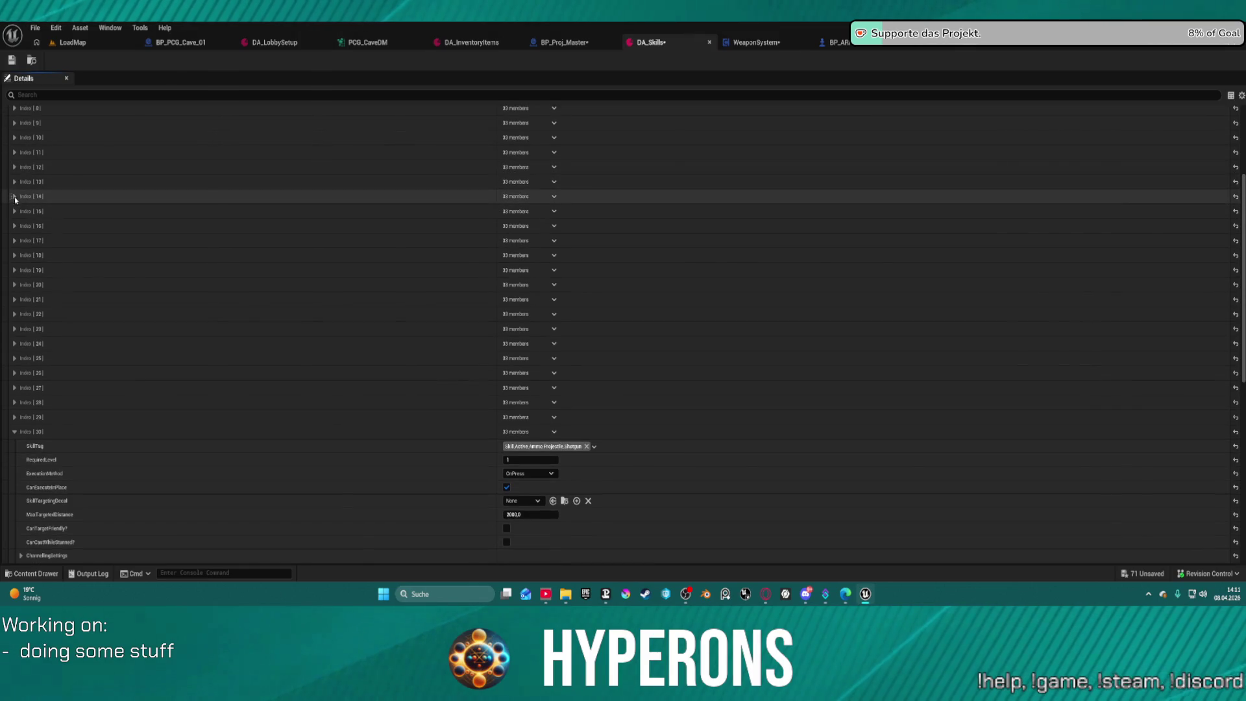
click(14, 182)
click(15, 182)
click(14, 182)
click(14, 182)
click(16, 137)
click(15, 137)
click(14, 123)
click(14, 124)
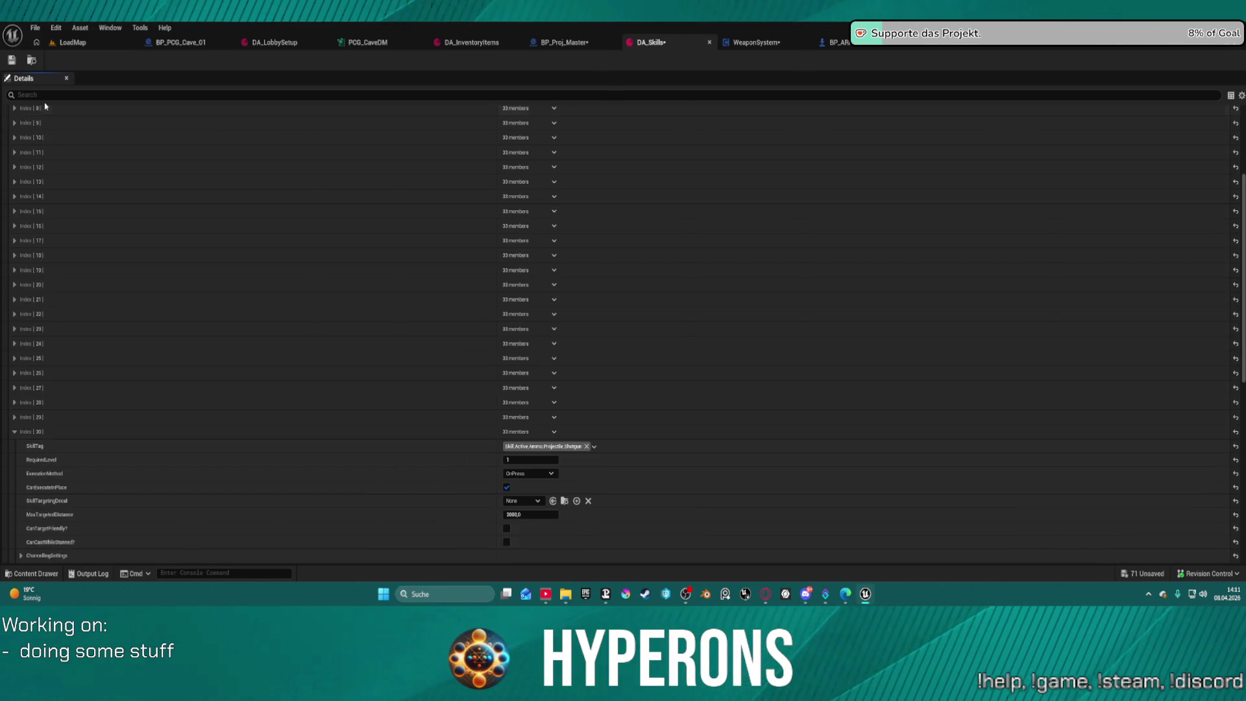
text(rigle mg)
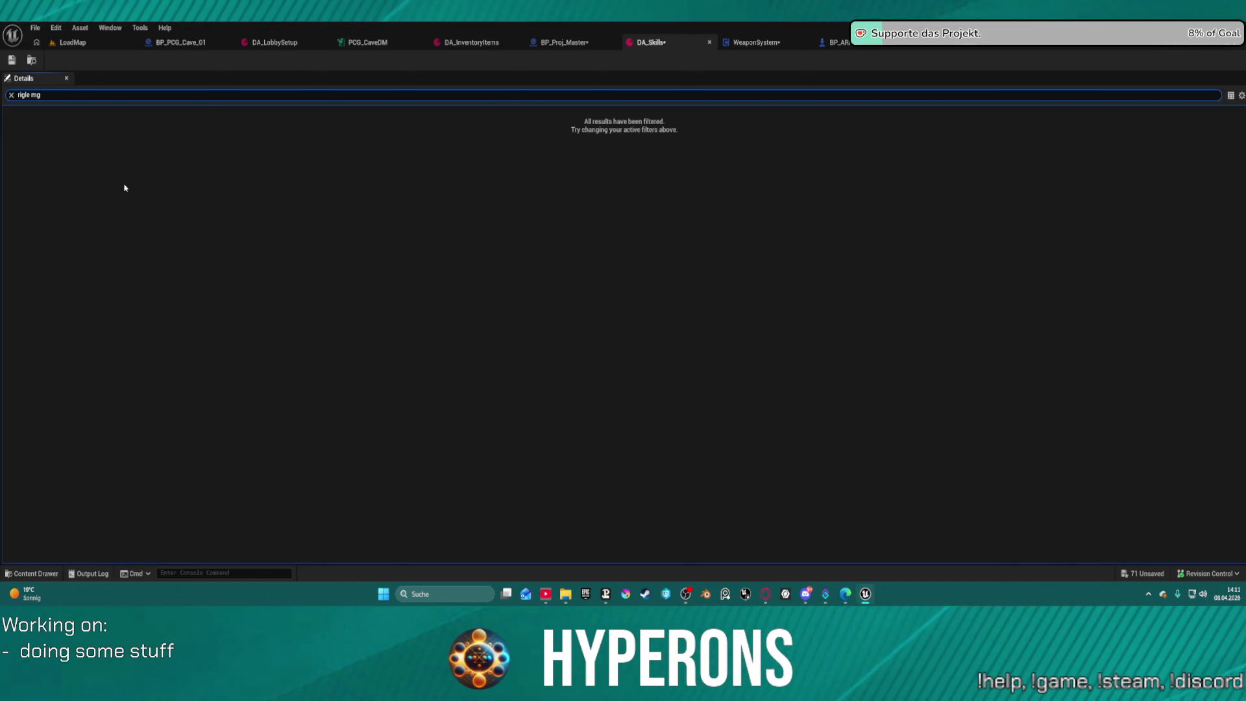
key(Left)
key(Left)
key(Left)
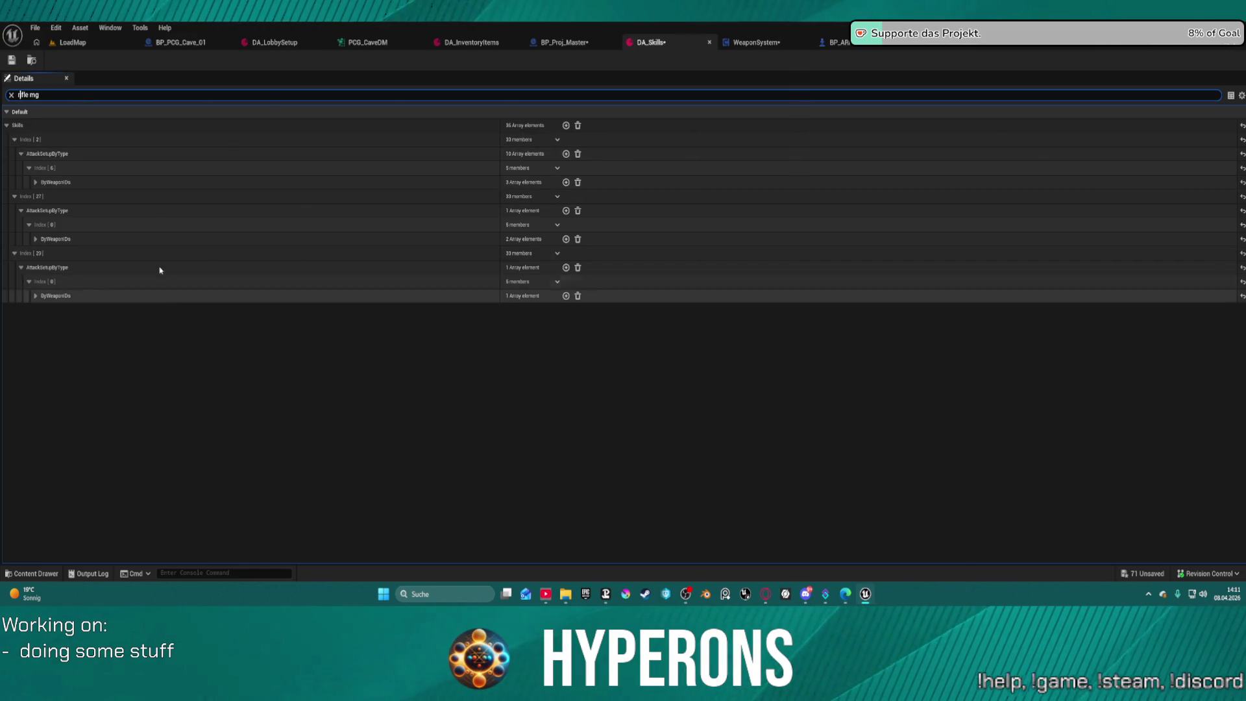
click(184, 344)
click(11, 95)
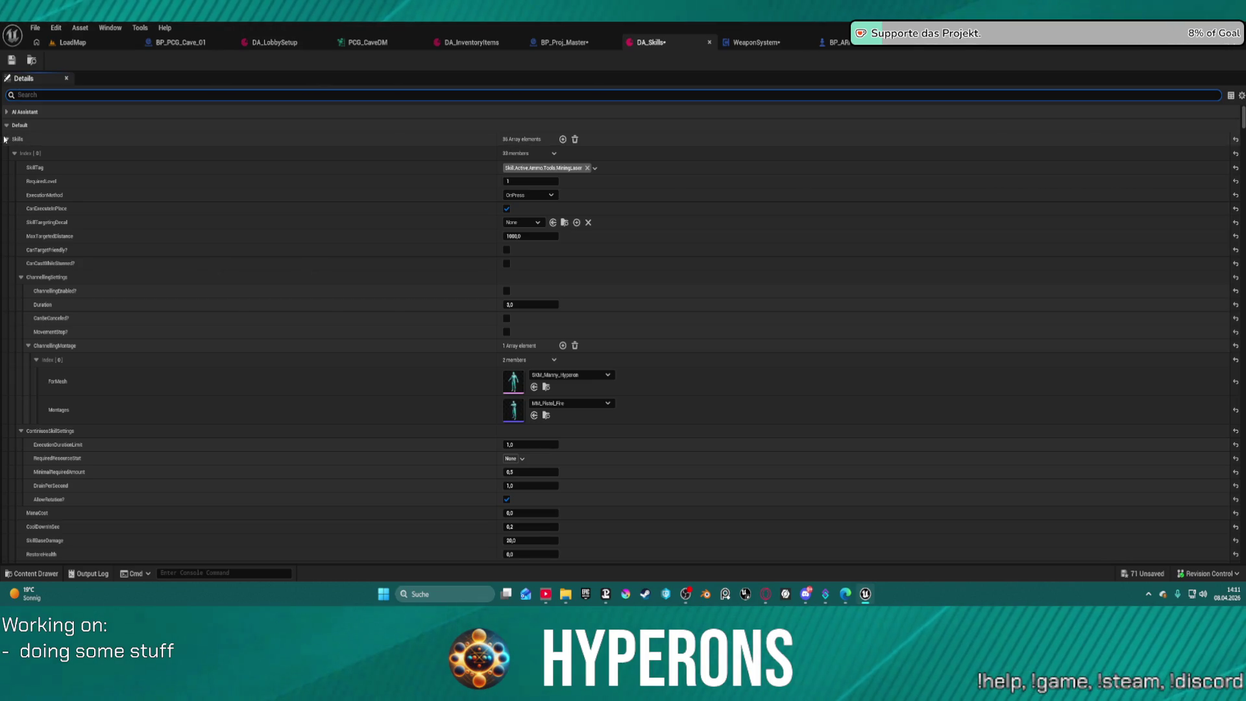
Collapse the expanded Skills entries Index [1] to [3], leaving the Utility Skills array closed.
click(8, 140)
click(8, 153)
click(8, 153)
click(8, 140)
click(14, 153)
click(13, 167)
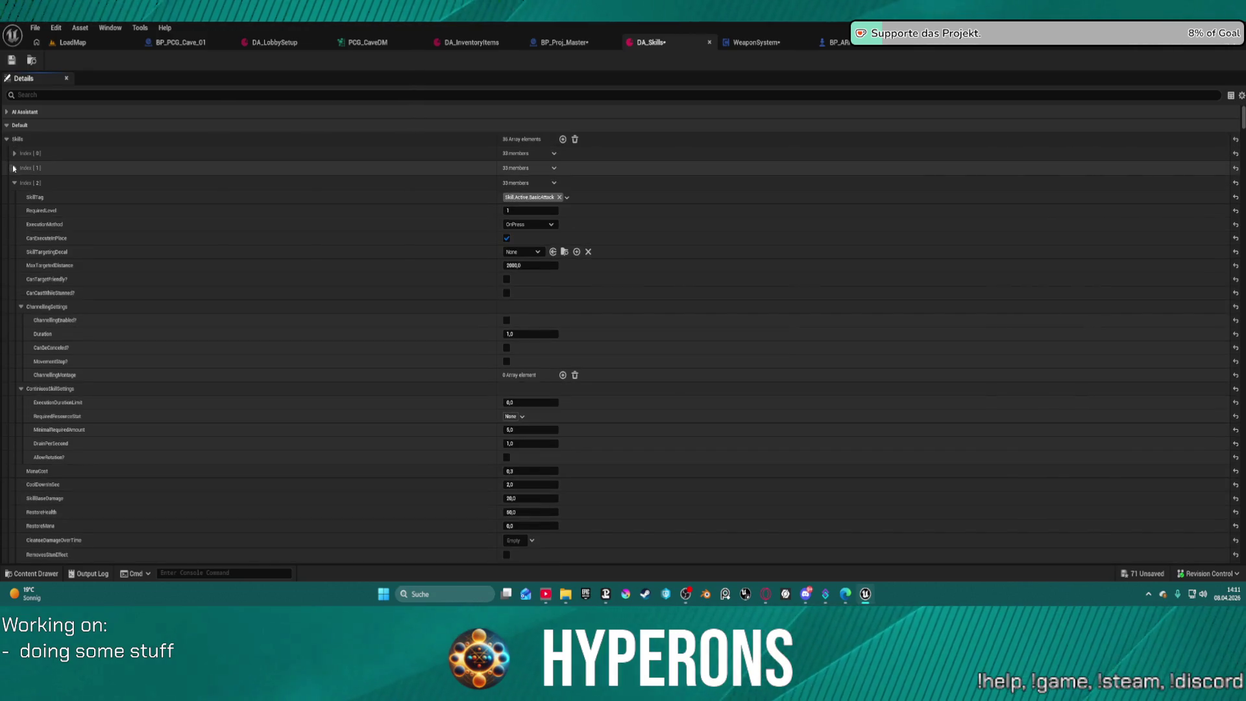
click(14, 183)
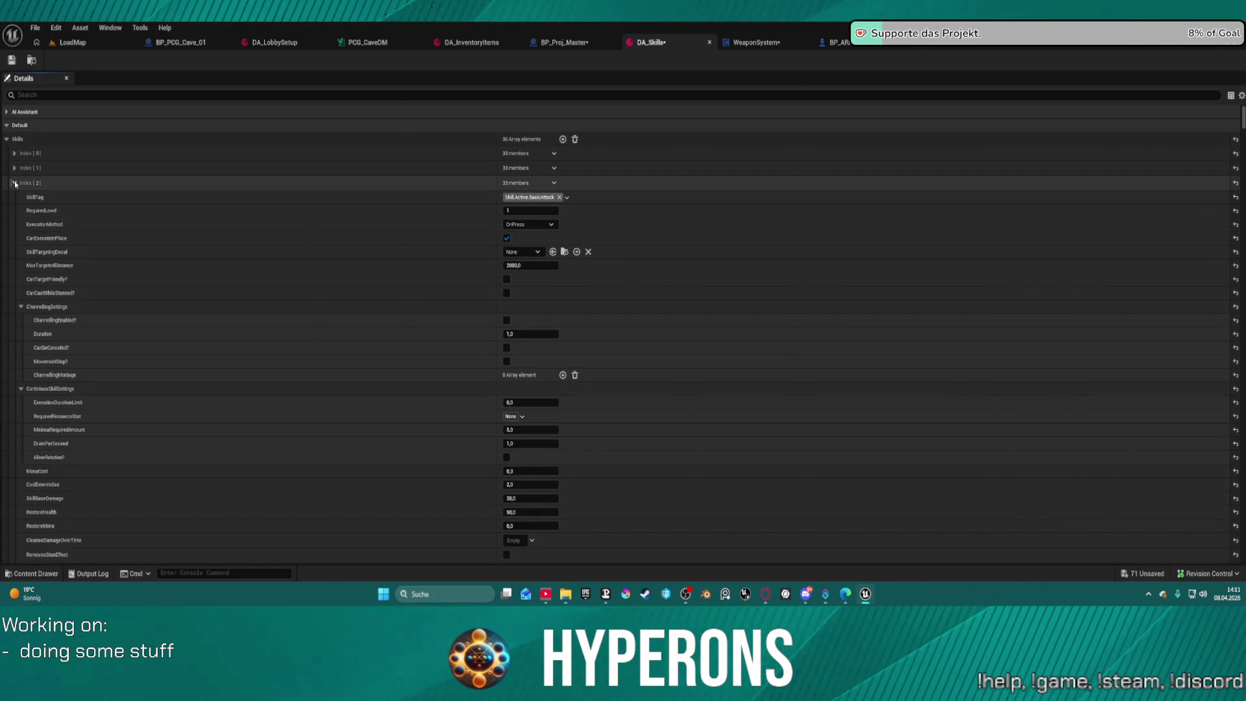
click(14, 197)
scroll(52, 266, down, 15)
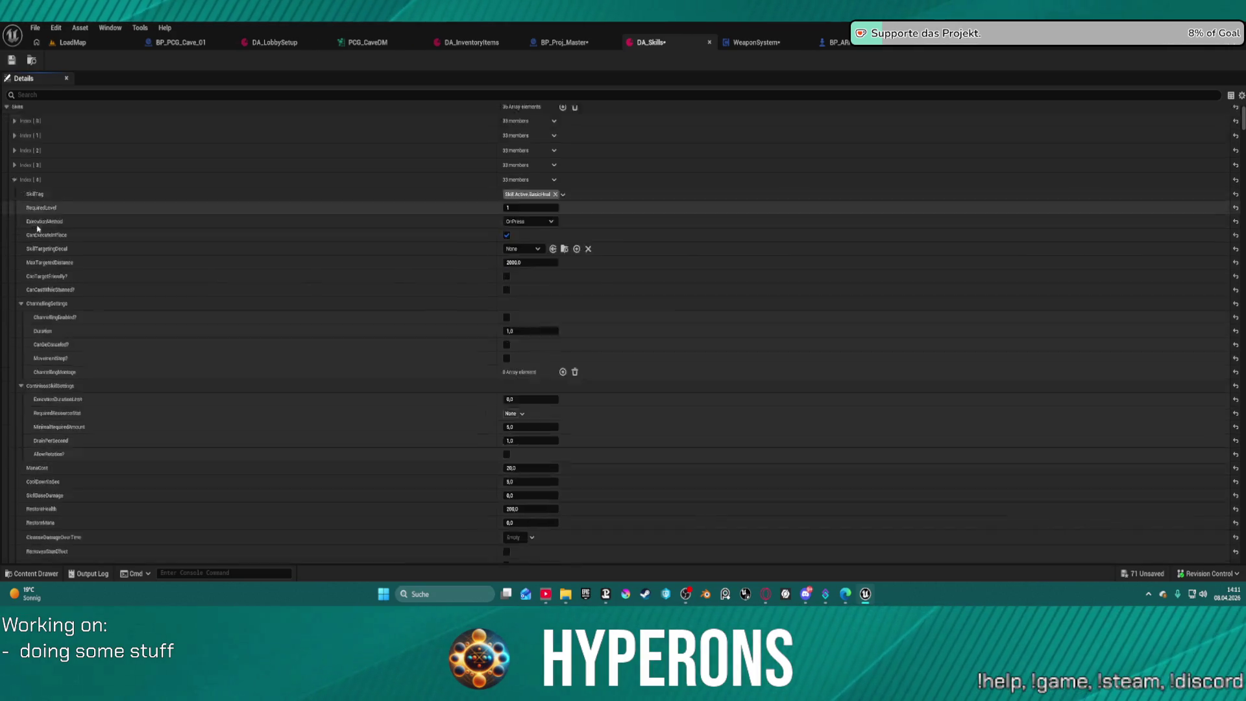
scroll(984, 145, up, 3)
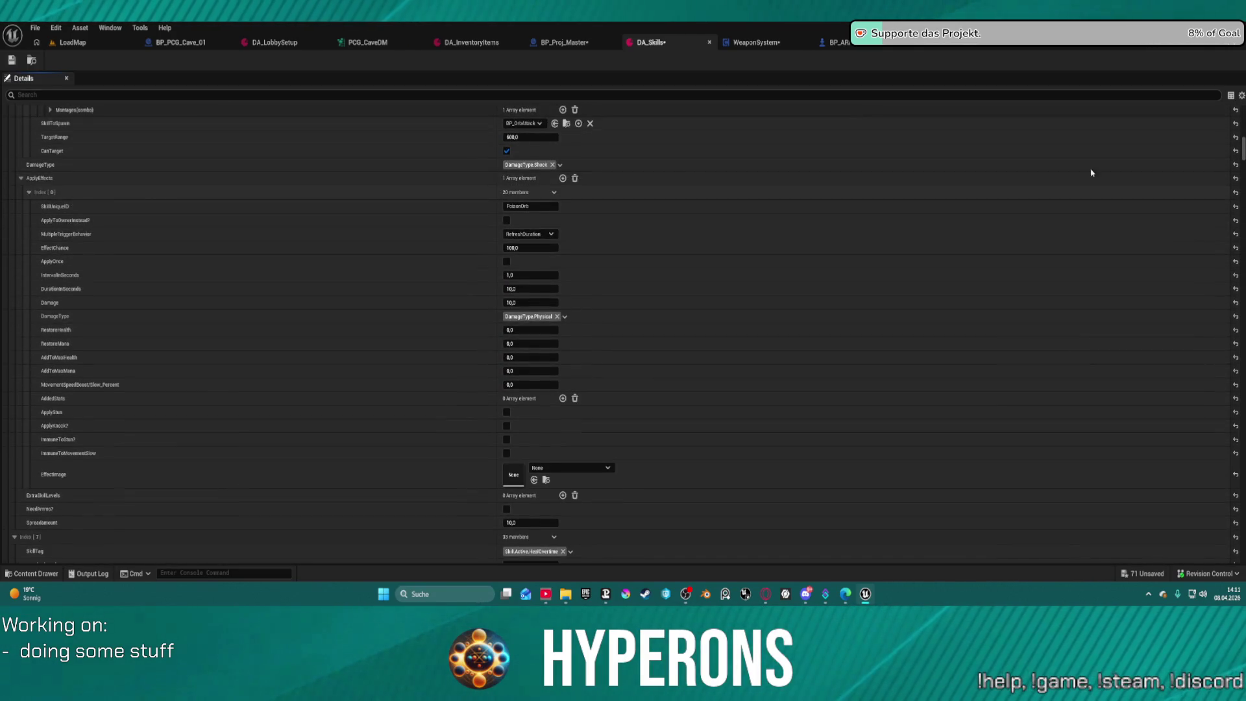
scroll(984, 145, up, 10)
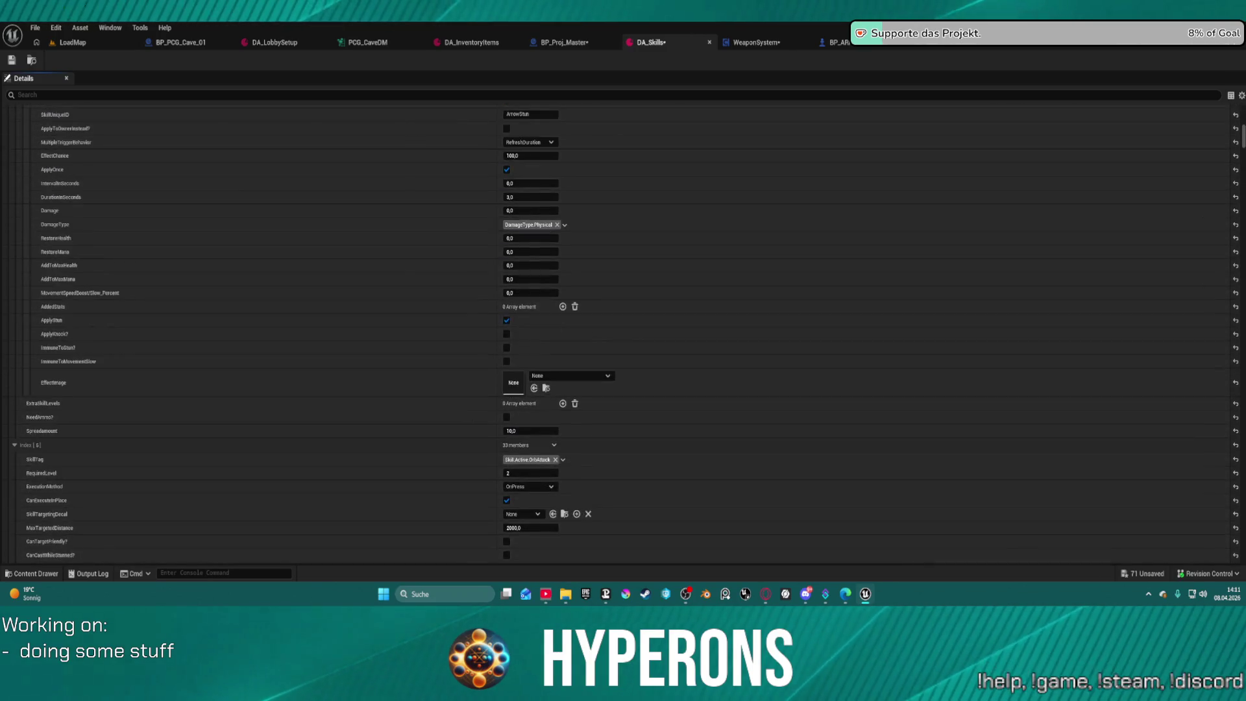
Collapse all details categories, then re-expand AI Assistant and Default with Skills folded.
click(1241, 97)
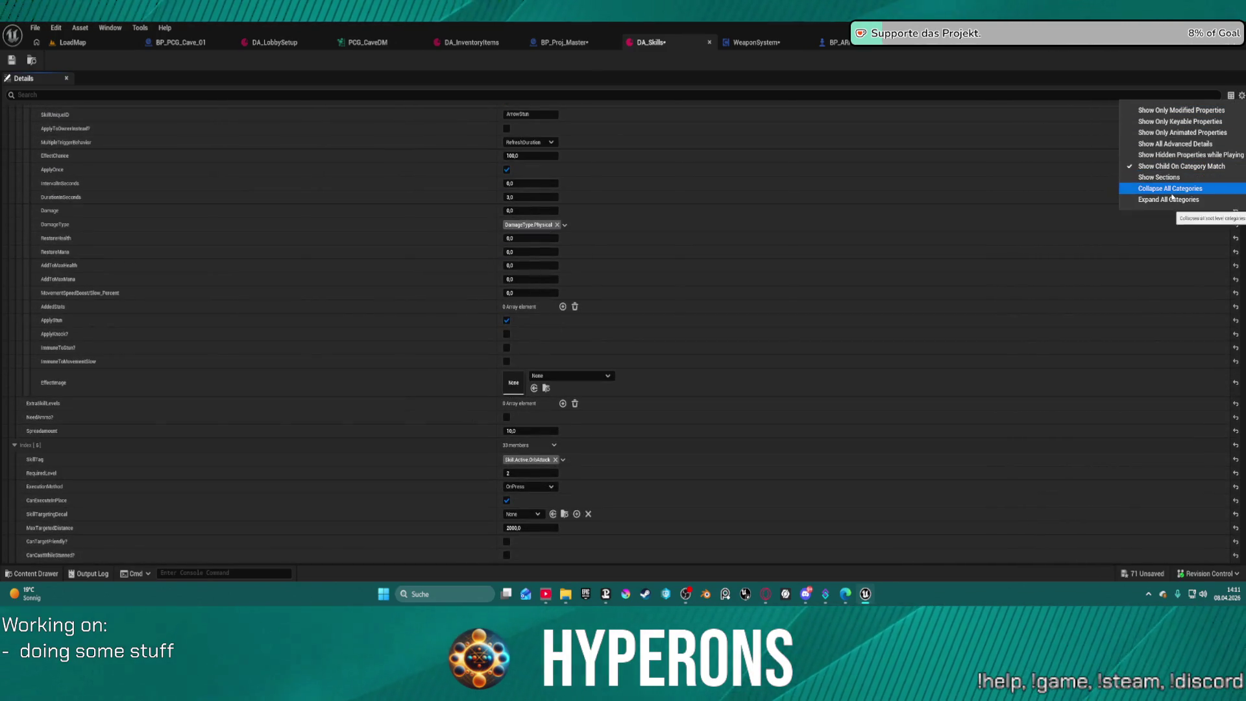
click(1173, 194)
click(7, 112)
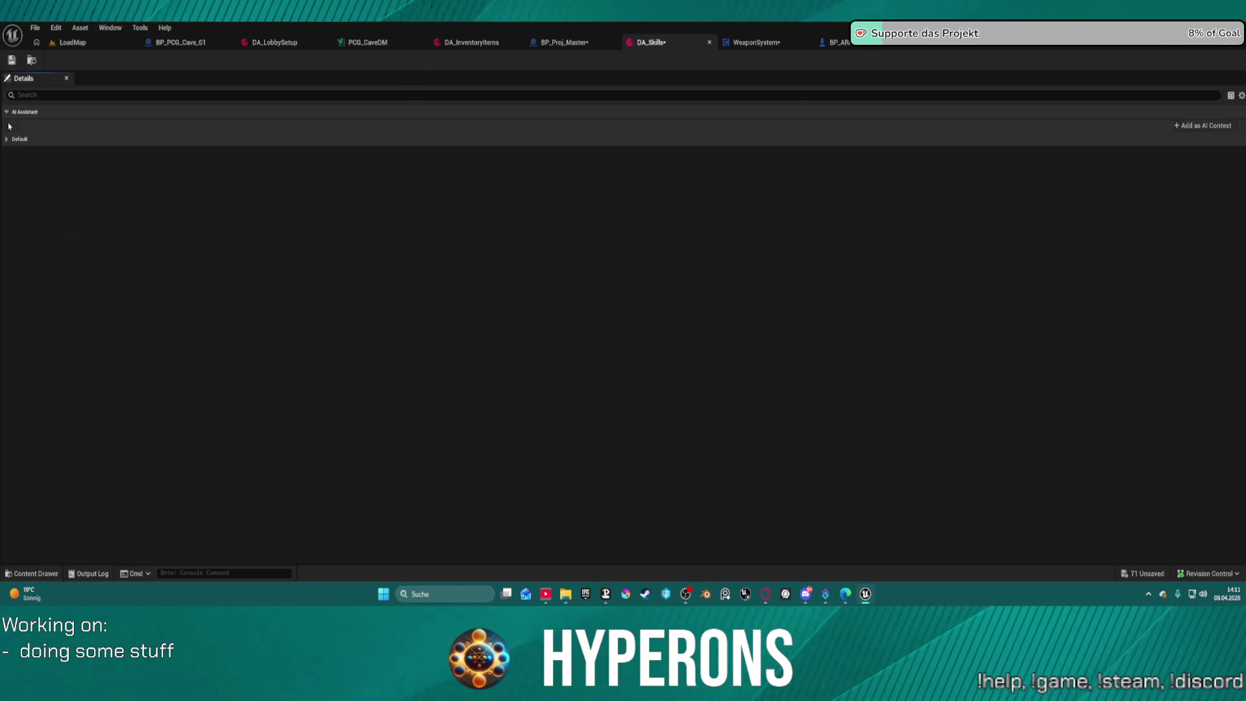
click(8, 139)
right_click(13, 155)
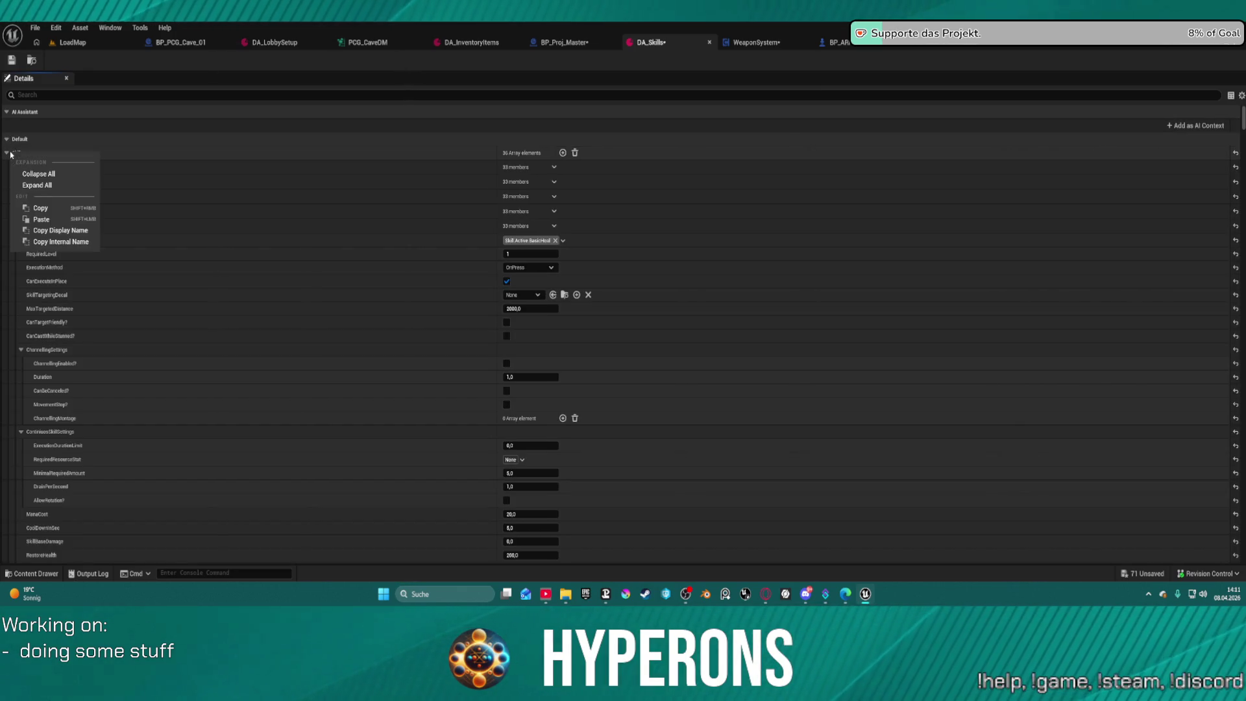
click(26, 173)
Expand the Skills array and open only skill Index [27].
click(8, 155)
scroll(7, 292, down, 5)
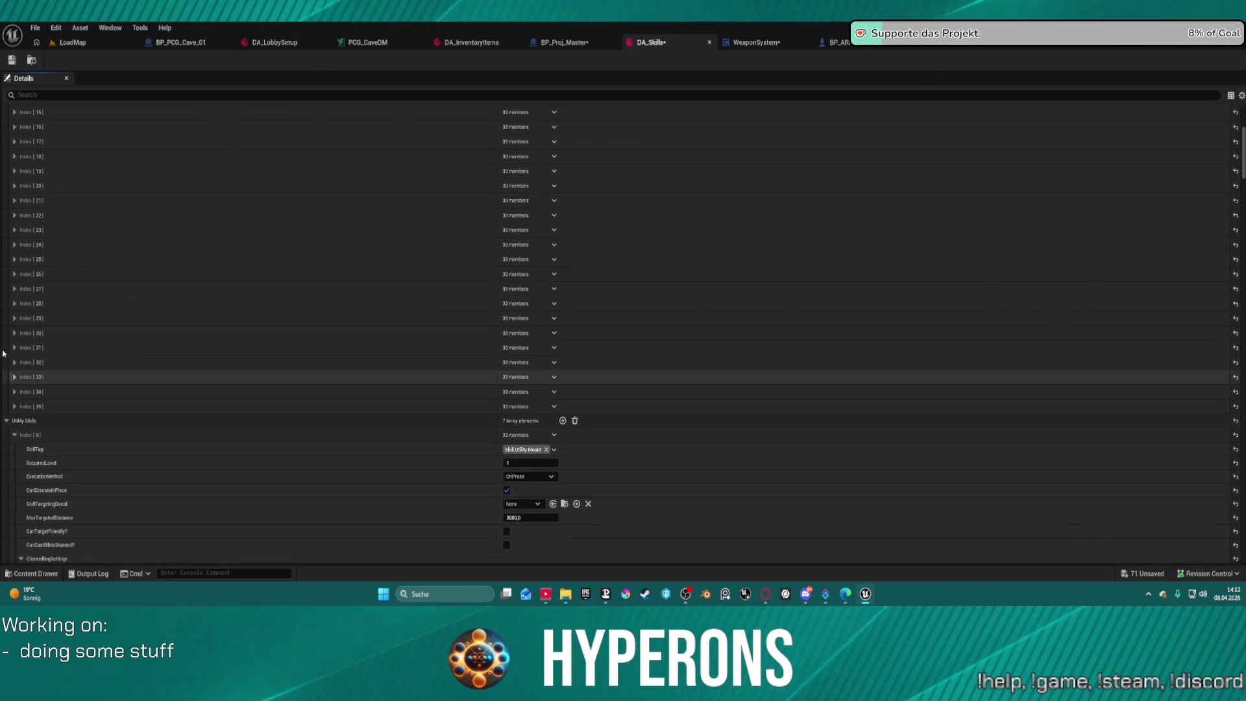
scroll(14, 279, up, 1)
click(14, 289)
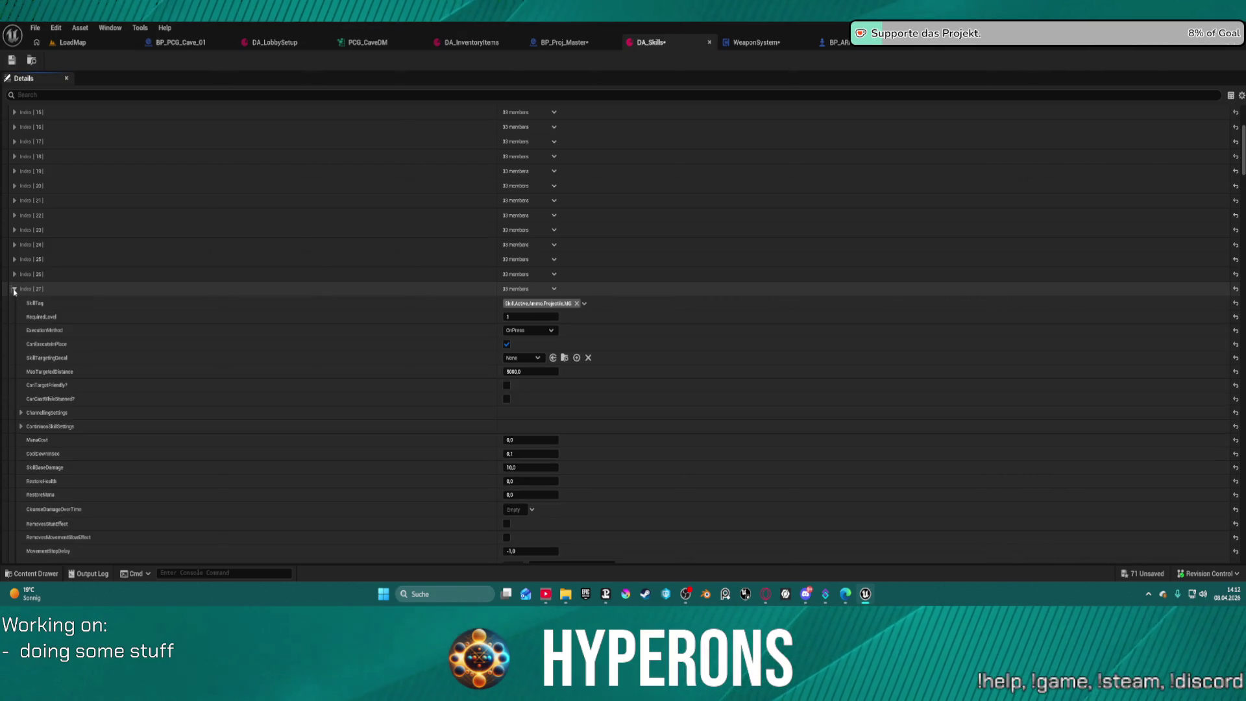
scroll(552, 506, down, 5)
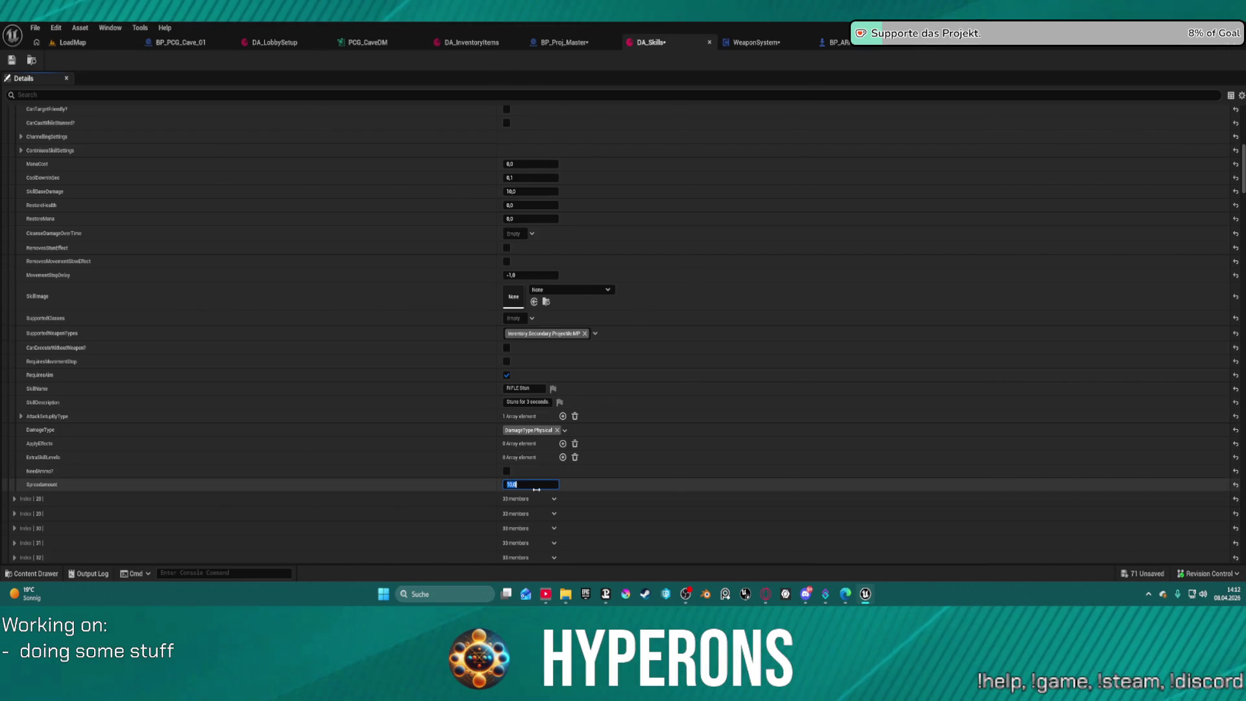
Set Index [27]'s SpreadAmount to 20 and save DA_Skills.
key(BackSpace)
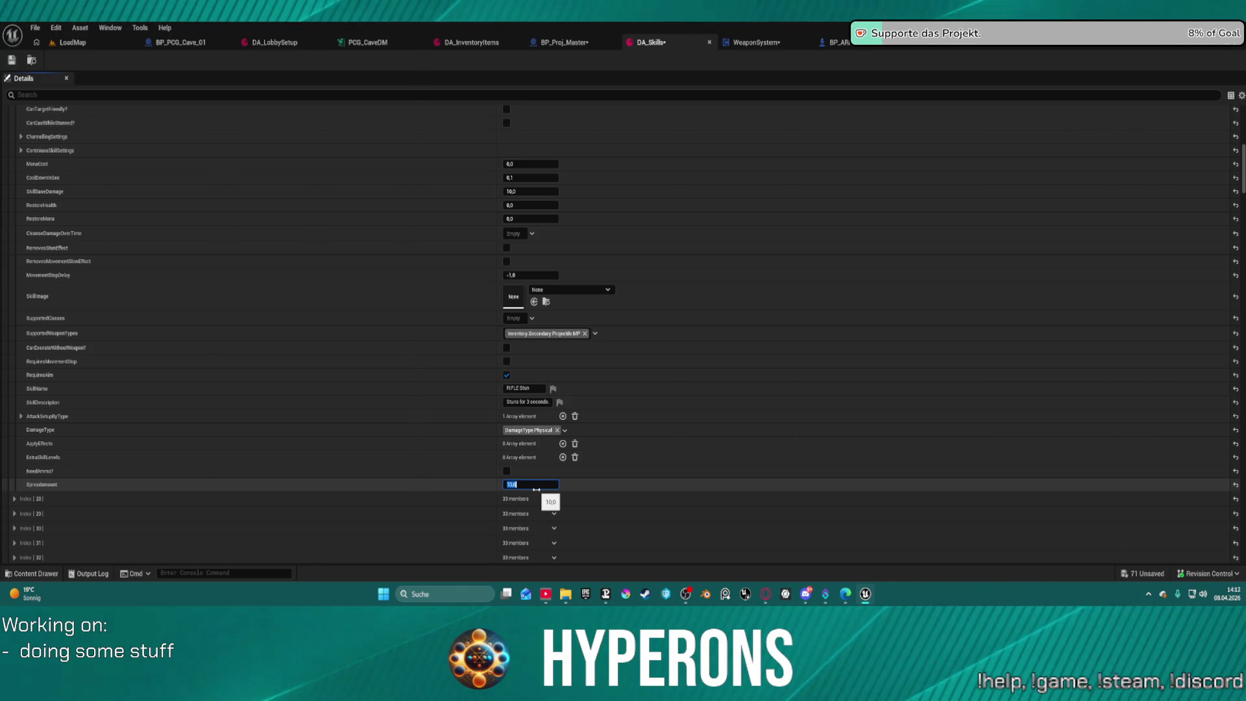
text(20)
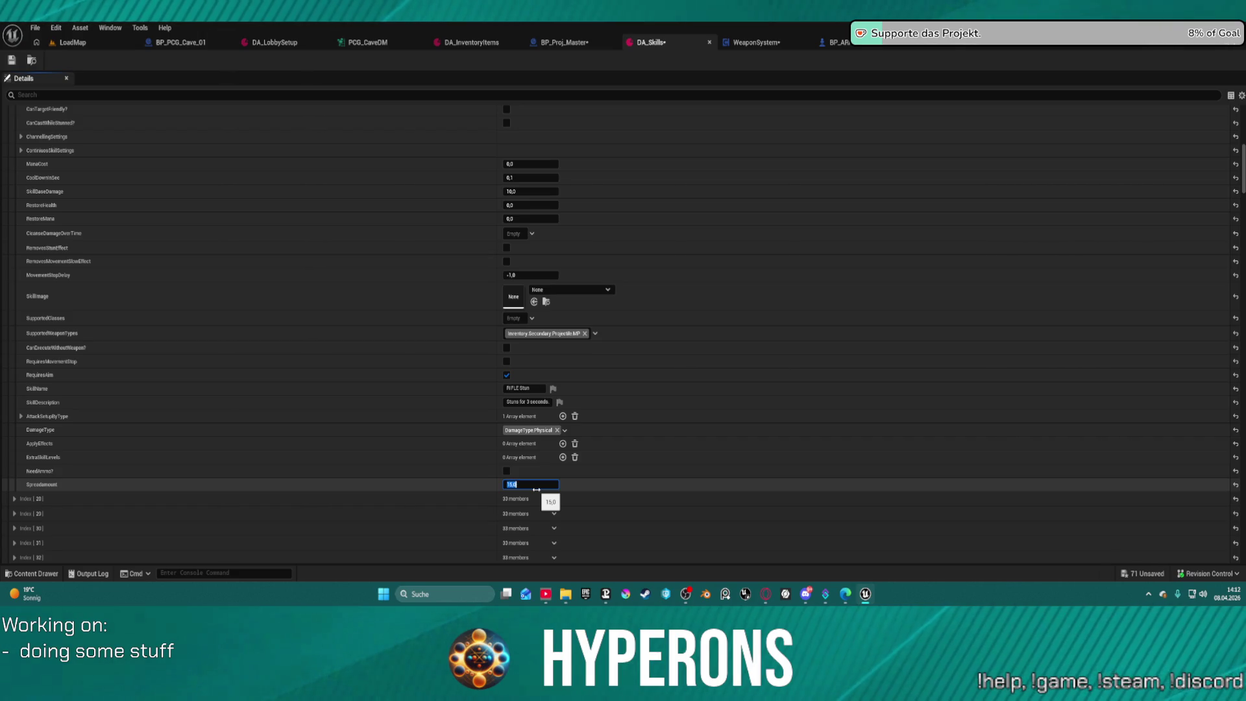
click(12, 60)
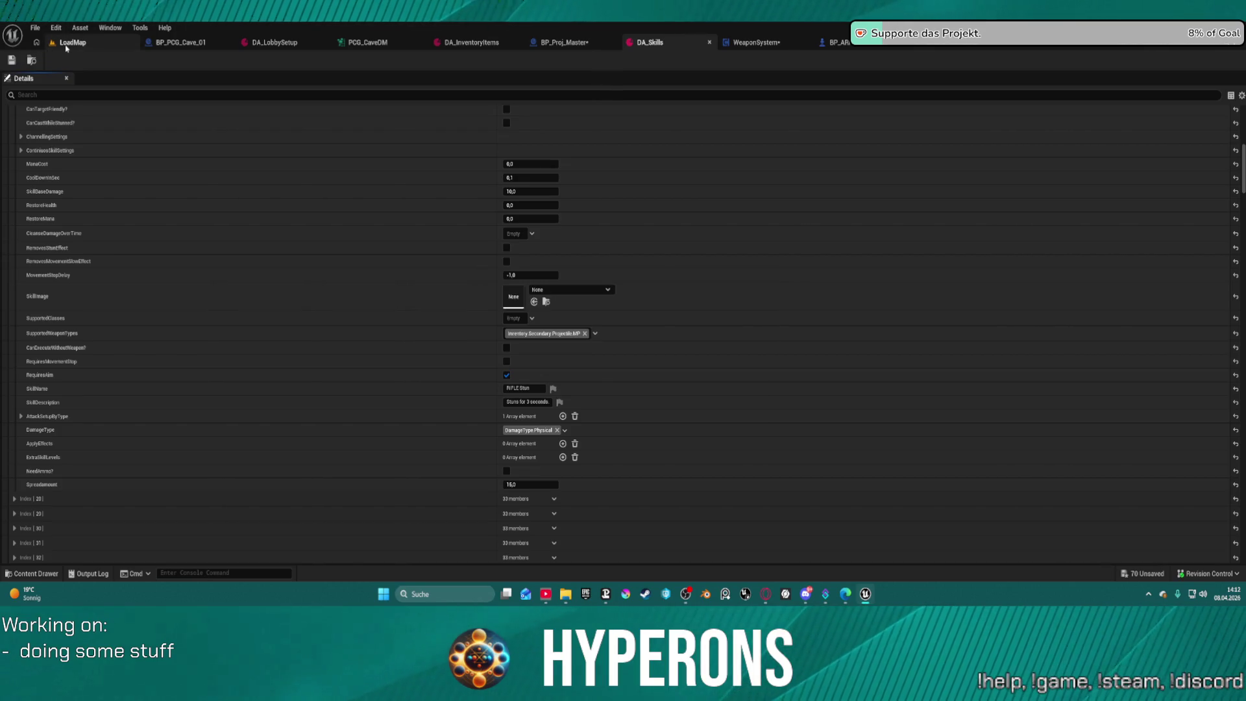
Start a Play in Editor session on LoadMap and check the character's inventory.
click(65, 44)
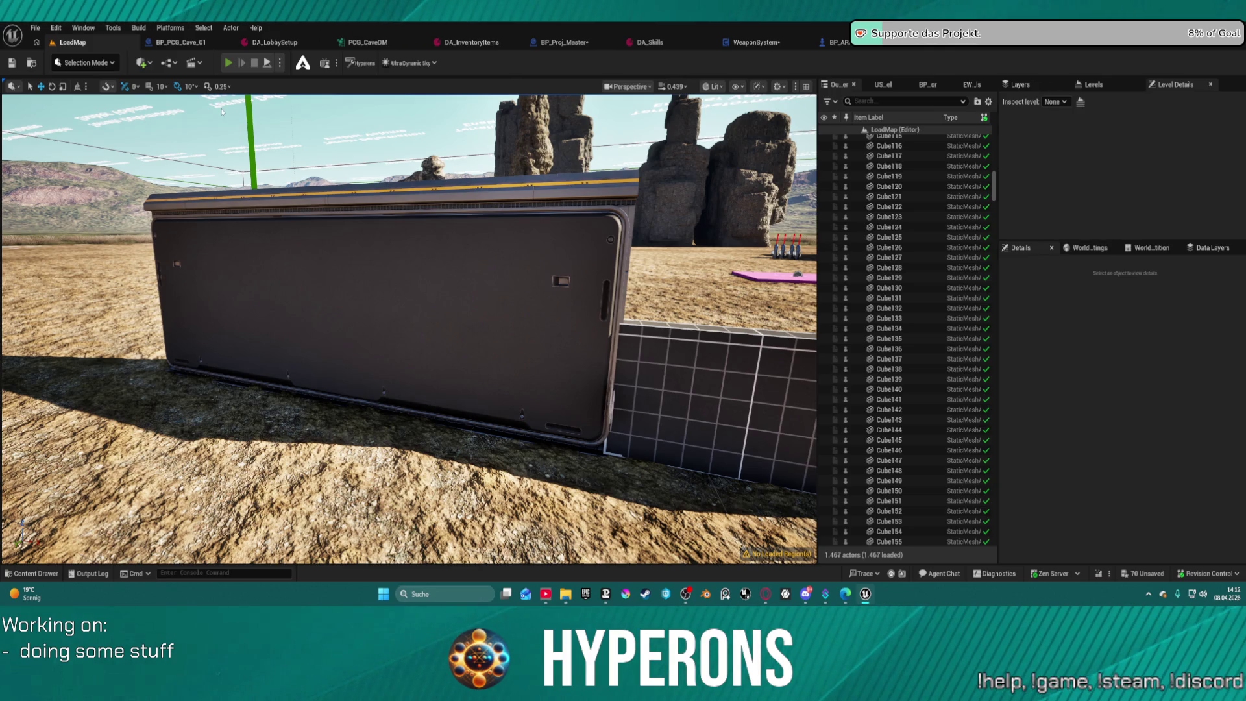
key(alt+p)
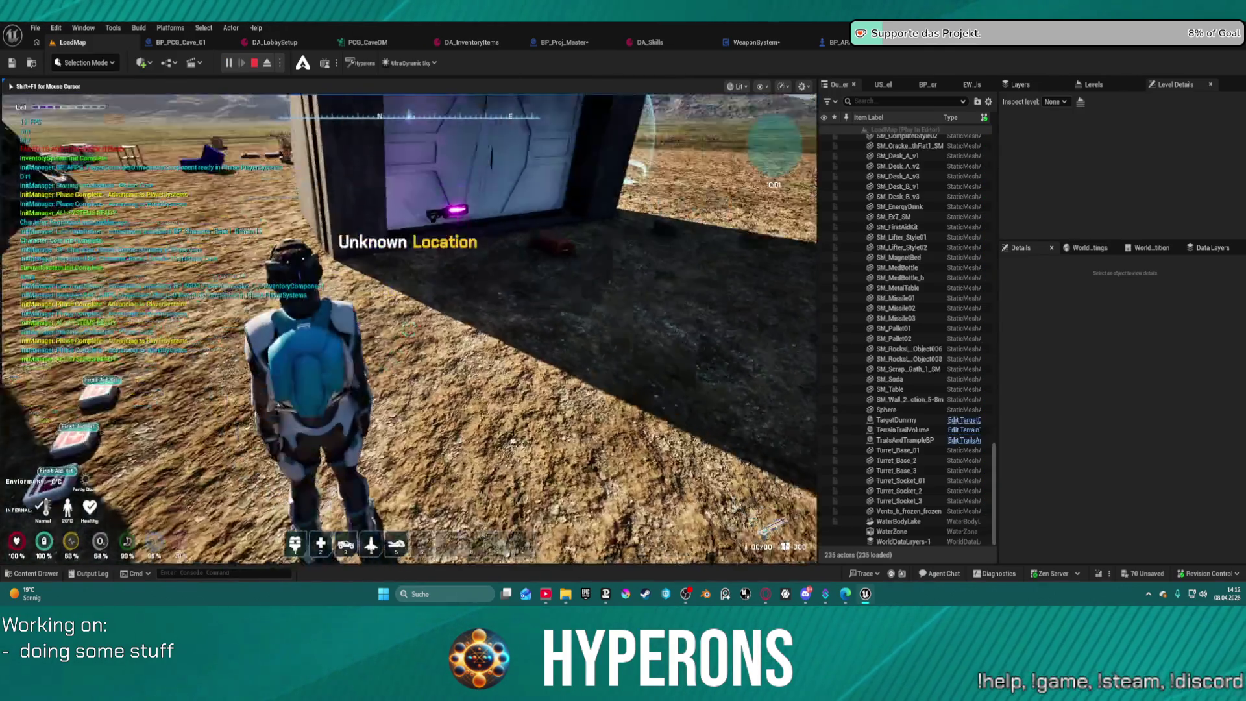
key(i)
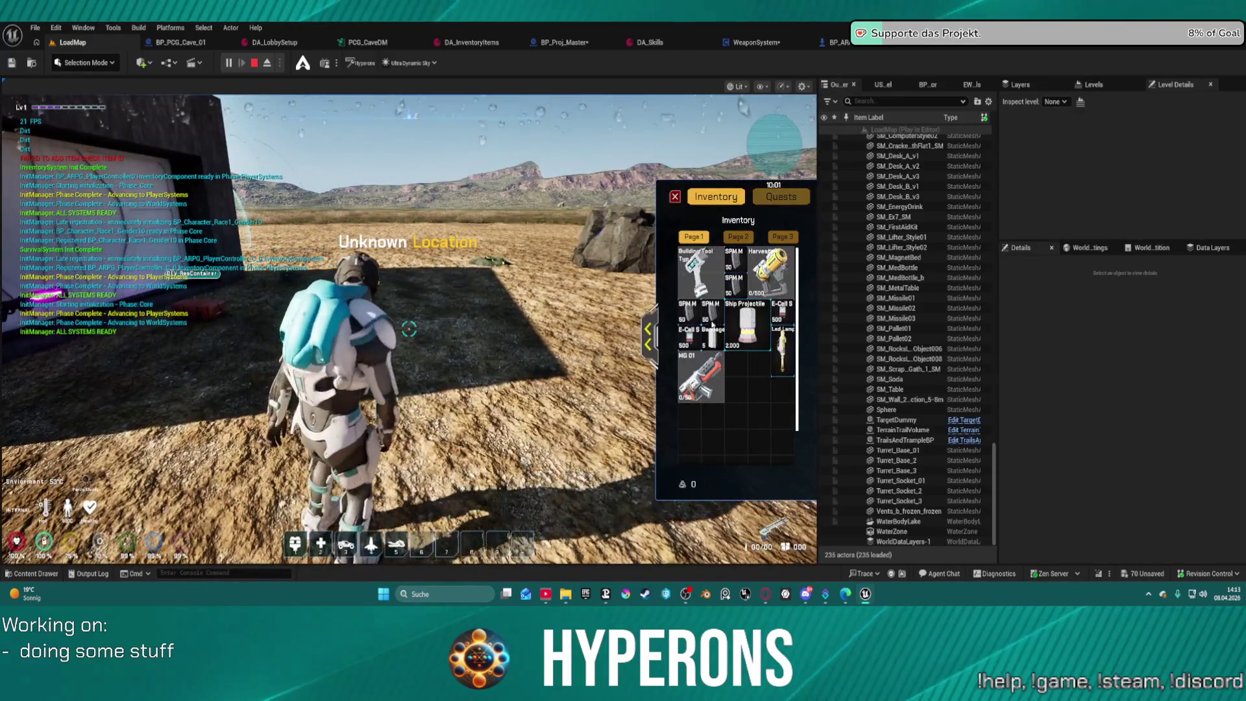
key(i)
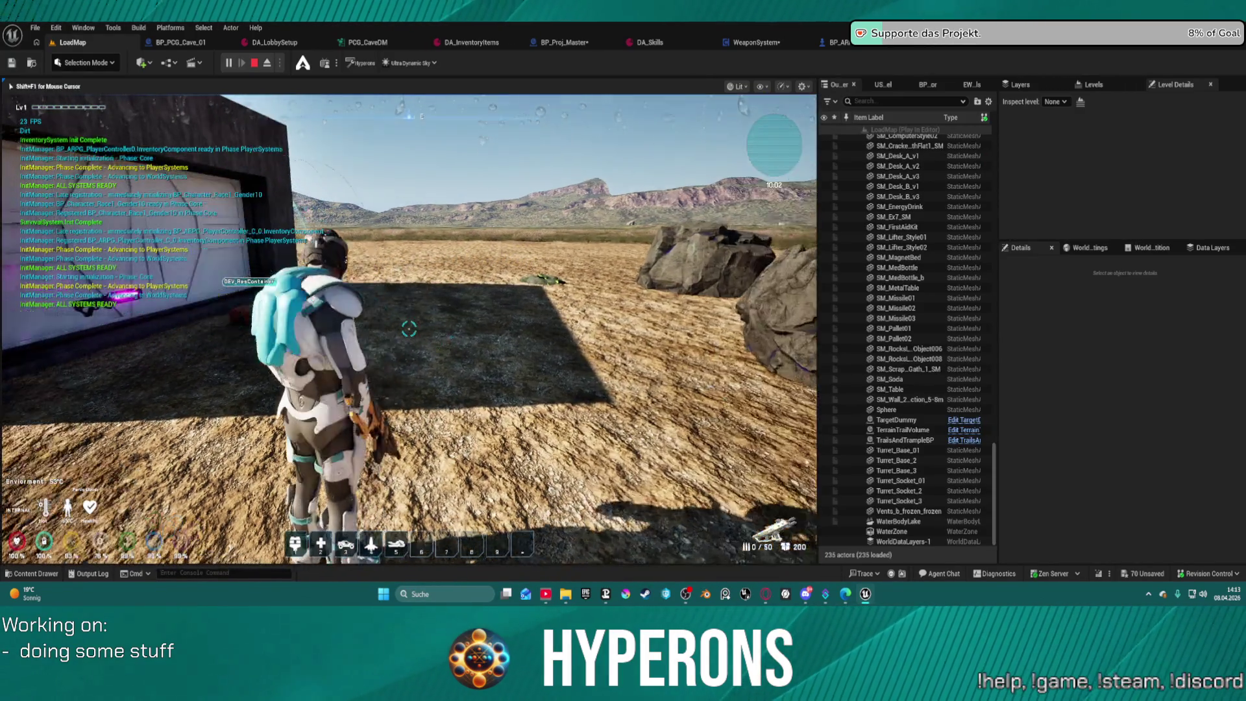
Loot the three SPM SG items from the DEV_ResContainer into the inventory.
key(w)
key(r)
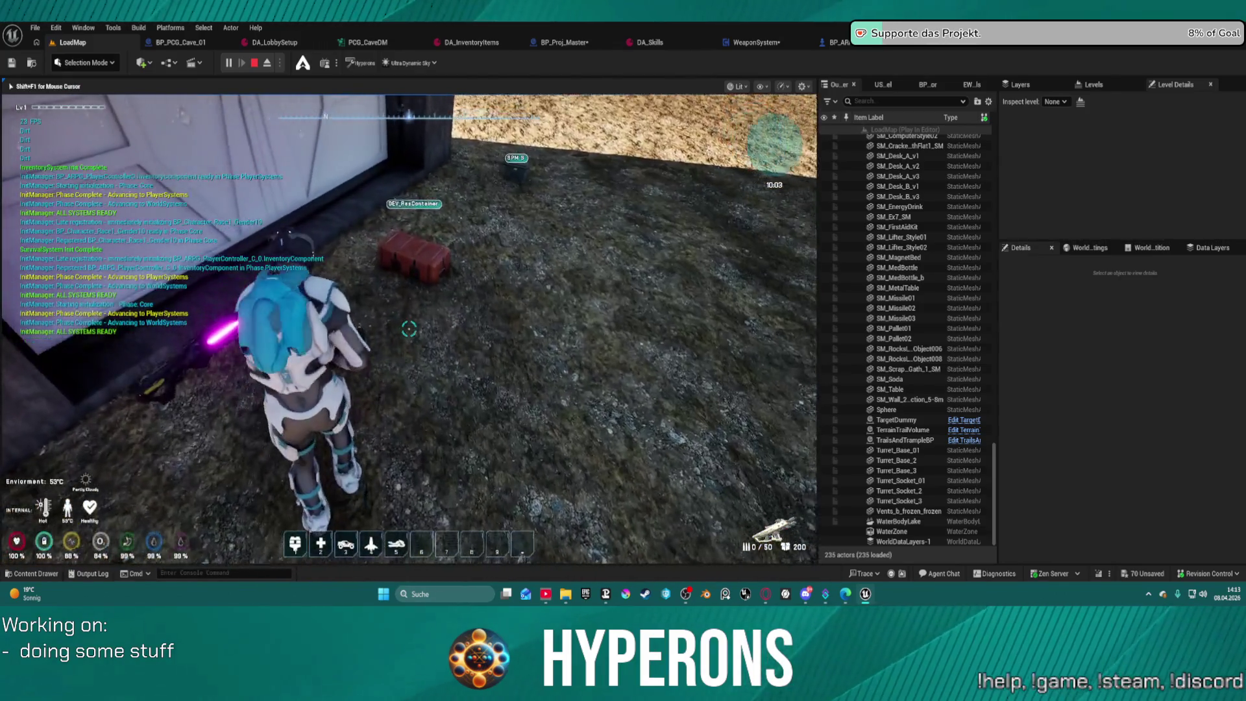
key(f)
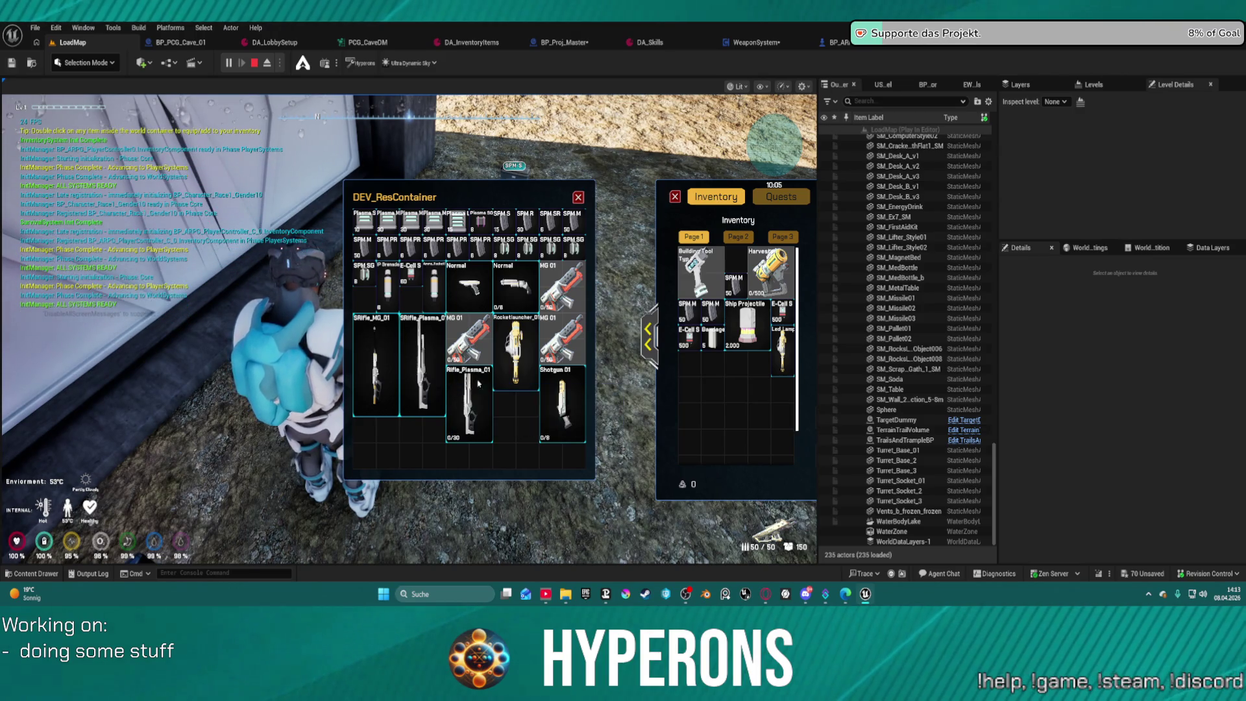
double_click(509, 253)
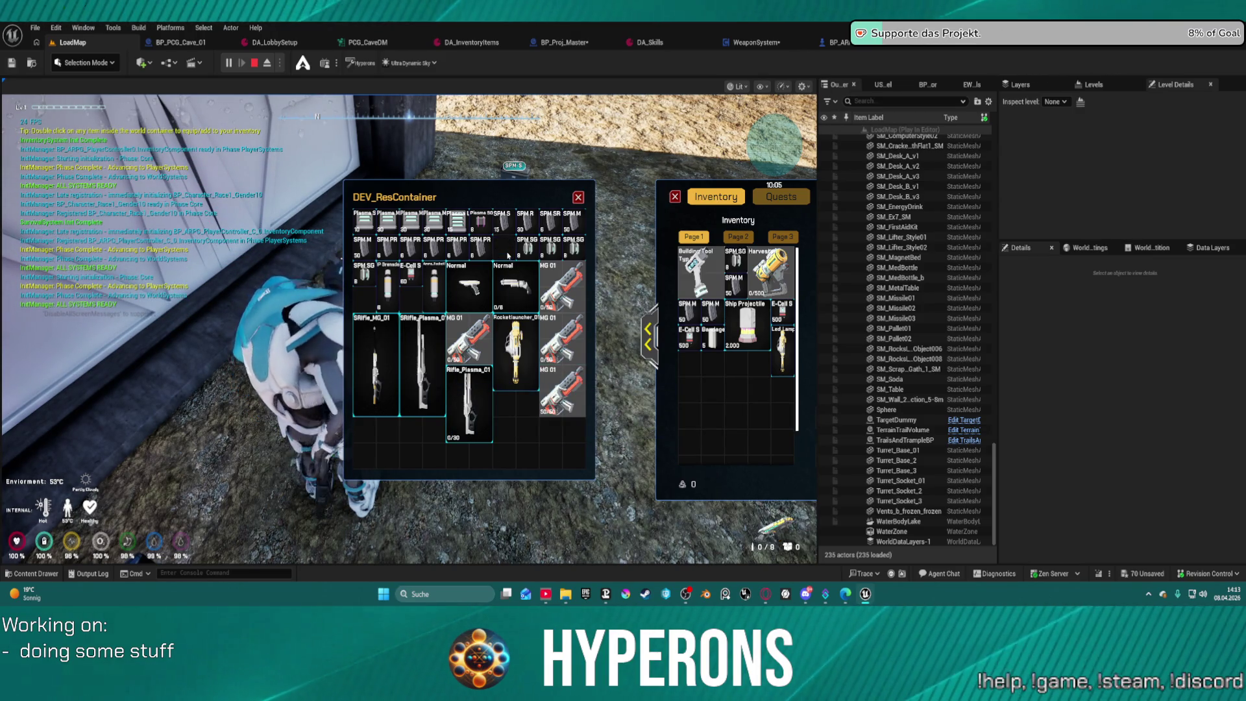
double_click(550, 249)
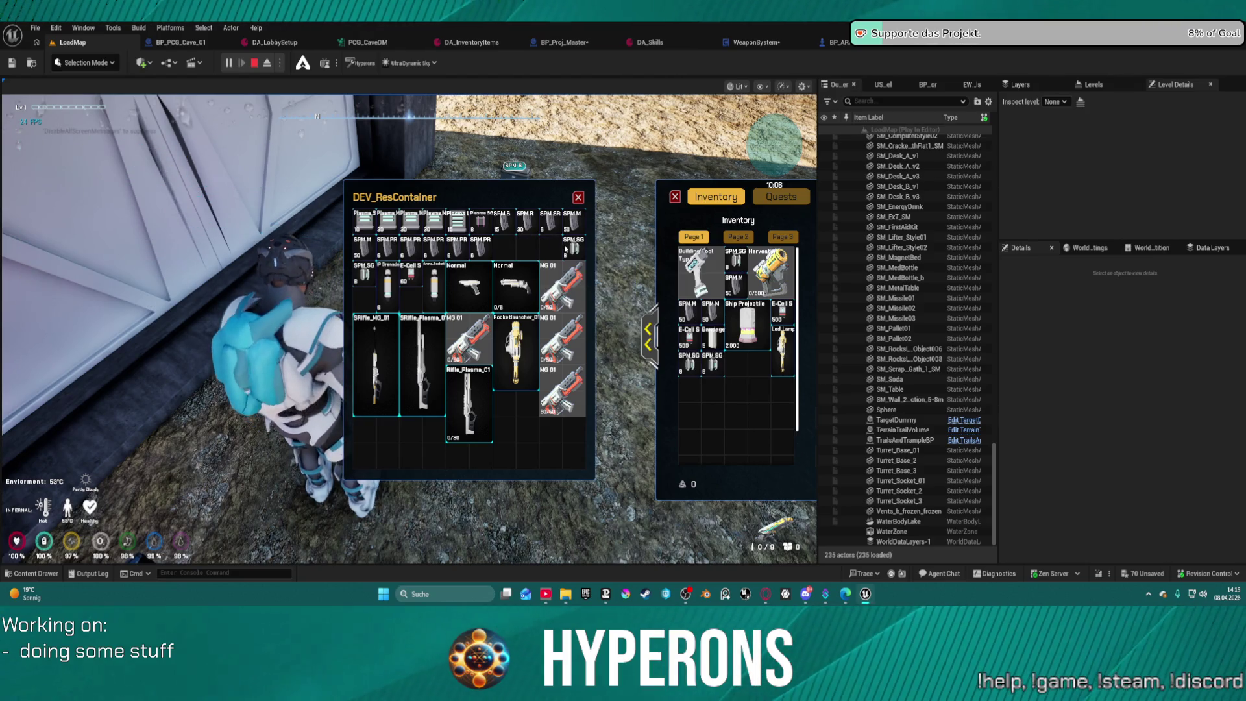
double_click(566, 249)
Walk up to the dark wall and fire three test shots at it.
key(i)
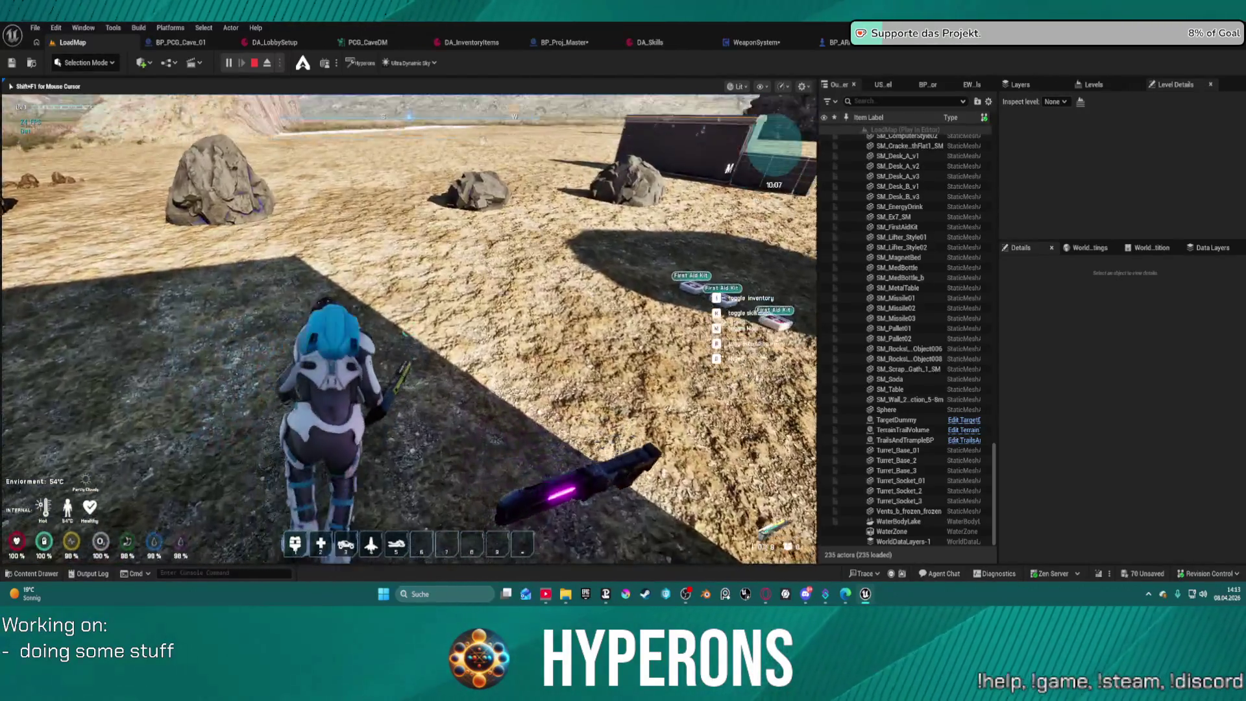
key(w)
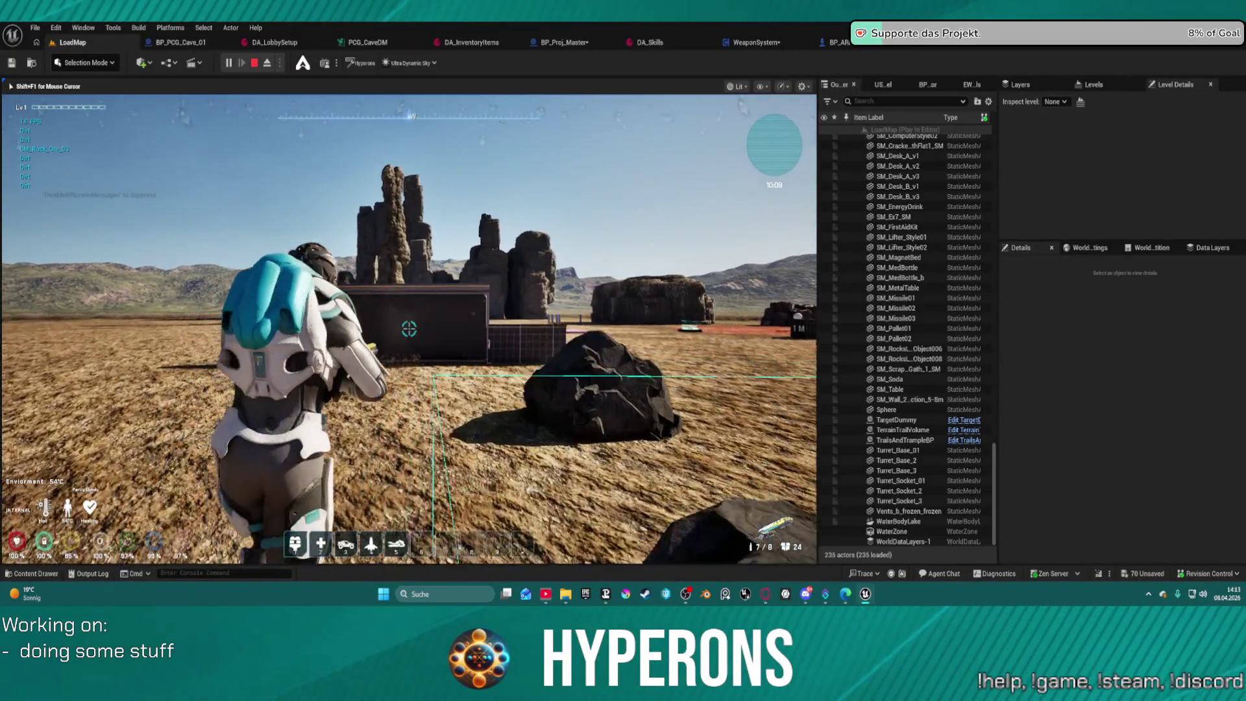
key(w)
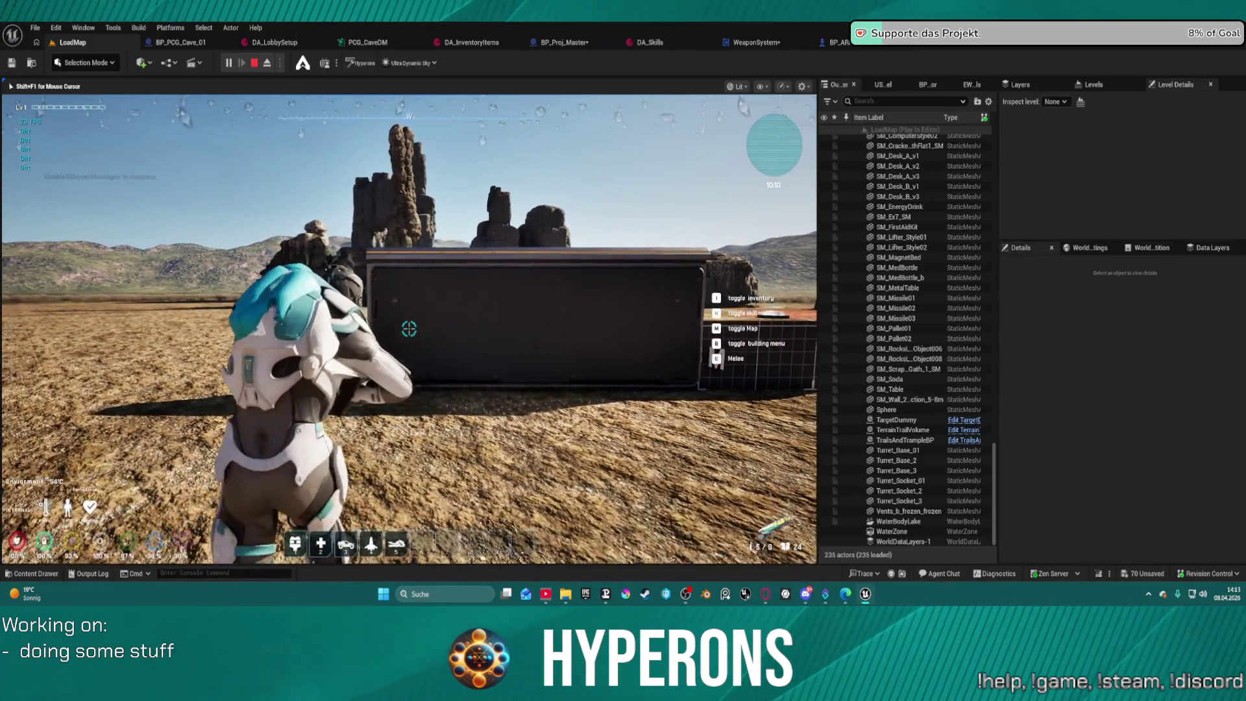
click(409, 329)
key(w)
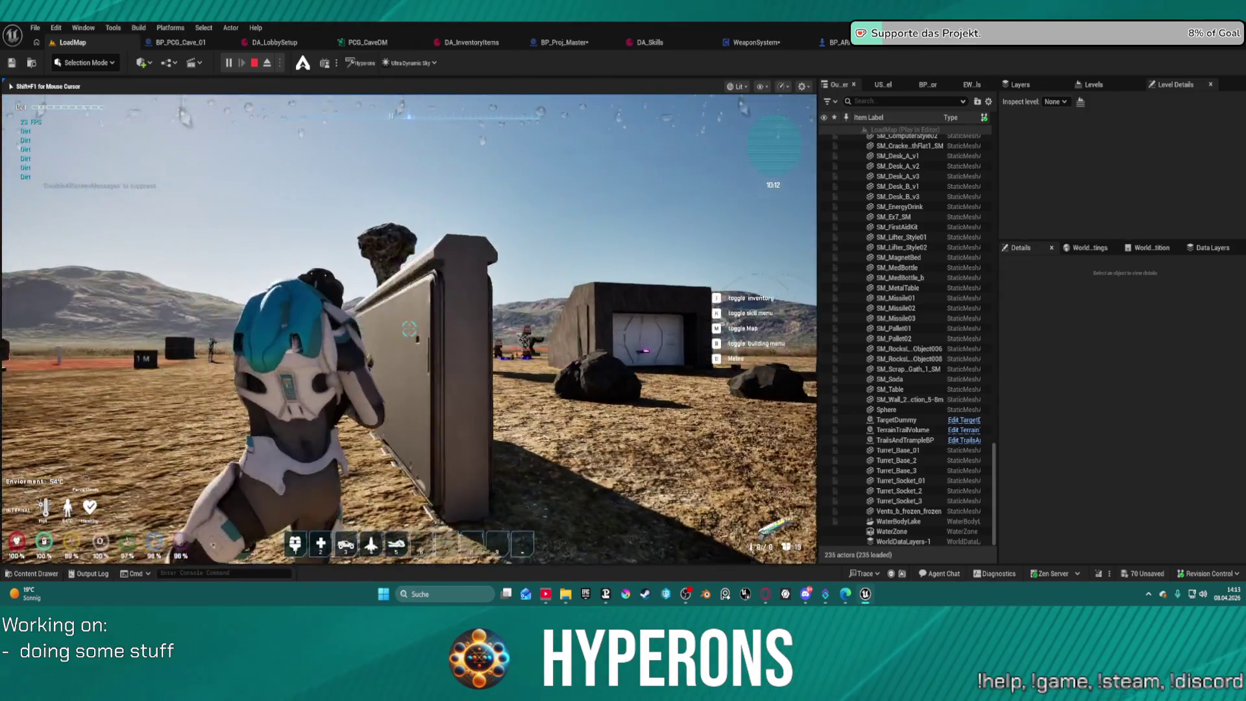
click(408, 329)
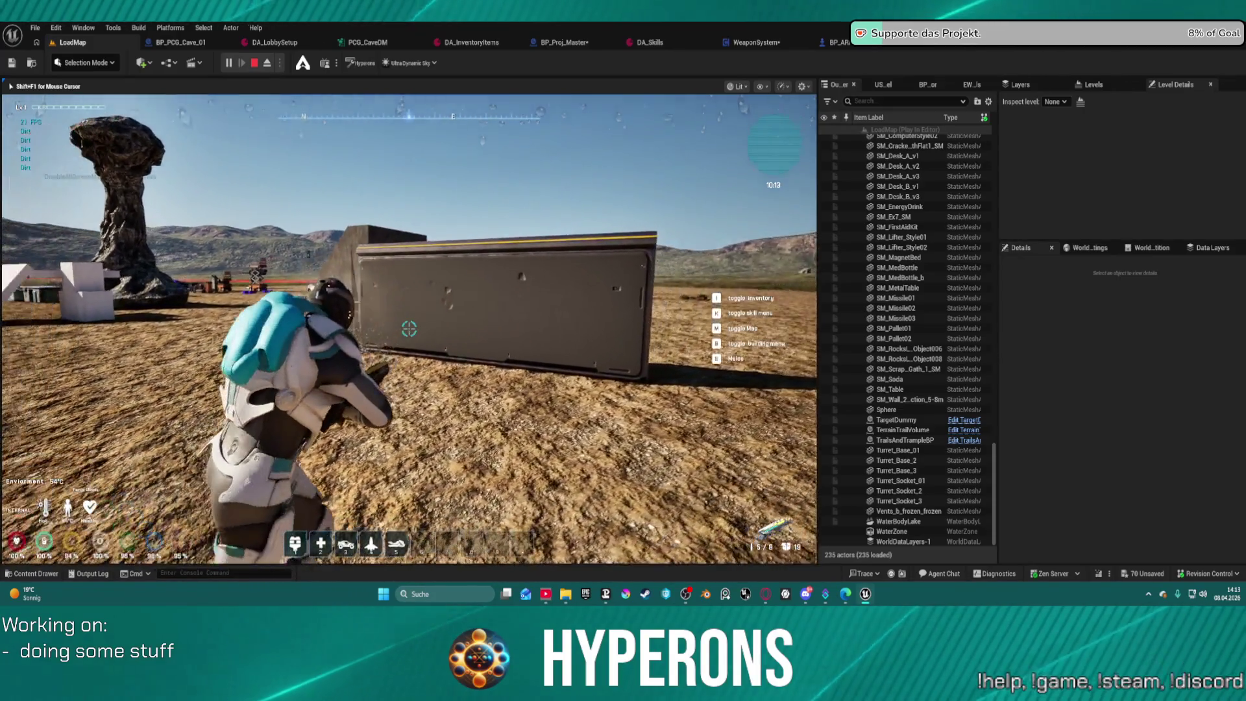
click(409, 329)
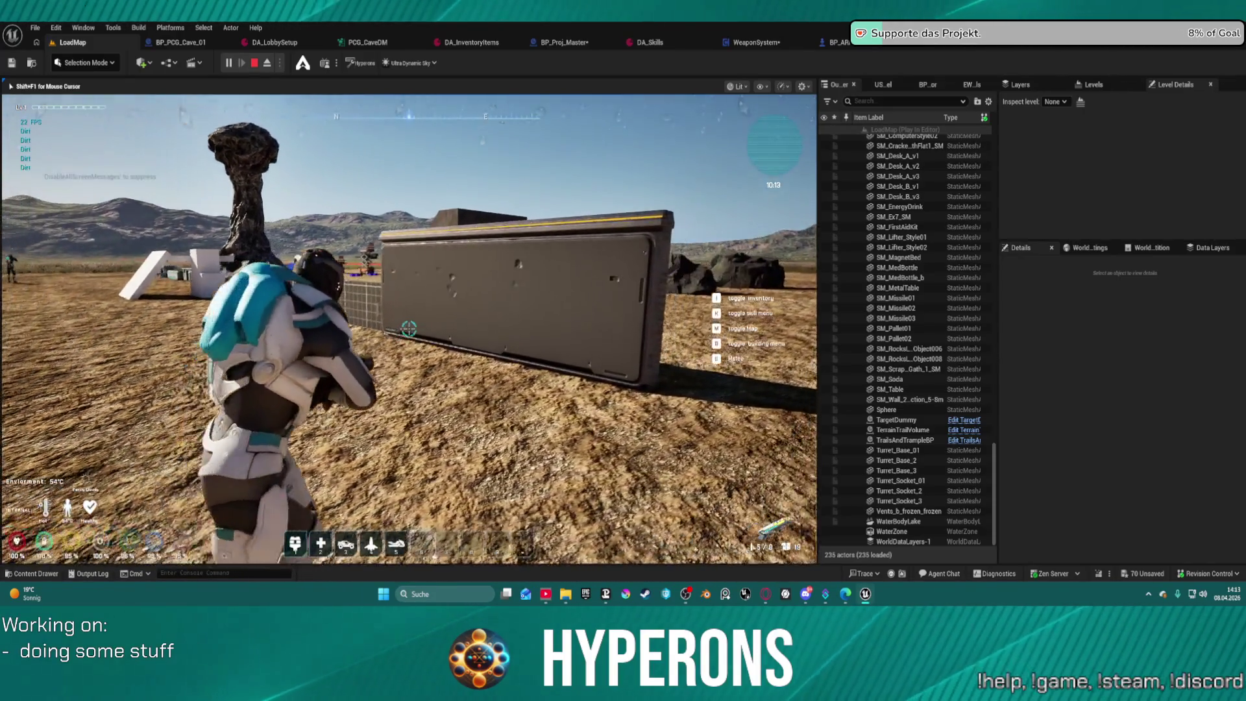